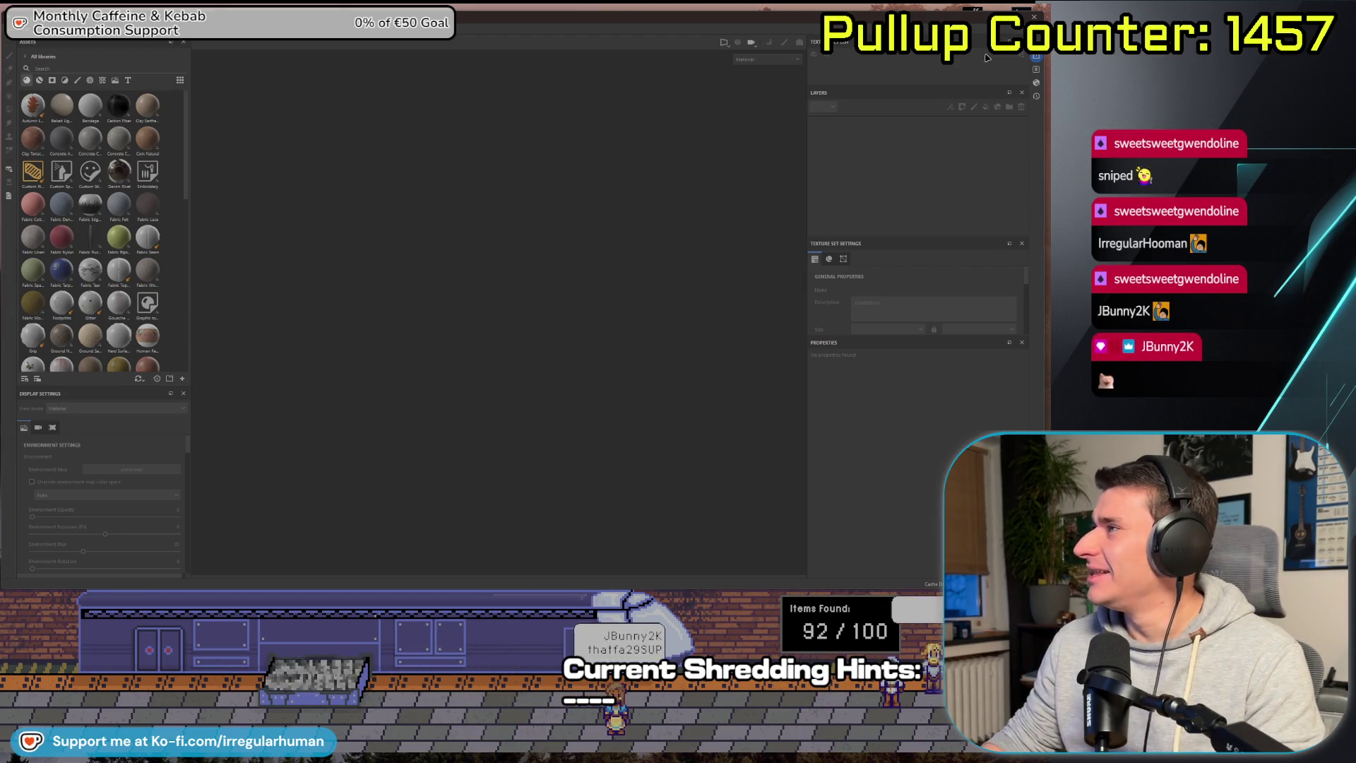
Review CoreSceneManager.cs in Rider, then go back to the Unity train scene.
{"action": "key", "text": "alt+Tab"}
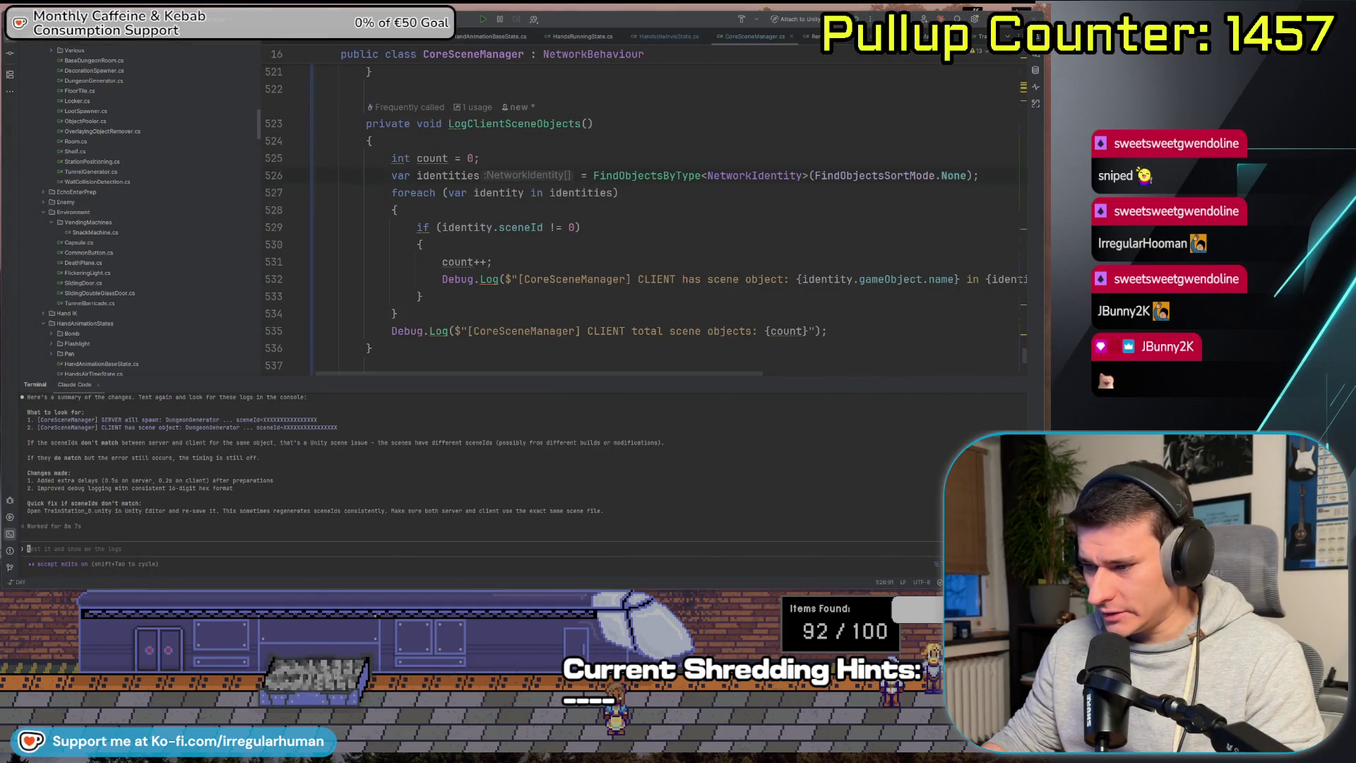
{"action": "key", "text": "alt+Tab"}
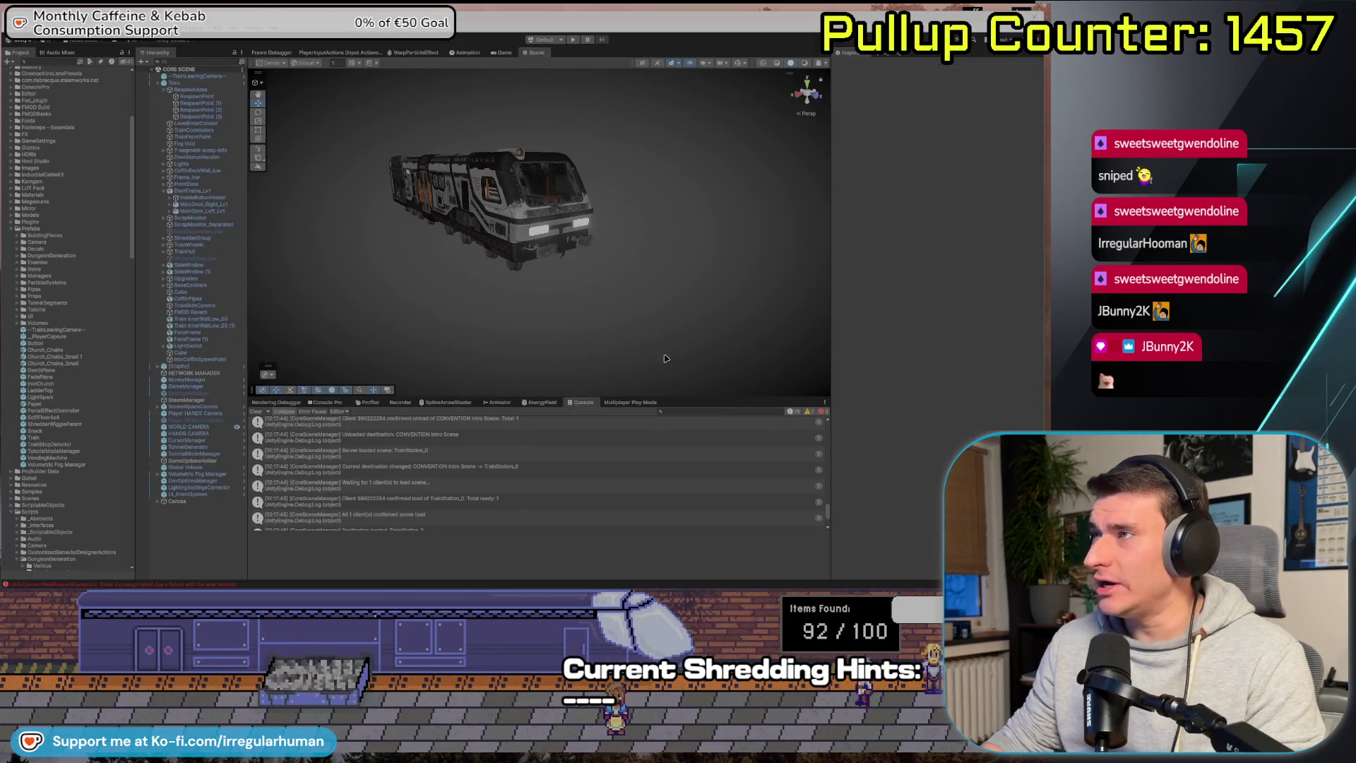
Enter Play mode, host a session from the lobby, and move the Twitch Train Overlay window aside.
{"action": "left_click", "coordinate": [573, 39]}
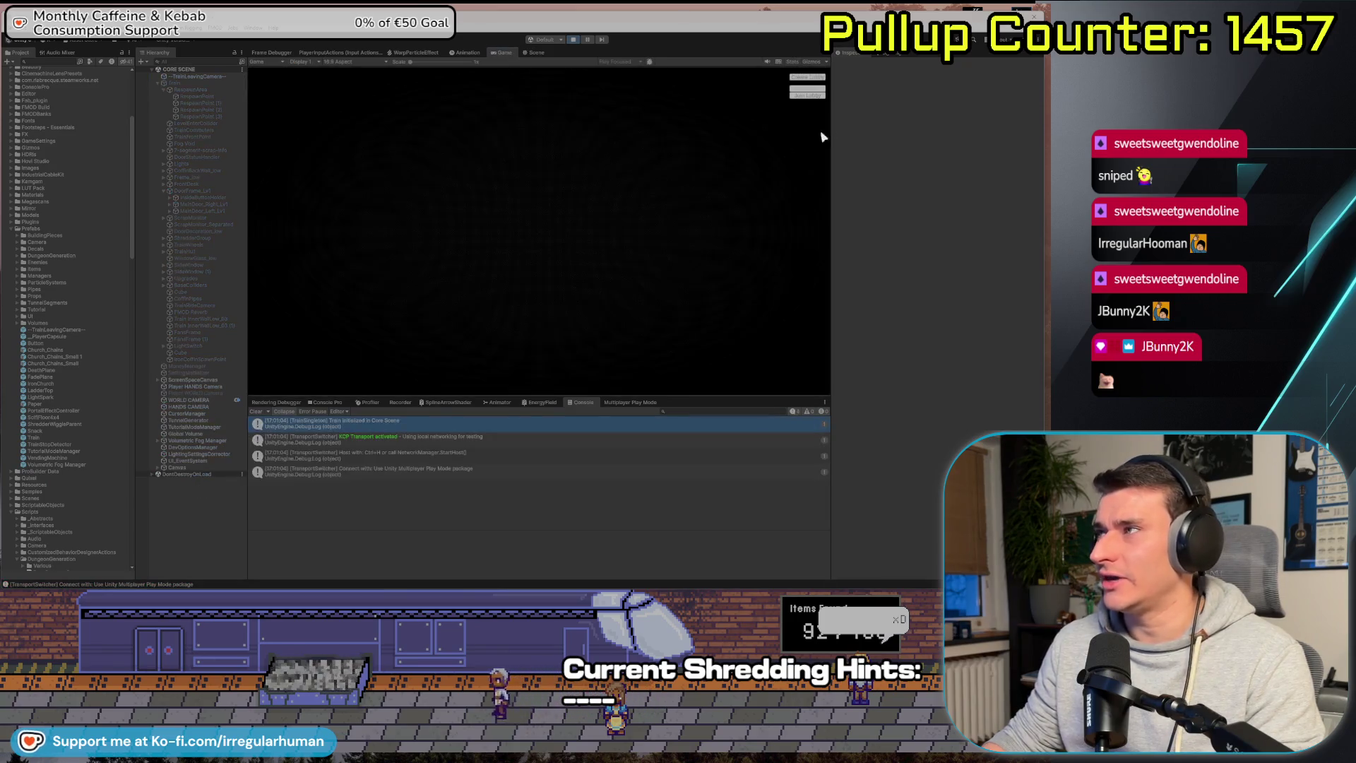
{"action": "left_click", "coordinate": [805, 79]}
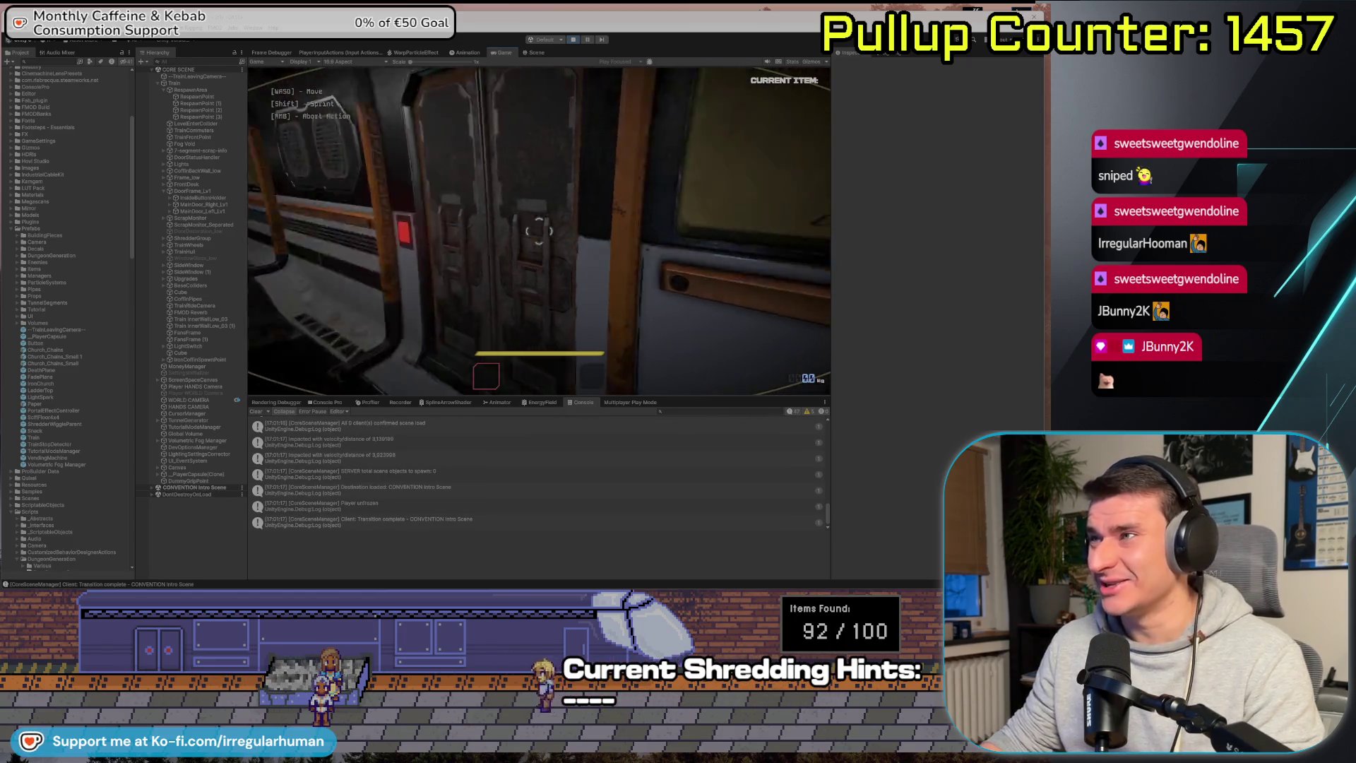
{"action": "key", "text": "alt+Tab"}
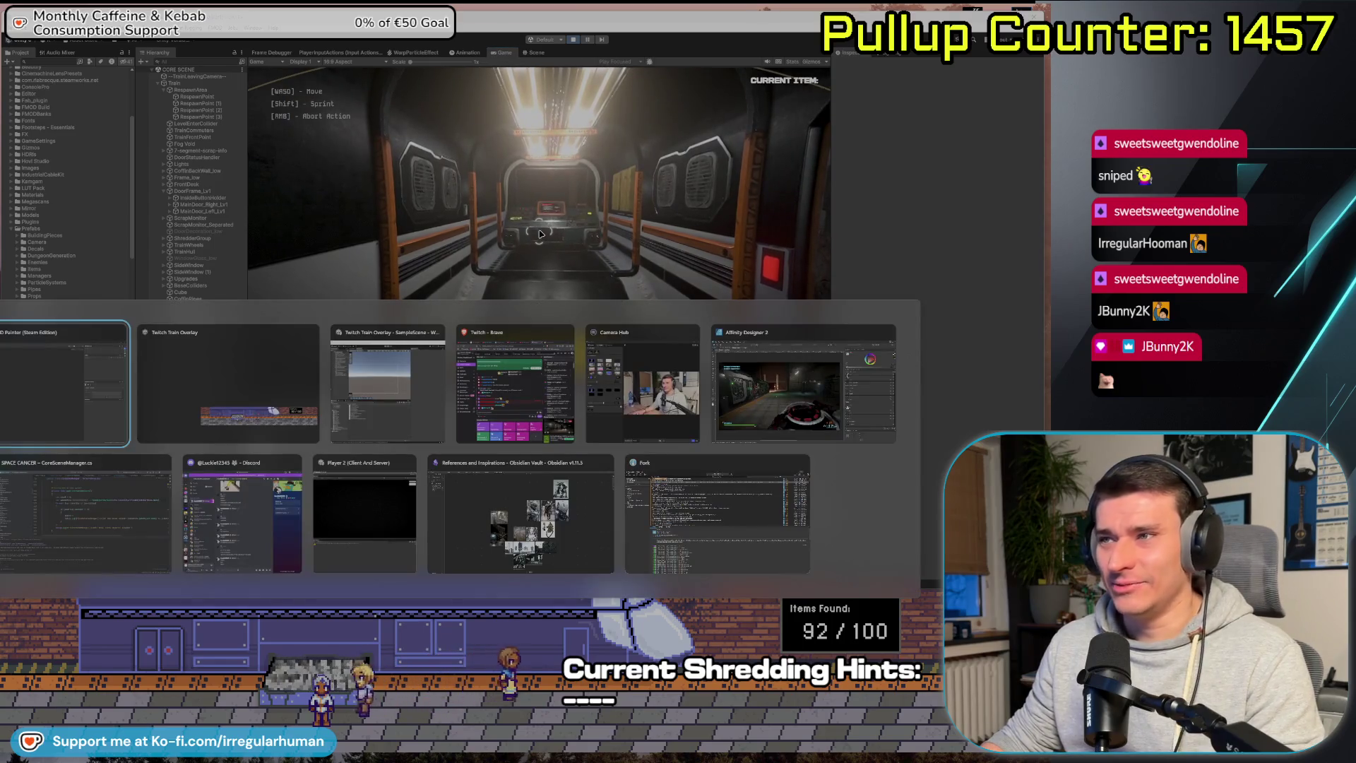
{"action": "key", "text": "Tab"}
{"action": "key", "text": "Tab"}
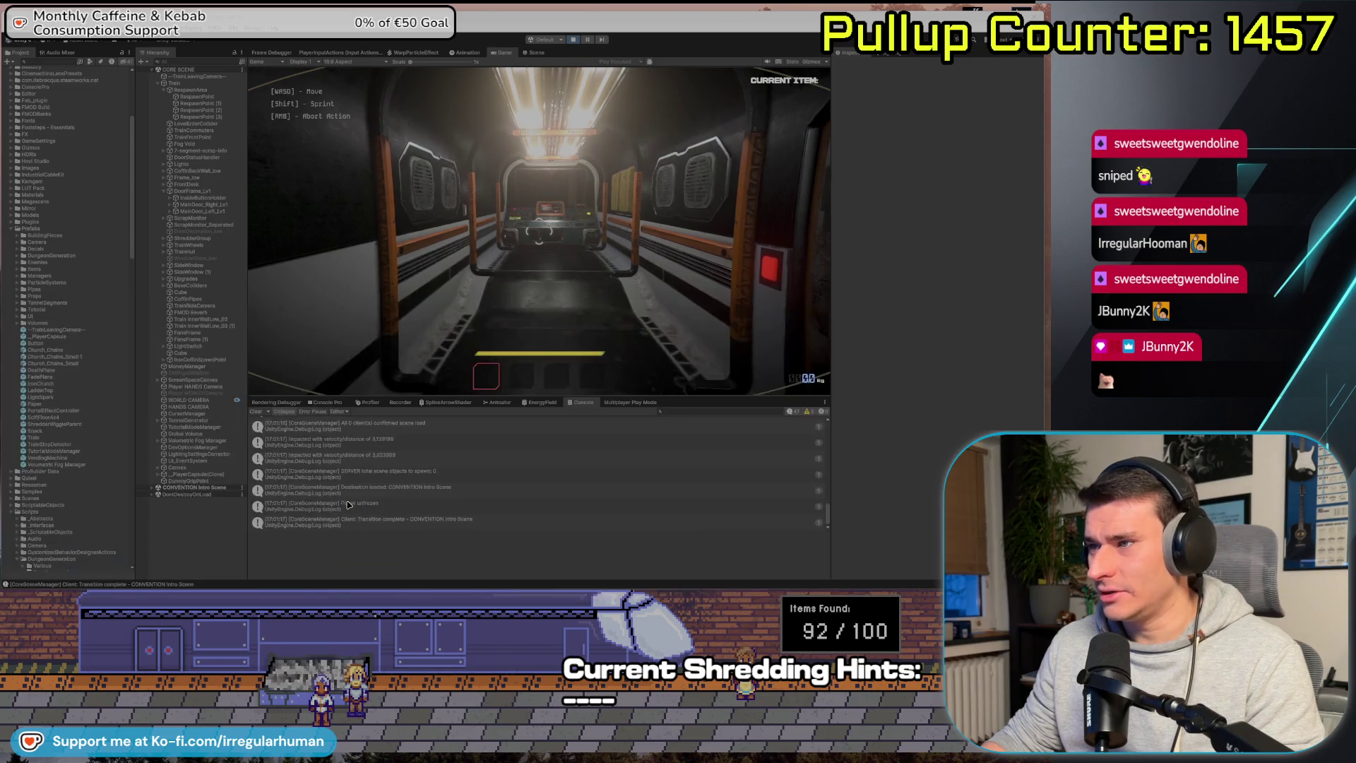
{"action": "left_click_drag", "start_coordinate": [918, 99], "coordinate": [477, 100]}
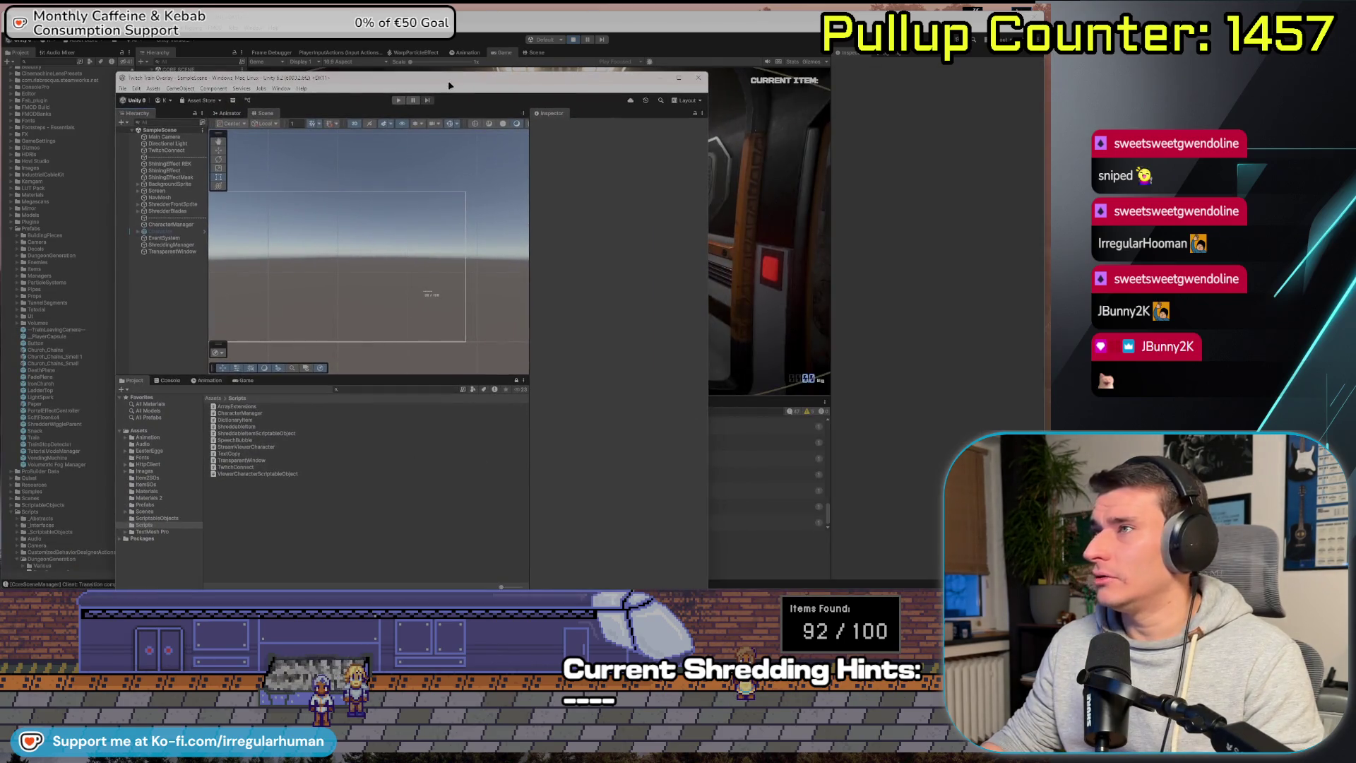
{"action": "left_click", "coordinate": [450, 85]}
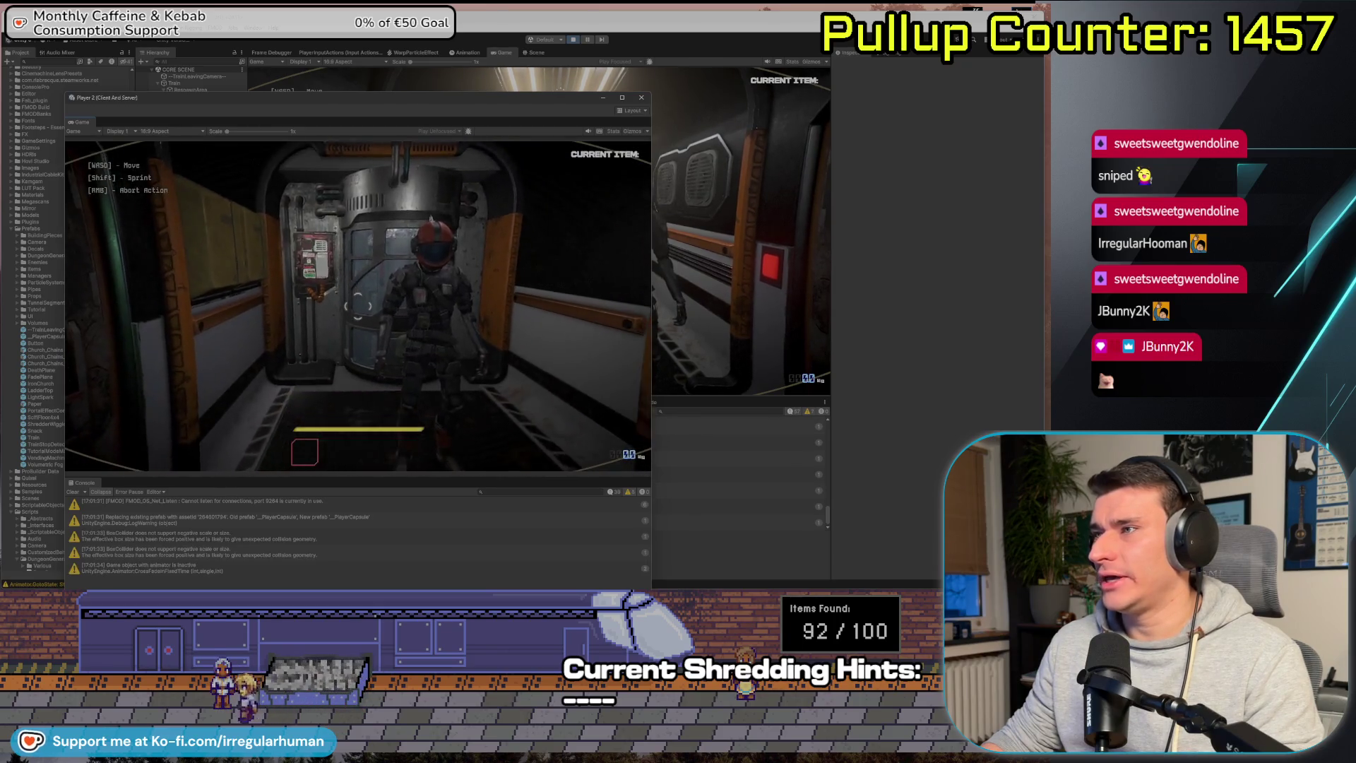
Move the Player 2 window left, pause its game, stop play, and raise the window.
{"action": "mouse_move", "coordinate": [473, 98]}
{"action": "left_mouse_down"}
{"action": "mouse_move", "coordinate": [115, 99]}
{"action": "mouse_move", "coordinate": [215, 152]}
{"action": "left_mouse_up"}
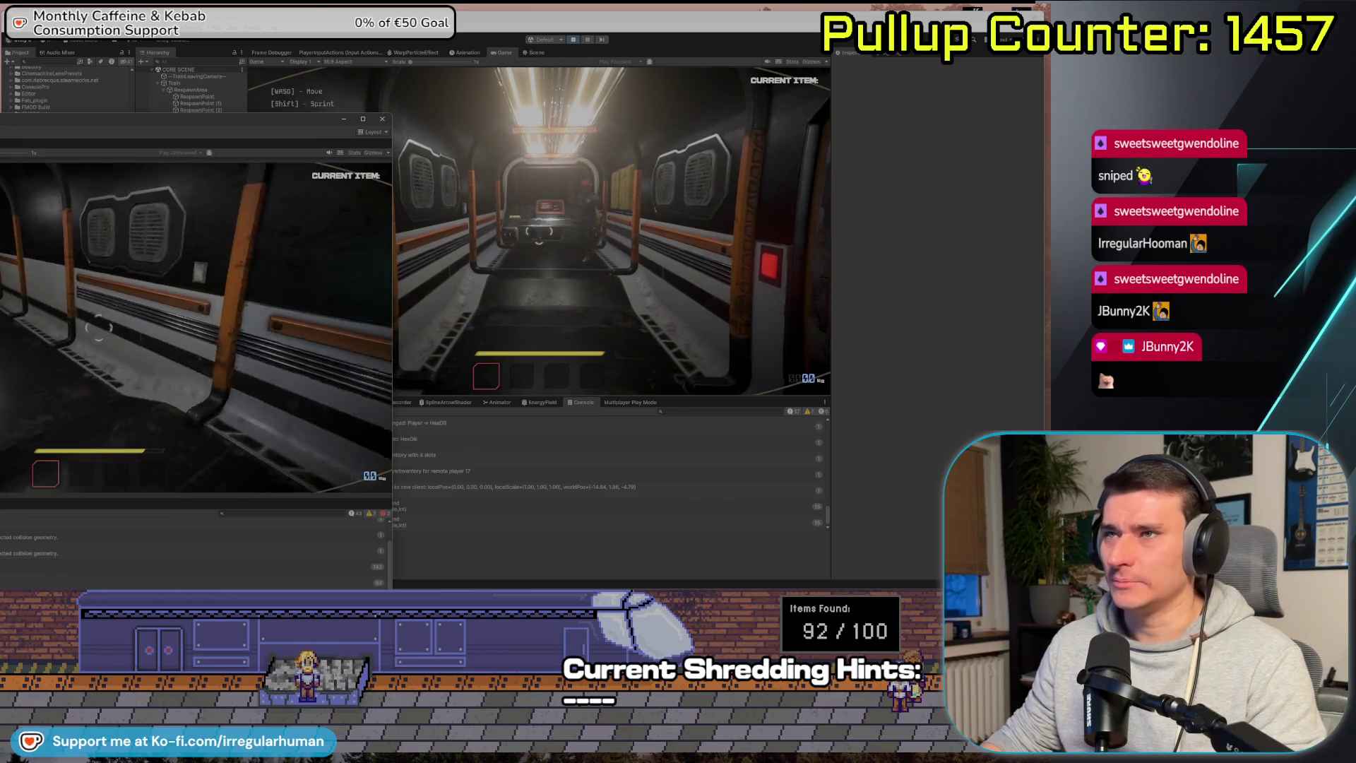
{"action": "key", "text": "Escape"}
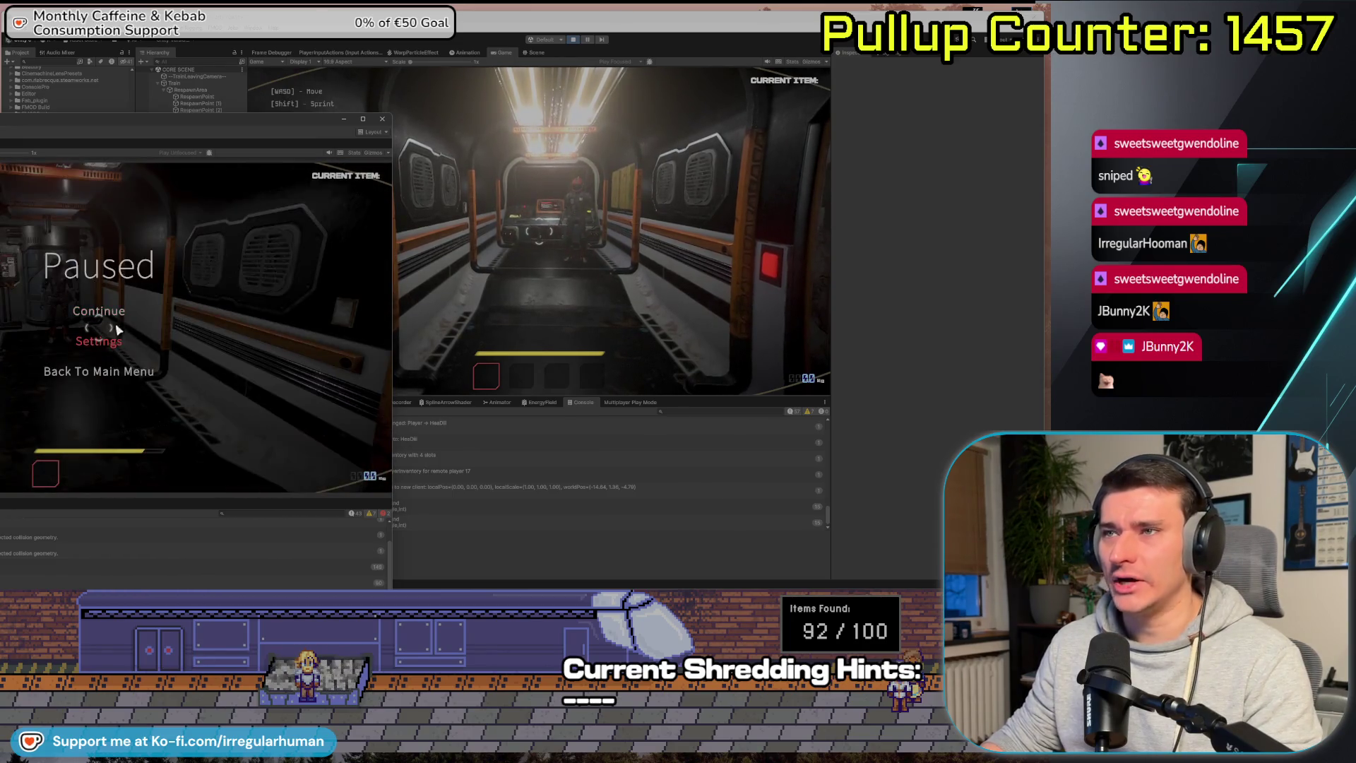
{"action": "left_click", "coordinate": [572, 40]}
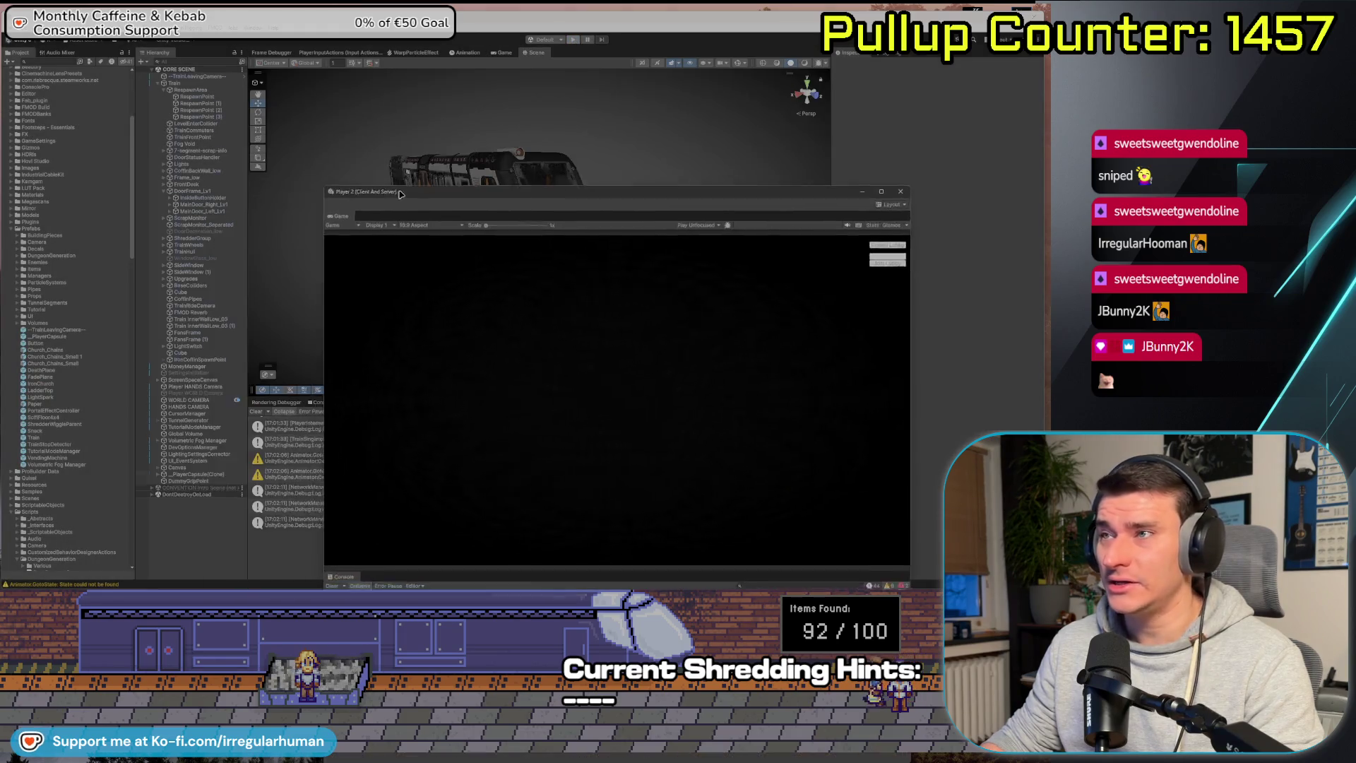
{"action": "left_click_drag", "start_coordinate": [399, 192], "coordinate": [360, 79]}
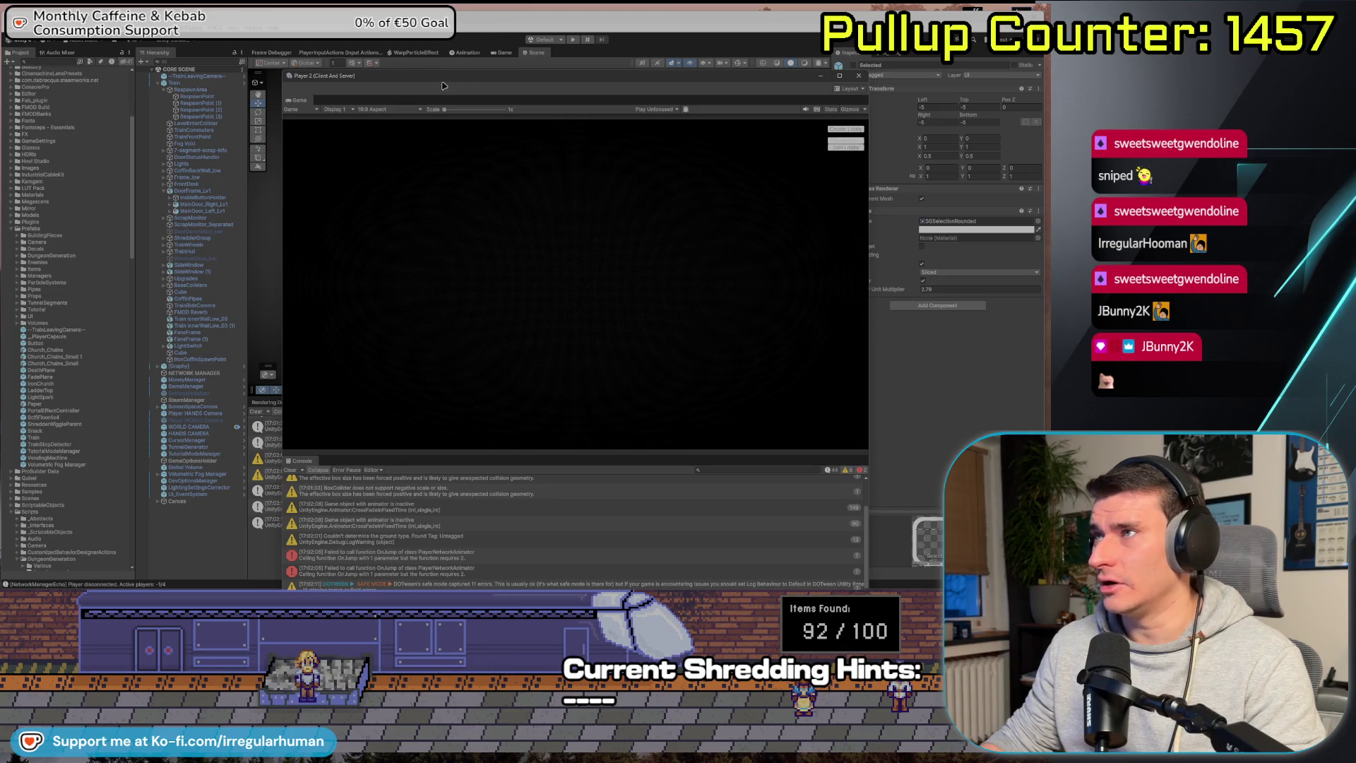
Position the Player 2 window, enlarge its game view above the log, and return to the main editor.
{"action": "mouse_move", "coordinate": [445, 76]}
{"action": "left_mouse_down"}
{"action": "mouse_move", "coordinate": [519, 66]}
{"action": "mouse_move", "coordinate": [565, 37]}
{"action": "left_mouse_up"}
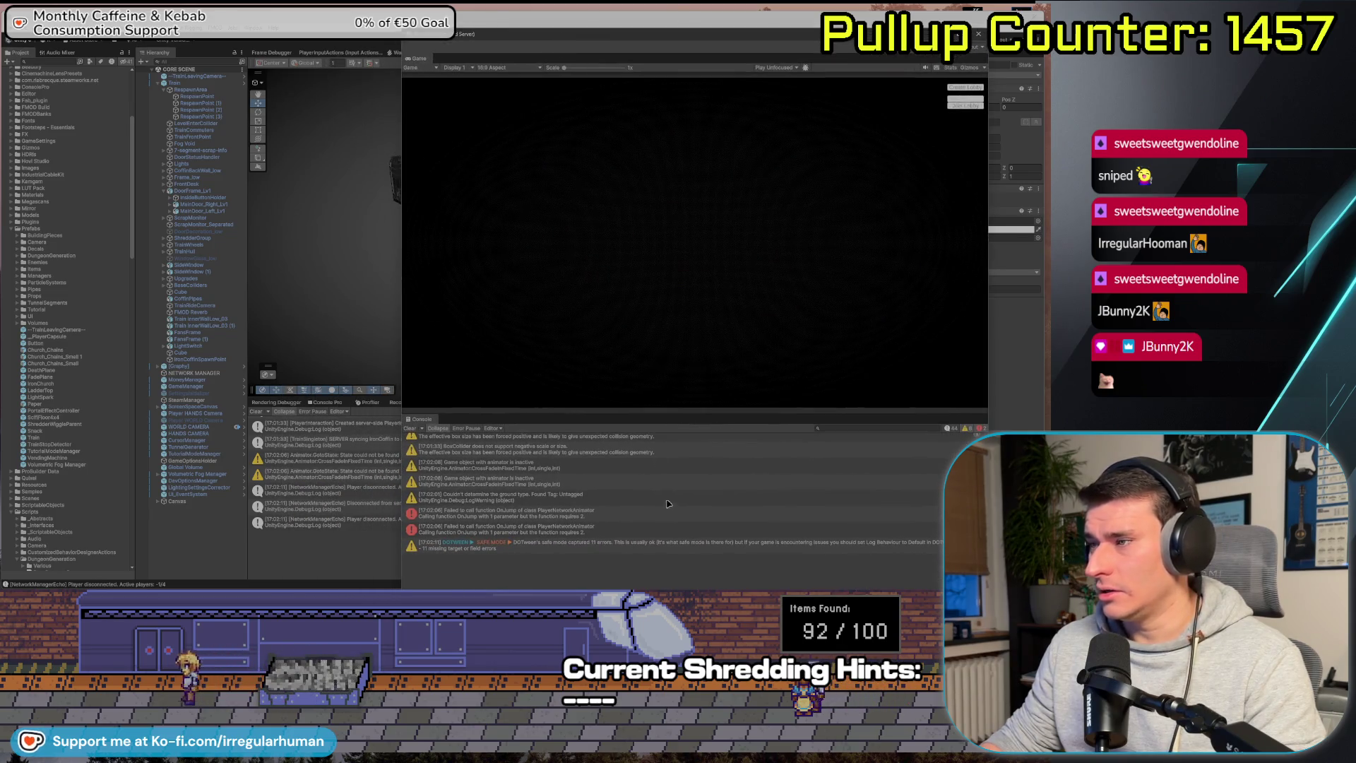
{"action": "scroll", "coordinate": [585, 480], "scroll_direction": "up", "scroll_amount": 2}
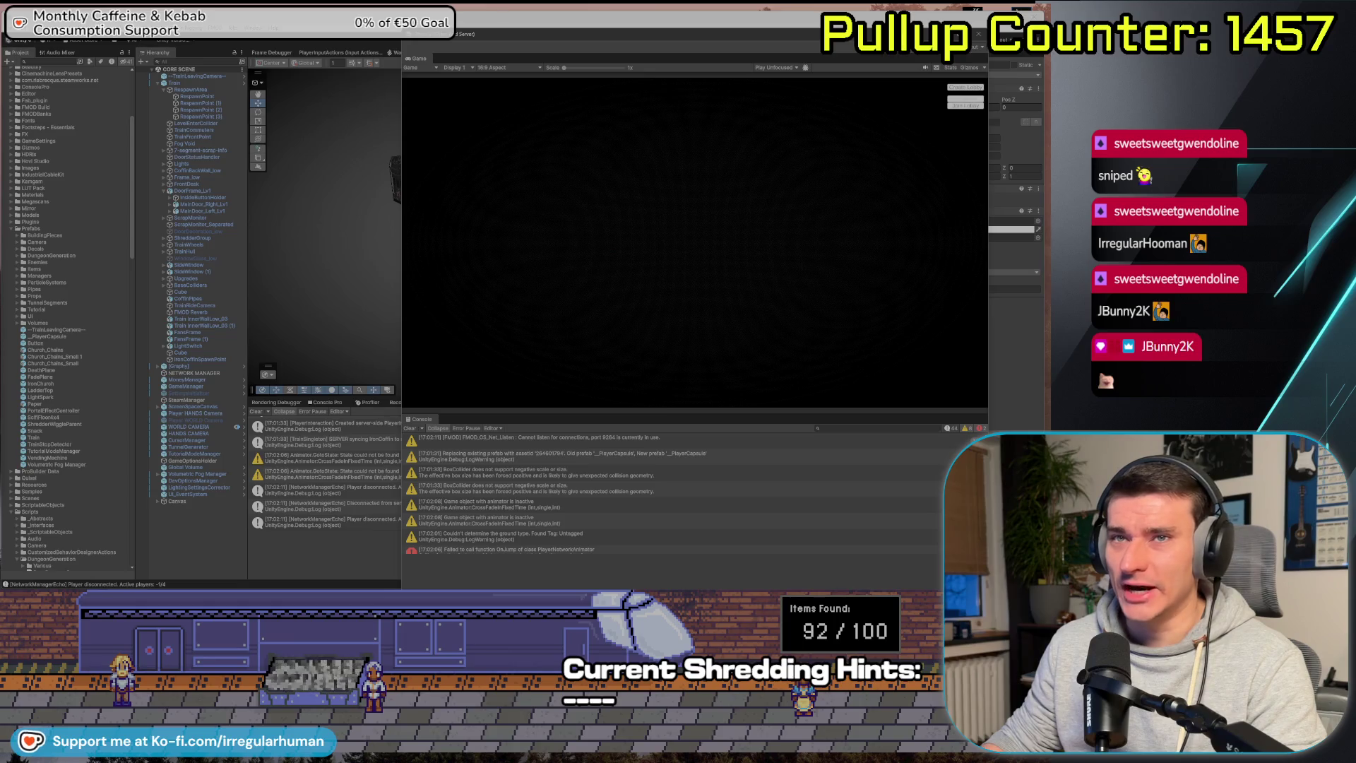
{"action": "left_click_drag", "start_coordinate": [550, 42], "coordinate": [553, 33]}
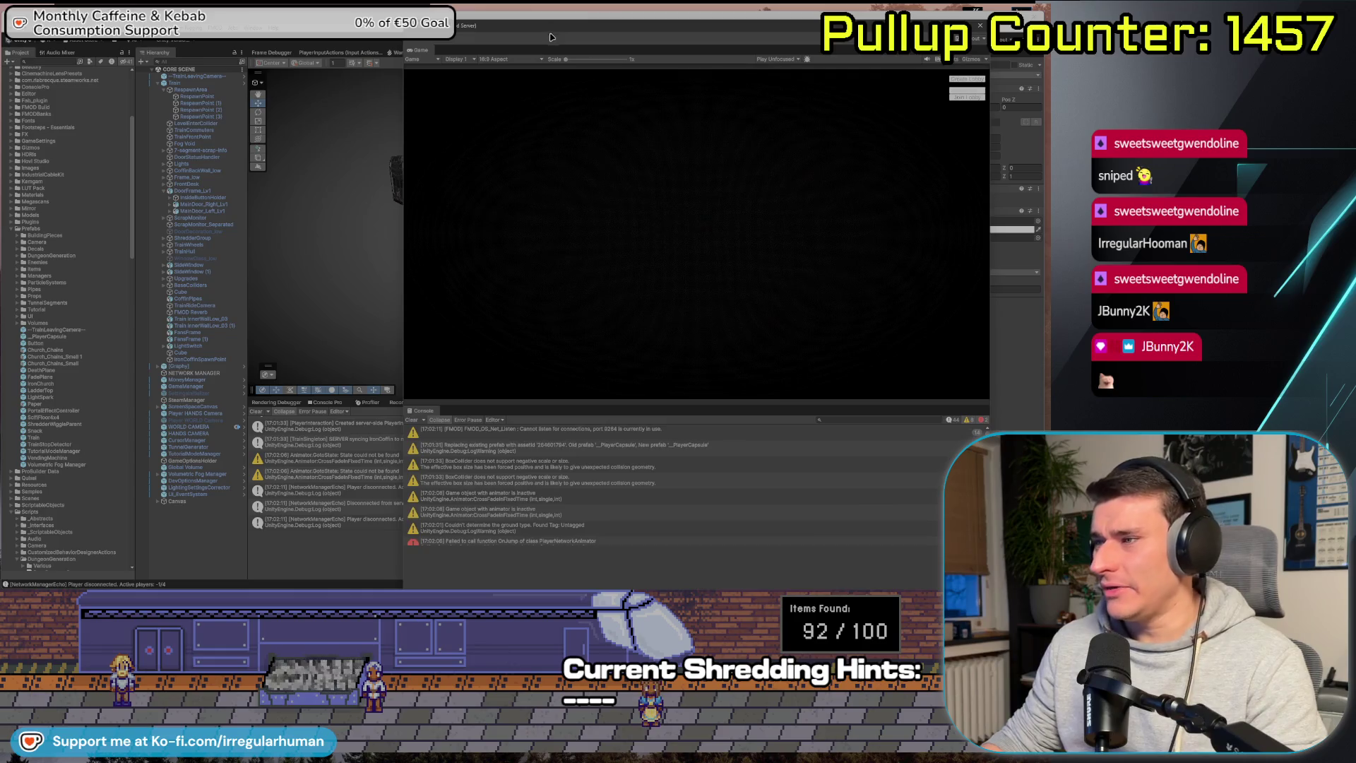
{"action": "mouse_move", "coordinate": [660, 22]}
{"action": "left_mouse_down"}
{"action": "mouse_move", "coordinate": [630, 65]}
{"action": "mouse_move", "coordinate": [709, 45]}
{"action": "left_mouse_up"}
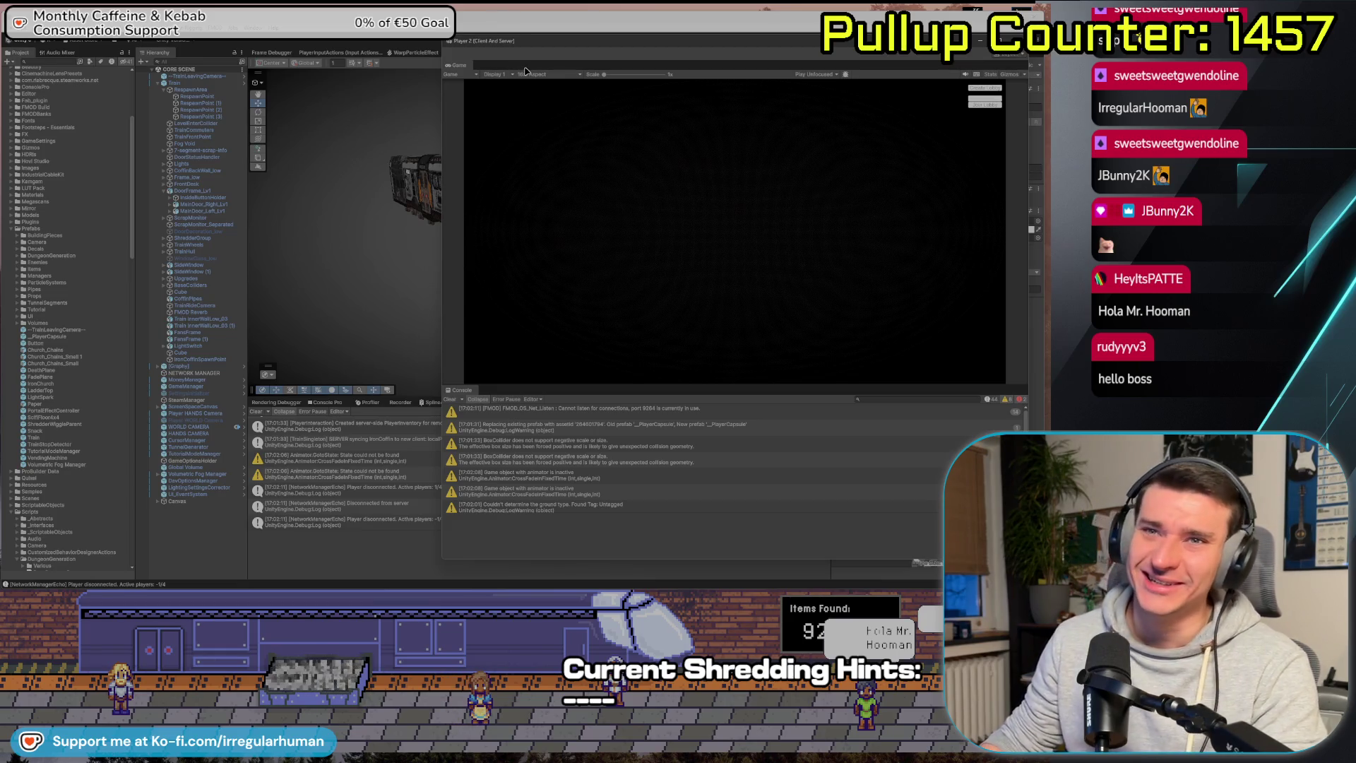
{"action": "mouse_move", "coordinate": [554, 45]}
{"action": "left_mouse_down"}
{"action": "mouse_move", "coordinate": [477, 51]}
{"action": "mouse_move", "coordinate": [513, 51]}
{"action": "mouse_move", "coordinate": [496, 79]}
{"action": "left_mouse_up"}
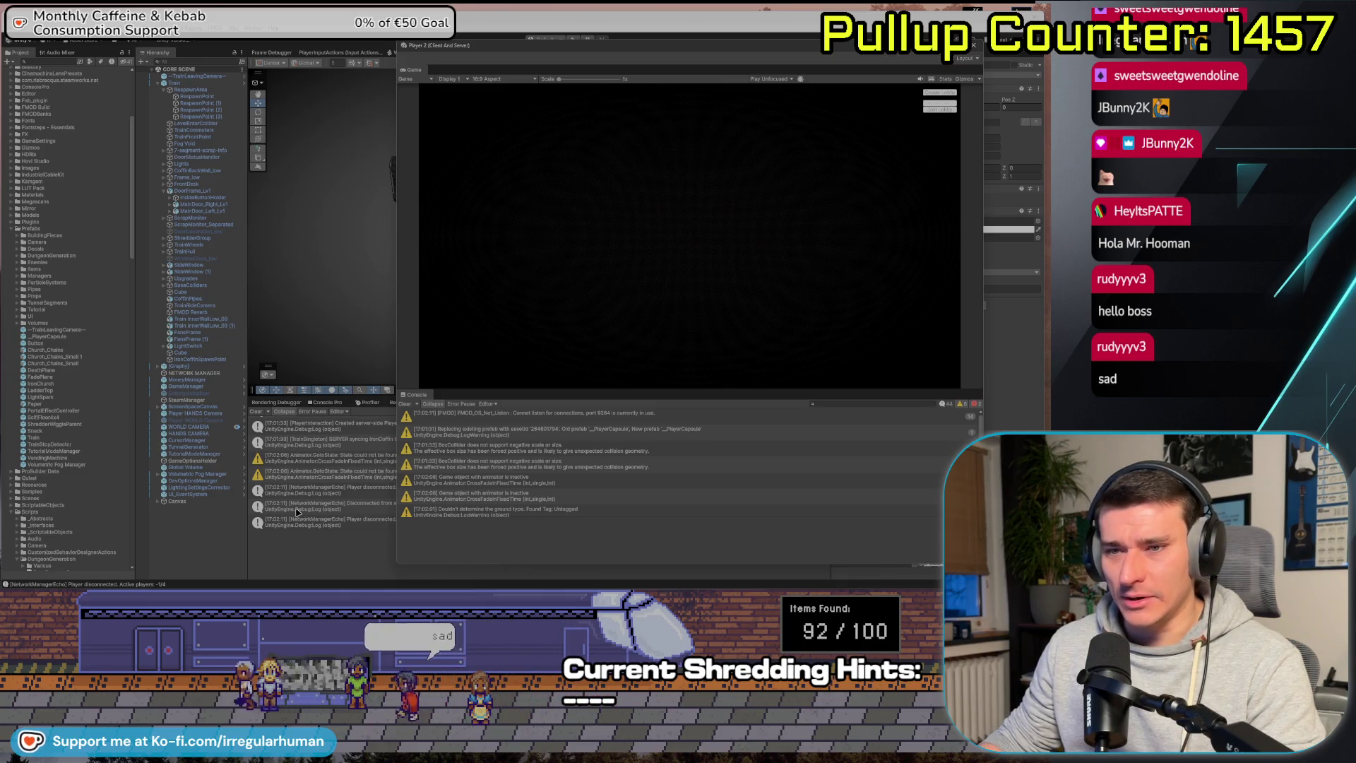
{"action": "left_click_drag", "start_coordinate": [593, 387], "coordinate": [585, 412]}
{"action": "left_click", "coordinate": [302, 562]}
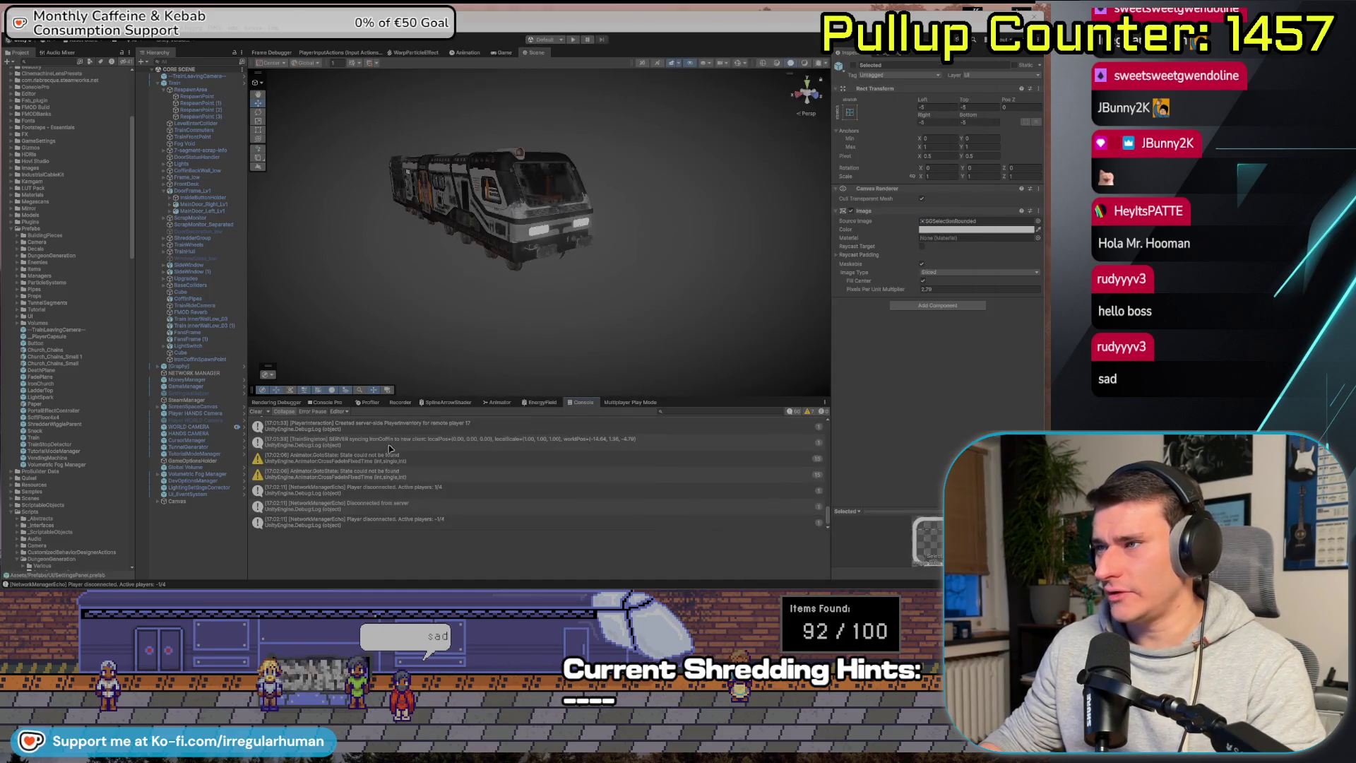
Orbit the Scene view around the graffiti train locomotive, then switch to Rider.
{"action": "mouse_move", "coordinate": [351, 290]}
{"action": "left_mouse_down"}
{"action": "mouse_move", "coordinate": [575, 279]}
{"action": "mouse_move", "coordinate": [306, 278]}
{"action": "mouse_move", "coordinate": [491, 276]}
{"action": "mouse_move", "coordinate": [351, 256]}
{"action": "mouse_move", "coordinate": [315, 273]}
{"action": "left_mouse_up"}
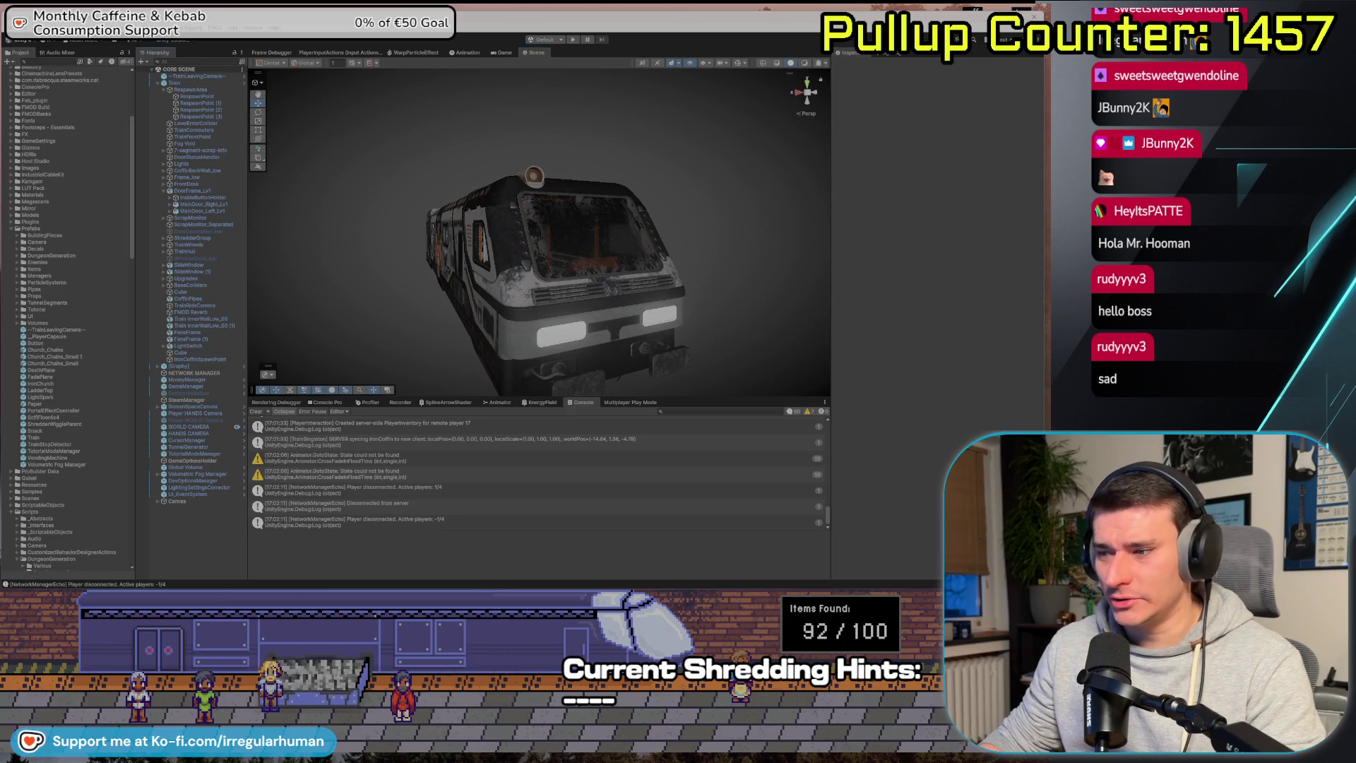
{"action": "key", "text": "alt+Tab"}
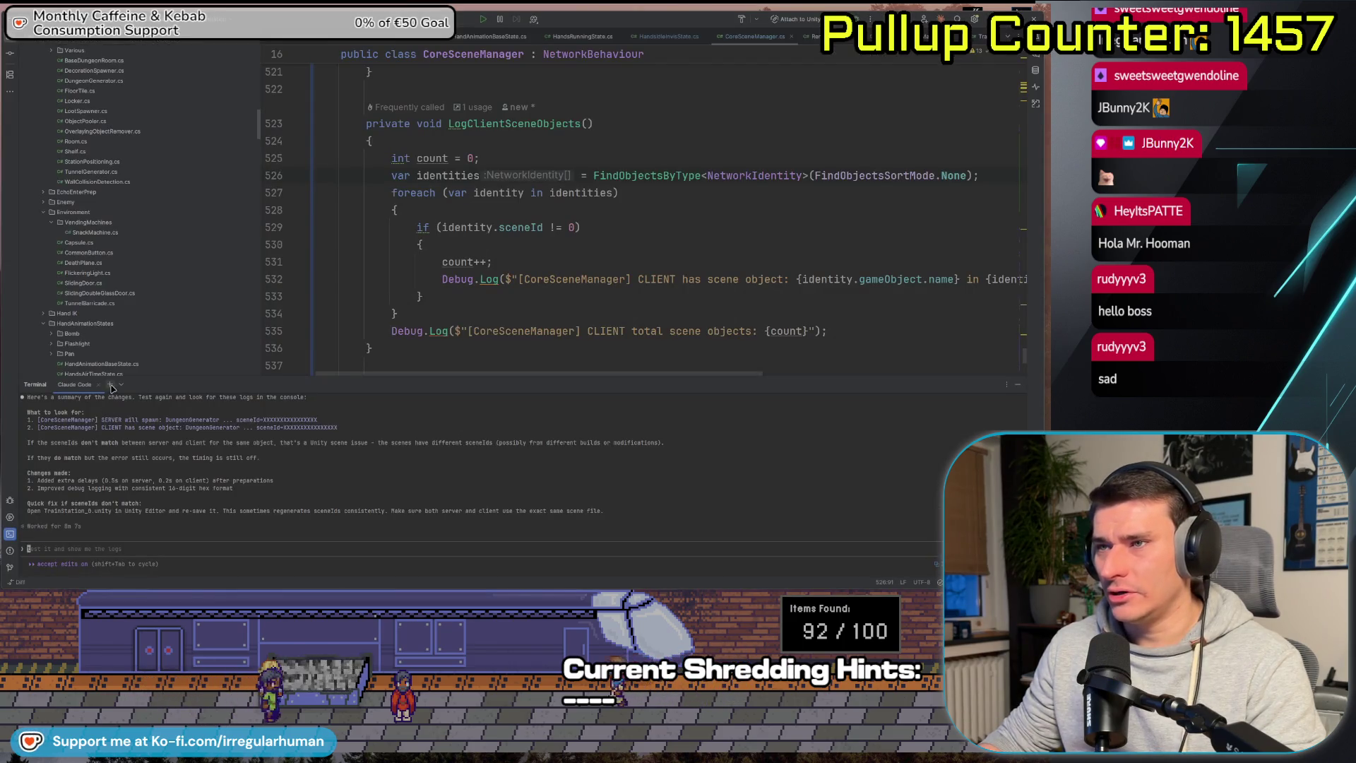
Terminate the Claude Code terminal and narrow the project panel to widen the code view.
{"action": "left_click", "coordinate": [98, 384]}
{"action": "key", "text": "Return"}
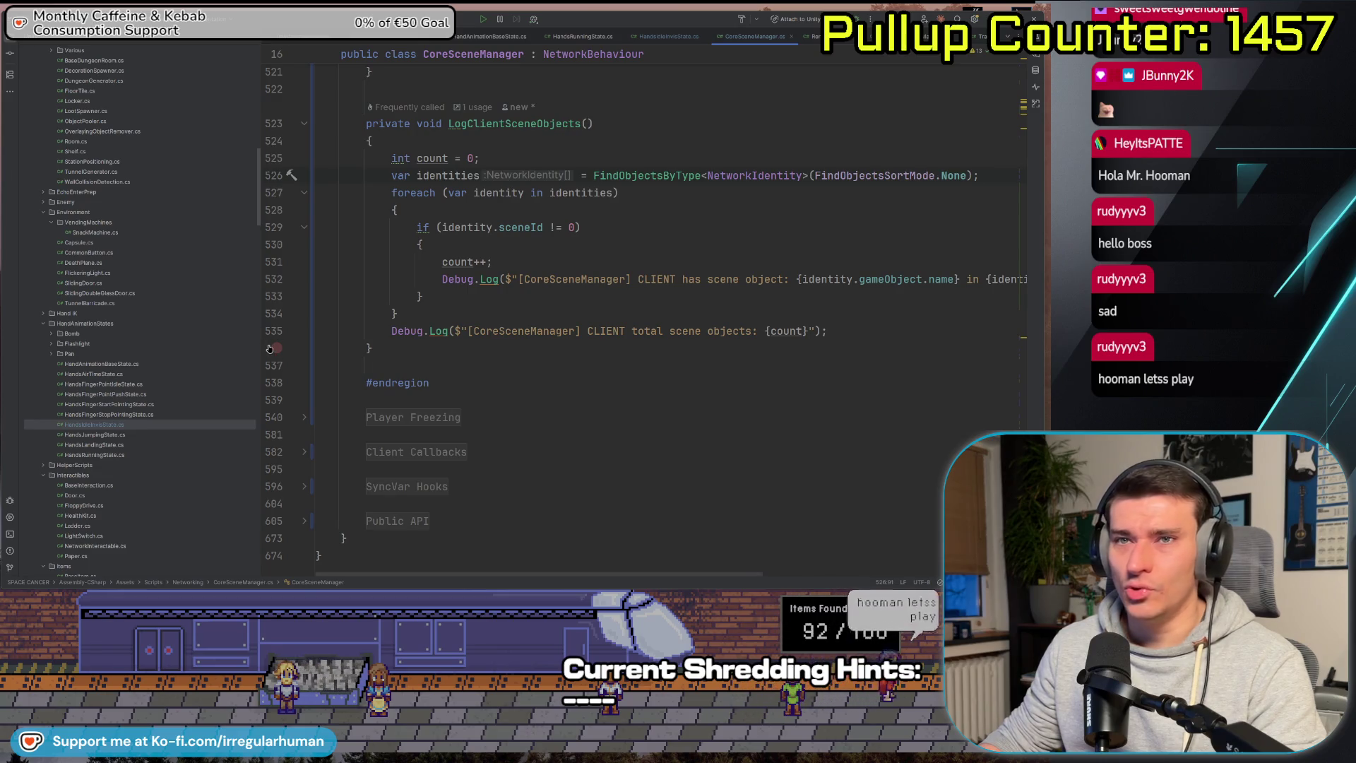
{"action": "left_click_drag", "start_coordinate": [263, 341], "coordinate": [202, 338]}
Scroll through the CoreSceneManager code, then bring up the 'Mirror Scene Loader on all Clients' thread.
{"action": "scroll", "coordinate": [477, 401], "scroll_direction": "up", "scroll_amount": 3}
{"action": "scroll", "coordinate": [467, 406], "scroll_direction": "down", "scroll_amount": 5}
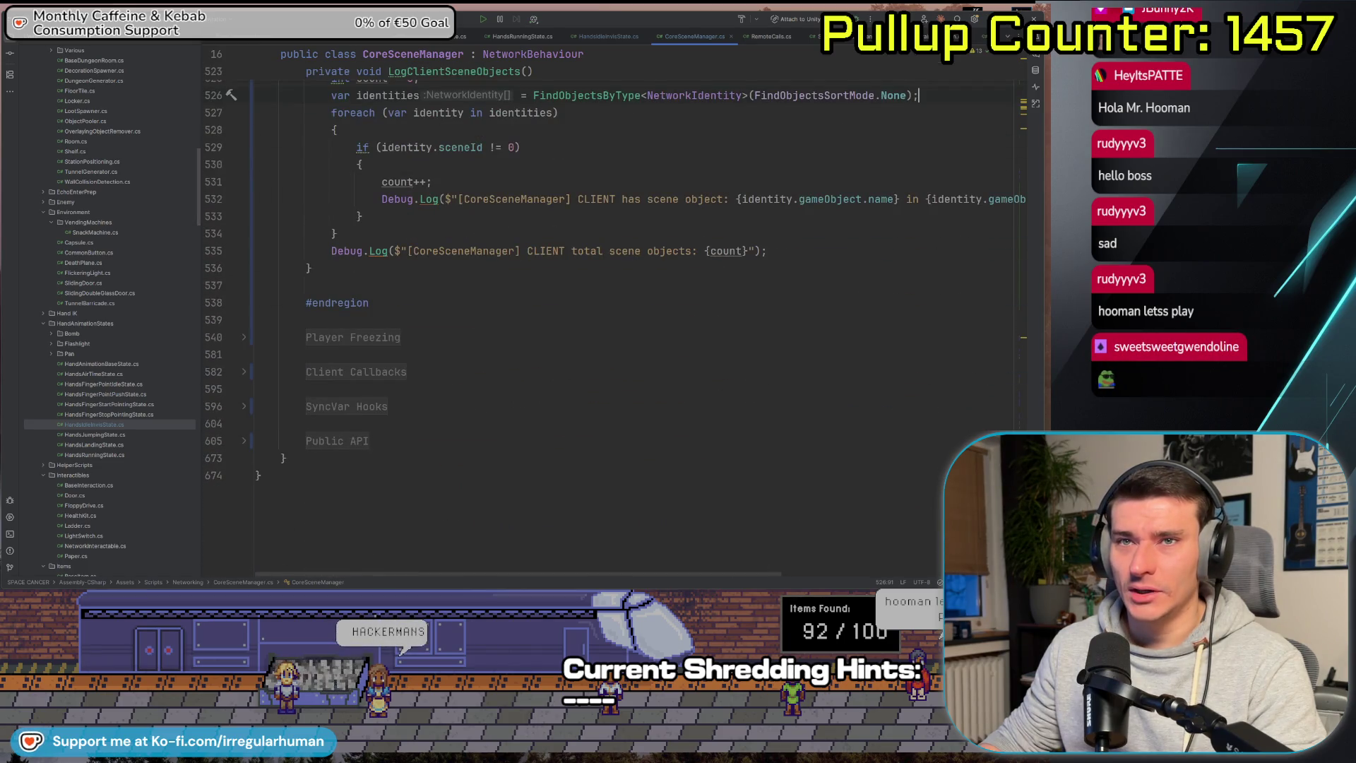
{"action": "scroll", "coordinate": [563, 401], "scroll_direction": "up", "scroll_amount": 13}
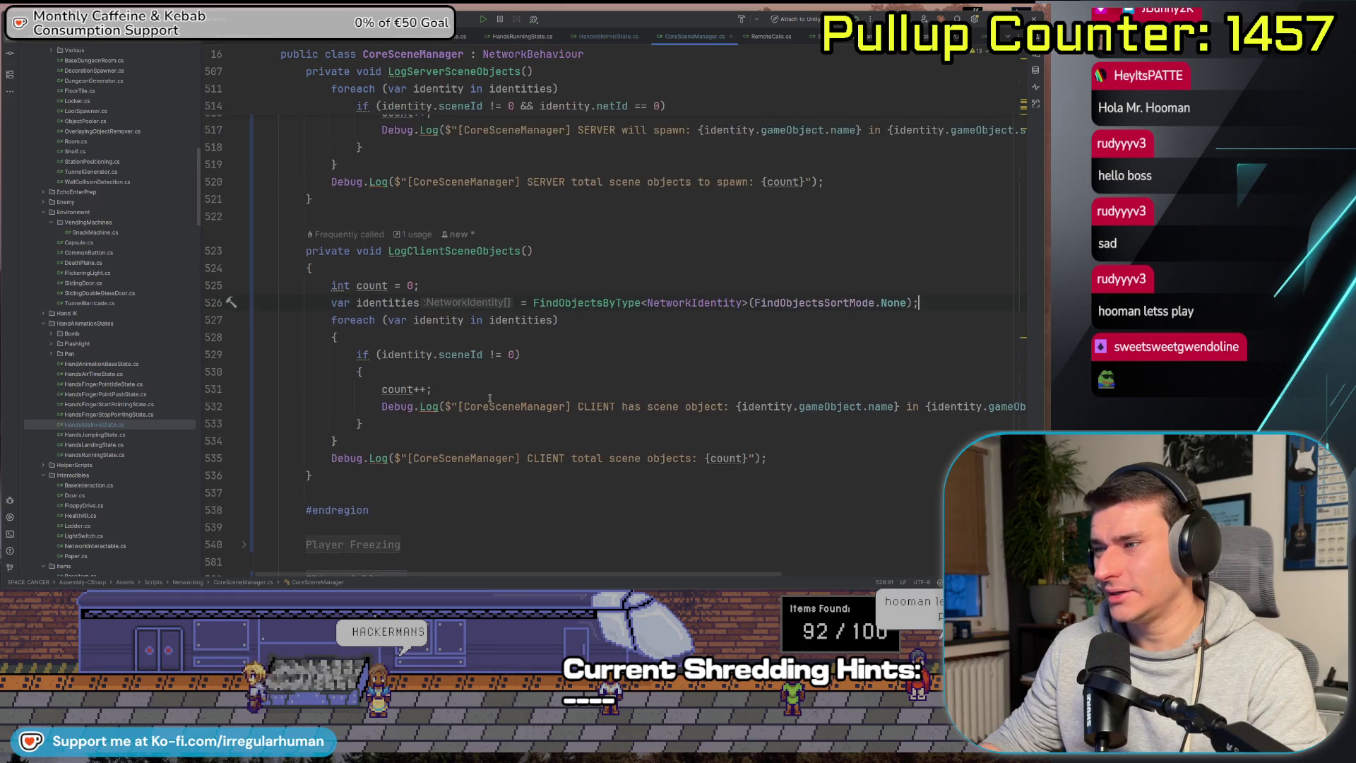
{"action": "scroll", "coordinate": [481, 392], "scroll_direction": "up", "scroll_amount": 7}
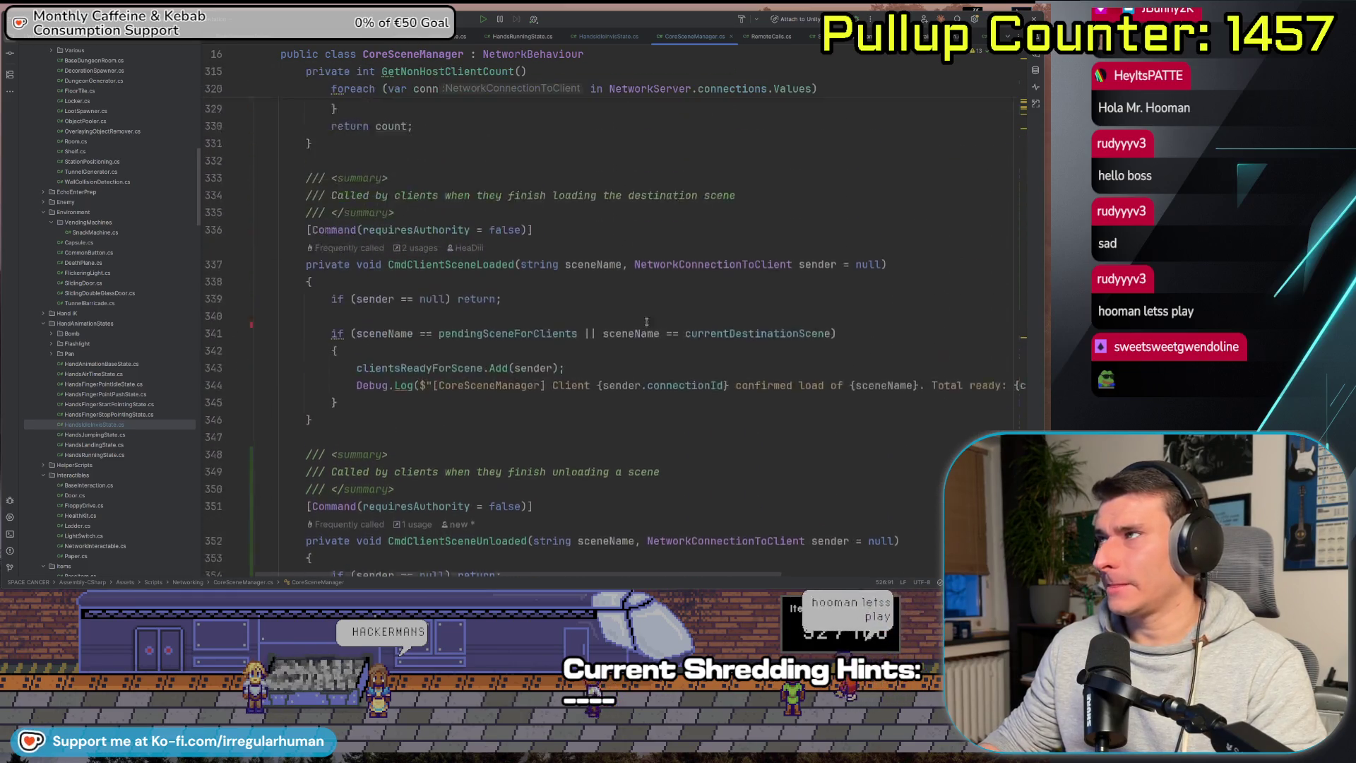
{"action": "scroll", "coordinate": [669, 39], "scroll_direction": "down", "scroll_amount": 5}
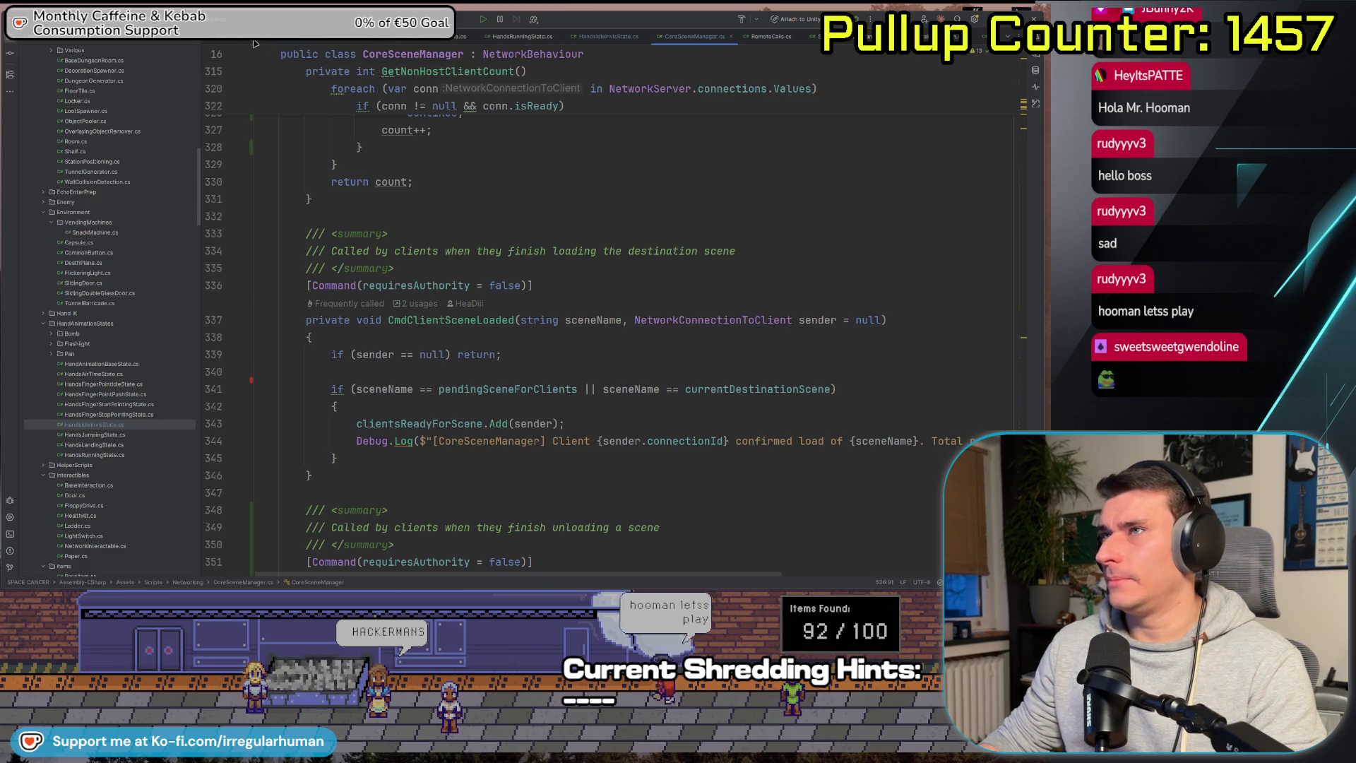
{"action": "scroll", "coordinate": [264, 43], "scroll_direction": "down", "scroll_amount": 2}
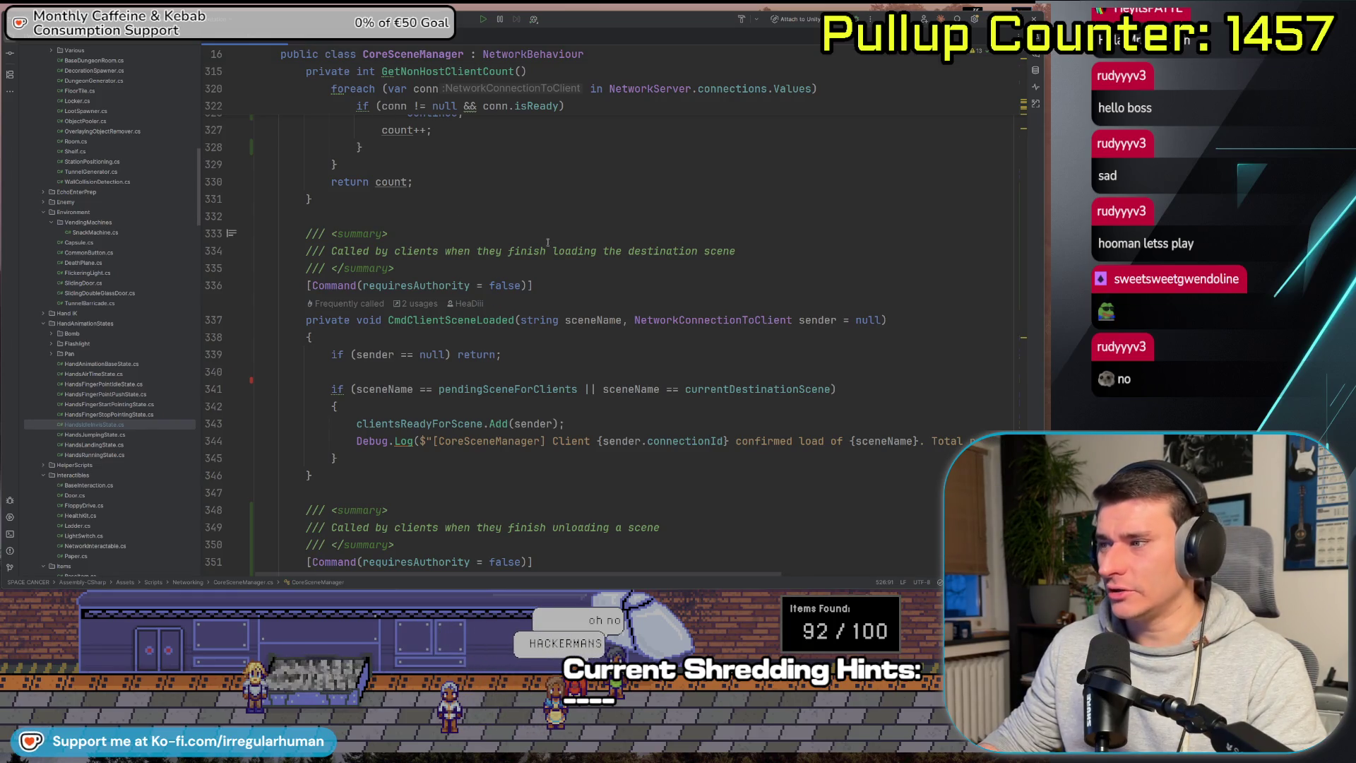
{"action": "scroll", "coordinate": [434, 195], "scroll_direction": "up", "scroll_amount": 6}
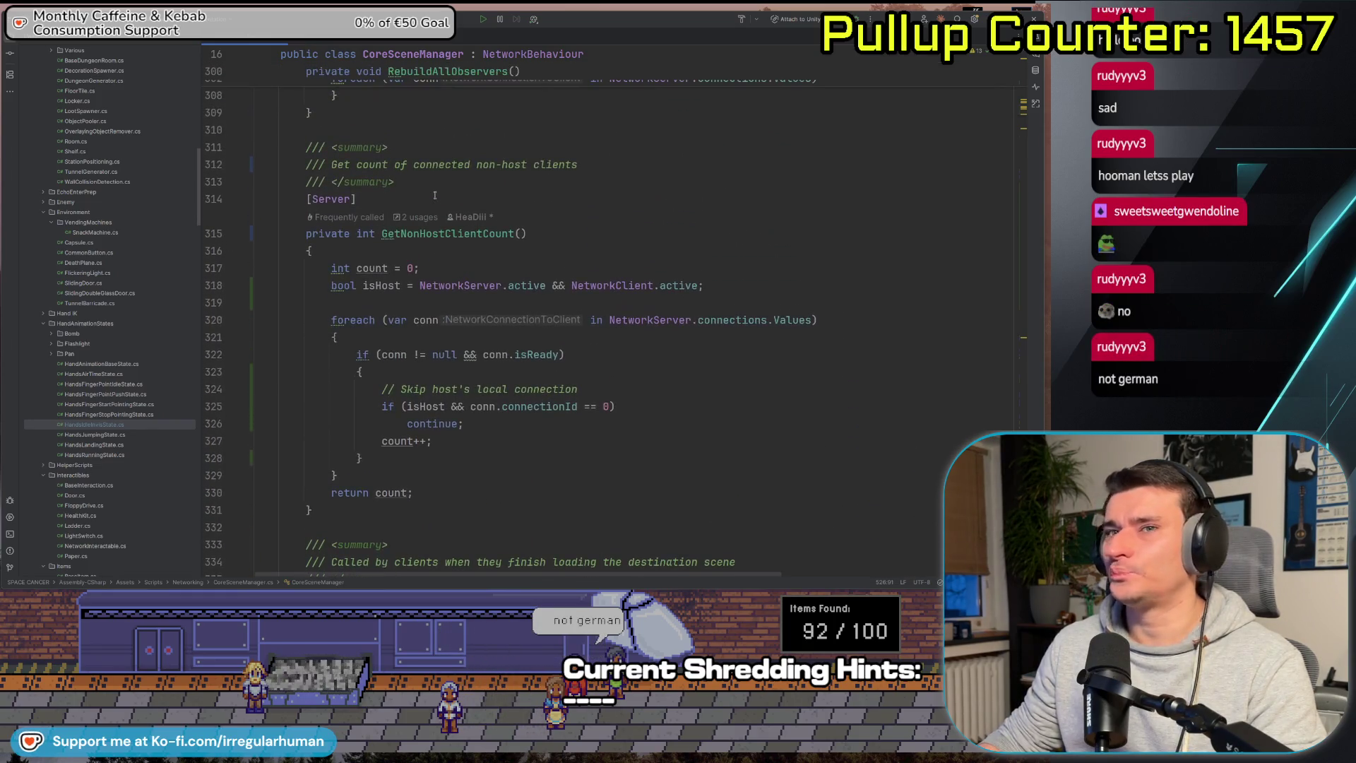
{"action": "scroll", "coordinate": [840, 369], "scroll_direction": "down", "scroll_amount": 10}
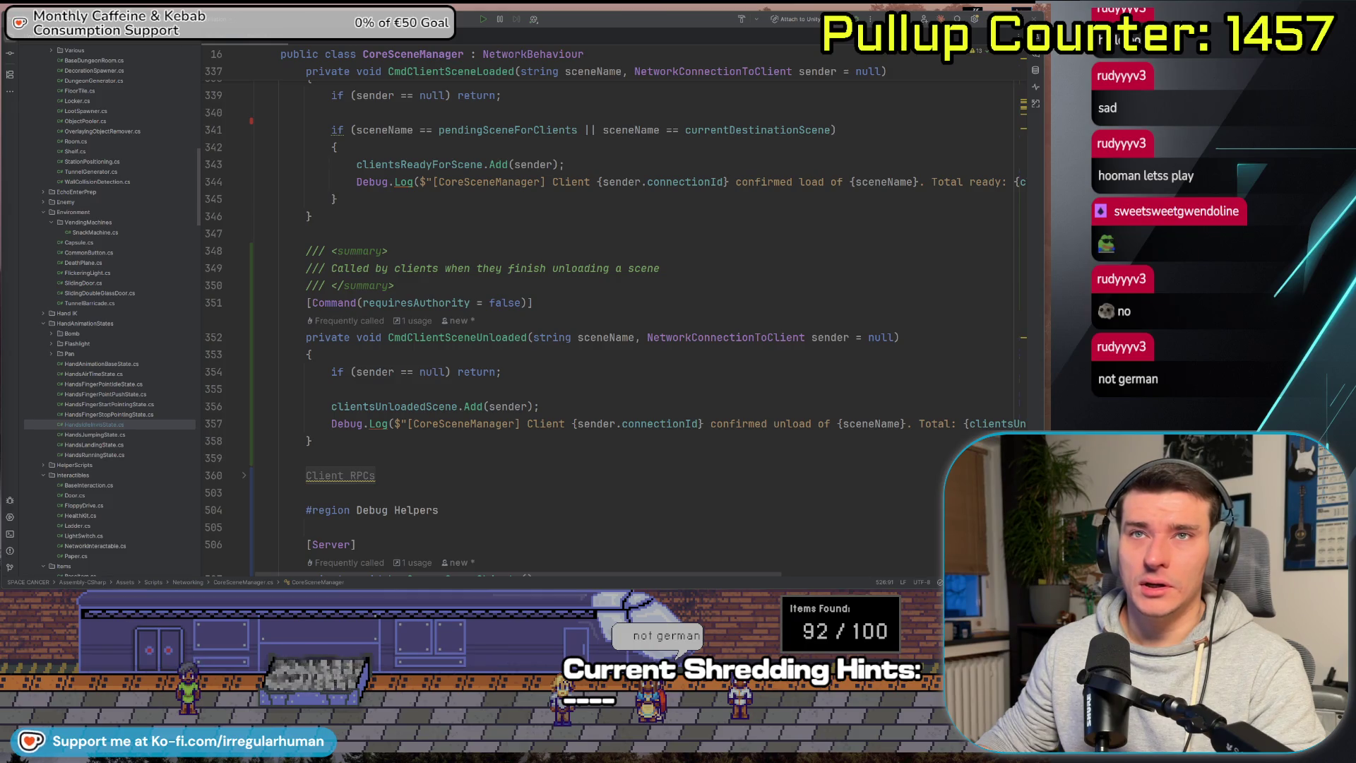
{"action": "key", "text": "alt+Tab"}
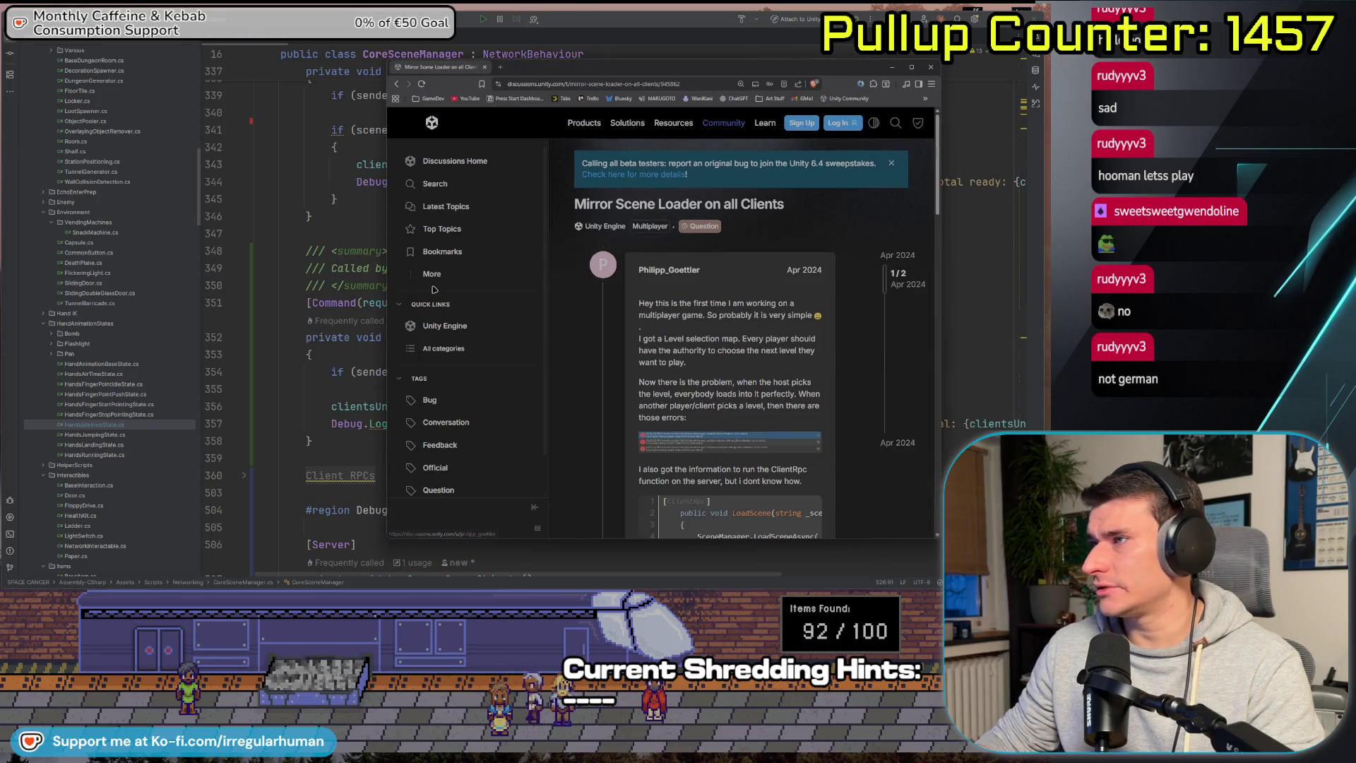
Widen the browser and read through the Mirror Scene Loader forum thread.
{"action": "left_click_drag", "start_coordinate": [388, 280], "coordinate": [106, 280]}
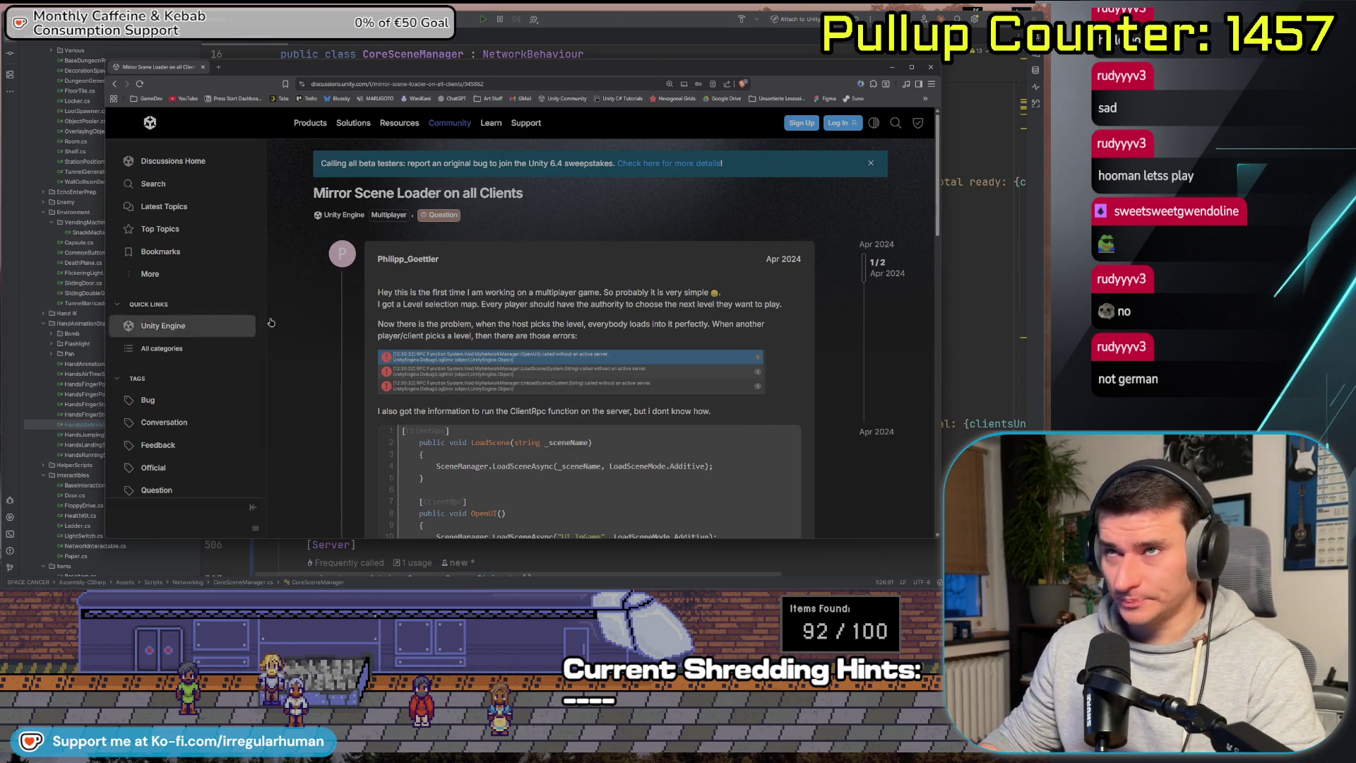
{"action": "scroll", "coordinate": [901, 325], "scroll_direction": "down", "scroll_amount": 1}
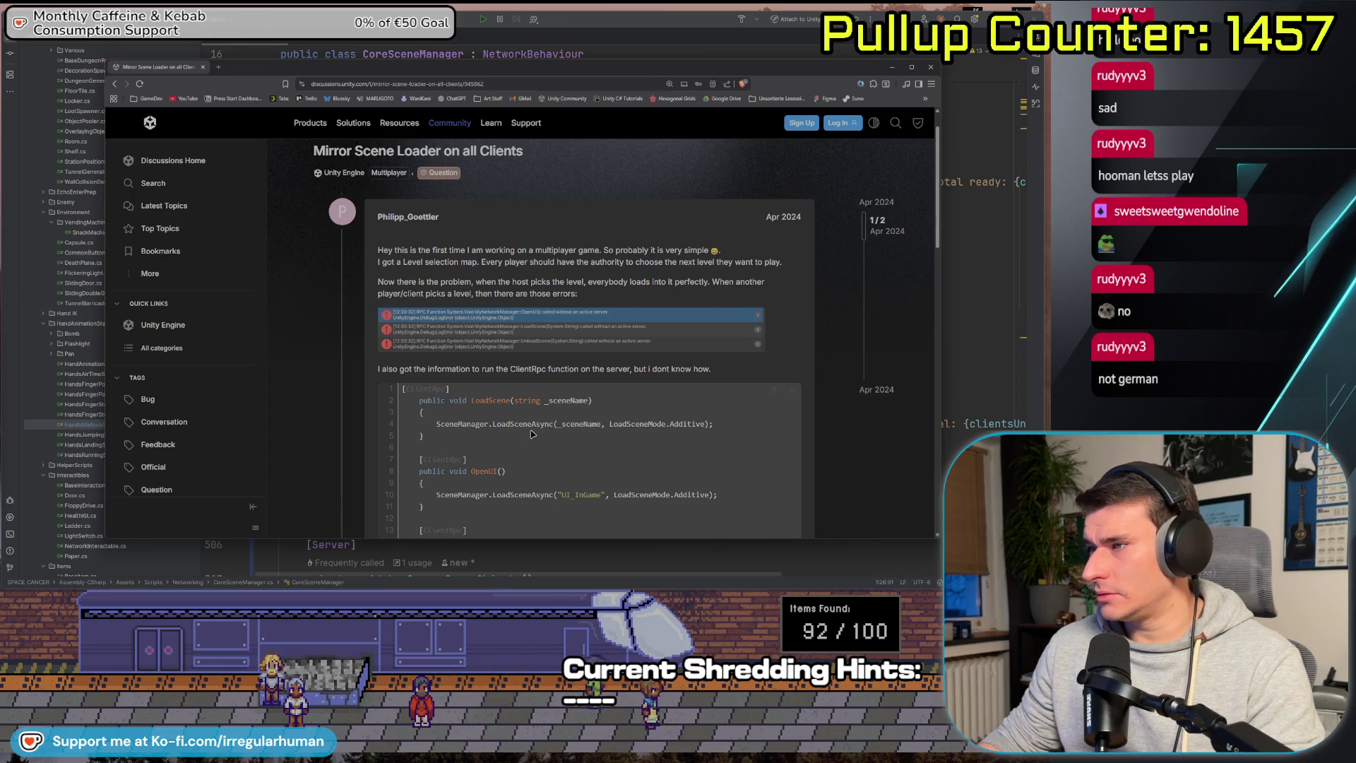
{"action": "left_click_drag", "start_coordinate": [388, 250], "coordinate": [508, 251]}
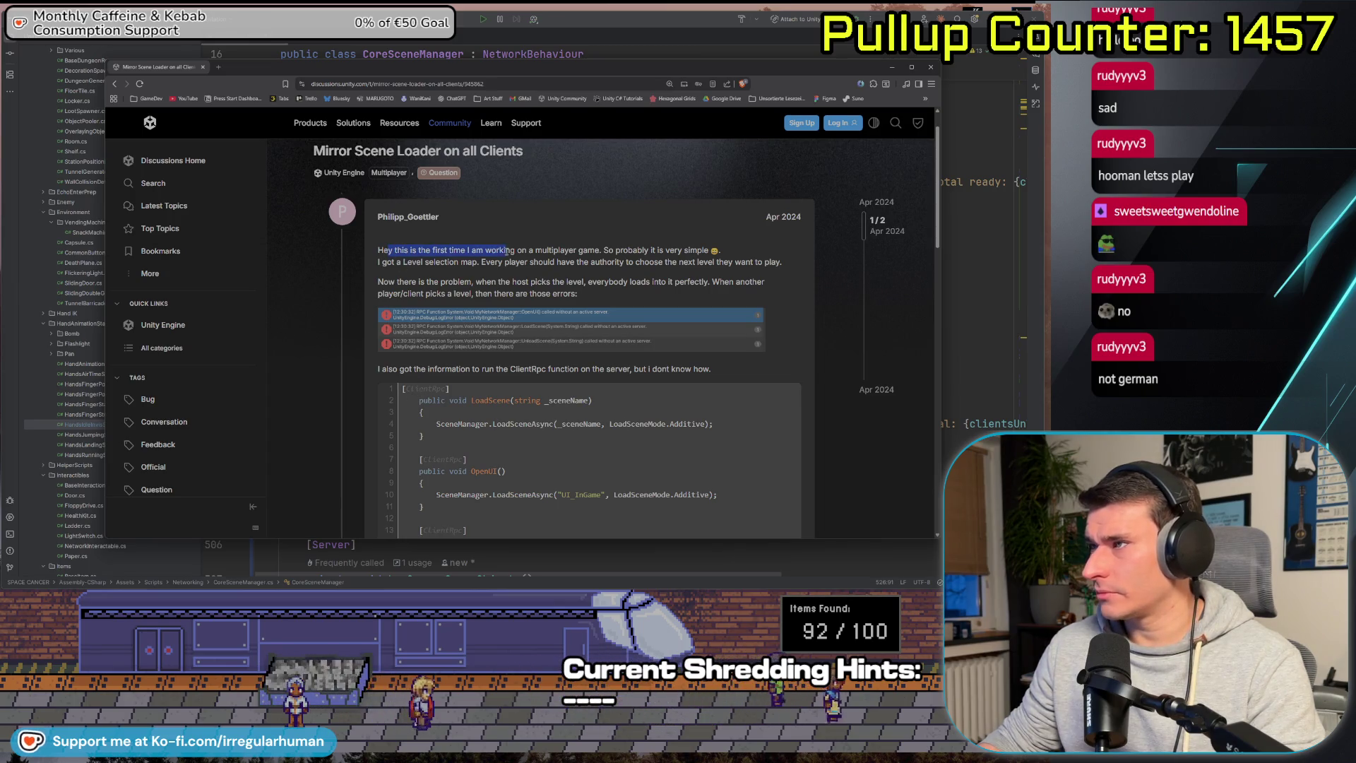
{"action": "left_click", "coordinate": [427, 262]}
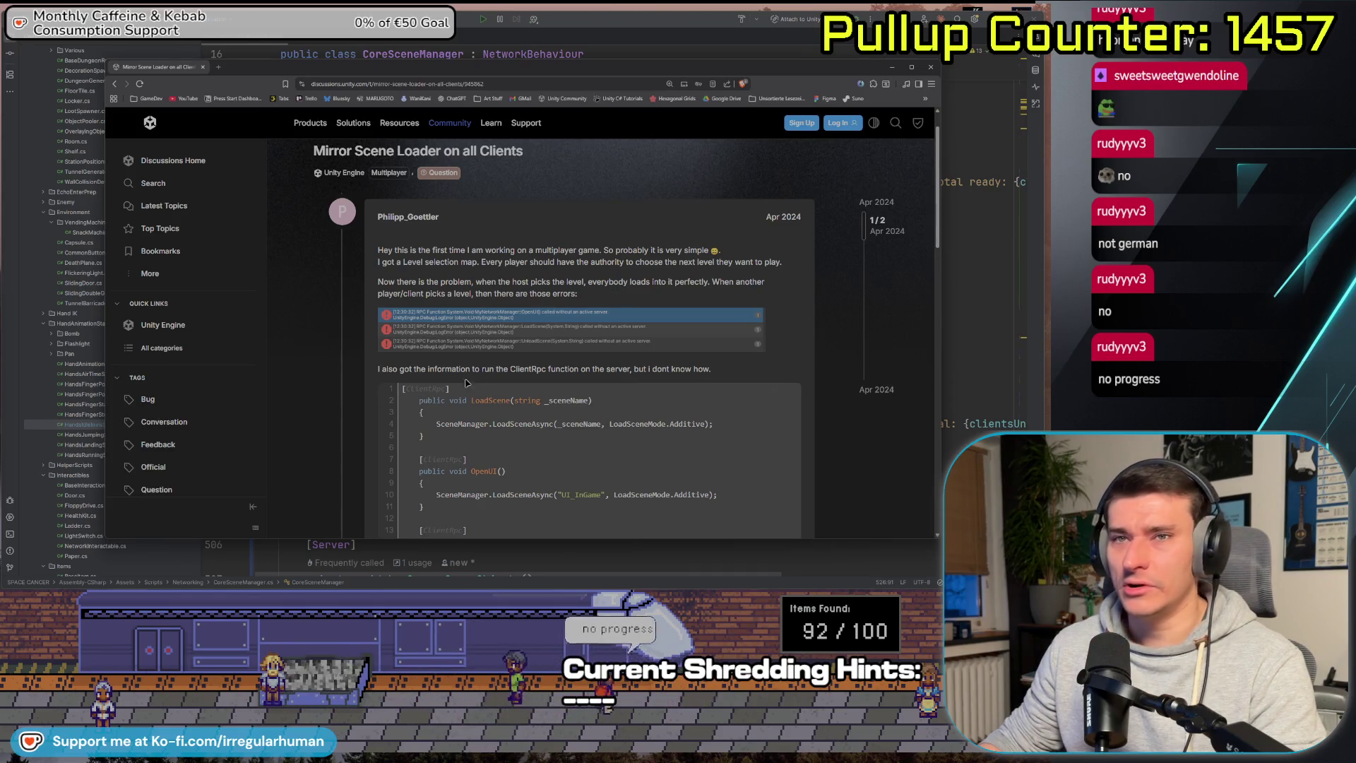
{"action": "scroll", "coordinate": [480, 365], "scroll_direction": "down", "scroll_amount": 2}
{"action": "scroll", "coordinate": [346, 329], "scroll_direction": "down", "scroll_amount": 5}
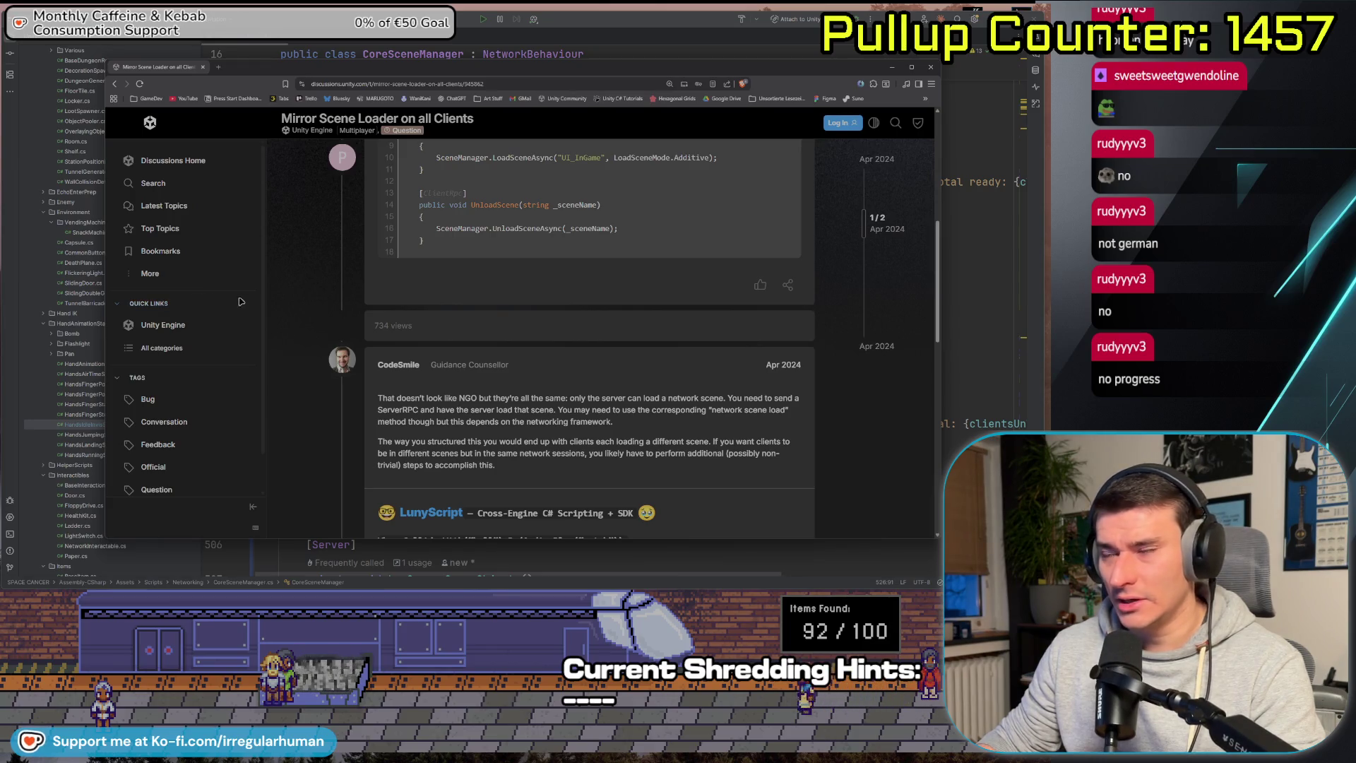
{"action": "scroll", "coordinate": [269, 330], "scroll_direction": "up", "scroll_amount": 3}
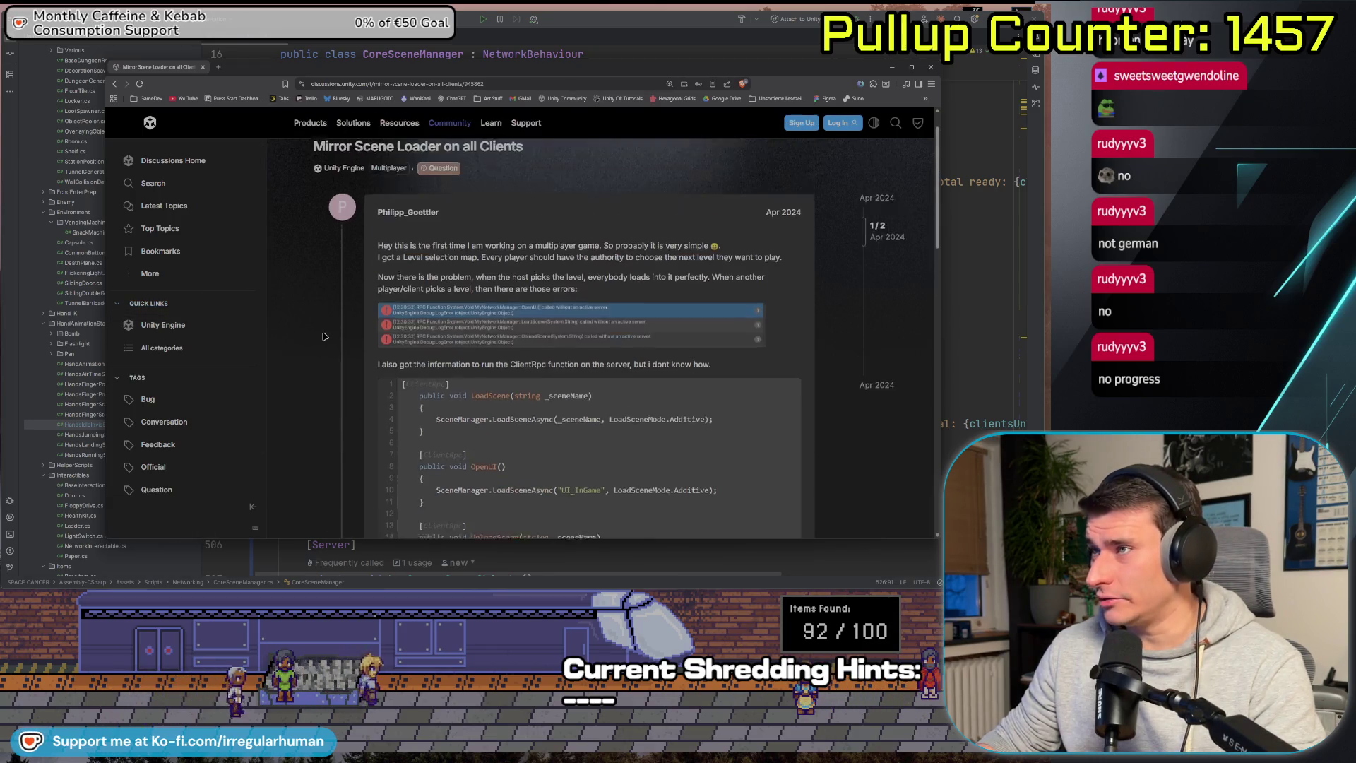
{"action": "scroll", "coordinate": [310, 329], "scroll_direction": "down", "scroll_amount": 2}
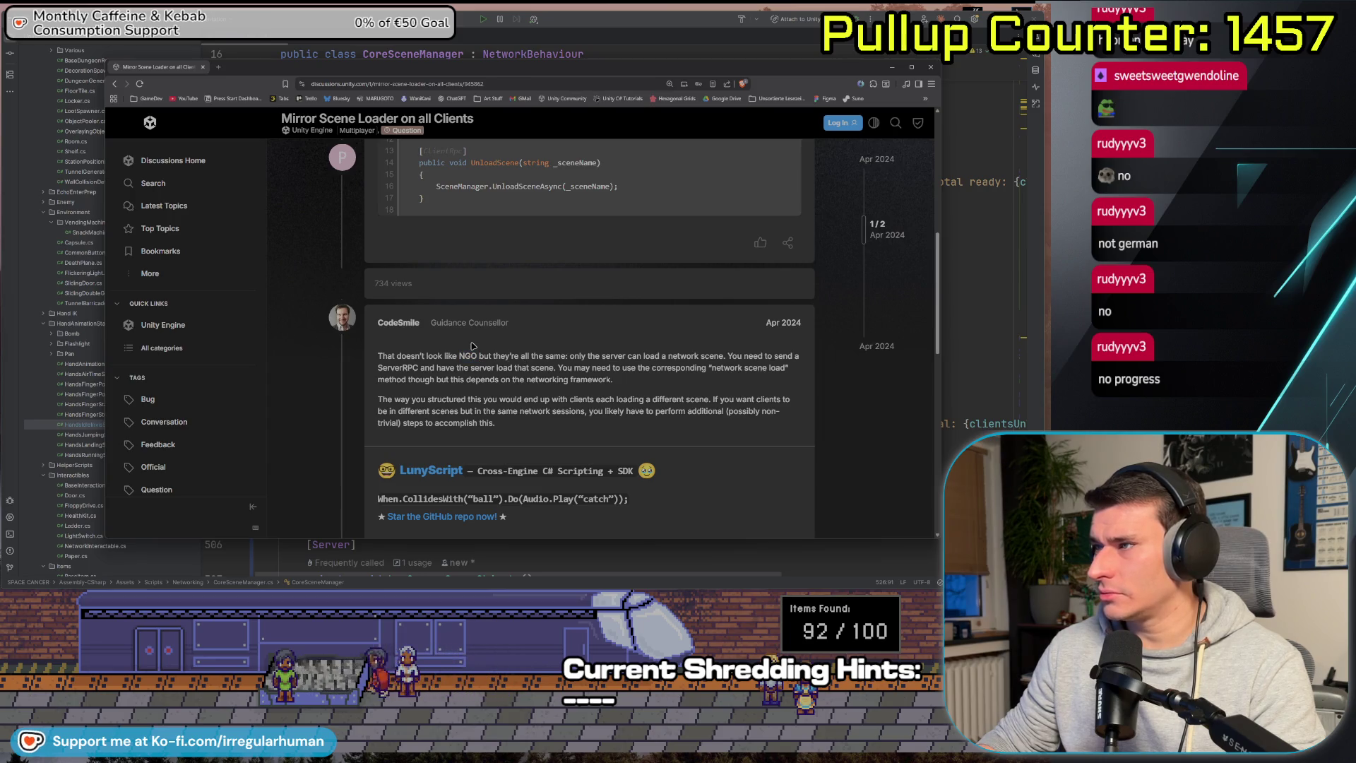
{"action": "scroll", "coordinate": [474, 338], "scroll_direction": "down", "scroll_amount": 4}
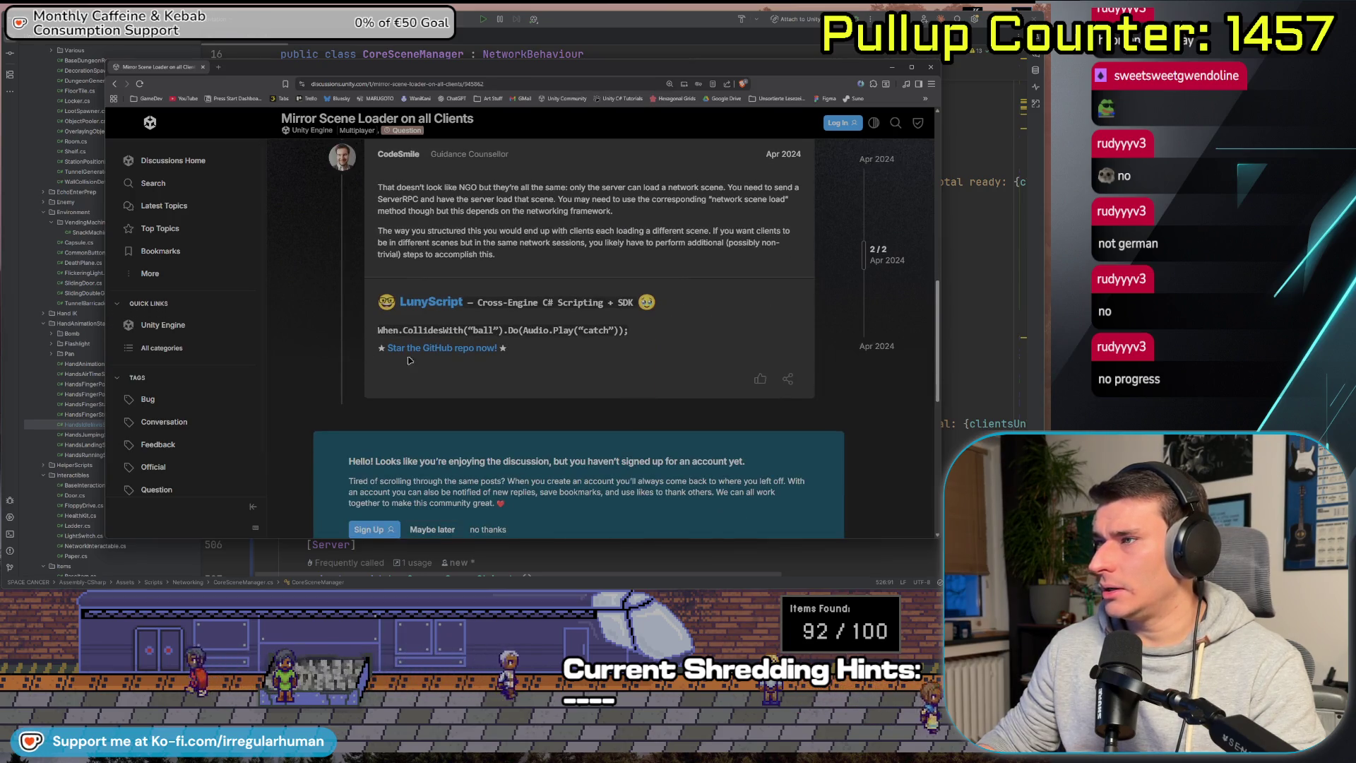
{"action": "scroll", "coordinate": [429, 363], "scroll_direction": "up", "scroll_amount": 6}
{"action": "scroll", "coordinate": [430, 364], "scroll_direction": "up", "scroll_amount": 2}
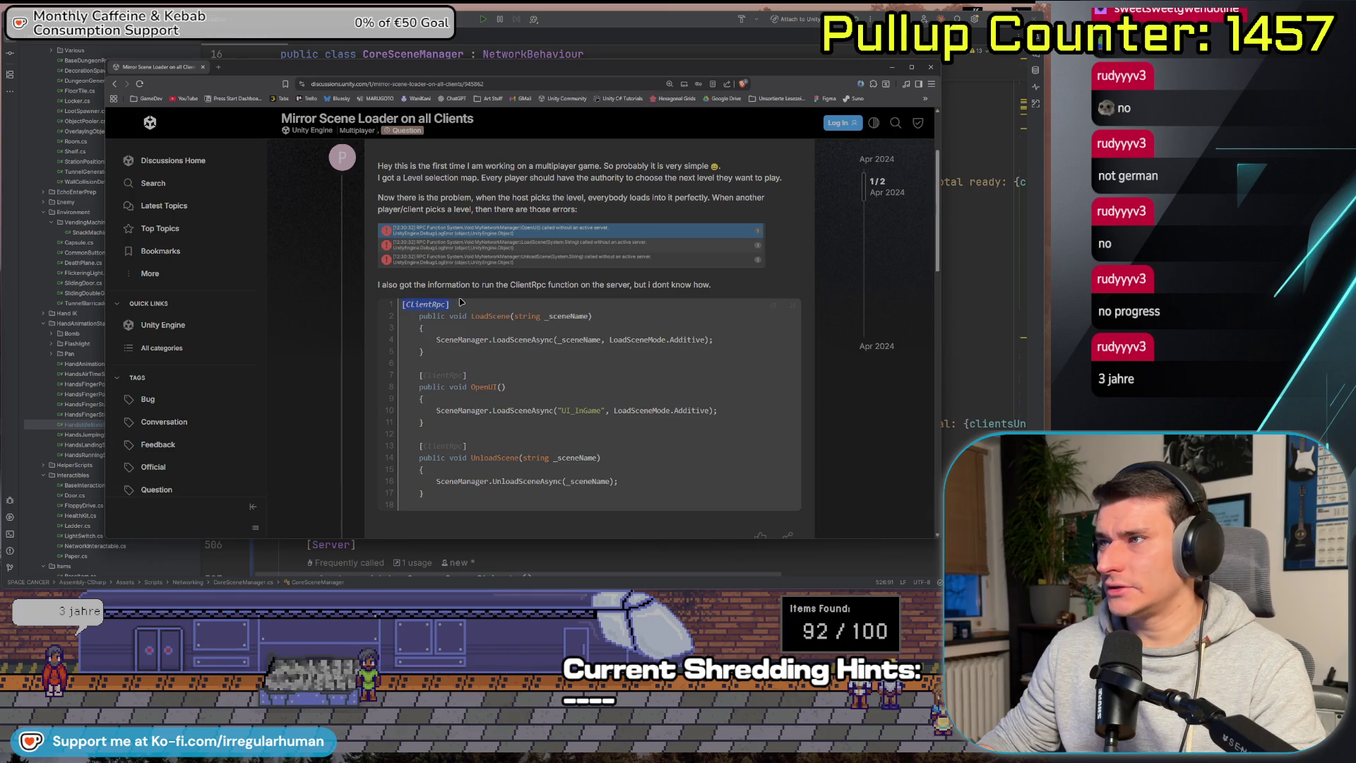
{"action": "scroll", "coordinate": [488, 356], "scroll_direction": "down", "scroll_amount": 5}
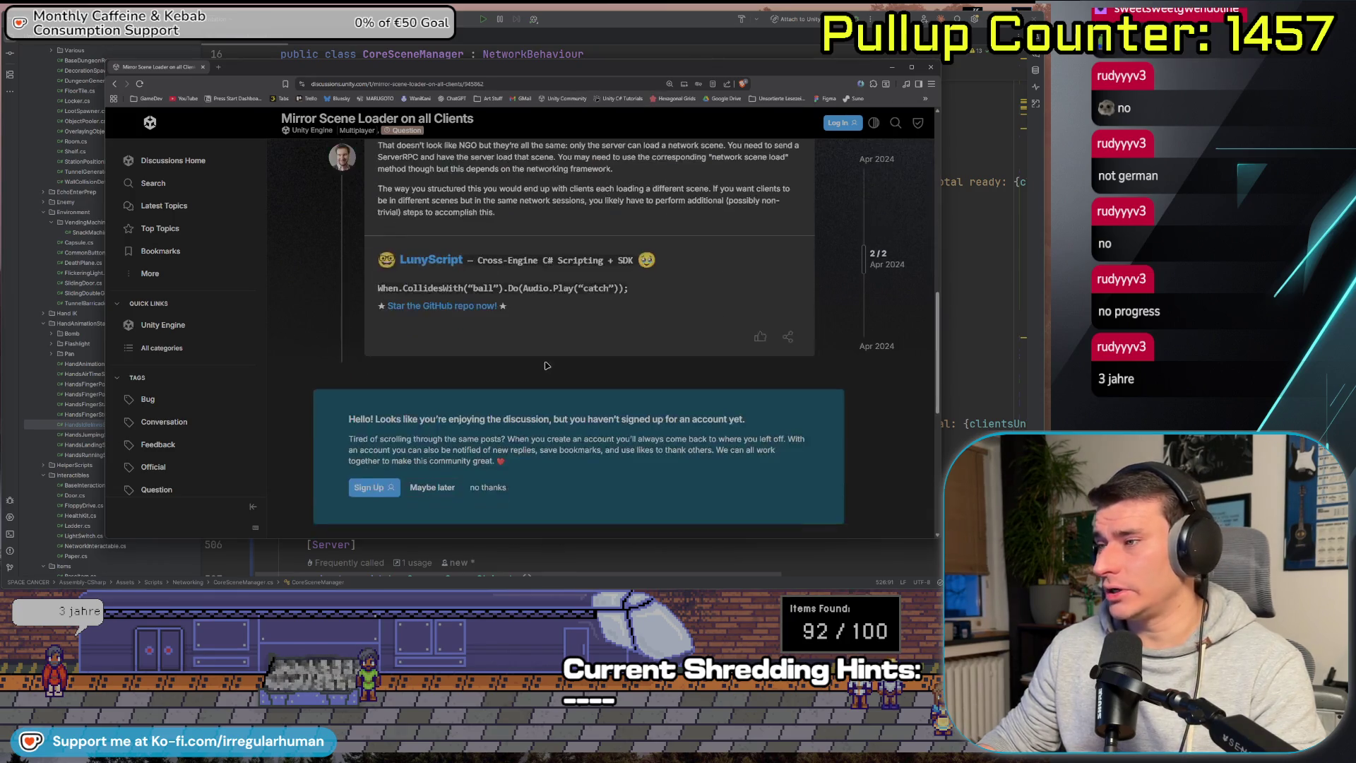
{"action": "scroll", "coordinate": [544, 362], "scroll_direction": "down", "scroll_amount": 3}
Go back to the Google results, view the Inspector screenshot in Mirror's Scene docs, and return to Unity.
{"action": "key", "text": "alt+Left"}
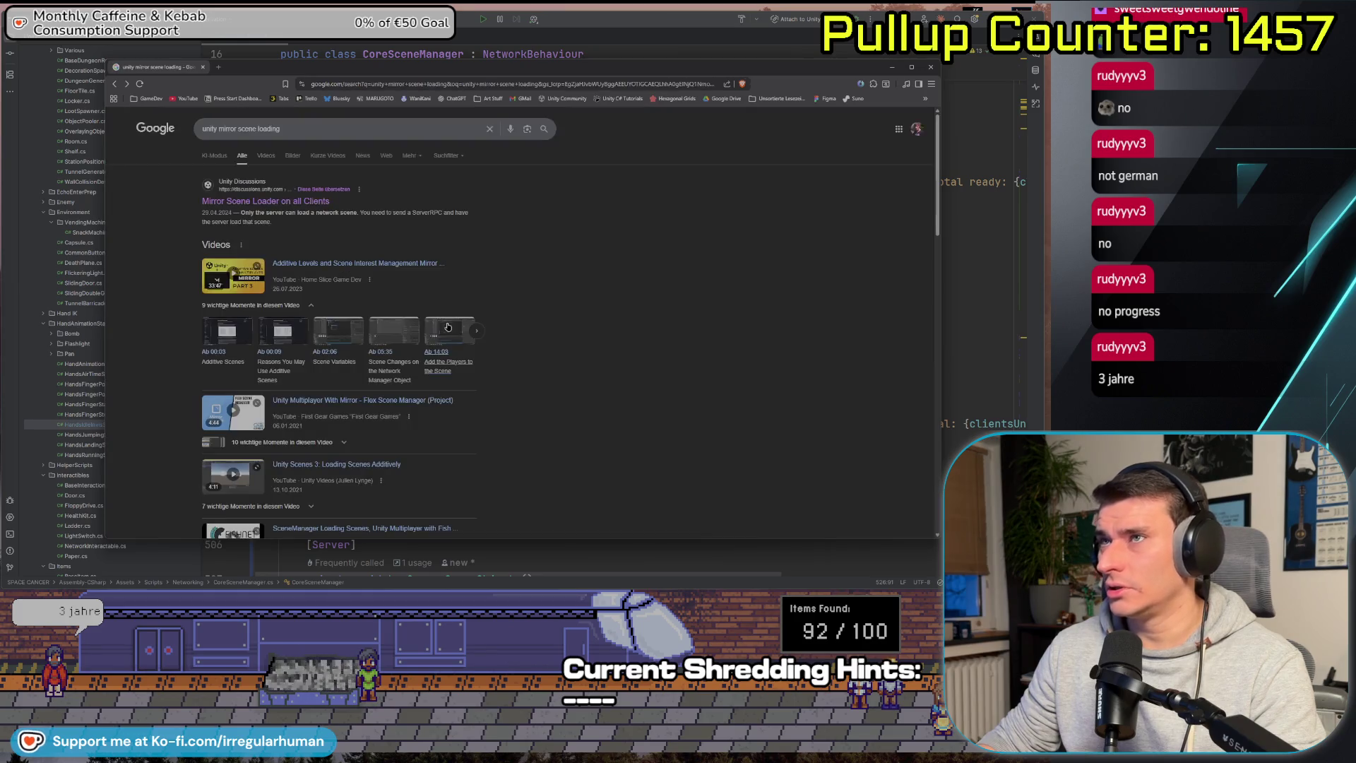
{"action": "scroll", "coordinate": [604, 367], "scroll_direction": "down", "scroll_amount": 3}
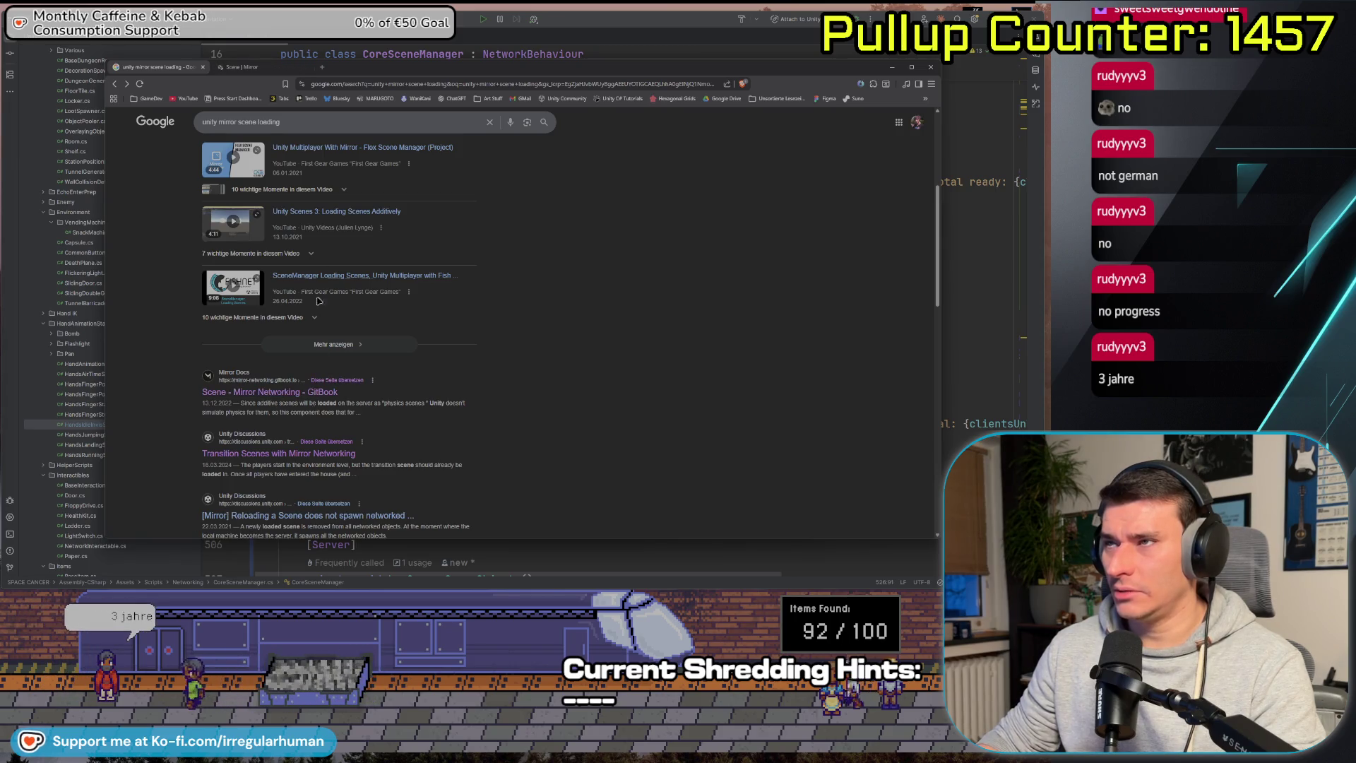
{"action": "key", "text": "ctrl+Tab"}
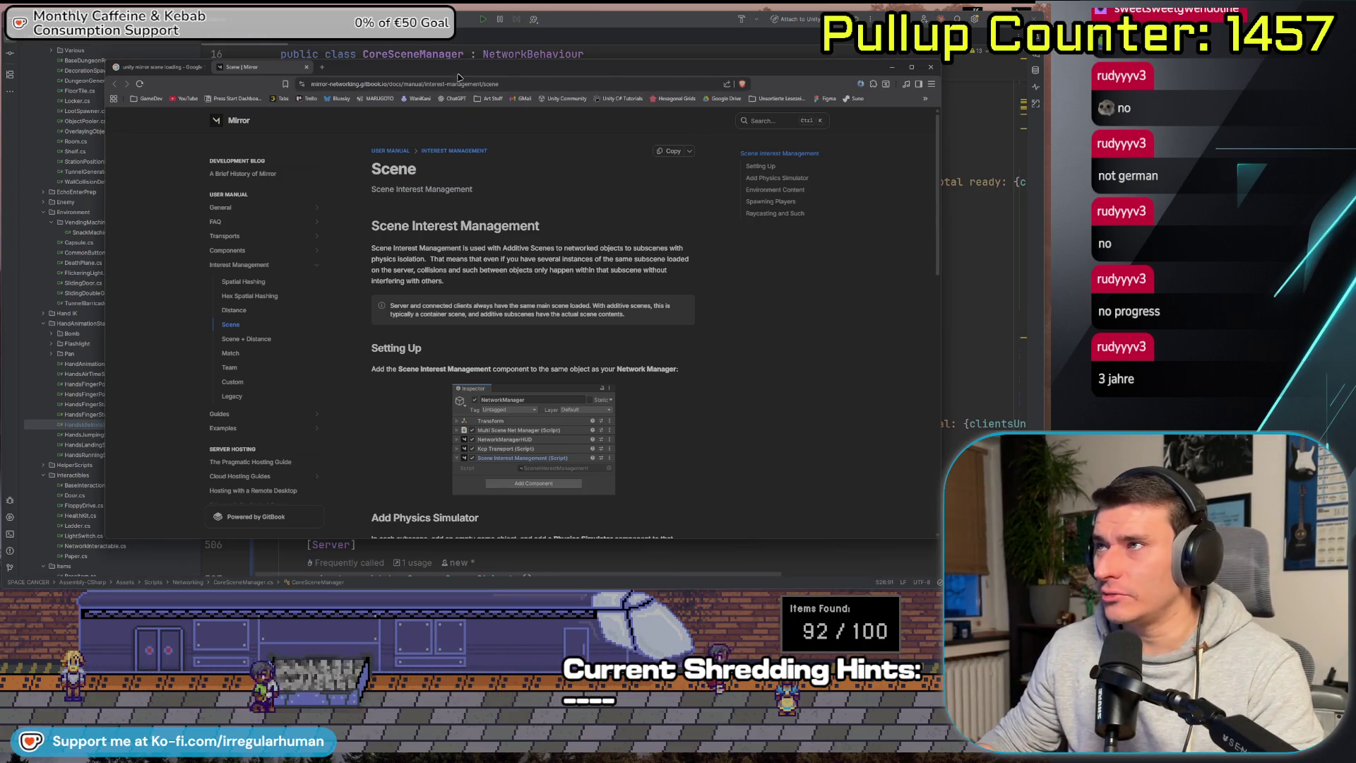
{"action": "left_click_drag", "start_coordinate": [458, 76], "coordinate": [452, 61]}
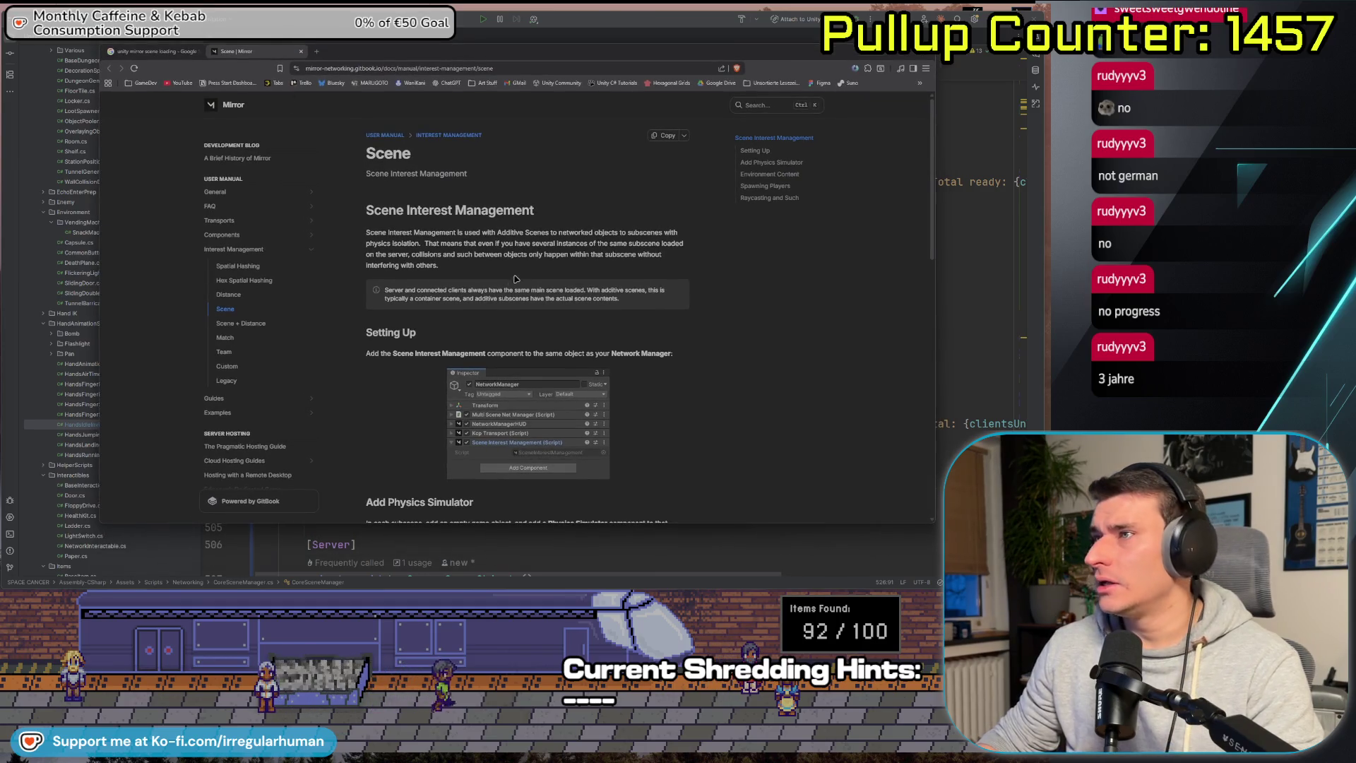
{"action": "left_click", "coordinate": [507, 450]}
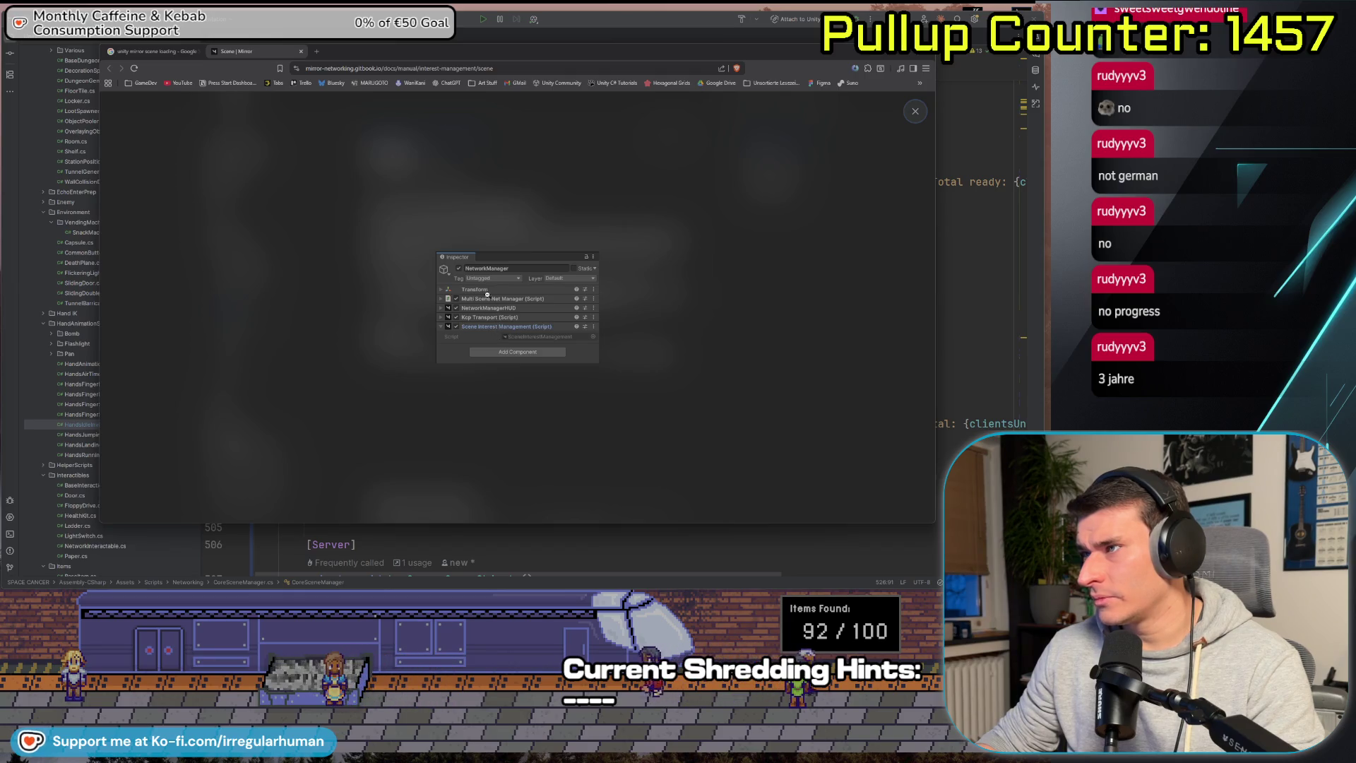
{"action": "left_click", "coordinate": [519, 404]}
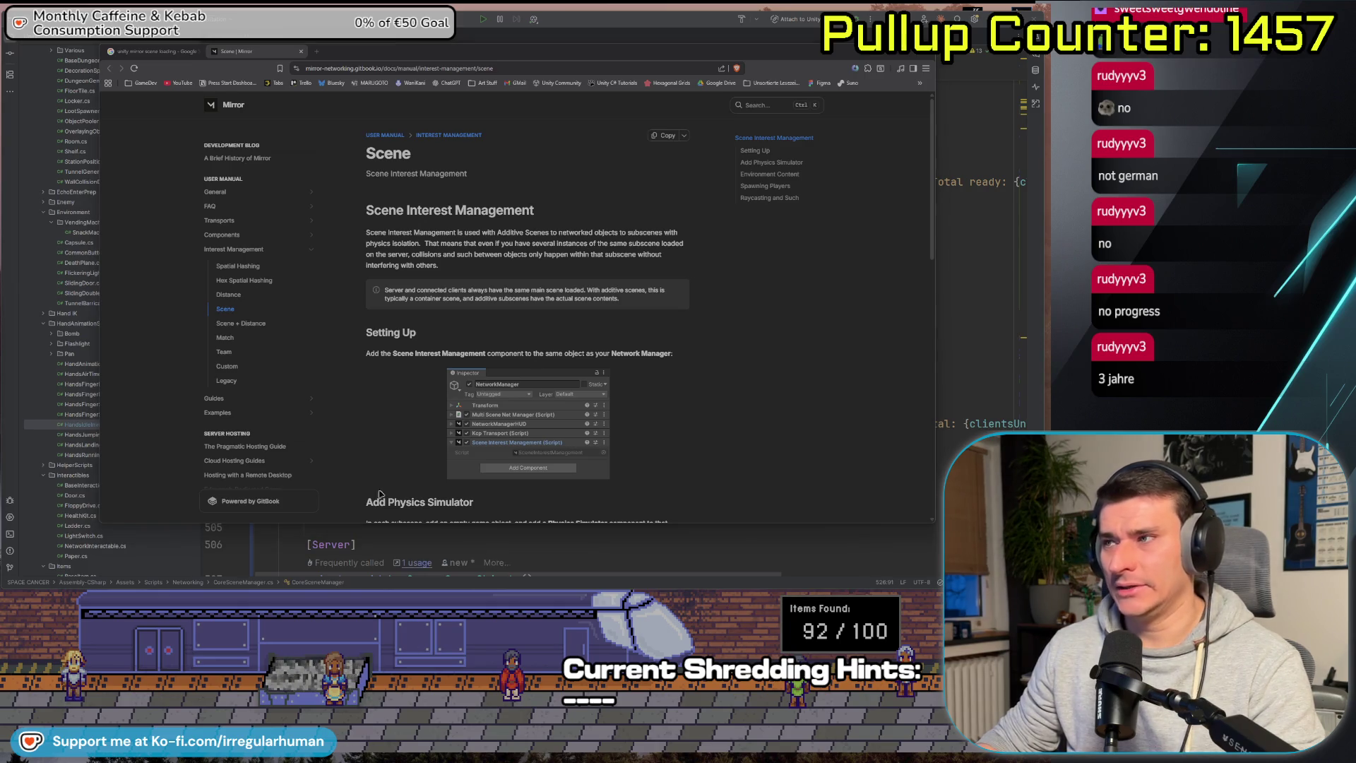
{"action": "key", "text": "alt+Tab"}
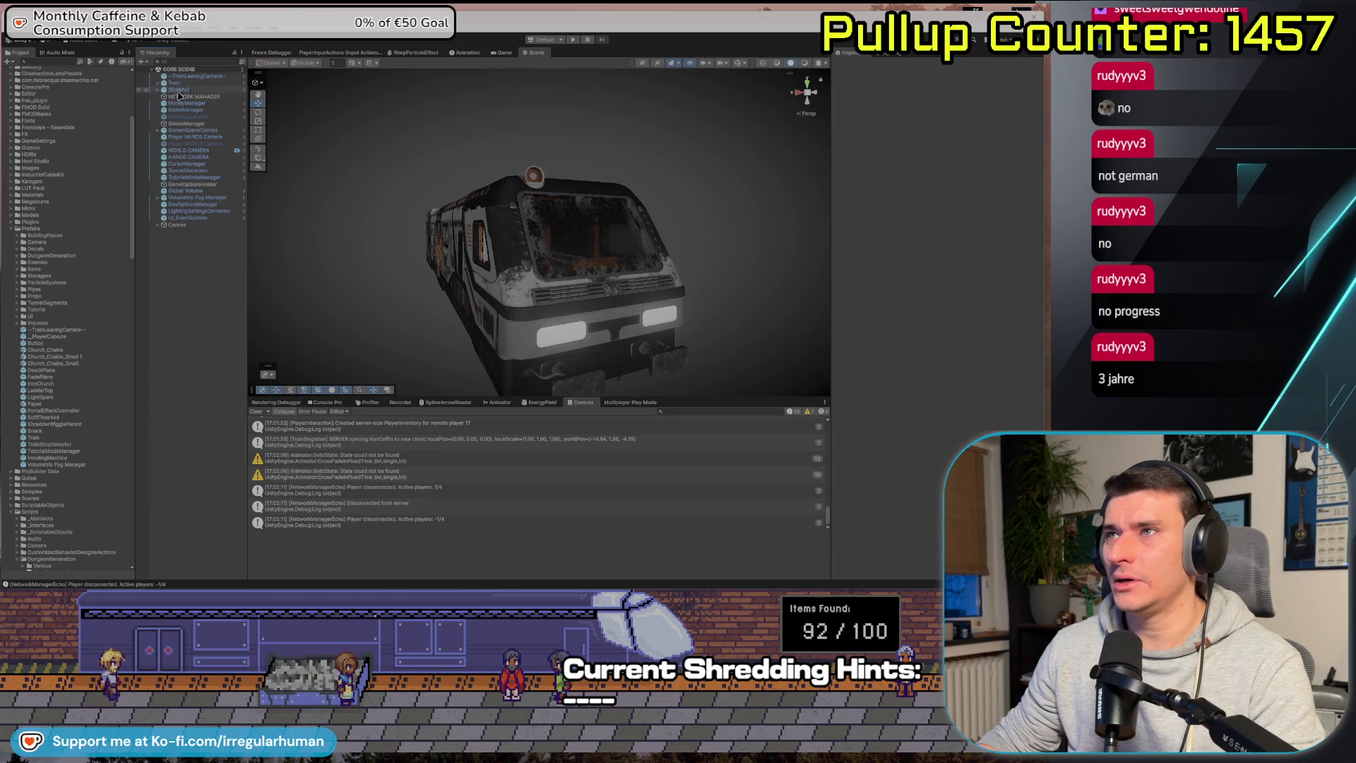
Select NETWORK MANAGER and fold its Echo, Steam Lobby, Fizzy, Kcp, Switcher, Scene Sync and Tunnel components.
{"action": "left_click", "coordinate": [189, 97]}
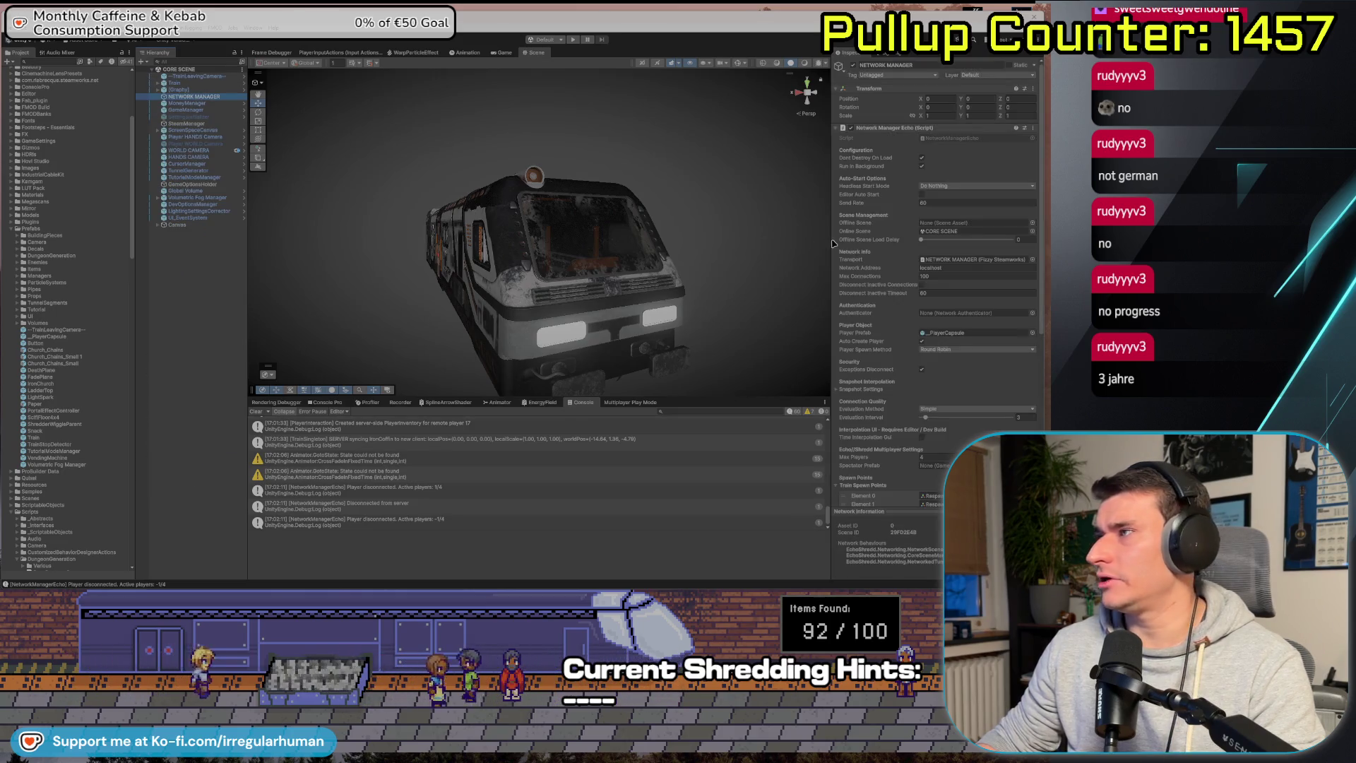
{"action": "left_click", "coordinate": [836, 129]}
{"action": "left_click", "coordinate": [836, 138]}
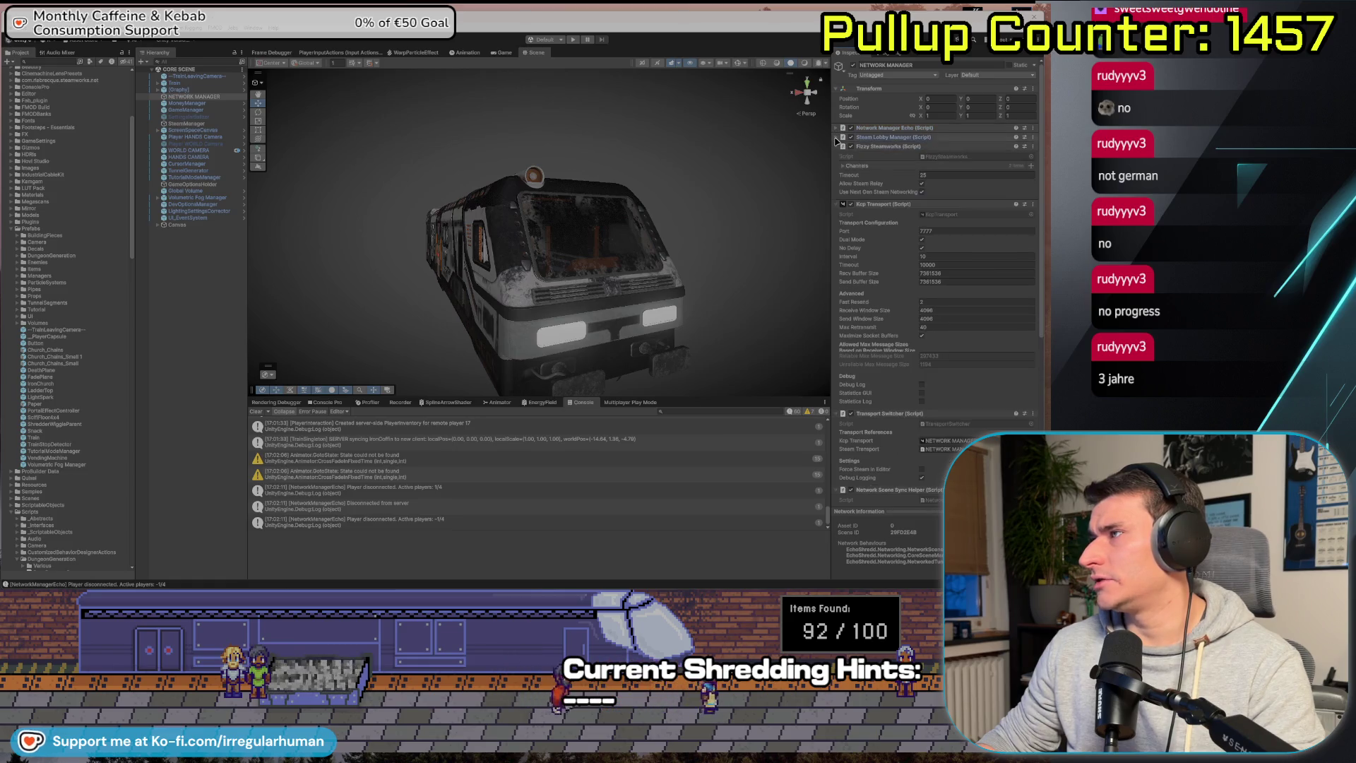
{"action": "left_click", "coordinate": [836, 146]}
{"action": "left_click", "coordinate": [839, 155]}
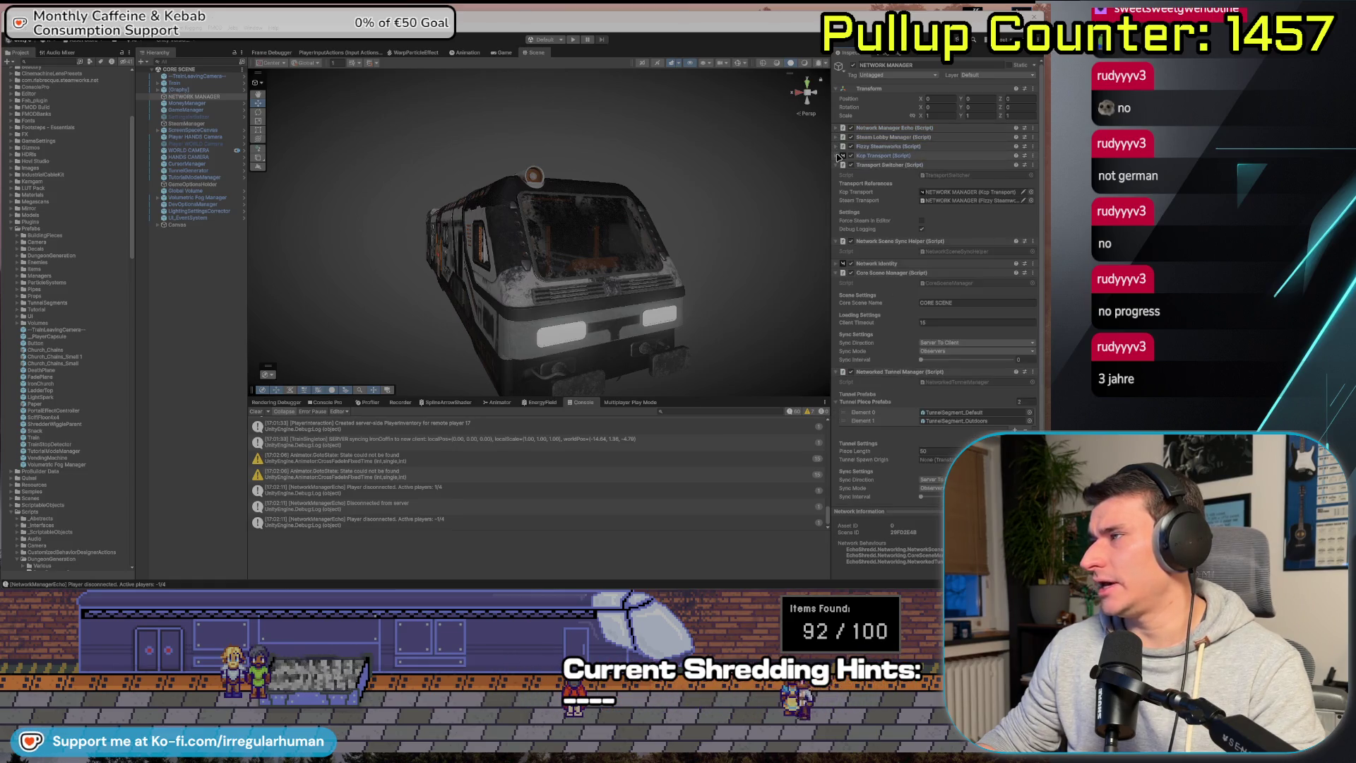
{"action": "left_click", "coordinate": [838, 165]}
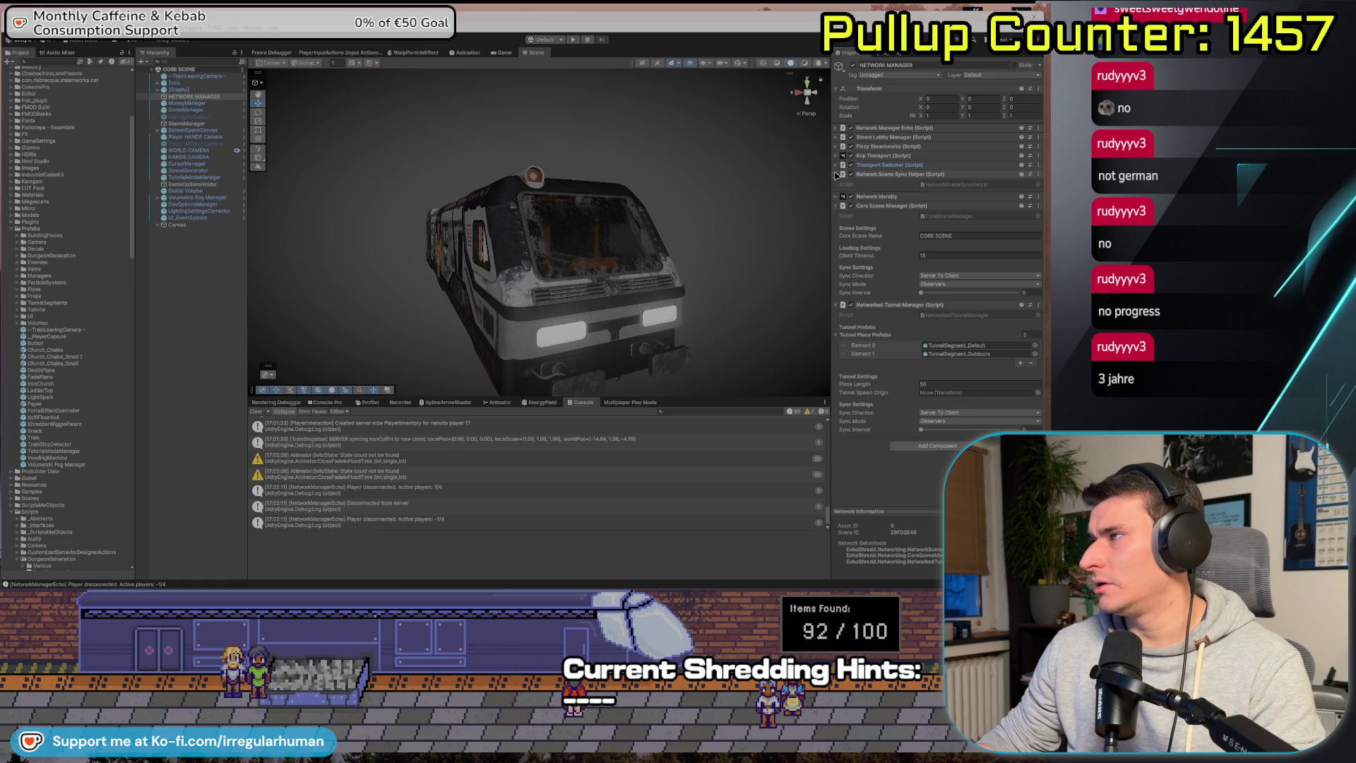
{"action": "left_click", "coordinate": [836, 174]}
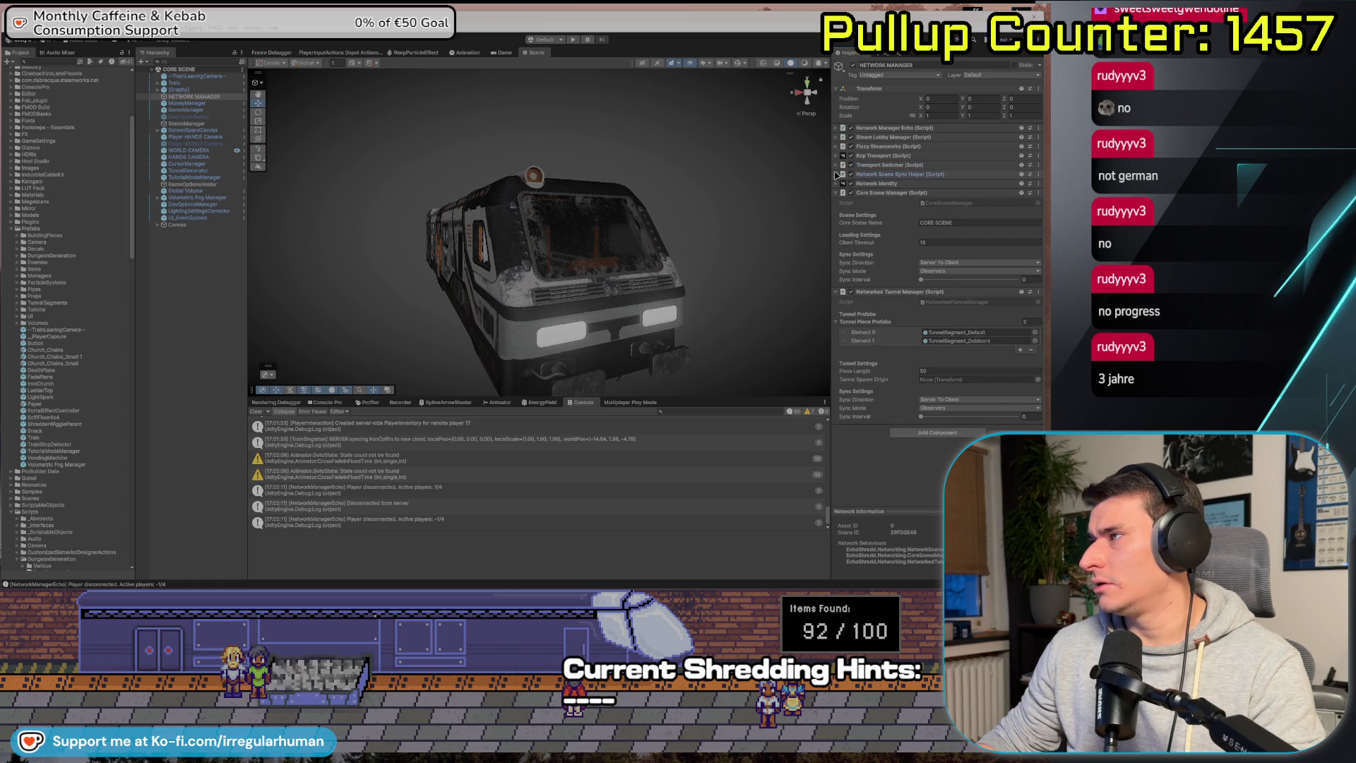
{"action": "left_click", "coordinate": [837, 292]}
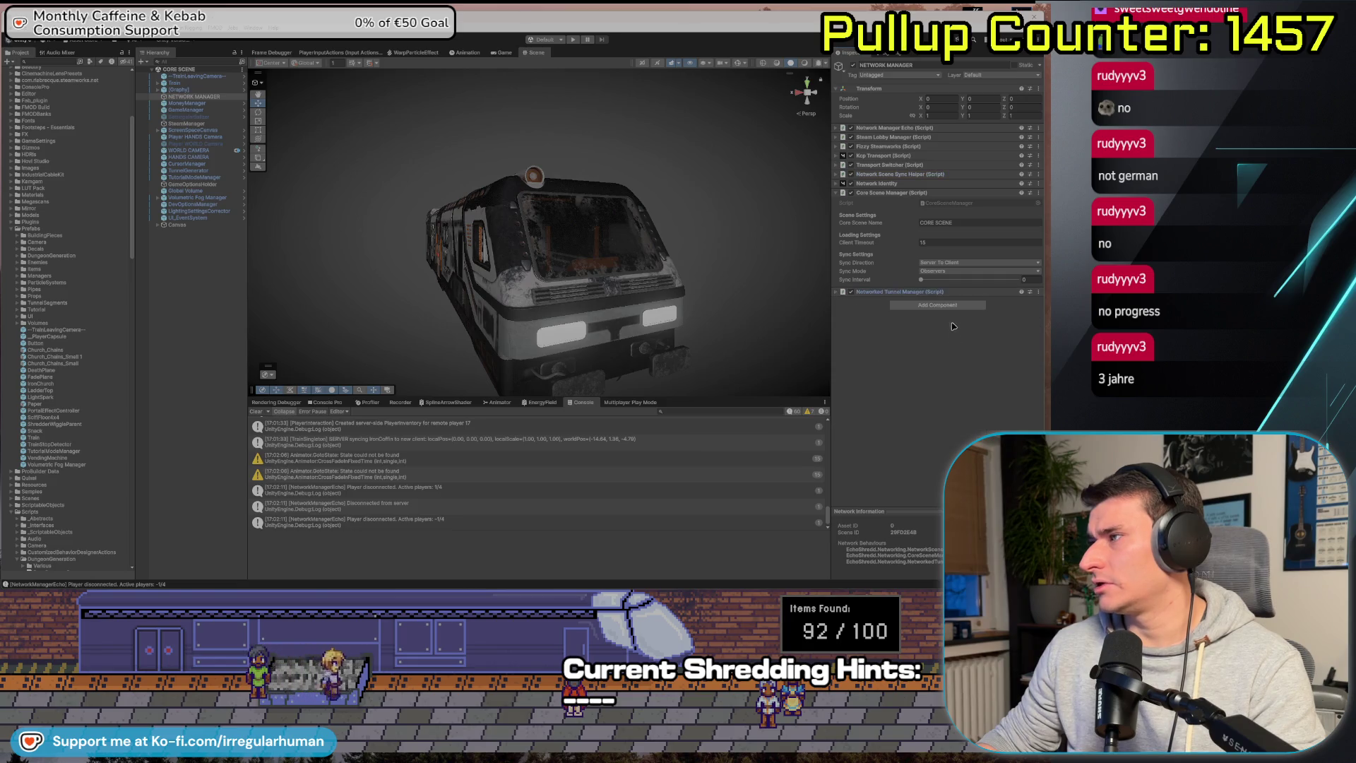
Search Add Component for 'NetworkSc', cancel without adding, and return to the Mirror docs.
{"action": "left_click", "coordinate": [937, 305]}
{"action": "type", "text": "Netw"}
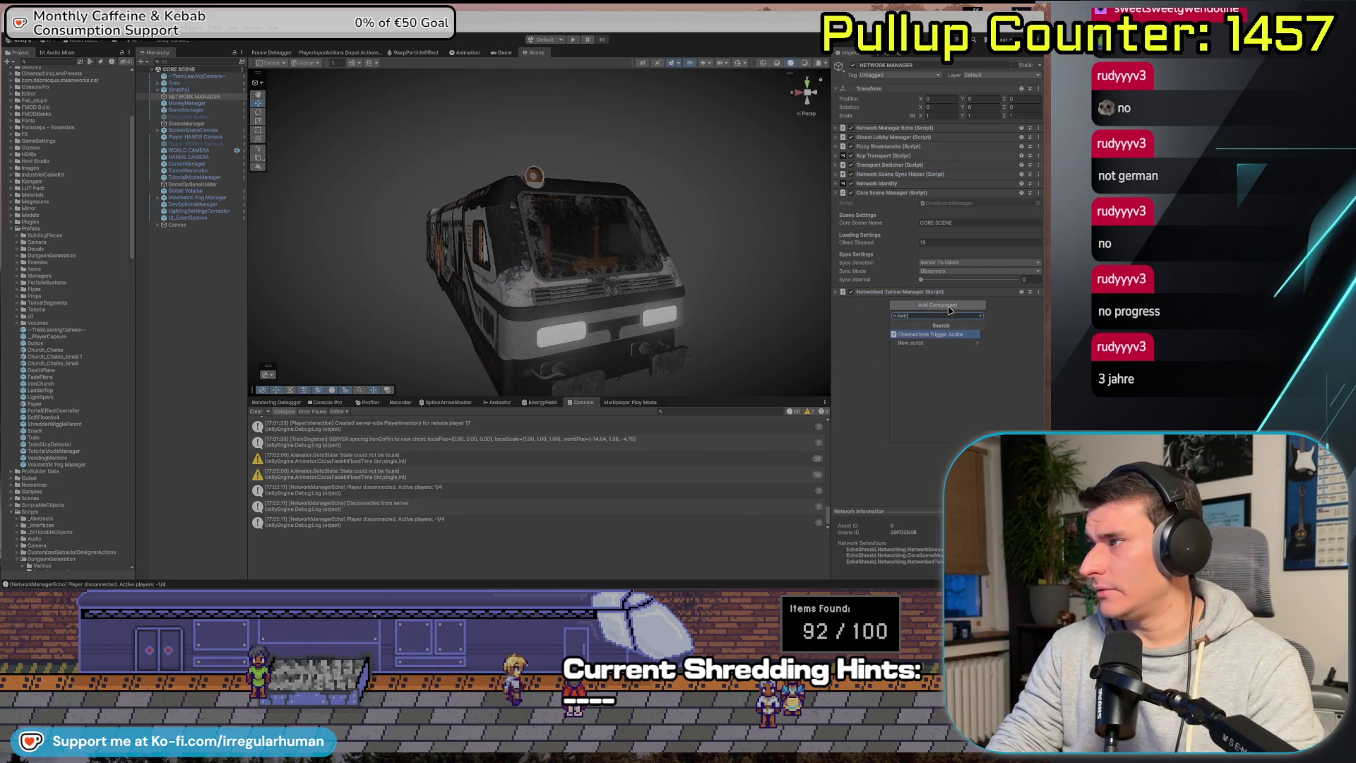
{"action": "type", "text": "orkSc"}
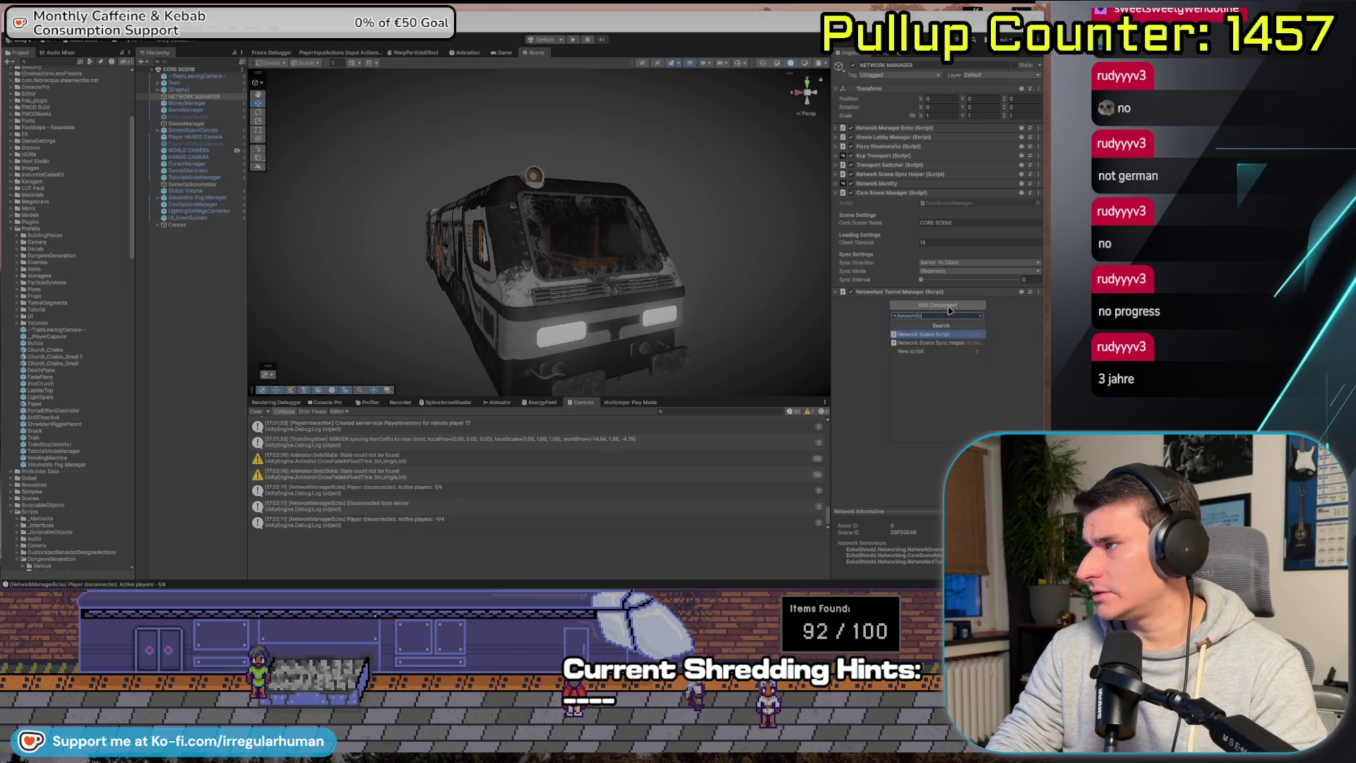
{"action": "key", "text": "BackSpace"}
{"action": "key", "text": "BackSpace"}
{"action": "key", "text": "BackSpace"}
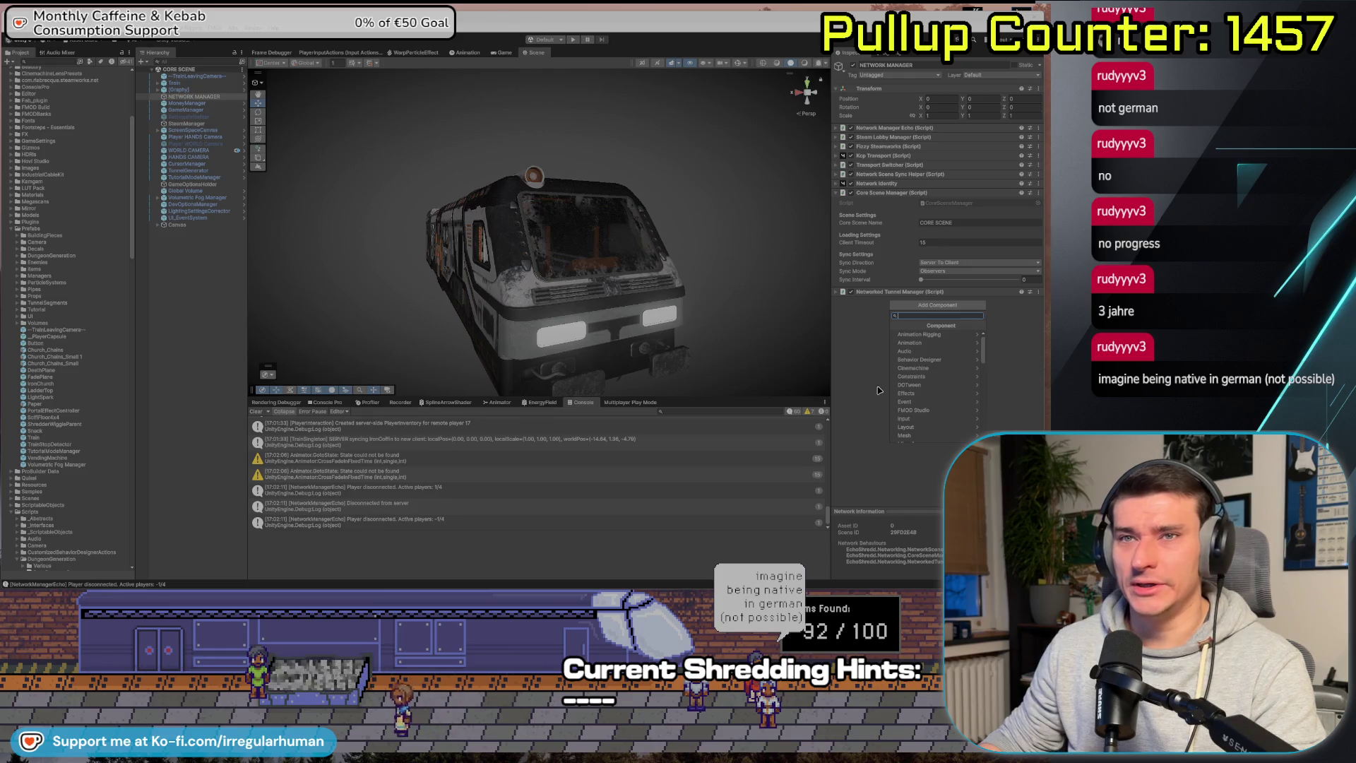
{"action": "left_click", "coordinate": [884, 414]}
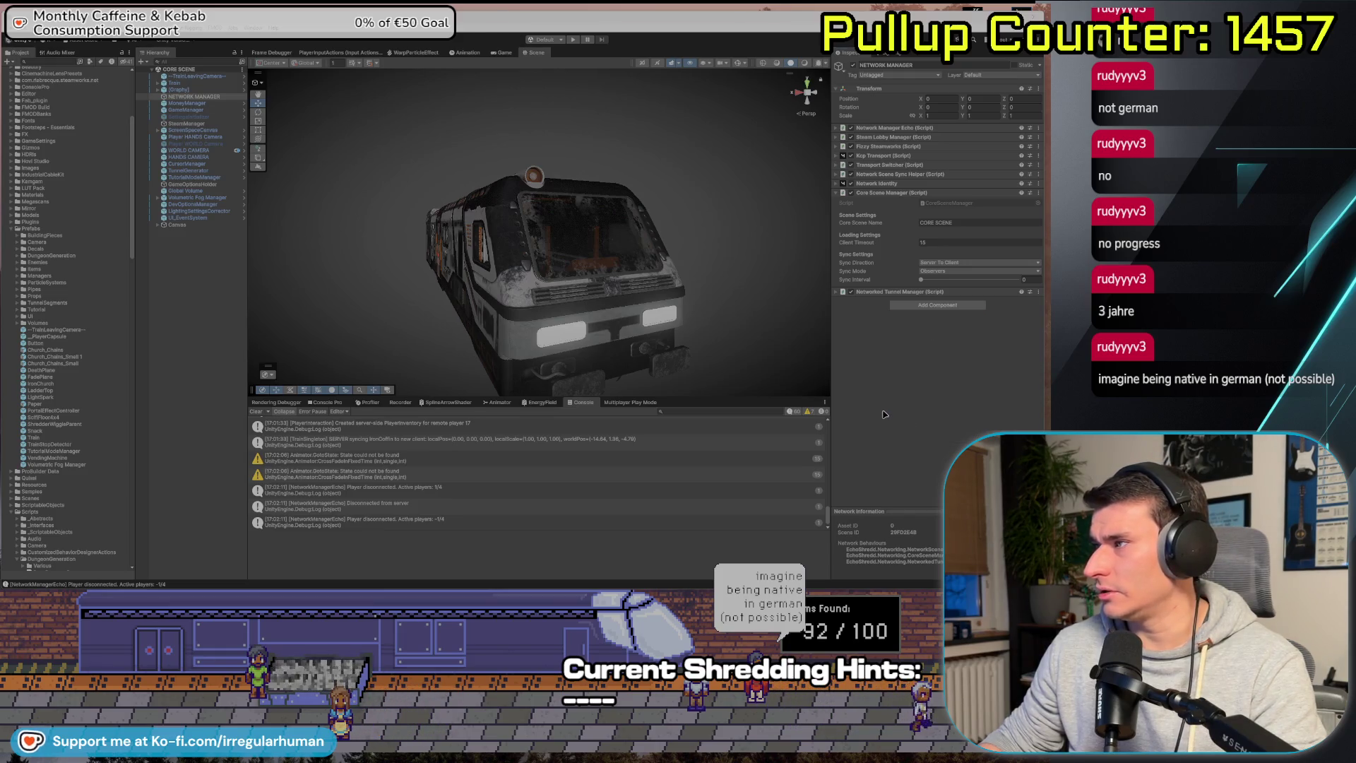
{"action": "key", "text": "alt+Tab"}
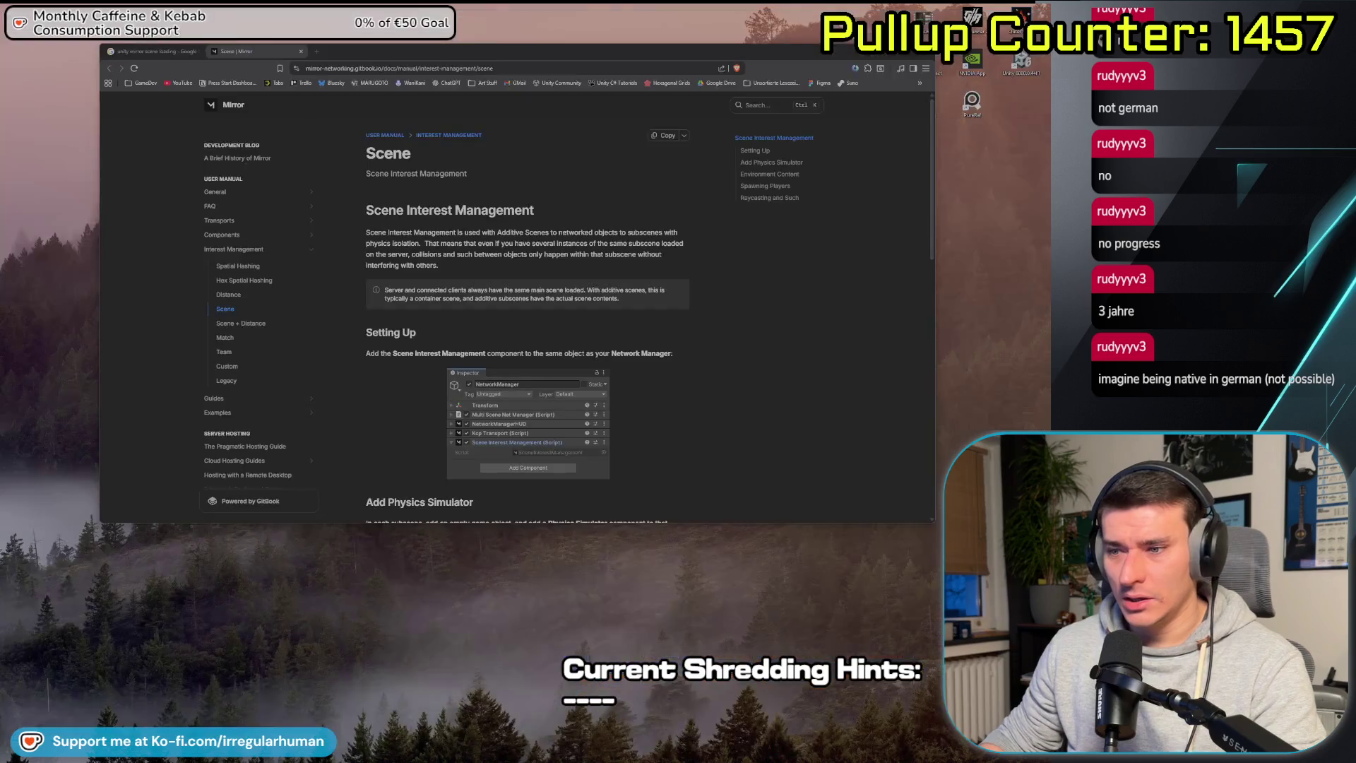
Add a Scene Interest Management component to NETWORK MANAGER, then return to the Mirror docs.
{"action": "scroll", "coordinate": [661, 309], "scroll_direction": "down", "scroll_amount": 2}
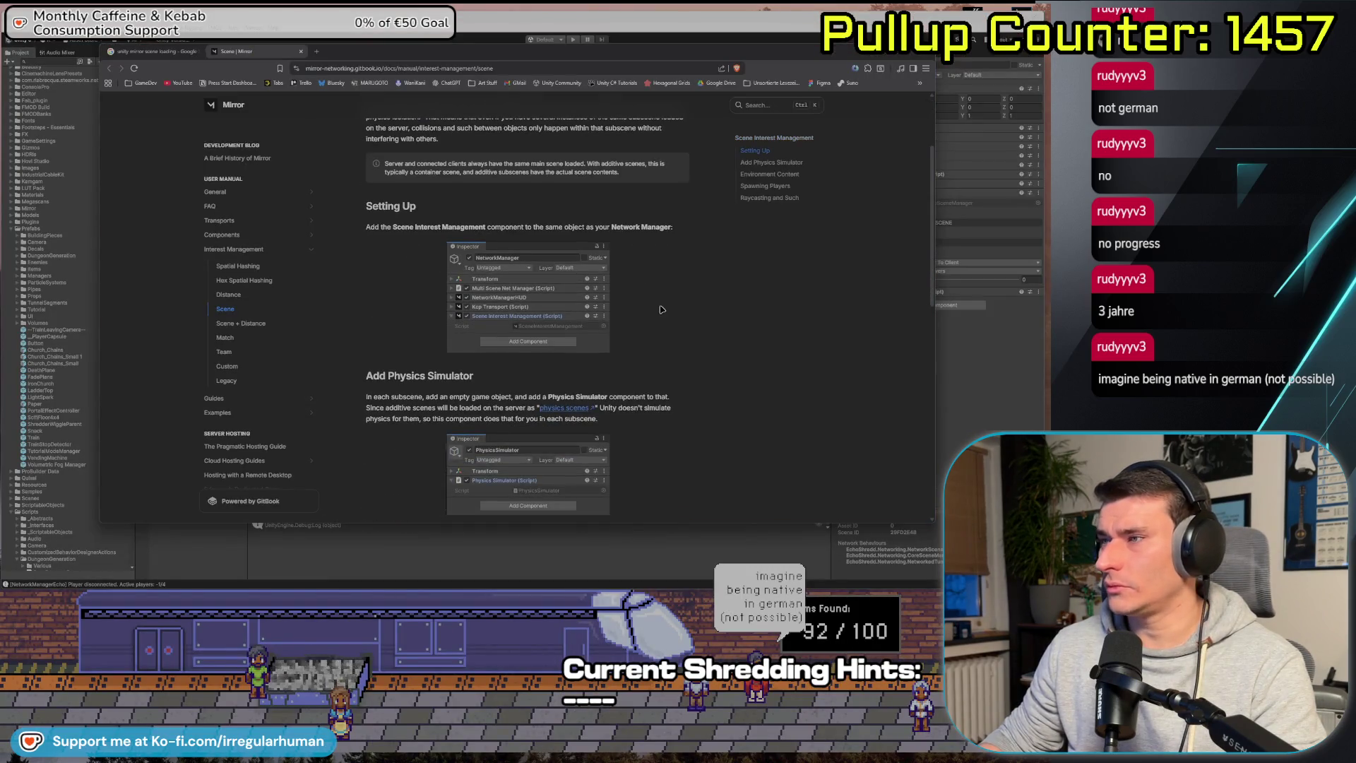
{"action": "left_click", "coordinate": [1025, 371]}
{"action": "left_click", "coordinate": [939, 305]}
{"action": "type", "text": "Scene"}
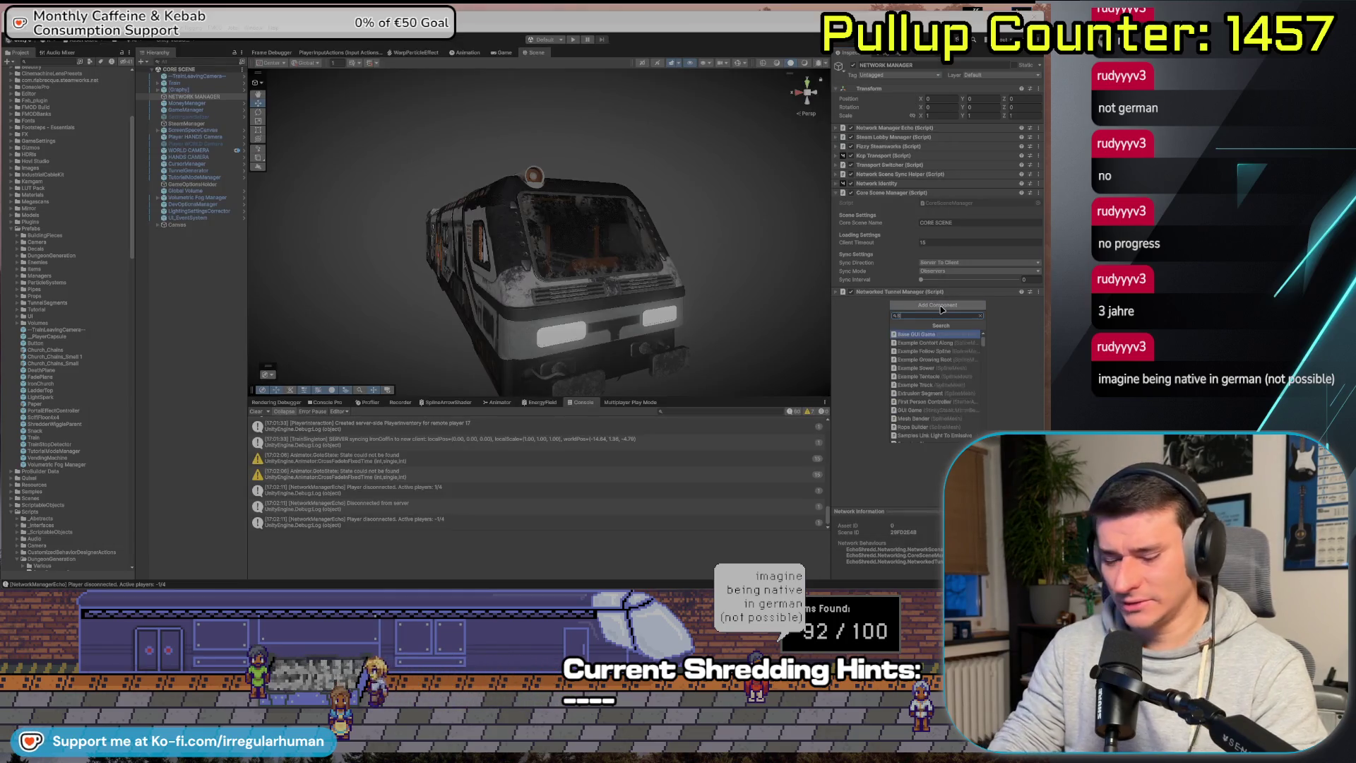
{"action": "key", "text": "Return"}
{"action": "key", "text": "alt+Tab"}
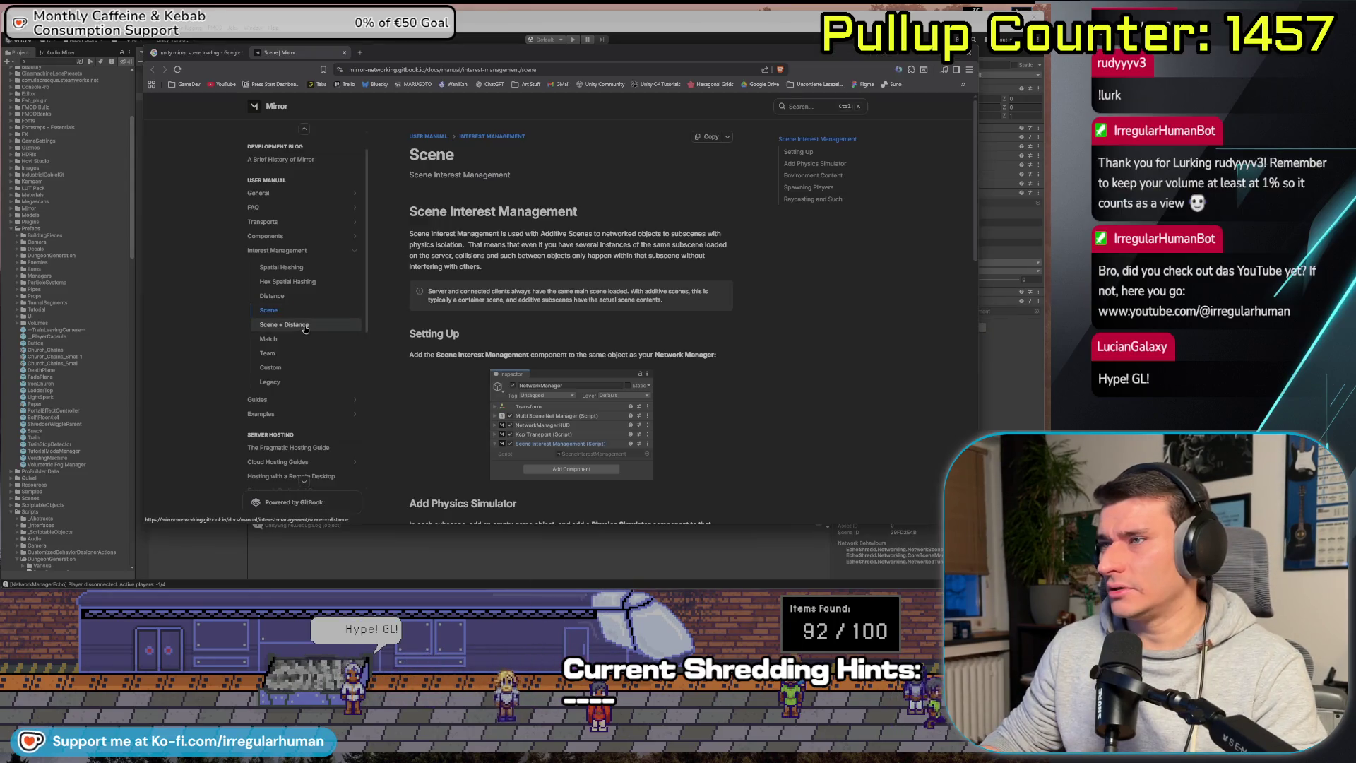
Scroll the Mirror Scene docs to the Add Physics Simulator paragraph and read it.
{"action": "scroll", "coordinate": [475, 318], "scroll_direction": "down", "scroll_amount": 2}
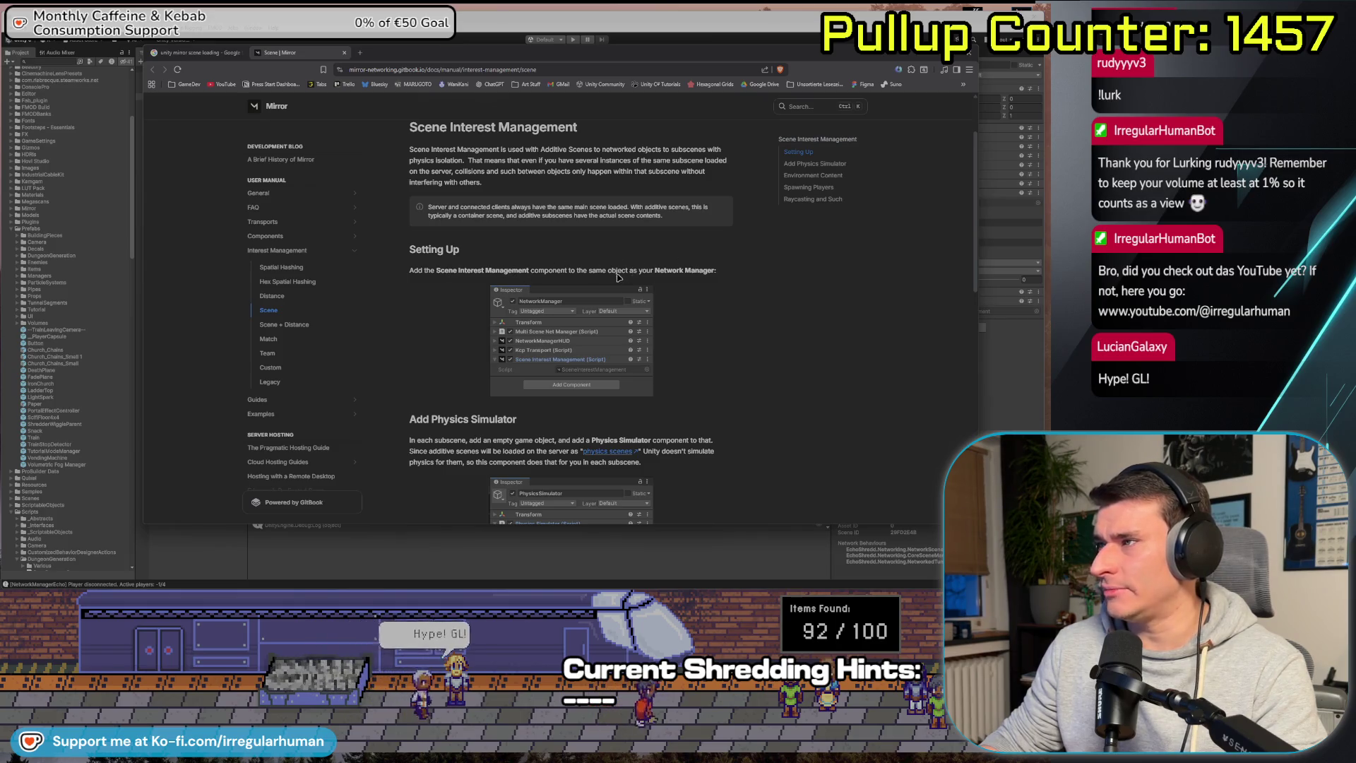
{"action": "scroll", "coordinate": [756, 312], "scroll_direction": "down", "scroll_amount": 1}
{"action": "scroll", "coordinate": [755, 312], "scroll_direction": "down", "scroll_amount": 1}
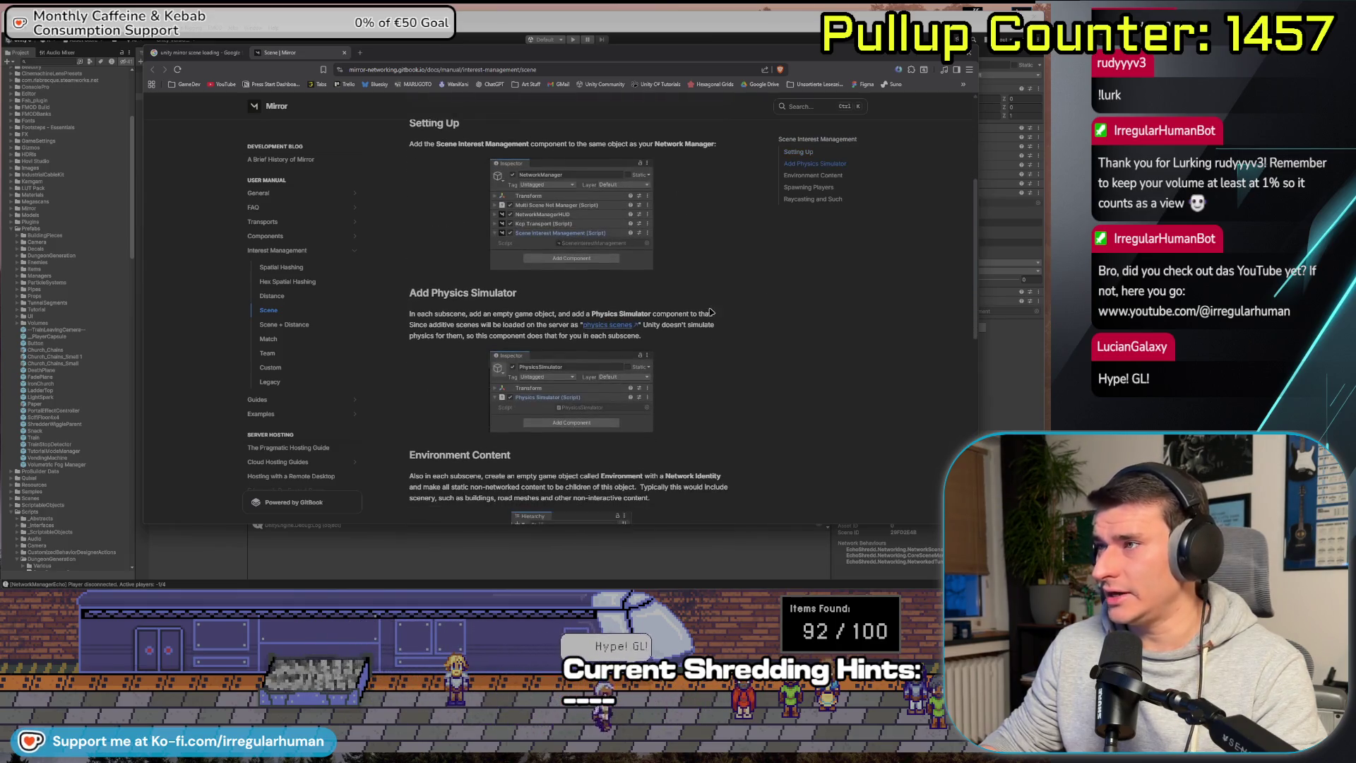
{"action": "scroll", "coordinate": [496, 272], "scroll_direction": "down", "scroll_amount": 1}
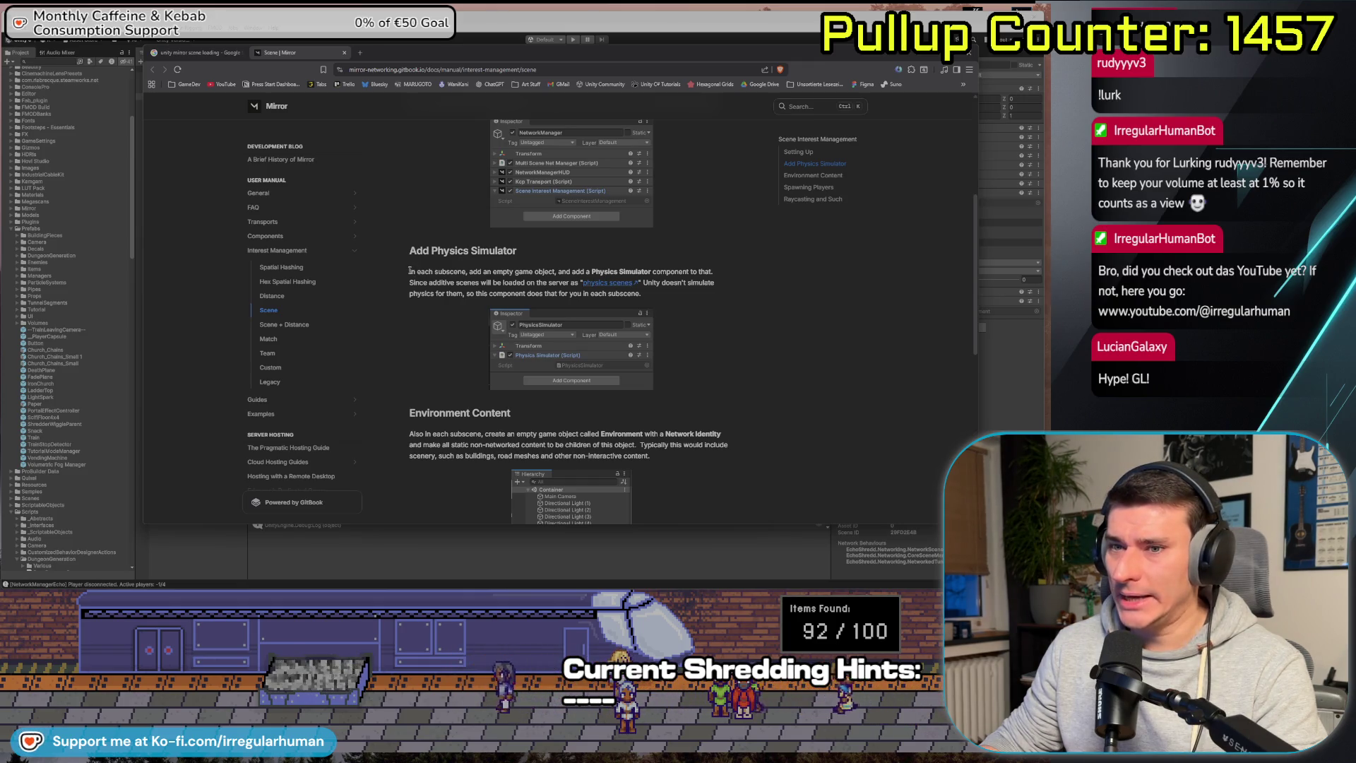
{"action": "left_click_drag", "start_coordinate": [411, 273], "coordinate": [663, 295]}
{"action": "left_click", "coordinate": [675, 296]}
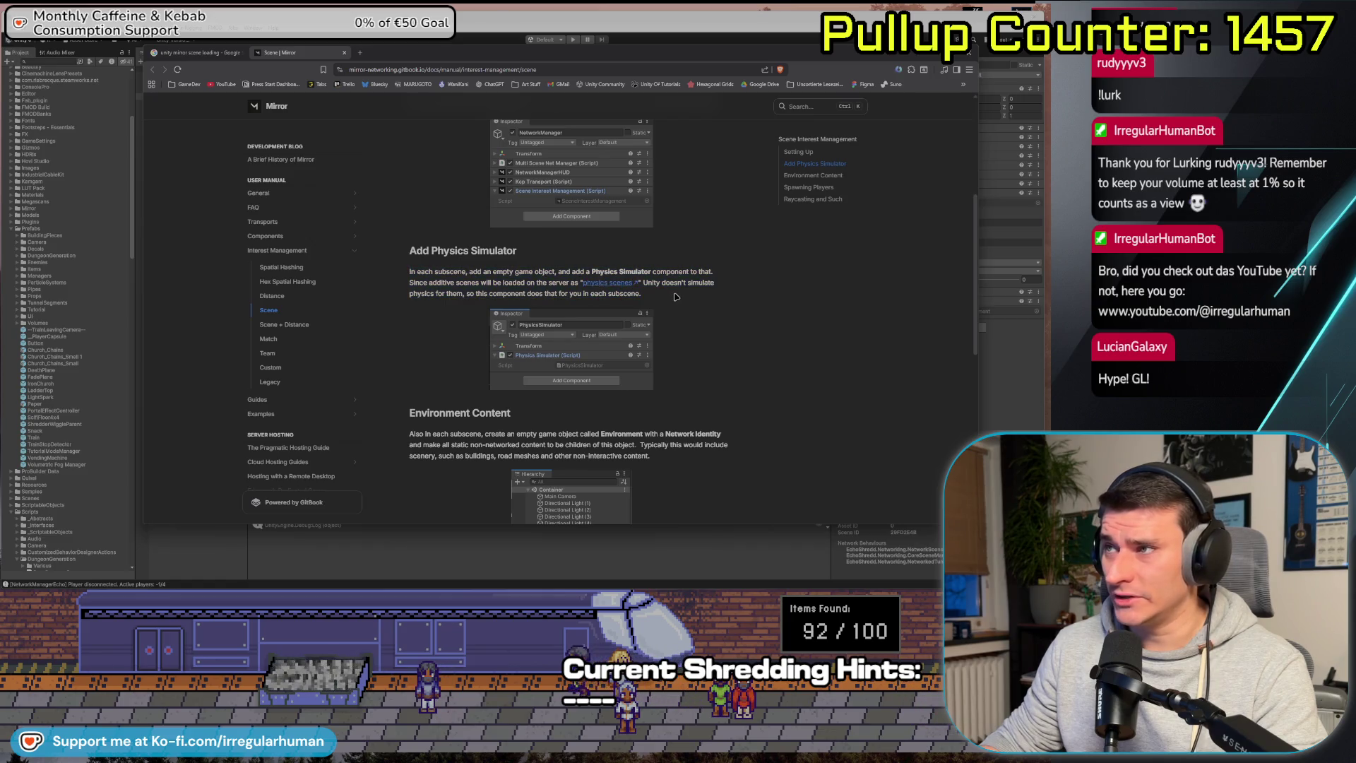
{"action": "scroll", "coordinate": [438, 326], "scroll_direction": "up", "scroll_amount": 1}
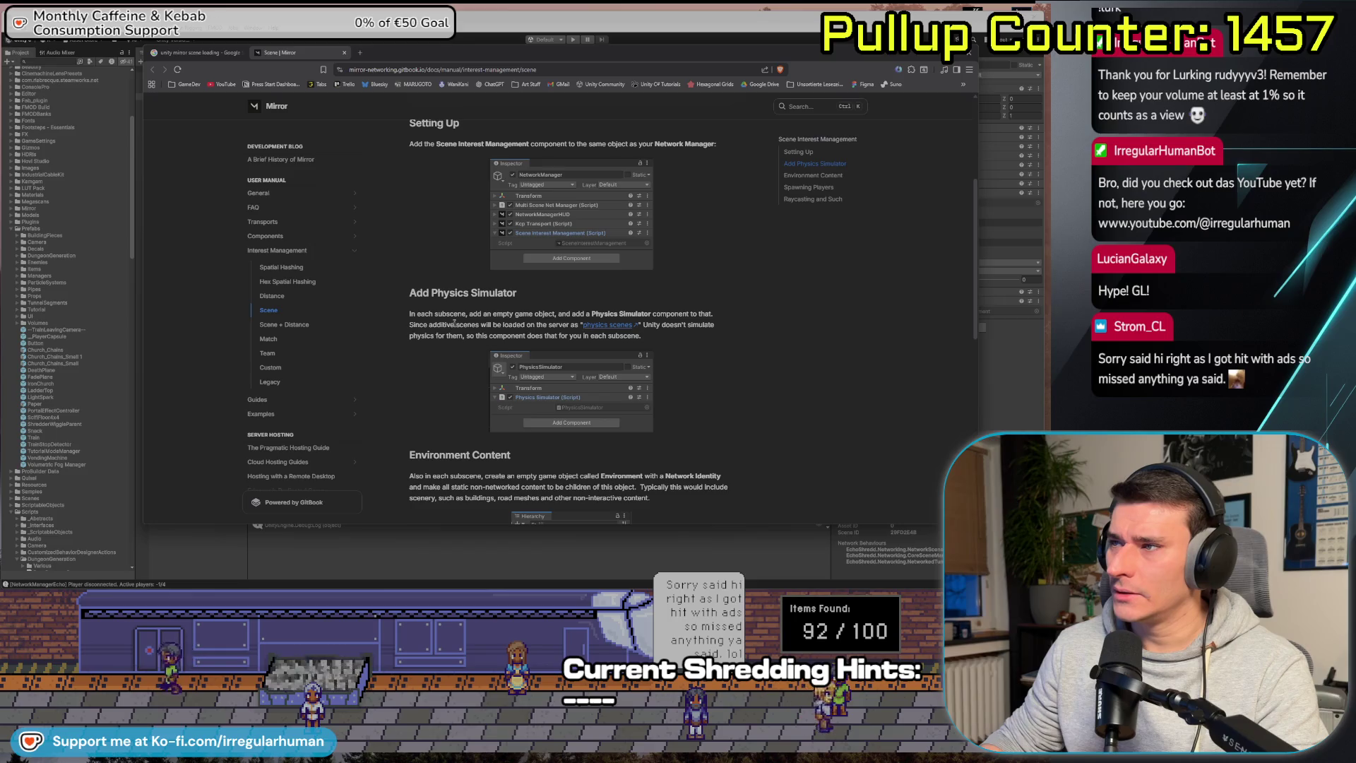
Open the 'physics scenes' link in a new tab and switch to the PhysicsScene reference.
{"action": "middle_click", "coordinate": [605, 327]}
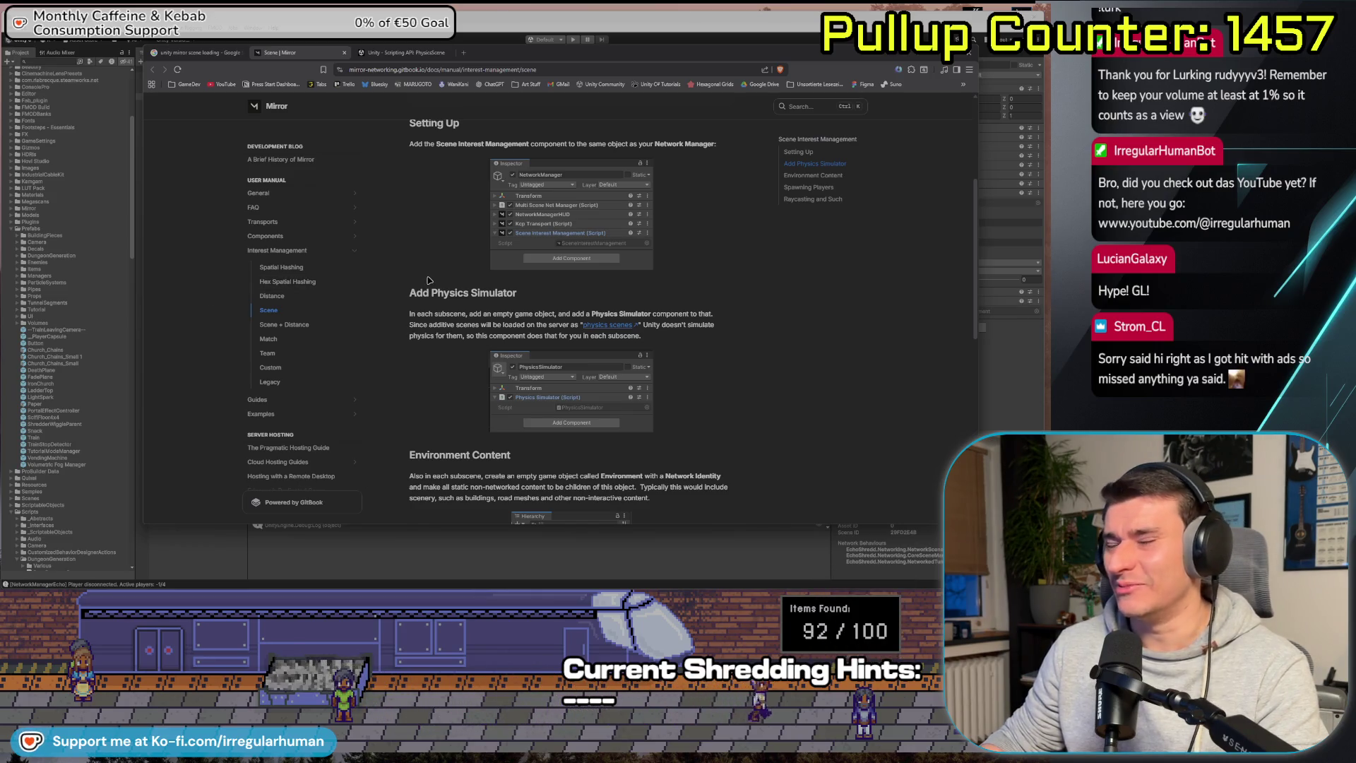
{"action": "scroll", "coordinate": [800, 385], "scroll_direction": "down", "scroll_amount": 4}
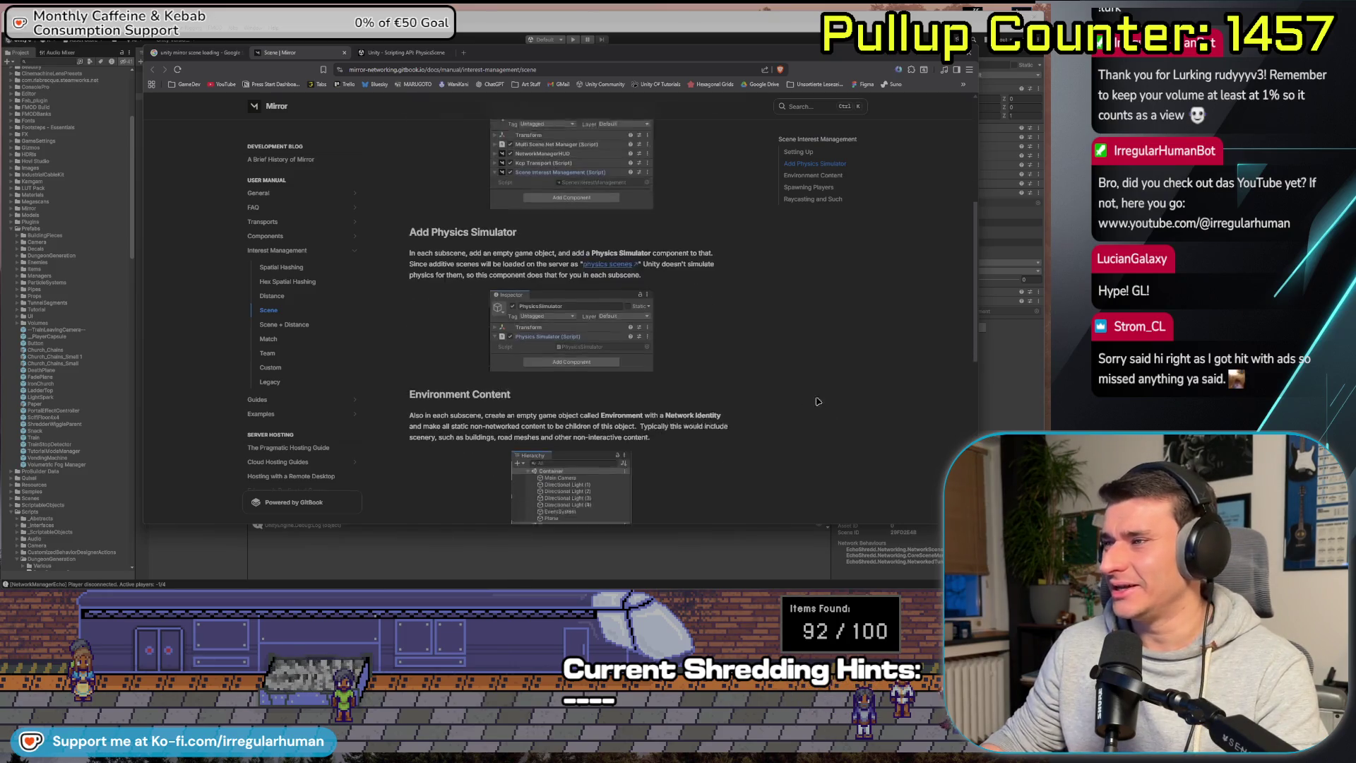
{"action": "scroll", "coordinate": [800, 385], "scroll_direction": "up", "scroll_amount": 8}
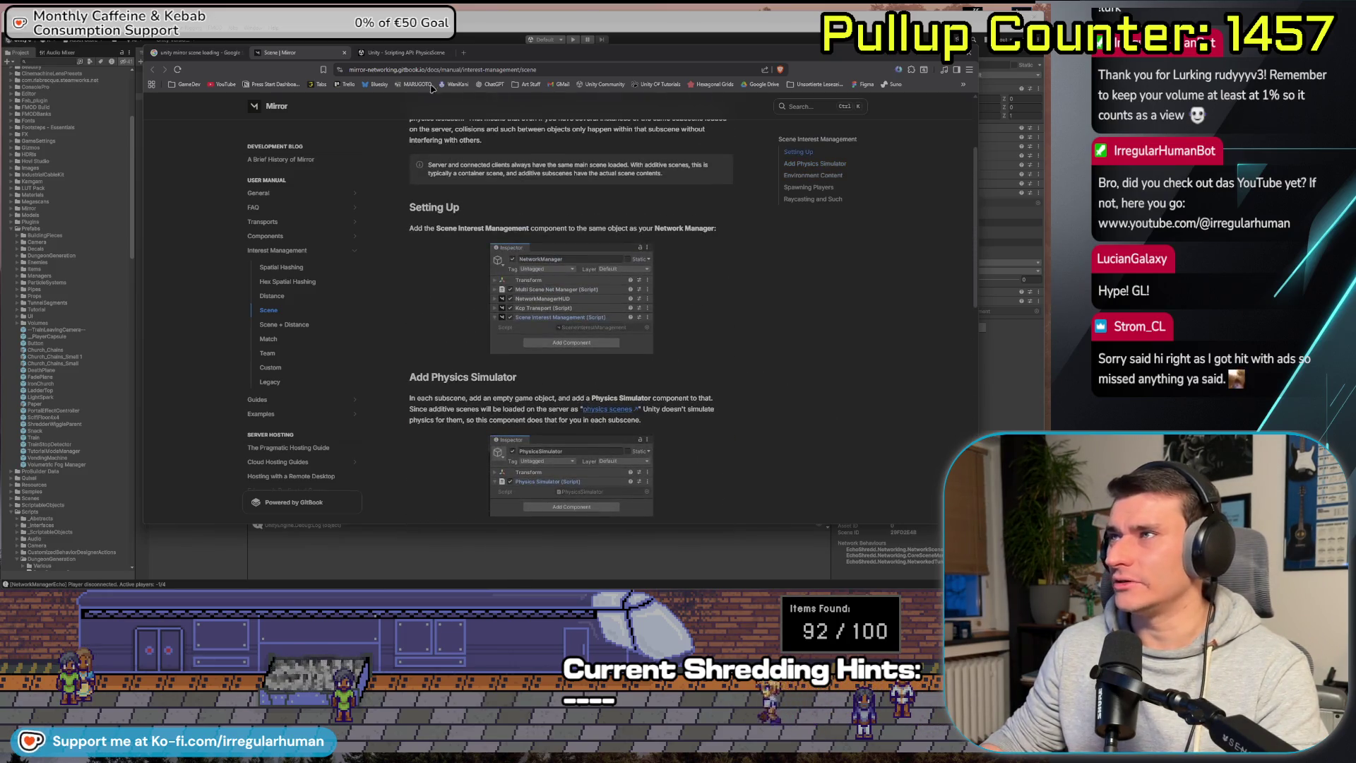
{"action": "left_click", "coordinate": [403, 52]}
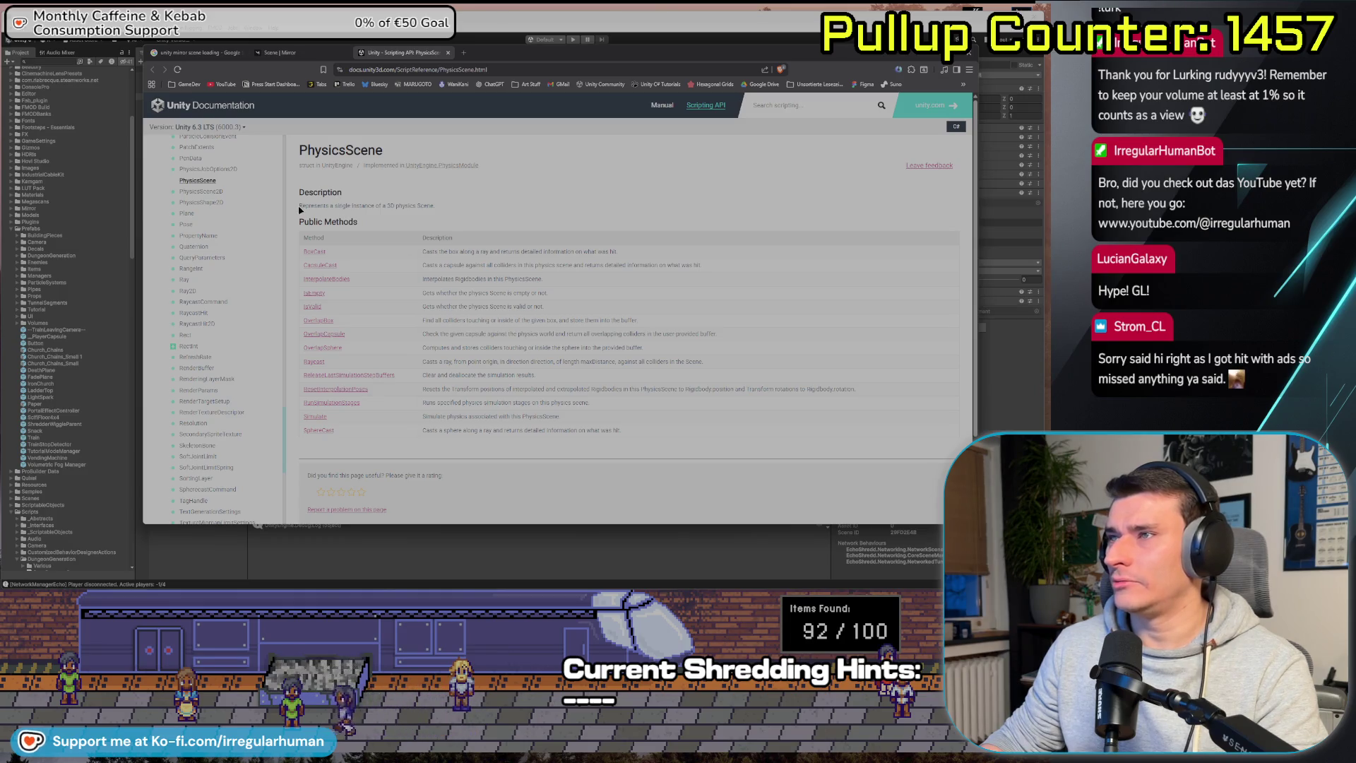
Skim the Scripting API PhysicsScene page, then close its tab with Ctrl+W.
{"action": "left_click", "coordinate": [443, 203]}
{"action": "scroll", "coordinate": [442, 201], "scroll_direction": "down", "scroll_amount": 1}
{"action": "scroll", "coordinate": [396, 268], "scroll_direction": "up", "scroll_amount": 1}
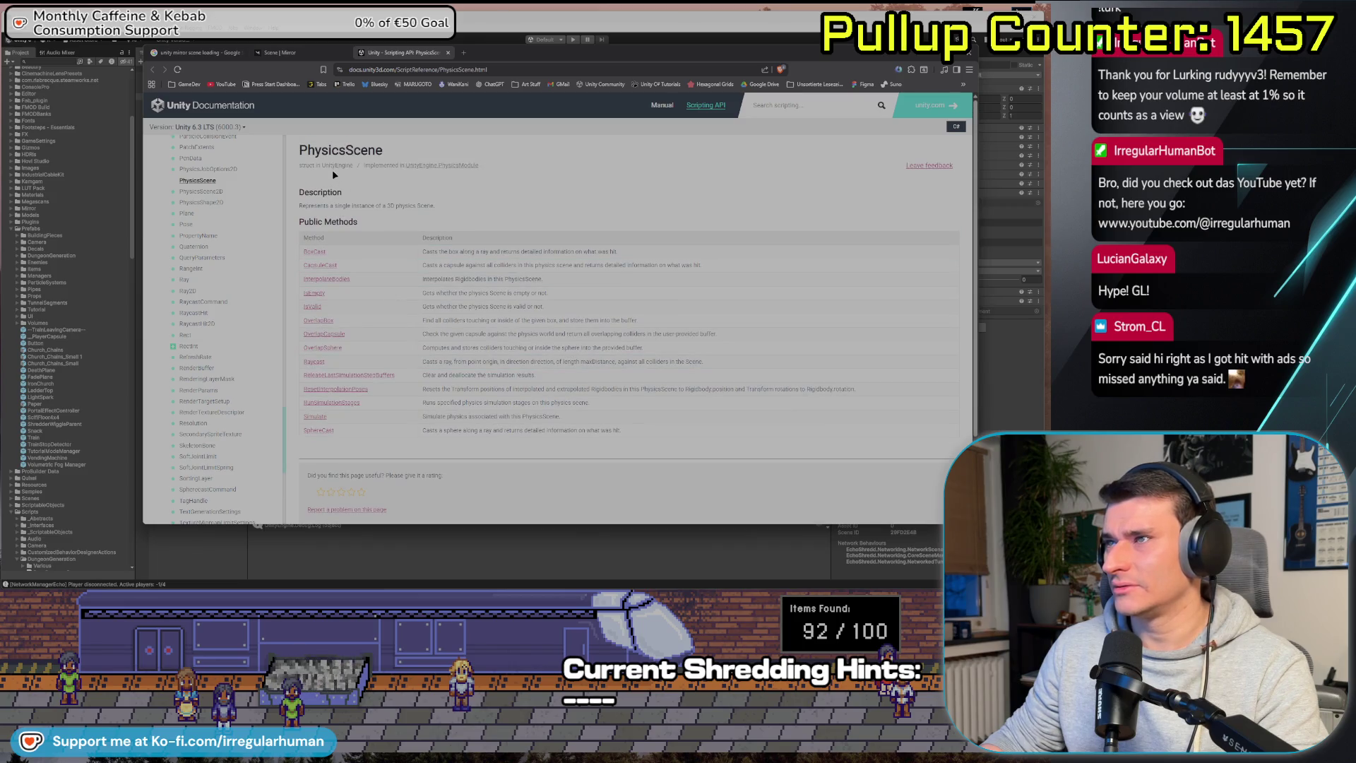
{"action": "scroll", "coordinate": [163, 224], "scroll_direction": "up", "scroll_amount": 2}
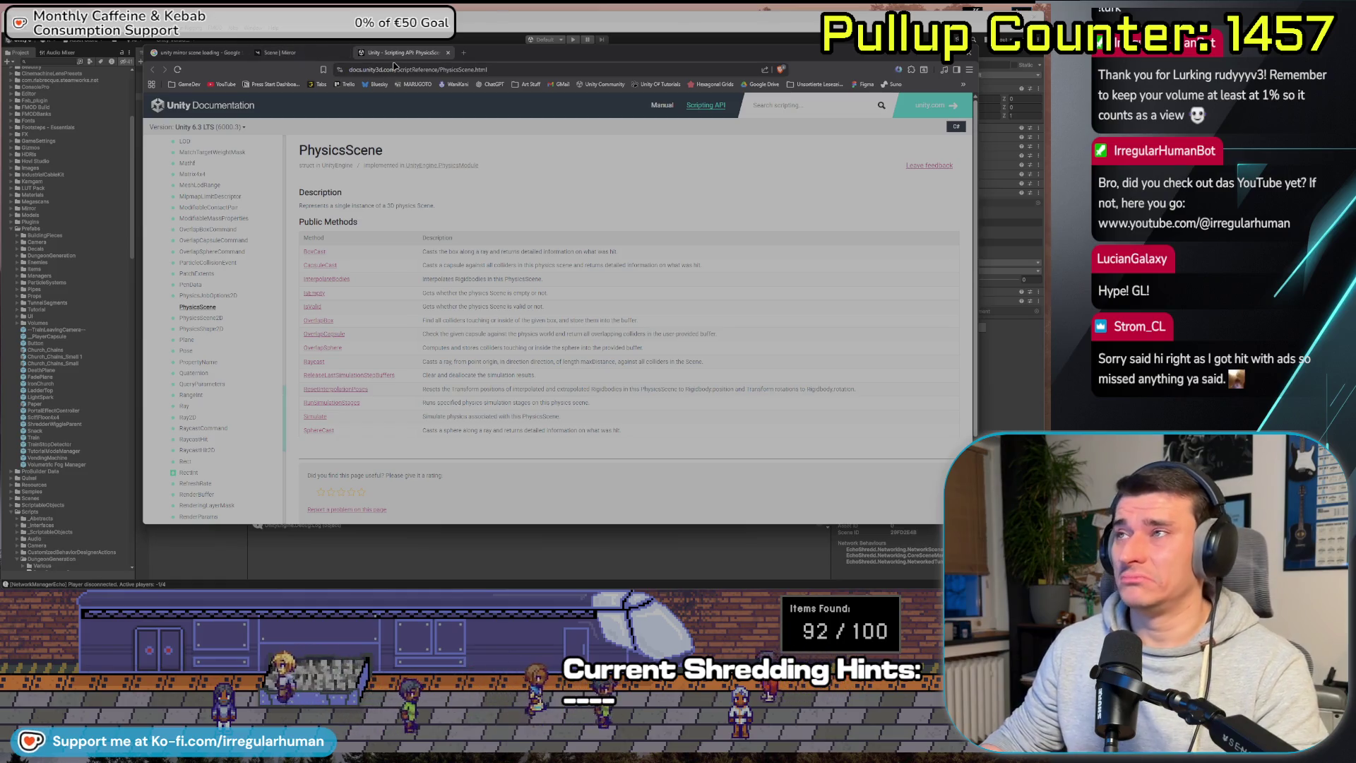
{"action": "key", "text": "ctrl+w"}
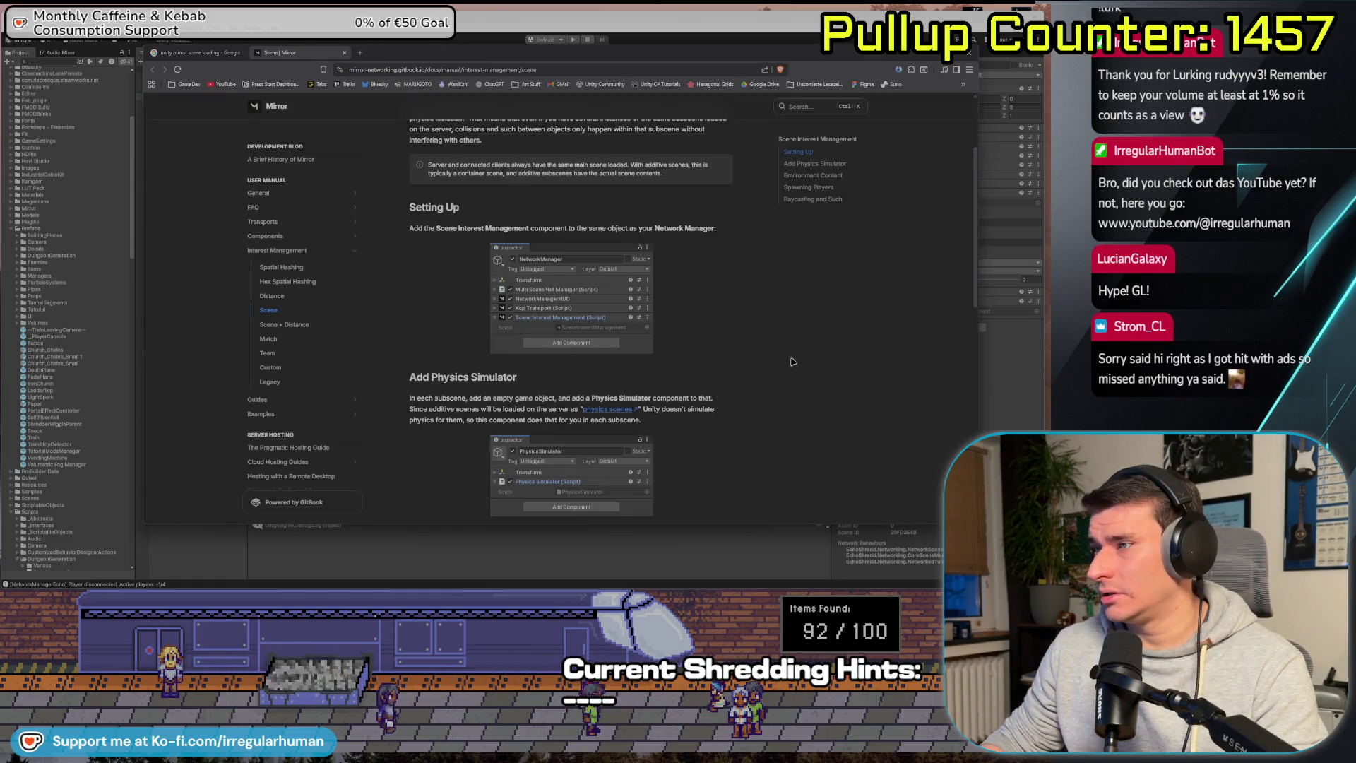
Scroll down to Add Physics Simulator, then return to the Unity Editor showing NETWORK MANAGER.
{"action": "scroll", "coordinate": [793, 362], "scroll_direction": "down", "scroll_amount": 2}
{"action": "scroll", "coordinate": [784, 352], "scroll_direction": "down", "scroll_amount": 1}
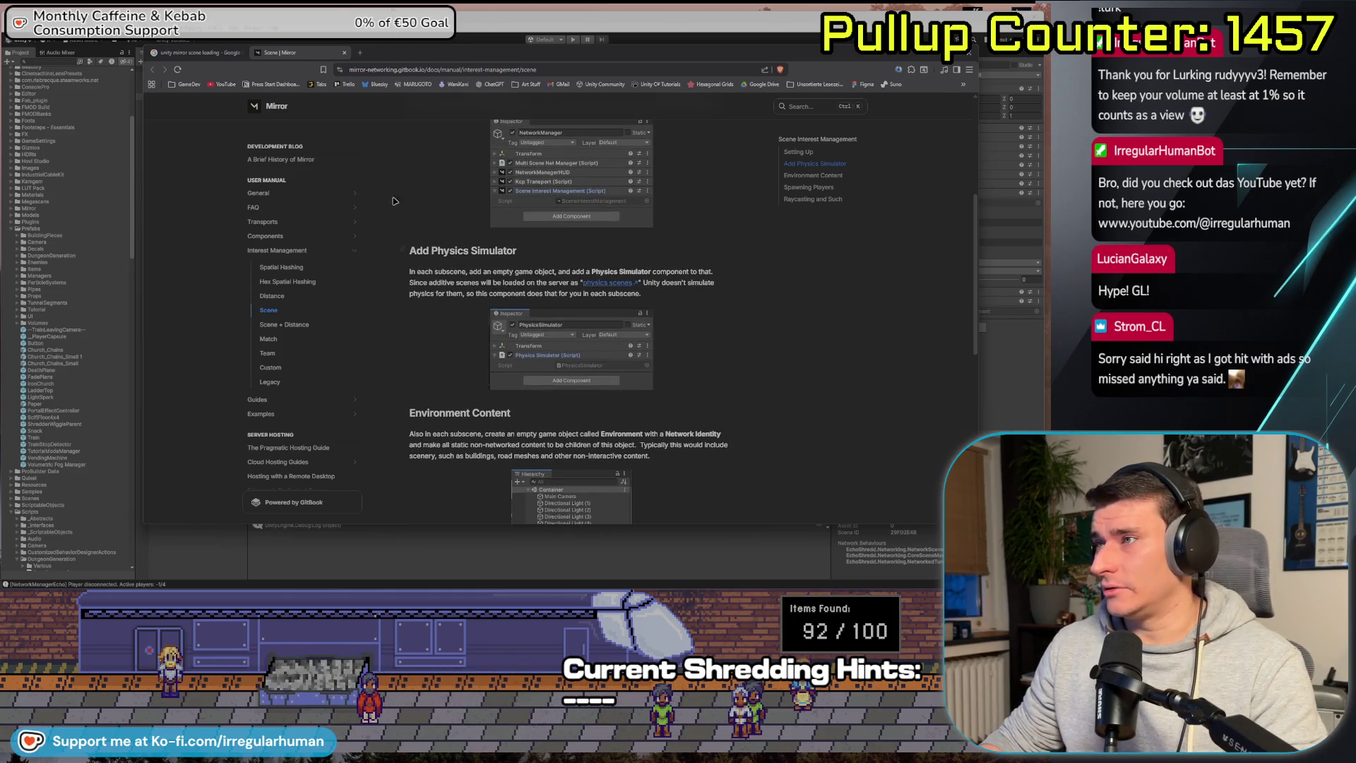
{"action": "left_click", "coordinate": [35, 231]}
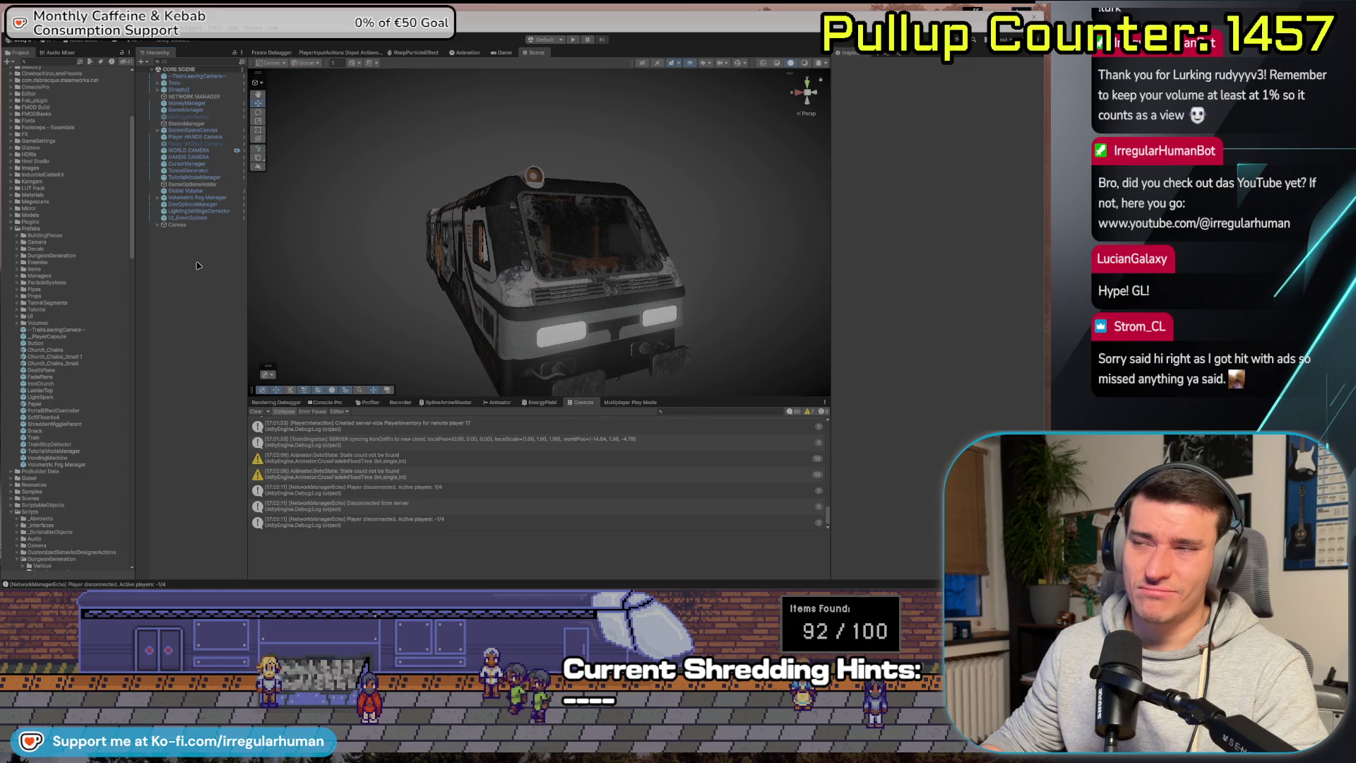
Create an empty GameObject in the Hierarchy and rename it PhysicsSimulator.
{"action": "right_click", "coordinate": [197, 265]}
{"action": "left_click", "coordinate": [247, 403]}
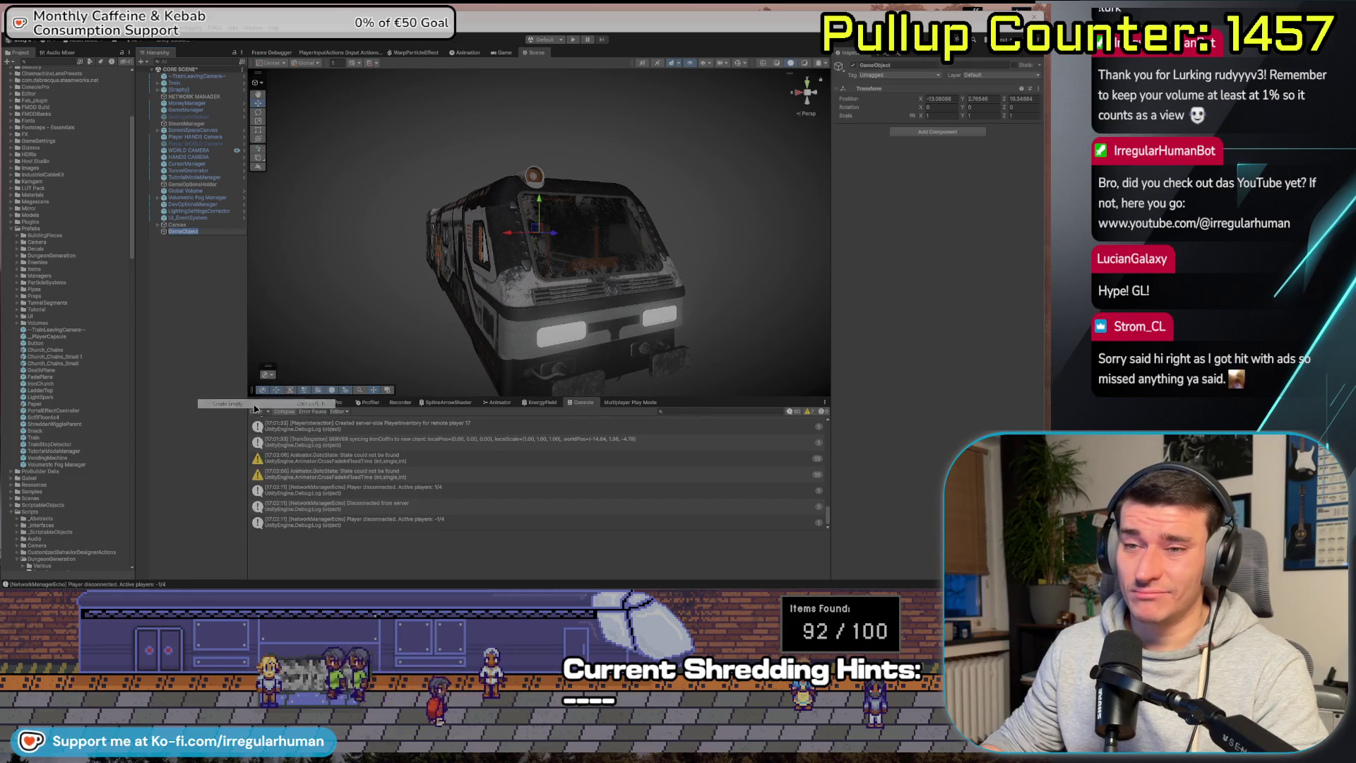
{"action": "key", "text": "alt+Tab"}
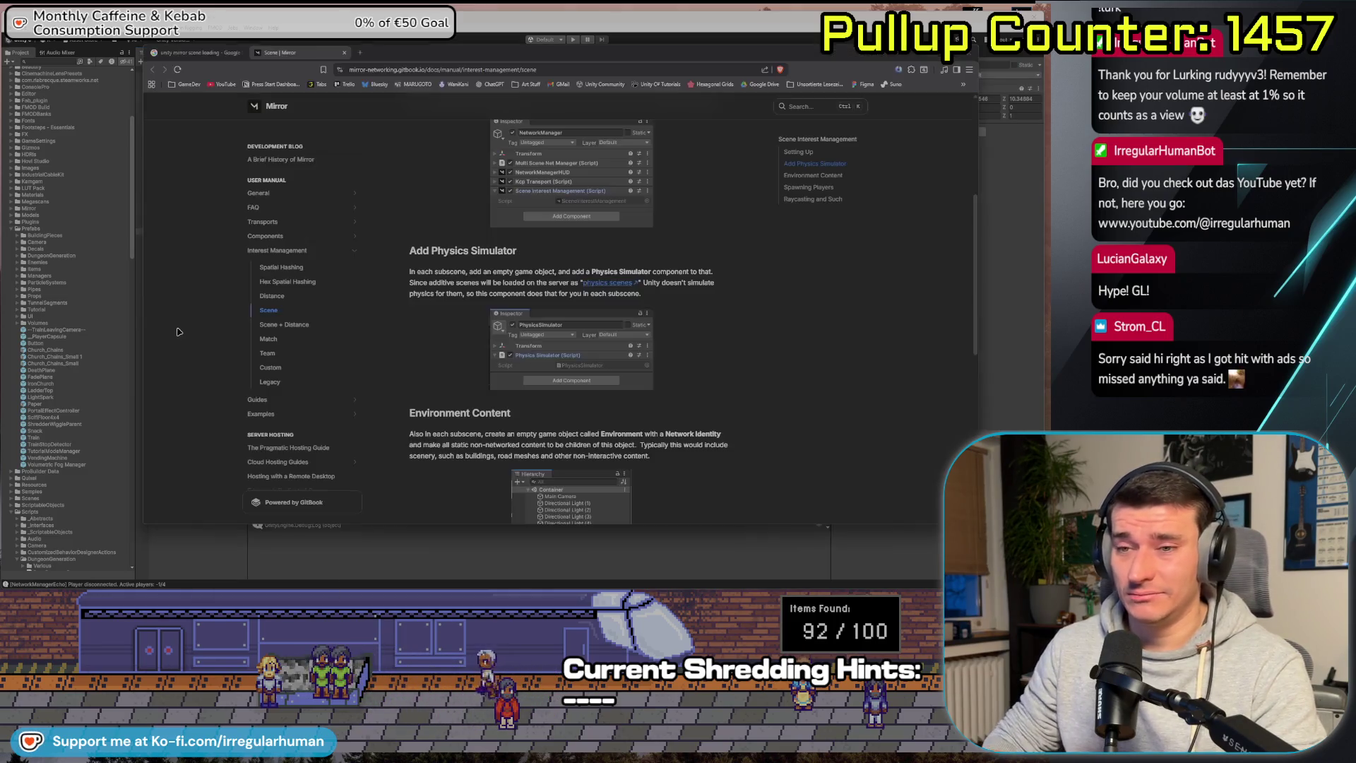
{"action": "key", "text": "alt+Tab"}
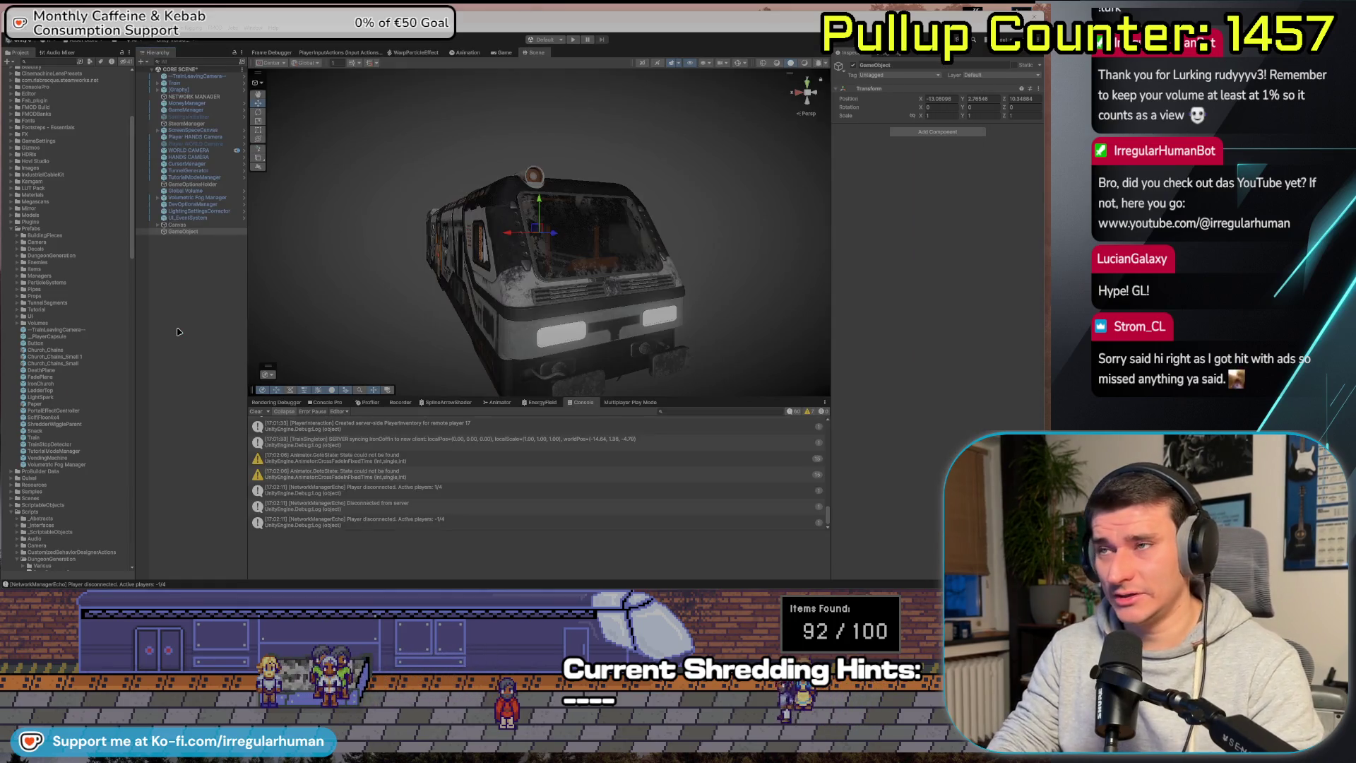
{"action": "left_click", "coordinate": [197, 232]}
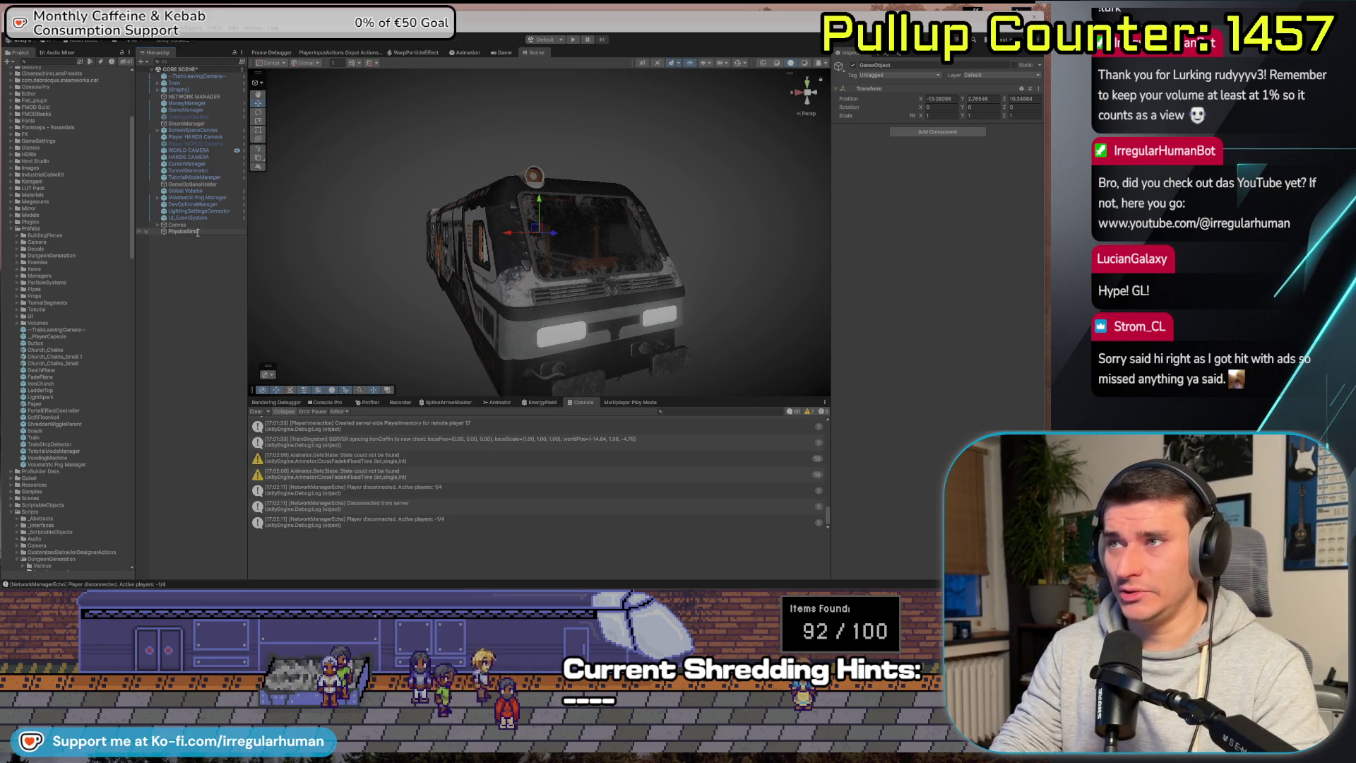
{"action": "type", "text": "ulator"}
{"action": "key", "text": "Return"}
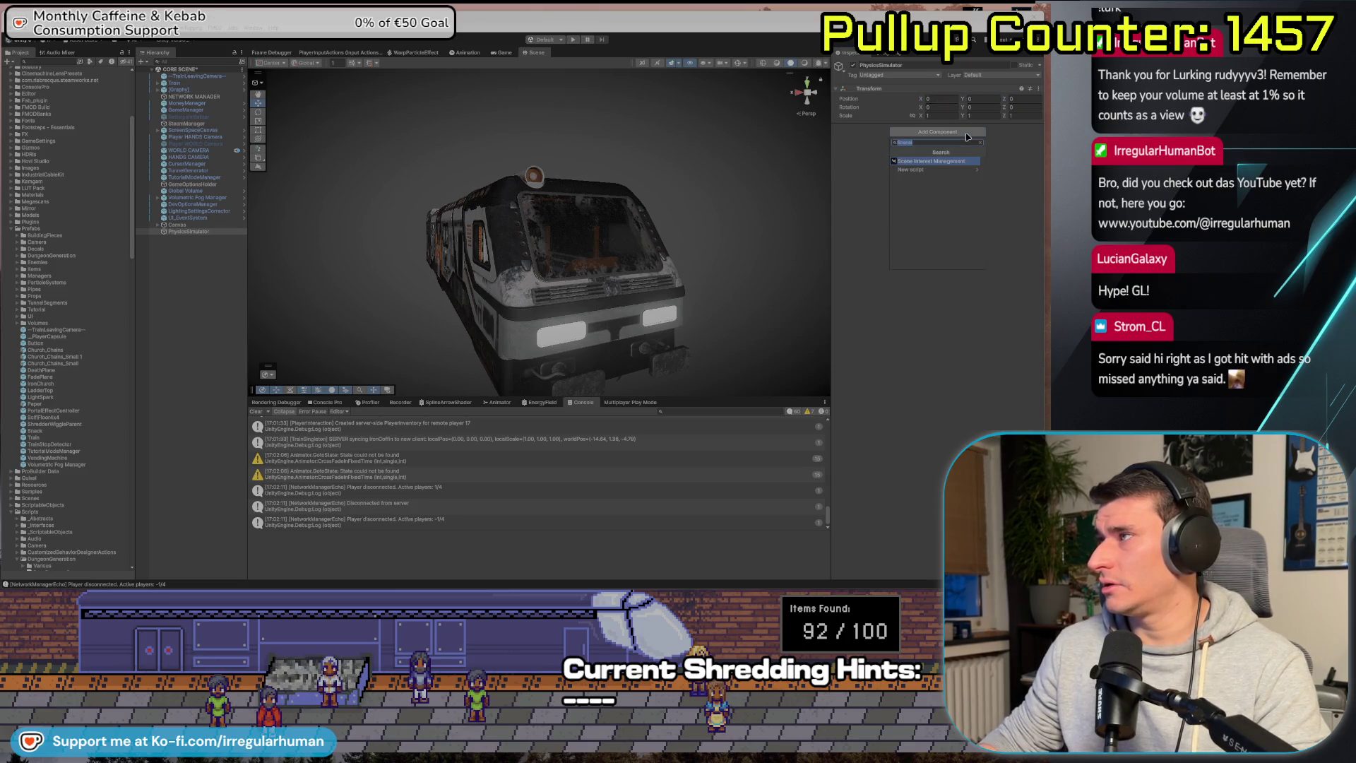
Search Add Component for 'PhysicsS', checking the component name against the Mirror docs.
{"action": "type", "text": "Physi"}
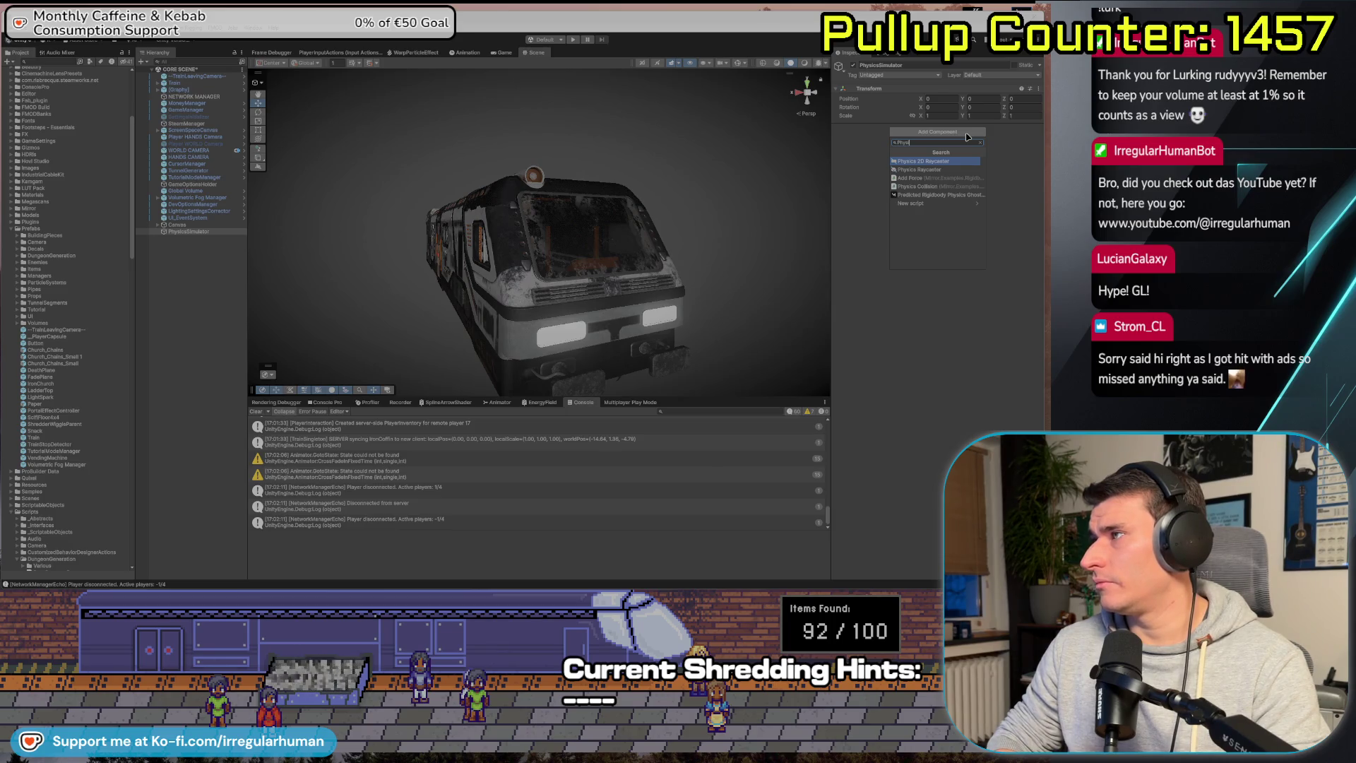
{"action": "key", "text": "alt+Tab"}
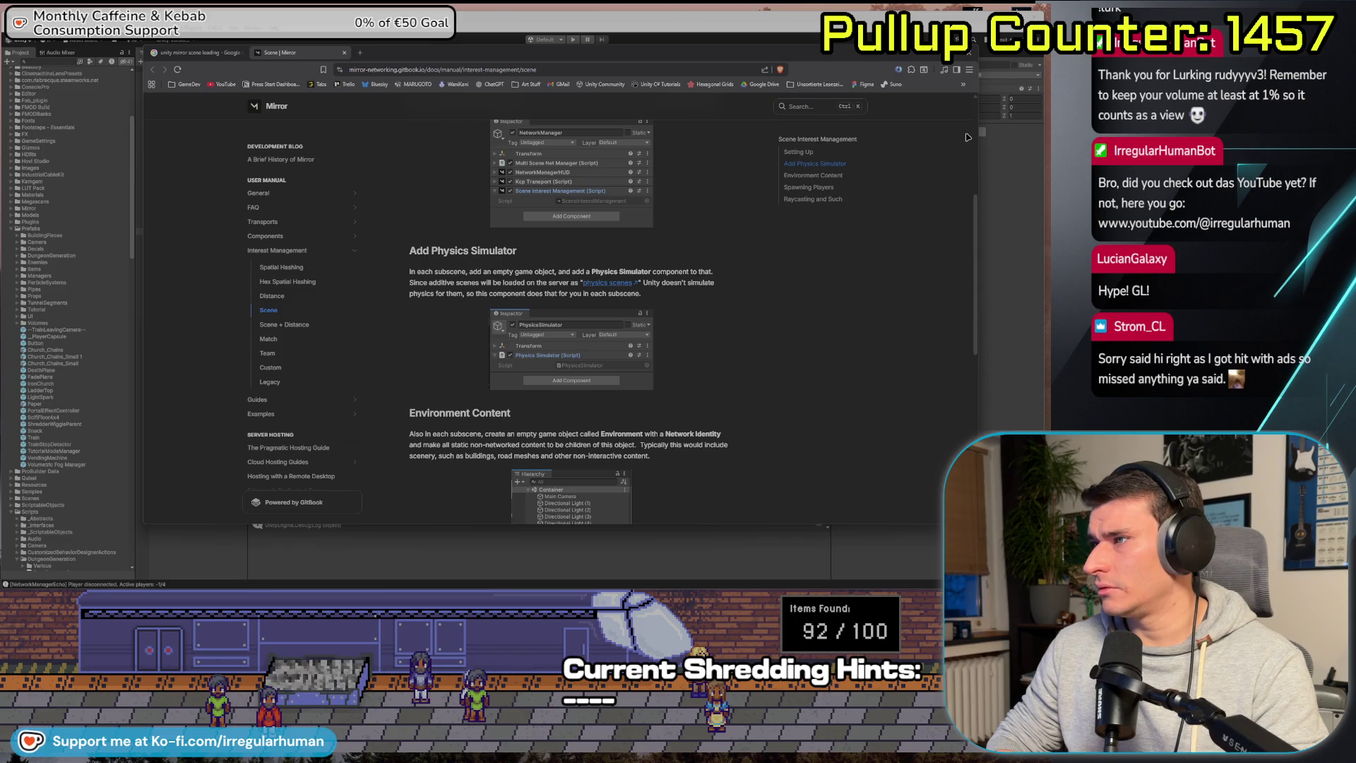
{"action": "key", "text": "alt+Tab"}
{"action": "left_click", "coordinate": [965, 133]}
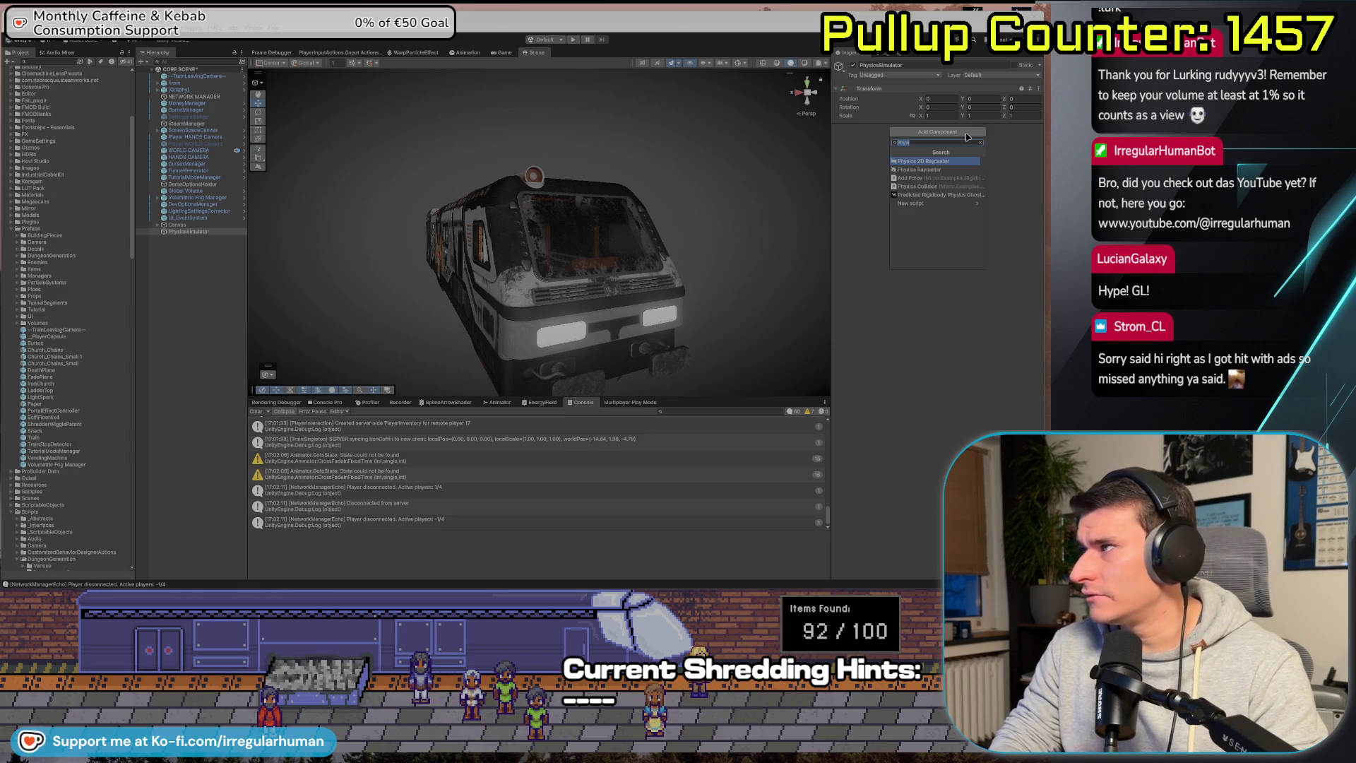
{"action": "type", "text": "csSi"}
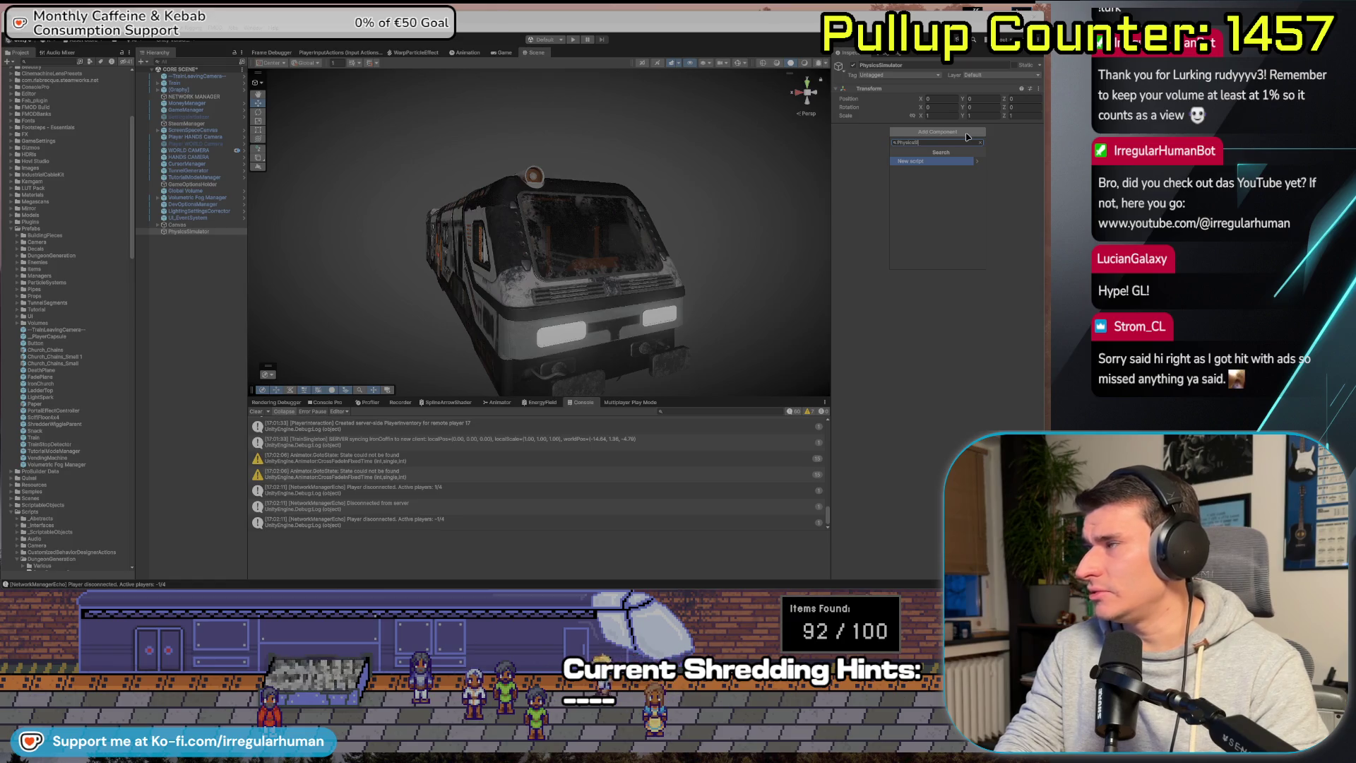
{"action": "key", "text": "alt+Tab"}
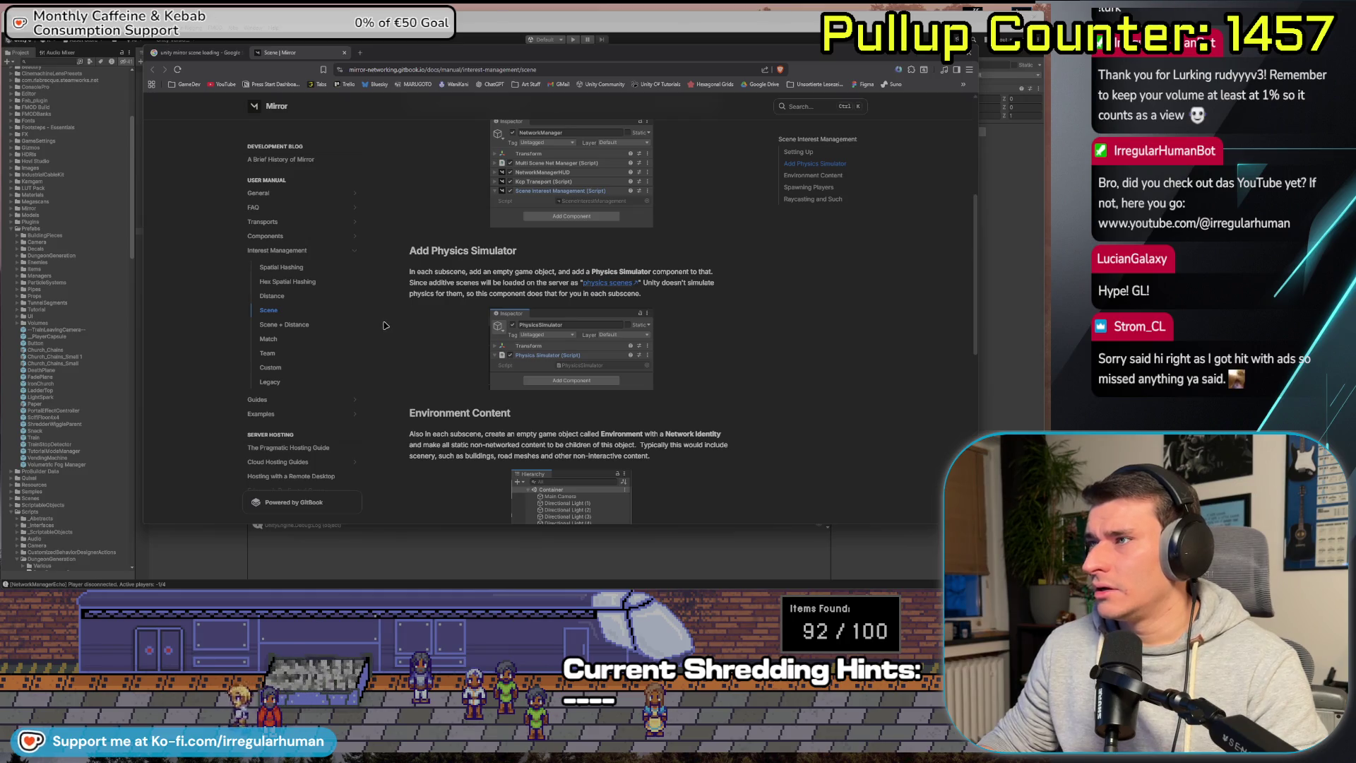
Highlight 'Physics Simulator' in the Mirror docs and open the 'physics scenes' link in a new tab.
{"action": "left_click_drag", "start_coordinate": [592, 272], "coordinate": [651, 272]}
{"action": "scroll", "coordinate": [828, 348], "scroll_direction": "up", "scroll_amount": 4}
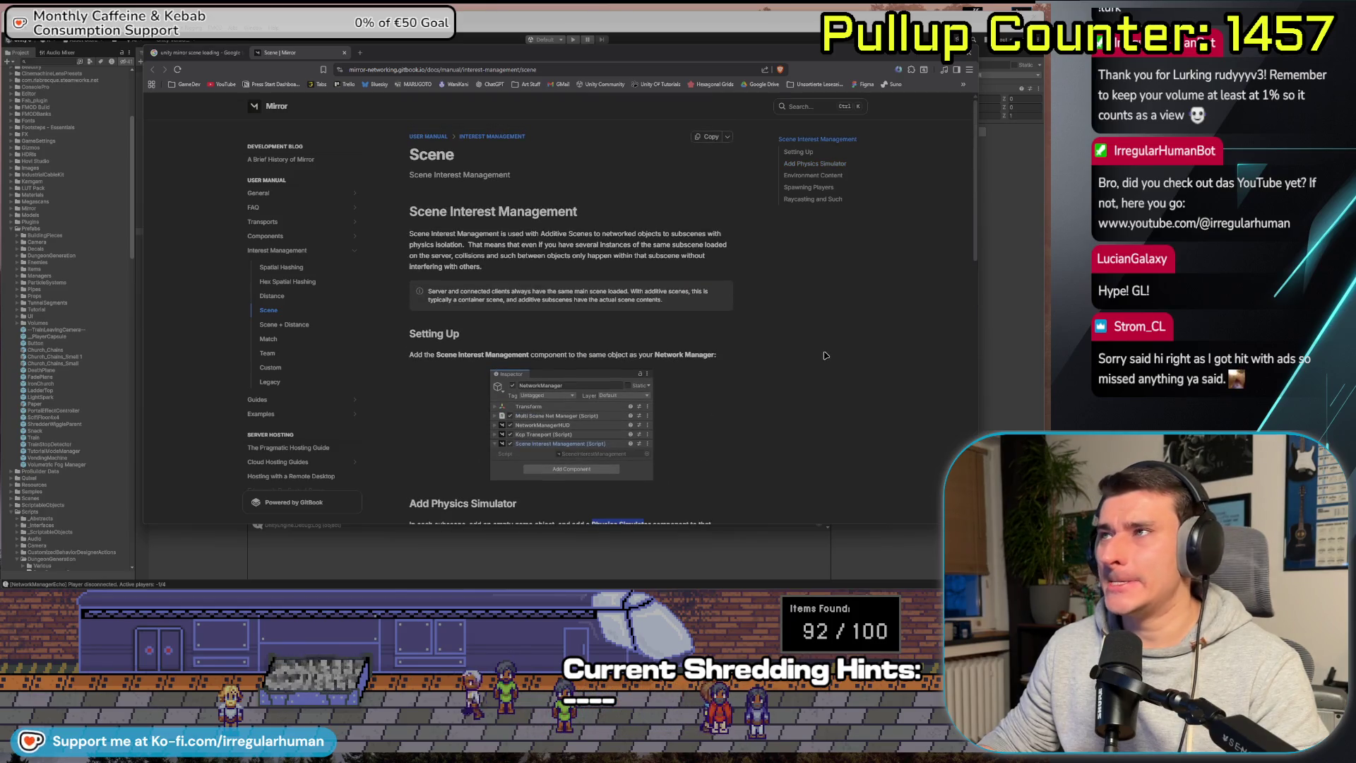
{"action": "scroll", "coordinate": [825, 355], "scroll_direction": "down", "scroll_amount": 3}
{"action": "scroll", "coordinate": [824, 353], "scroll_direction": "down", "scroll_amount": 2}
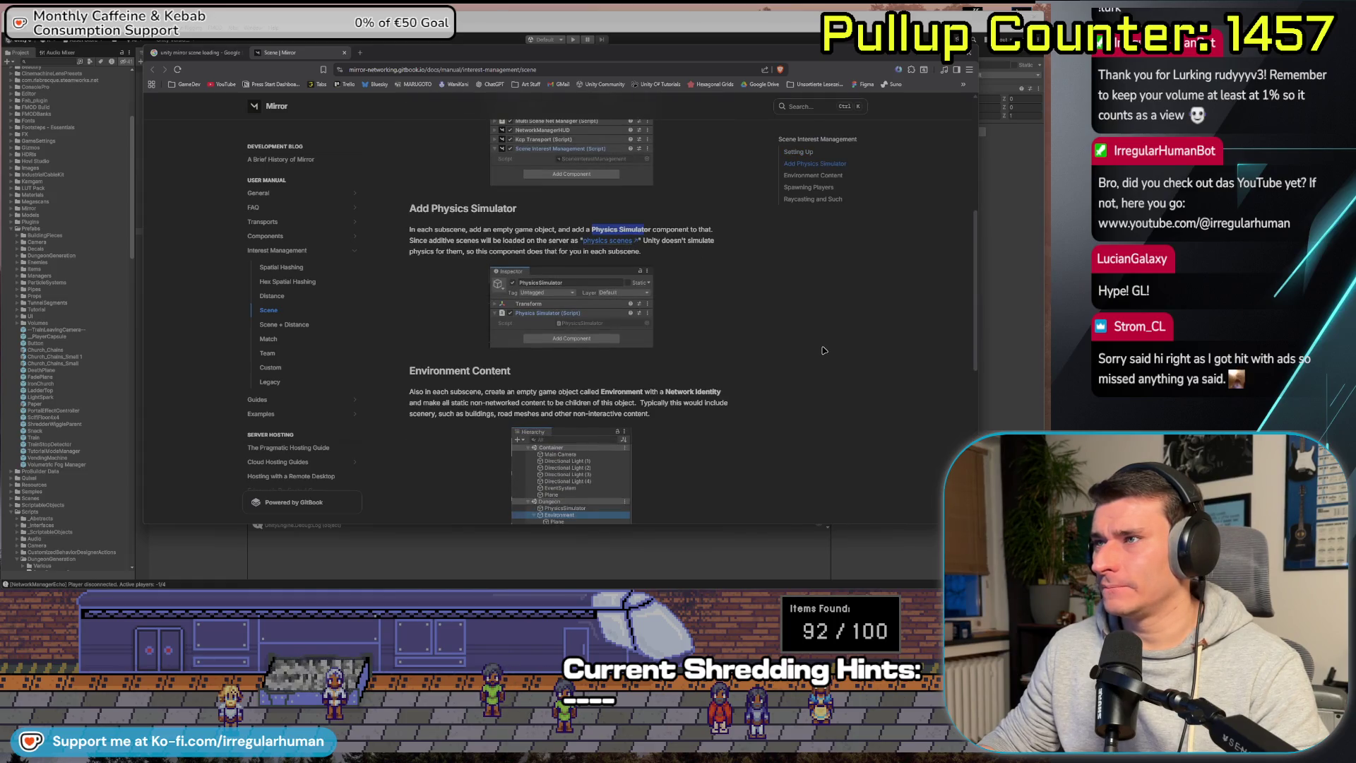
{"action": "scroll", "coordinate": [822, 349], "scroll_direction": "up", "scroll_amount": 1}
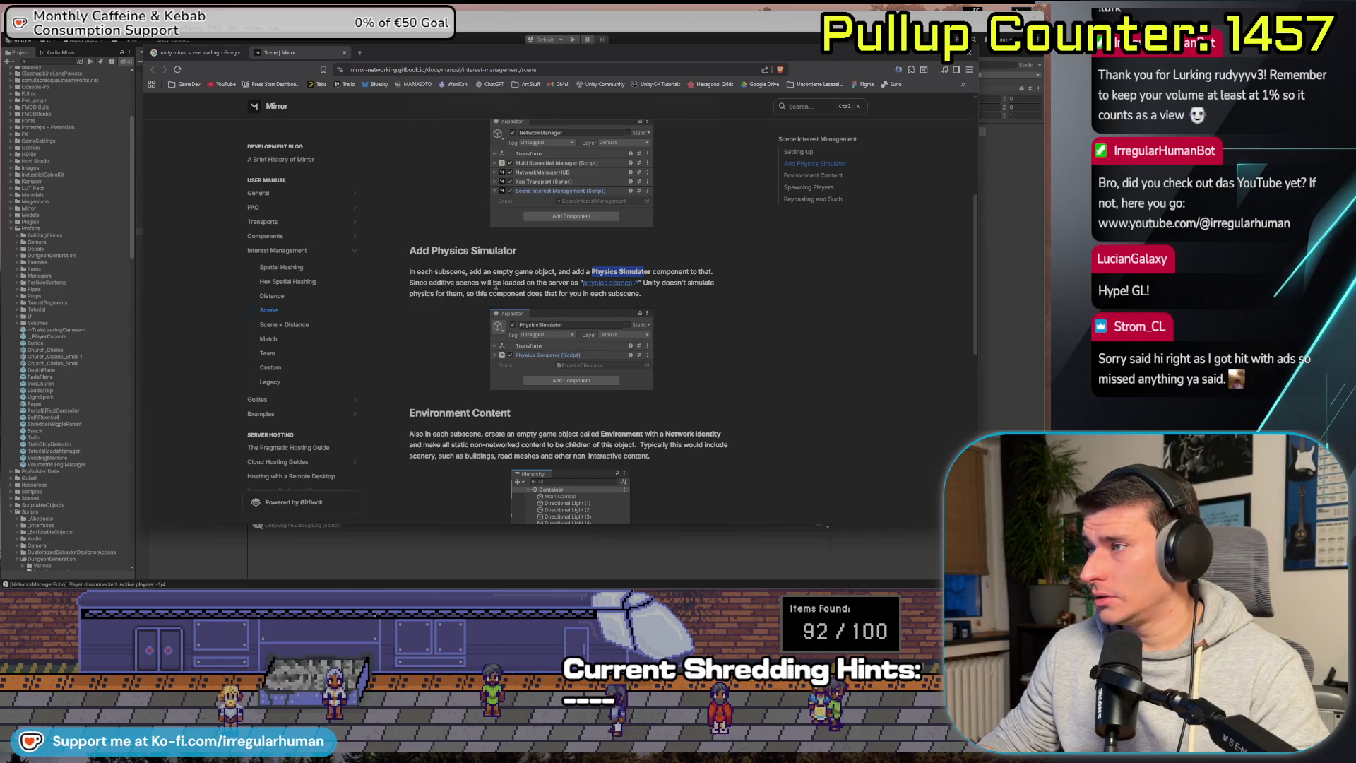
{"action": "right_click", "coordinate": [502, 278]}
{"action": "key", "text": "Escape"}
{"action": "middle_click", "coordinate": [606, 282]}
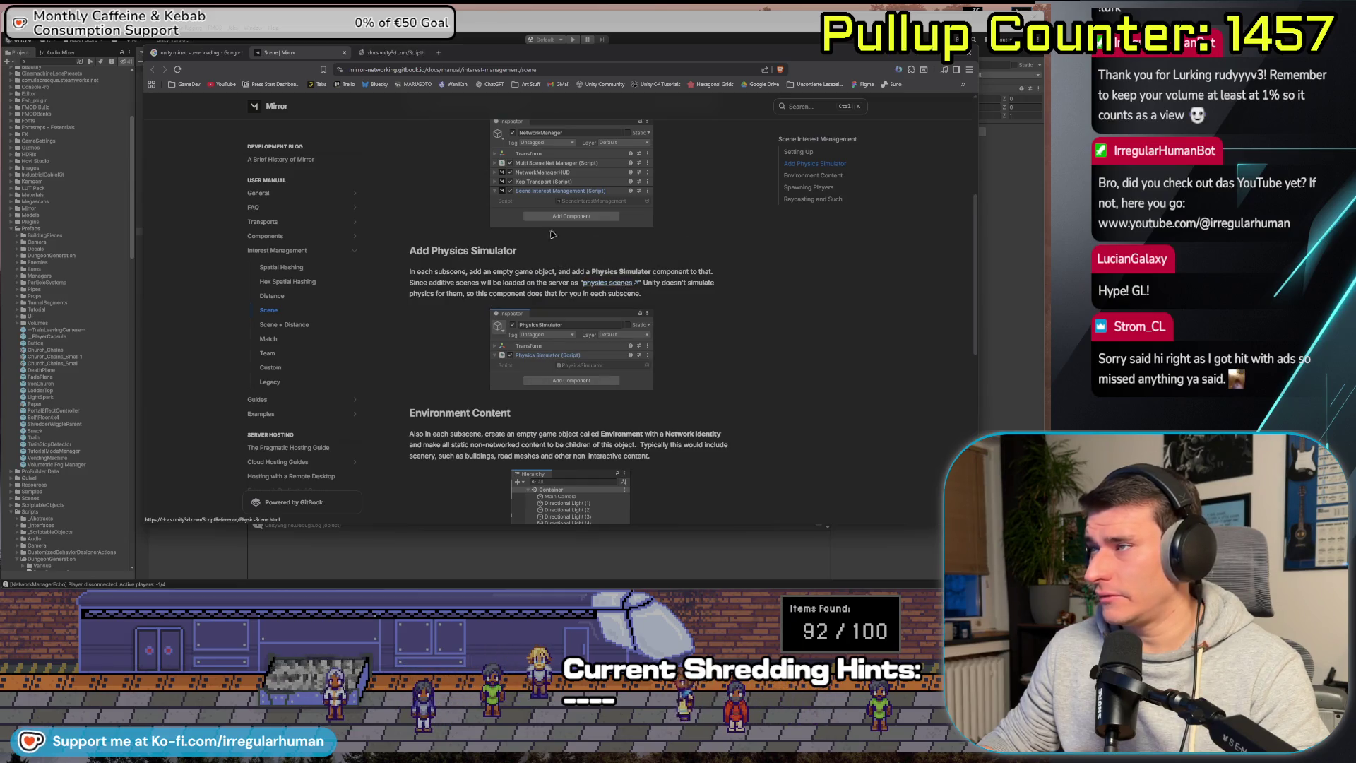
{"action": "left_click", "coordinate": [386, 52]}
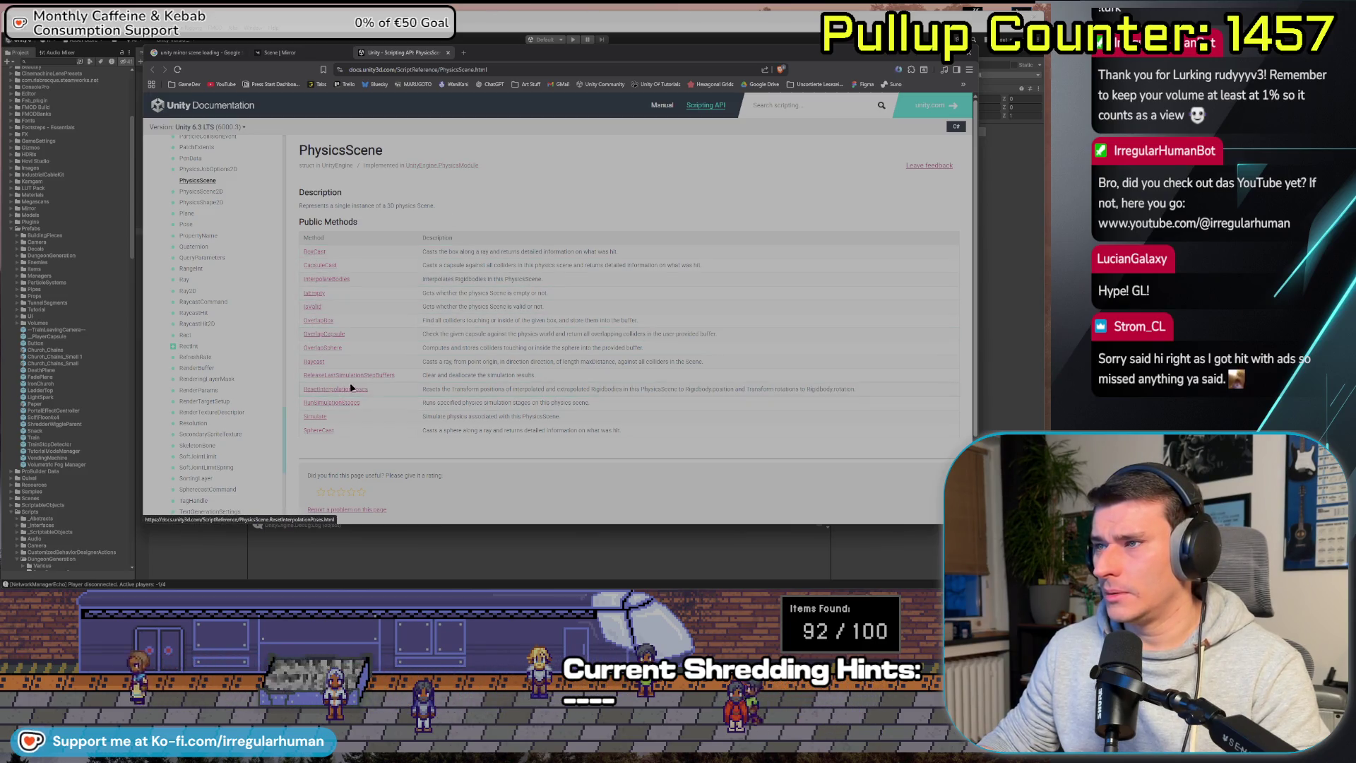
Read the PhysicsScene.Simulate reference and its MultiScenePhysics example, then return to the Mirror tab.
{"action": "scroll", "coordinate": [350, 383], "scroll_direction": "down", "scroll_amount": 2}
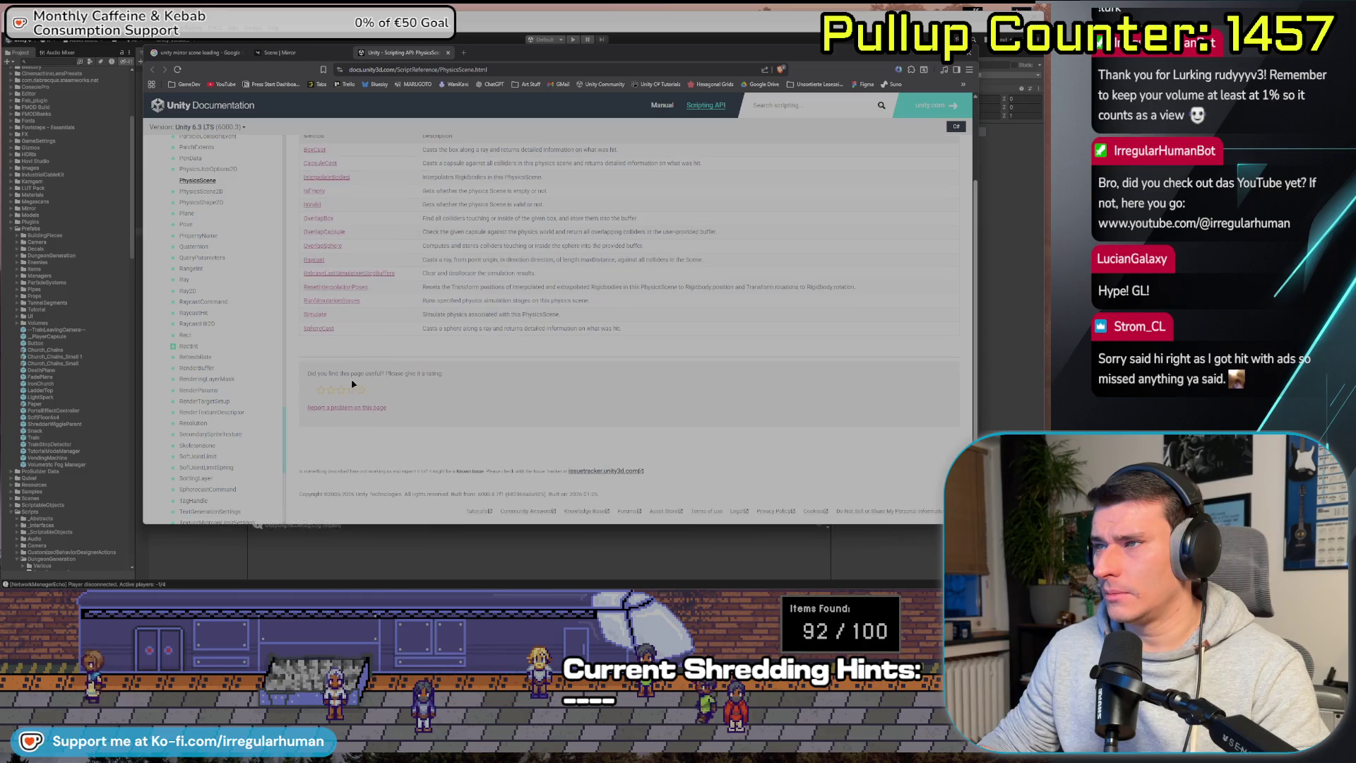
{"action": "left_click", "coordinate": [314, 316]}
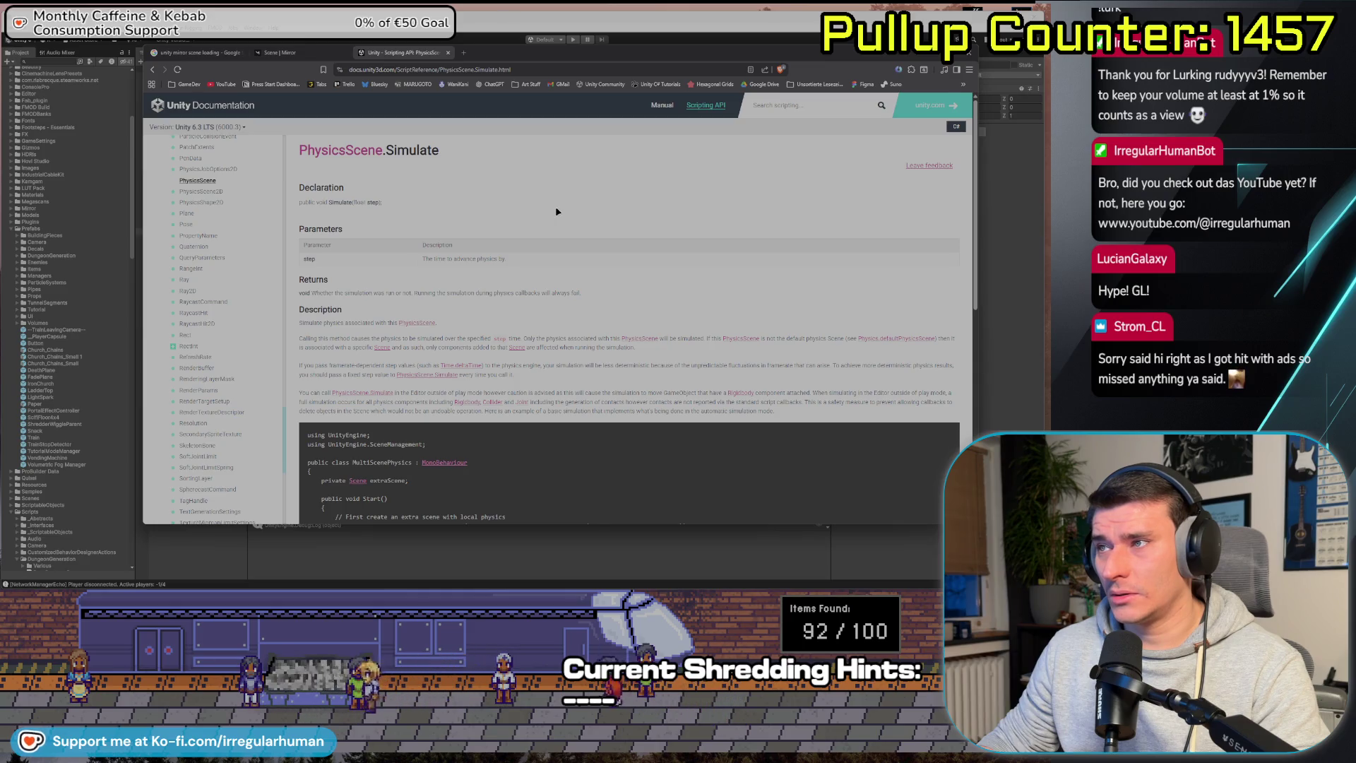
{"action": "scroll", "coordinate": [556, 211], "scroll_direction": "down", "scroll_amount": 5}
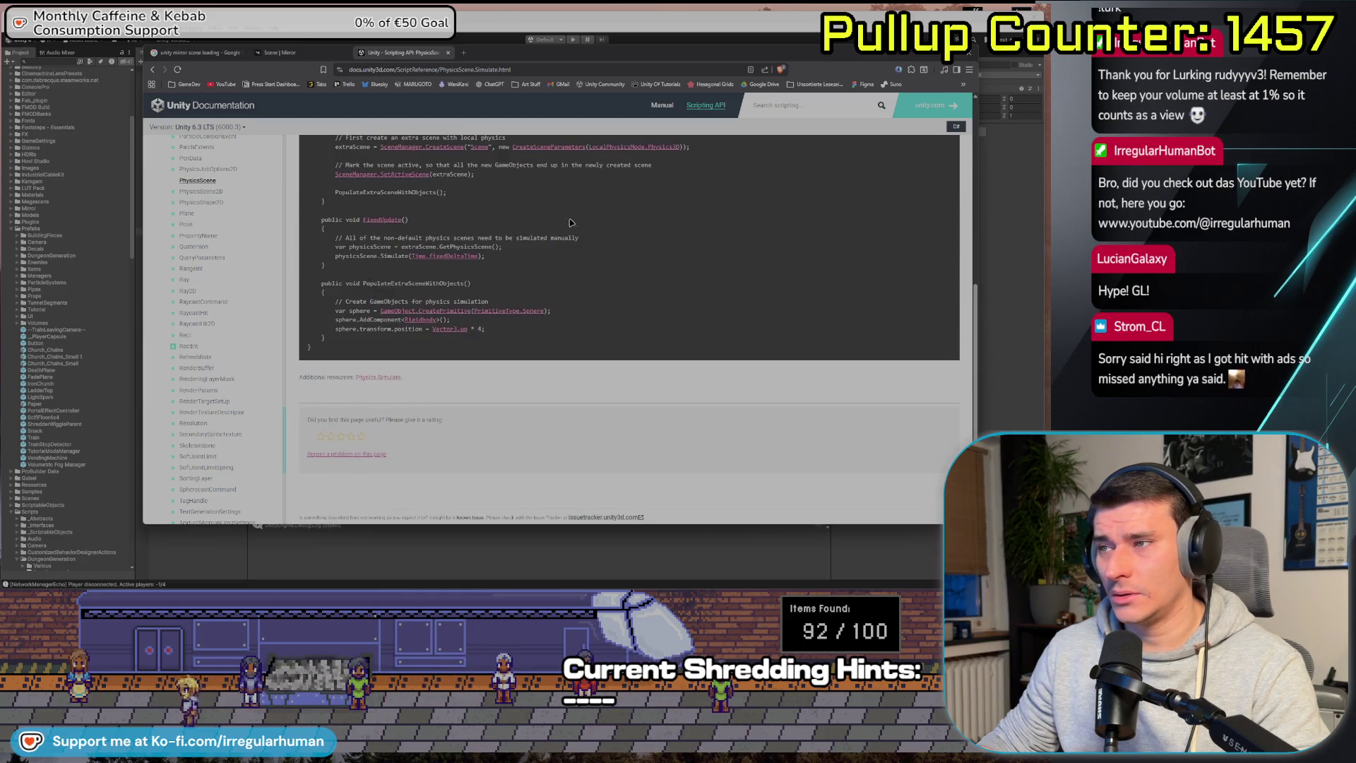
{"action": "scroll", "coordinate": [570, 223], "scroll_direction": "up", "scroll_amount": 5}
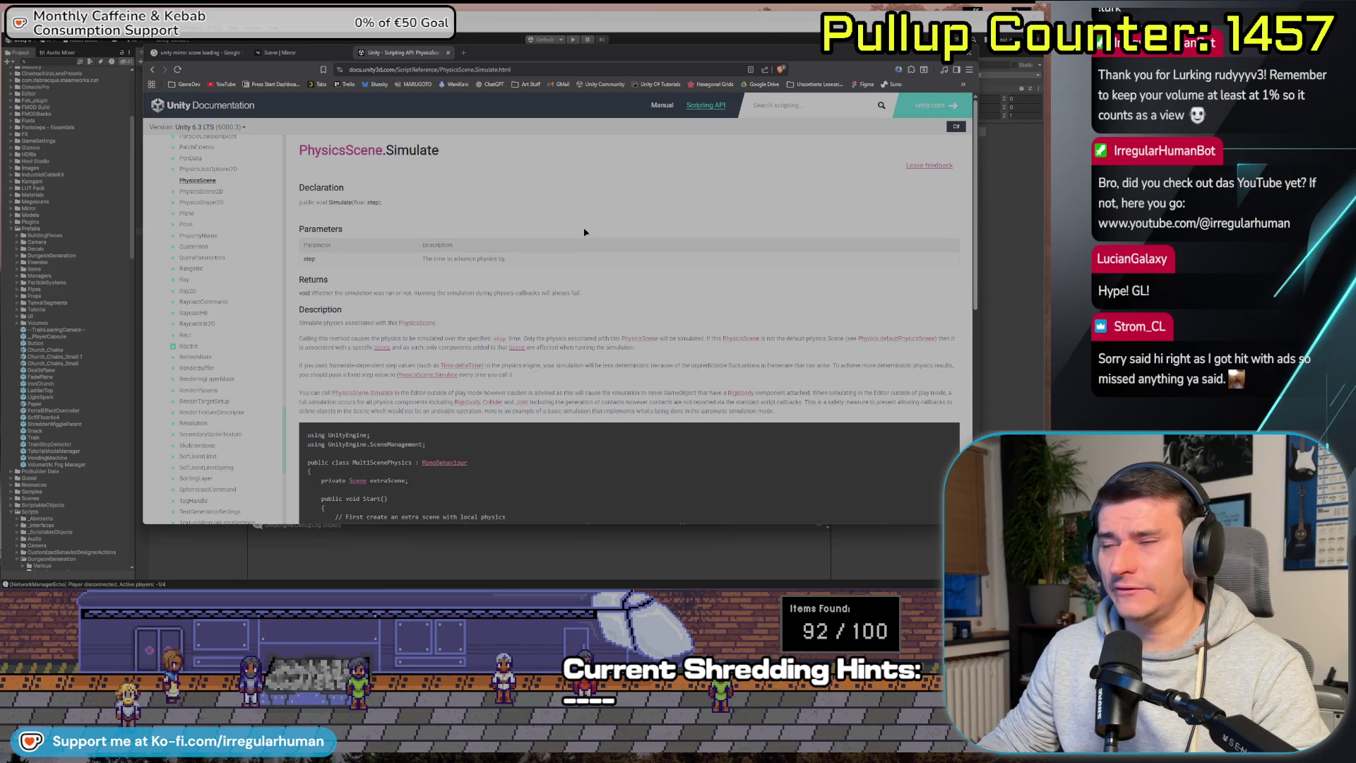
{"action": "scroll", "coordinate": [584, 232], "scroll_direction": "down", "scroll_amount": 3}
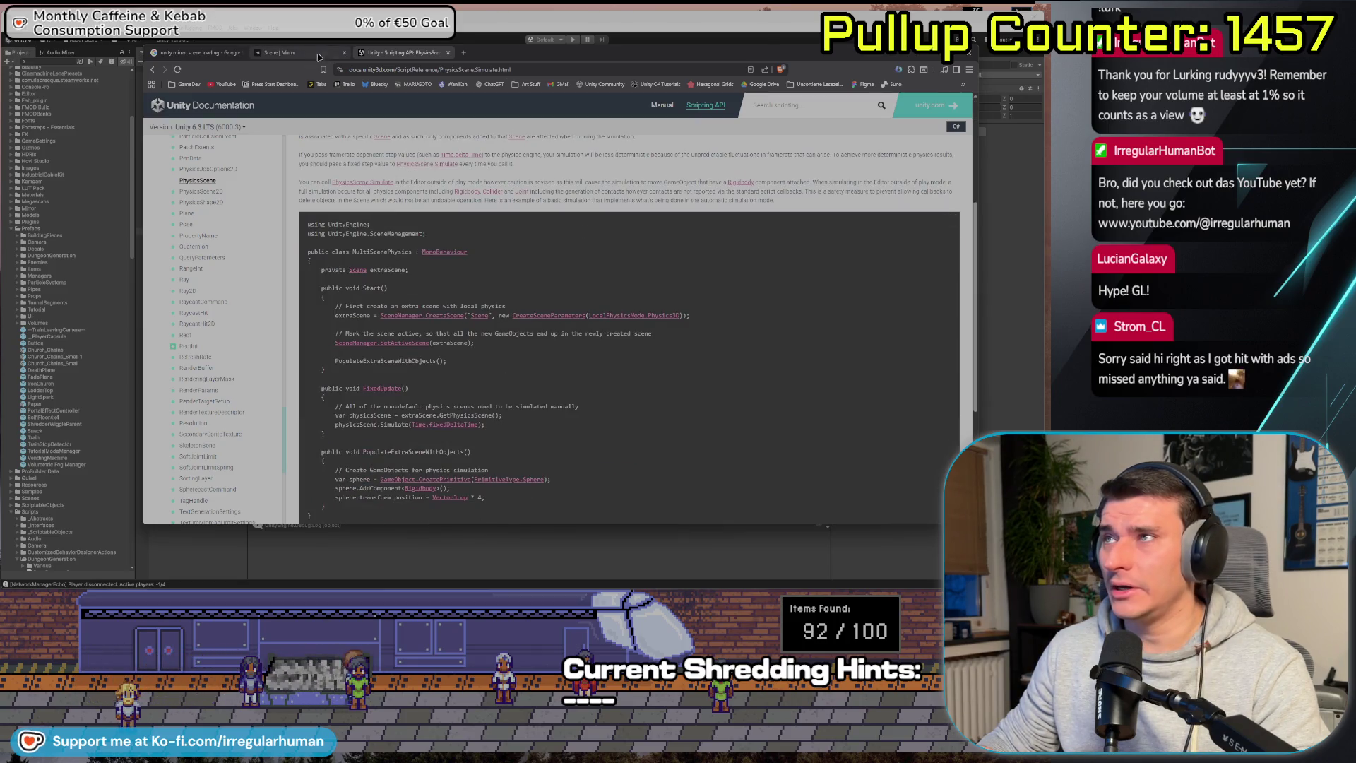
{"action": "left_click", "coordinate": [319, 56]}
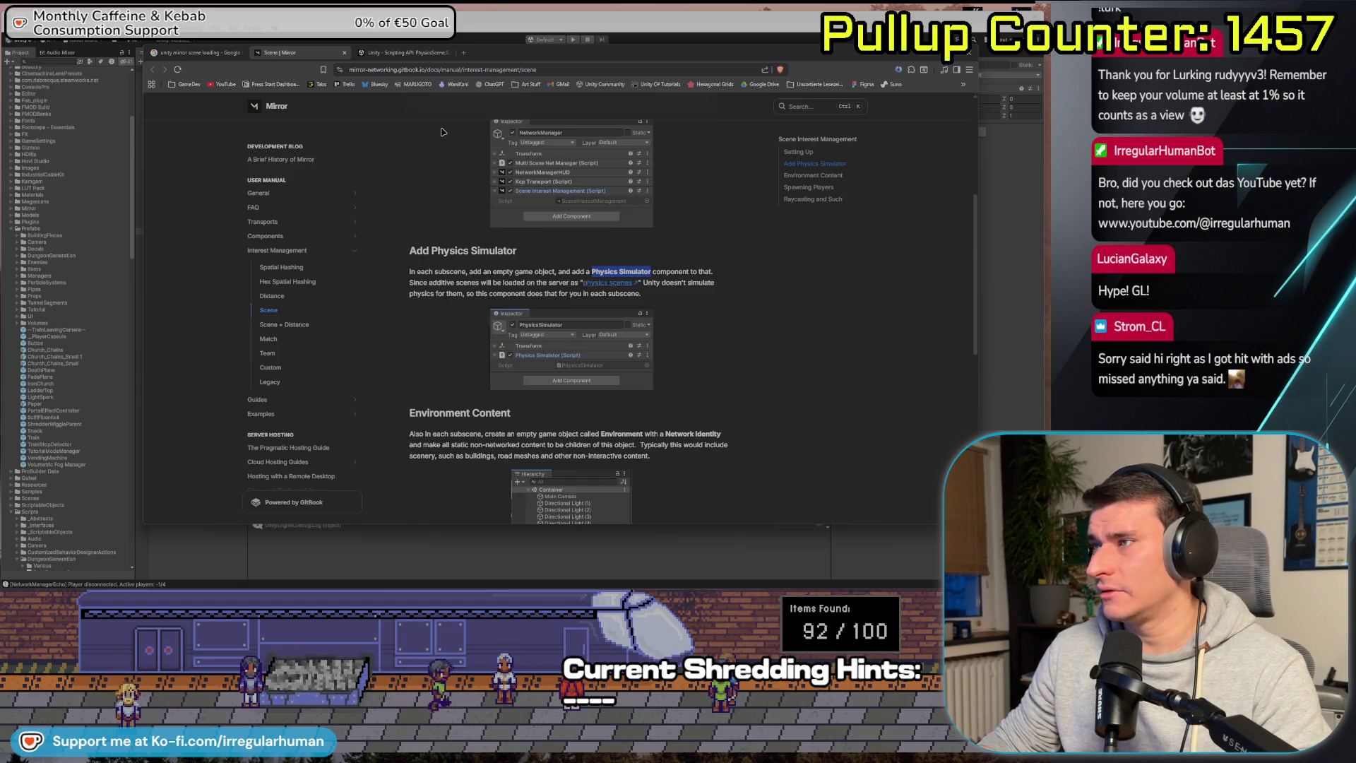
In Rider, find and open PhysicsSimulator.cs via Search Everywhere for 'Physics Simulator'.
{"action": "key", "text": "alt+Tab"}
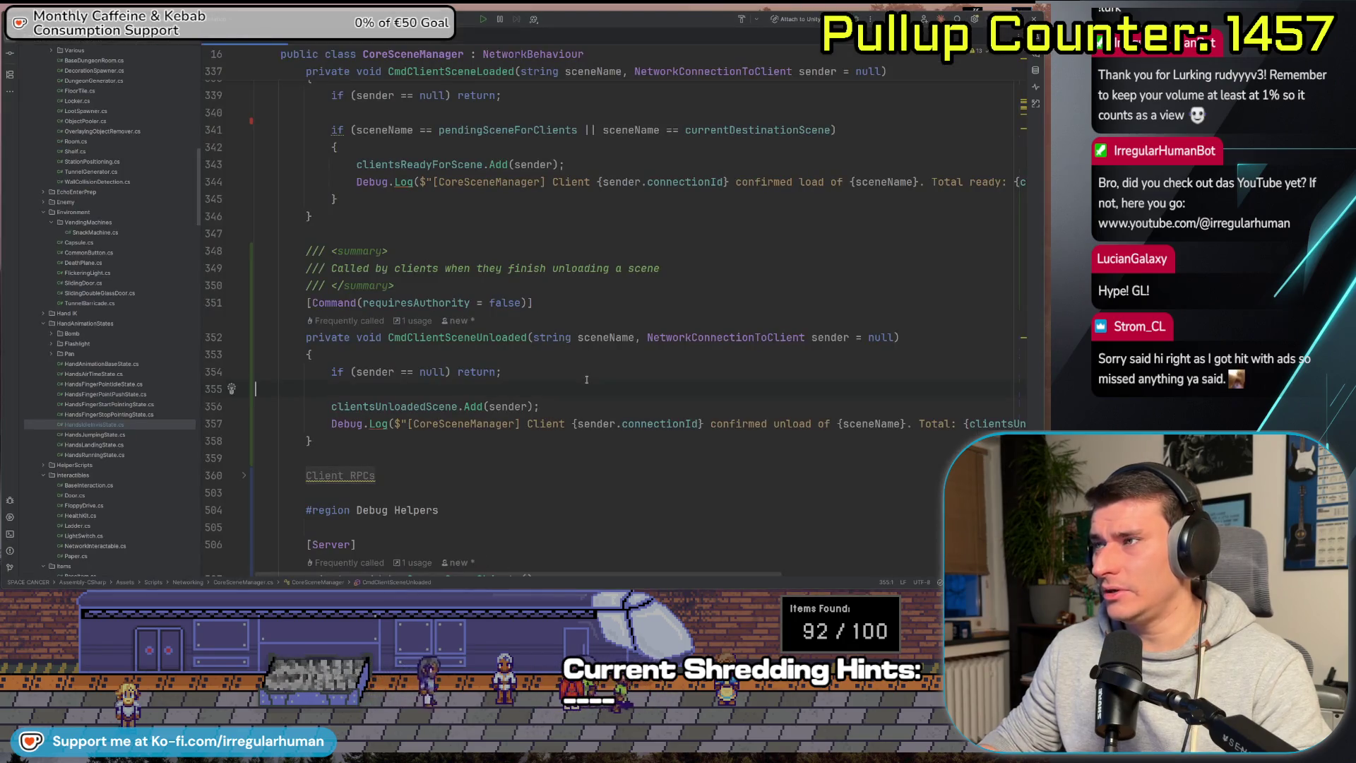
{"action": "key", "text": "shift"}
{"action": "key", "text": "shift"}
{"action": "type", "text": "Physics Simulator"}
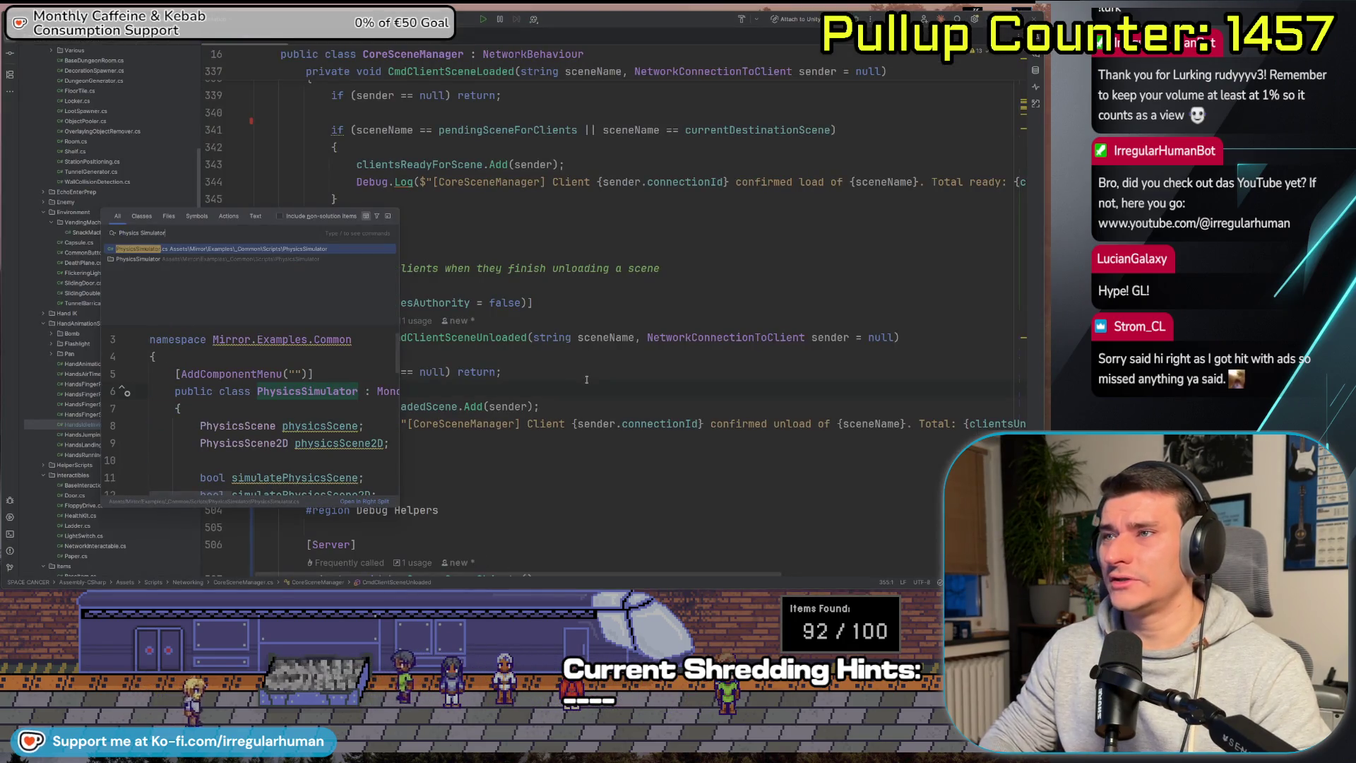
{"action": "key", "text": "Return"}
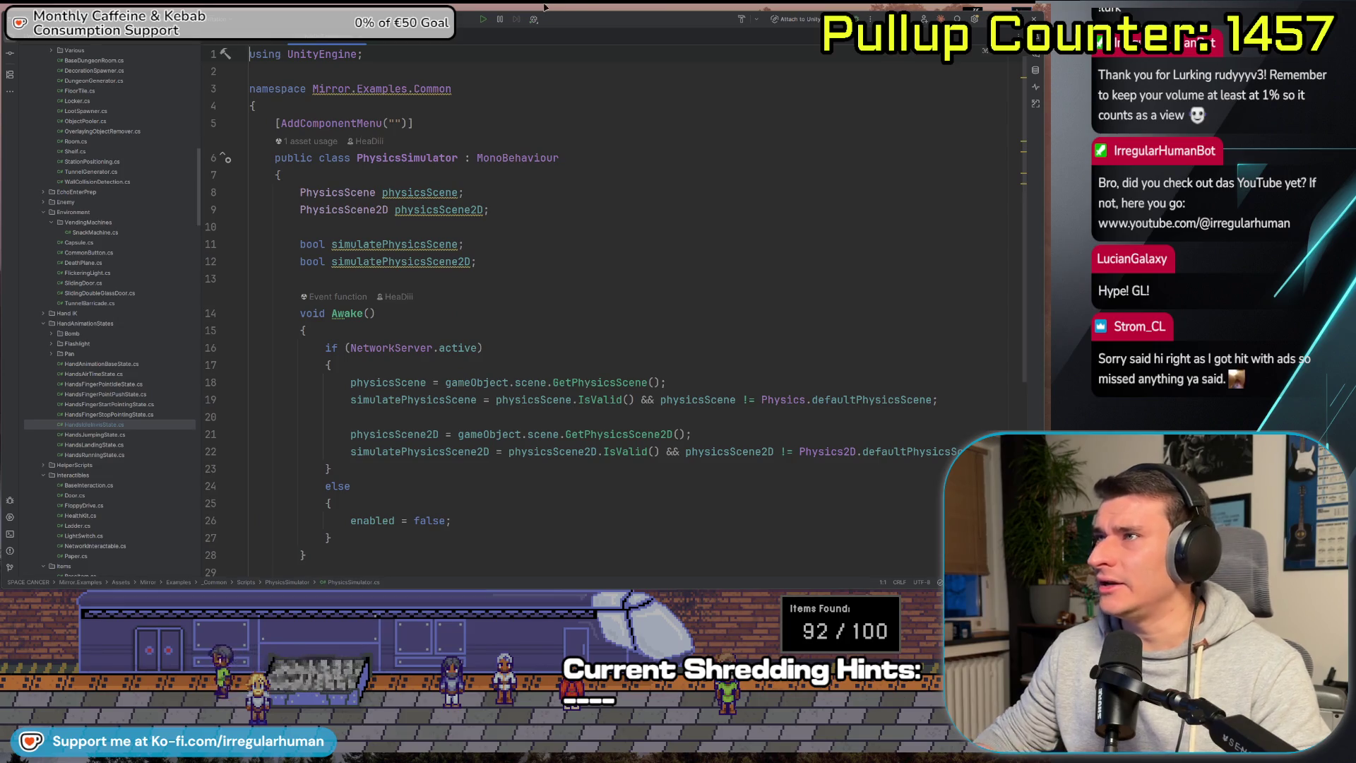
{"action": "double_click", "coordinate": [518, 158]}
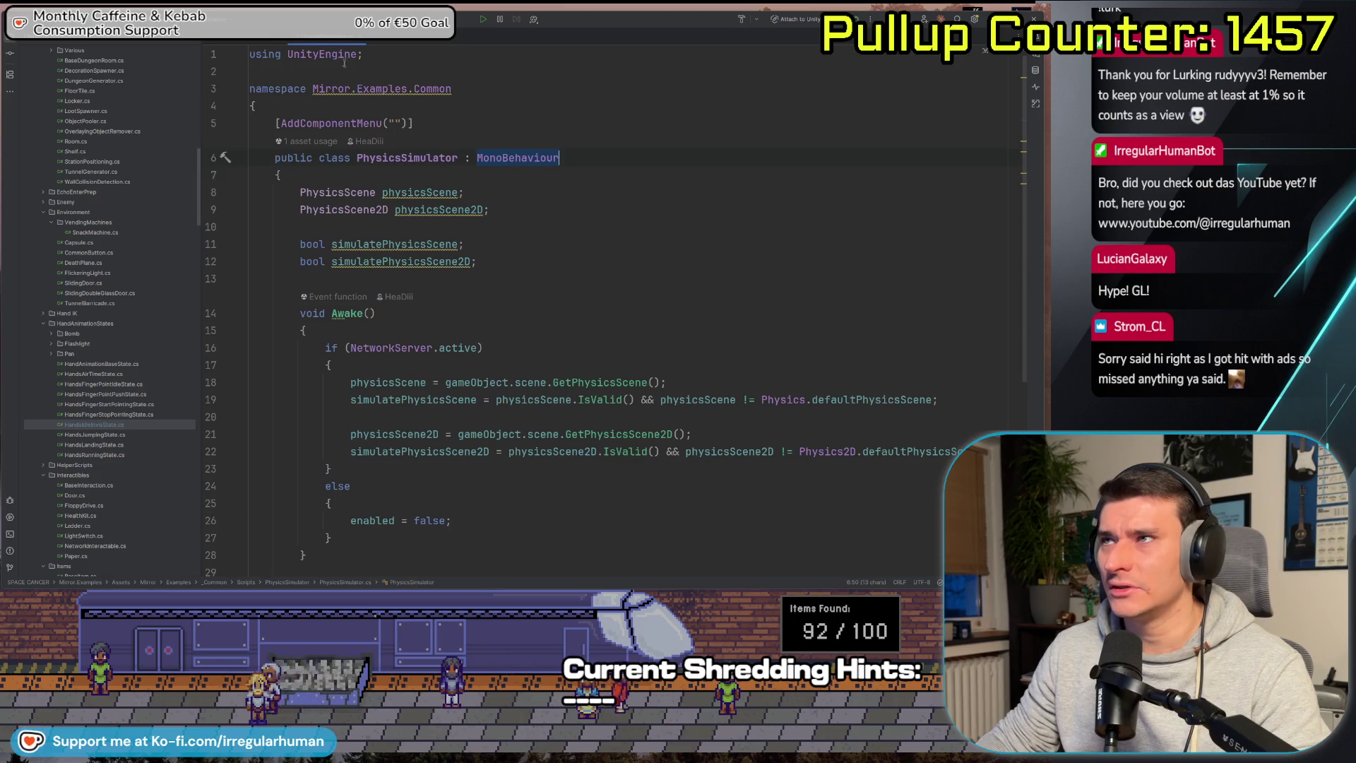
Reveal PhysicsSimulator.cs in Rider's project tree, then show the desktop.
{"action": "left_click", "coordinate": [144, 41]}
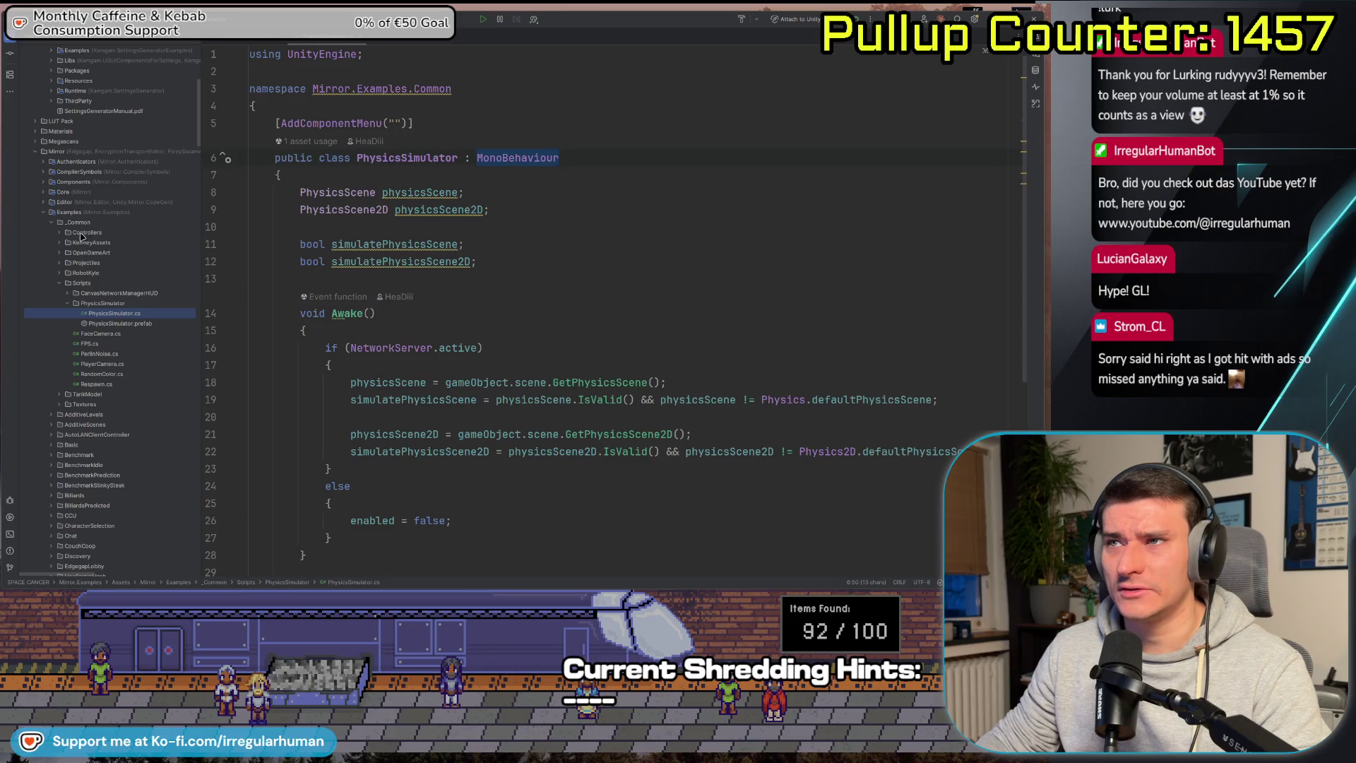
{"action": "scroll", "coordinate": [81, 237], "scroll_direction": "up", "scroll_amount": 2}
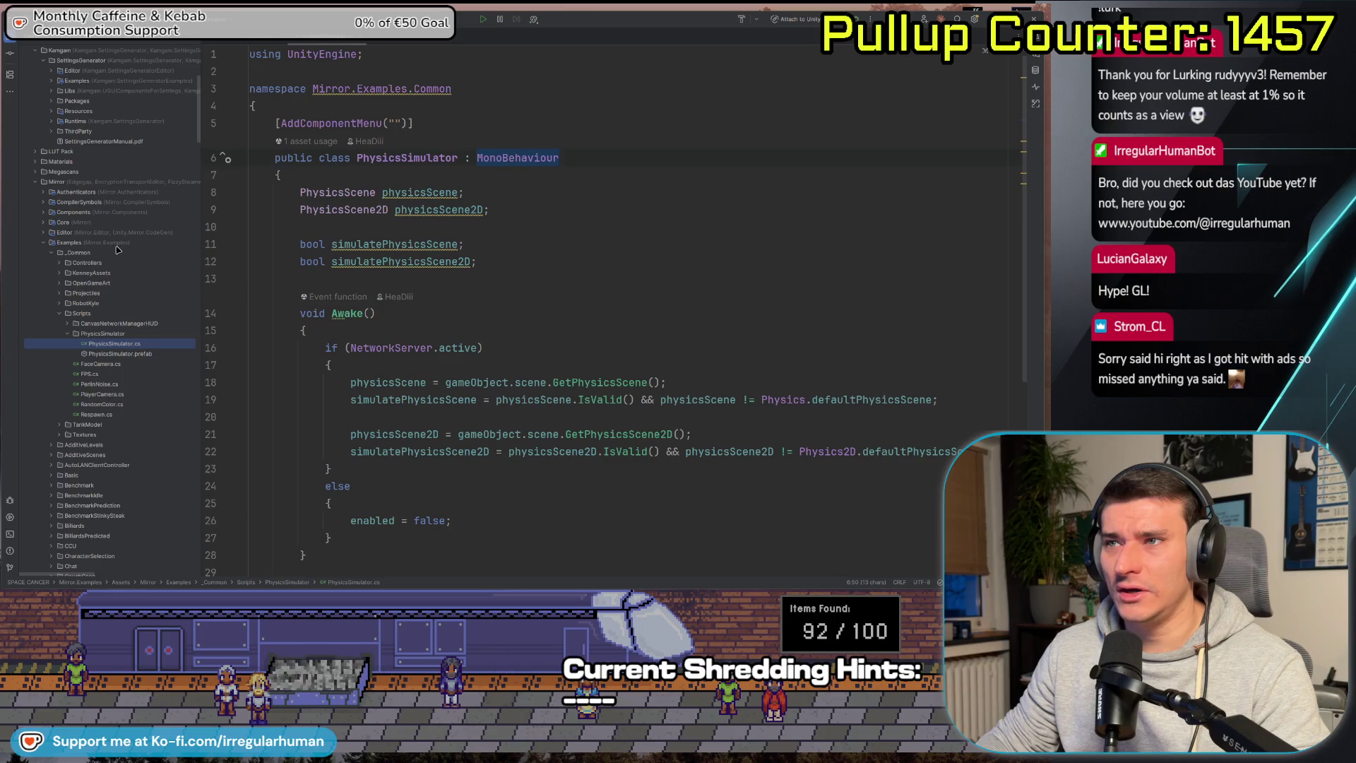
{"action": "scroll", "coordinate": [77, 195], "scroll_direction": "up", "scroll_amount": 3}
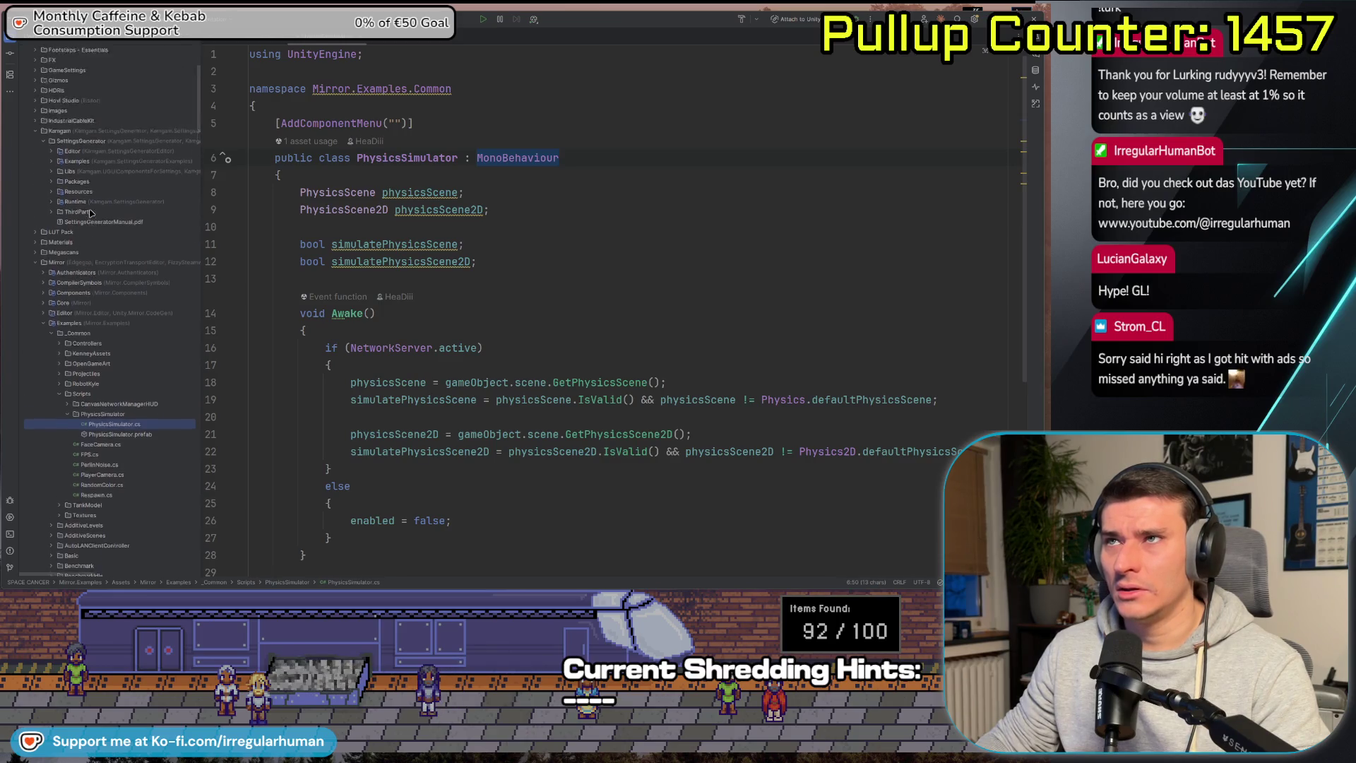
{"action": "key", "text": "alt+Tab"}
{"action": "key", "text": "alt+Tab"}
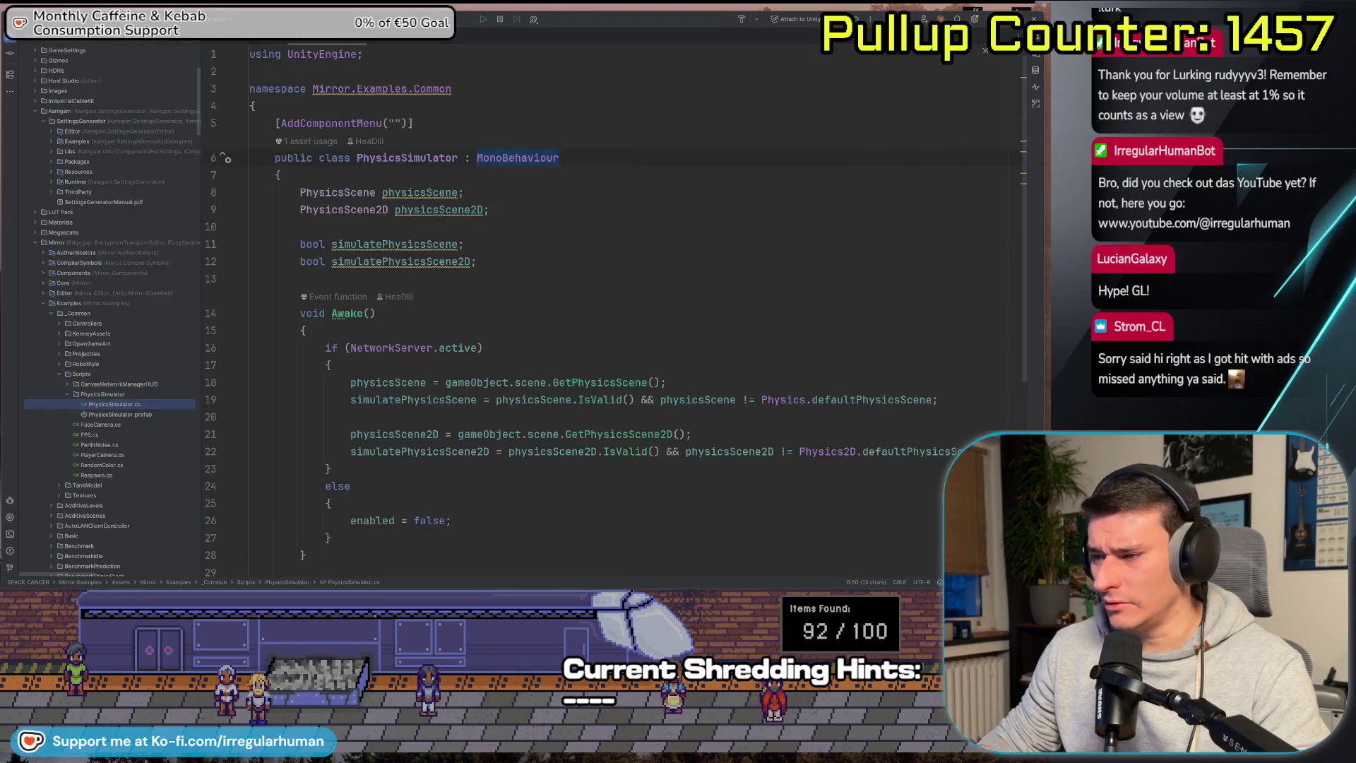
{"action": "key", "text": "super+d"}
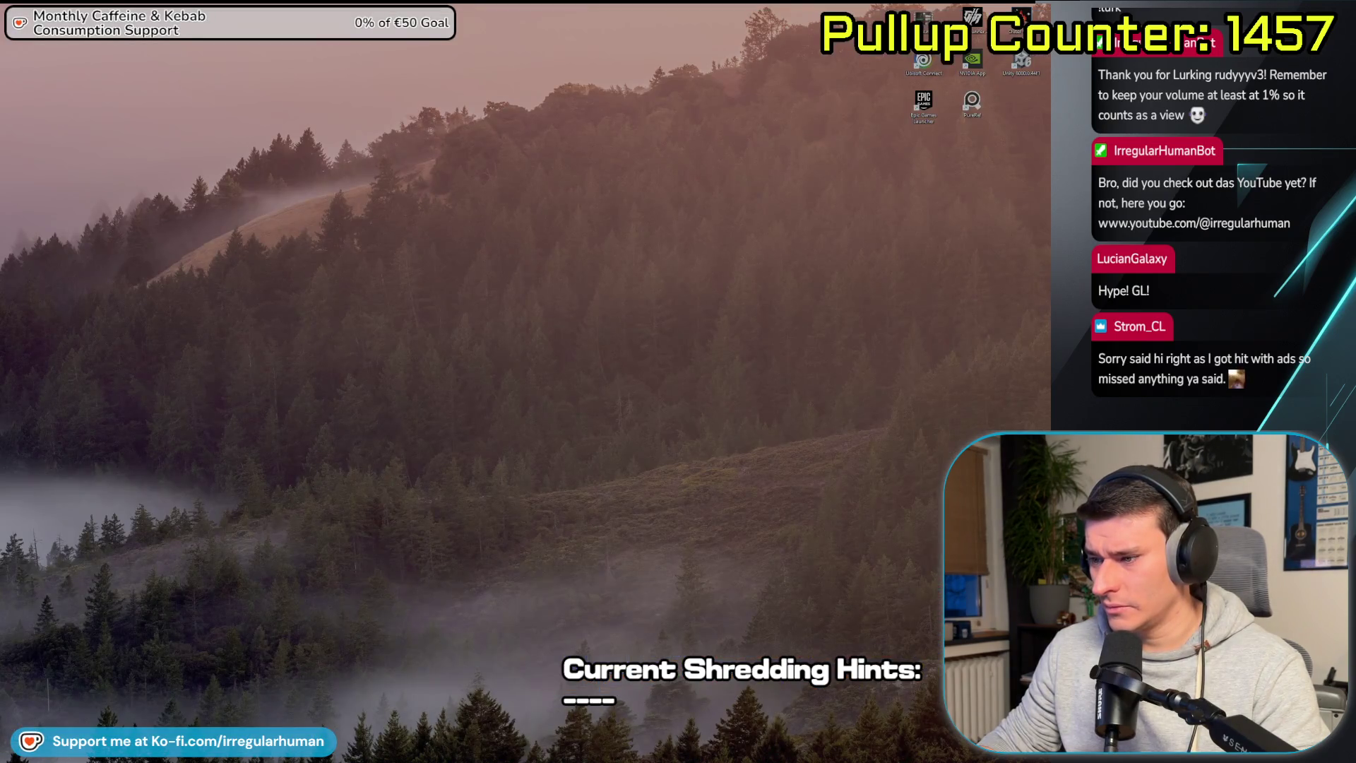
In Unity's Project window, collapse Prefabs and expand the Mirror > Examples folders.
{"action": "key", "text": "super+d"}
{"action": "key", "text": "alt+Tab"}
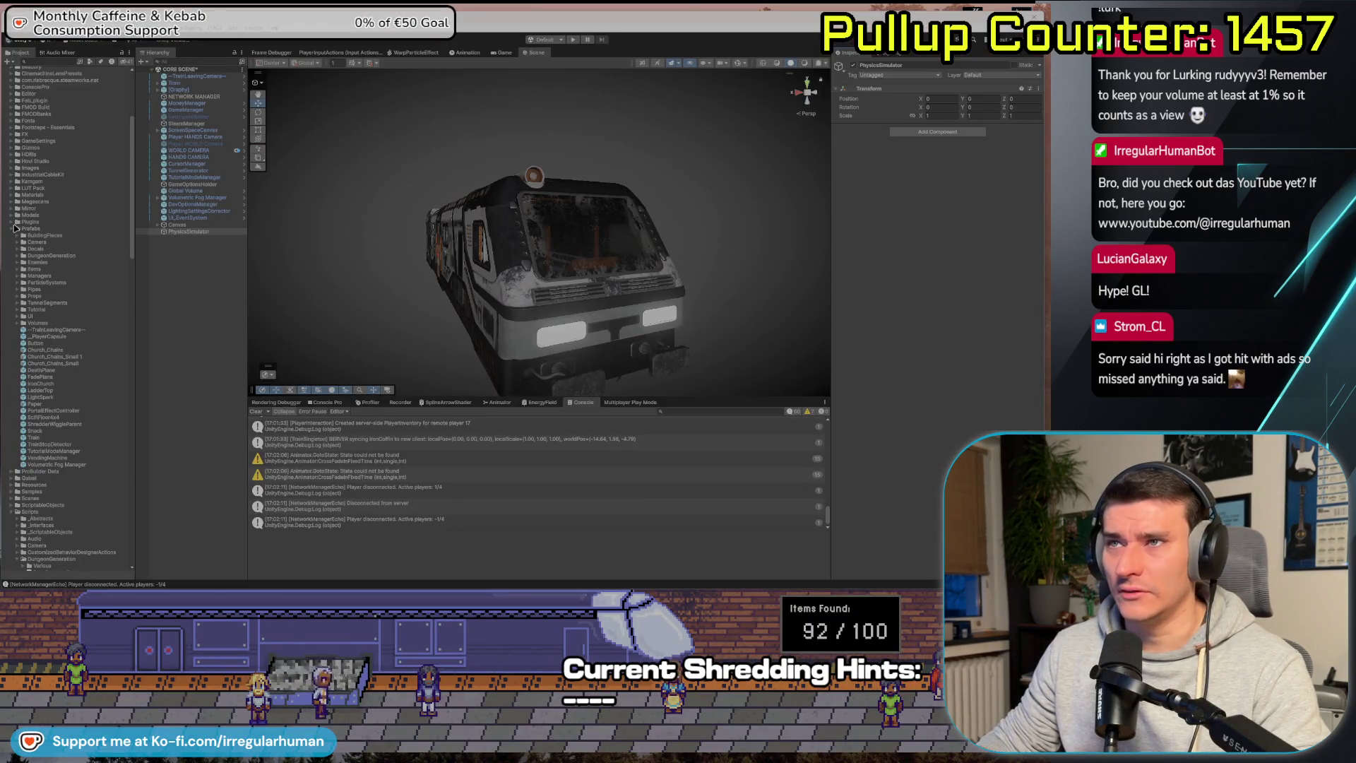
{"action": "left_click", "coordinate": [11, 230]}
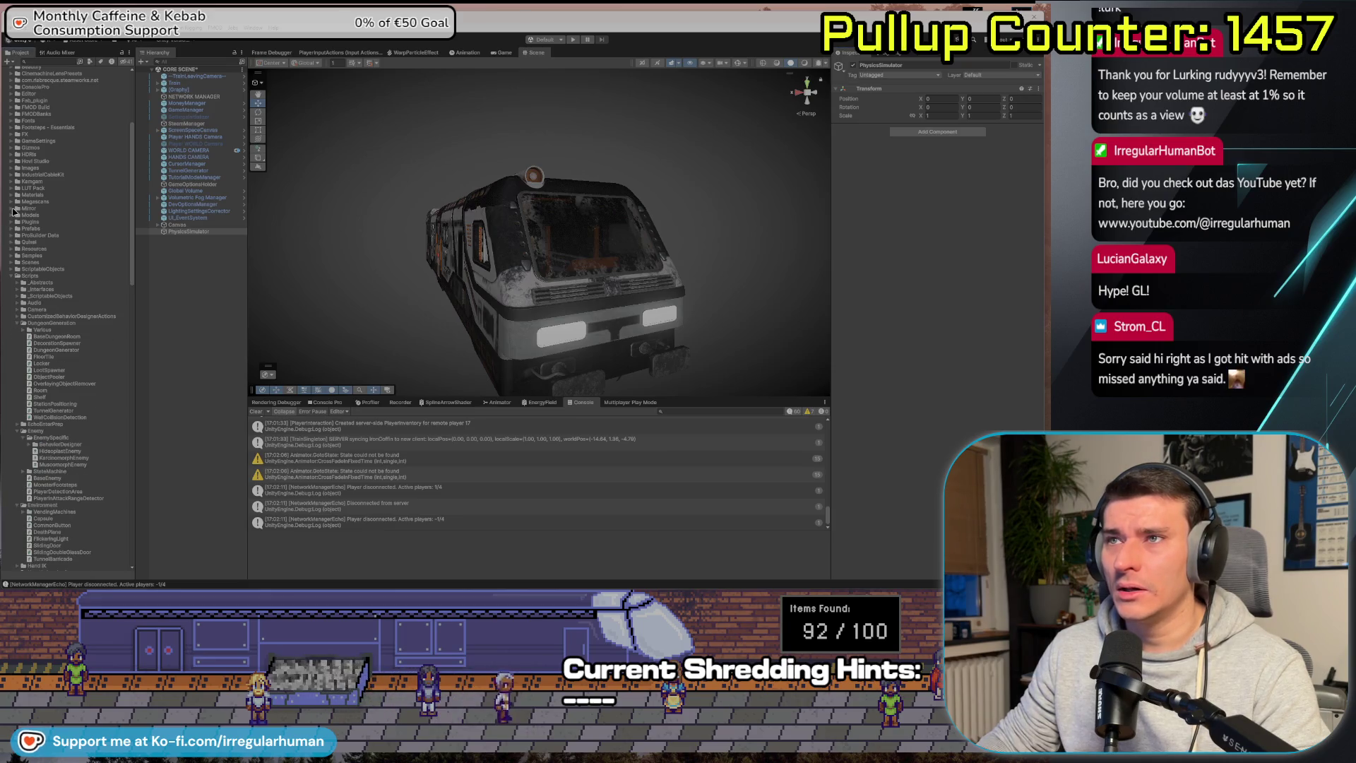
{"action": "left_click", "coordinate": [12, 209]}
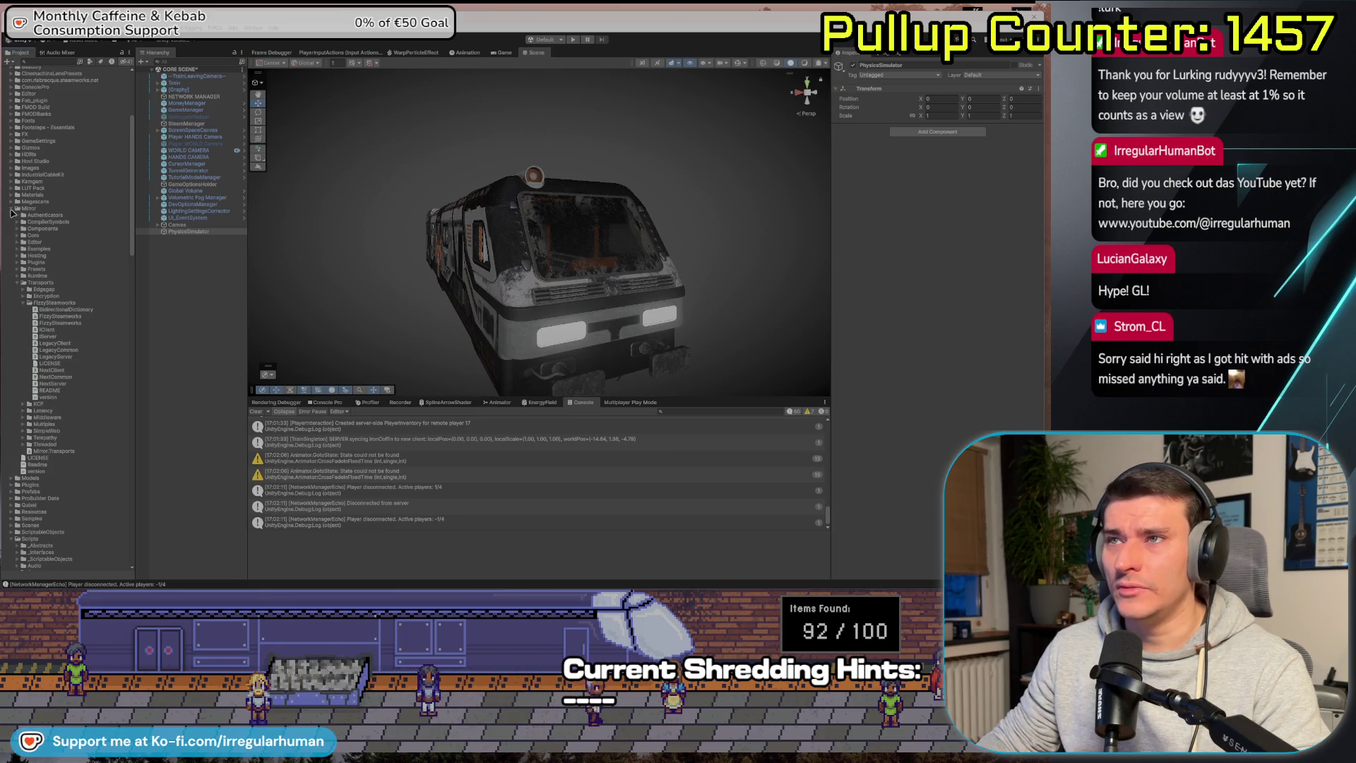
{"action": "left_click", "coordinate": [18, 249]}
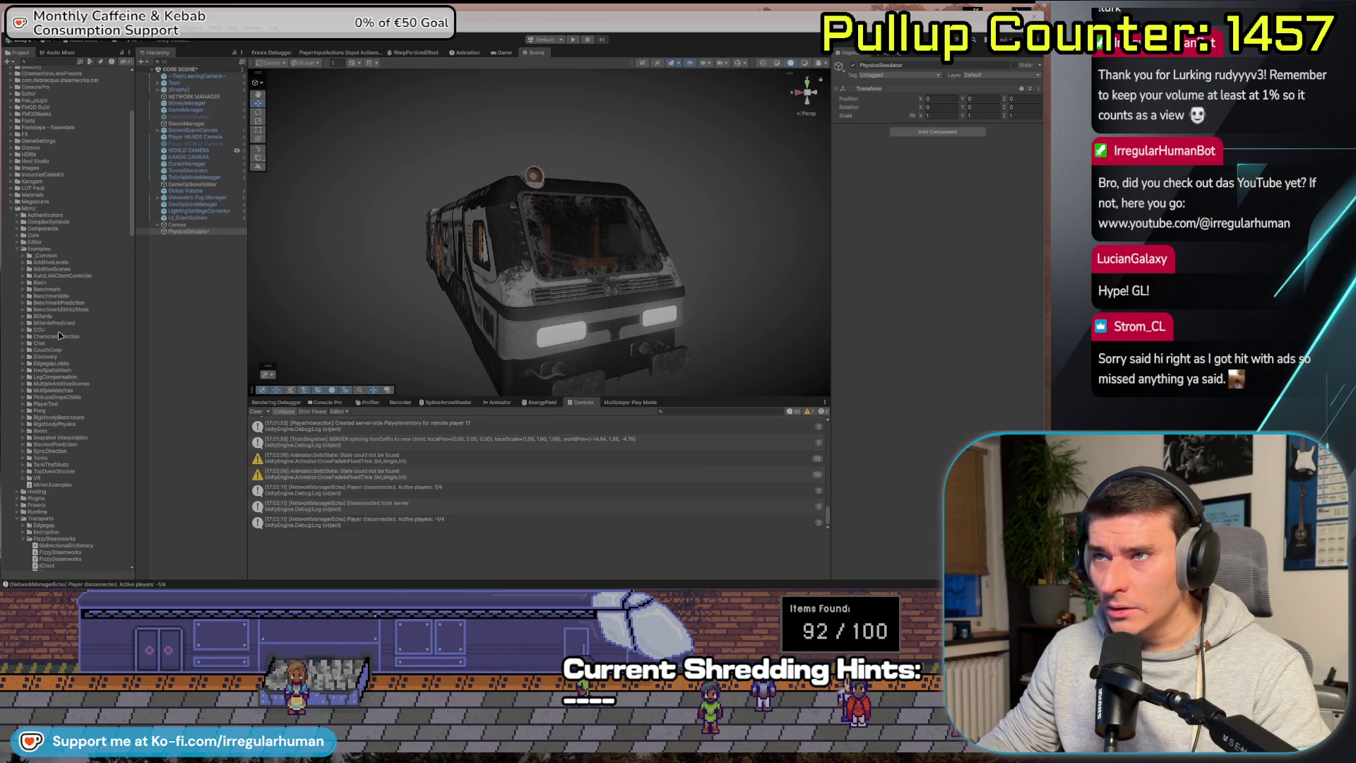
{"action": "left_click", "coordinate": [52, 364]}
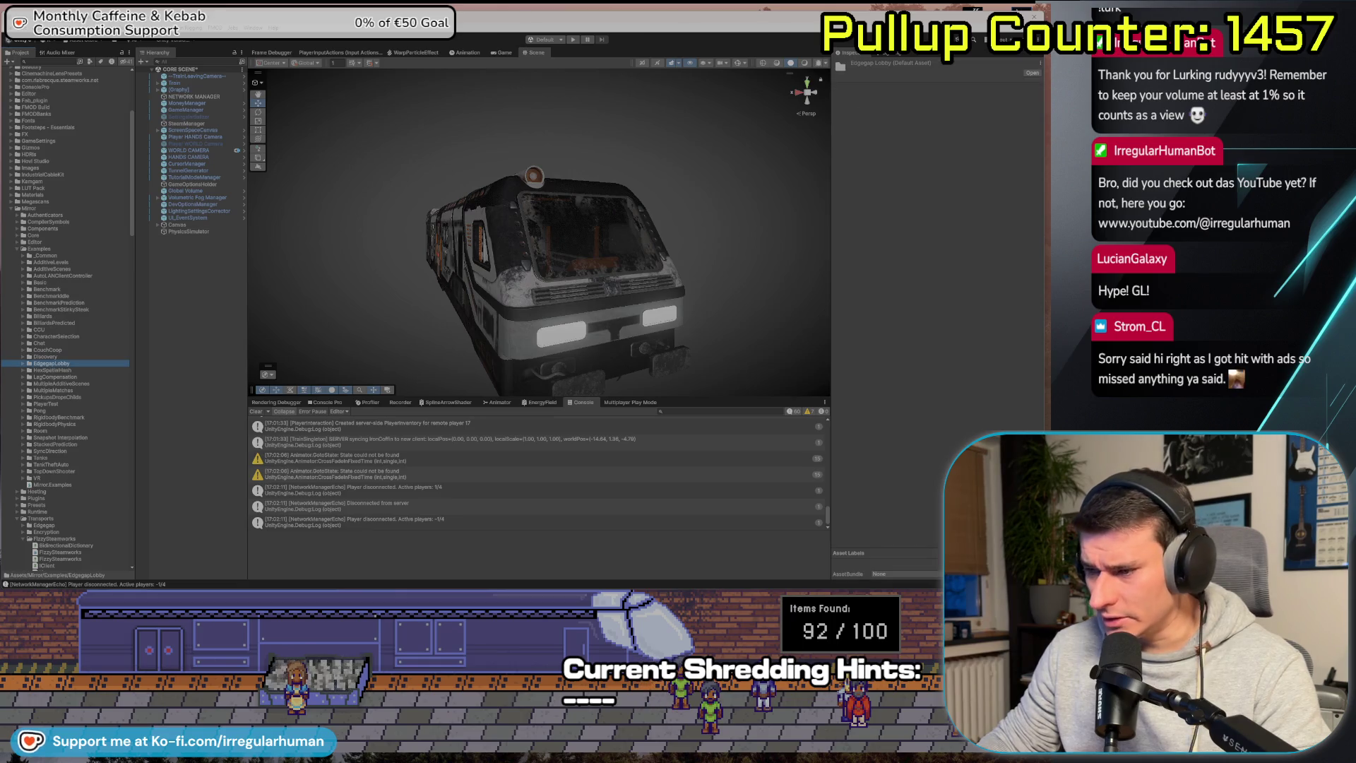
{"action": "key", "text": "alt+Tab"}
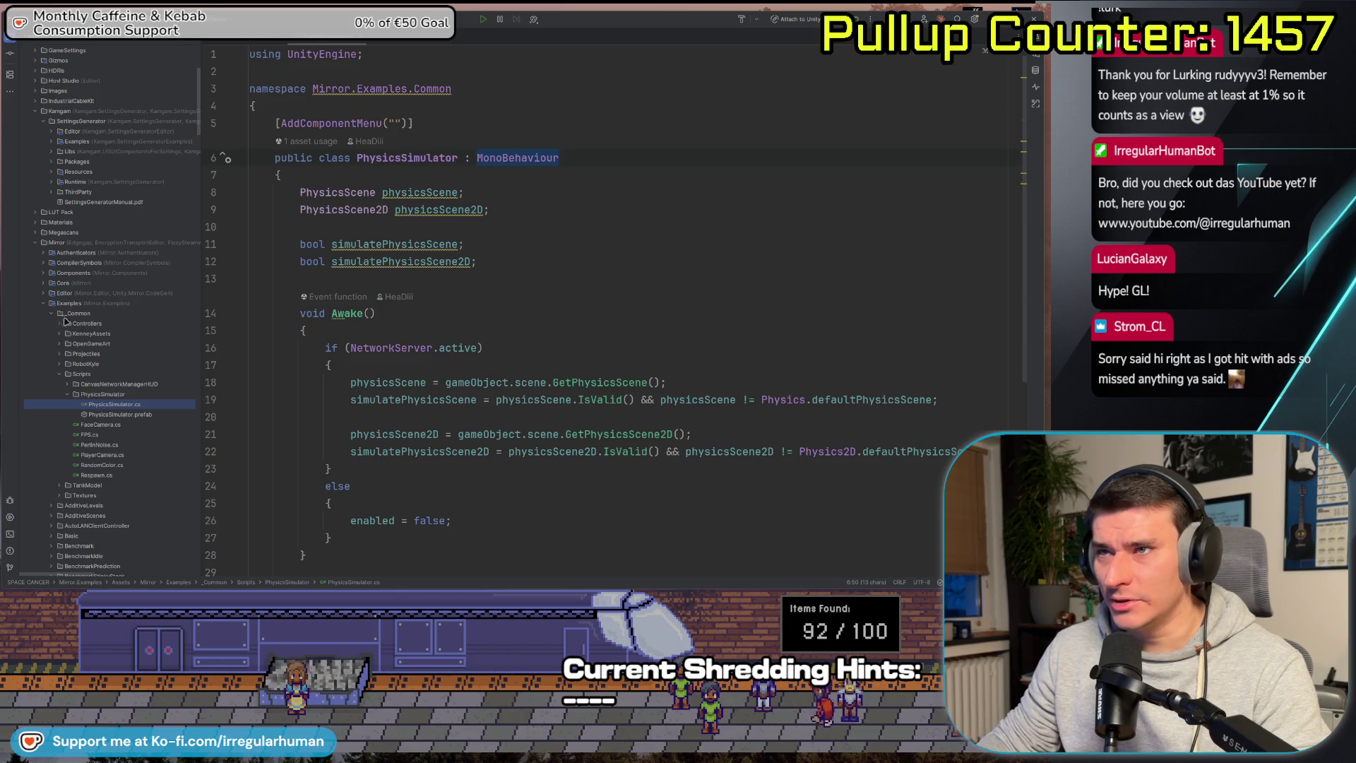
{"action": "key", "text": "alt+Tab"}
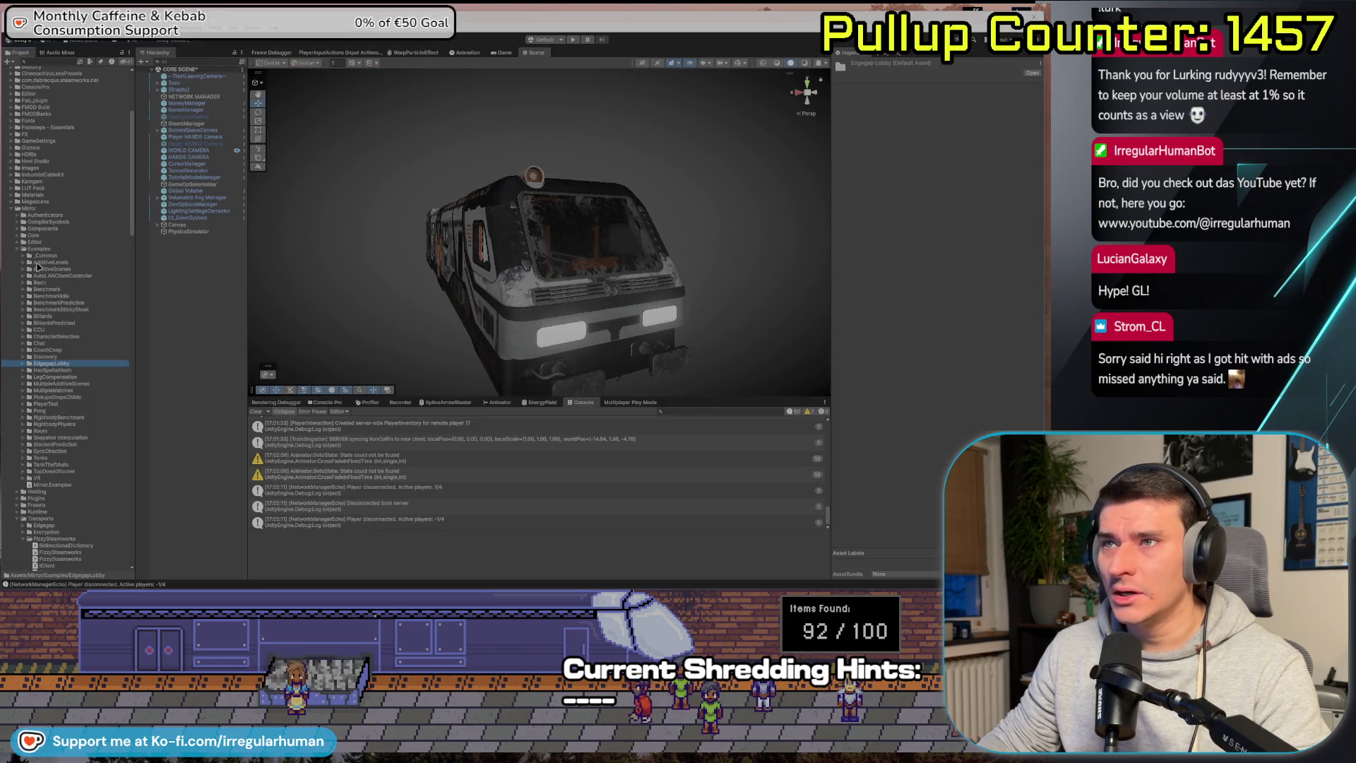
Expand _Common > Scripts > PhysicsSimulator to reach the PhysicsSimulator script.
{"action": "left_click", "coordinate": [24, 256]}
{"action": "left_click", "coordinate": [43, 262]}
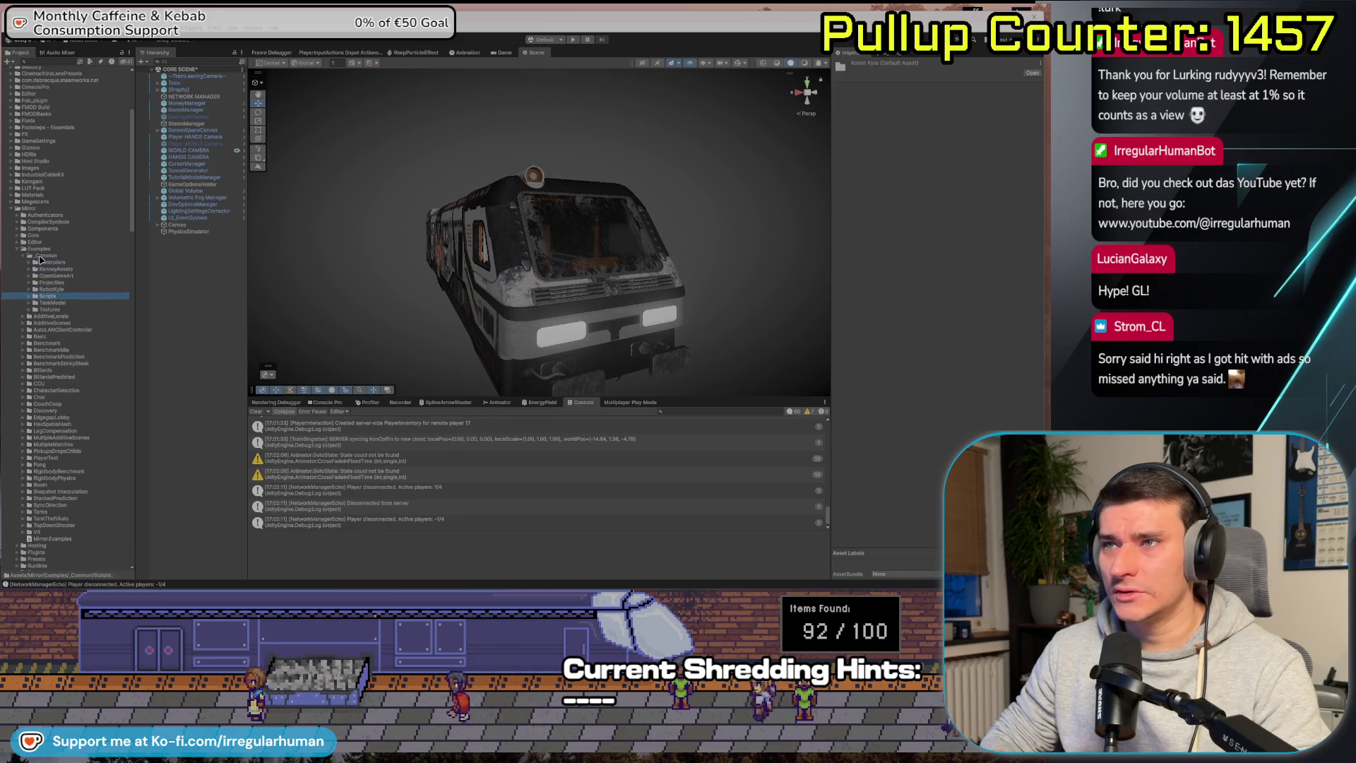
{"action": "key", "text": "Down"}
{"action": "key", "text": "Down"}
{"action": "key", "text": "Down"}
{"action": "key", "text": "Right"}
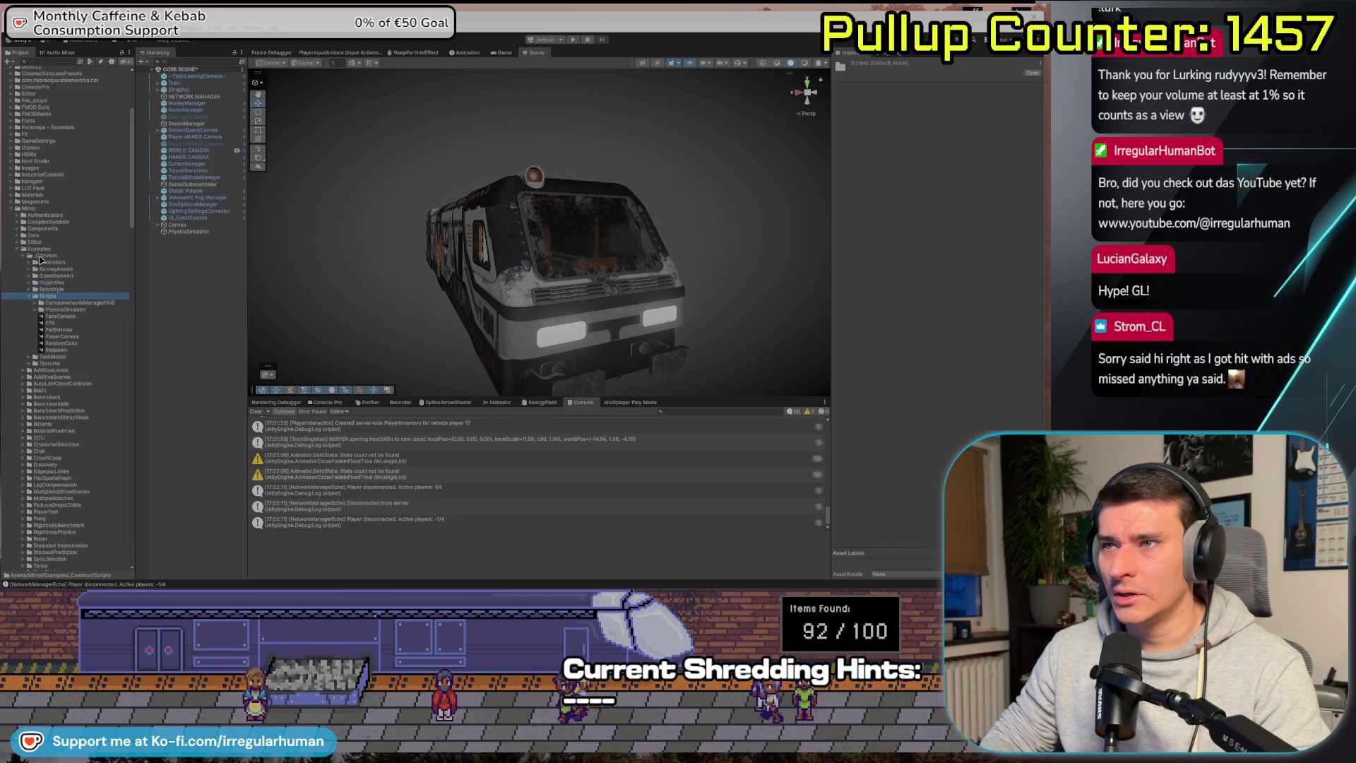
{"action": "key", "text": "Down"}
{"action": "key", "text": "Down"}
{"action": "key", "text": "Right"}
{"action": "key", "text": "Down"}
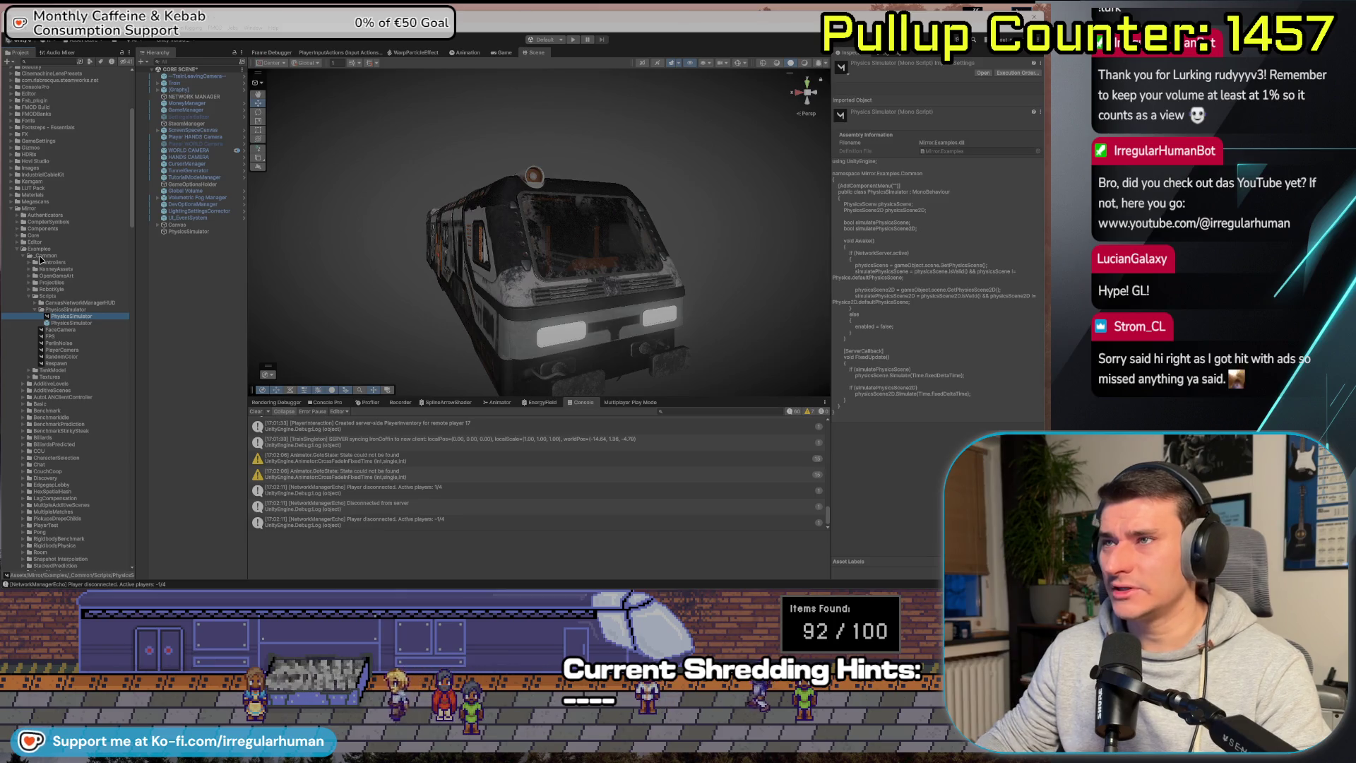
{"action": "left_click", "coordinate": [205, 232]}
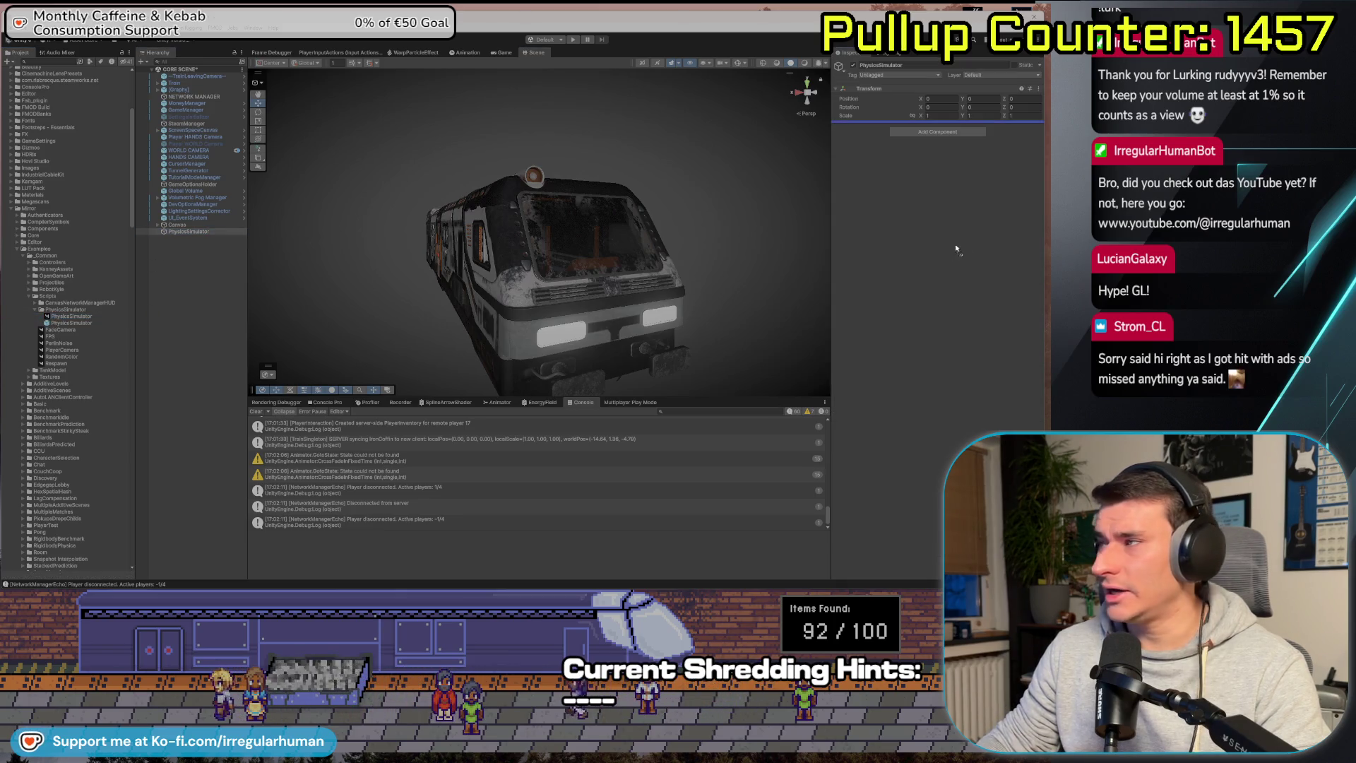
Attach the PhysicsSimulator script to the scene object, browsing 'Physics' components without adding one.
{"action": "left_click_drag", "start_coordinate": [956, 248], "coordinate": [962, 244]}
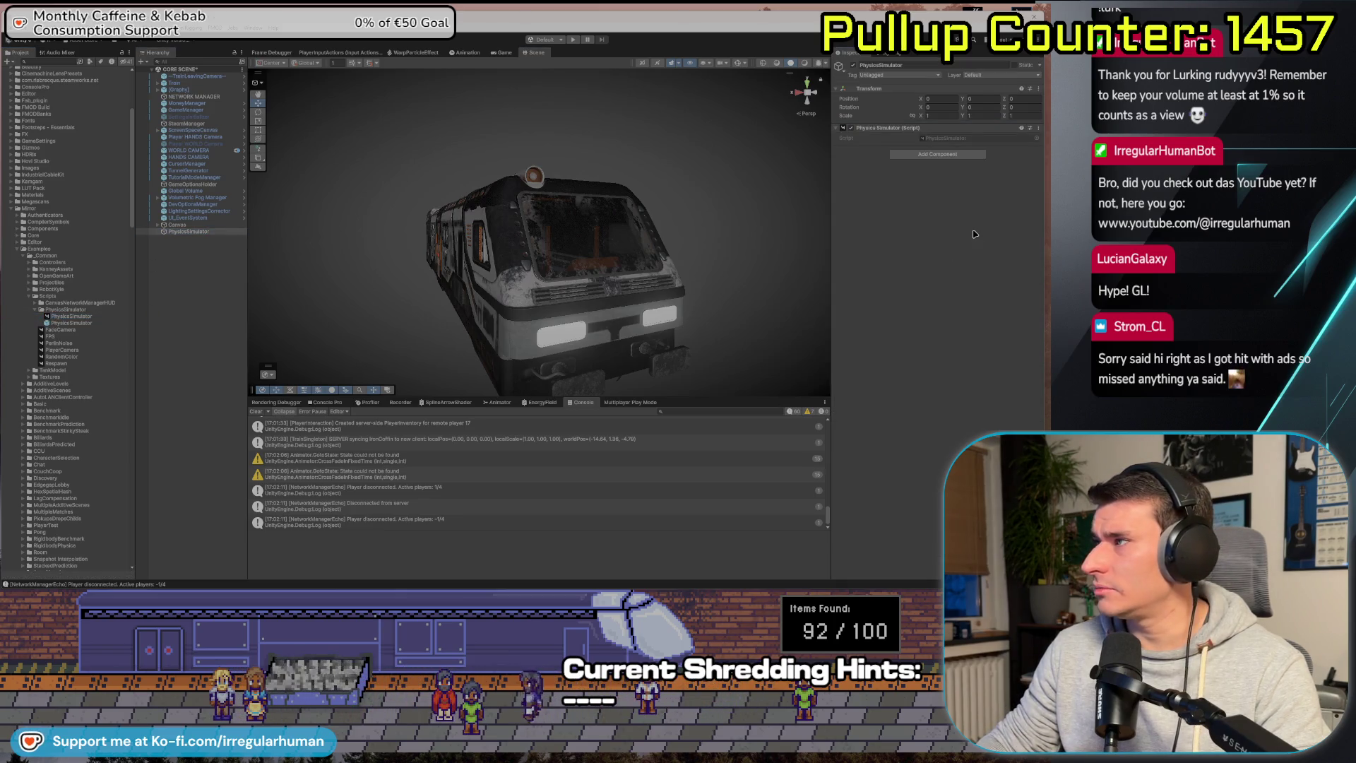
{"action": "left_click", "coordinate": [937, 153]}
{"action": "type", "text": "Phy"}
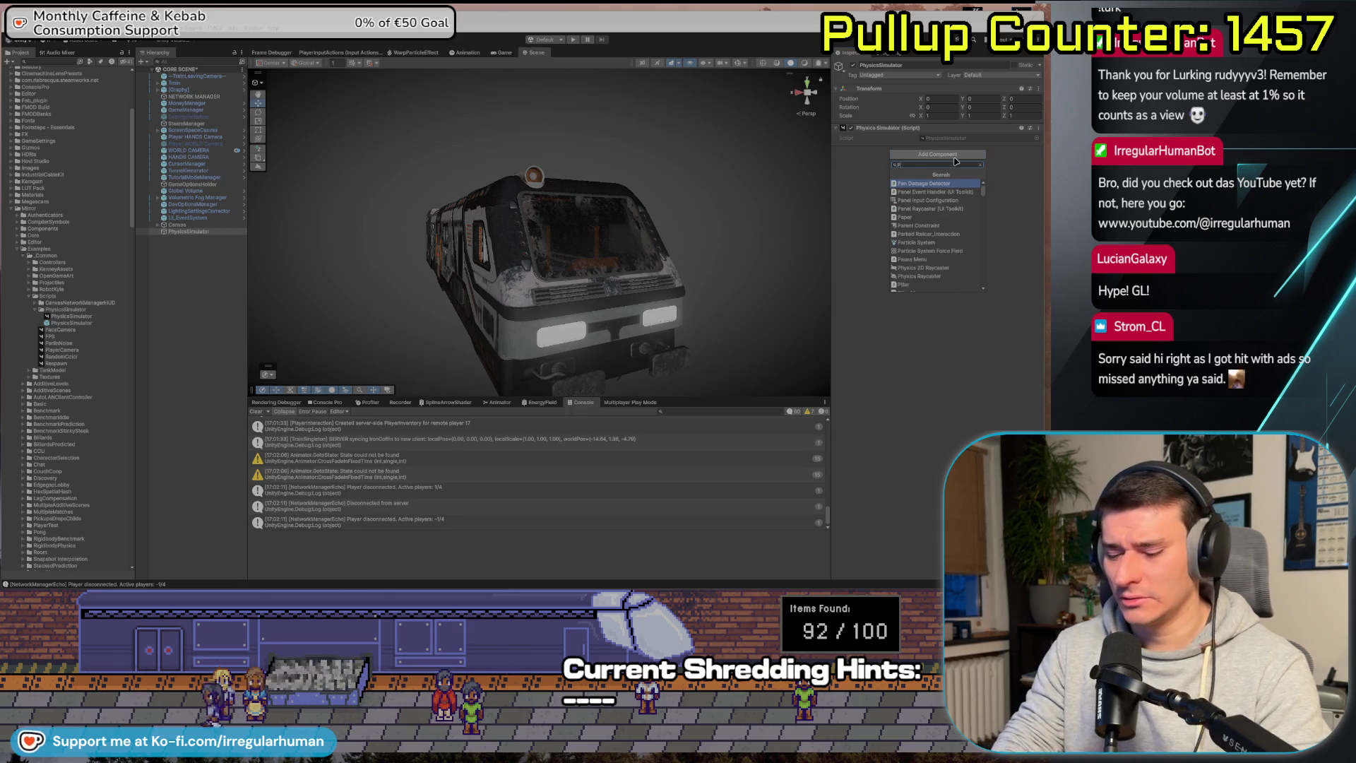
{"action": "type", "text": "sics"}
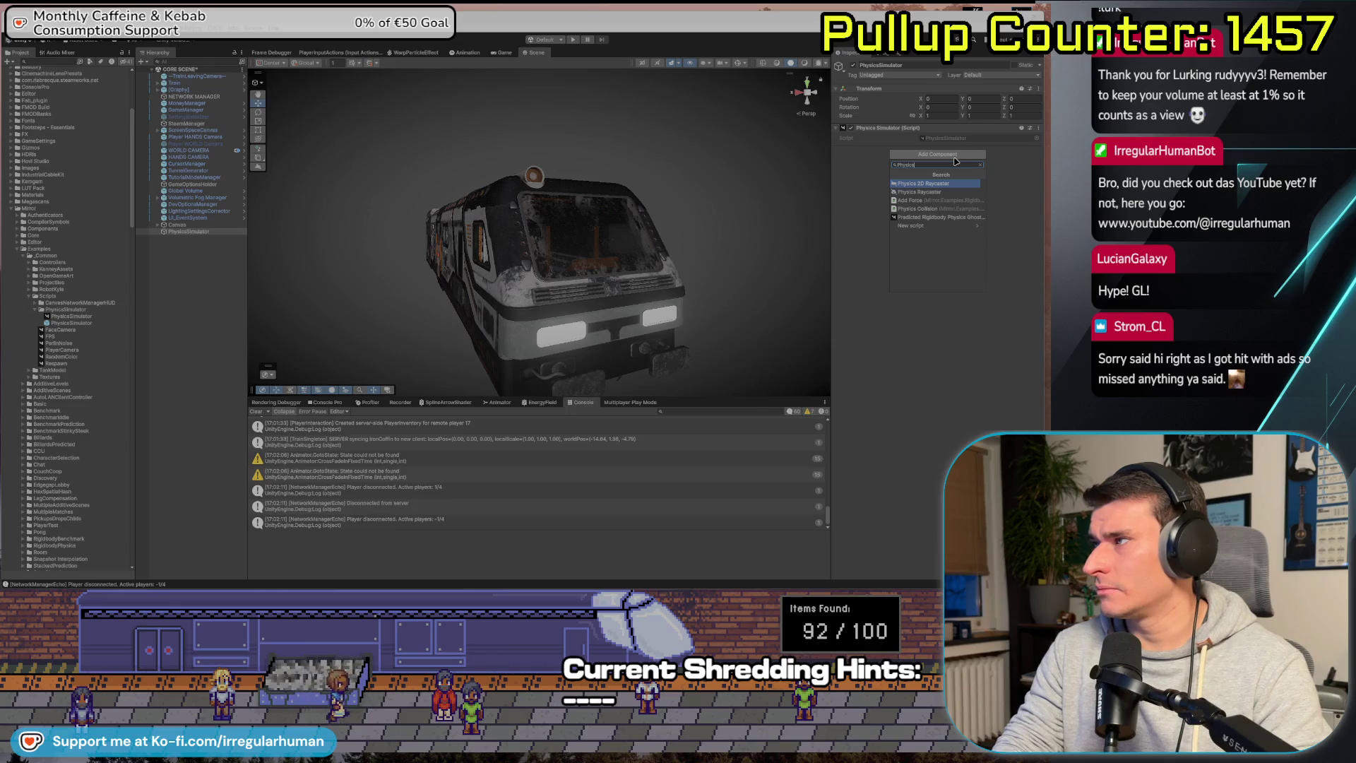
{"action": "key", "text": "Down"}
{"action": "key", "text": "Down"}
{"action": "key", "text": "Down"}
{"action": "key", "text": "Down"}
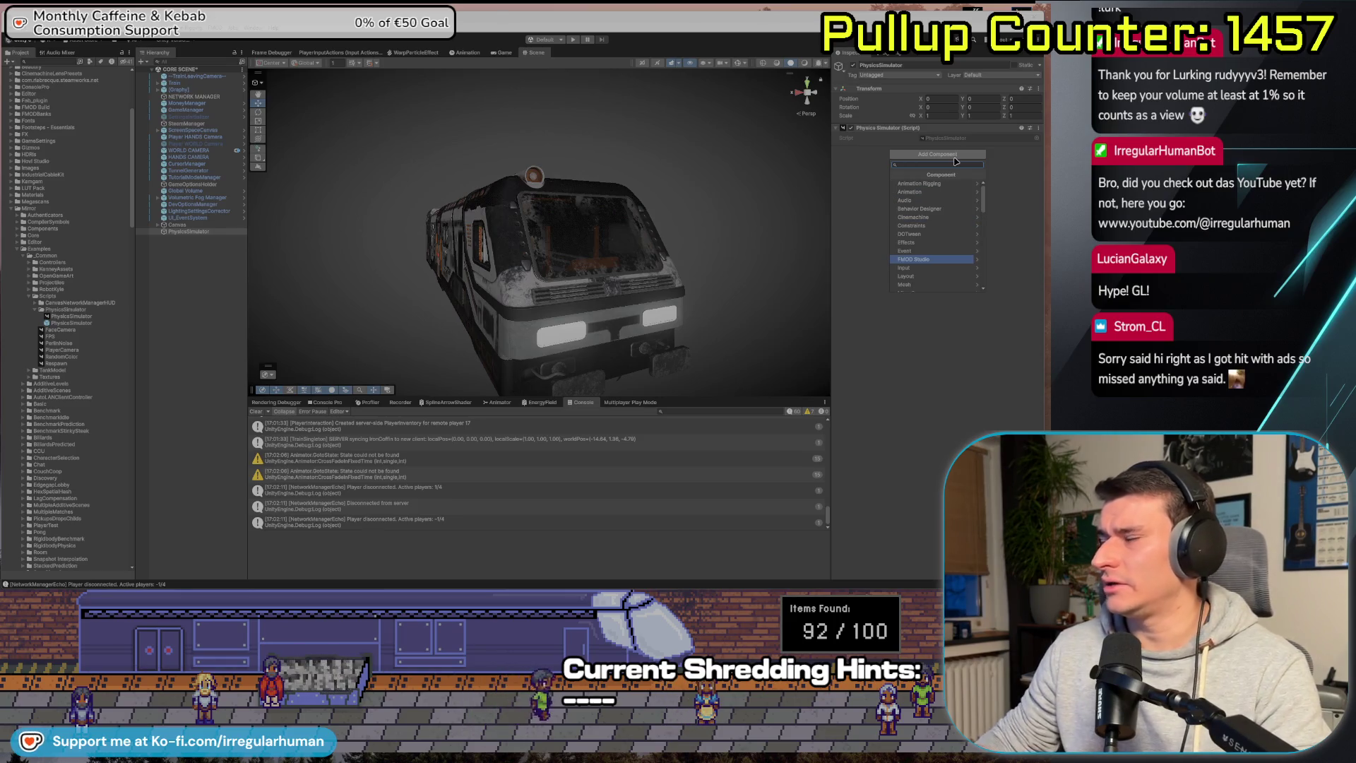
{"action": "left_click", "coordinate": [836, 197]}
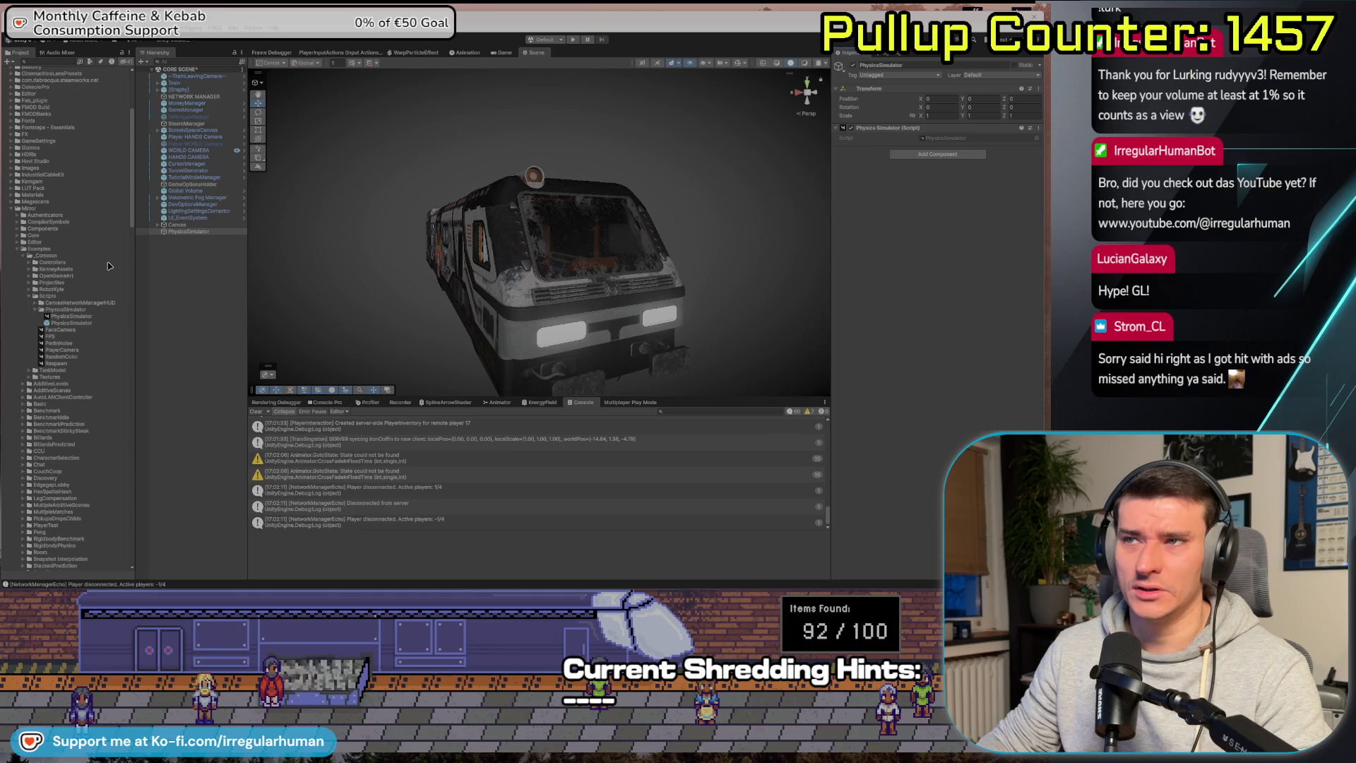
Inspect the PhysicsSimulator and CanvasNetworkManagerHUD prefabs and scripts in the Project window.
{"action": "left_click", "coordinate": [82, 324]}
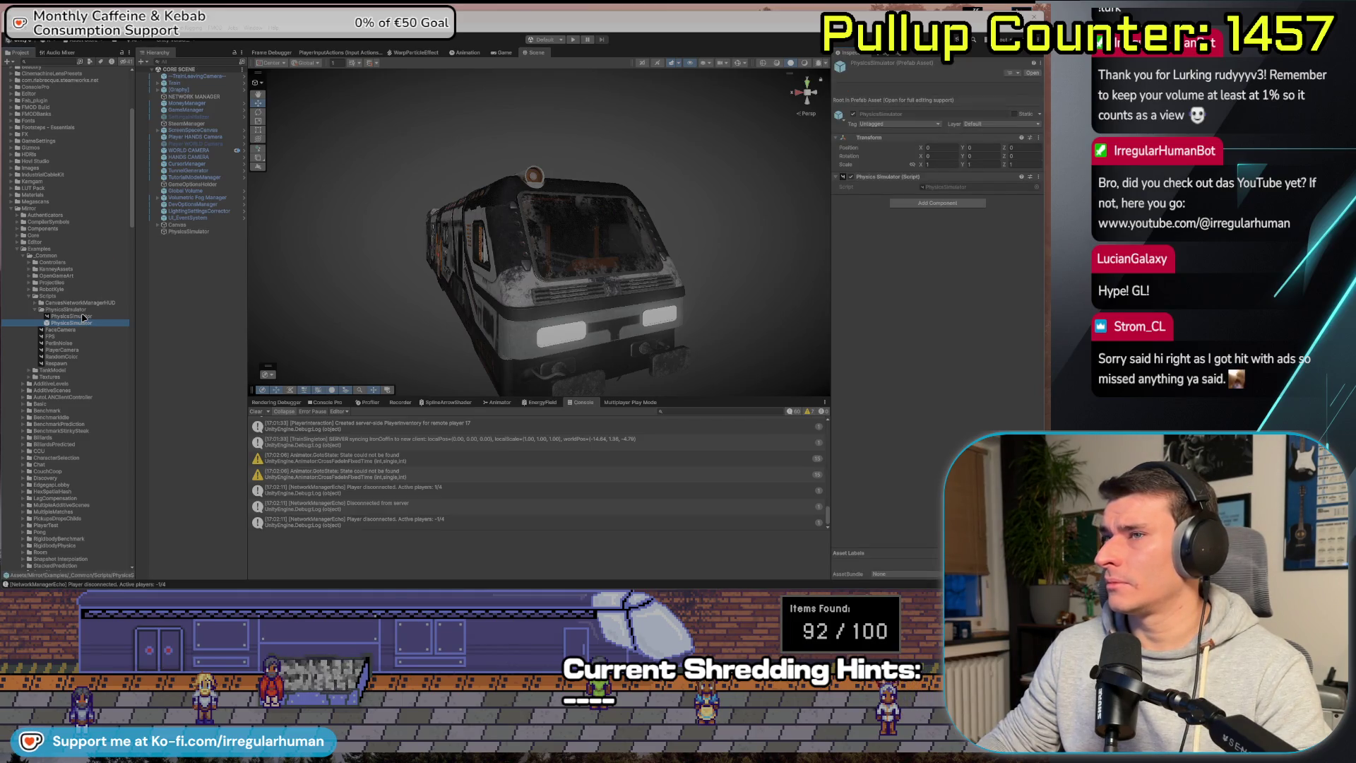
{"action": "left_click", "coordinate": [82, 317]}
{"action": "left_click", "coordinate": [83, 312]}
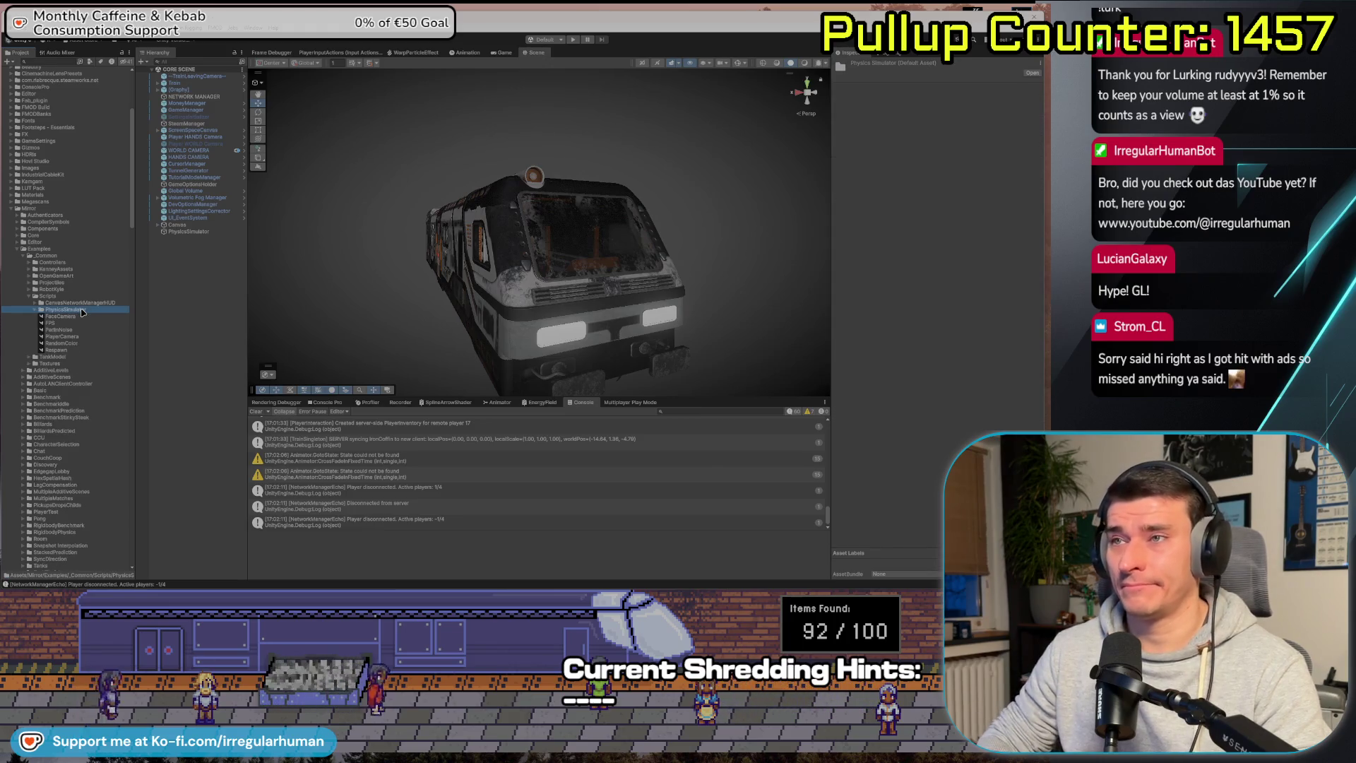
{"action": "key", "text": "Left"}
{"action": "key", "text": "Up"}
{"action": "key", "text": "Right"}
{"action": "left_click", "coordinate": [82, 312]}
{"action": "key", "text": "Down"}
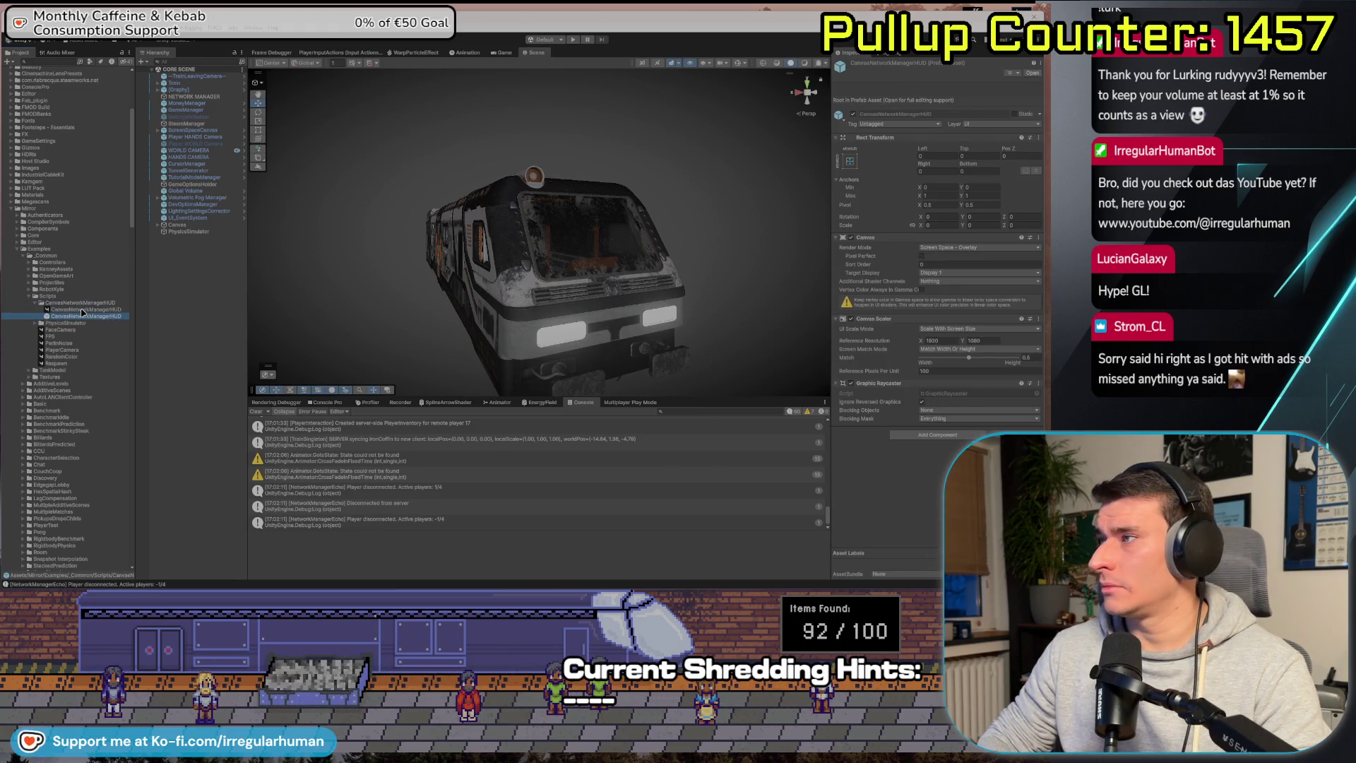
Navigate the Project tree to Mirror/Examples/AdditiveScenes and open its README in Notepad++.
{"action": "key", "text": "Left"}
{"action": "key", "text": "Left"}
{"action": "key", "text": "Left"}
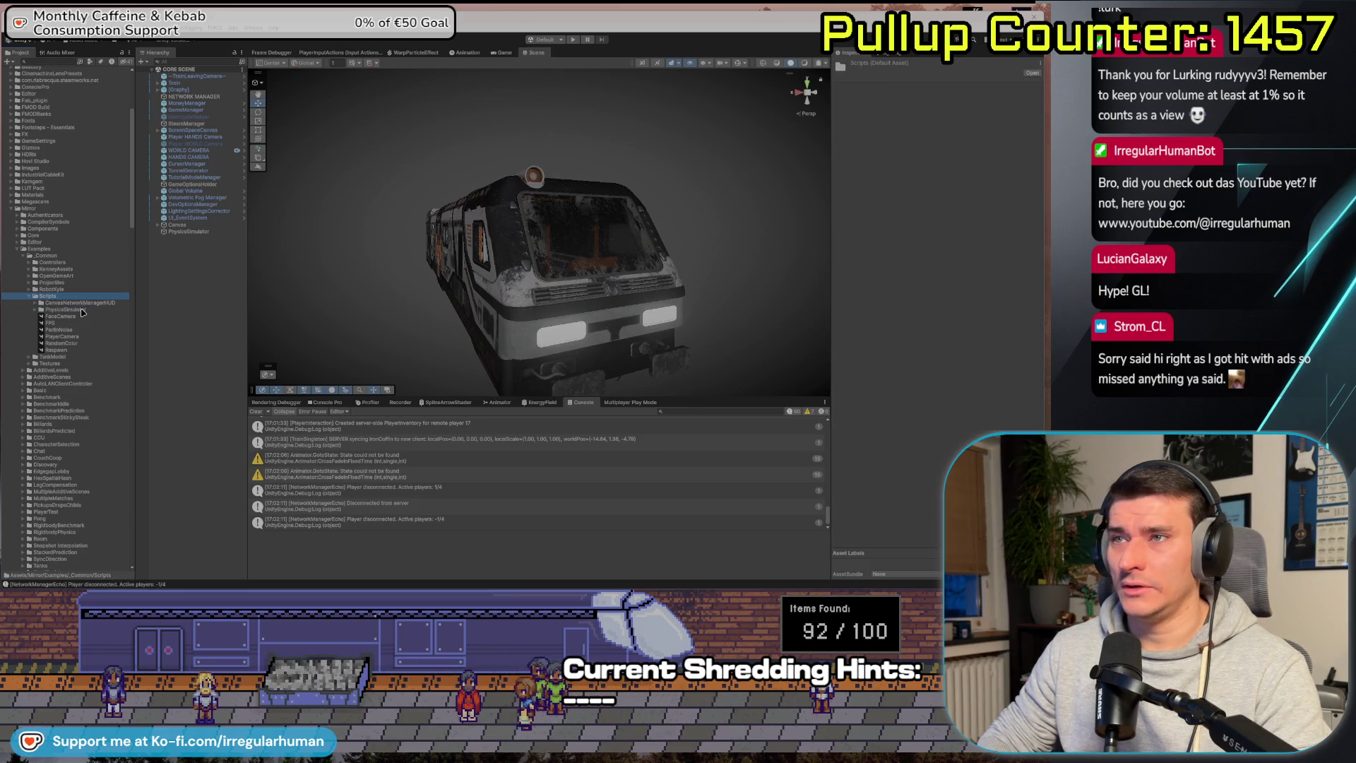
{"action": "key", "text": "Left"}
{"action": "key", "text": "Up"}
{"action": "key", "text": "Up"}
{"action": "key", "text": "Up"}
{"action": "key", "text": "Left"}
{"action": "key", "text": "Down"}
{"action": "key", "text": "Down"}
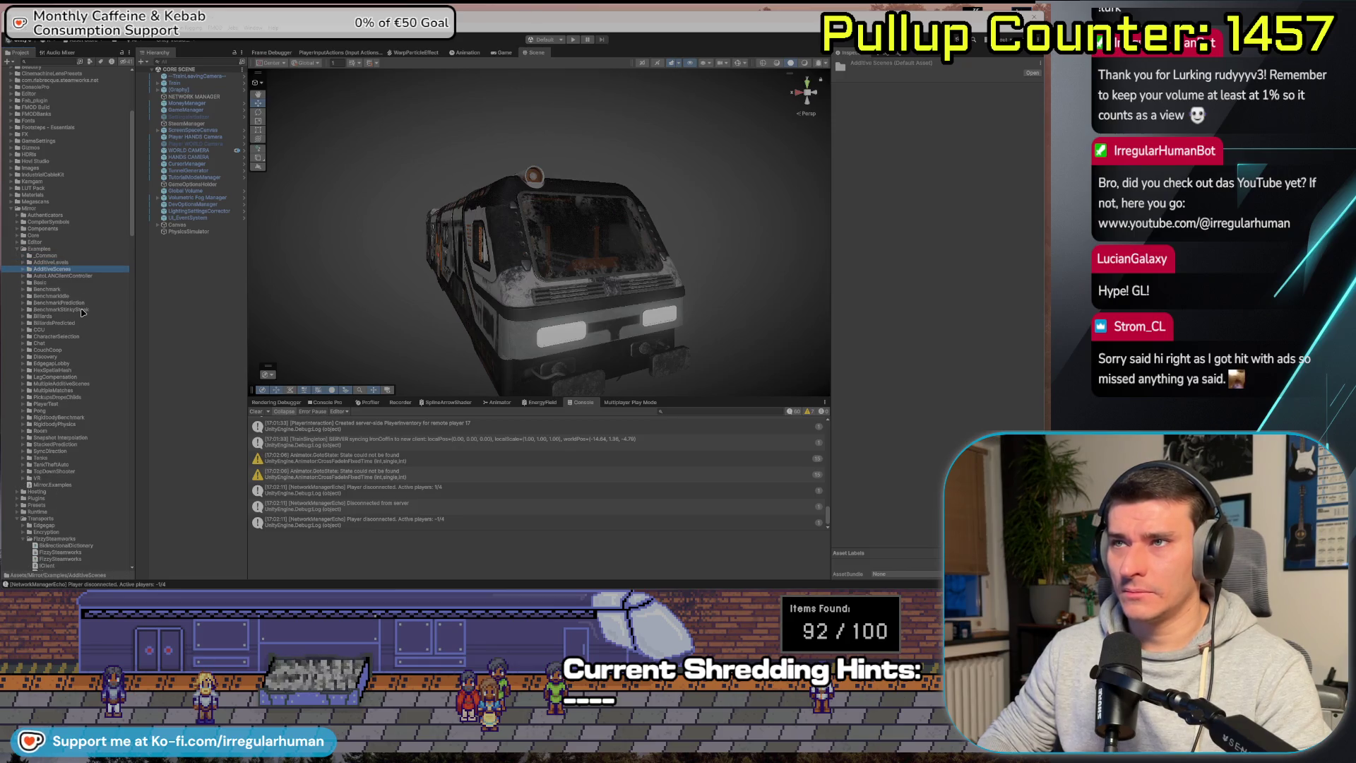
{"action": "key", "text": "Right"}
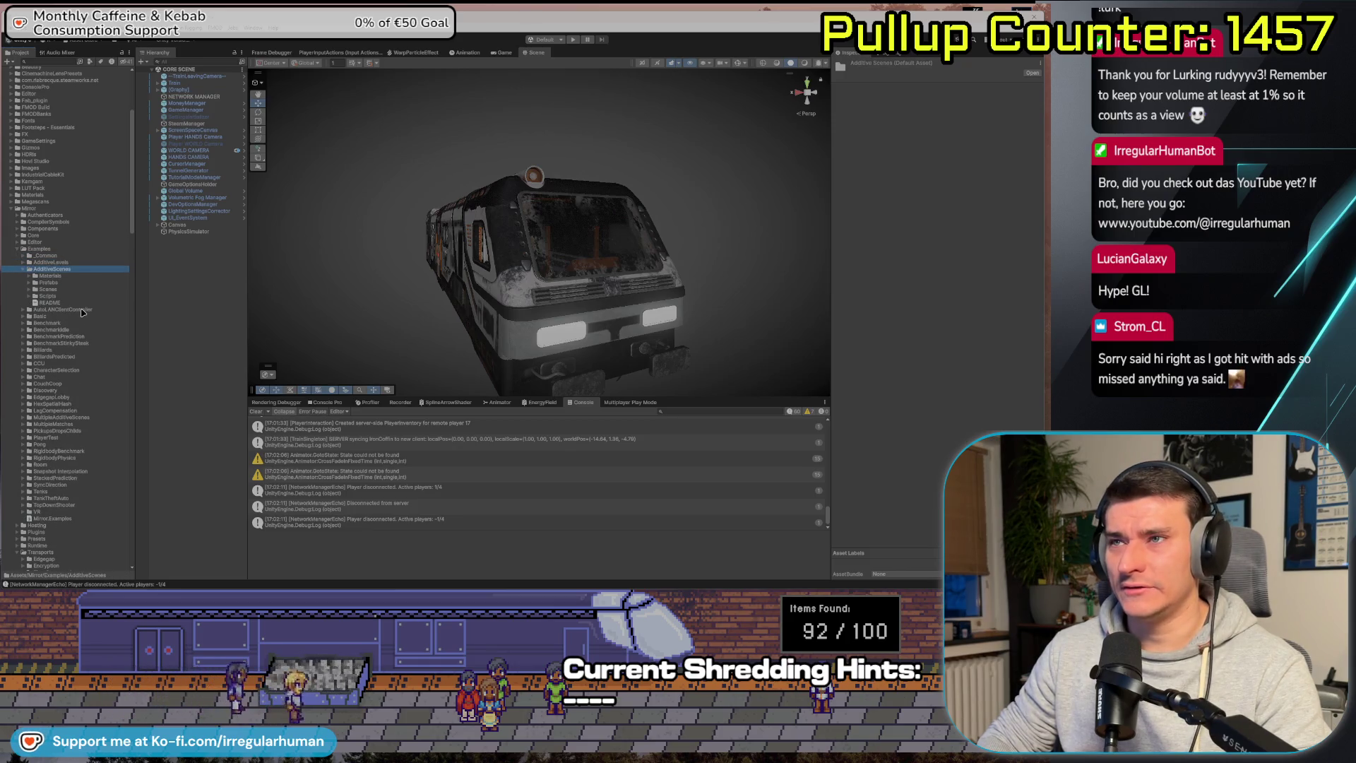
{"action": "key", "text": "Down"}
{"action": "key", "text": "Down"}
{"action": "key", "text": "Down"}
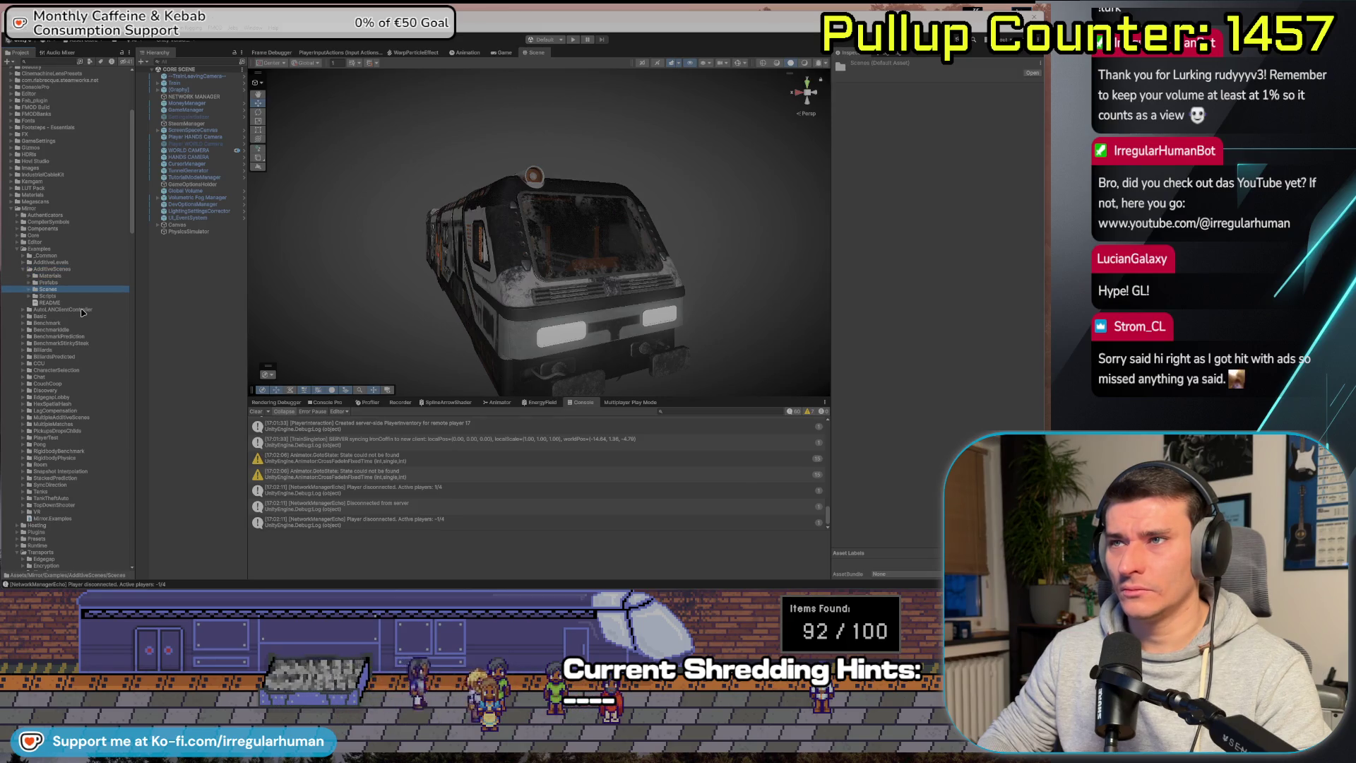
{"action": "key", "text": "Down"}
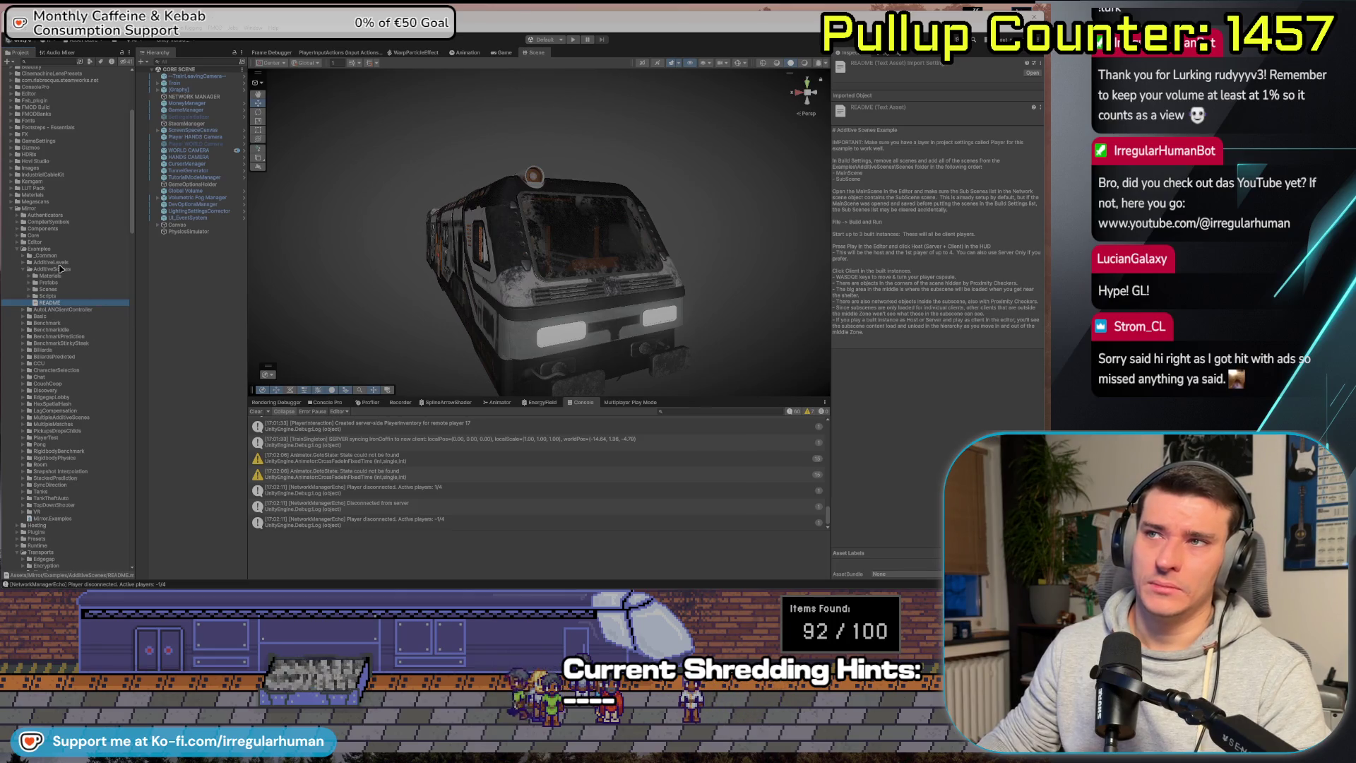
{"action": "key", "text": "Return"}
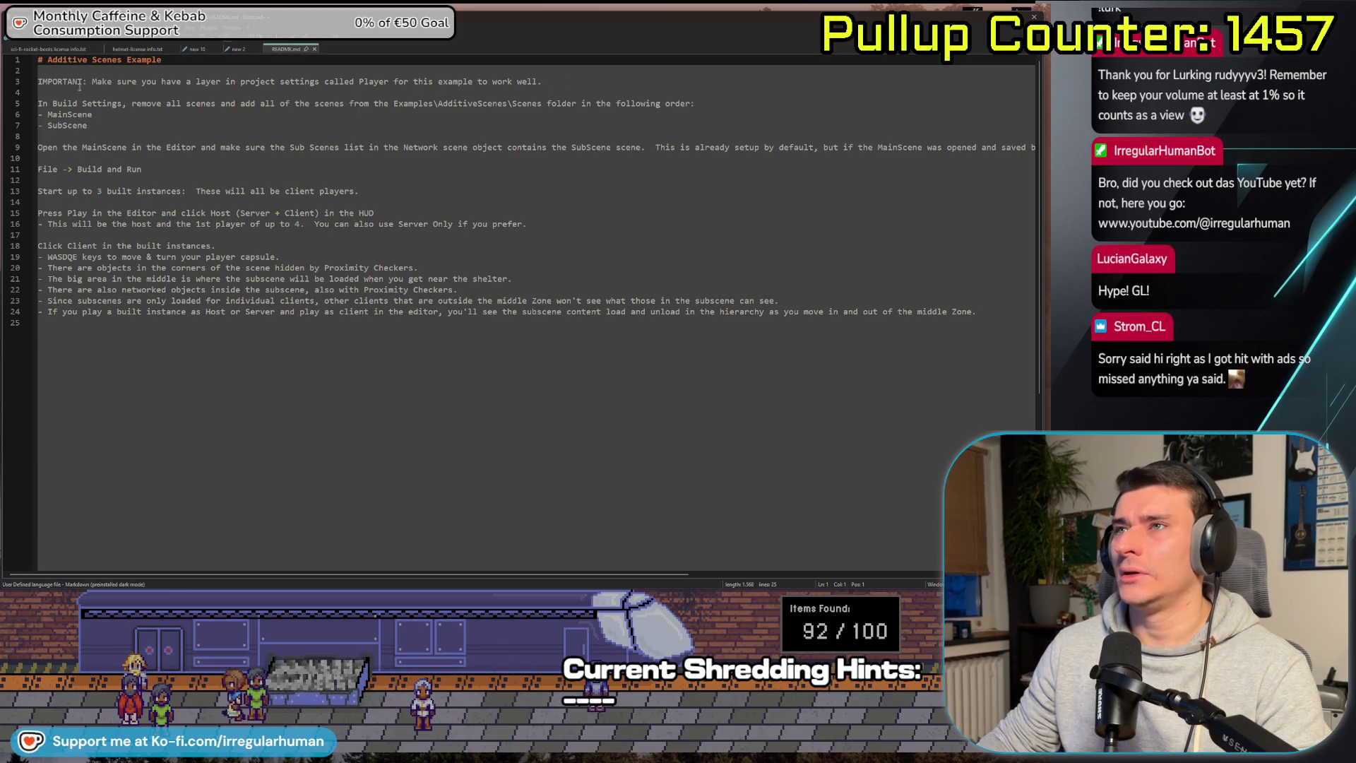
Un-maximize the Notepad++ README window, move it near the top, then switch to Unity.
{"action": "left_click_drag", "start_coordinate": [279, 82], "coordinate": [395, 86]}
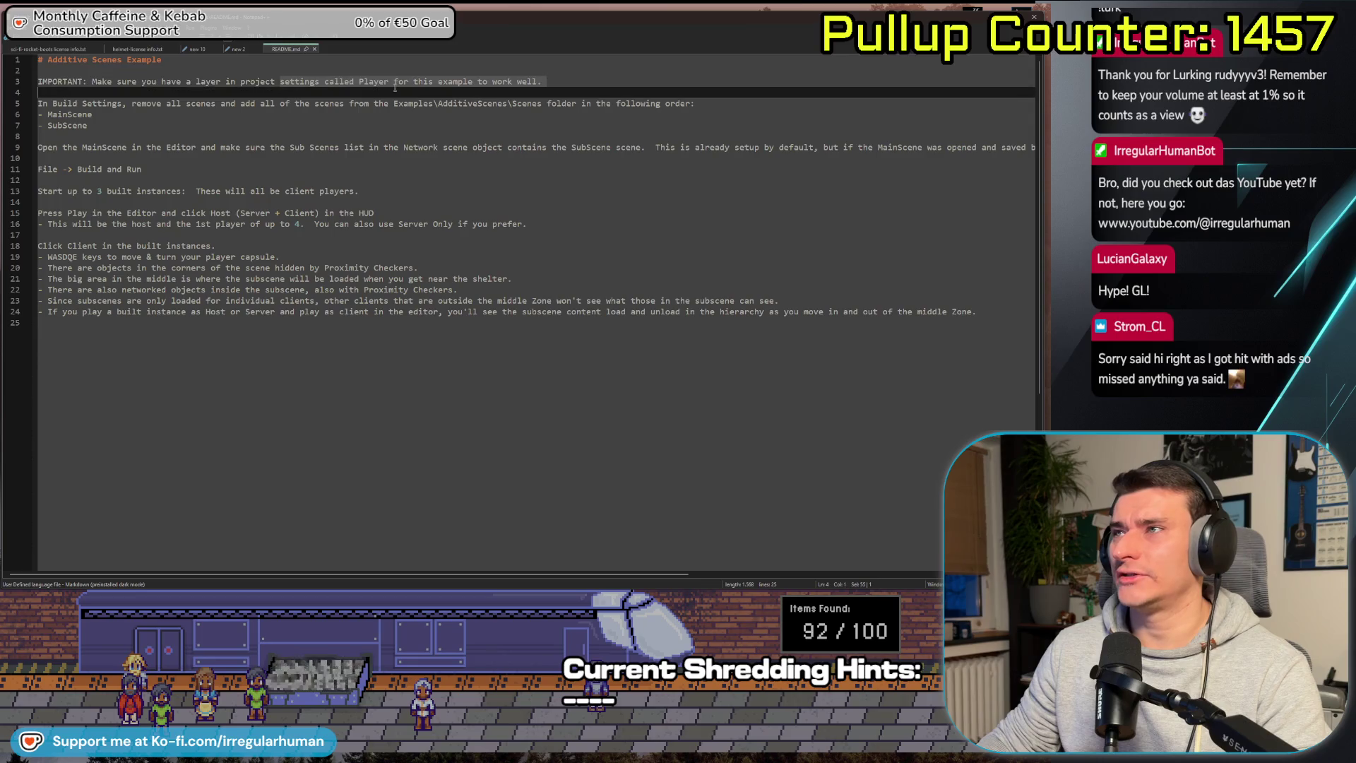
{"action": "left_click", "coordinate": [488, 82]}
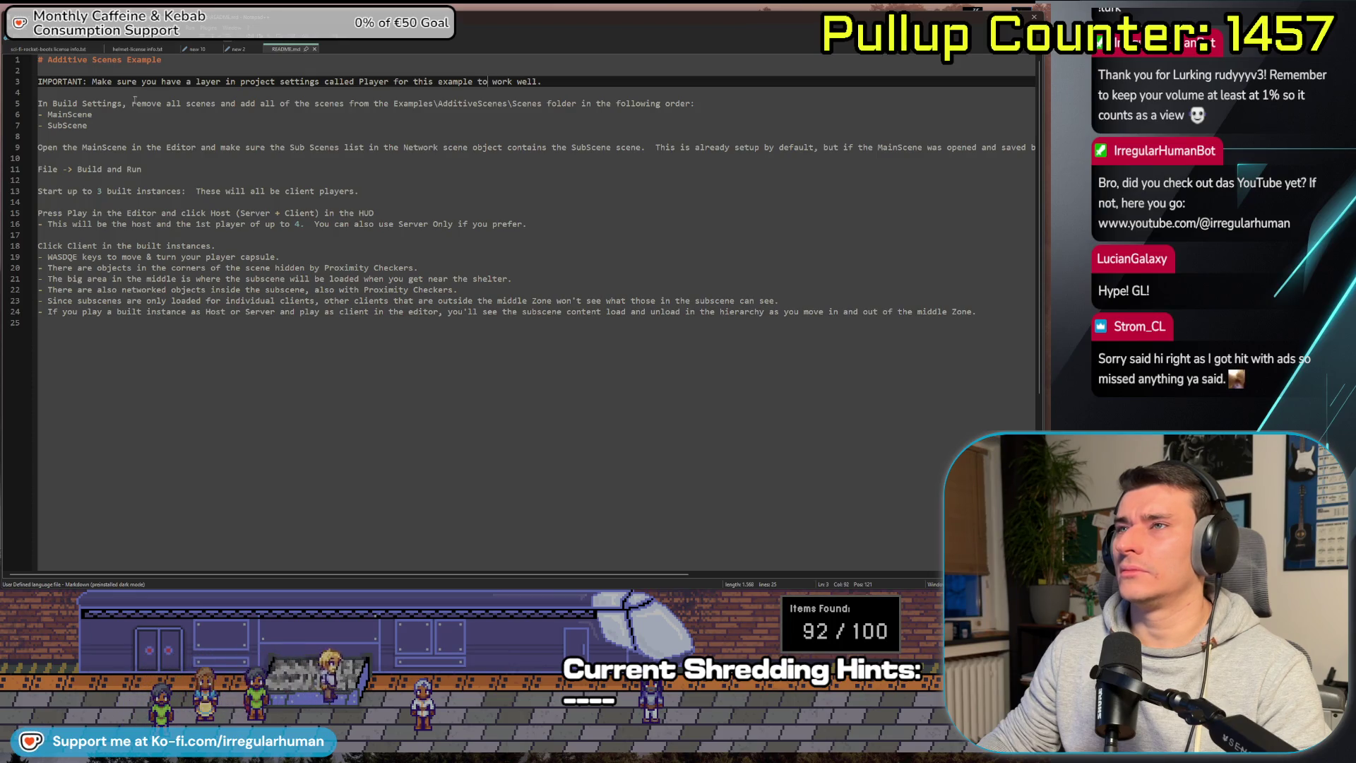
{"action": "mouse_move", "coordinate": [233, 18]}
{"action": "left_mouse_down"}
{"action": "mouse_move", "coordinate": [233, 74]}
{"action": "mouse_move", "coordinate": [179, 66]}
{"action": "mouse_move", "coordinate": [356, 143]}
{"action": "mouse_move", "coordinate": [468, 221]}
{"action": "left_mouse_up"}
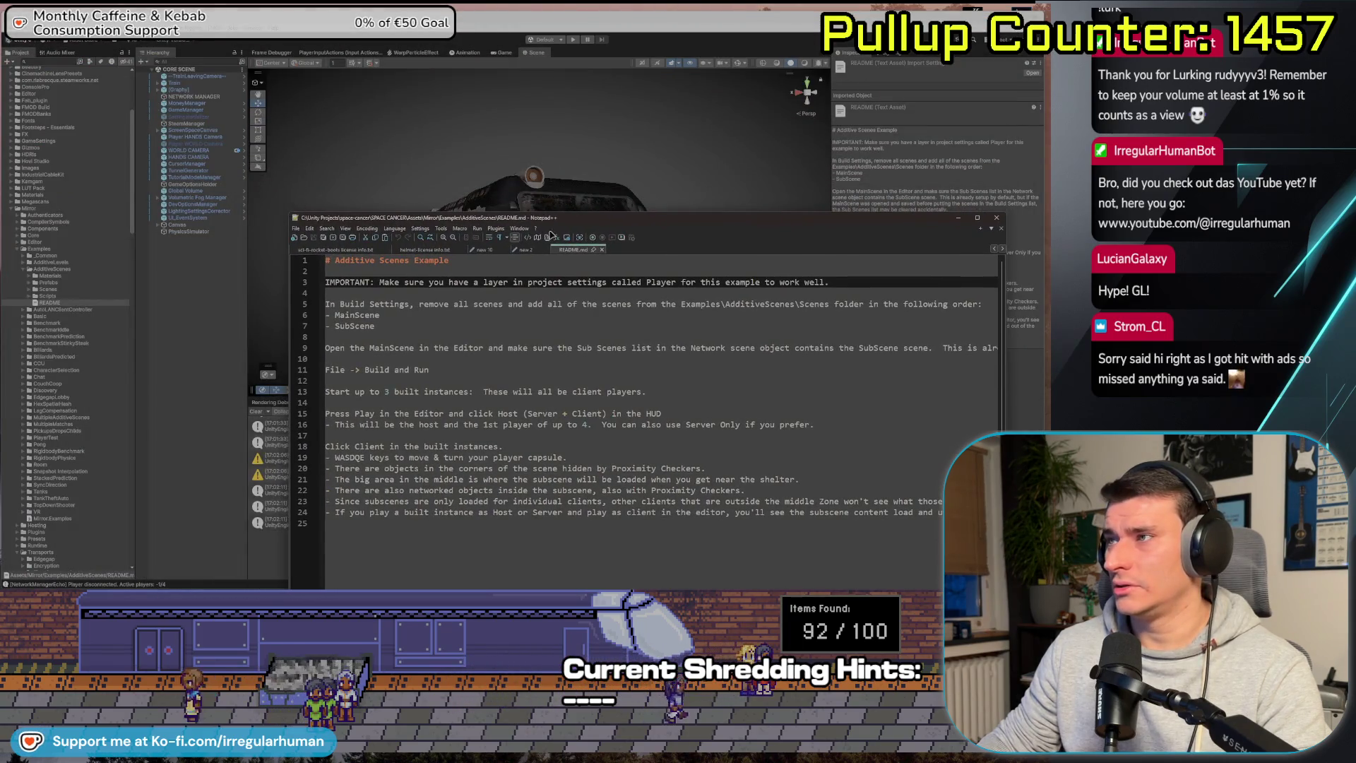
{"action": "left_click_drag", "start_coordinate": [606, 217], "coordinate": [587, 93]}
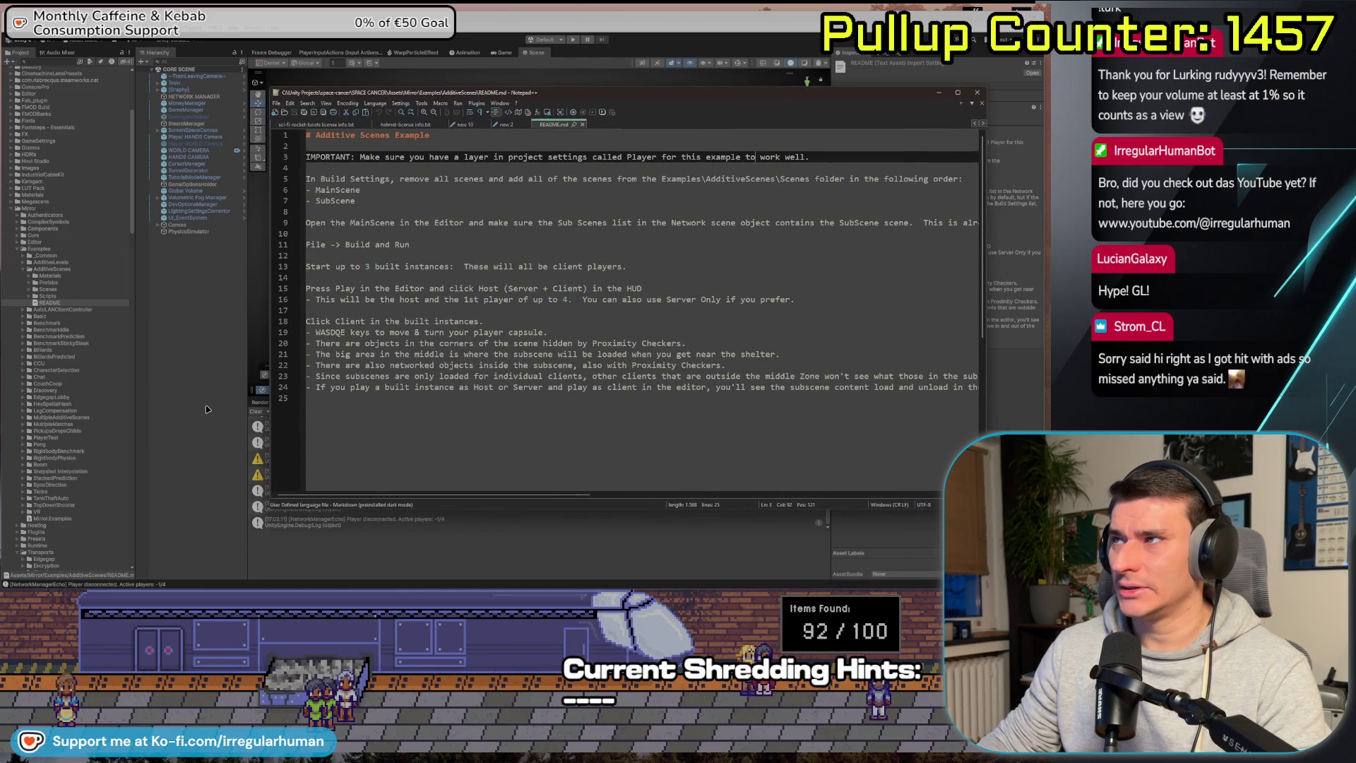
{"action": "key", "text": "alt+Tab"}
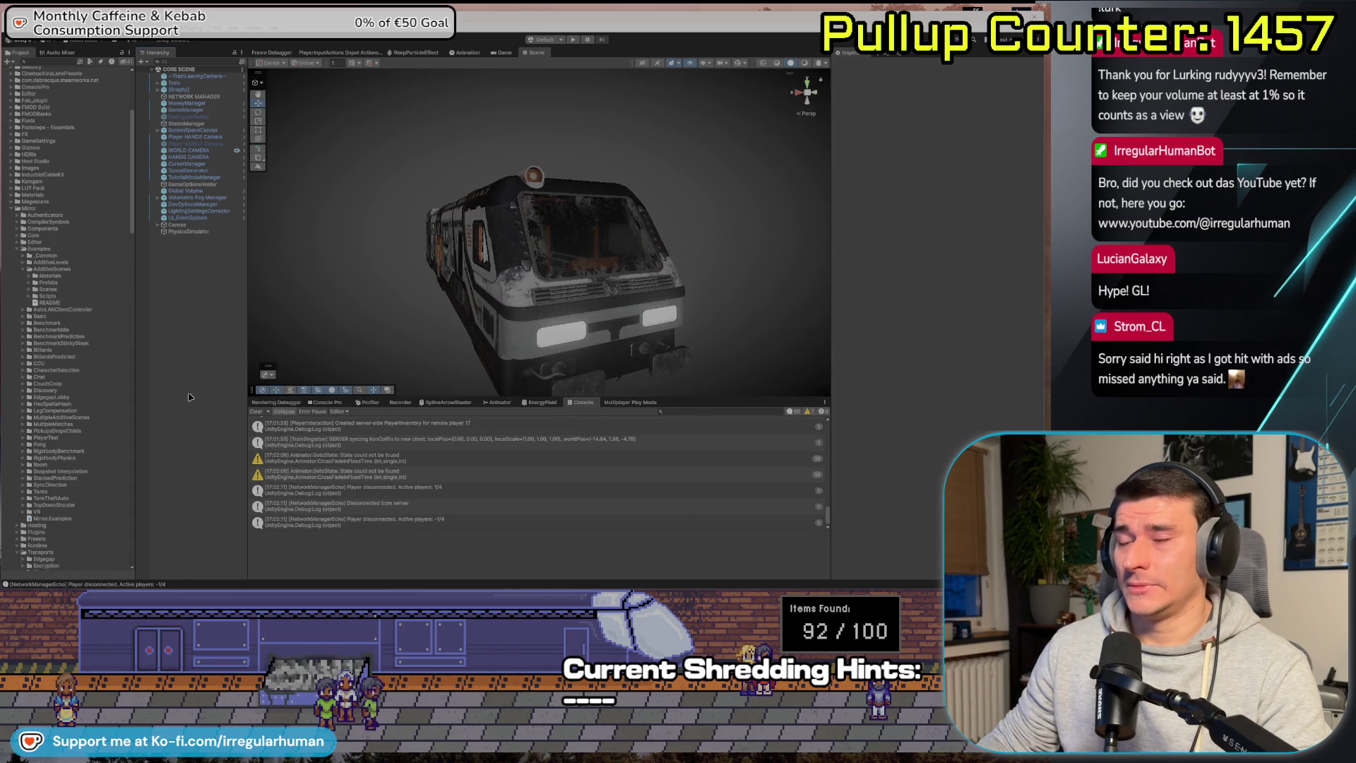
Switch back to the Notepad++ README window over the Unity editor.
{"action": "key", "text": "alt+Tab"}
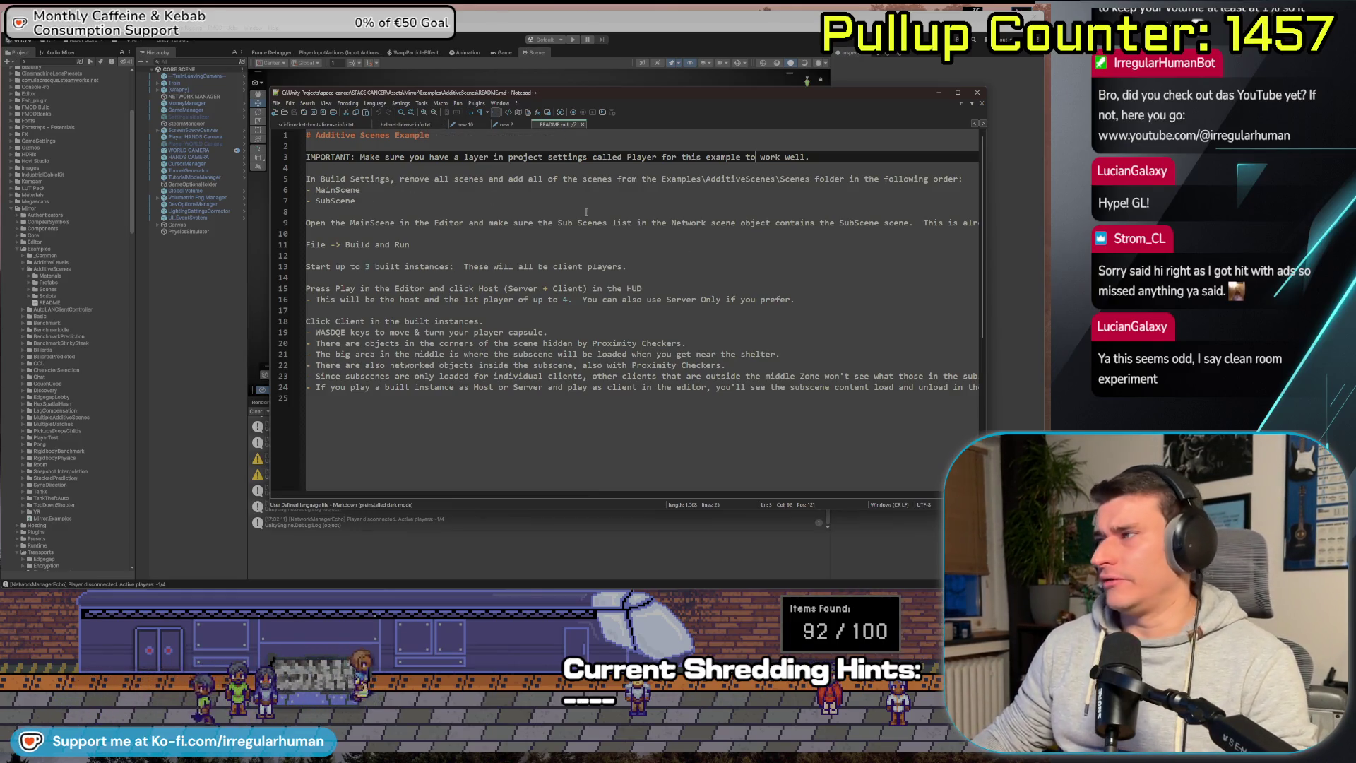
Widen the README to read the 'Network scene object' note, then select NETWORK MANAGER in Unity.
{"action": "scroll", "coordinate": [424, 282], "scroll_direction": "right", "scroll_amount": 5}
{"action": "scroll", "coordinate": [325, 286], "scroll_direction": "left", "scroll_amount": 5}
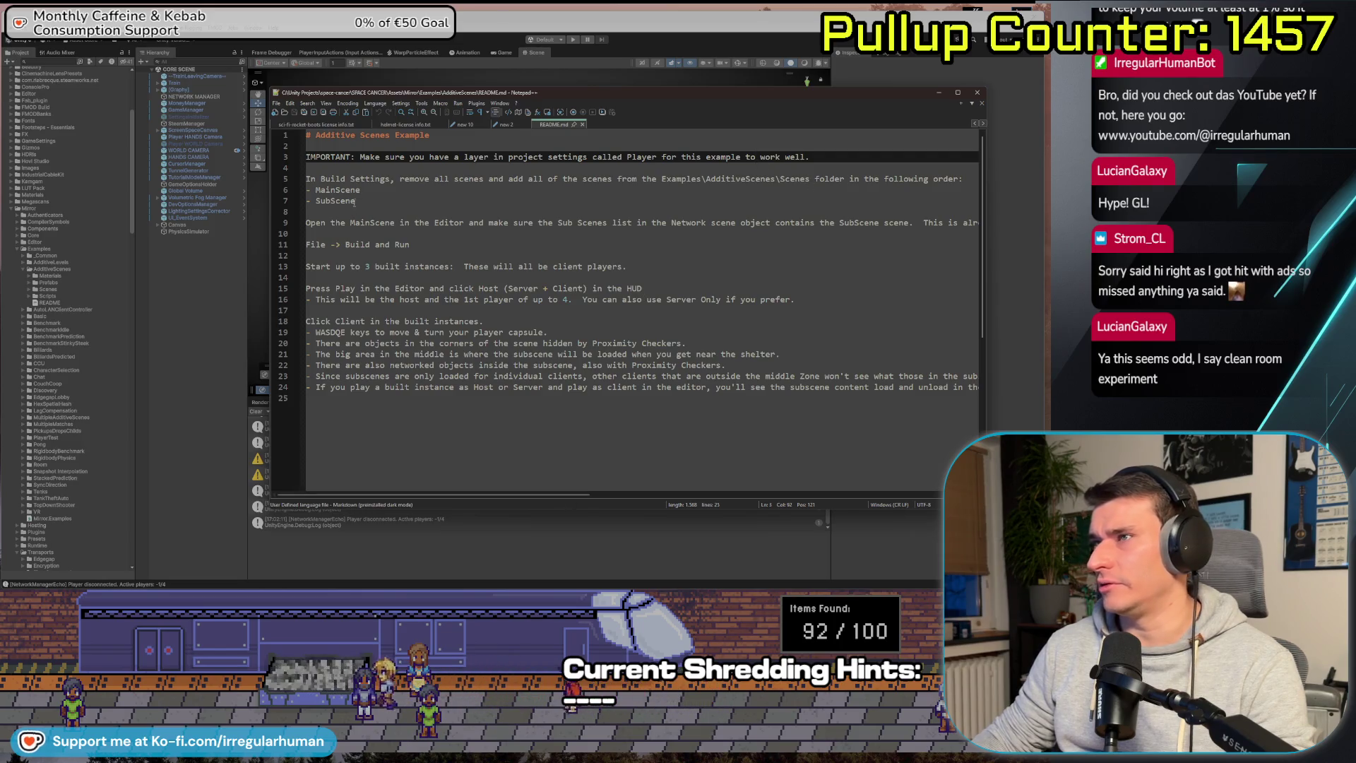
{"action": "mouse_move", "coordinate": [421, 497]}
{"action": "left_mouse_down"}
{"action": "mouse_move", "coordinate": [530, 497]}
{"action": "mouse_move", "coordinate": [413, 480]}
{"action": "left_mouse_up"}
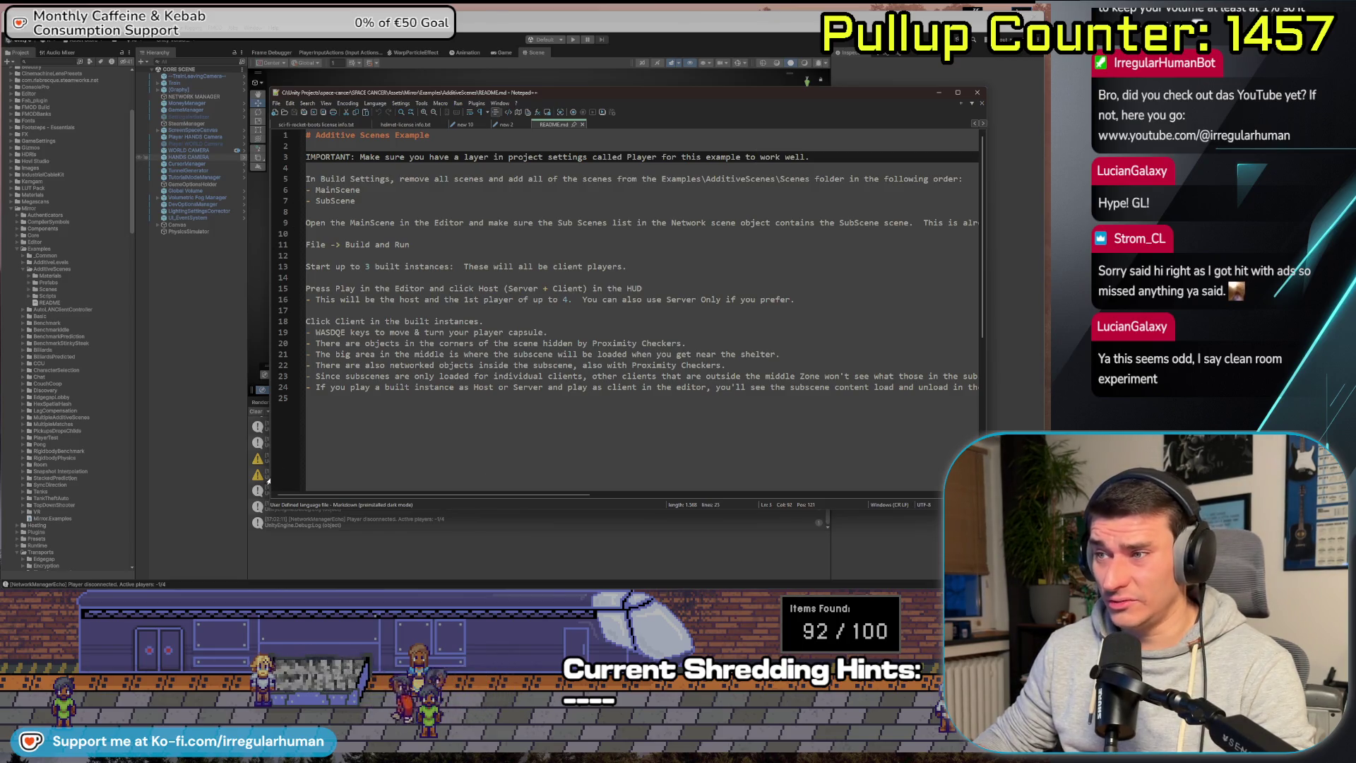
{"action": "left_click_drag", "start_coordinate": [269, 480], "coordinate": [118, 480]}
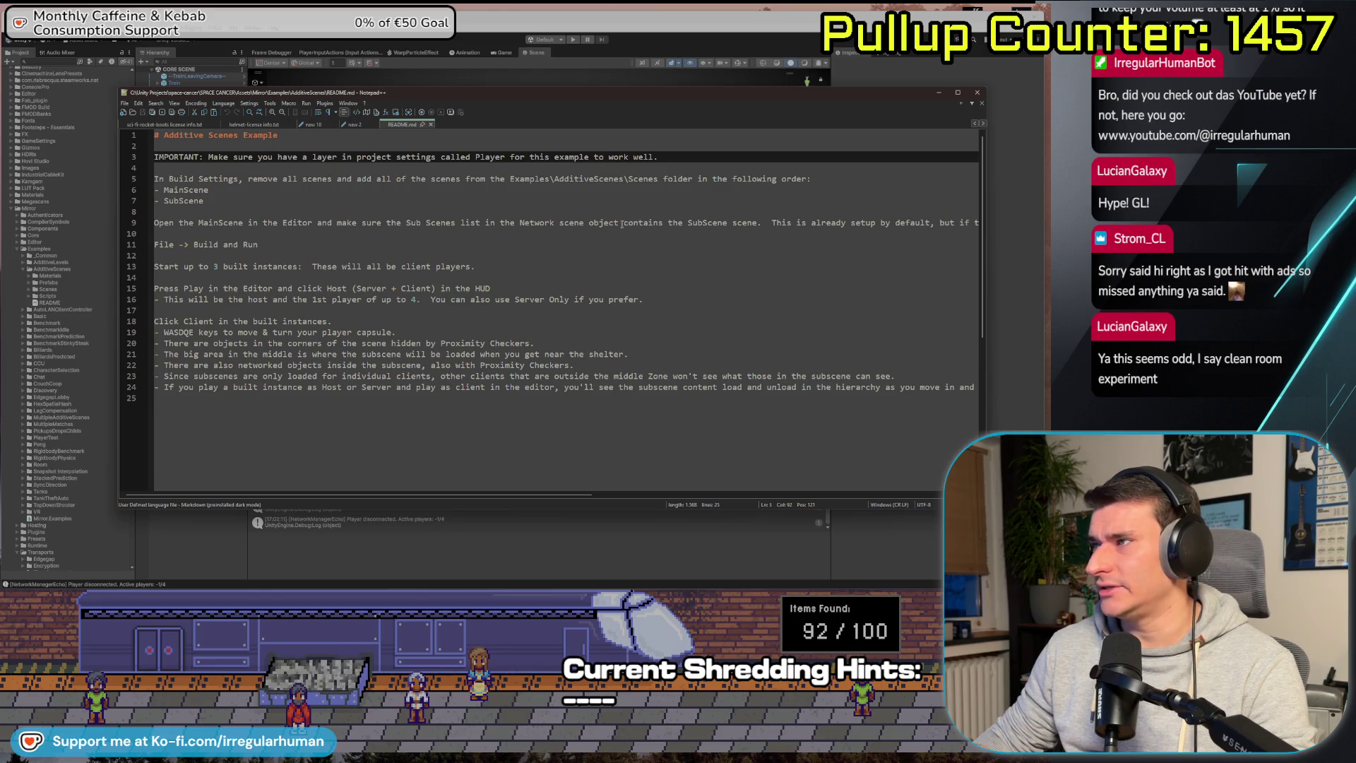
{"action": "left_click_drag", "start_coordinate": [622, 223], "coordinate": [722, 225]}
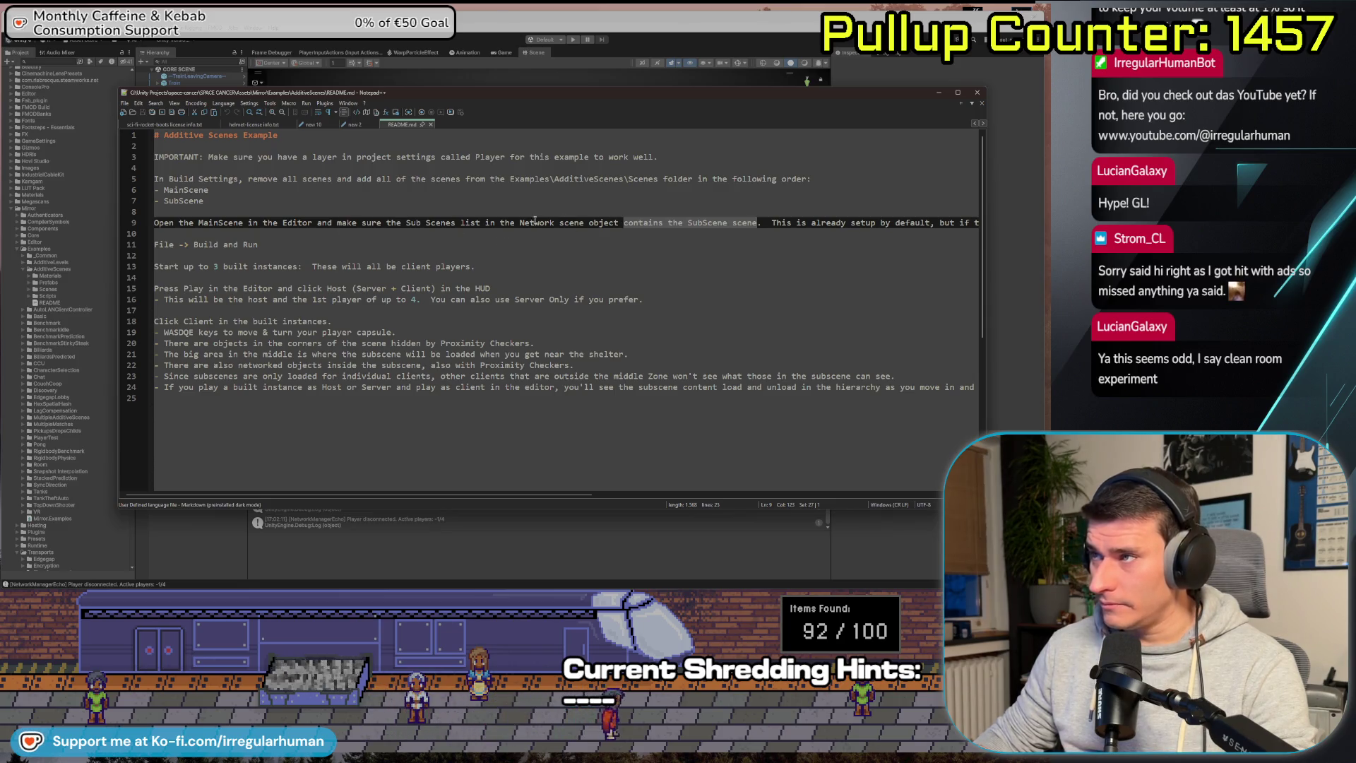
{"action": "left_click_drag", "start_coordinate": [522, 222], "coordinate": [618, 222]}
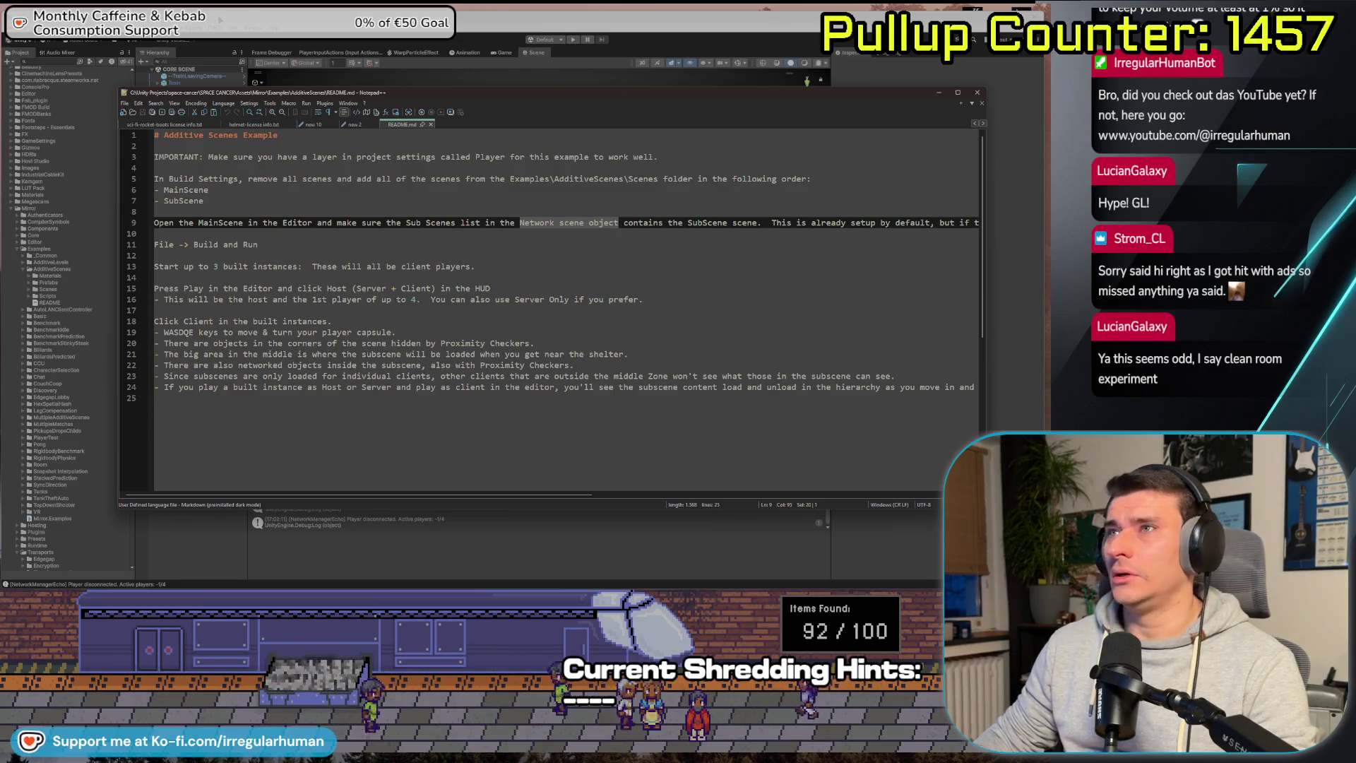
{"action": "key", "text": "alt+Tab"}
{"action": "left_click", "coordinate": [199, 97]}
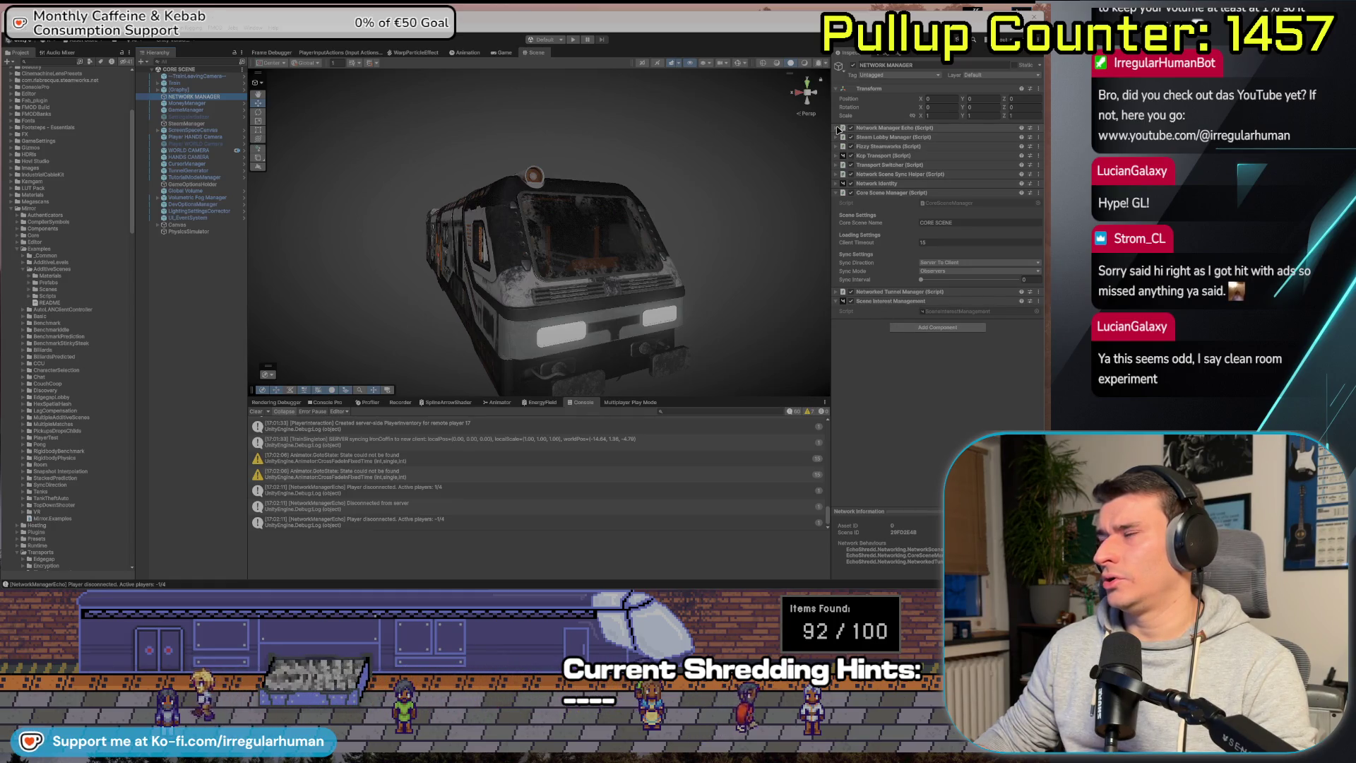
Expand the Network Manager Echo component and collapse its Train Spawn Points list.
{"action": "left_click", "coordinate": [838, 128]}
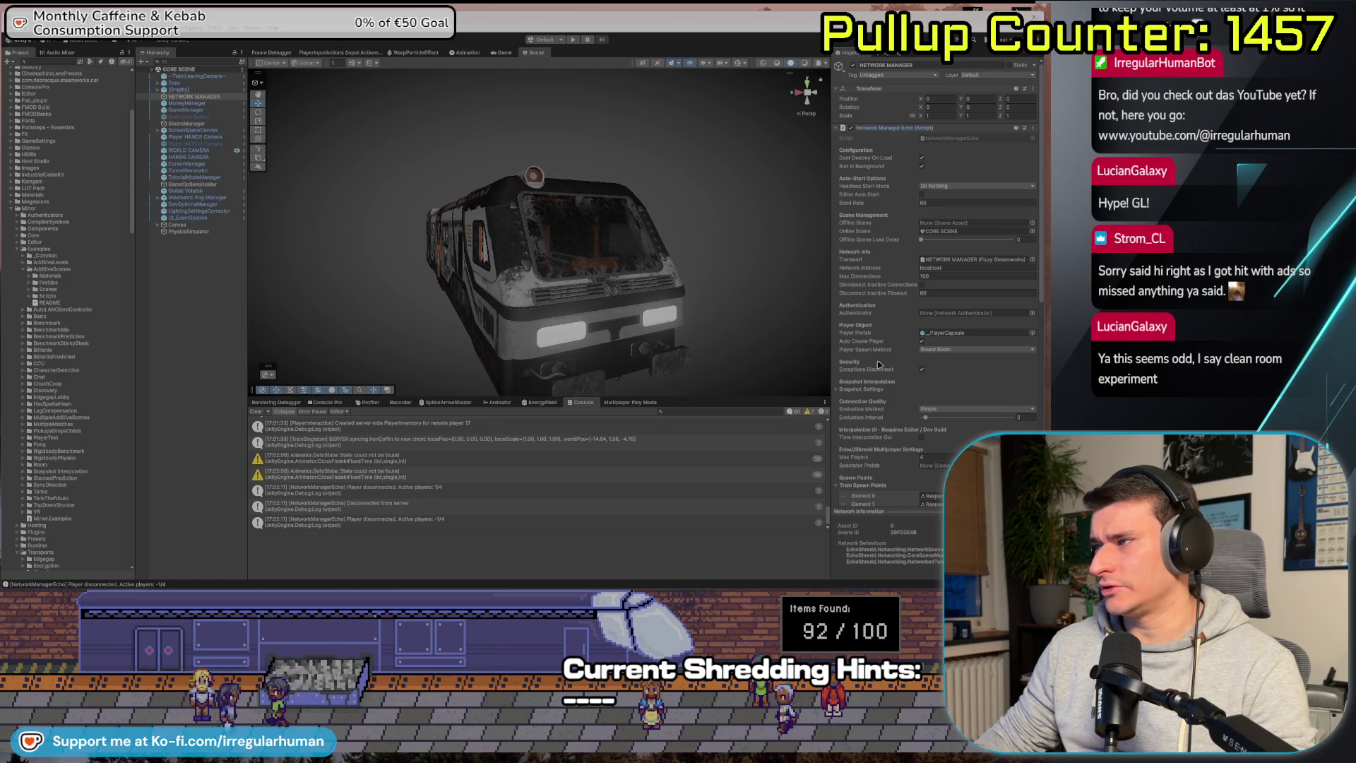
{"action": "scroll", "coordinate": [879, 363], "scroll_direction": "down", "scroll_amount": 3}
{"action": "left_click", "coordinate": [839, 420]}
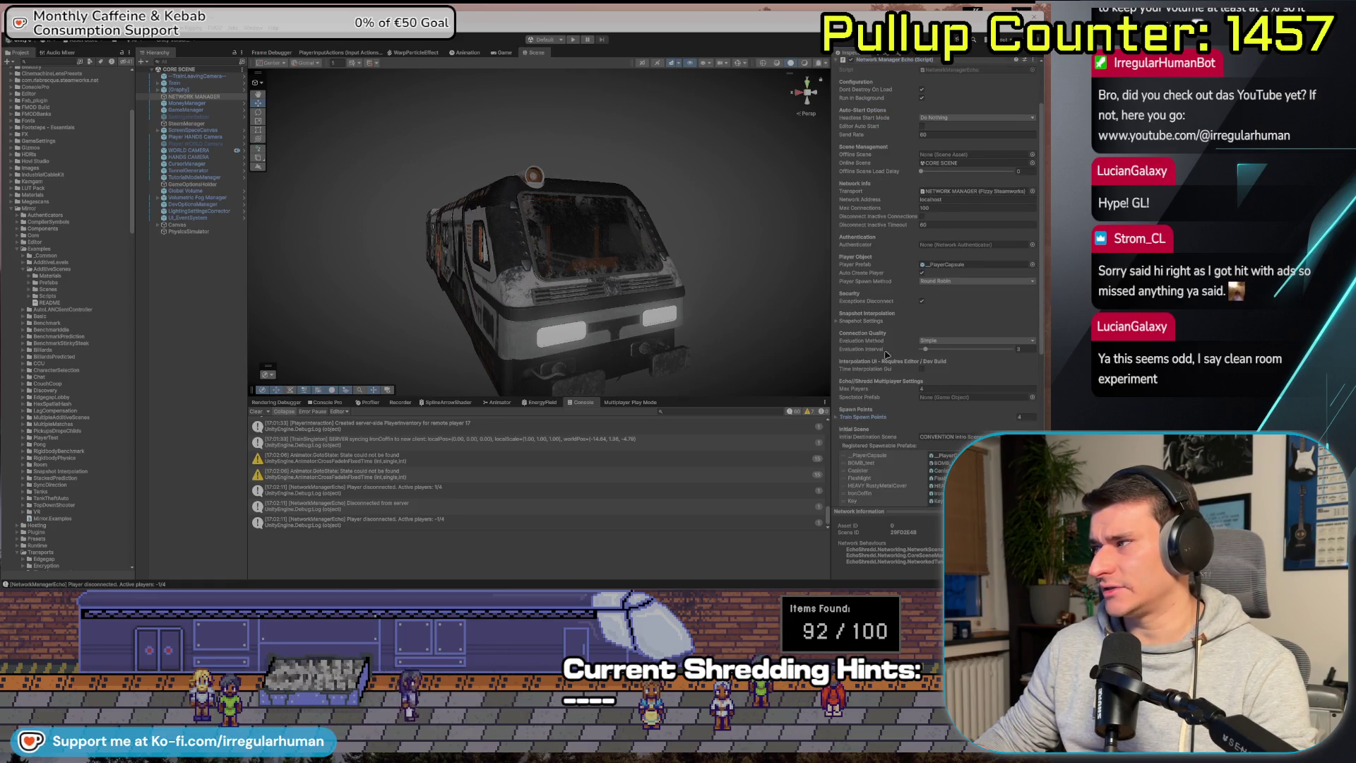
{"action": "scroll", "coordinate": [899, 312], "scroll_direction": "down", "scroll_amount": 2}
{"action": "scroll", "coordinate": [900, 304], "scroll_direction": "down", "scroll_amount": 2}
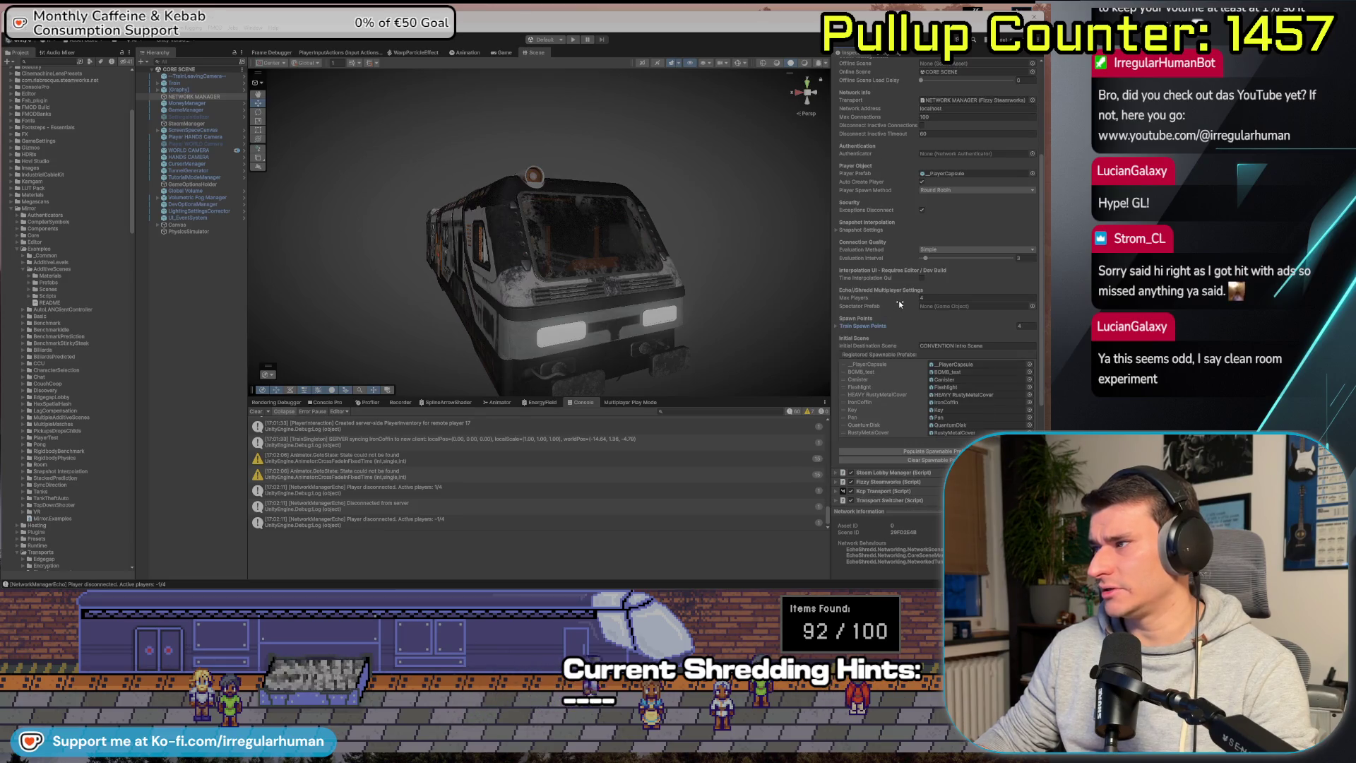
Peek at Snapshot Settings, scroll through Network Manager Echo, then collapse it.
{"action": "left_click", "coordinate": [838, 231]}
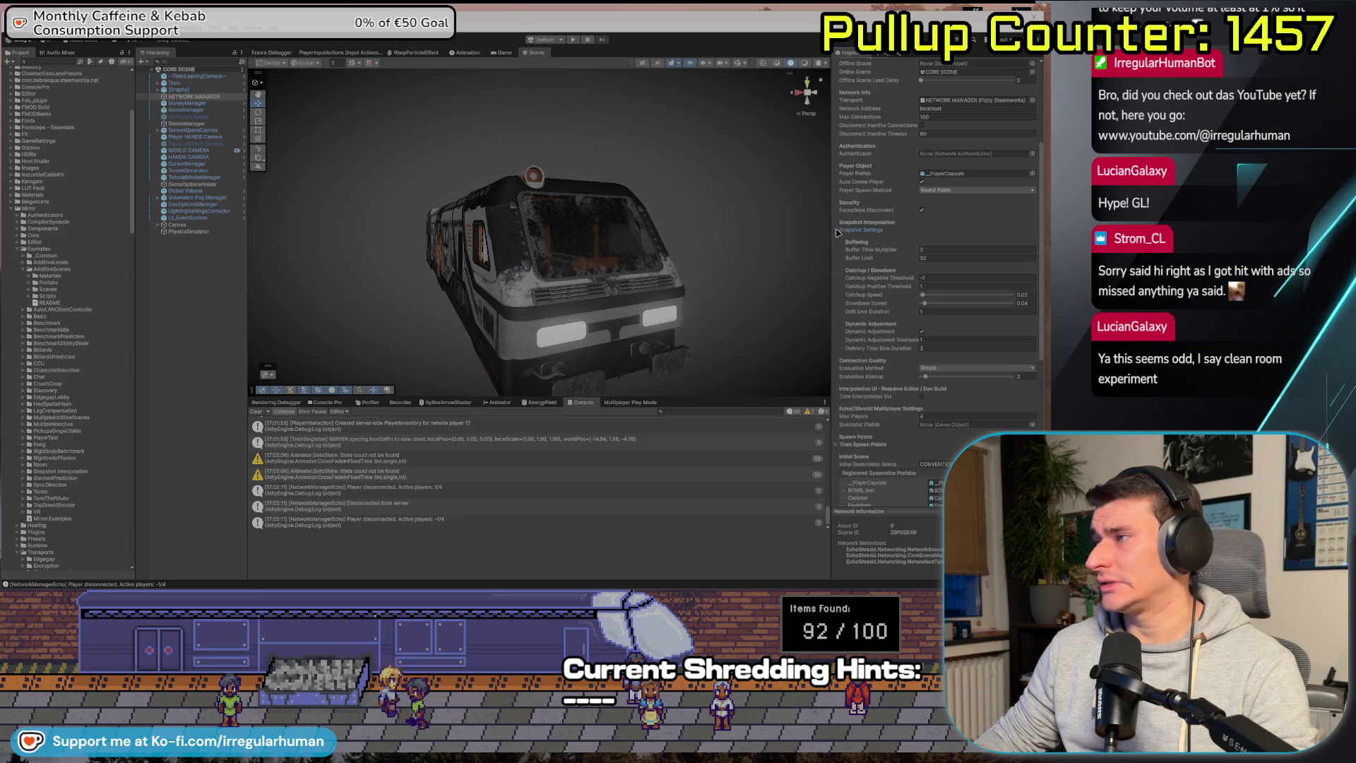
{"action": "left_click", "coordinate": [837, 231]}
{"action": "scroll", "coordinate": [879, 272], "scroll_direction": "up", "scroll_amount": 3}
{"action": "scroll", "coordinate": [879, 272], "scroll_direction": "up", "scroll_amount": 2}
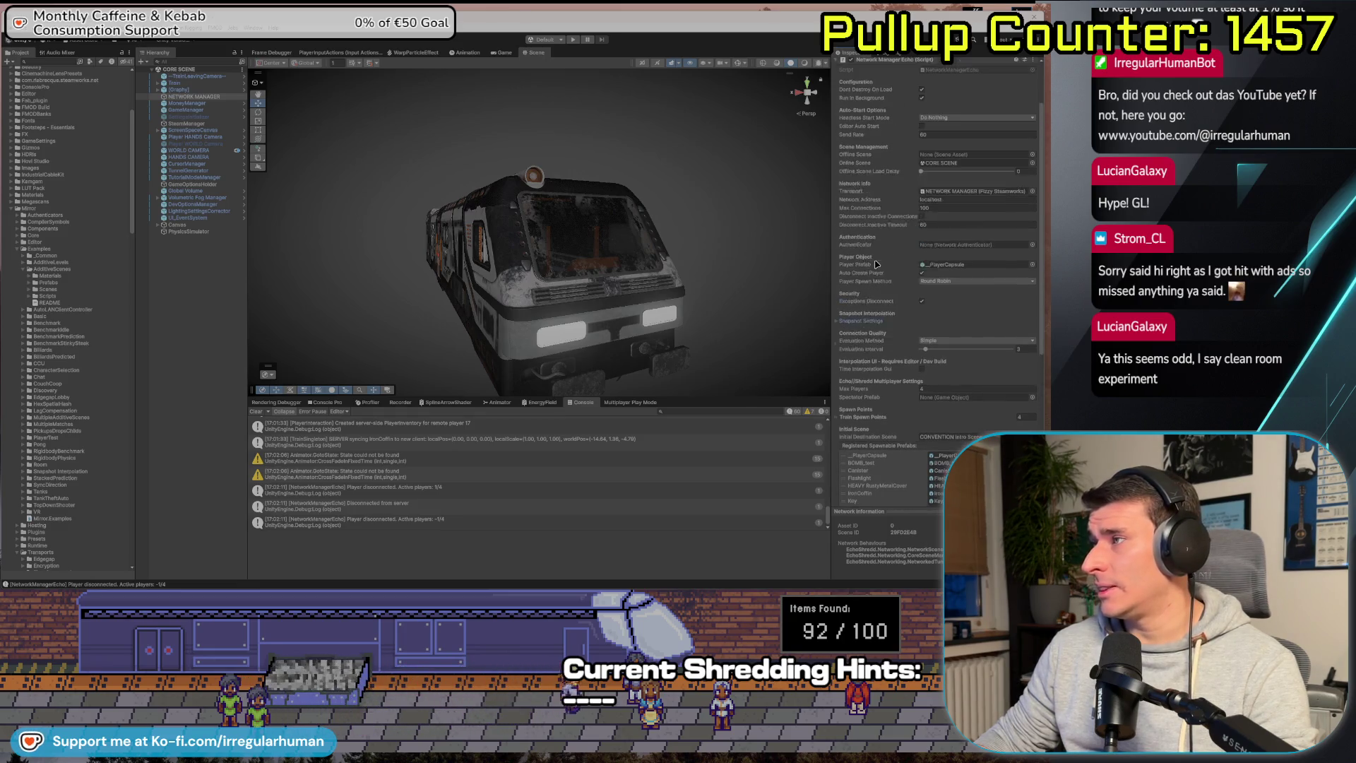
{"action": "scroll", "coordinate": [842, 283], "scroll_direction": "up", "scroll_amount": 2}
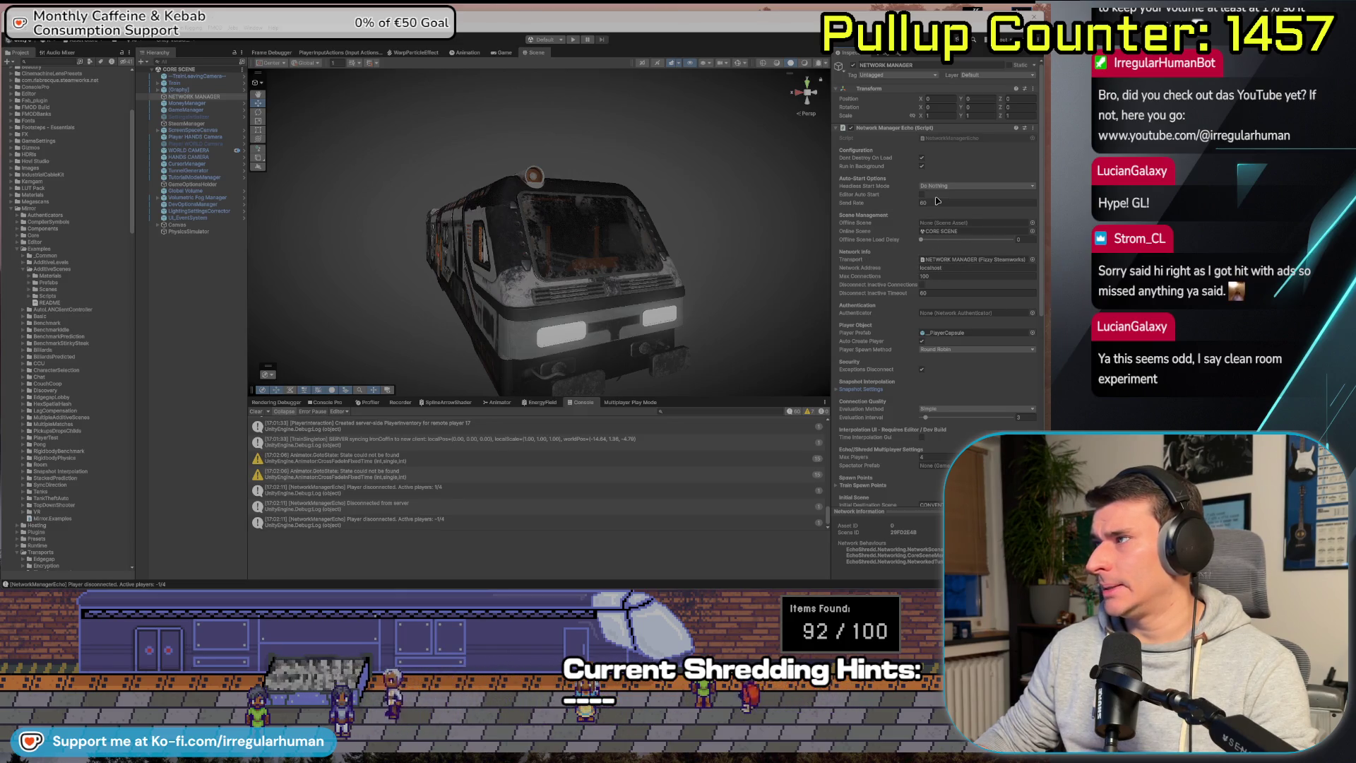
{"action": "scroll", "coordinate": [867, 272], "scroll_direction": "down", "scroll_amount": 4}
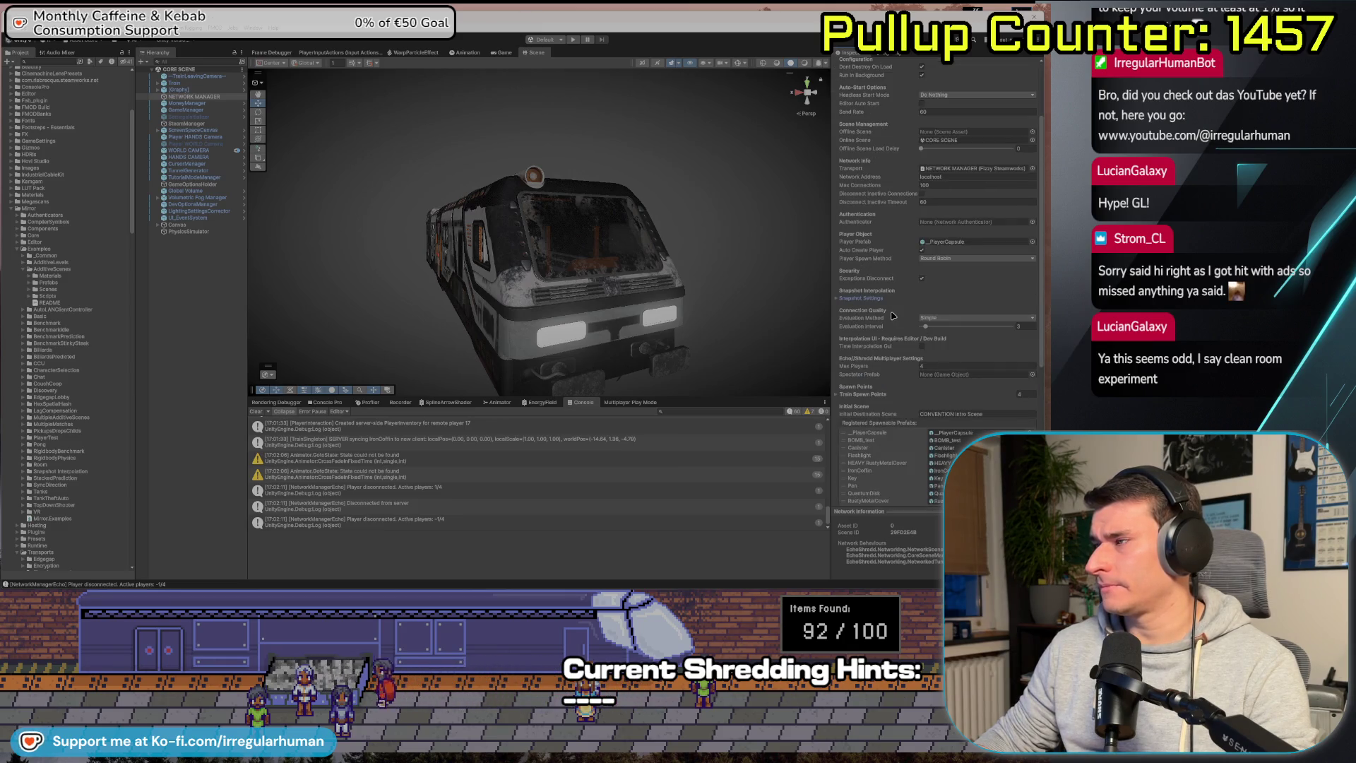
{"action": "scroll", "coordinate": [892, 314], "scroll_direction": "down", "scroll_amount": 5}
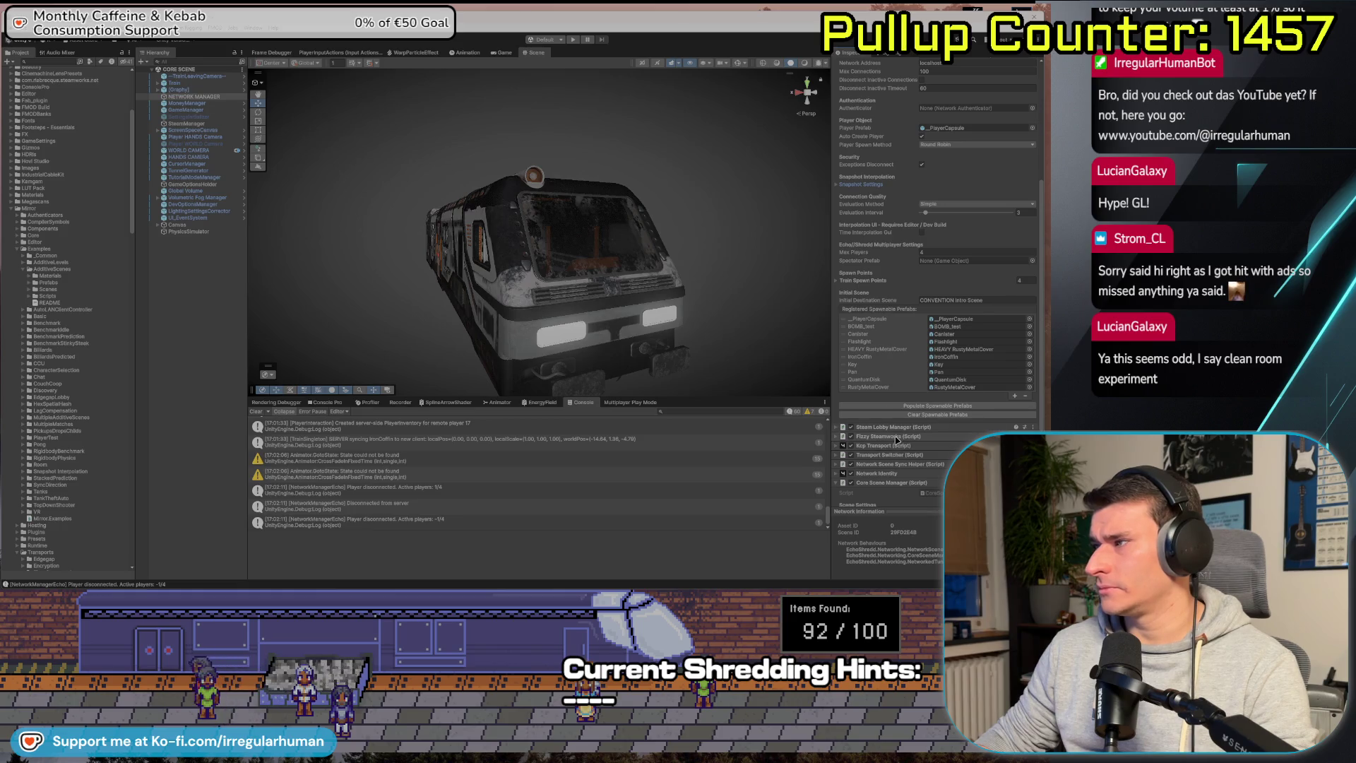
{"action": "scroll", "coordinate": [883, 254], "scroll_direction": "up", "scroll_amount": 9}
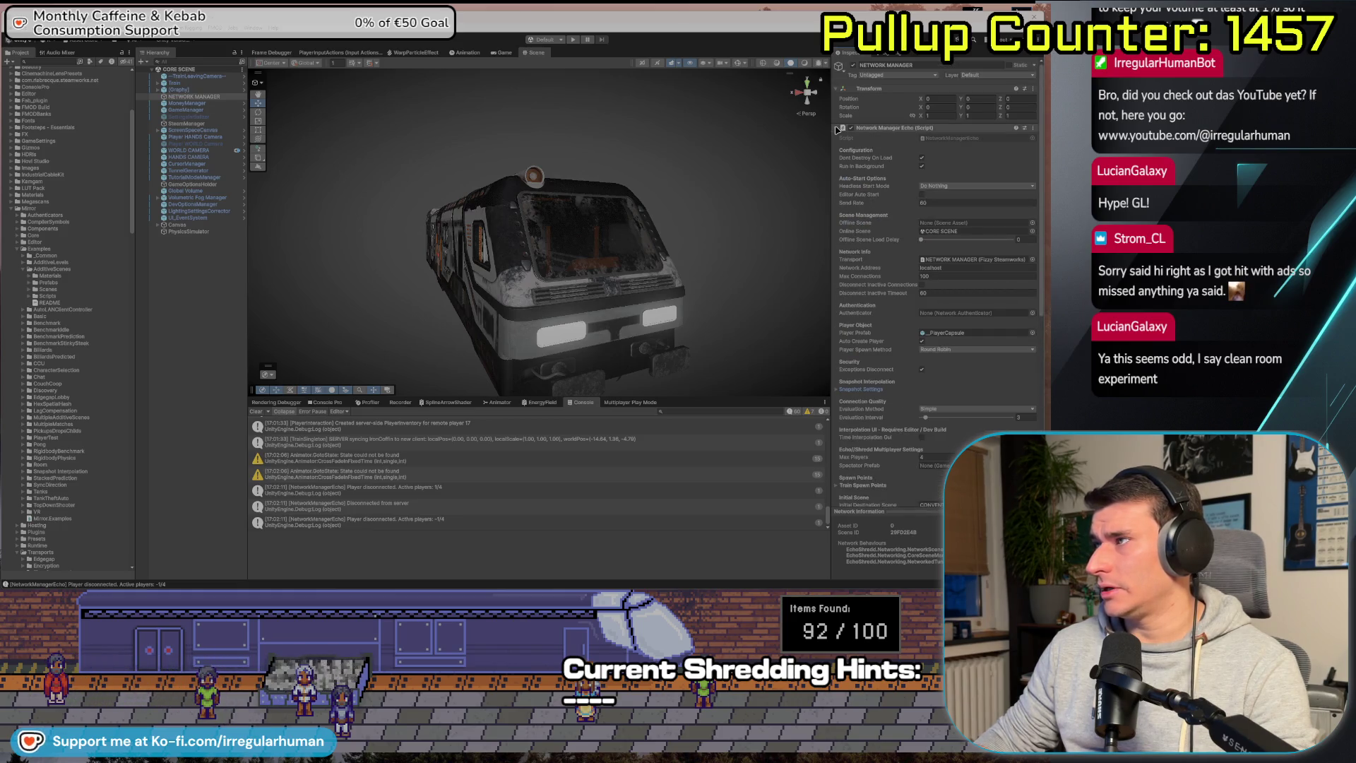
{"action": "left_click", "coordinate": [837, 129]}
Look through the Steam Lobby Manager and Fizzy Steamworks settings, including the Channels list.
{"action": "left_click", "coordinate": [837, 137]}
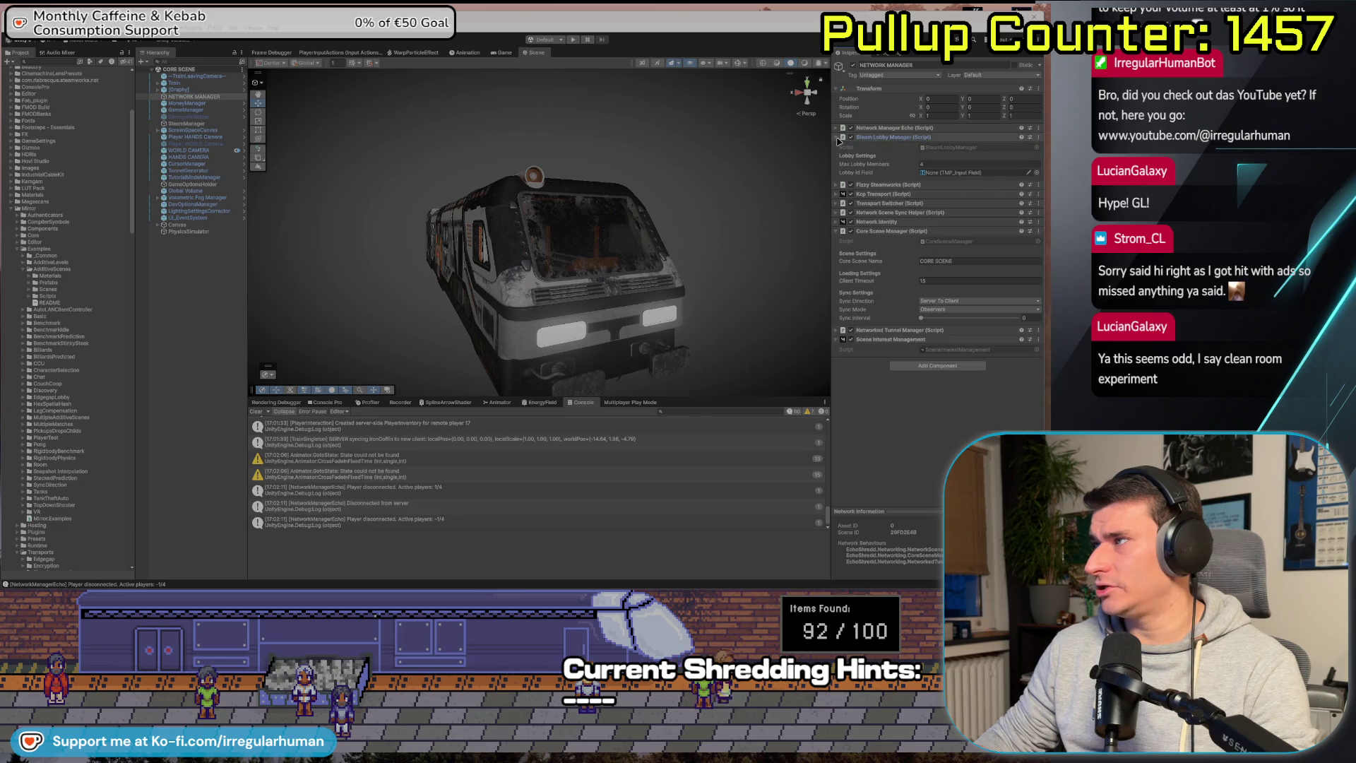
{"action": "left_click", "coordinate": [838, 138]}
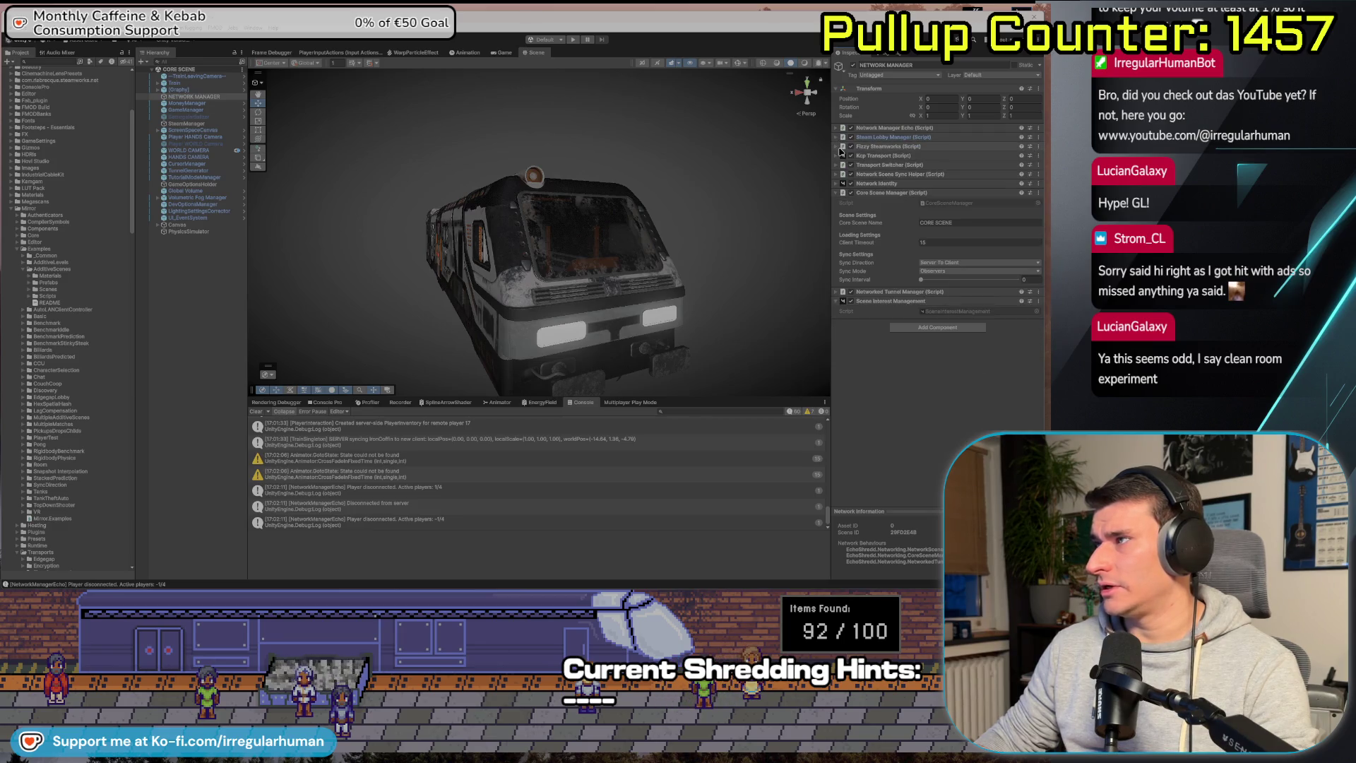
{"action": "left_click", "coordinate": [837, 147]}
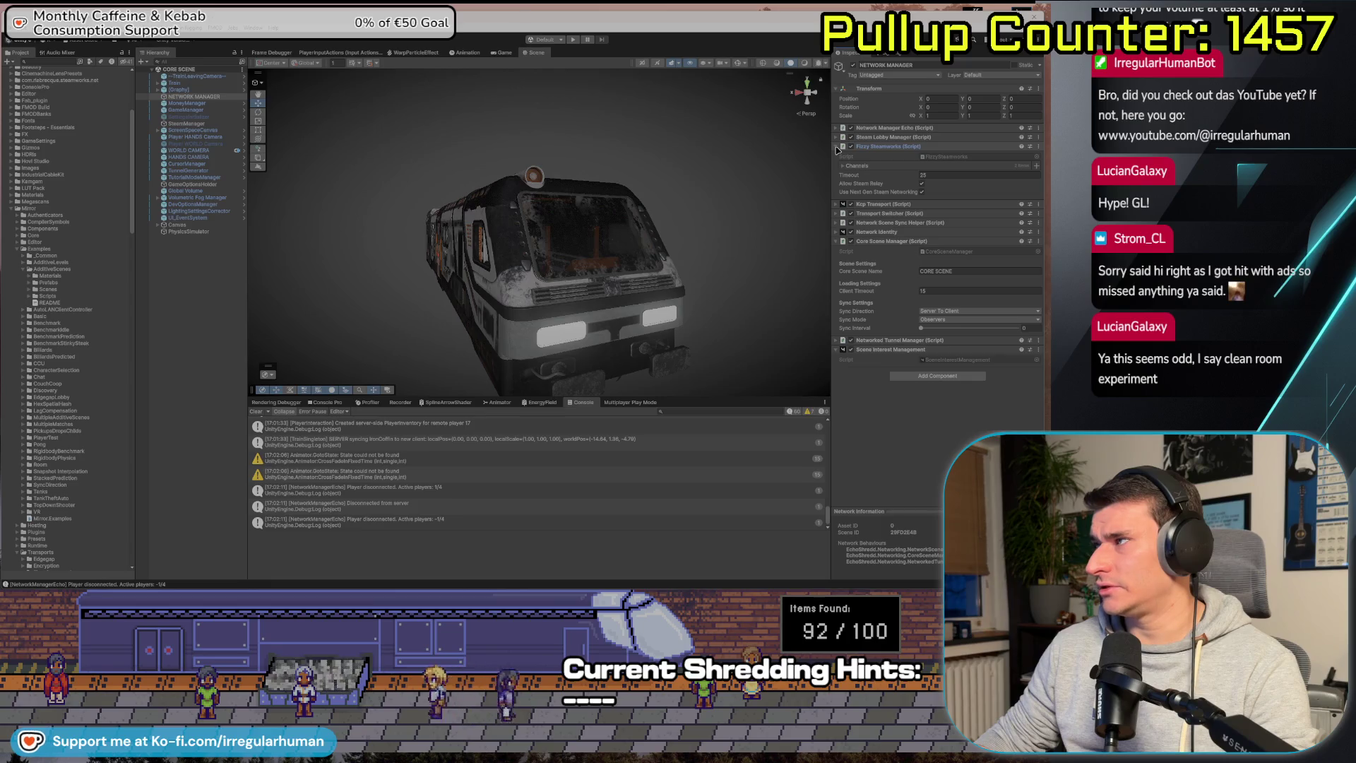
{"action": "left_click", "coordinate": [845, 166]}
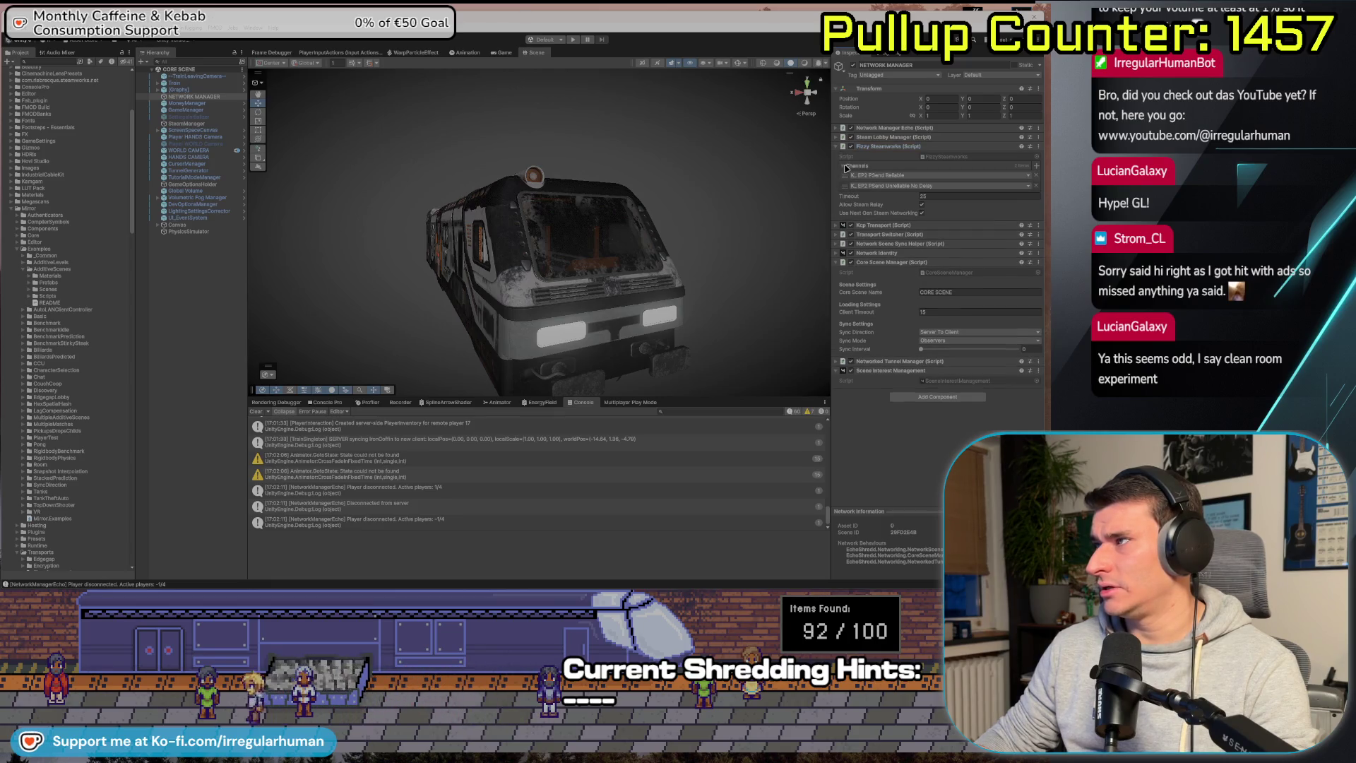
{"action": "left_click", "coordinate": [845, 167]}
{"action": "left_click", "coordinate": [838, 148]}
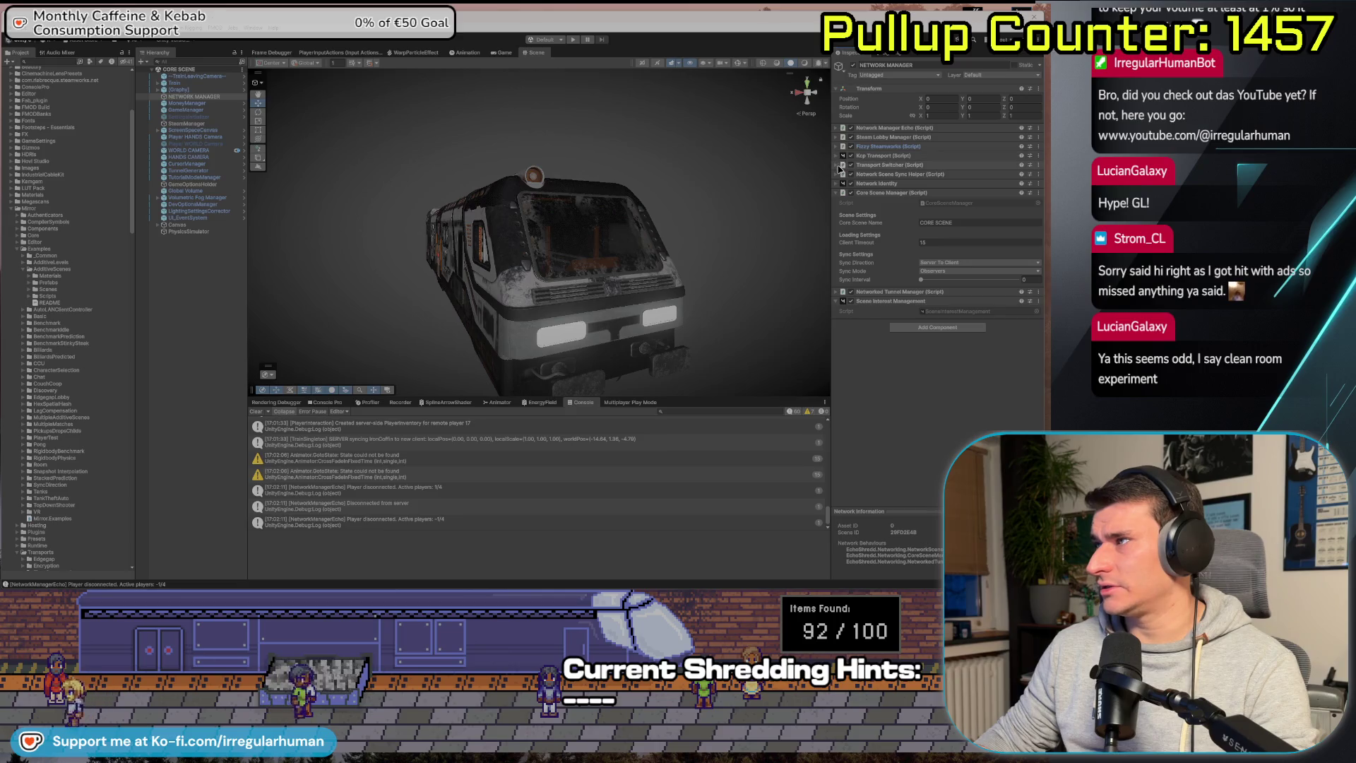
Check Transport Switcher, Network Scene Sync Helper, Kcp Transport and Network Identity, then switch to the README.
{"action": "left_click", "coordinate": [837, 165]}
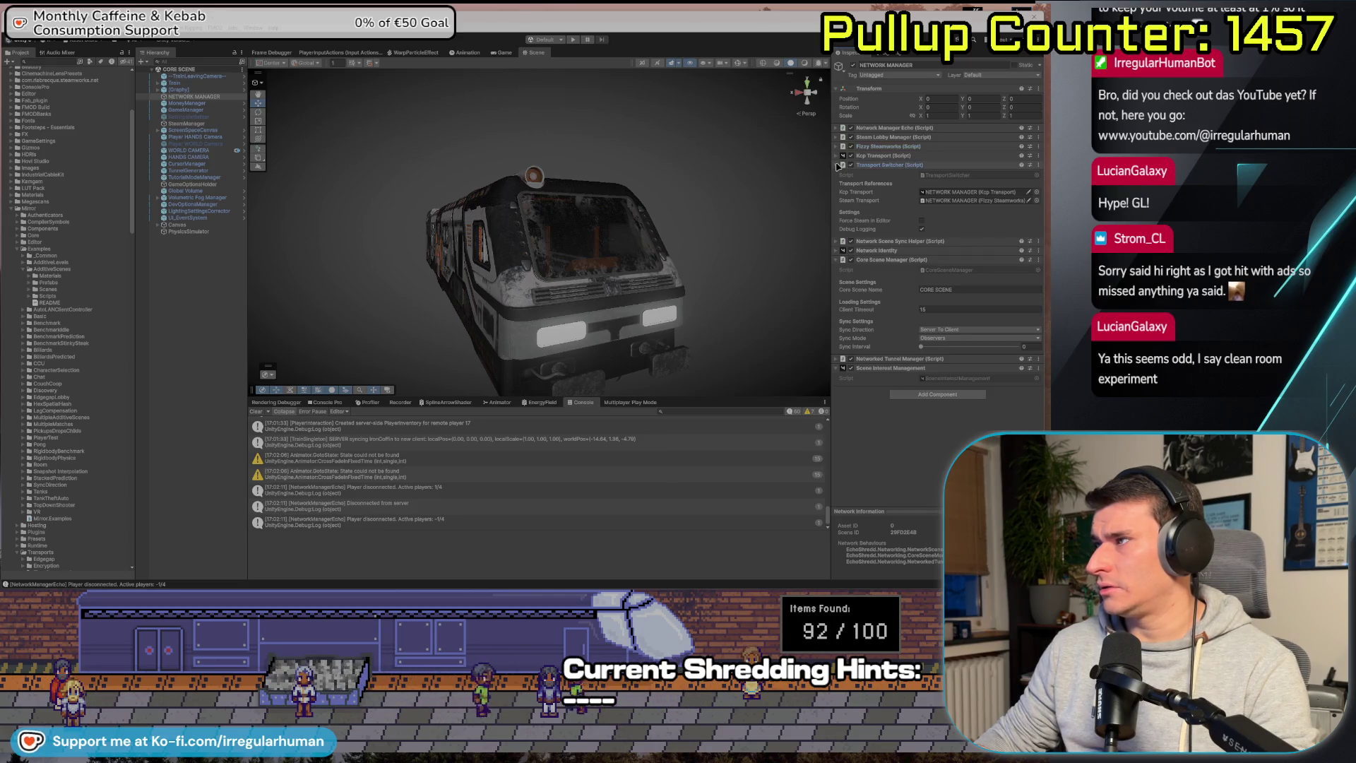
{"action": "left_click", "coordinate": [837, 166]}
{"action": "left_click", "coordinate": [838, 175]}
{"action": "left_click", "coordinate": [837, 175]}
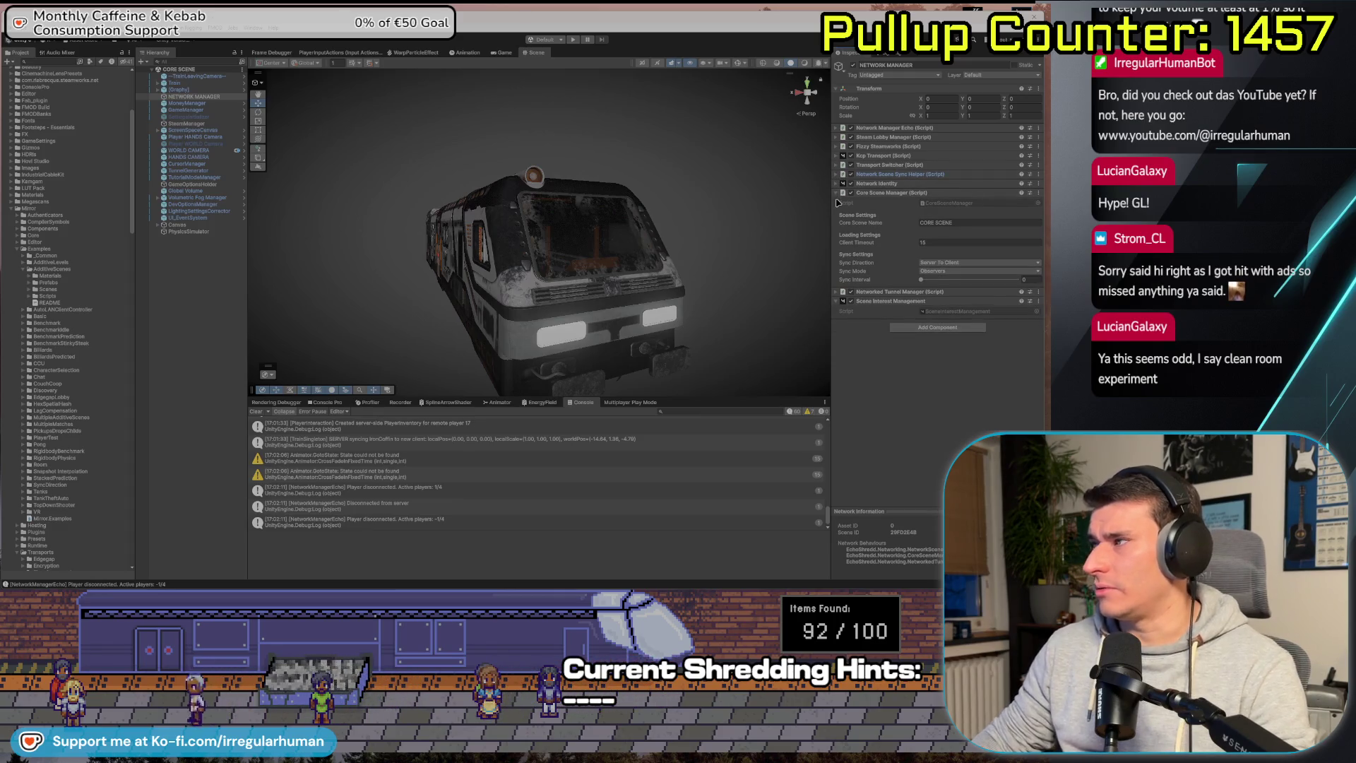
{"action": "left_click", "coordinate": [837, 157]}
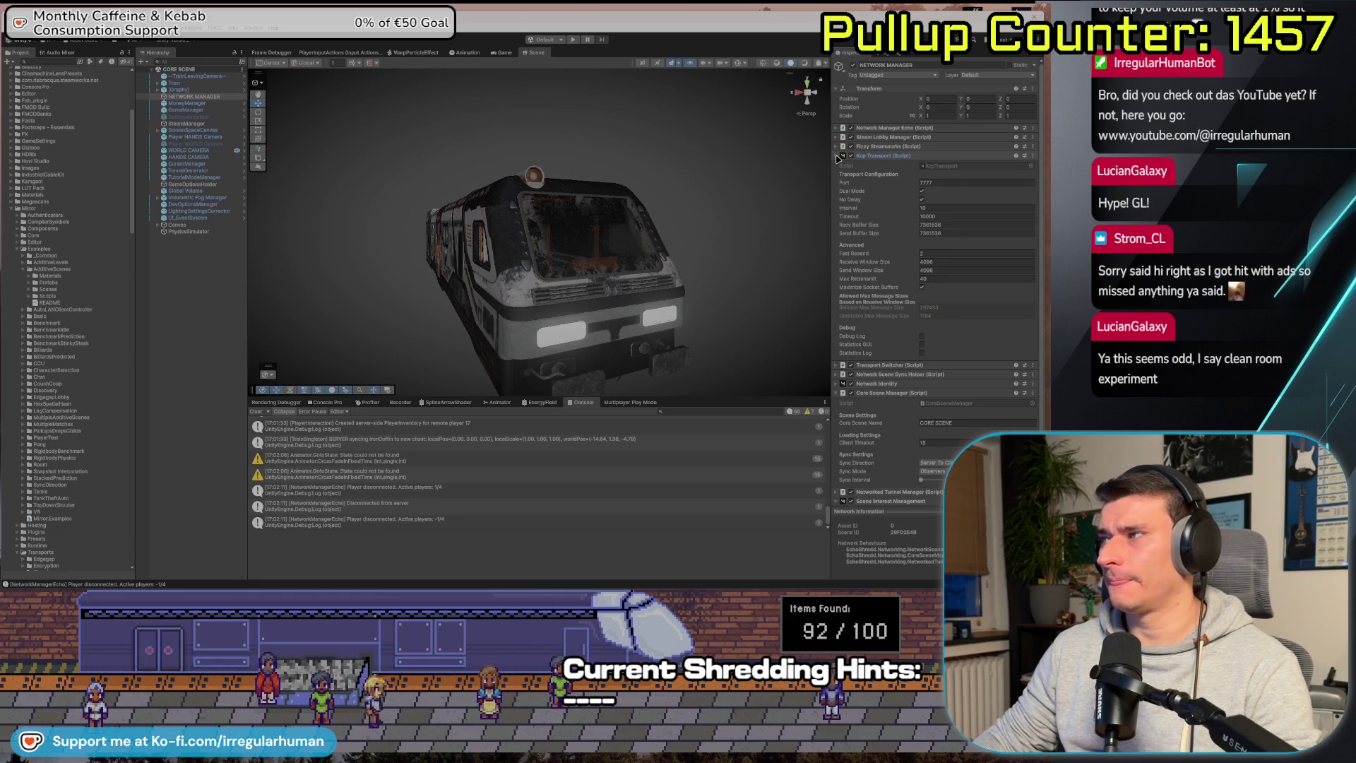
{"action": "left_click", "coordinate": [837, 157]}
{"action": "left_click", "coordinate": [837, 185]}
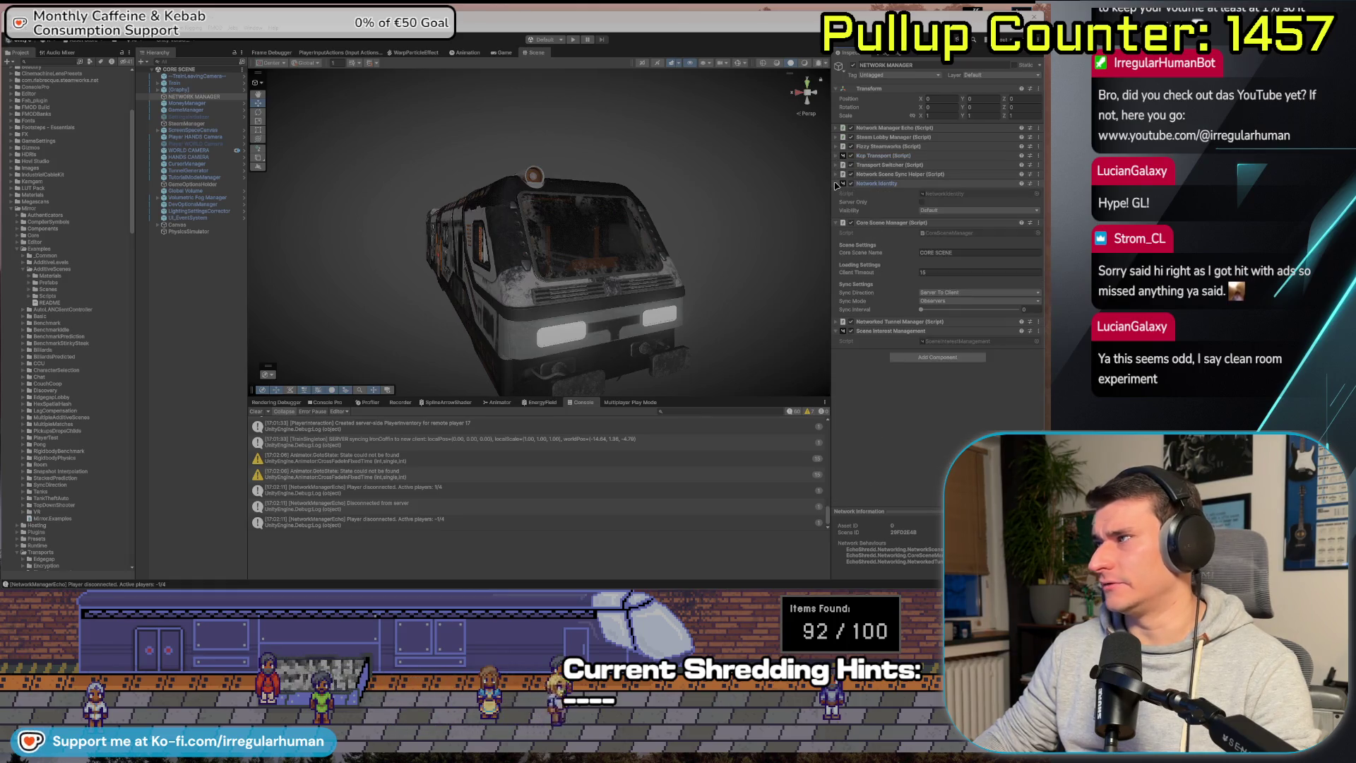
{"action": "key", "text": "alt+Tab"}
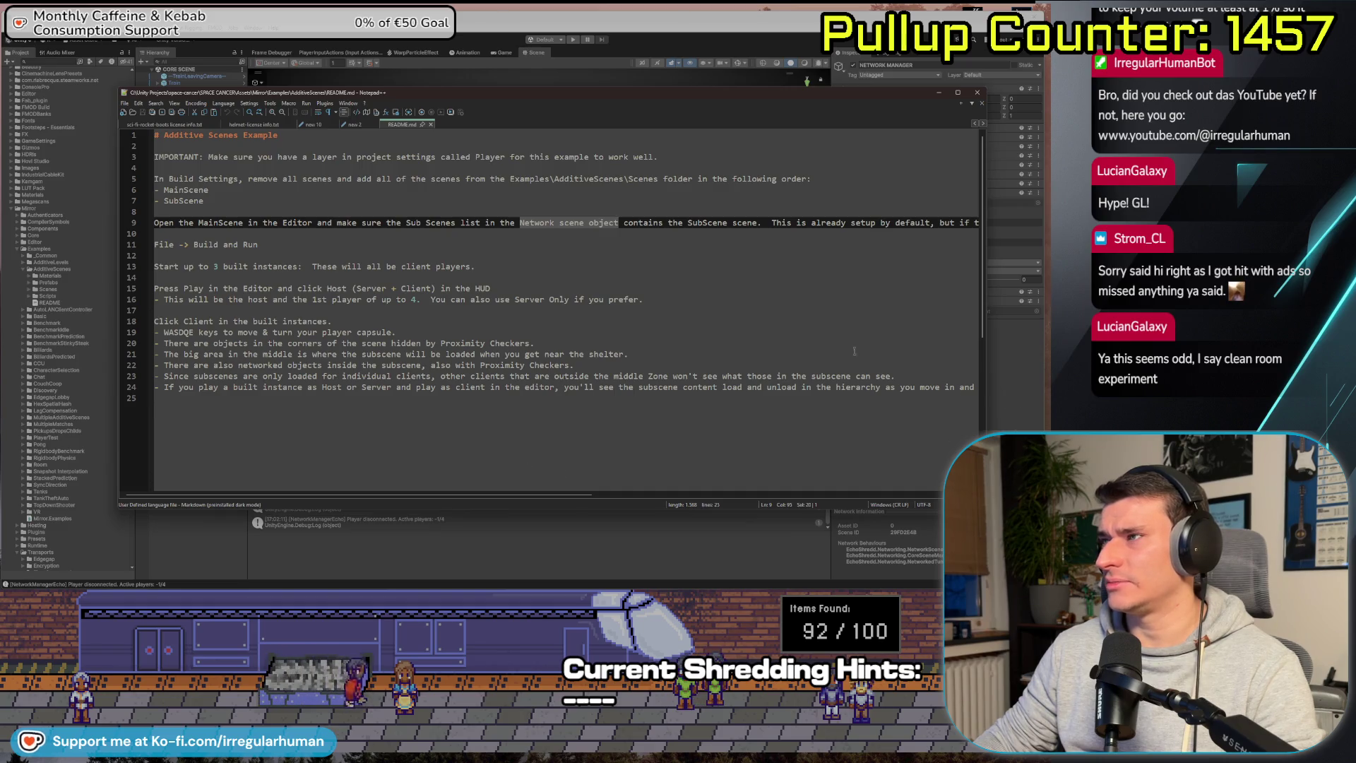
{"action": "mouse_move", "coordinate": [503, 493]}
{"action": "left_mouse_down"}
{"action": "mouse_move", "coordinate": [884, 459]}
{"action": "mouse_move", "coordinate": [399, 443]}
{"action": "left_mouse_up"}
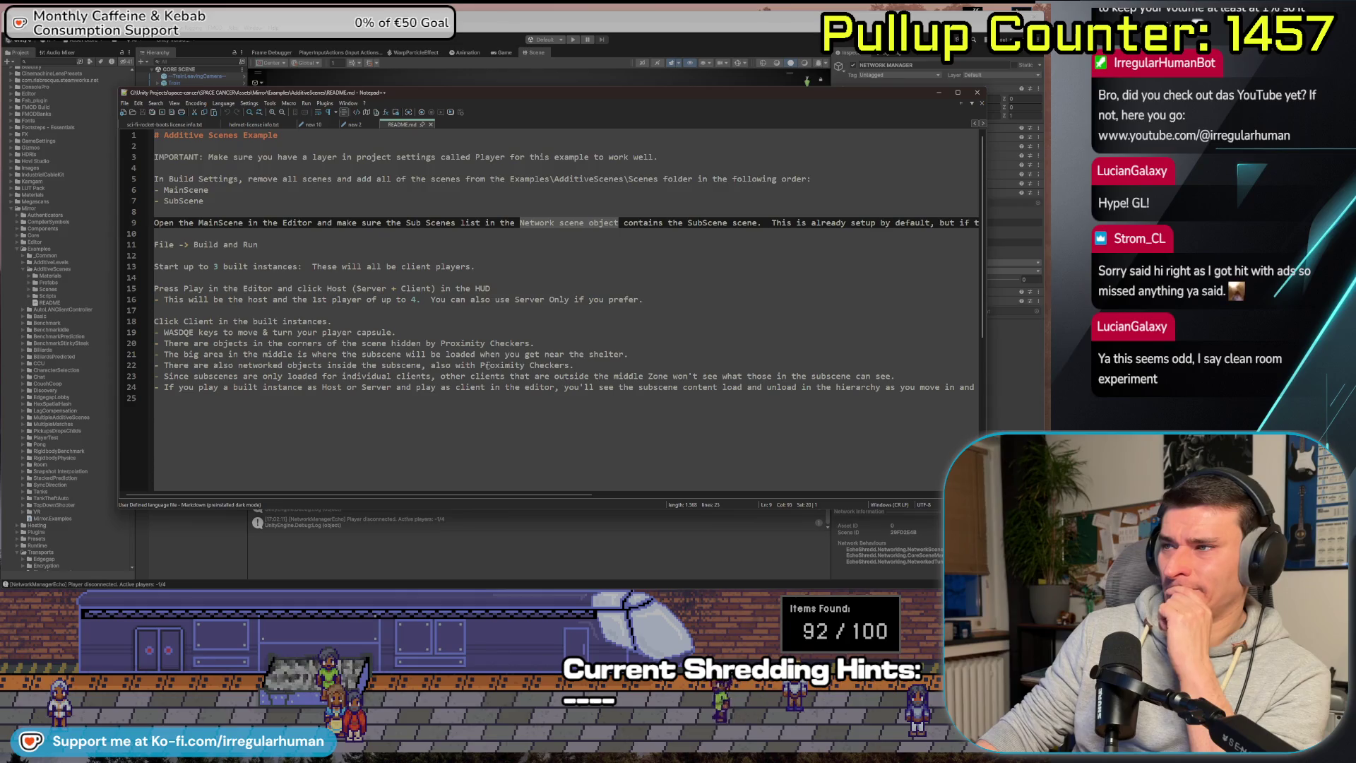
{"action": "left_click_drag", "start_coordinate": [481, 365], "coordinate": [567, 365]}
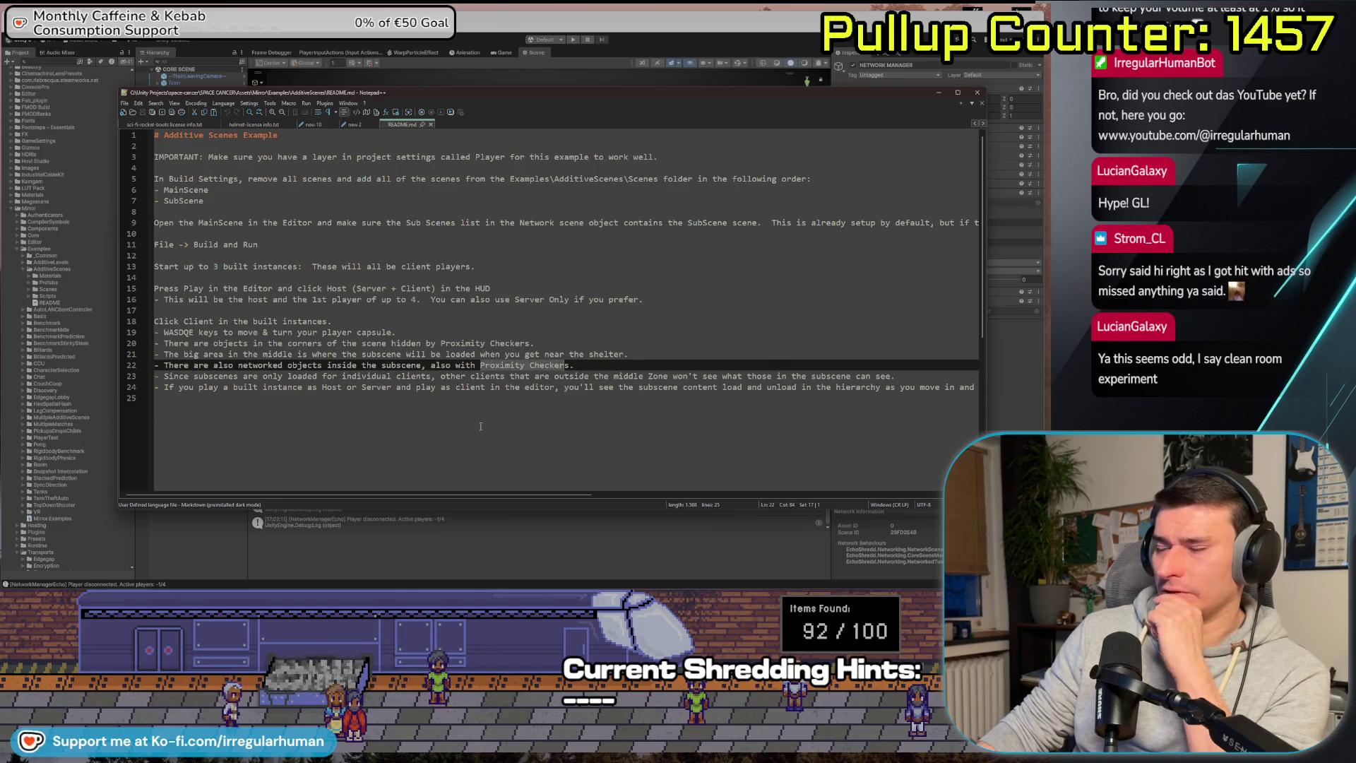
{"action": "left_click", "coordinate": [416, 487]}
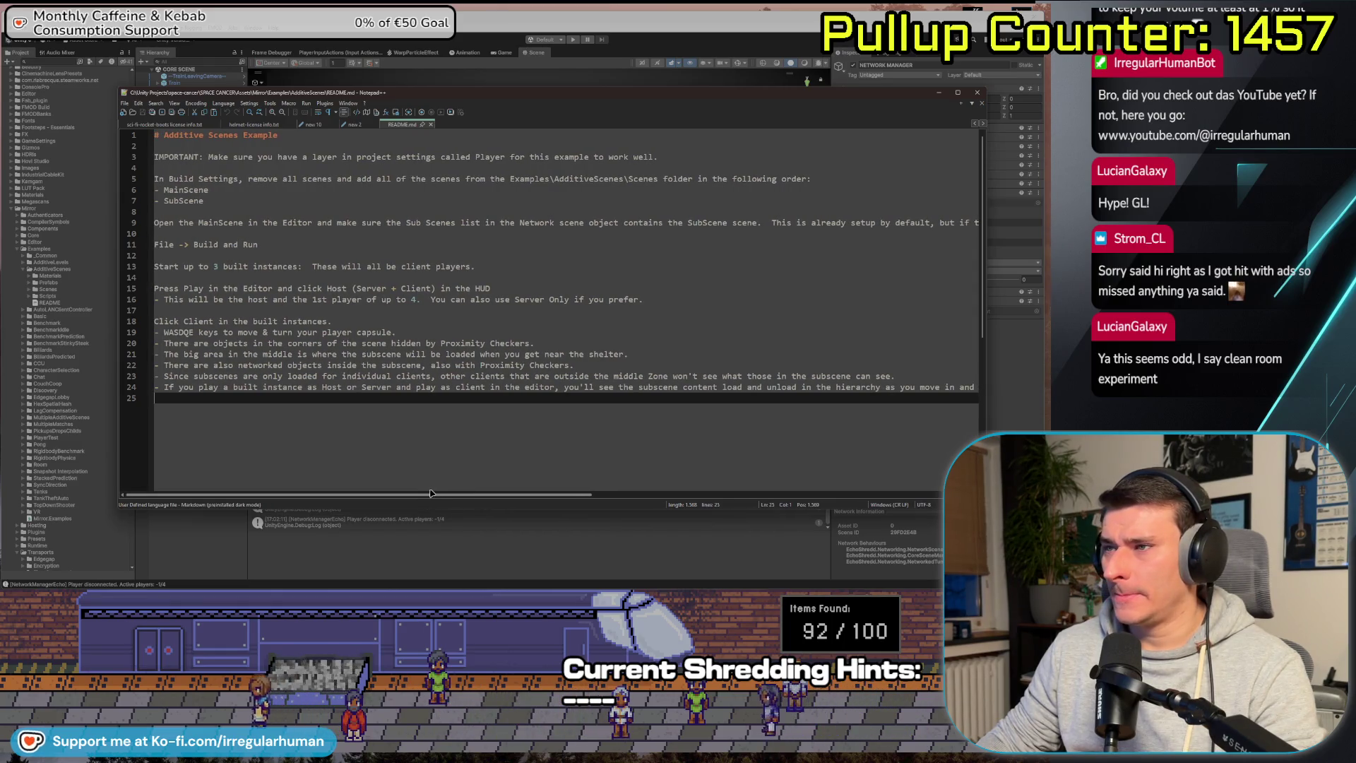
{"action": "scroll", "coordinate": [494, 494], "scroll_direction": "right", "scroll_amount": 3}
Open MirrorAdditiveScenesMain from the Scenes folder and orbit down onto its magenta spheres.
{"action": "scroll", "coordinate": [511, 494], "scroll_direction": "left", "scroll_amount": 5}
{"action": "left_click", "coordinate": [117, 455]}
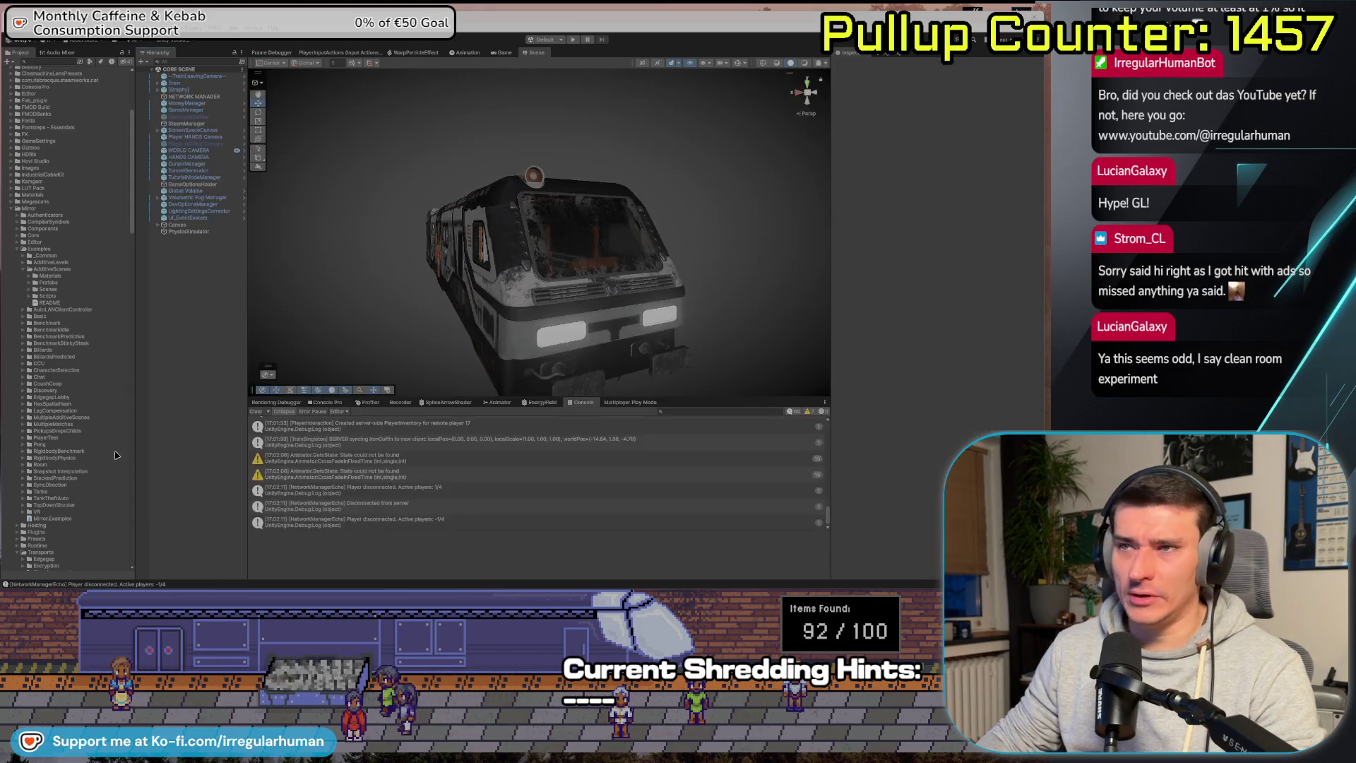
{"action": "left_click", "coordinate": [81, 283]}
{"action": "left_click", "coordinate": [83, 290]}
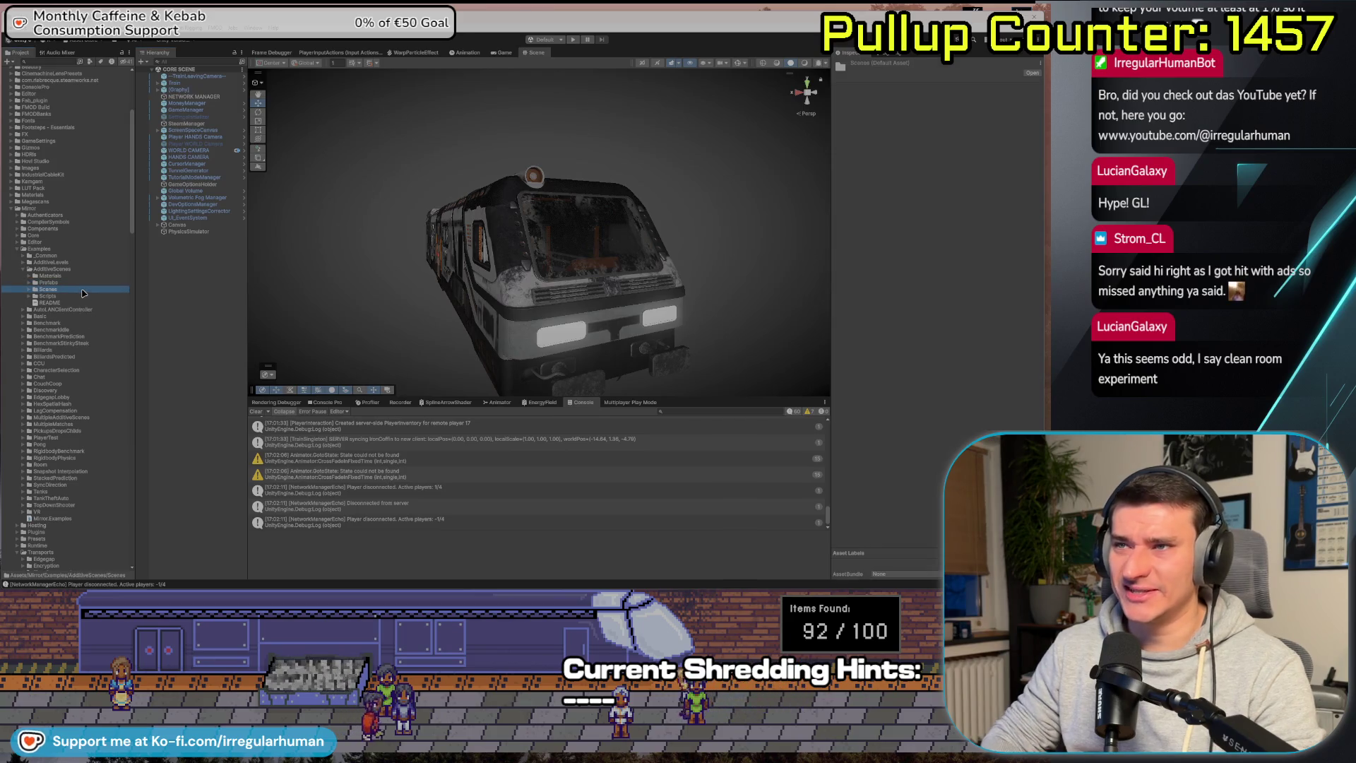
{"action": "key", "text": "Right"}
{"action": "key", "text": "Down"}
{"action": "key", "text": "Down"}
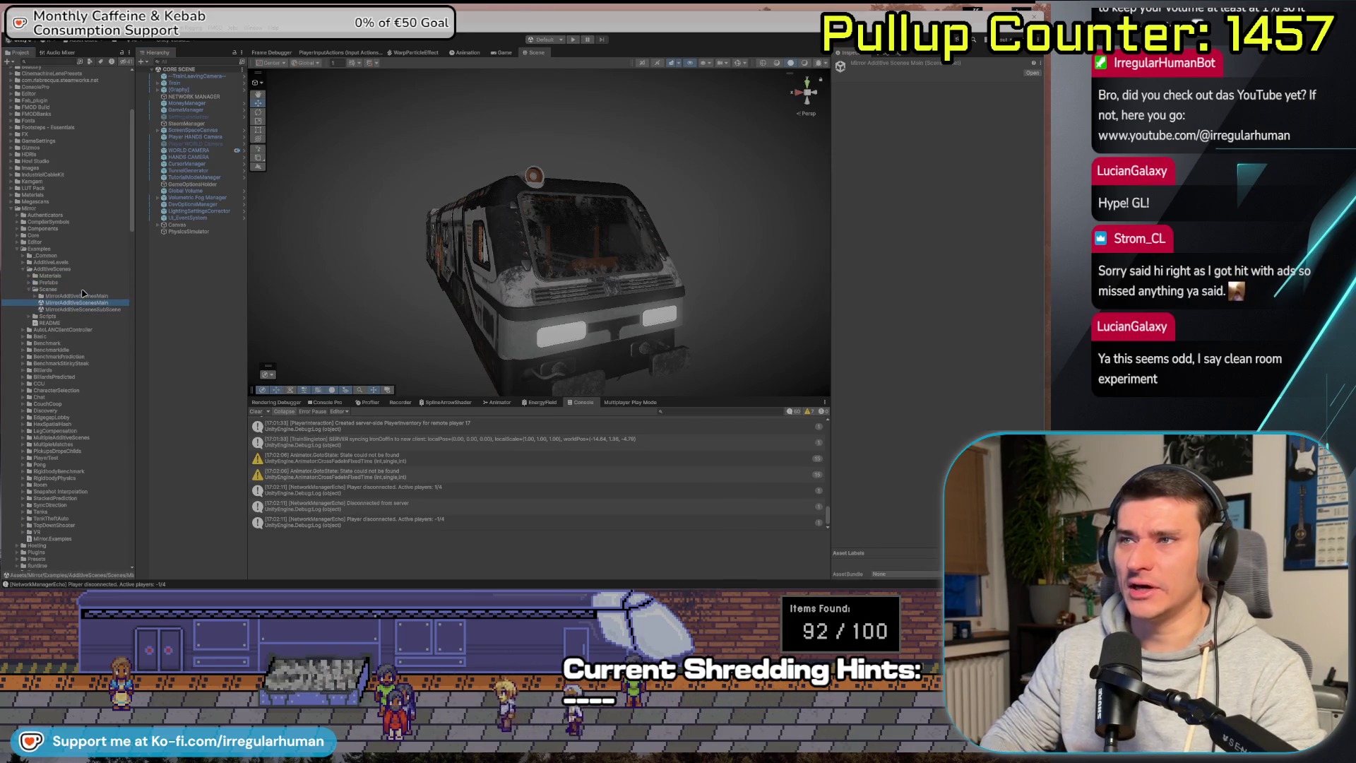
{"action": "double_click", "coordinate": [83, 303]}
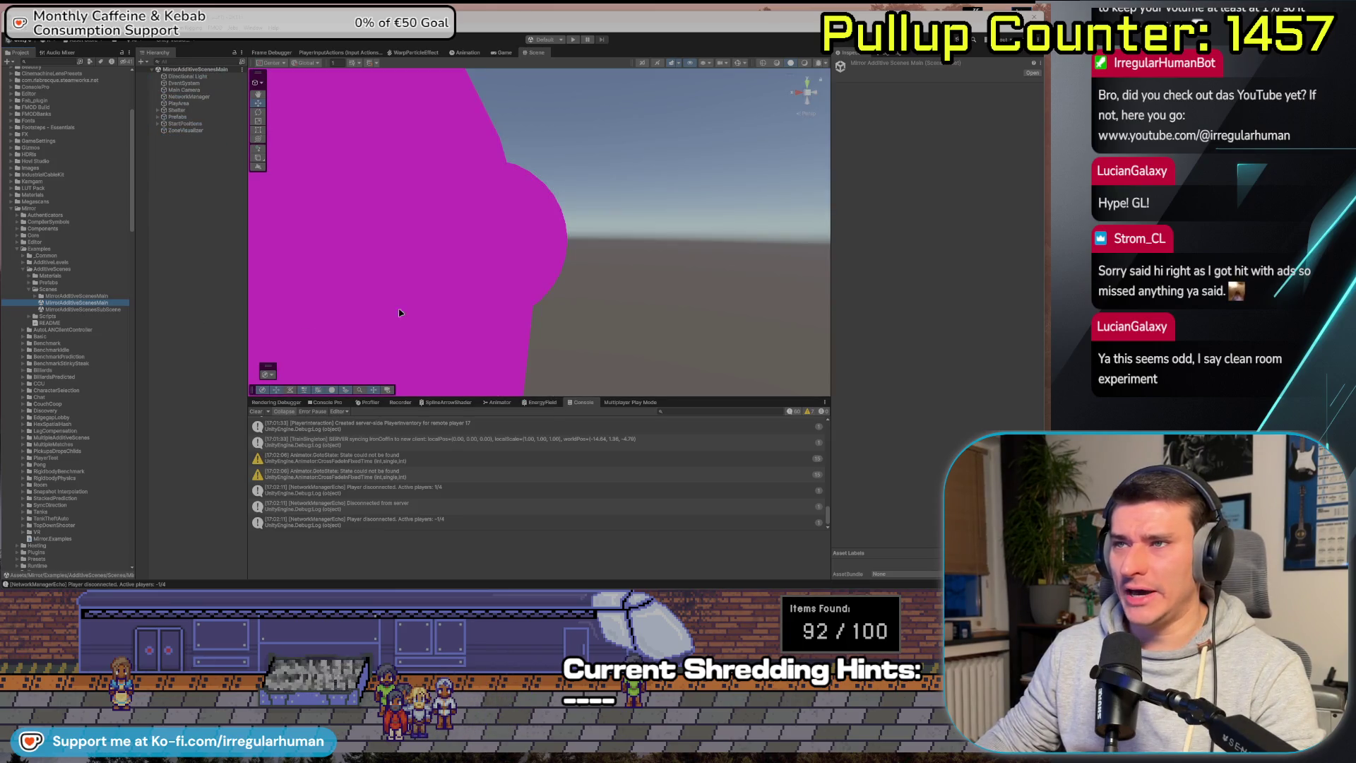
{"action": "scroll", "coordinate": [556, 306], "scroll_direction": "down", "scroll_amount": 5}
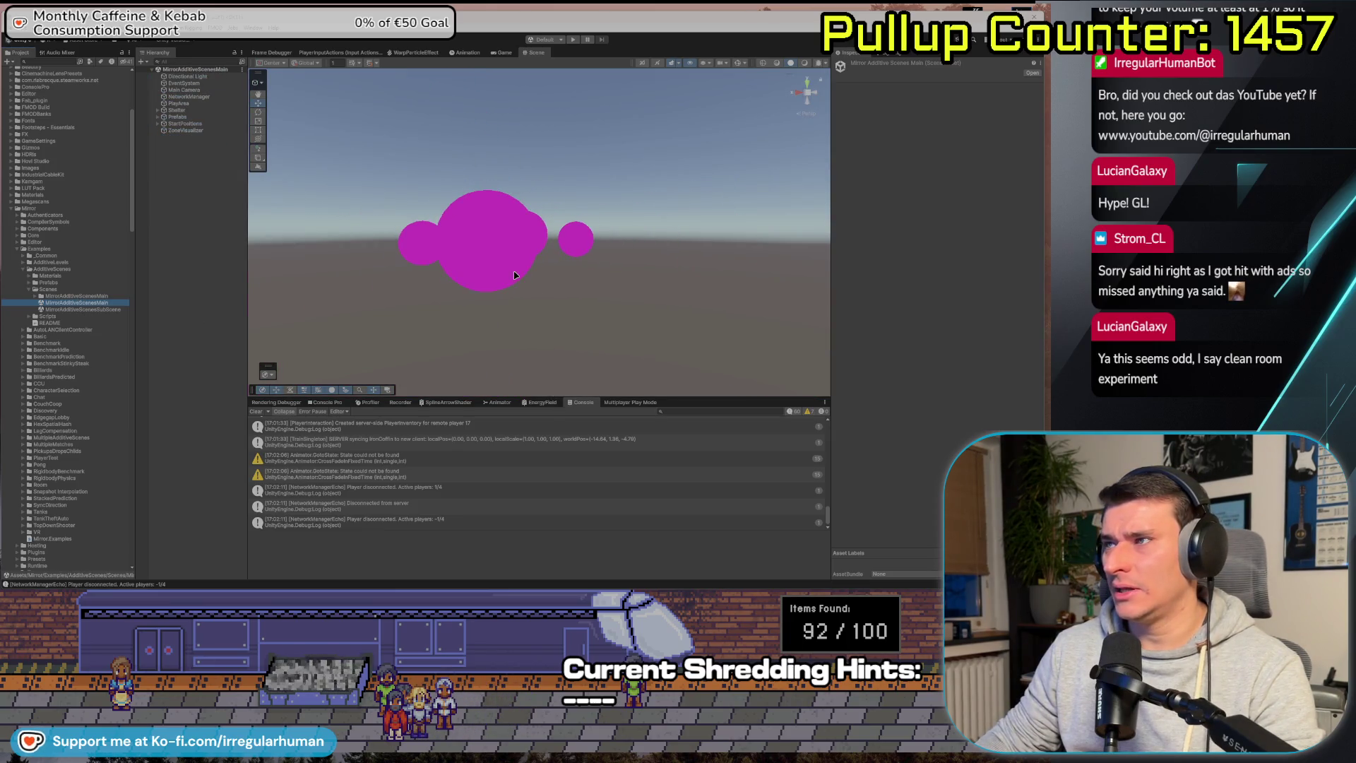
{"action": "left_click_drag", "start_coordinate": [460, 266], "coordinate": [465, 336]}
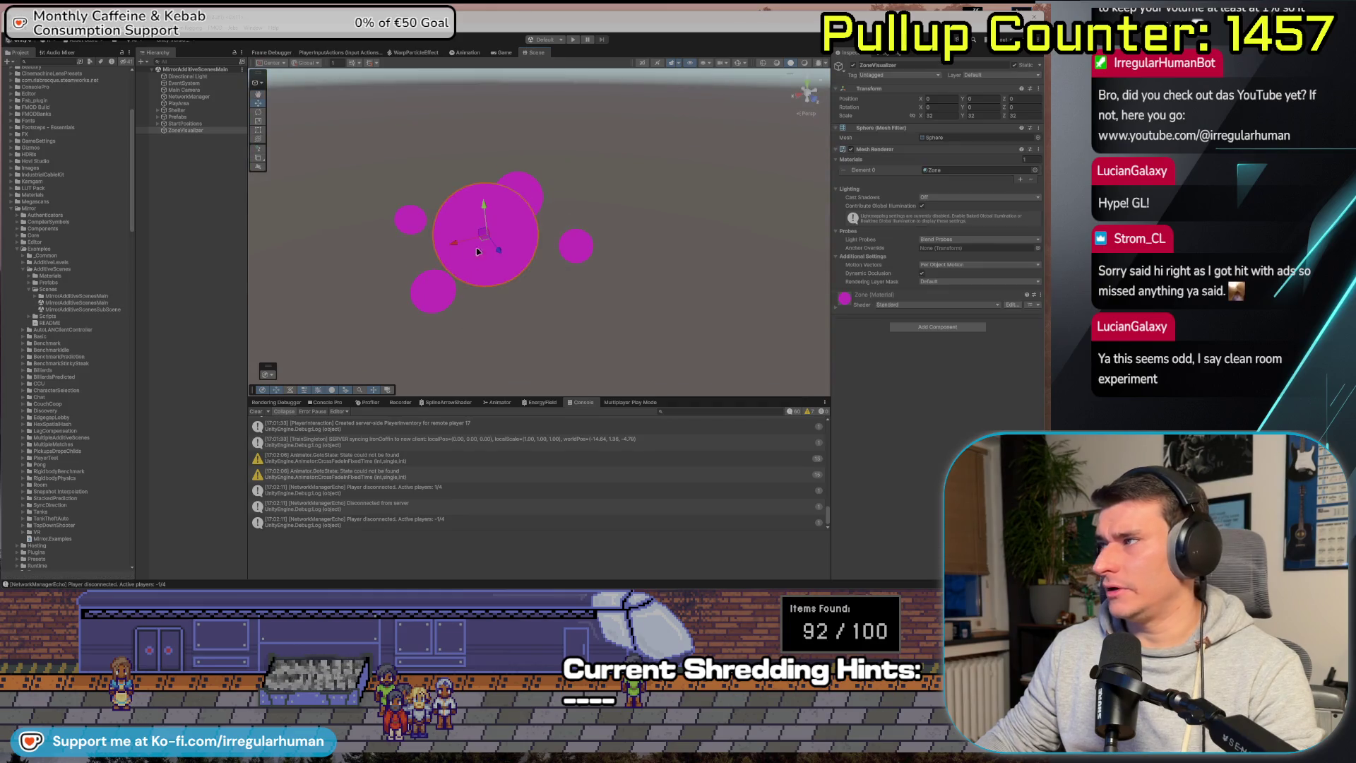
Select all eight materials in the example's Materials folder, Capsule through Zone.
{"action": "left_click", "coordinate": [835, 305]}
{"action": "left_click", "coordinate": [29, 276]}
{"action": "left_click", "coordinate": [55, 282]}
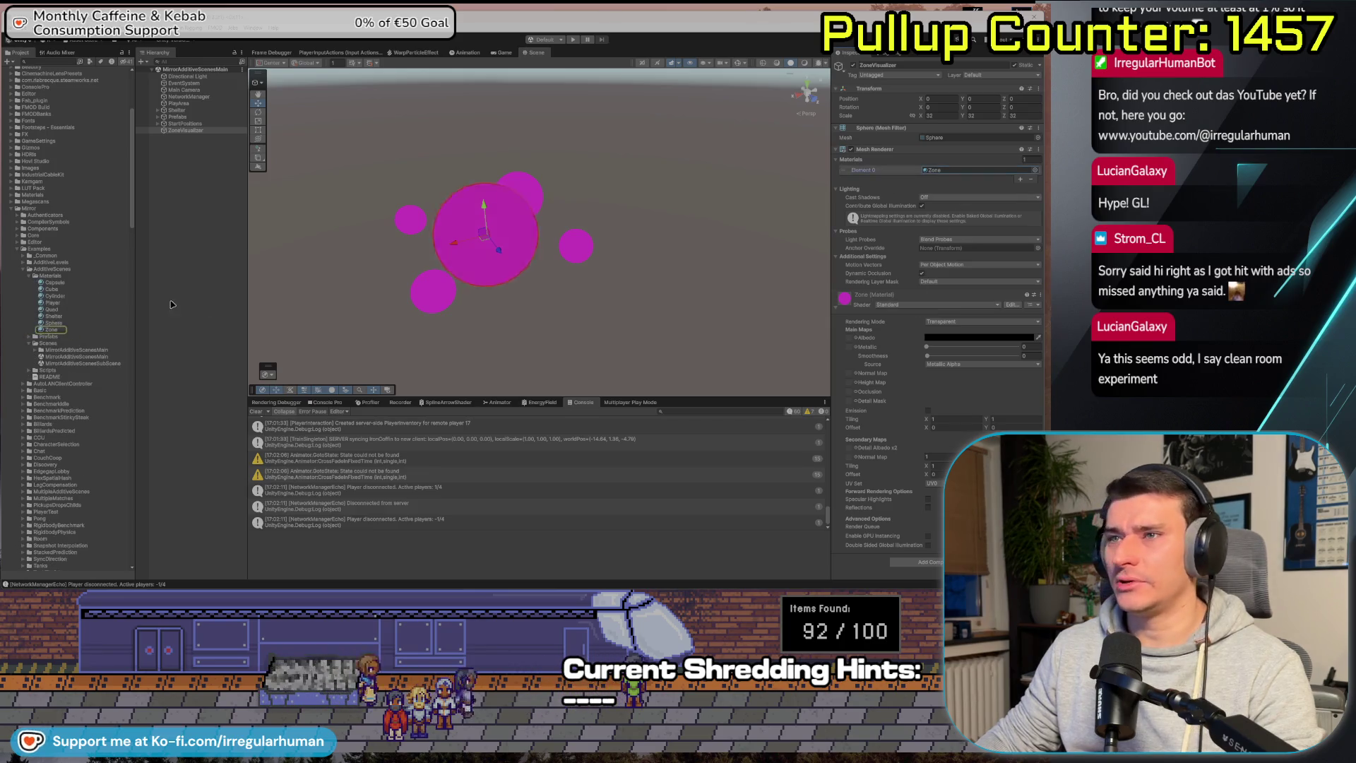
{"action": "left_click", "coordinate": [51, 329], "text": "shift"}
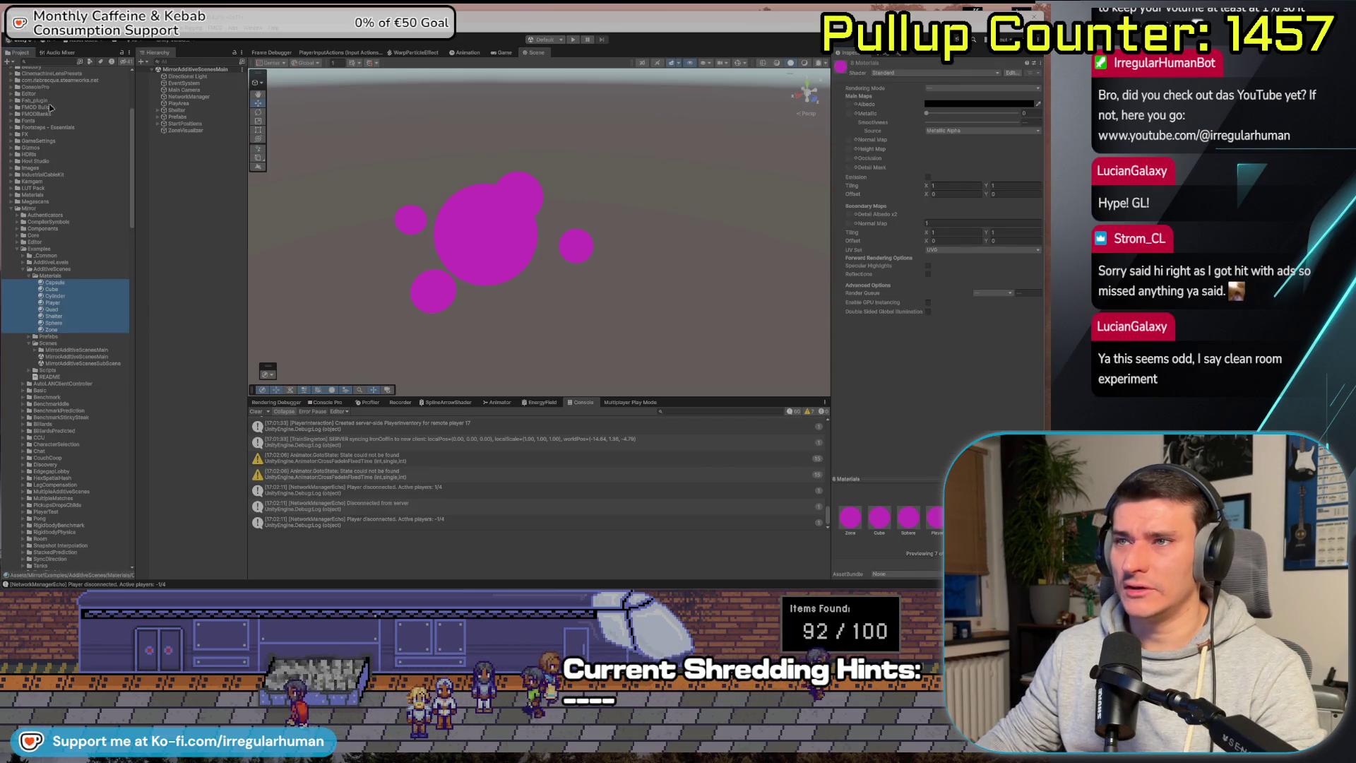
Search the Edit, Assets, GameObject and Component menus and the materials' context menu for a conversion command.
{"action": "left_click", "coordinate": [21, 28]}
{"action": "mouse_move", "coordinate": [39, 29]}
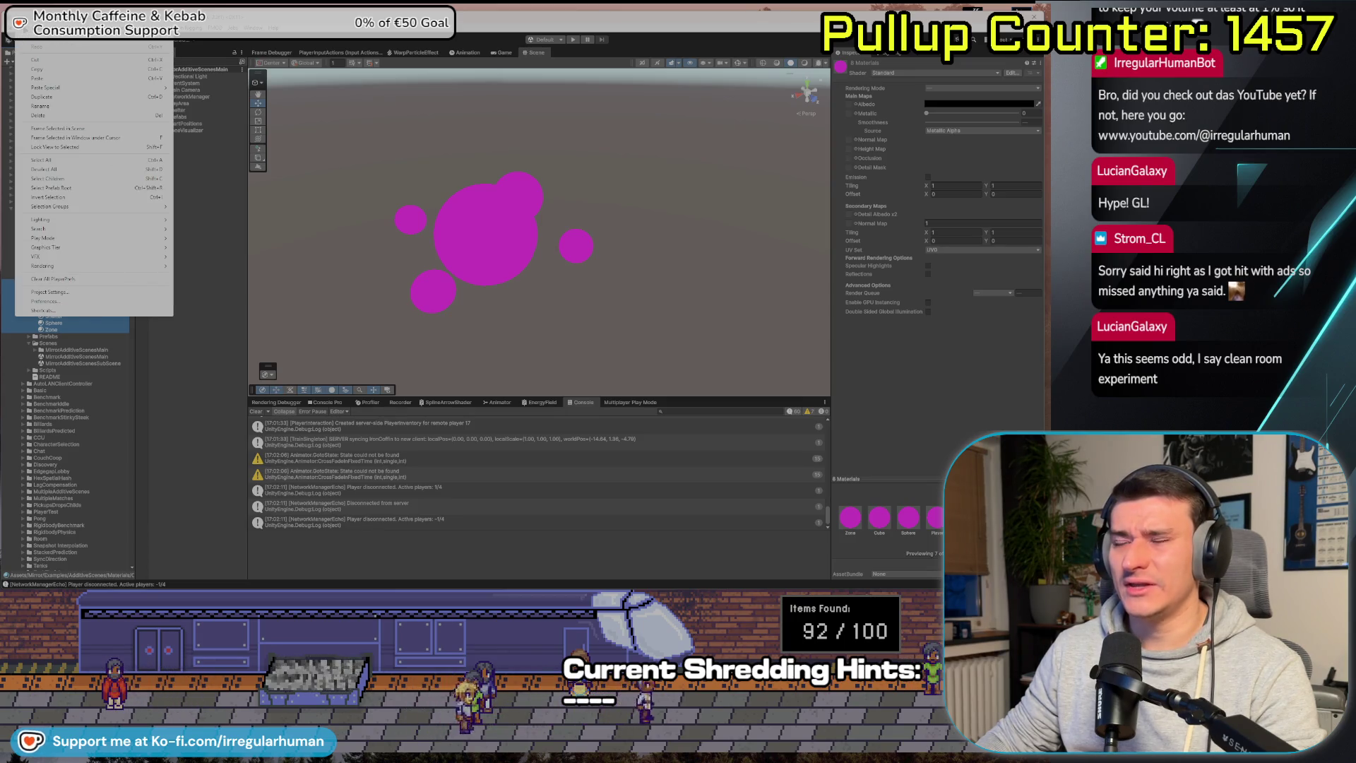
{"action": "mouse_move", "coordinate": [108, 265]}
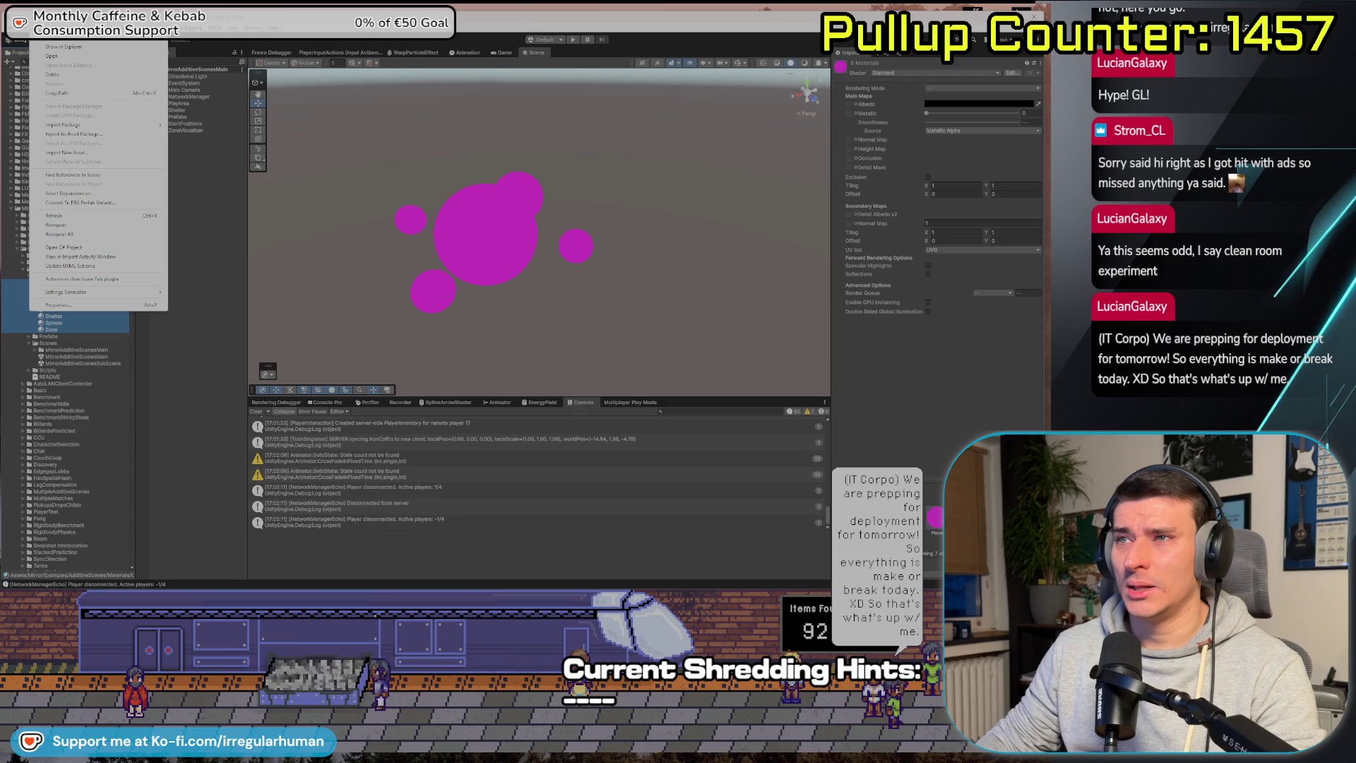
{"action": "mouse_move", "coordinate": [90, 293]}
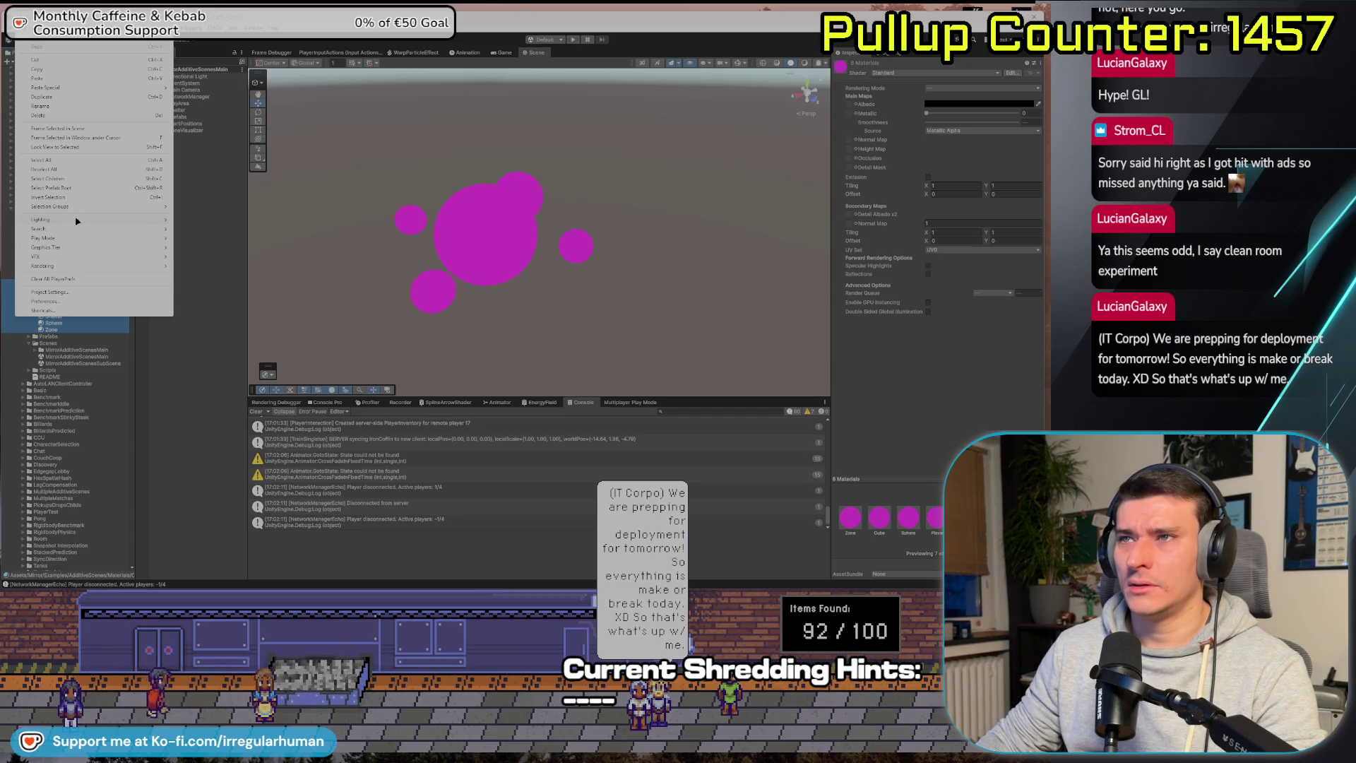
{"action": "mouse_move", "coordinate": [77, 221]}
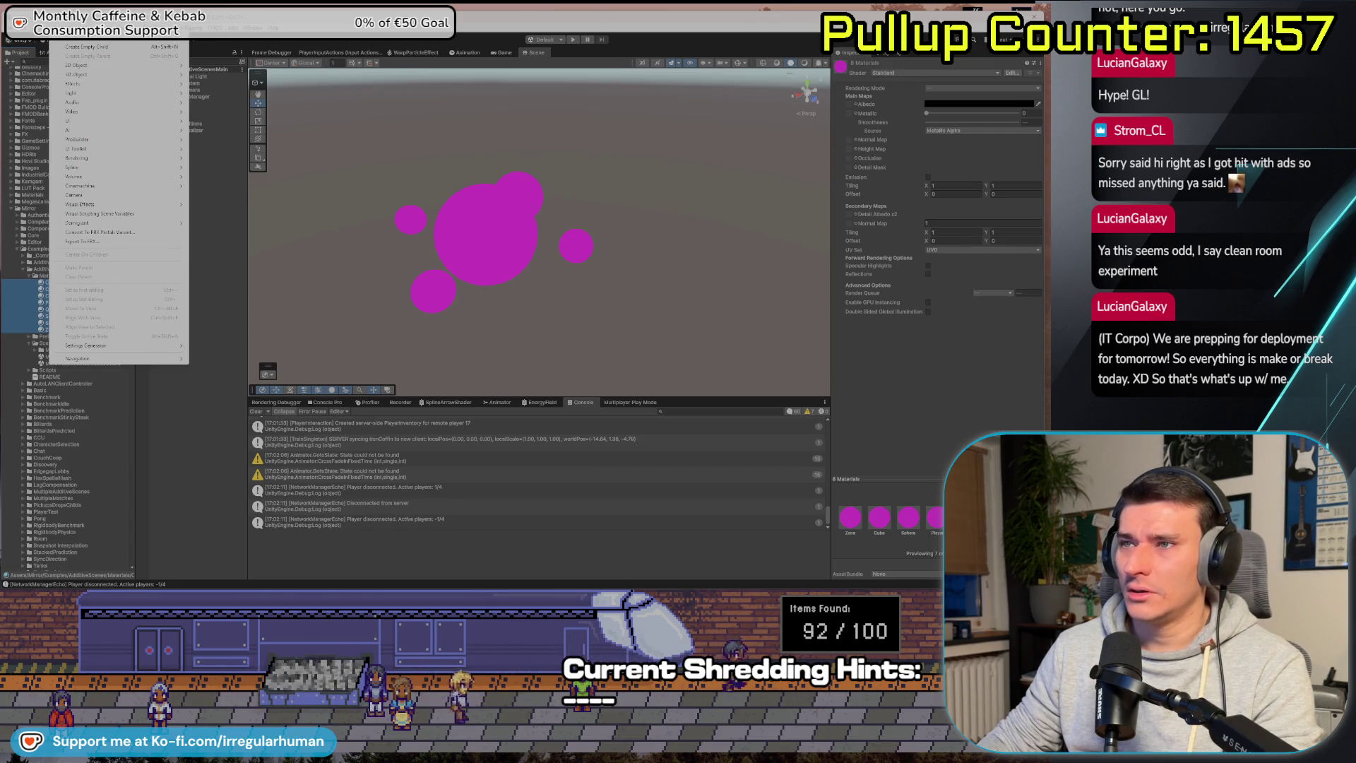
{"action": "mouse_move", "coordinate": [96, 29]}
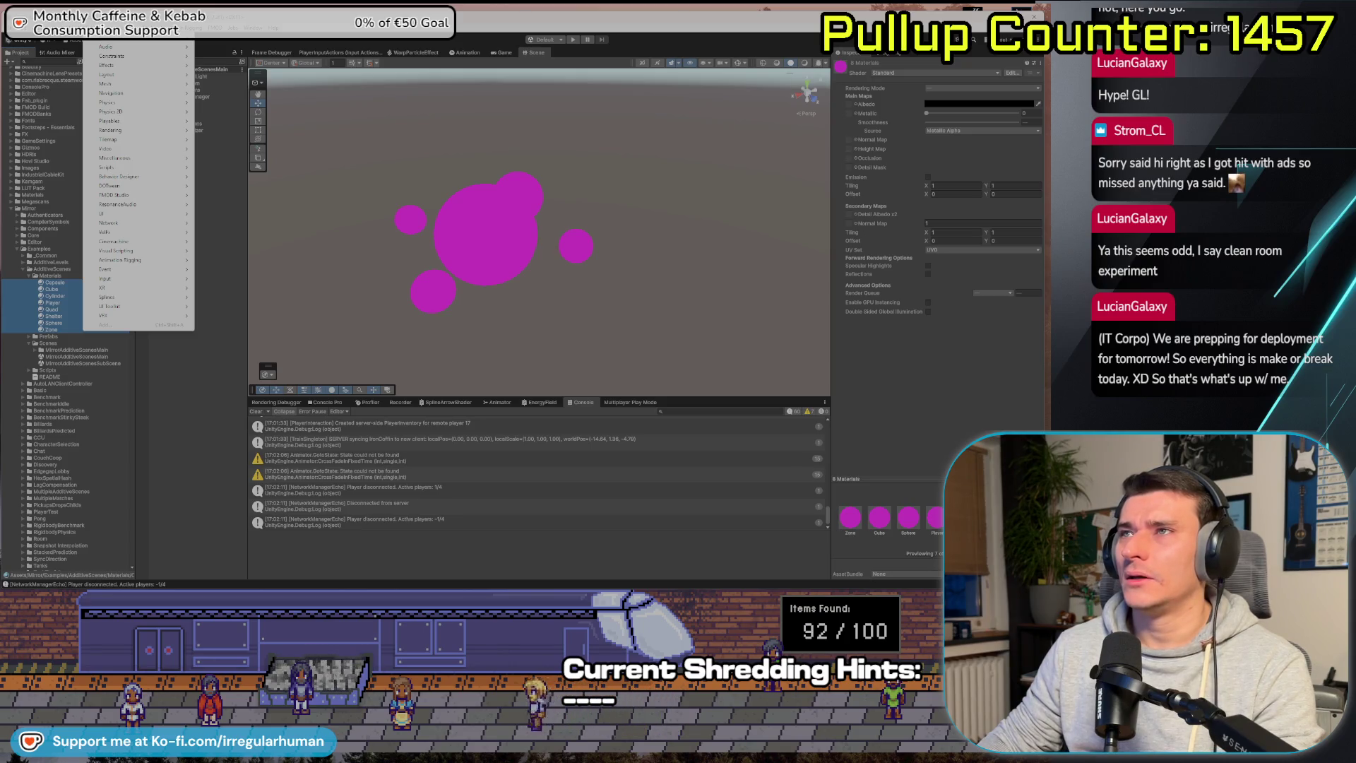
{"action": "right_click", "coordinate": [29, 311]}
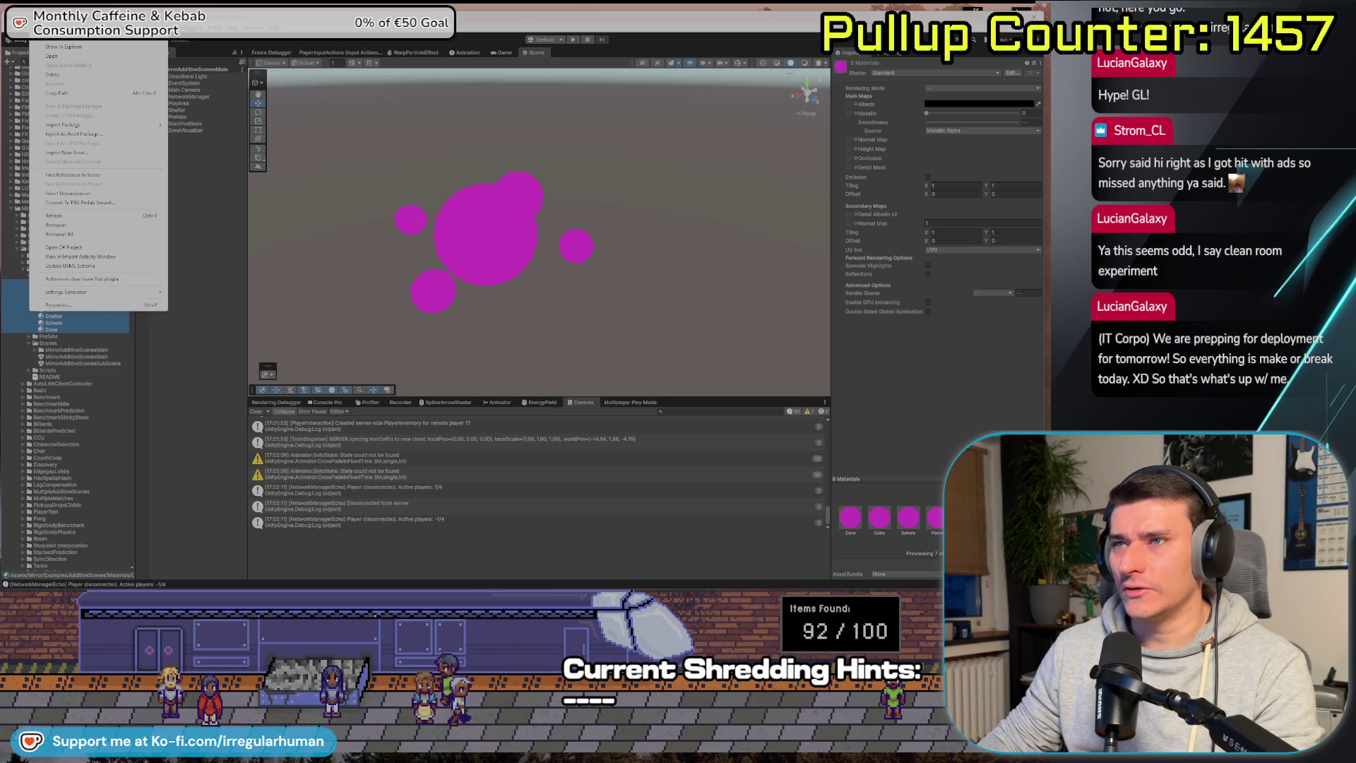
{"action": "right_click", "coordinate": [69, 330]}
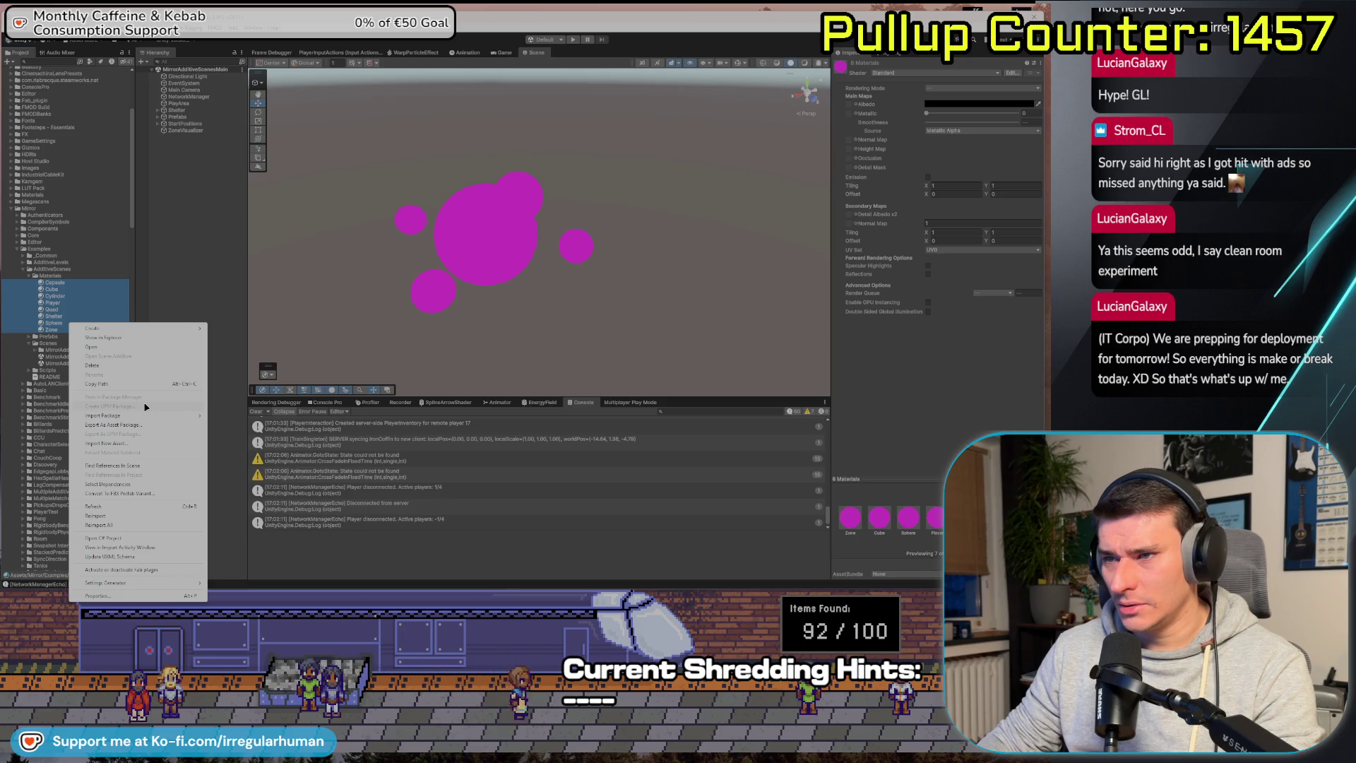
{"action": "left_click", "coordinate": [27, 28]}
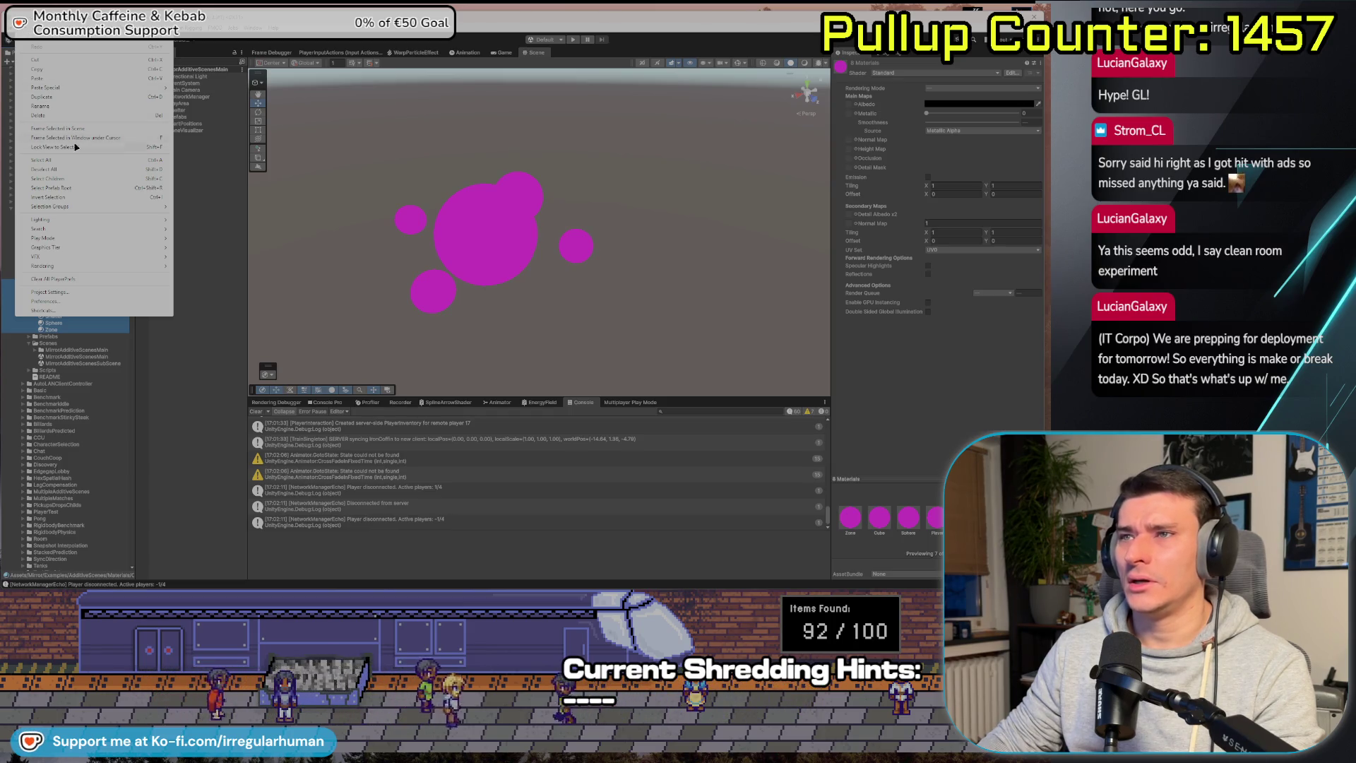
{"action": "mouse_move", "coordinate": [65, 266]}
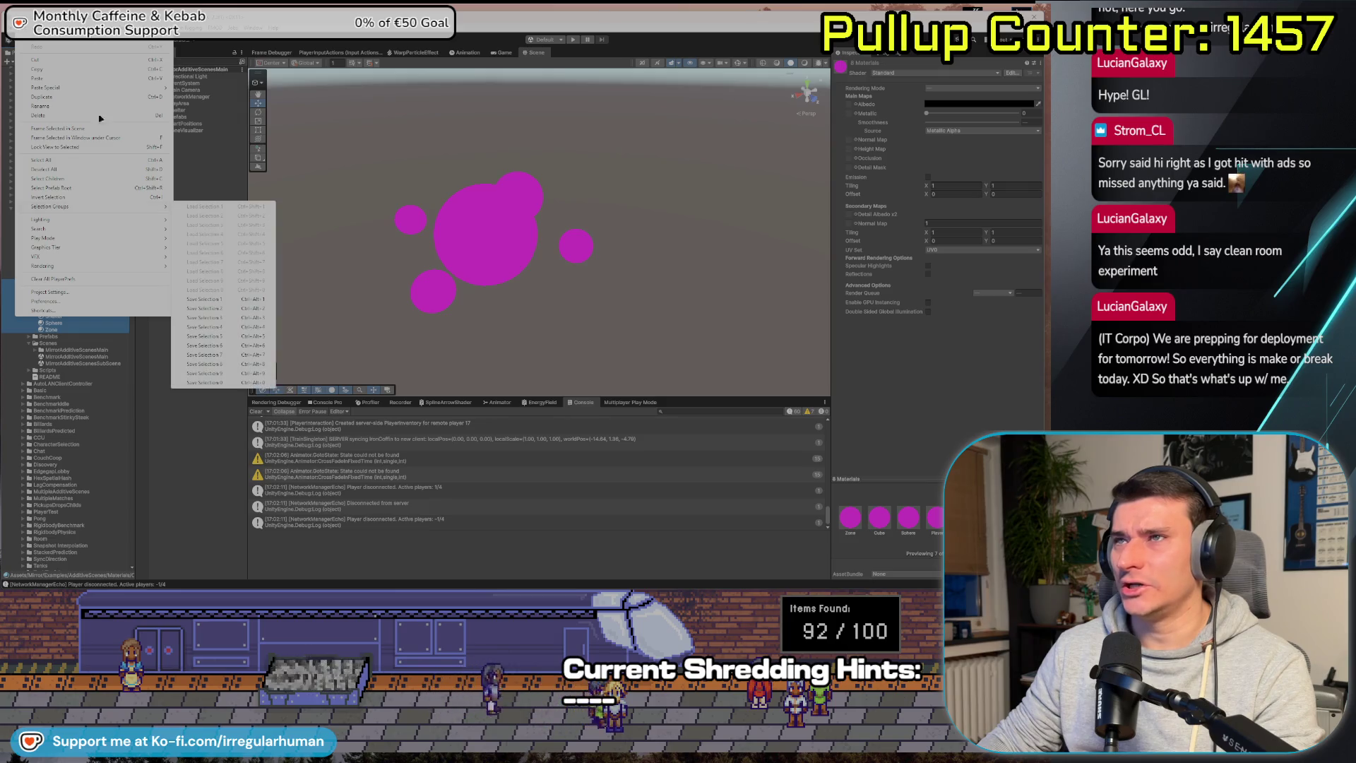
{"action": "mouse_move", "coordinate": [49, 28]}
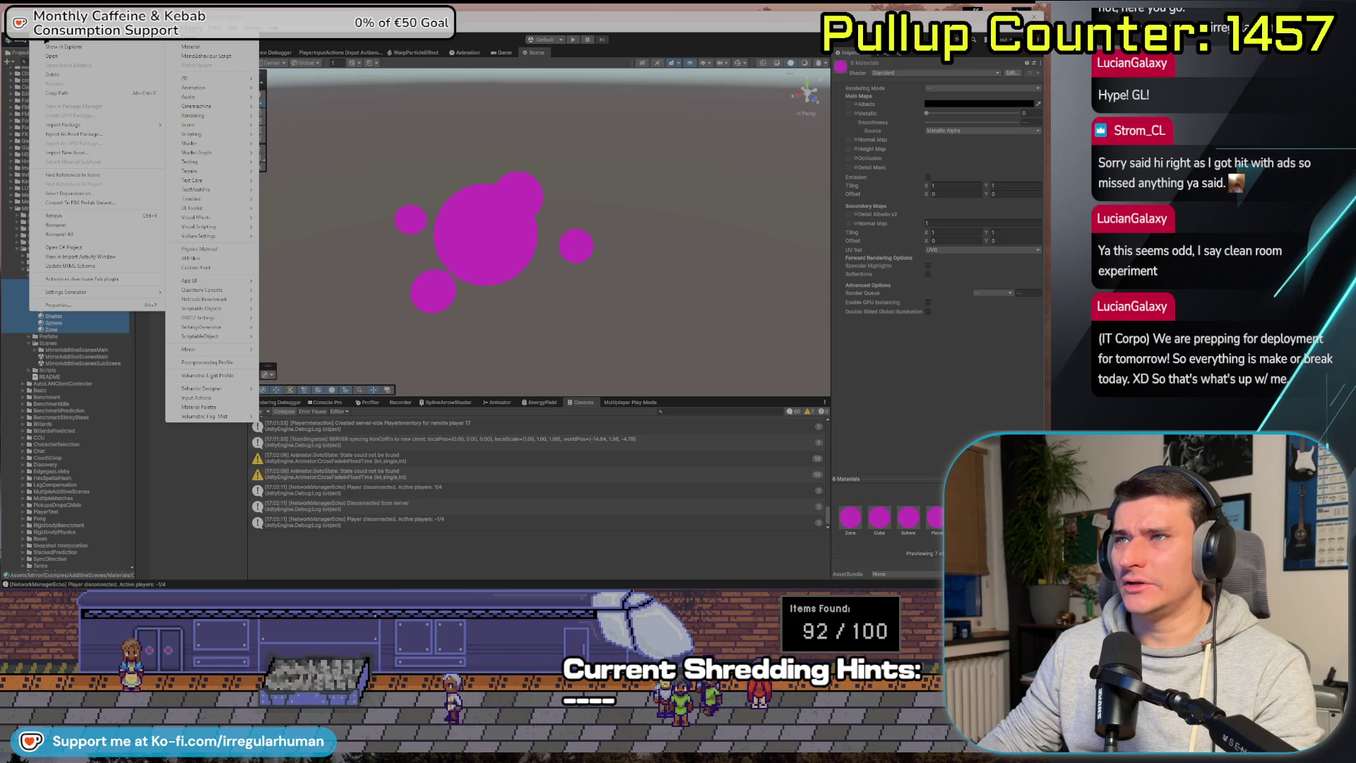
{"action": "mouse_move", "coordinate": [71, 126]}
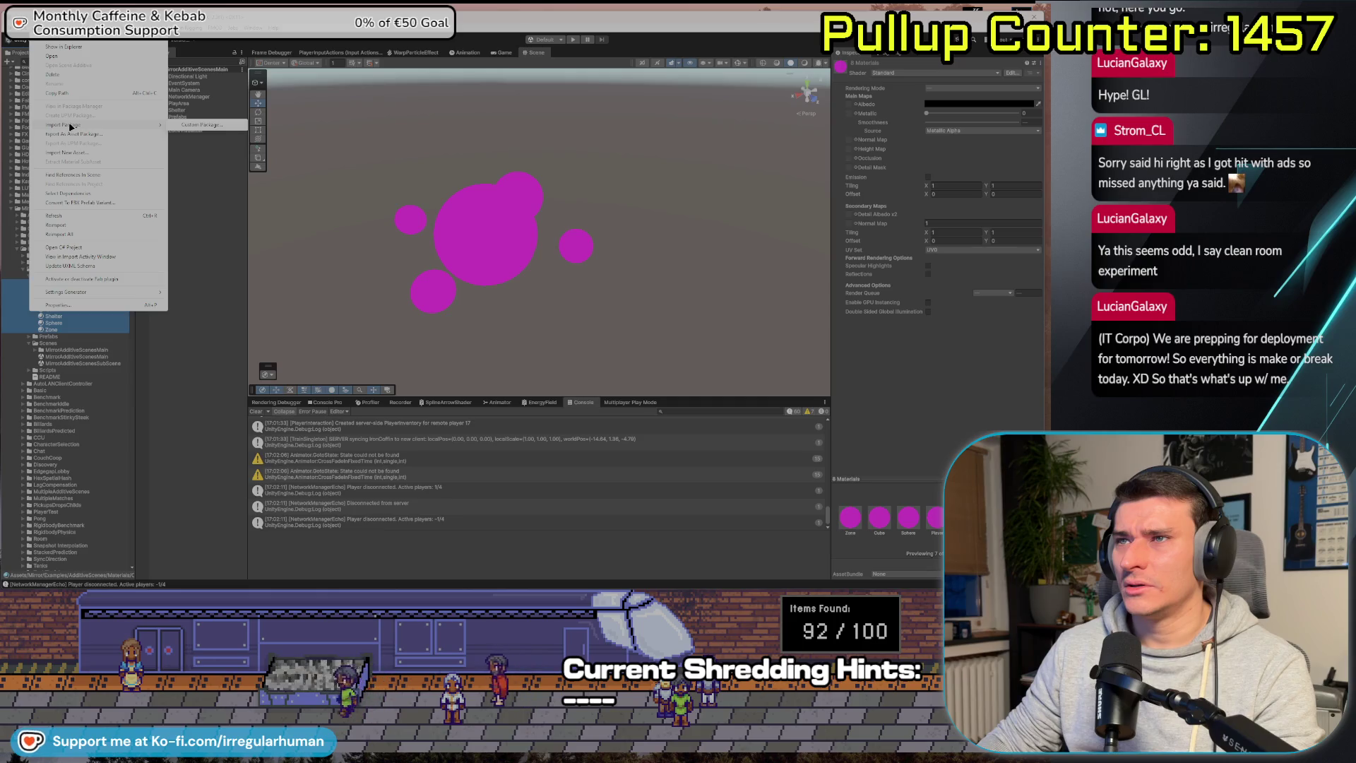
{"action": "mouse_move", "coordinate": [279, 30]}
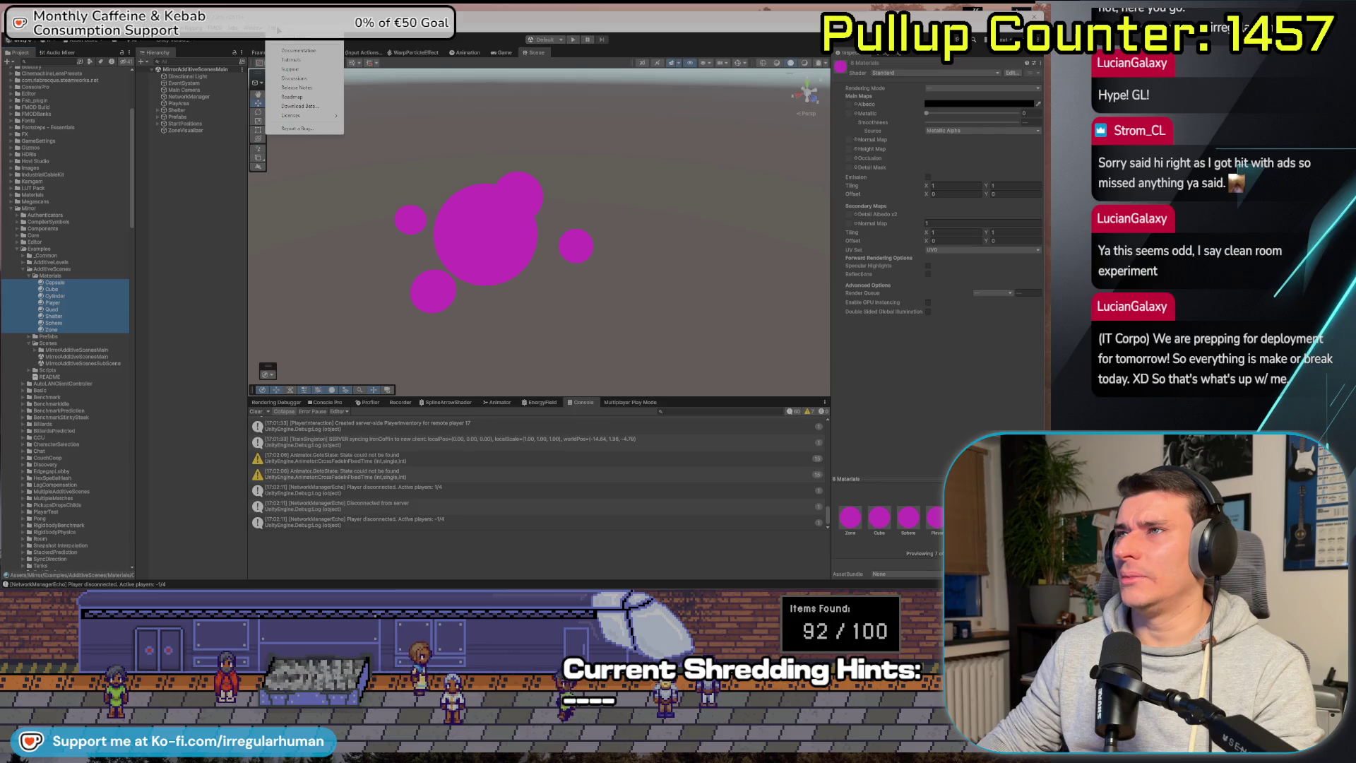
{"action": "key", "text": "Escape"}
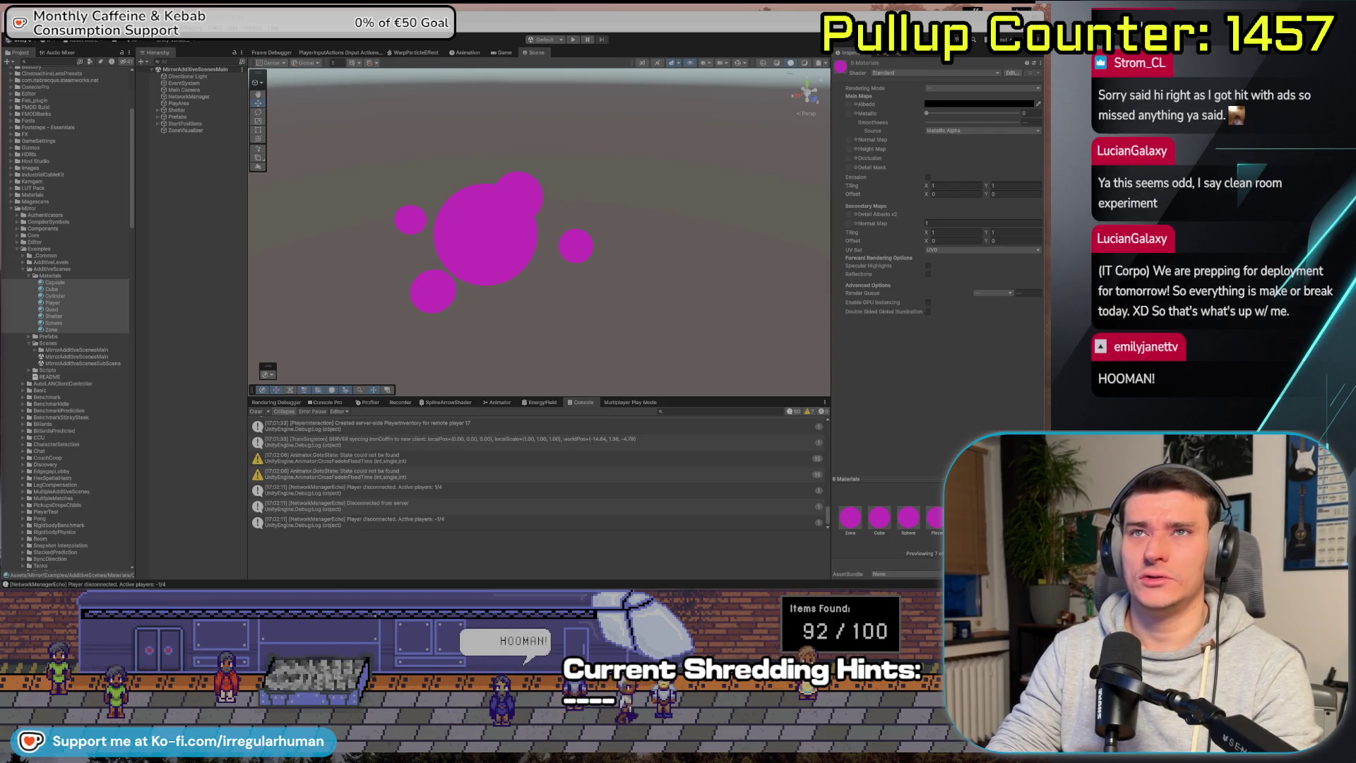
Bring the Google results for 'unity 6 upgrade birp materials to urp' into view.
{"action": "mouse_move", "coordinate": [524, 94]}
{"action": "left_mouse_down"}
{"action": "mouse_move", "coordinate": [416, 136]}
{"action": "mouse_move", "coordinate": [355, 124]}
{"action": "mouse_move", "coordinate": [265, 69]}
{"action": "left_mouse_up"}
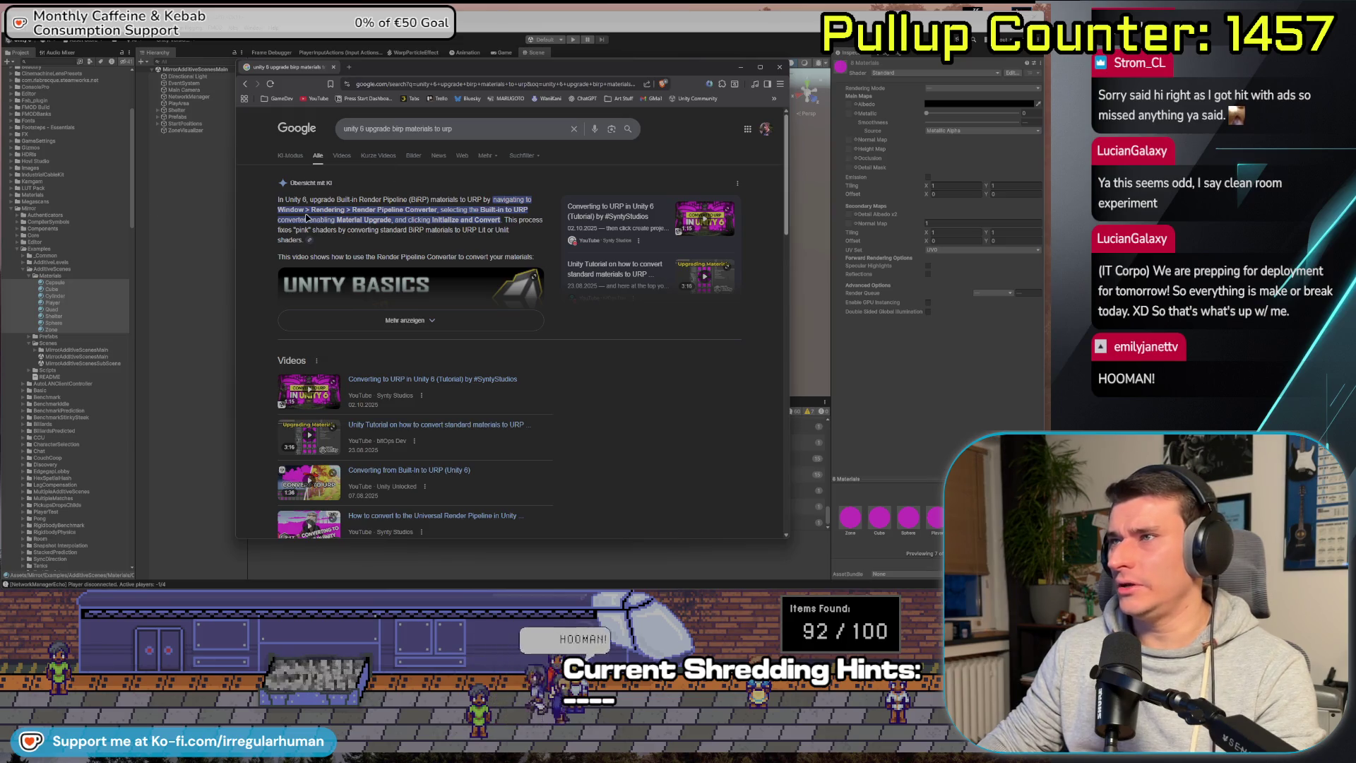
{"action": "left_click", "coordinate": [255, 28]}
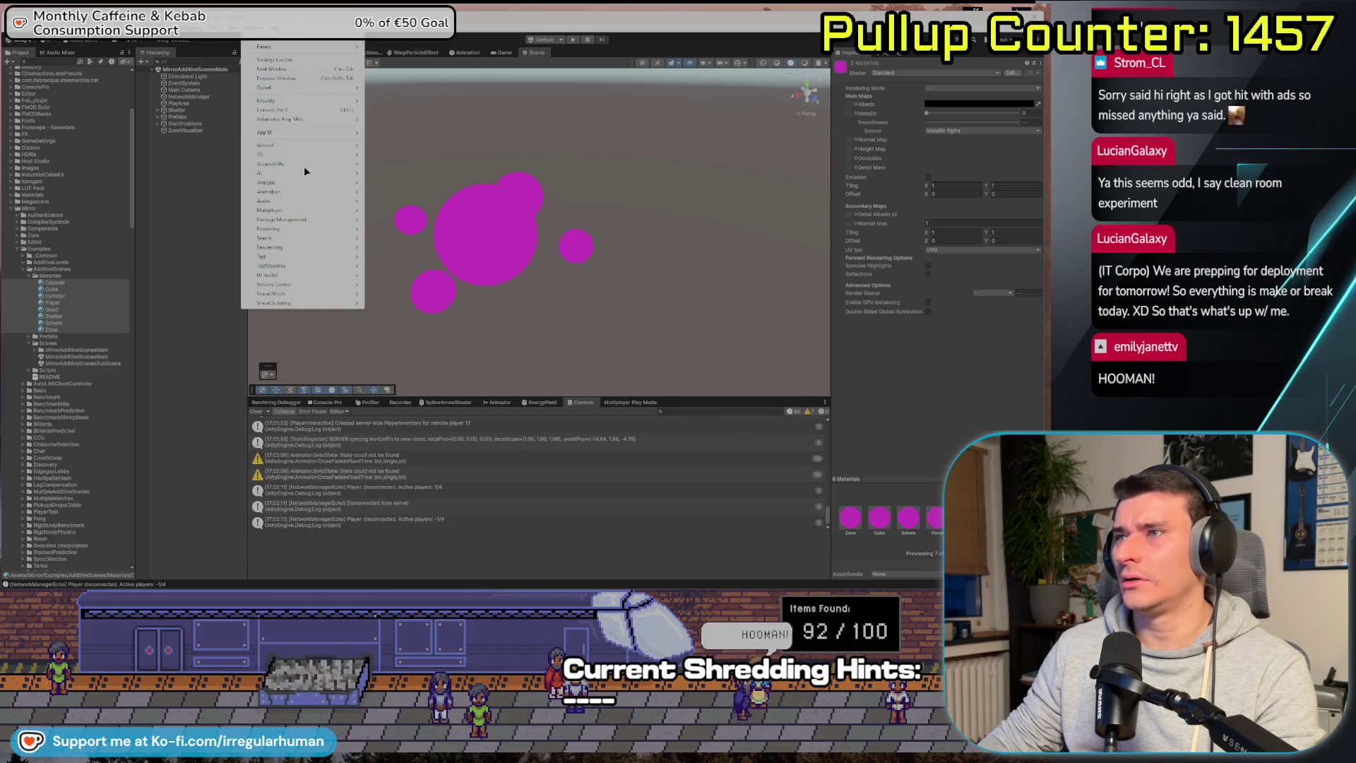
Run the Render Pipeline Converter with Material Upgrade ticked: initialize converters, then convert assets.
{"action": "mouse_move", "coordinate": [305, 235]}
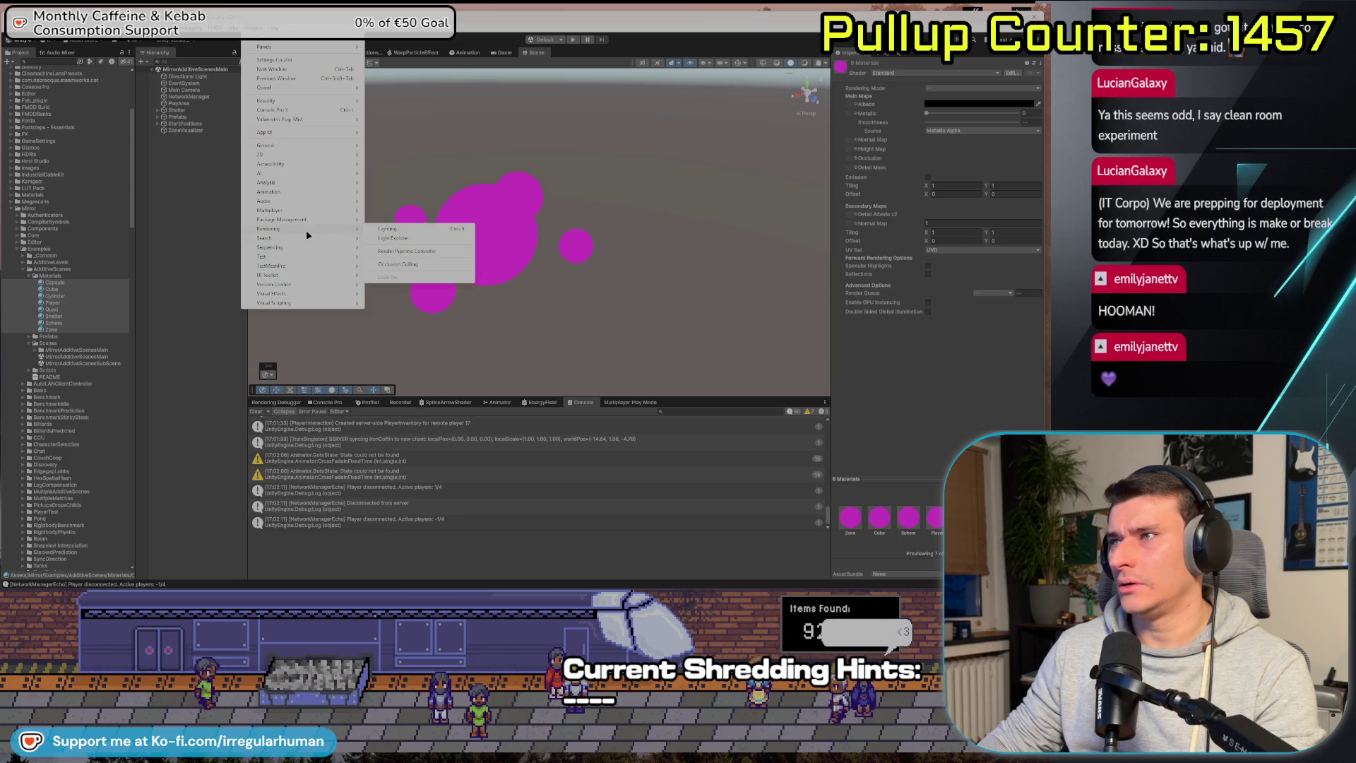
{"action": "left_click", "coordinate": [424, 253]}
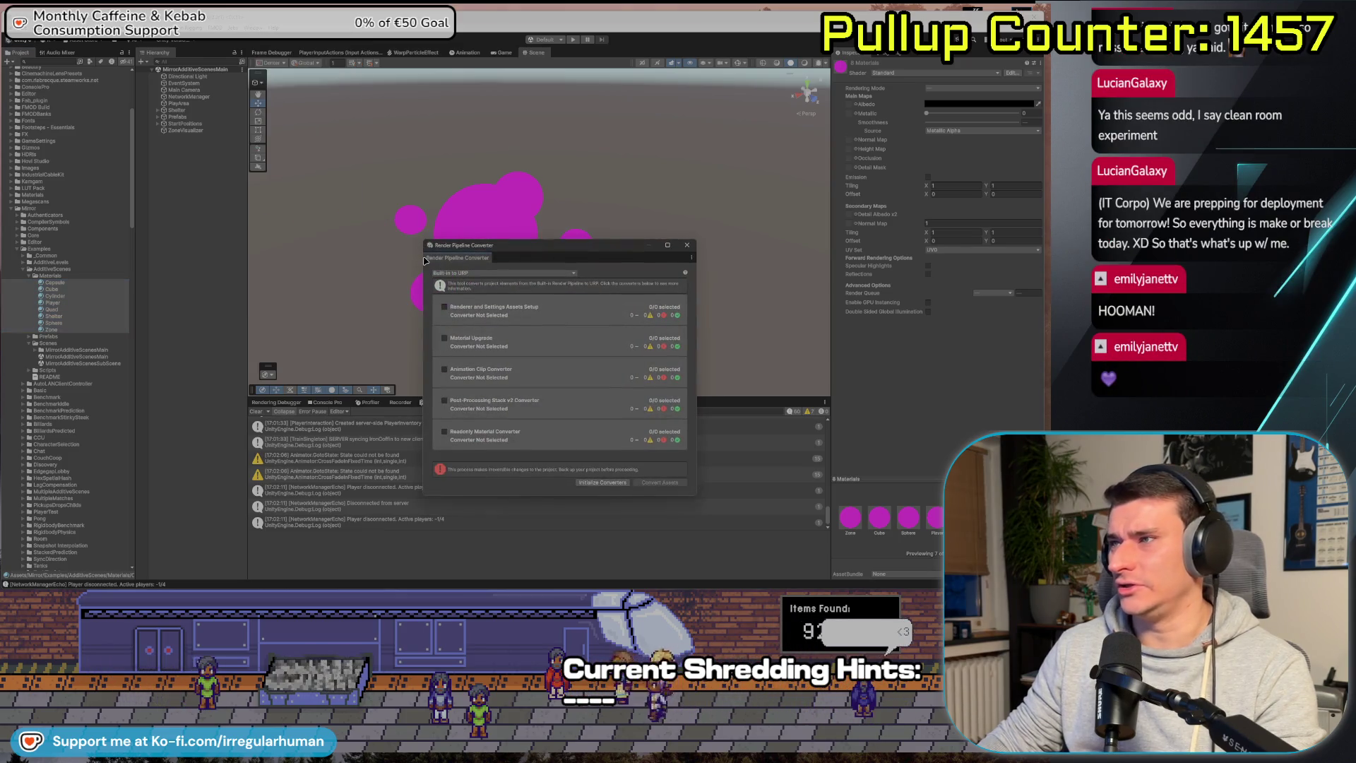
{"action": "left_click_drag", "start_coordinate": [541, 255], "coordinate": [329, 216]}
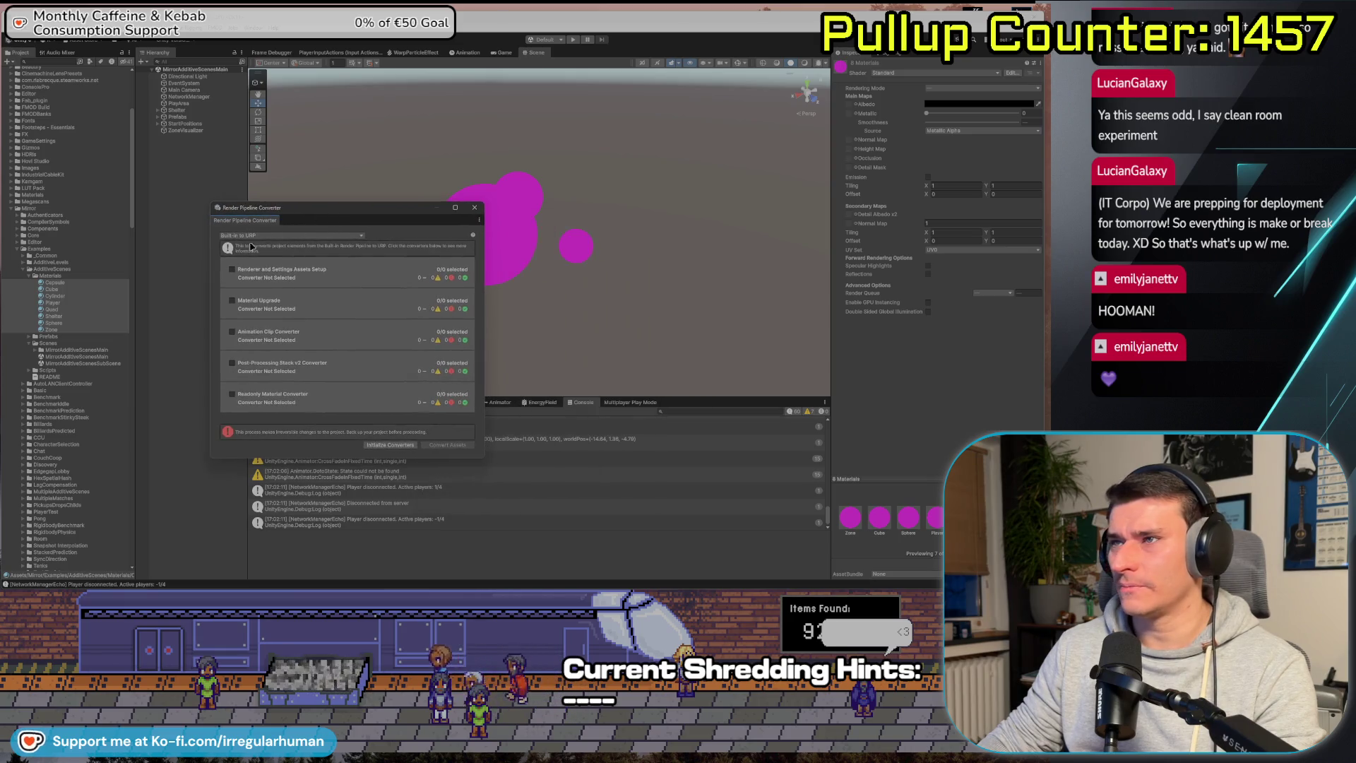
{"action": "left_click", "coordinate": [232, 300]}
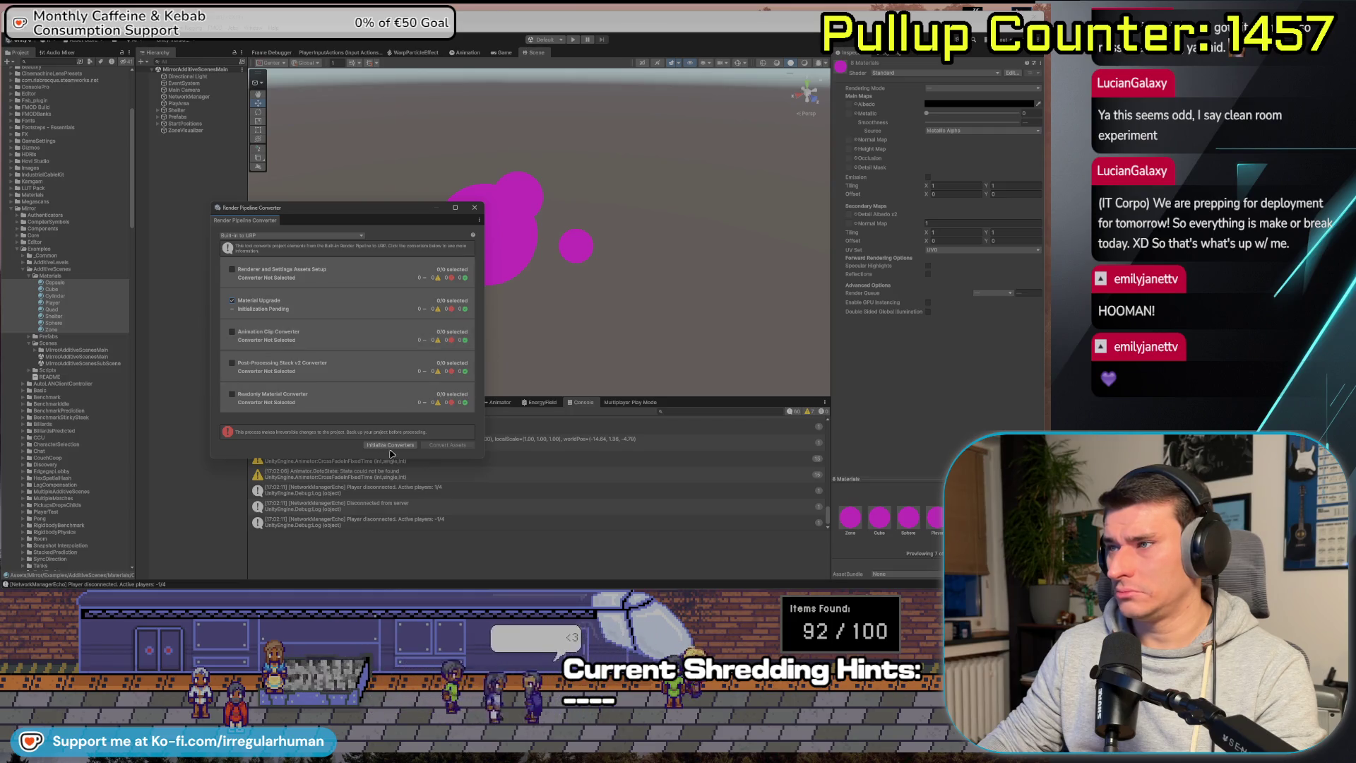
{"action": "left_click", "coordinate": [391, 446]}
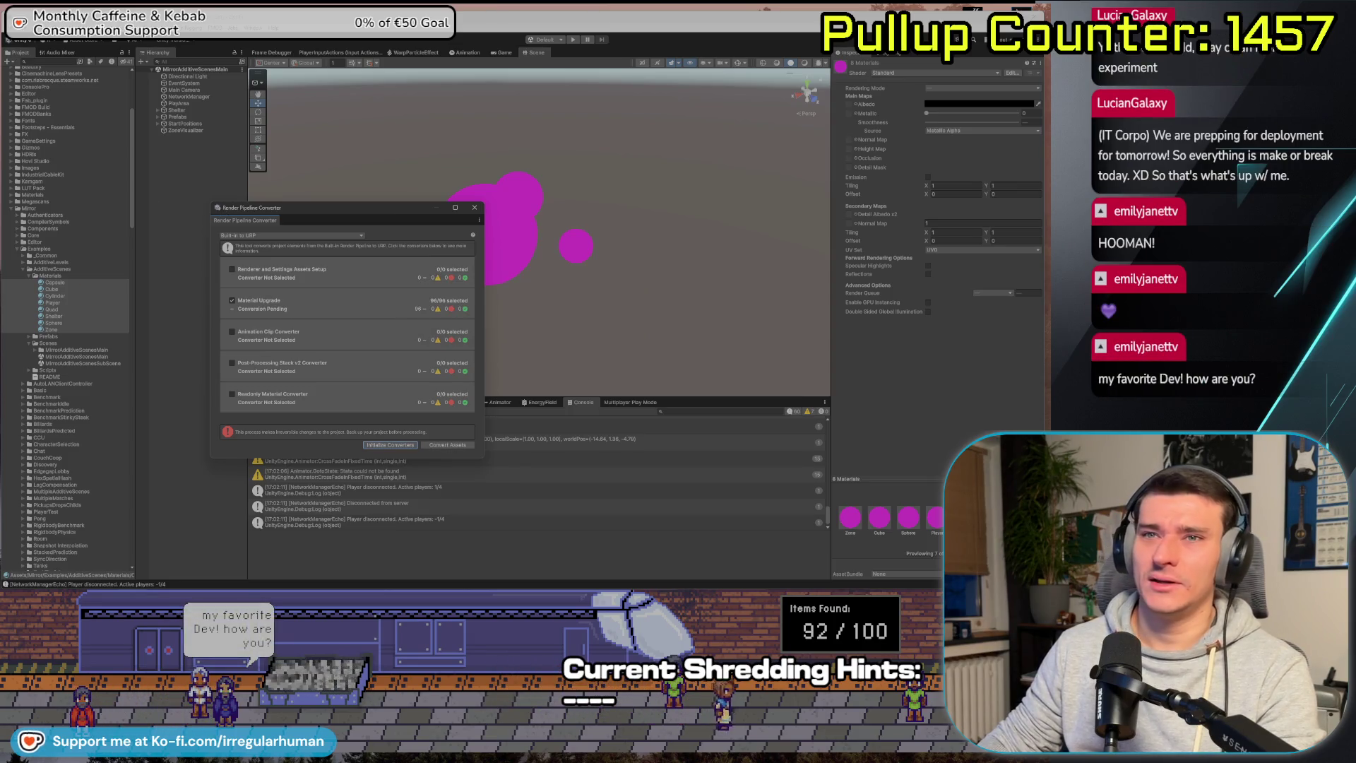
{"action": "left_click_drag", "start_coordinate": [302, 205], "coordinate": [245, 158]}
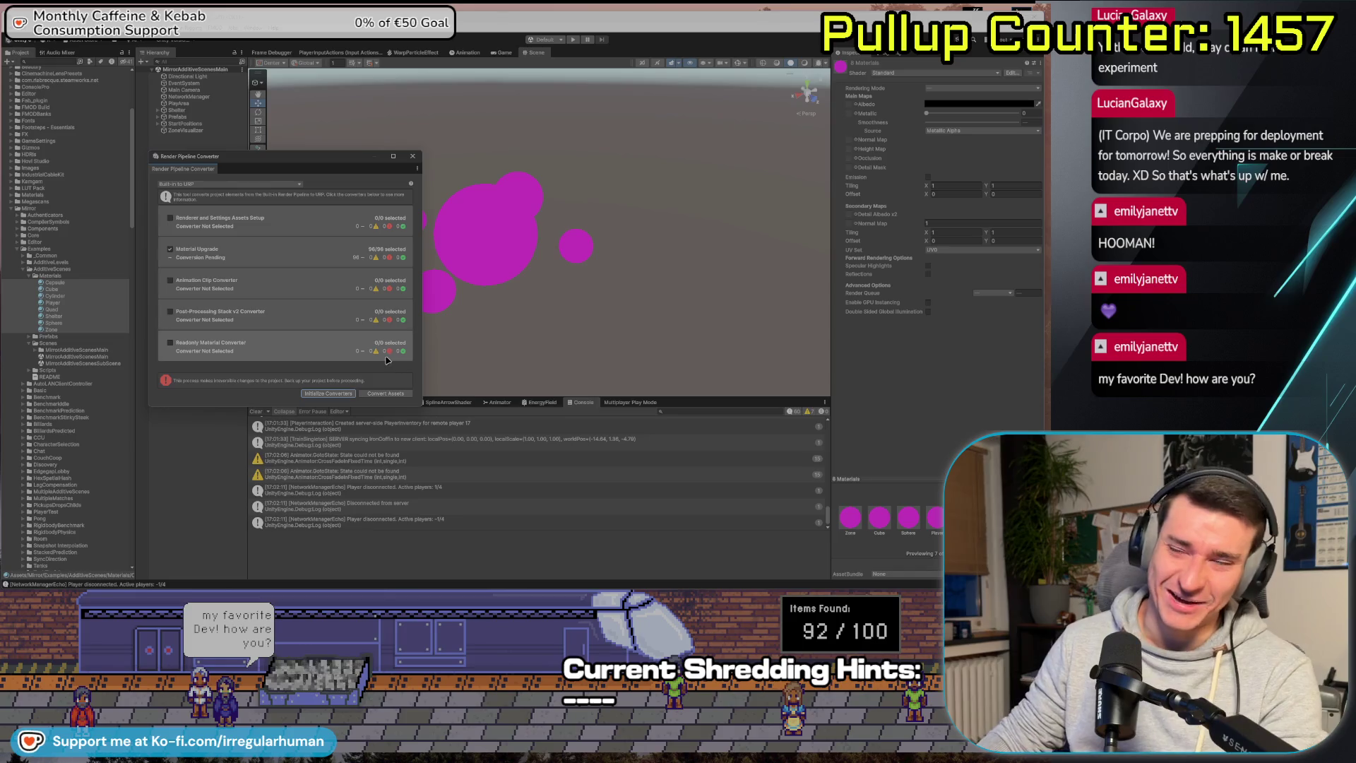
{"action": "left_click", "coordinate": [383, 393]}
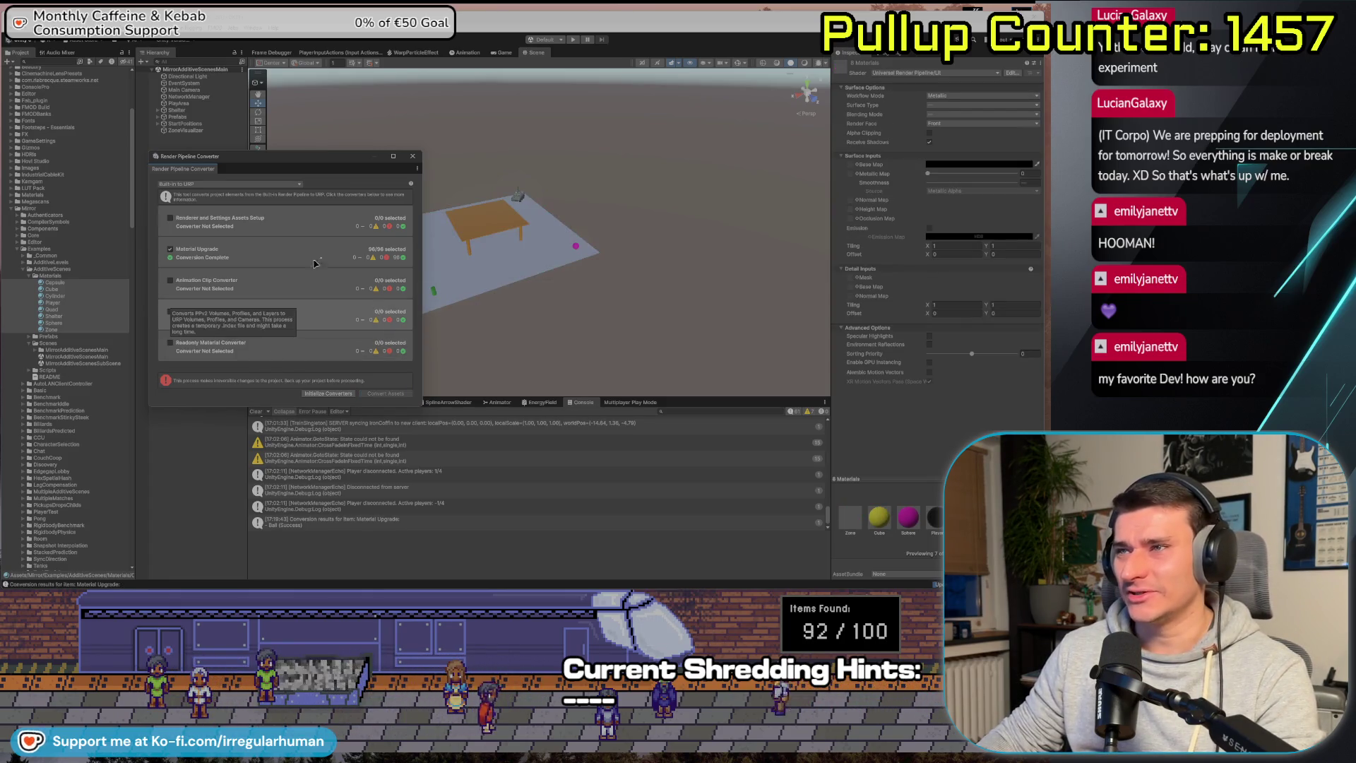
Close the Render Pipeline Converter and collapse the Materials folder.
{"action": "left_click_drag", "start_coordinate": [392, 156], "coordinate": [394, 202]}
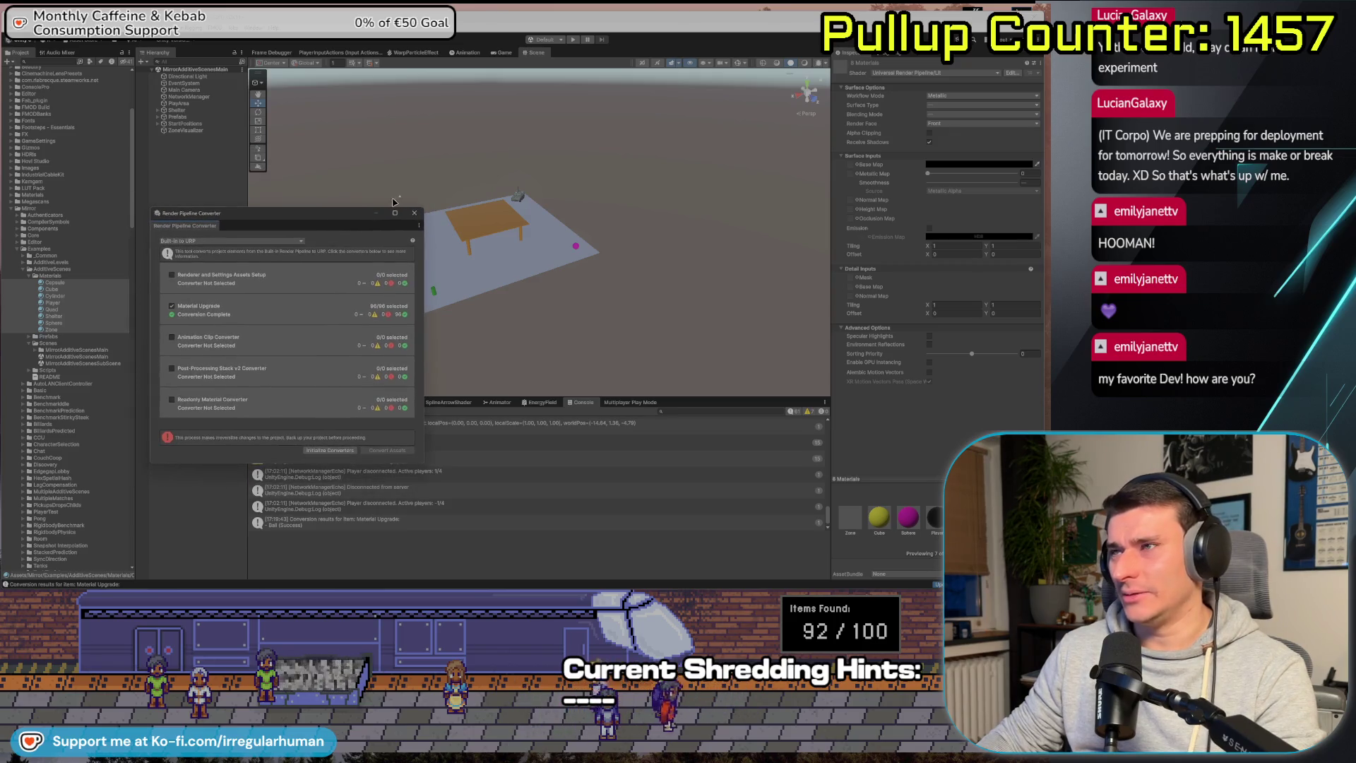
{"action": "left_click", "coordinate": [414, 212]}
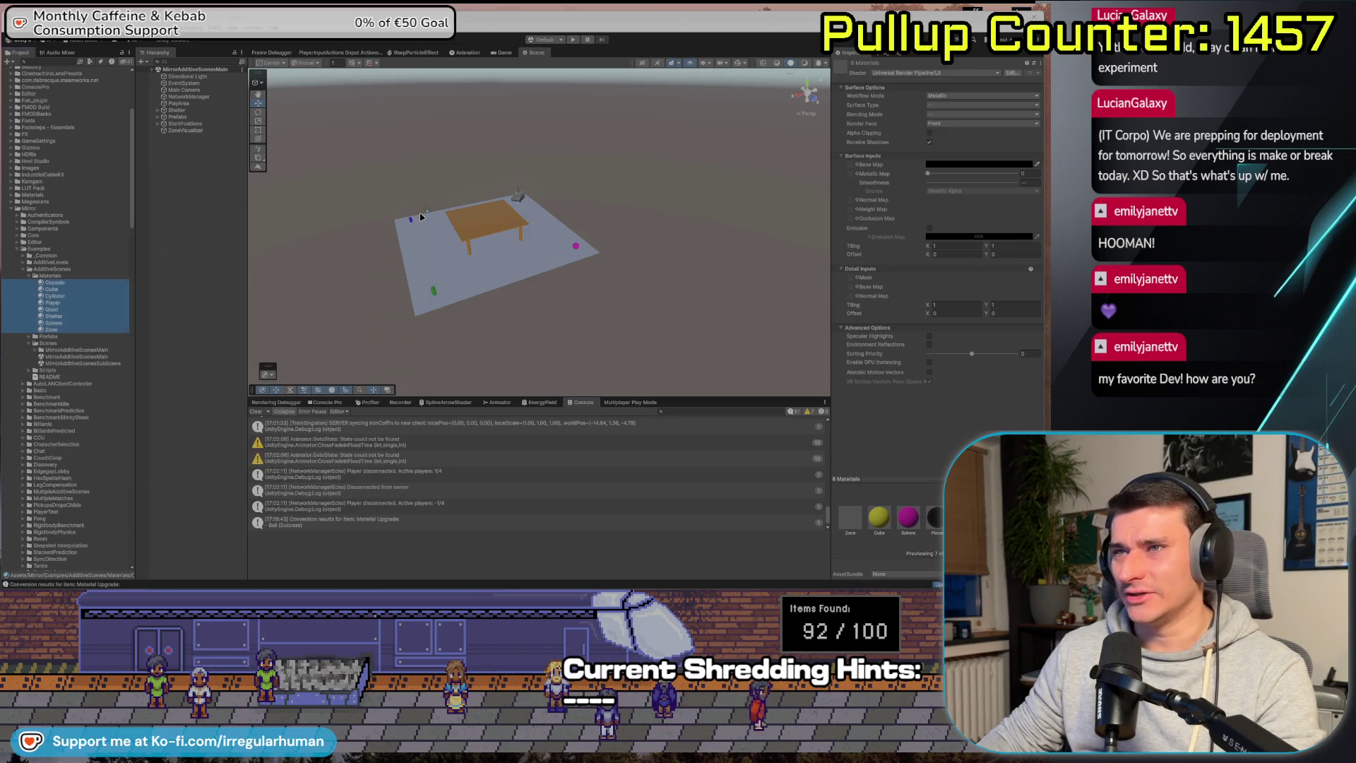
{"action": "left_click", "coordinate": [29, 275]}
Orbit around the table and plane to bring the tank in, then select Directional Light and Main Camera.
{"action": "left_click_drag", "start_coordinate": [317, 310], "coordinate": [318, 325]}
{"action": "scroll", "coordinate": [319, 325], "scroll_direction": "up", "scroll_amount": 10}
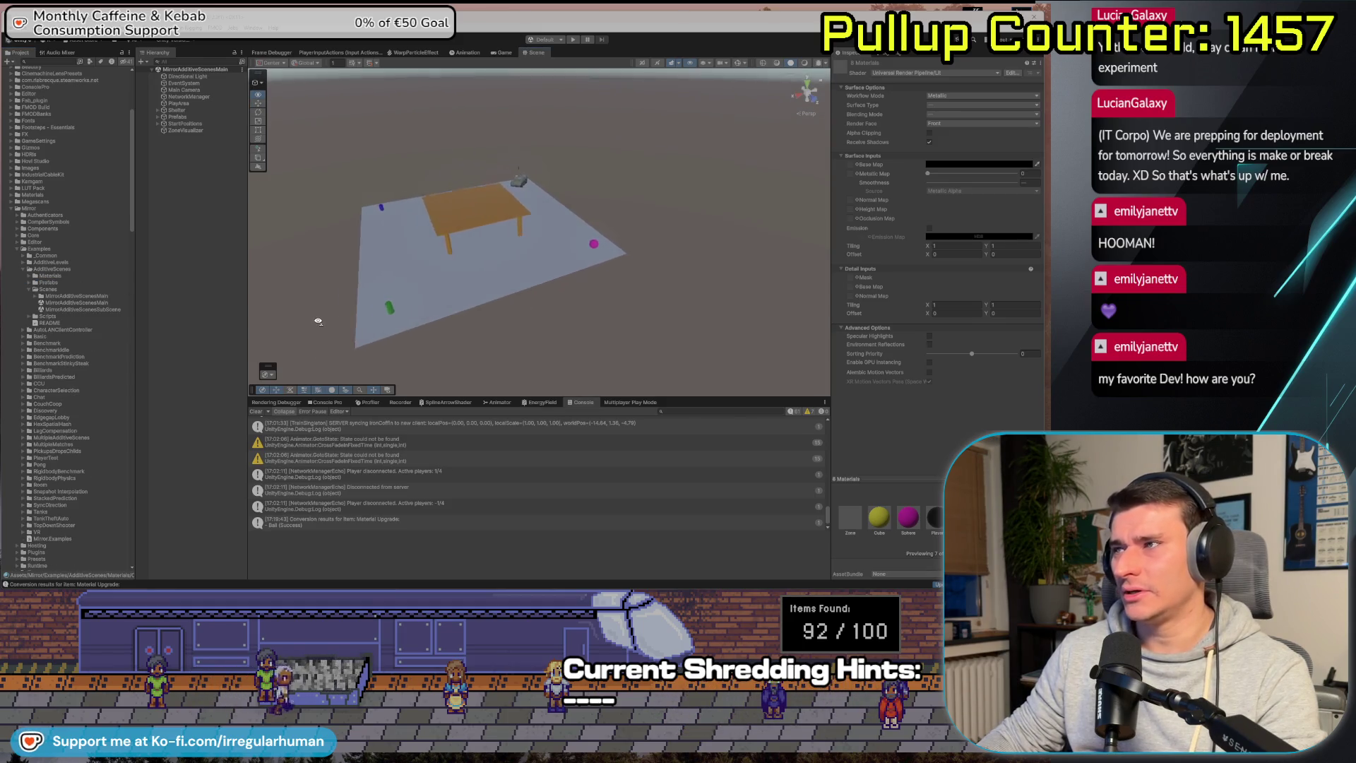
{"action": "mouse_move", "coordinate": [536, 268]}
{"action": "left_mouse_down"}
{"action": "mouse_move", "coordinate": [575, 257]}
{"action": "mouse_move", "coordinate": [433, 287]}
{"action": "mouse_move", "coordinate": [475, 235]}
{"action": "mouse_move", "coordinate": [484, 246]}
{"action": "mouse_move", "coordinate": [431, 282]}
{"action": "mouse_move", "coordinate": [556, 287]}
{"action": "mouse_move", "coordinate": [370, 240]}
{"action": "left_mouse_up"}
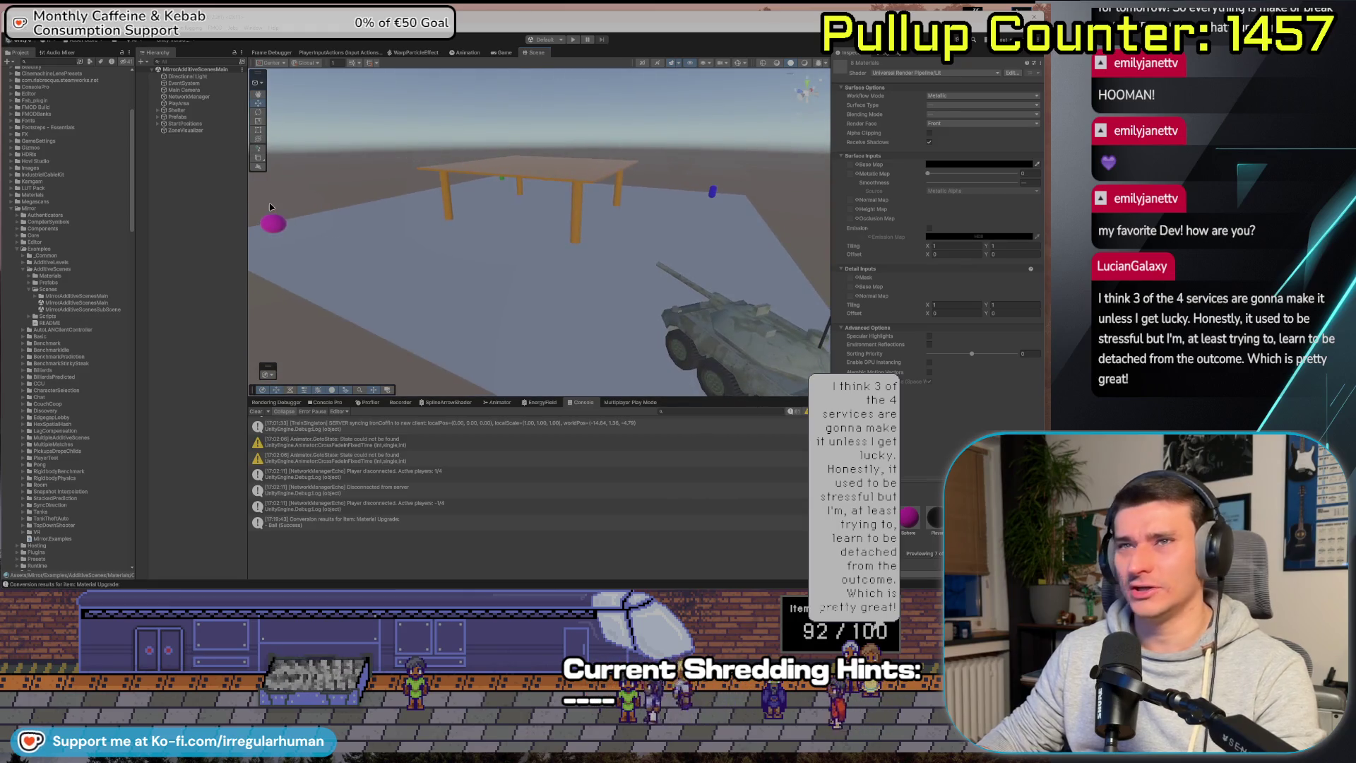
{"action": "left_click_drag", "start_coordinate": [556, 306], "coordinate": [494, 282]}
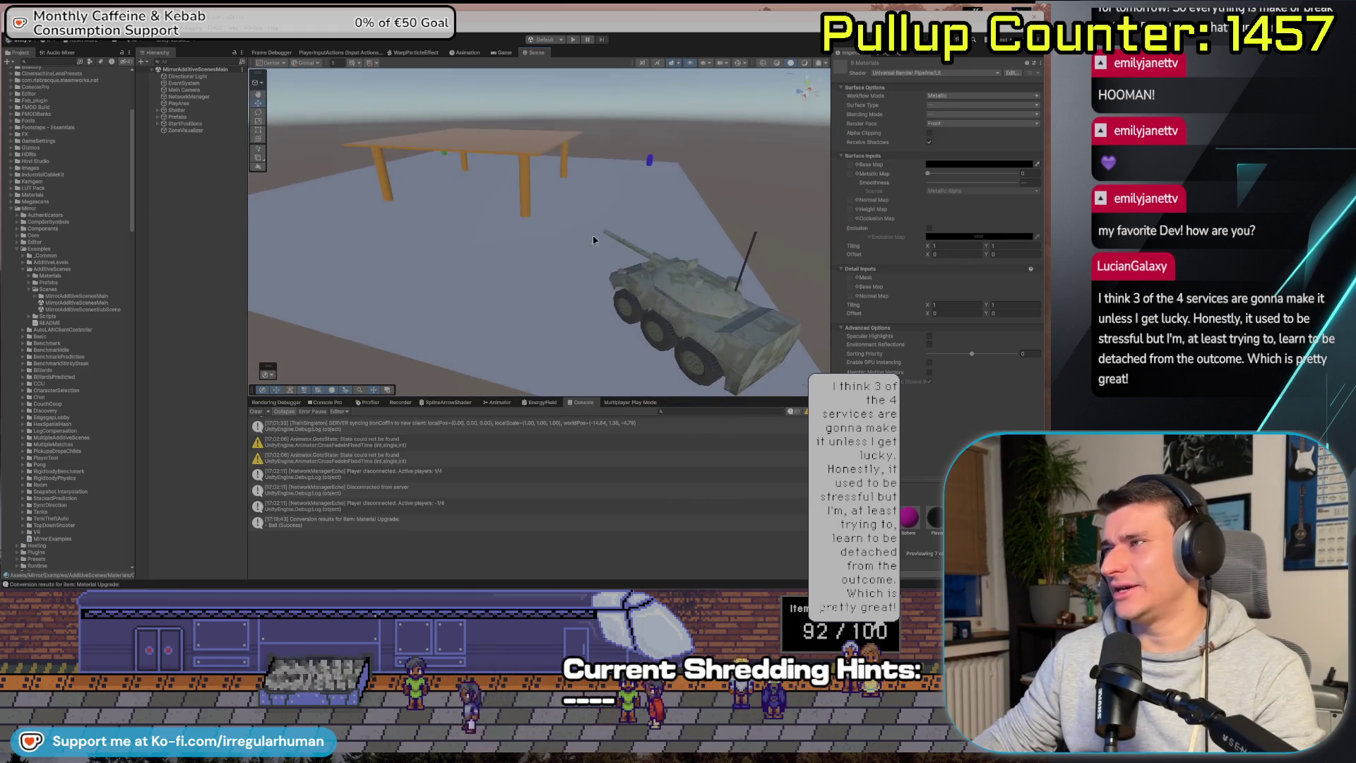
{"action": "left_click", "coordinate": [187, 76]}
{"action": "key", "text": "Down"}
{"action": "key", "text": "Down"}
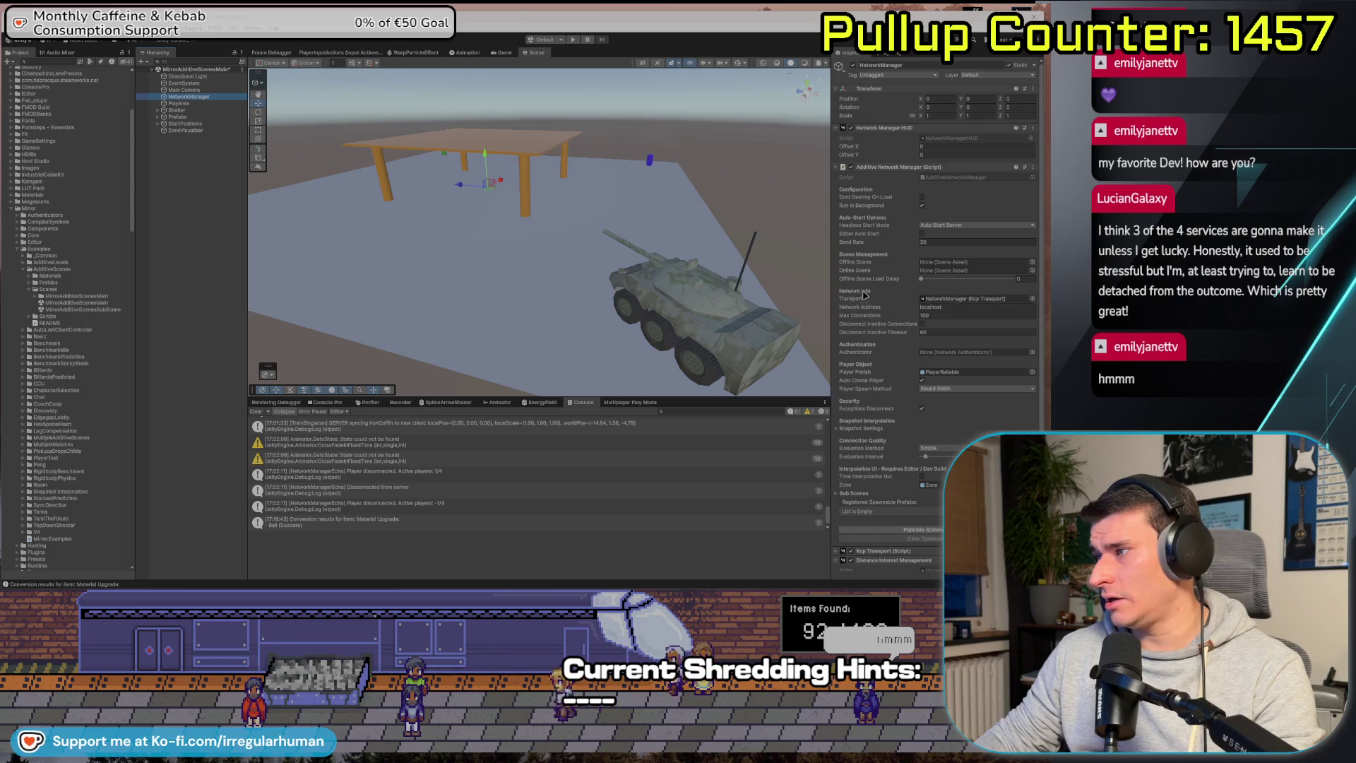
Inspect the PlayArea, Prefabs and ZoneVisualizer objects, collapsing the Zone material's settings.
{"action": "scroll", "coordinate": [939, 297], "scroll_direction": "down", "scroll_amount": 3}
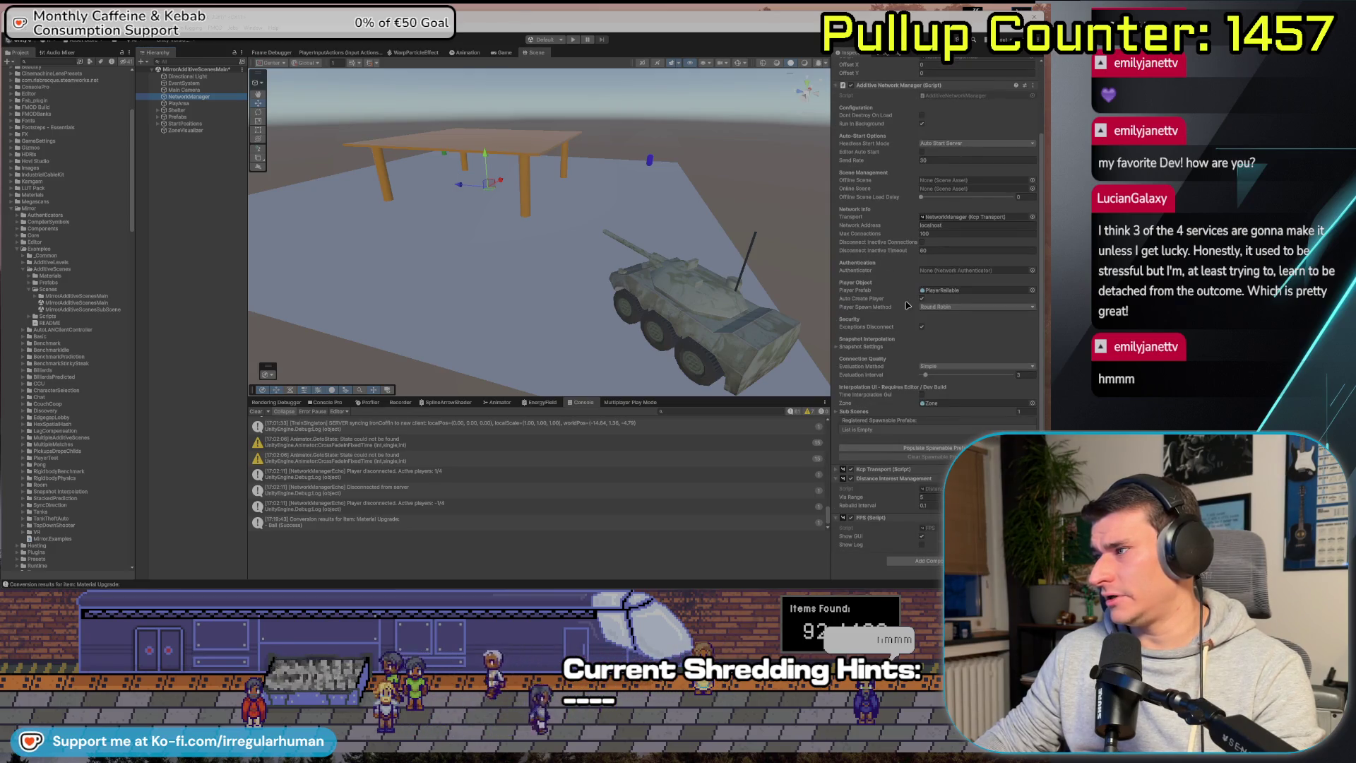
{"action": "scroll", "coordinate": [907, 300], "scroll_direction": "up", "scroll_amount": 3}
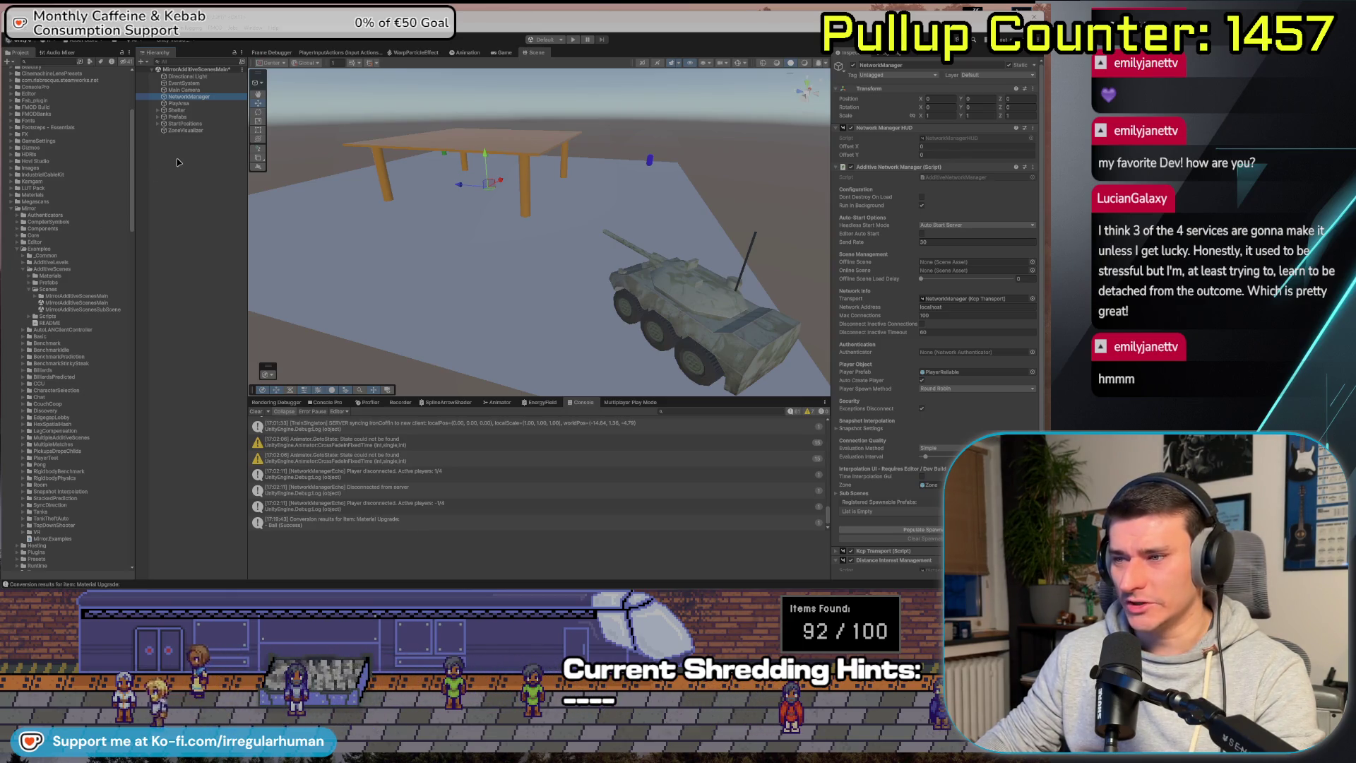
{"action": "left_click", "coordinate": [198, 104]}
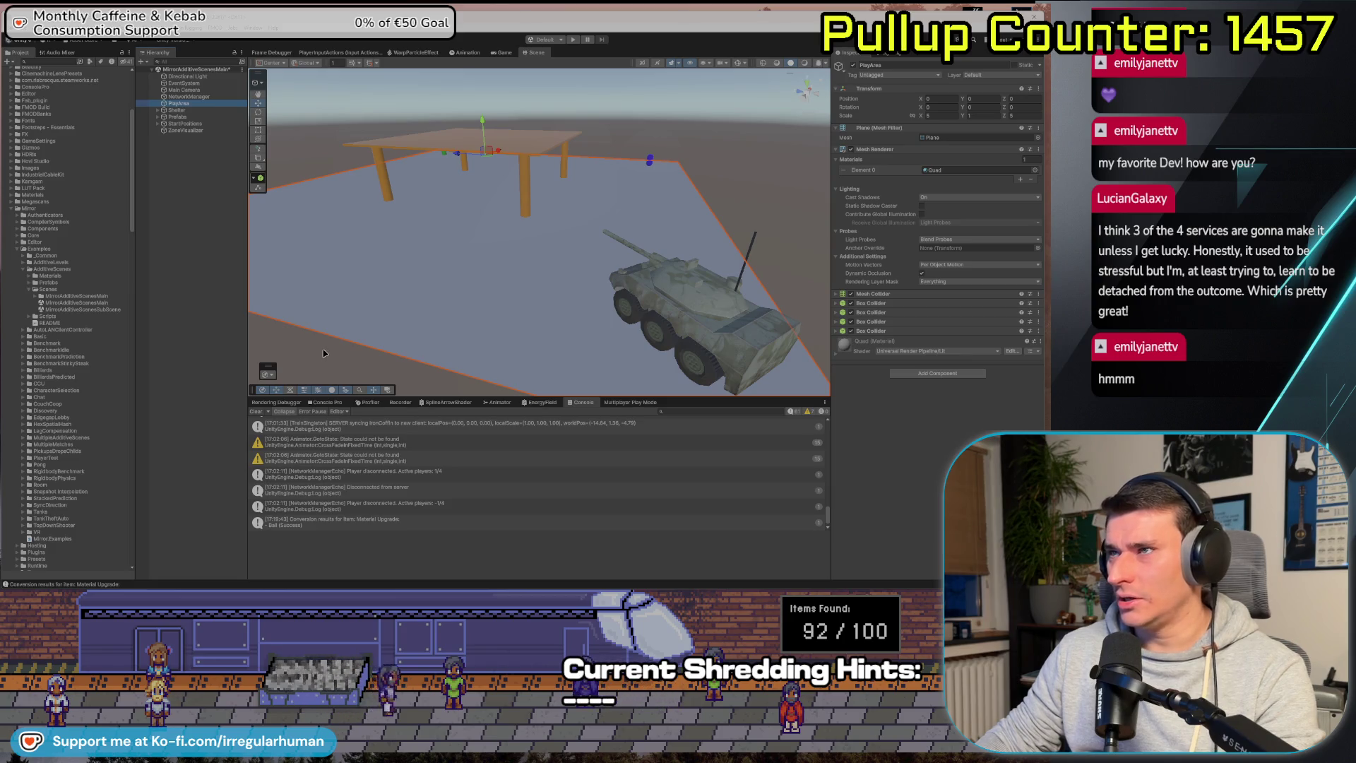
{"action": "left_click_drag", "start_coordinate": [326, 353], "coordinate": [301, 321]}
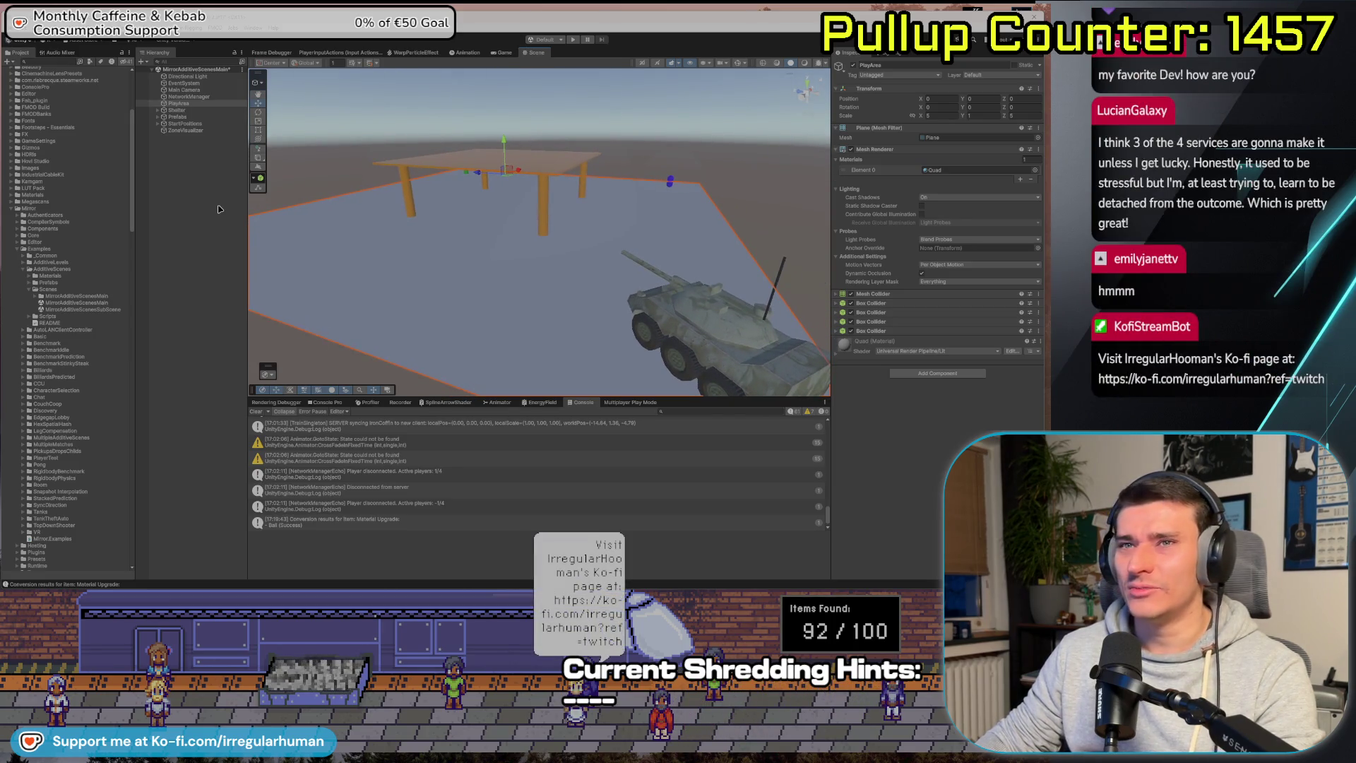
{"action": "left_click", "coordinate": [180, 116]}
{"action": "left_click", "coordinate": [212, 130]}
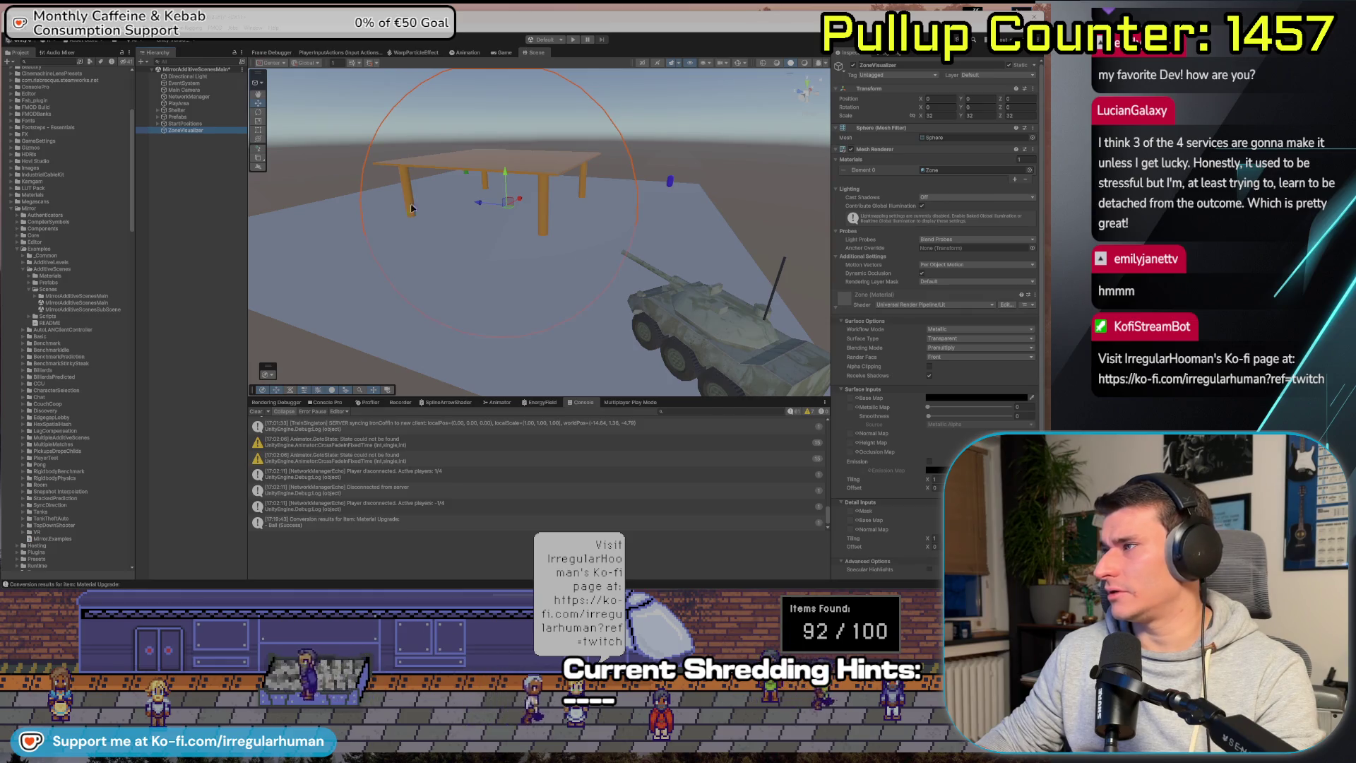
{"action": "left_click", "coordinate": [837, 312]}
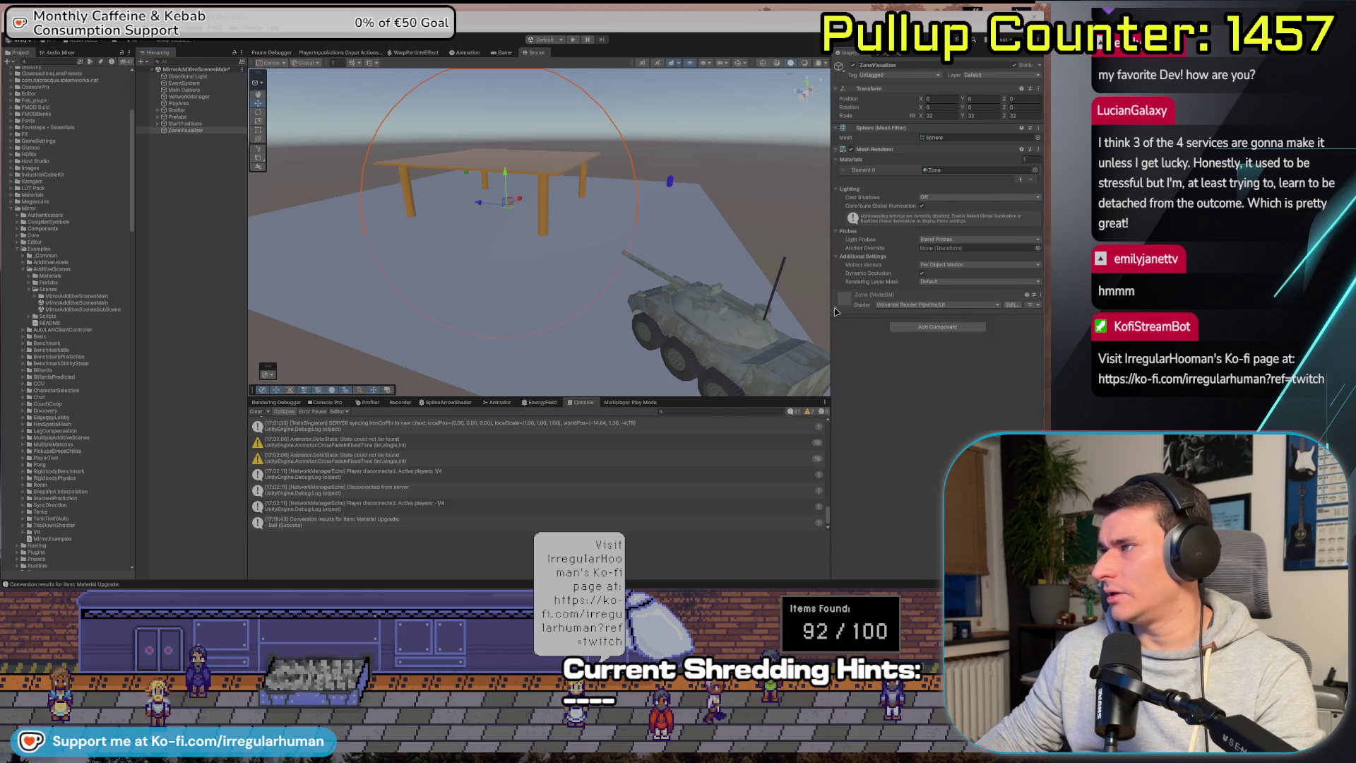
Step through the StartPositions children and the Prefabs' Sphere, Tank and Capsule objects.
{"action": "left_click", "coordinate": [185, 123]}
{"action": "key", "text": "Down"}
{"action": "key", "text": "Down"}
{"action": "key", "text": "Down"}
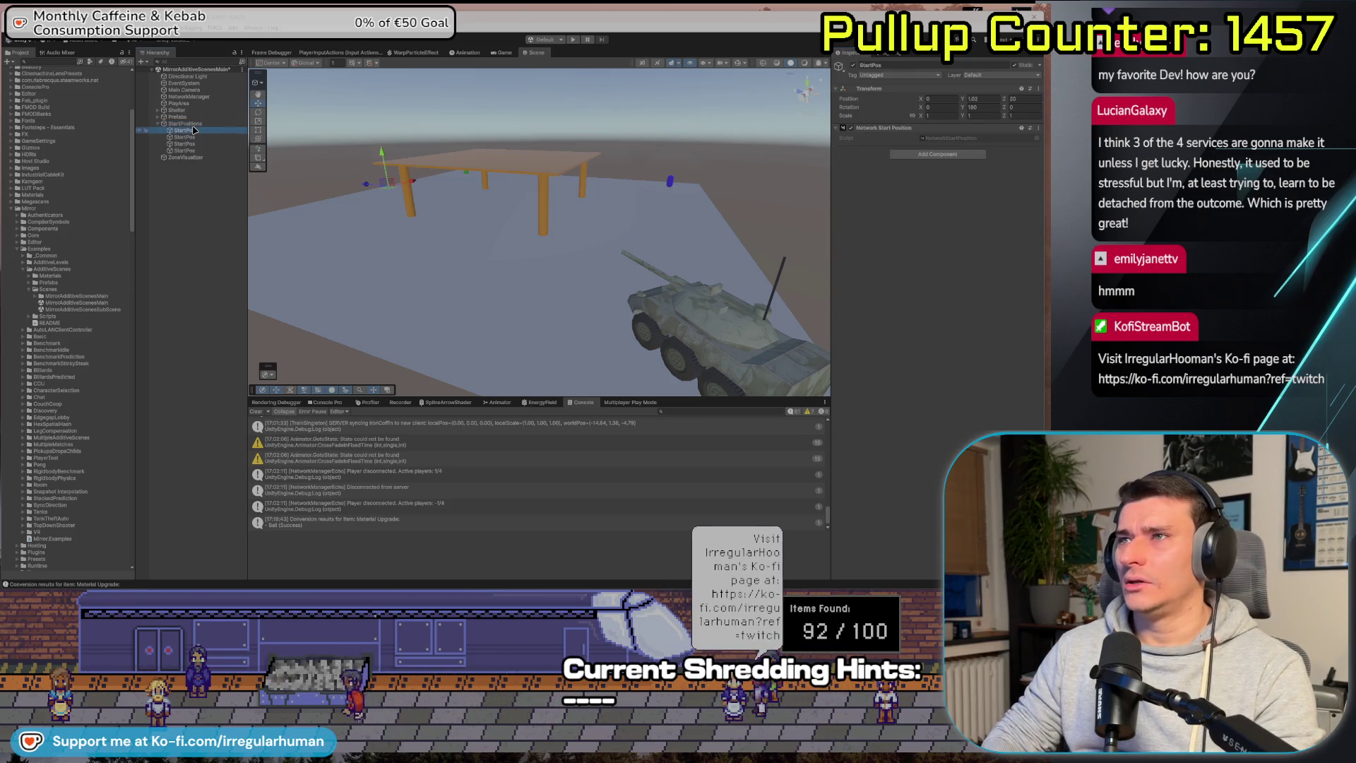
{"action": "key", "text": "Up"}
{"action": "key", "text": "Up"}
{"action": "key", "text": "Up"}
{"action": "key", "text": "Up"}
{"action": "key", "text": "Left"}
{"action": "key", "text": "Up"}
{"action": "key", "text": "Right"}
{"action": "key", "text": "Down"}
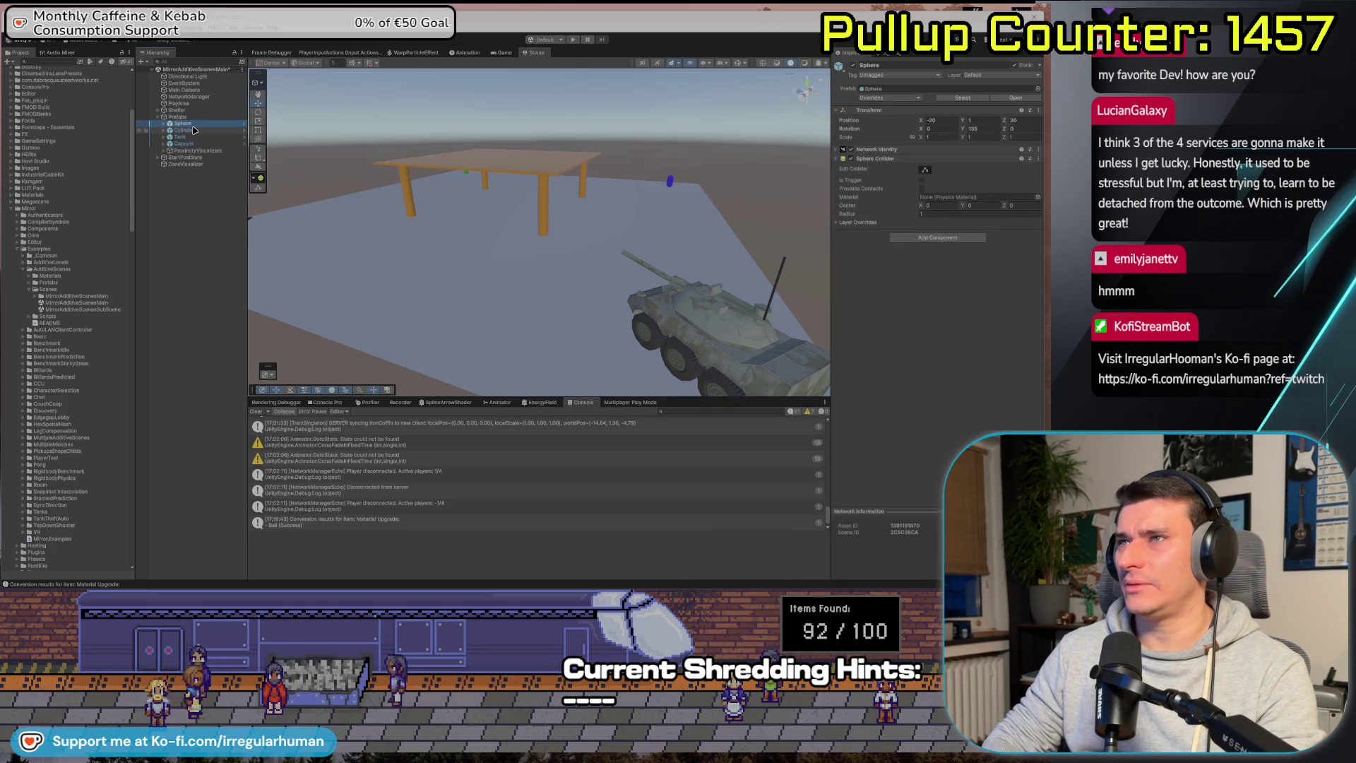
{"action": "key", "text": "Down"}
{"action": "key", "text": "Down"}
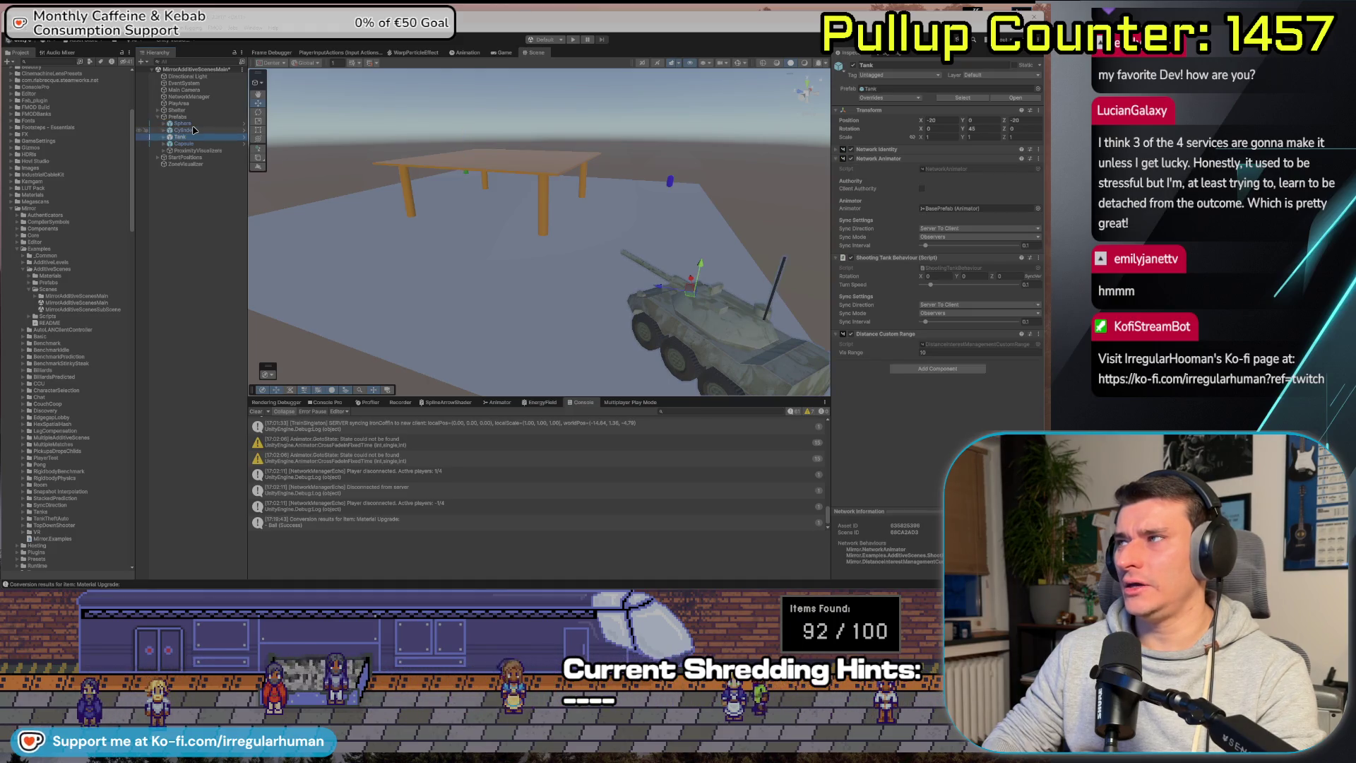
{"action": "key", "text": "Down"}
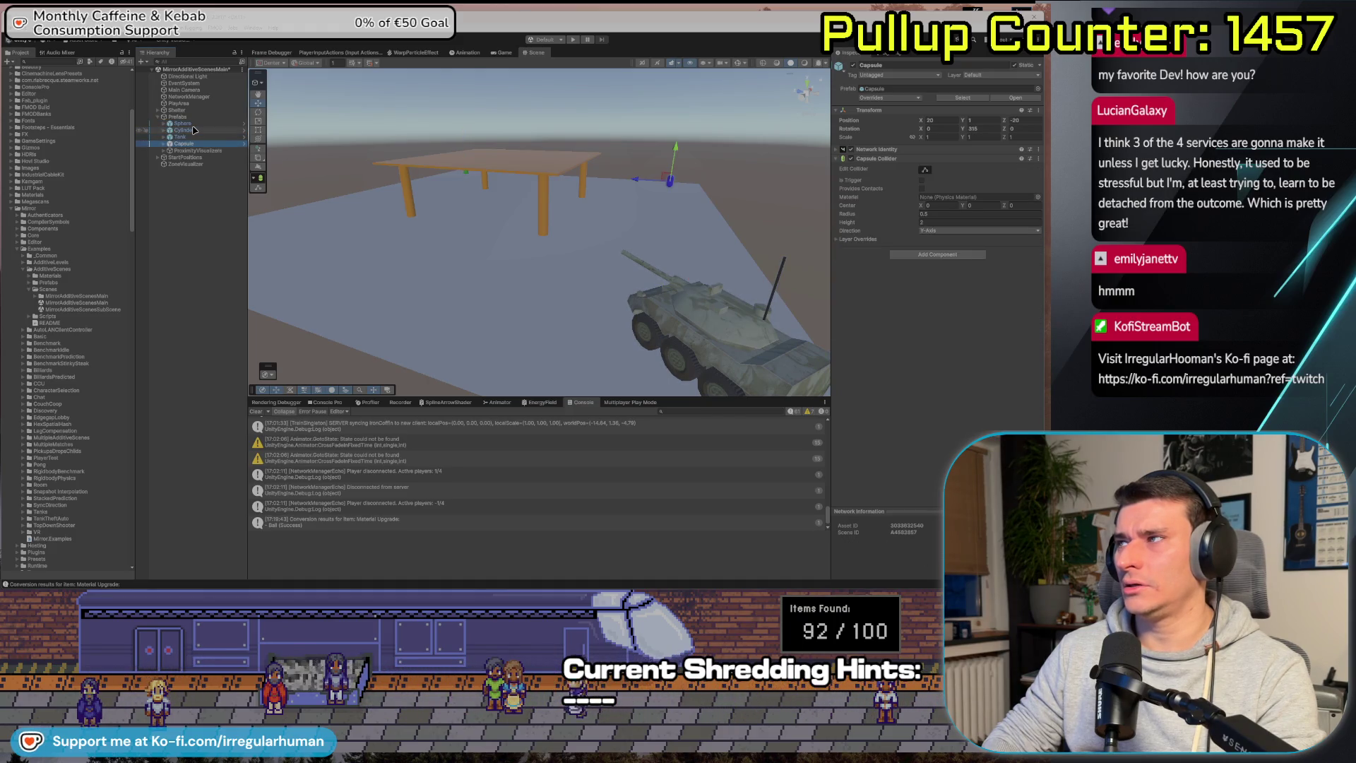
Expand Shelter to see its pillars and roof, then move back up to NetworkManager.
{"action": "key", "text": "Left"}
{"action": "key", "text": "Left"}
{"action": "key", "text": "Up"}
{"action": "key", "text": "Right"}
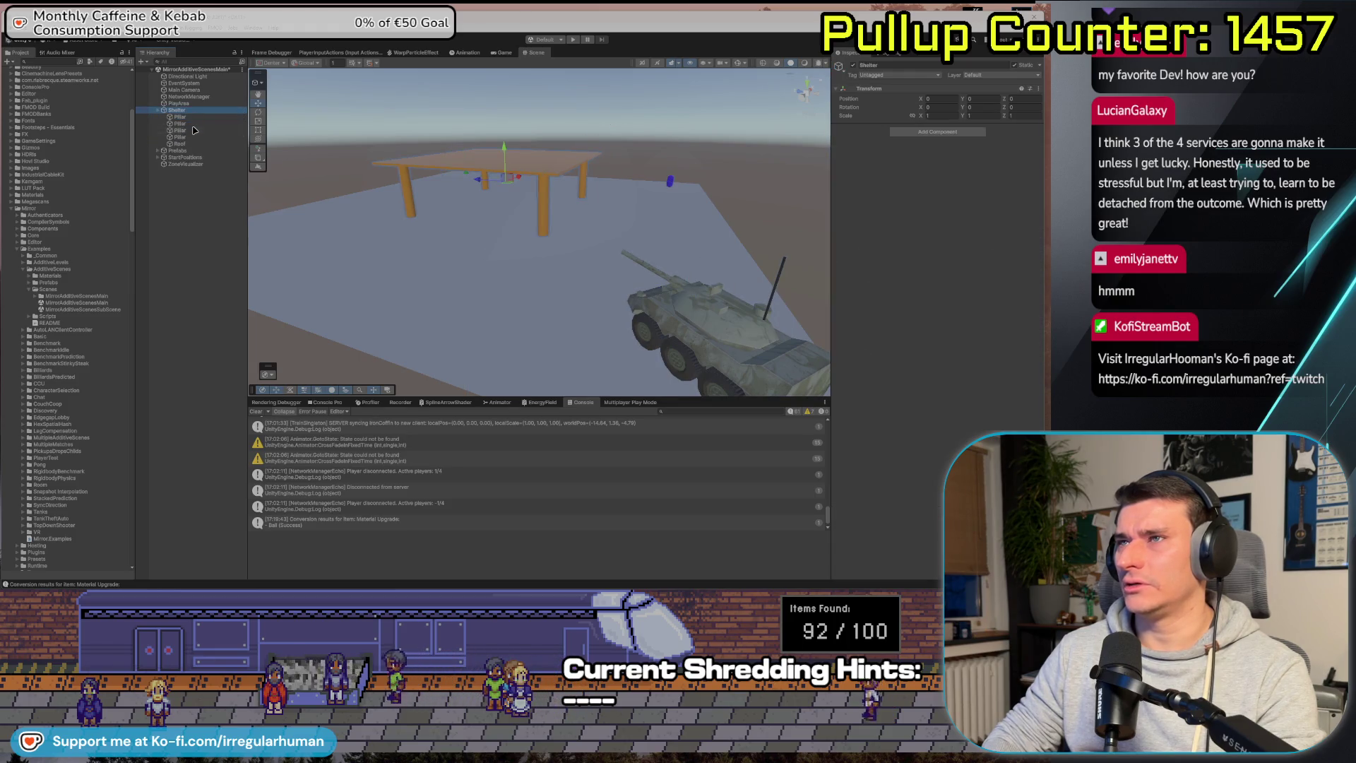
{"action": "key", "text": "Down"}
{"action": "key", "text": "Down"}
{"action": "key", "text": "Down"}
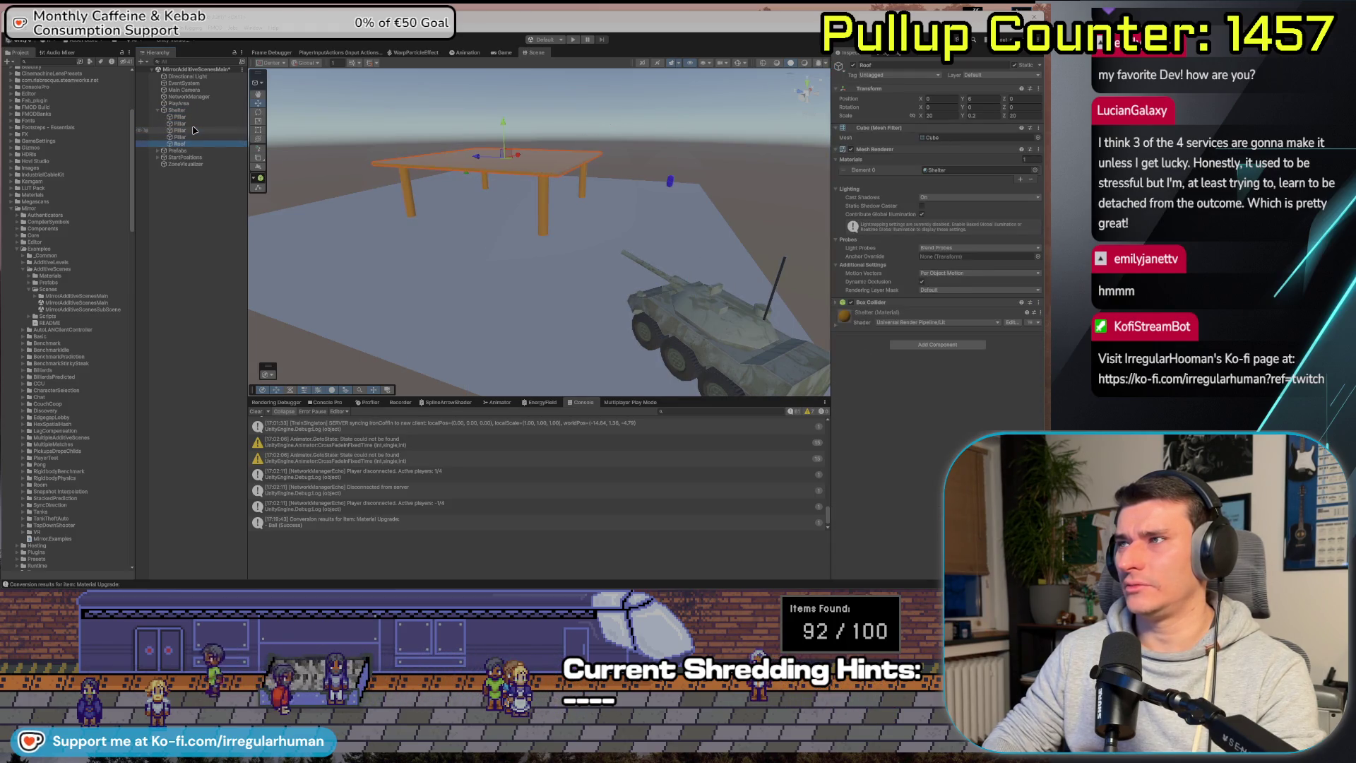
{"action": "key", "text": "Left"}
{"action": "key", "text": "Left"}
{"action": "key", "text": "Up"}
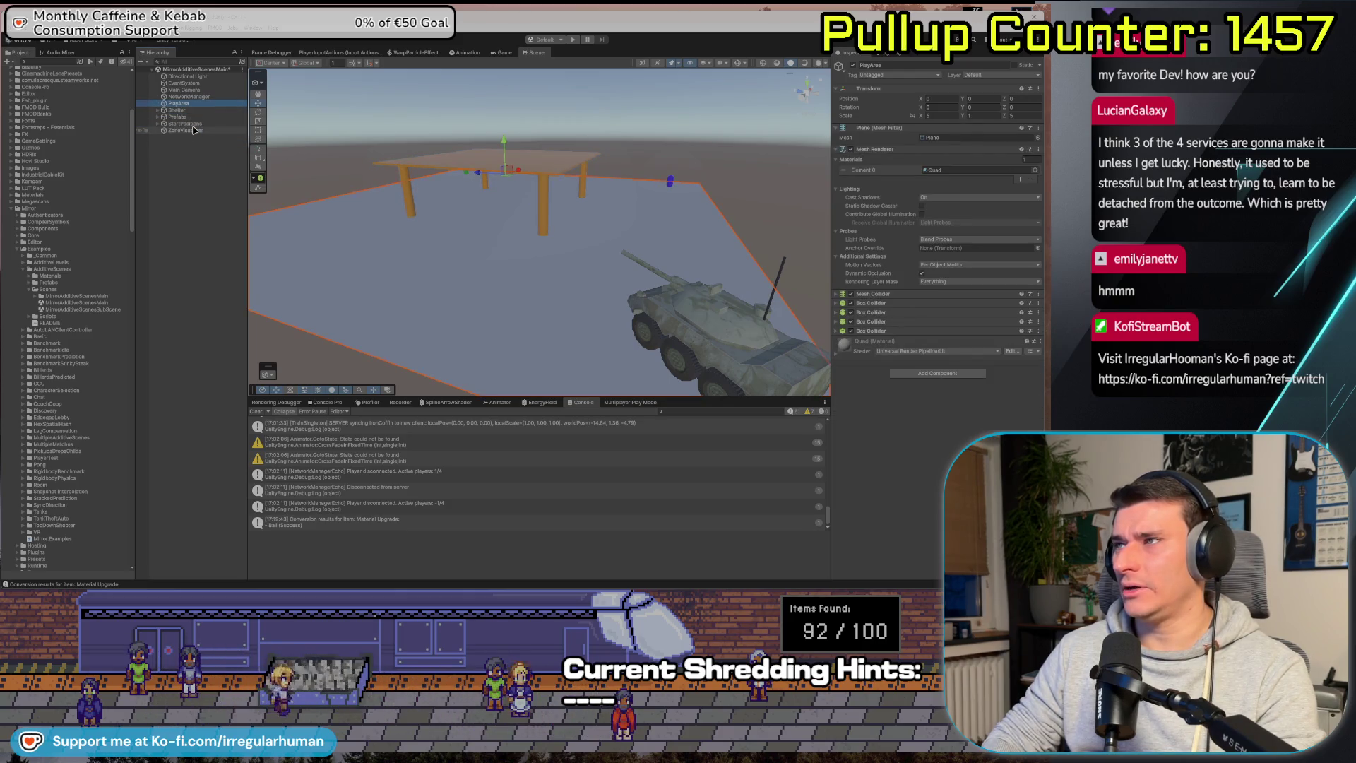
{"action": "key", "text": "Up"}
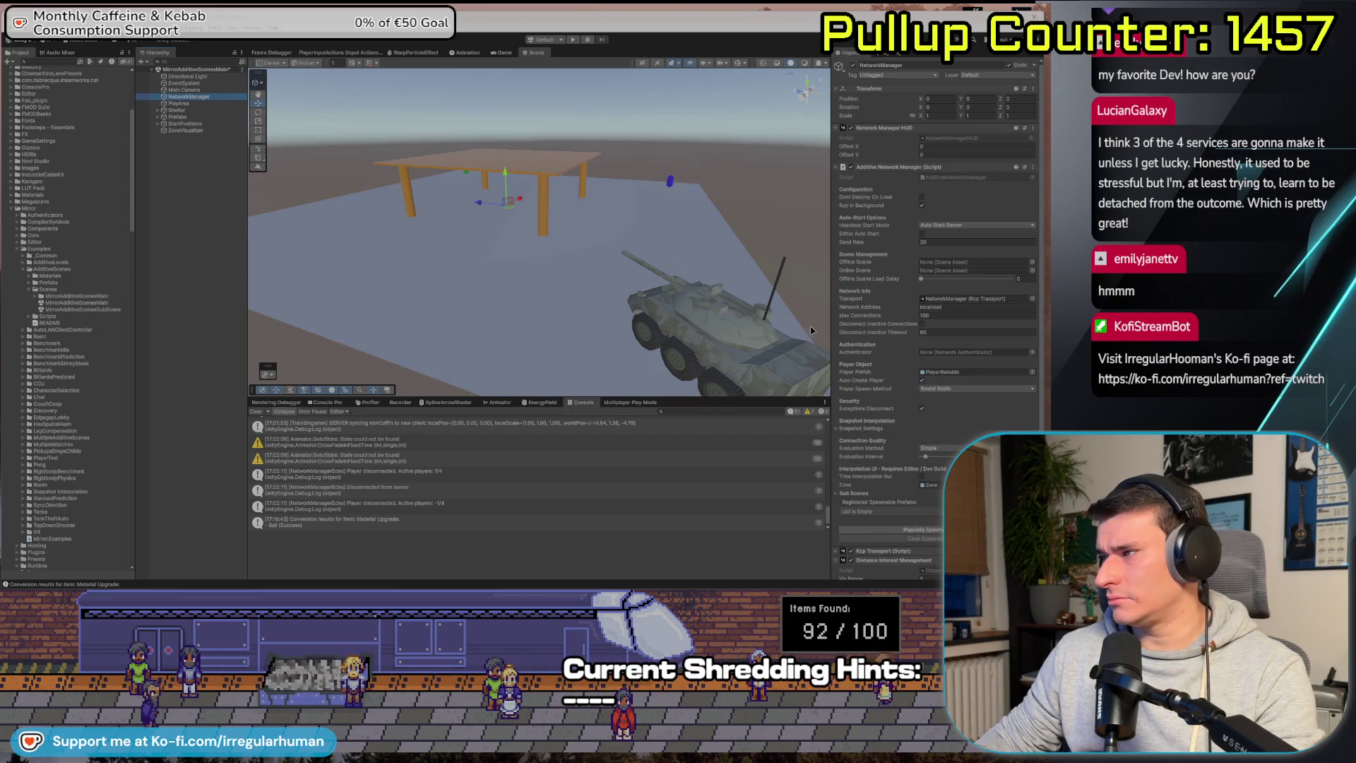
Locate Sub Scenes Element 0 and add MirrorAdditiveScenesSubScene to the open scenes.
{"action": "left_click", "coordinate": [839, 495]}
{"action": "scroll", "coordinate": [918, 466], "scroll_direction": "down", "scroll_amount": 2}
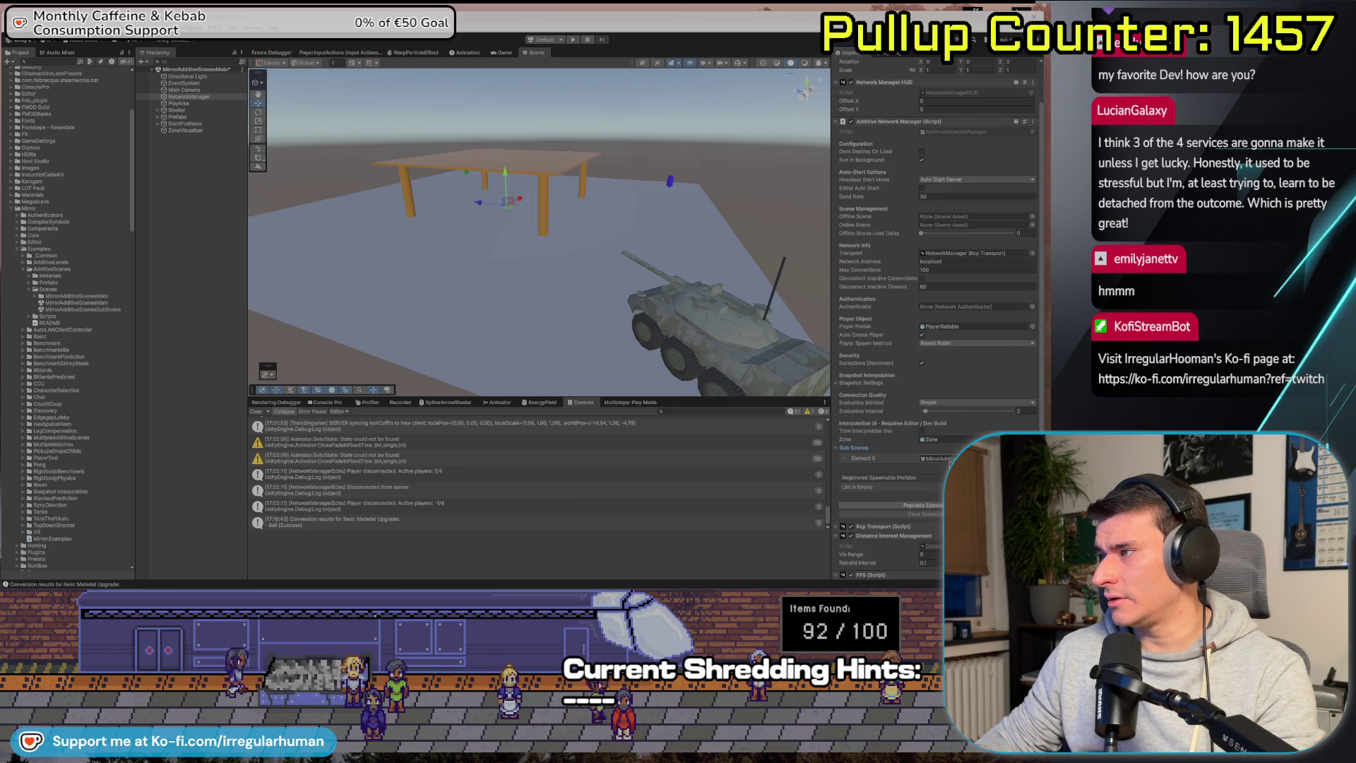
{"action": "left_click", "coordinate": [936, 459]}
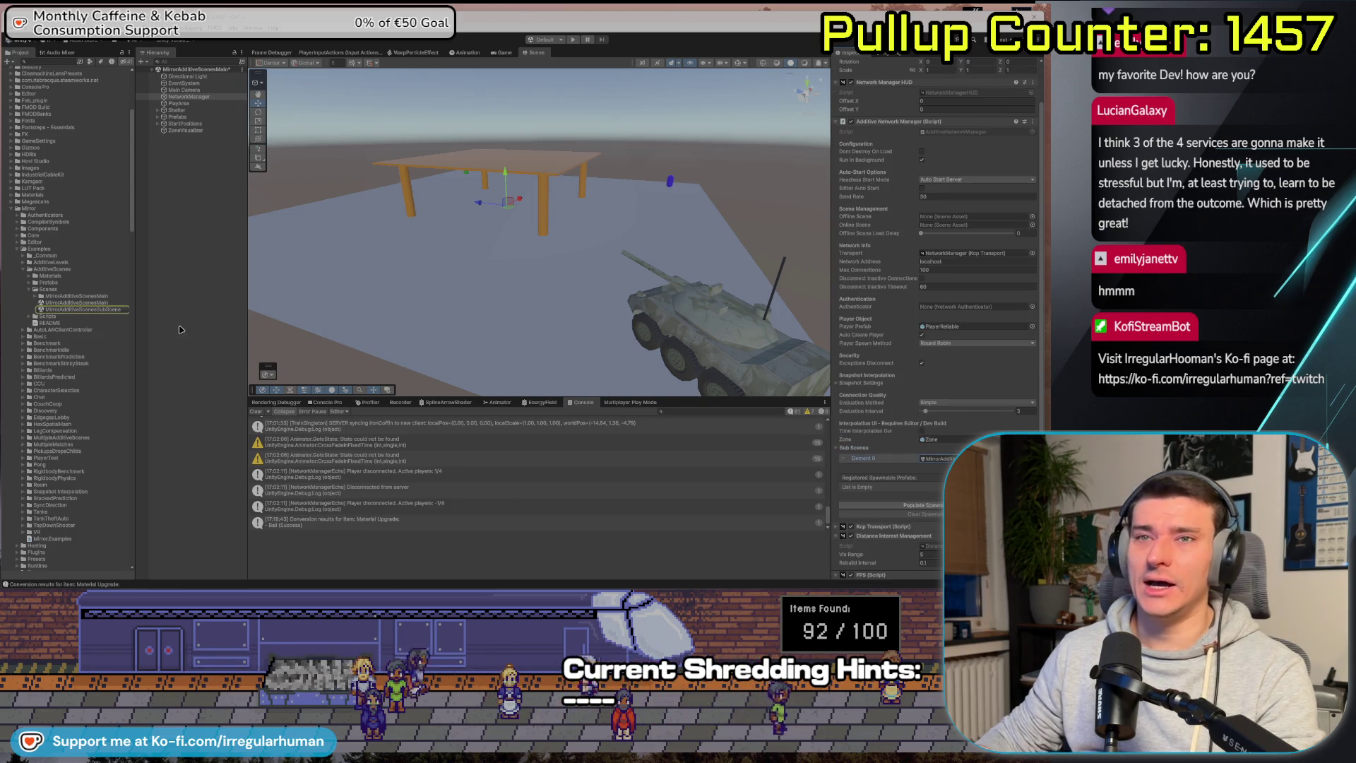
{"action": "left_click_drag", "start_coordinate": [82, 309], "coordinate": [181, 283]}
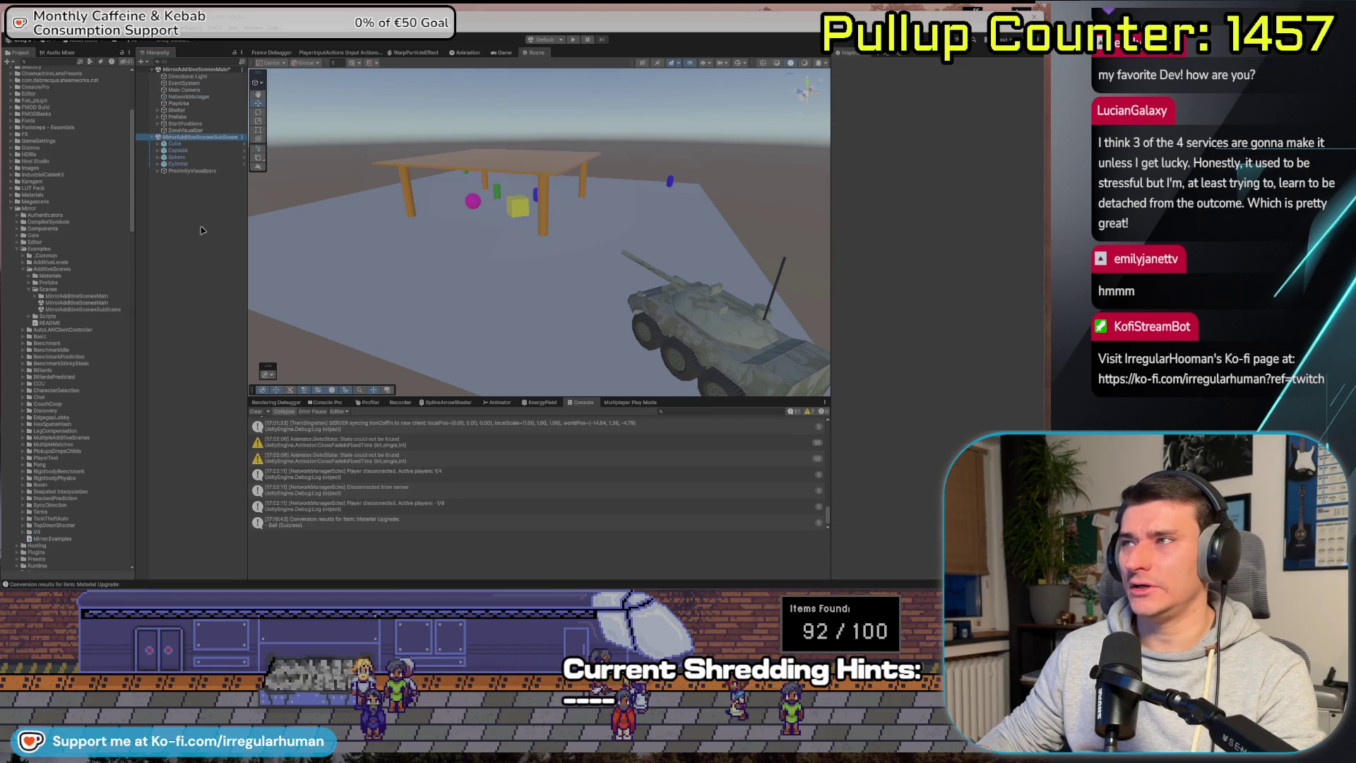
Inspect ProximityVisualizers and its VisibleRangeCube child's components.
{"action": "left_click", "coordinate": [200, 171]}
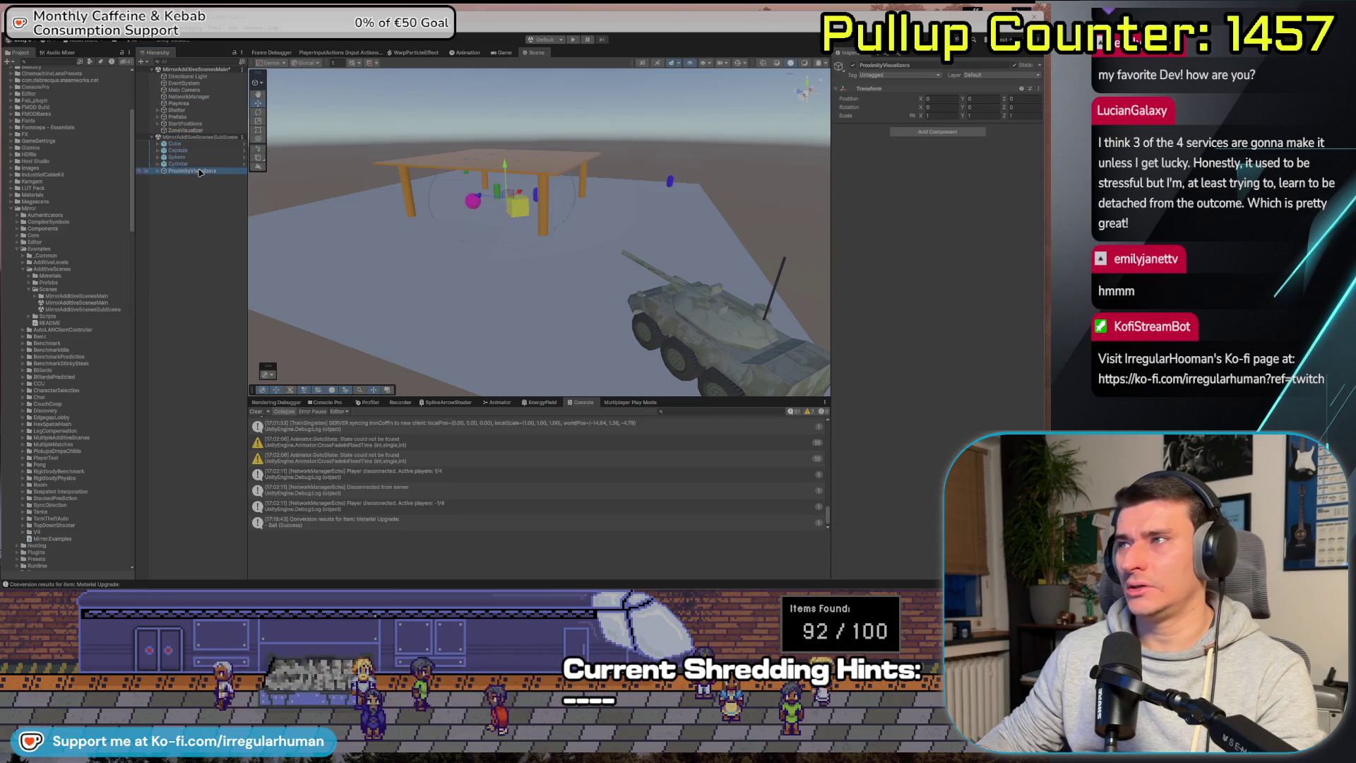
{"action": "left_click", "coordinate": [194, 178]}
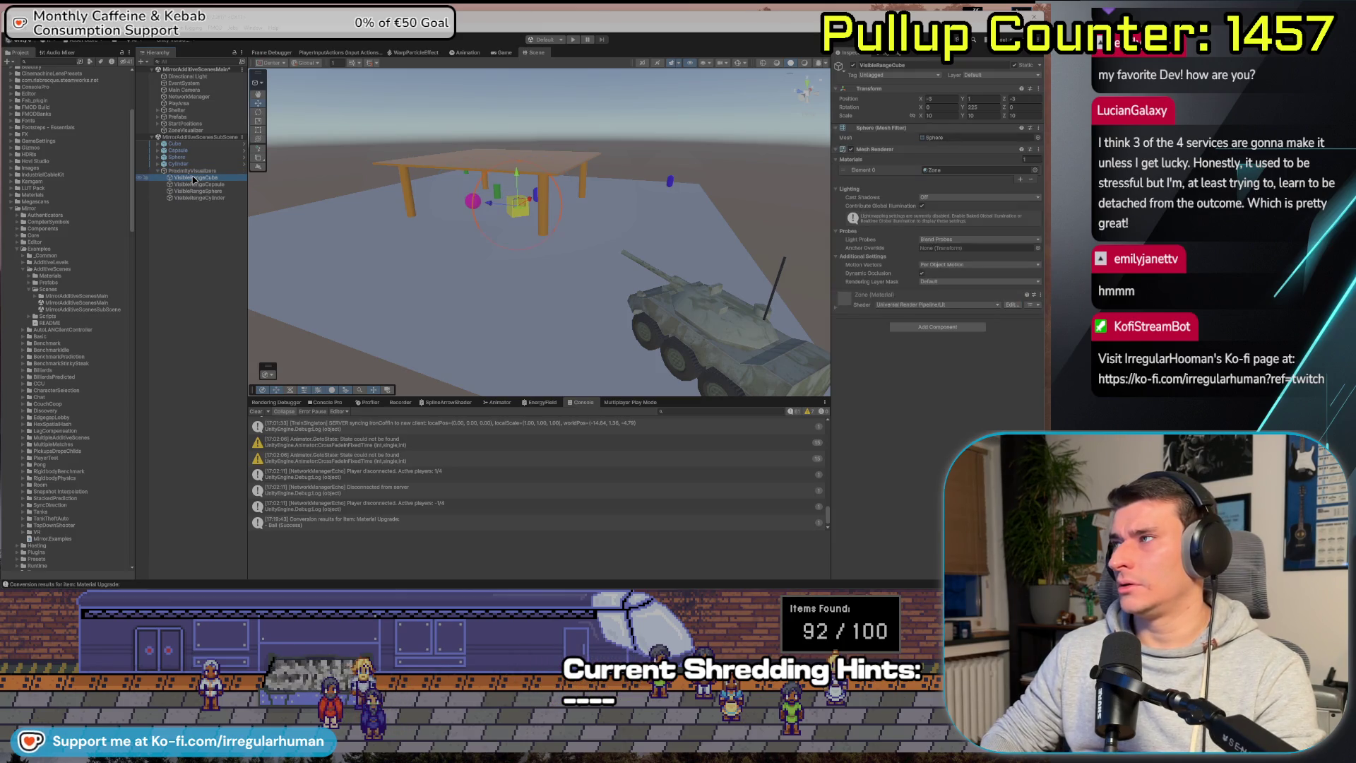
{"action": "key", "text": "Up"}
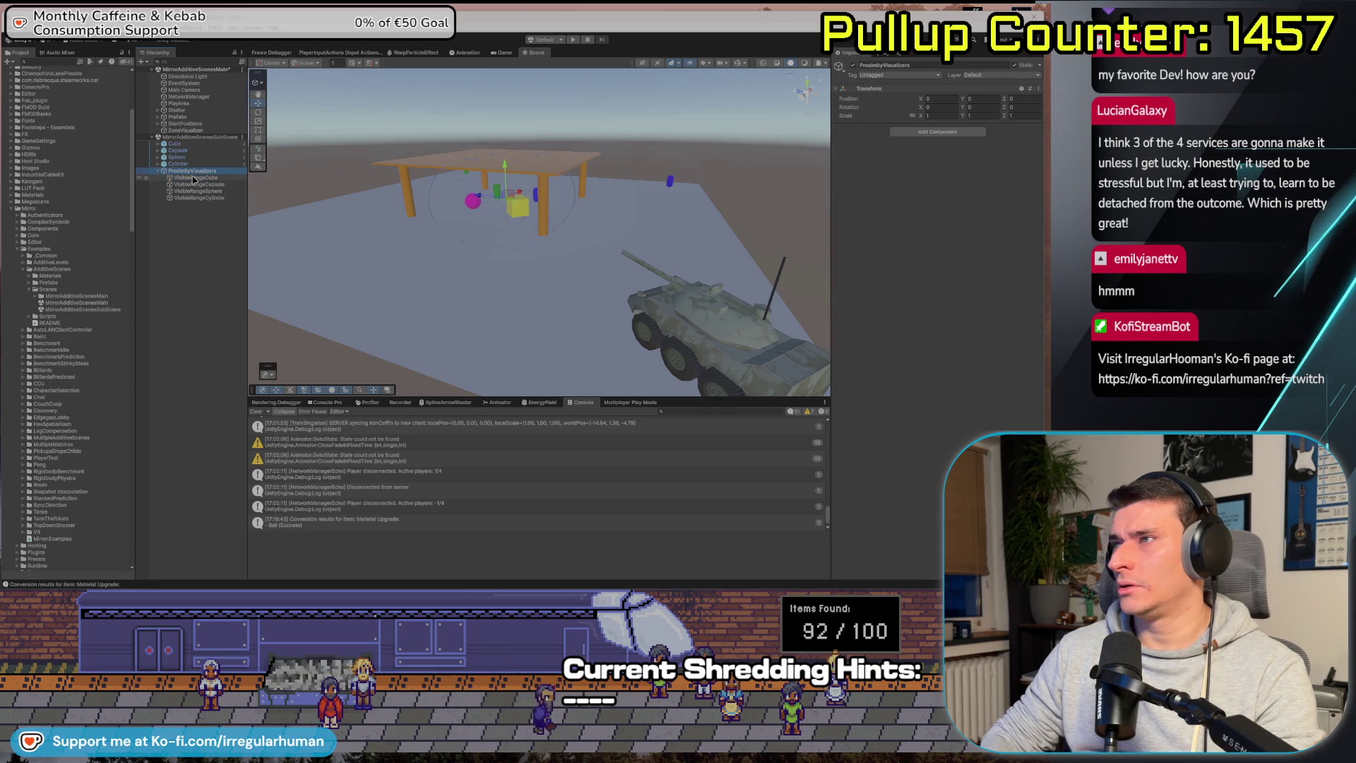
{"action": "left_click", "coordinate": [194, 177]}
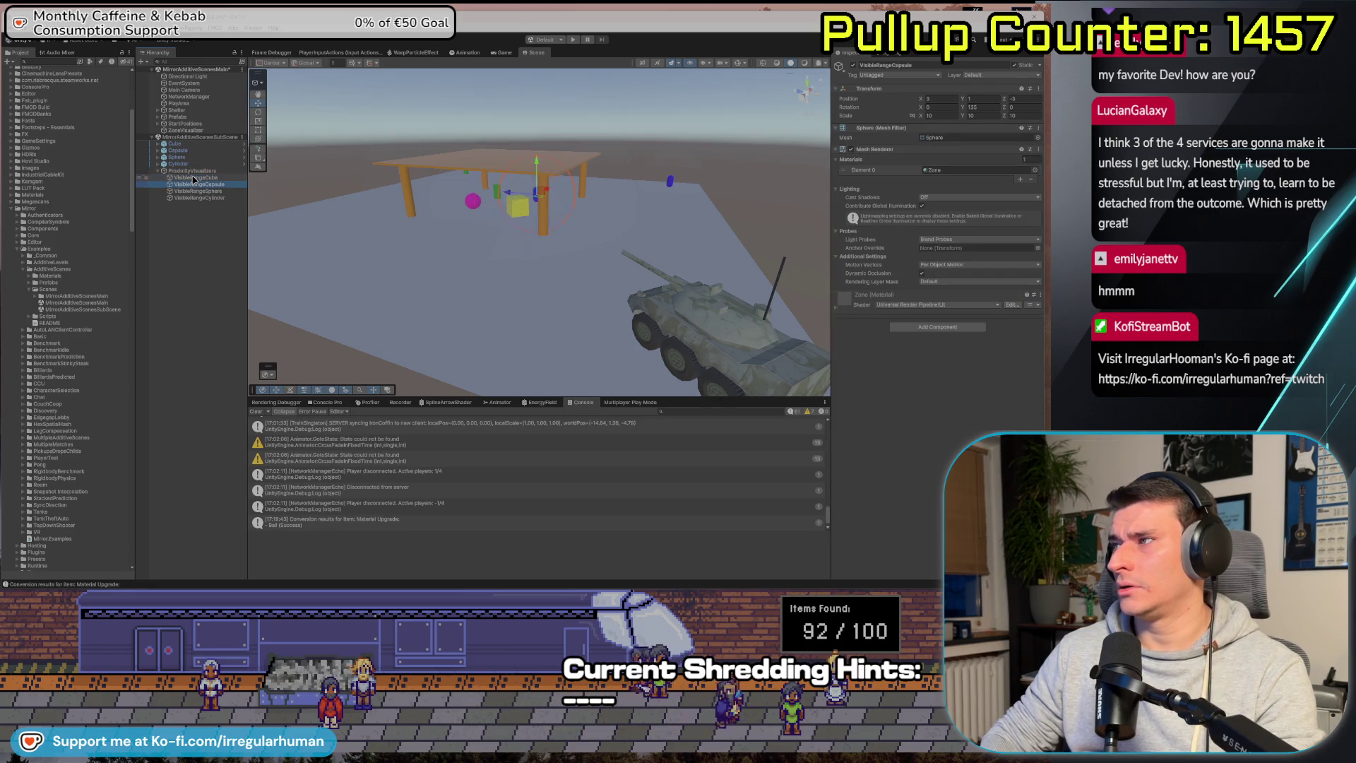
{"action": "key", "text": "Up"}
Remove MirrorAdditiveScenesSubScene from the Hierarchy and open NetworkManager's AdditiveNetworkManager script.
{"action": "left_click", "coordinate": [202, 139]}
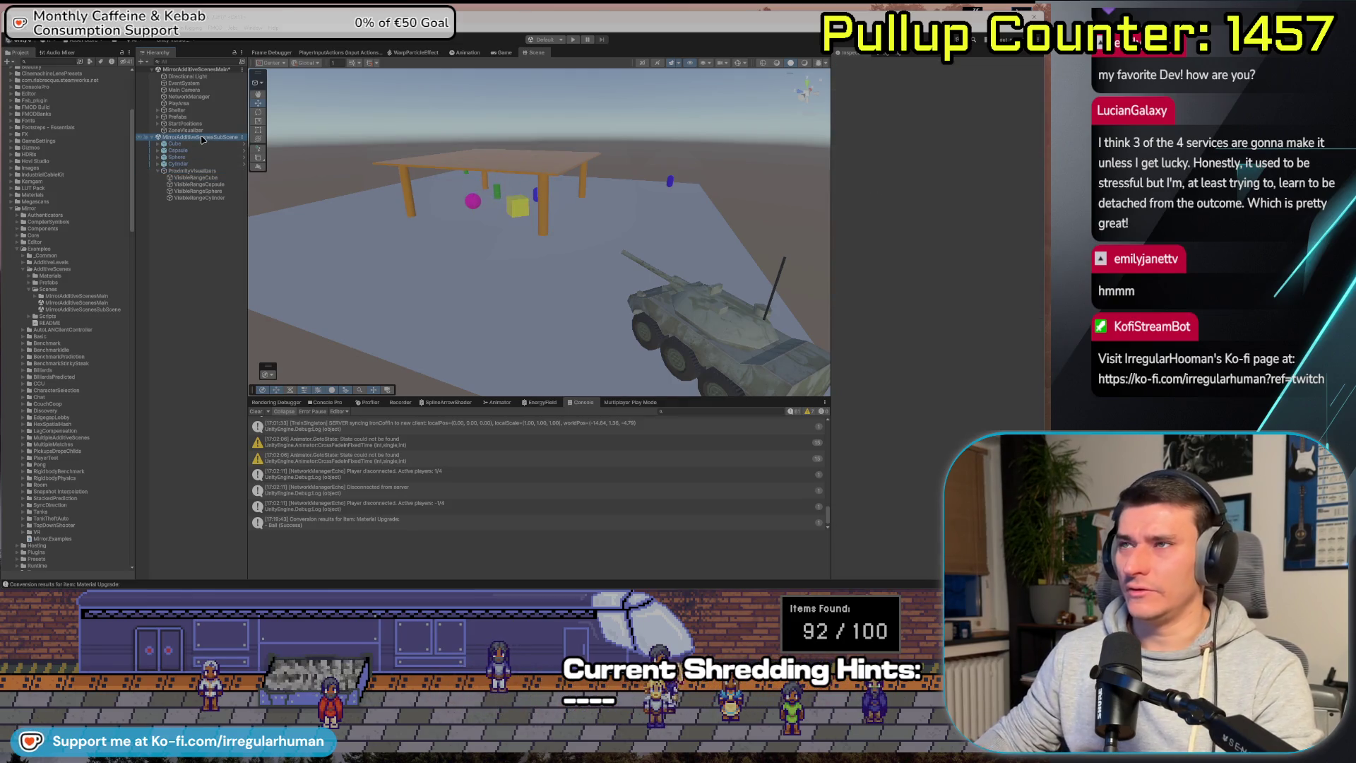
{"action": "right_click", "coordinate": [202, 138]}
{"action": "left_click", "coordinate": [243, 198]}
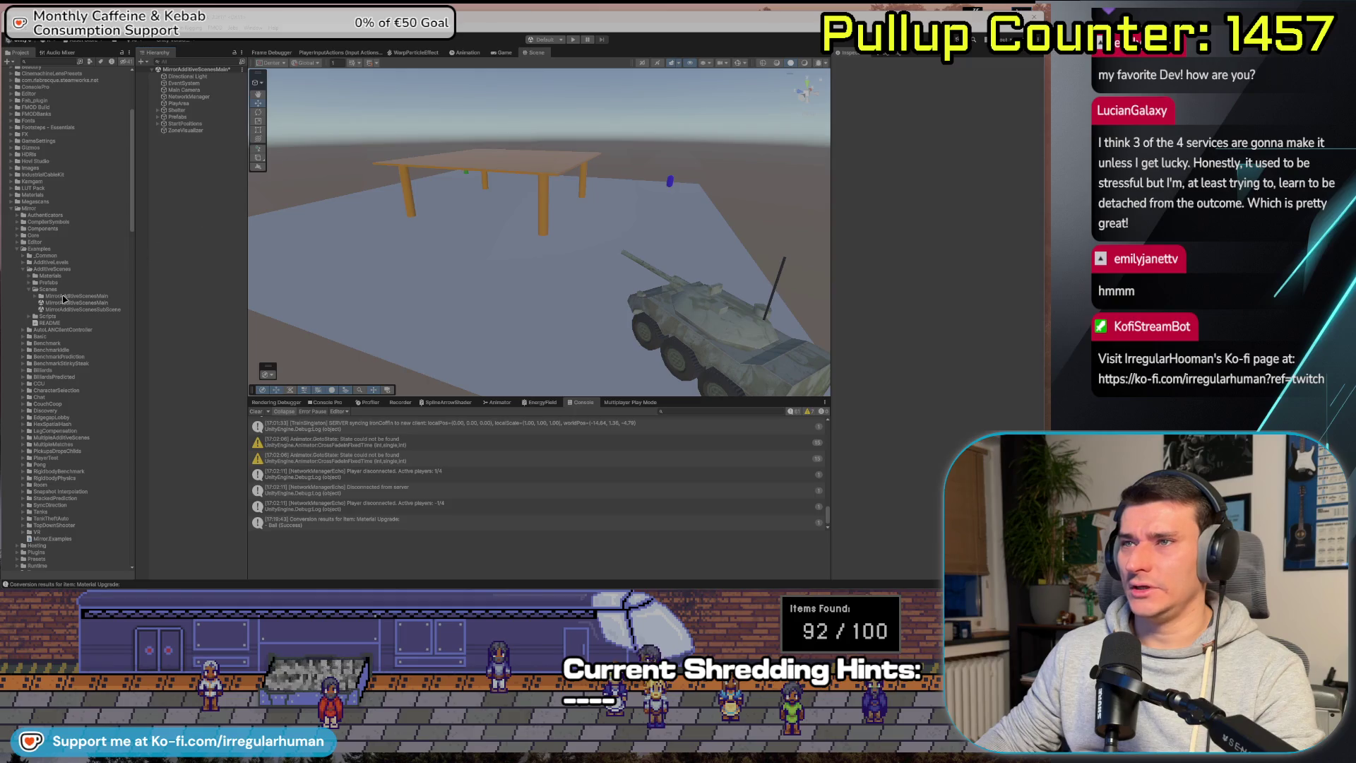
{"action": "left_click", "coordinate": [190, 96]}
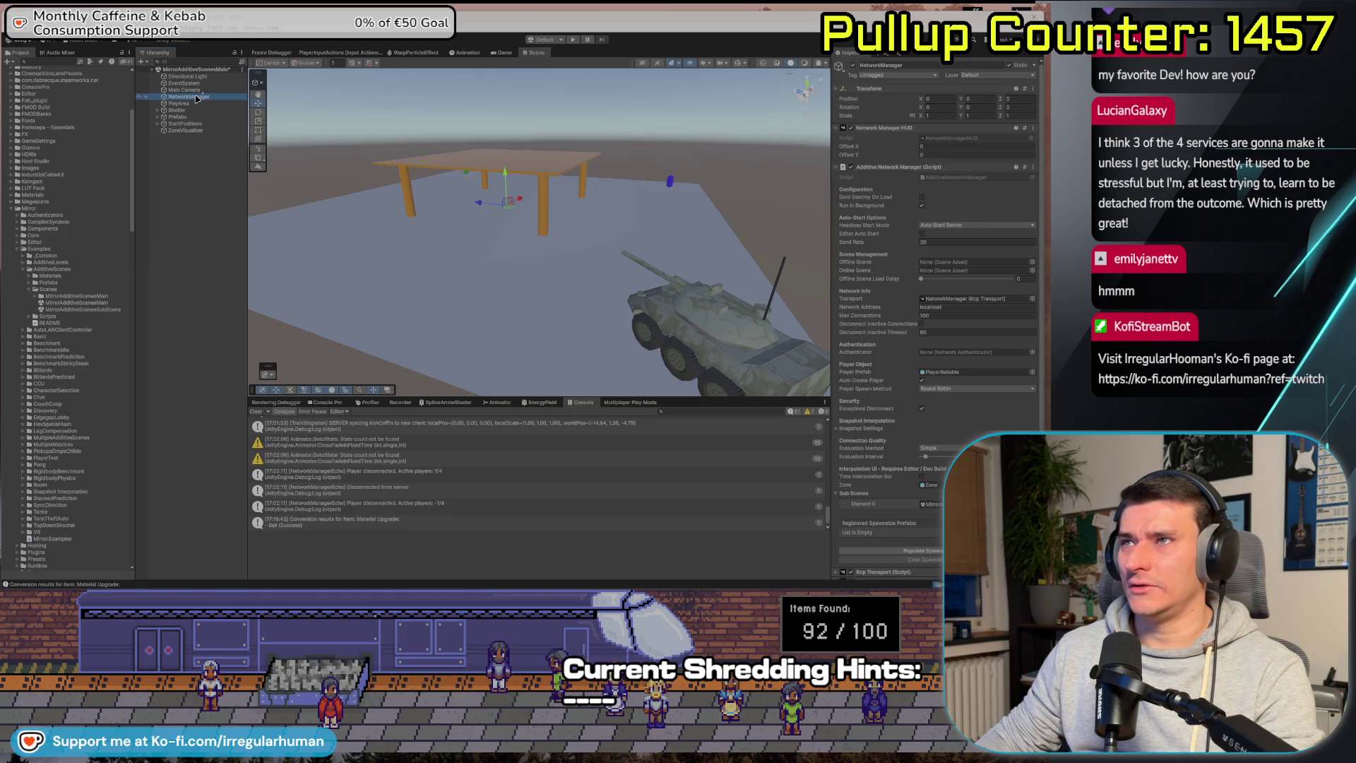
{"action": "double_click", "coordinate": [967, 179]}
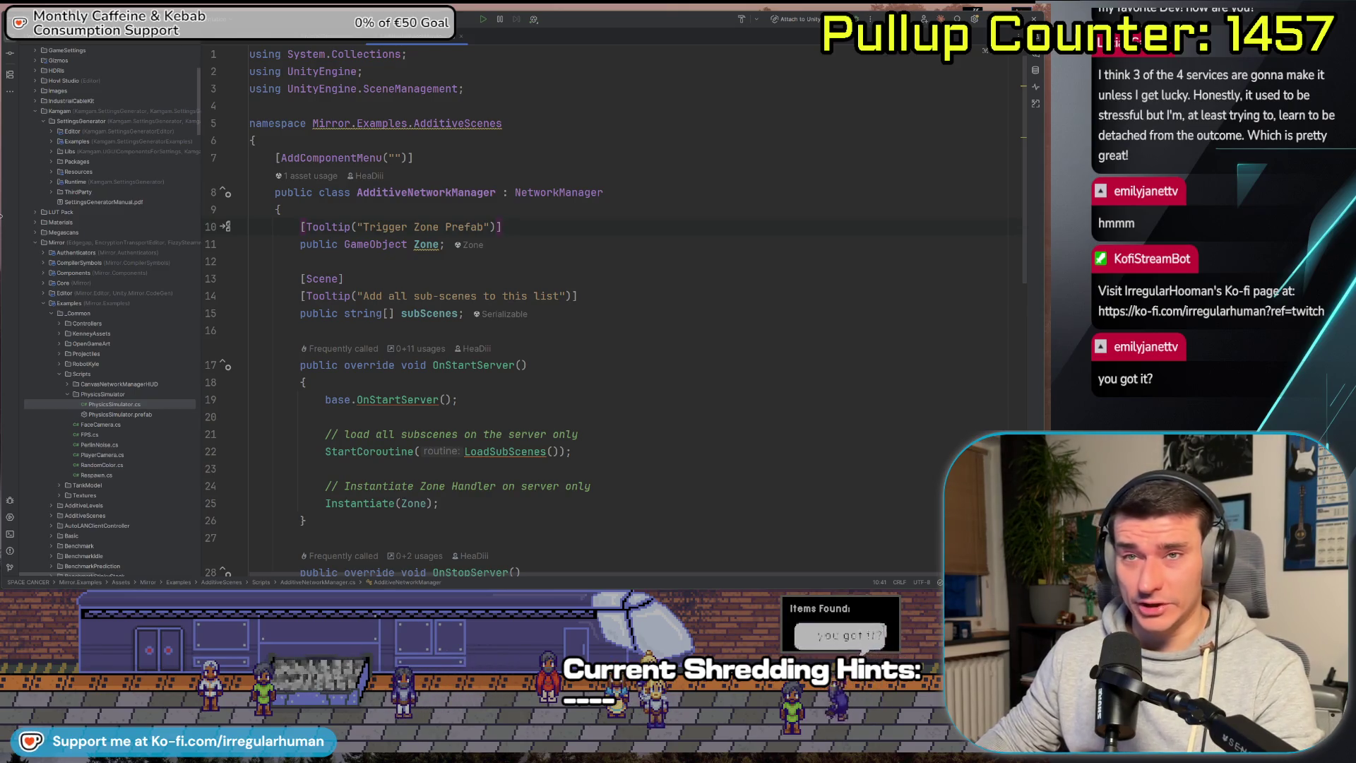
Find all usages of the subScenes field in AdditiveNetworkManager.cs with Alt+F7.
{"action": "left_click", "coordinate": [403, 261]}
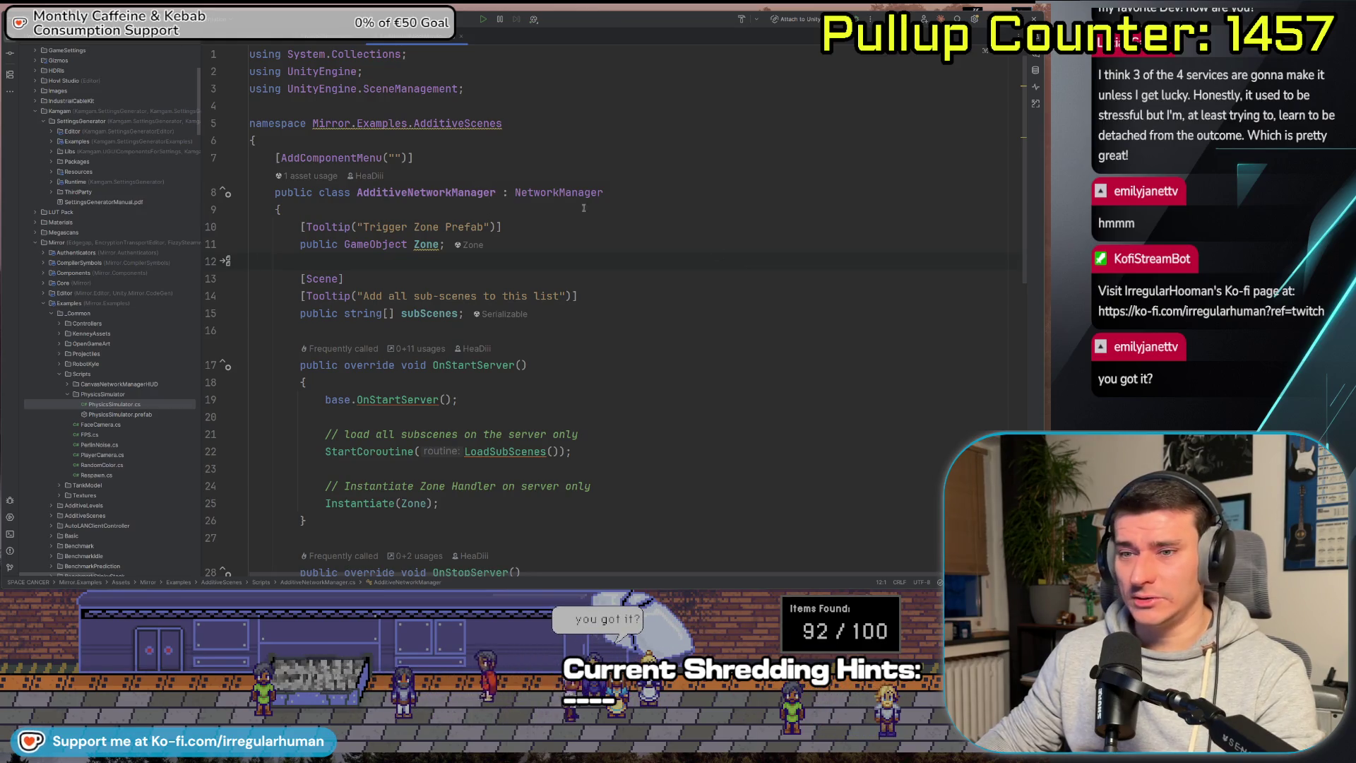
{"action": "key", "text": "alt+Tab"}
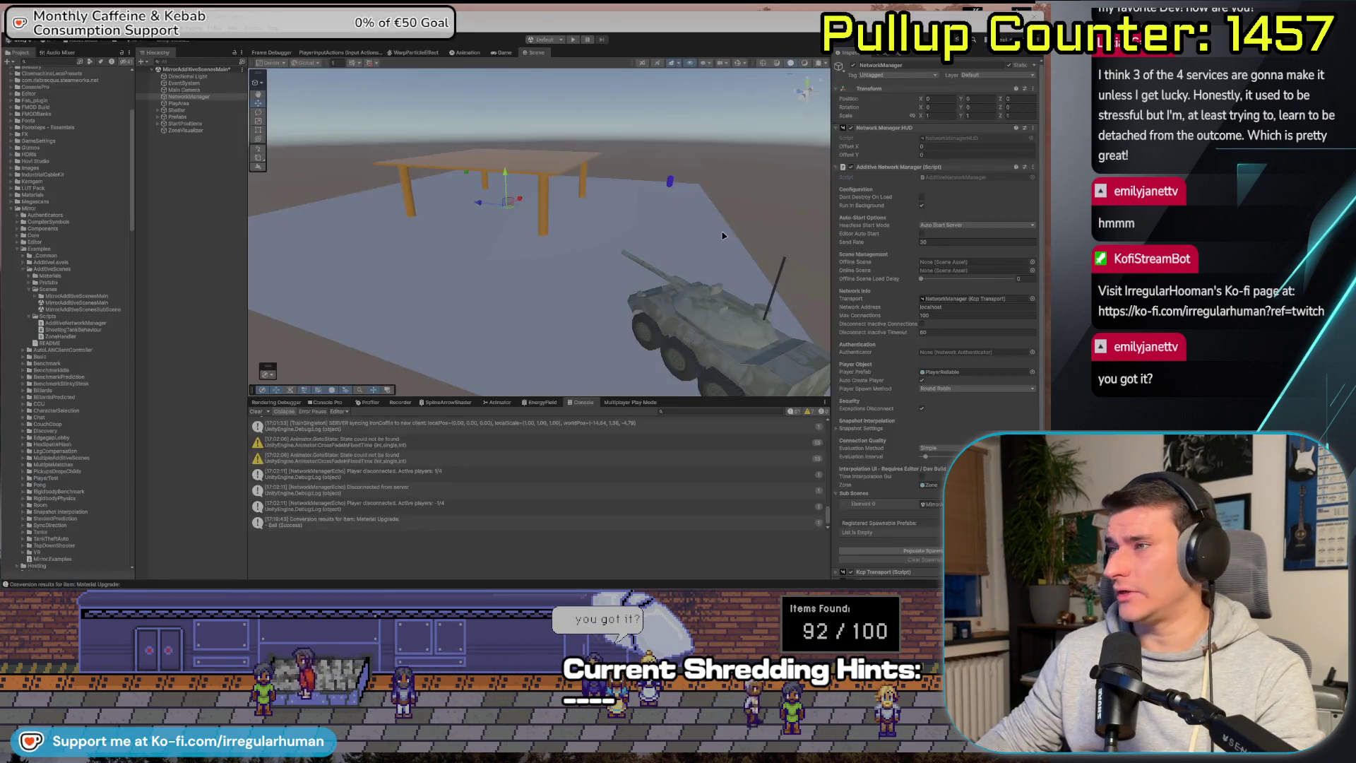
{"action": "key", "text": "alt+Tab"}
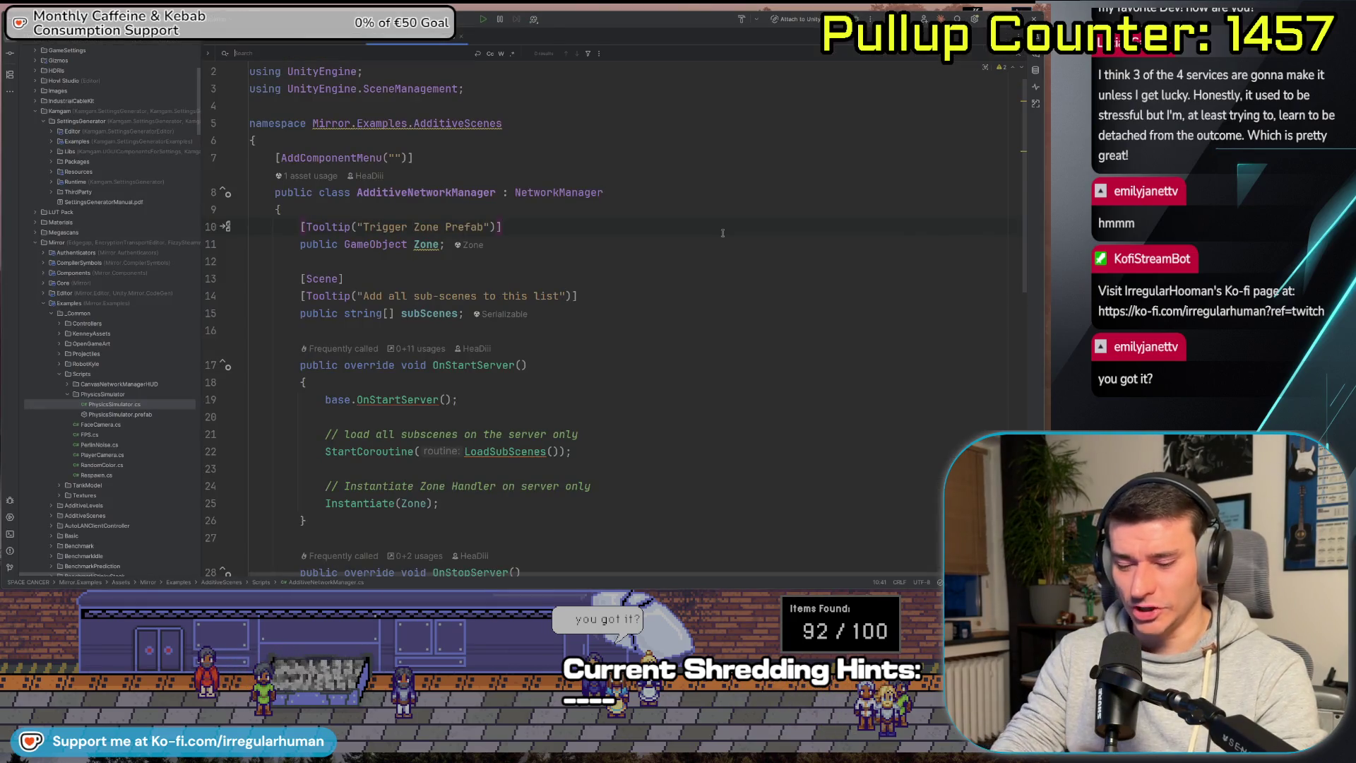
{"action": "type", "text": "Sub"}
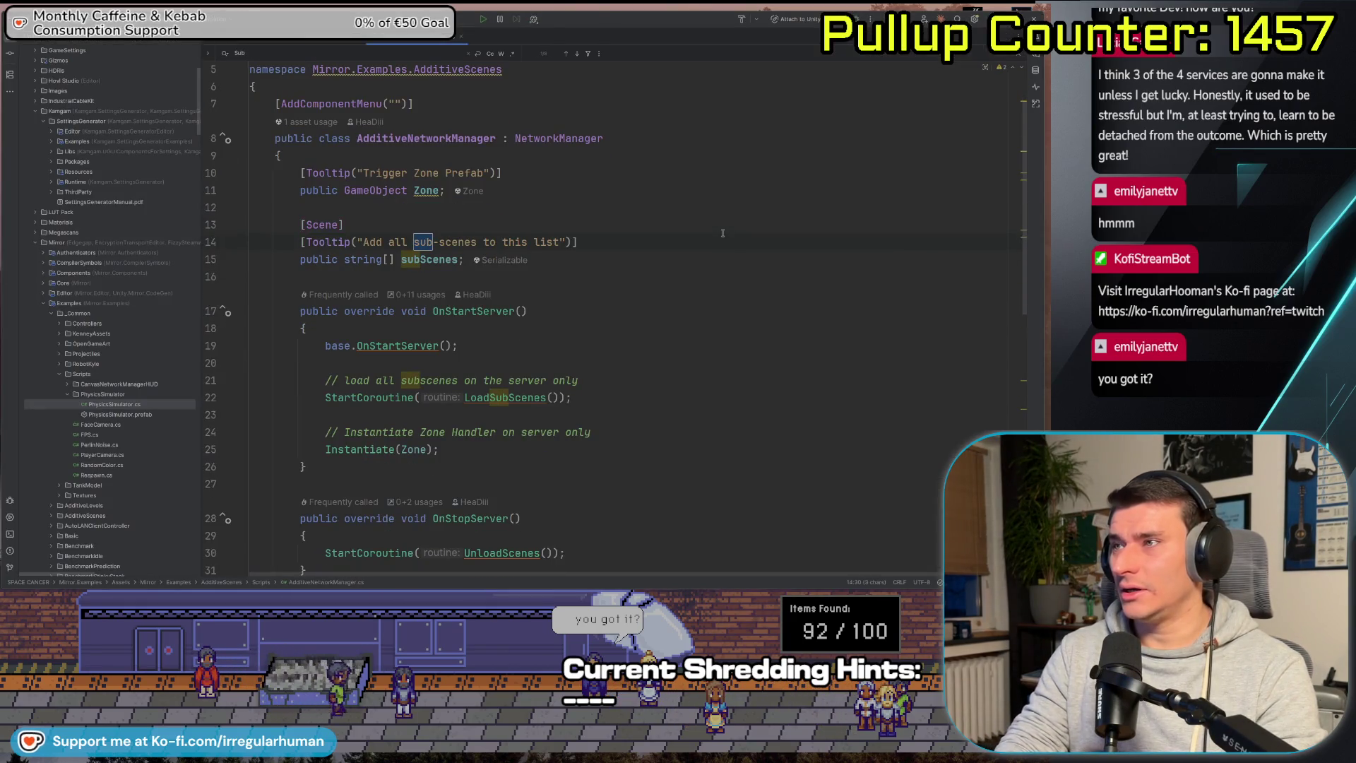
{"action": "double_click", "coordinate": [435, 261]}
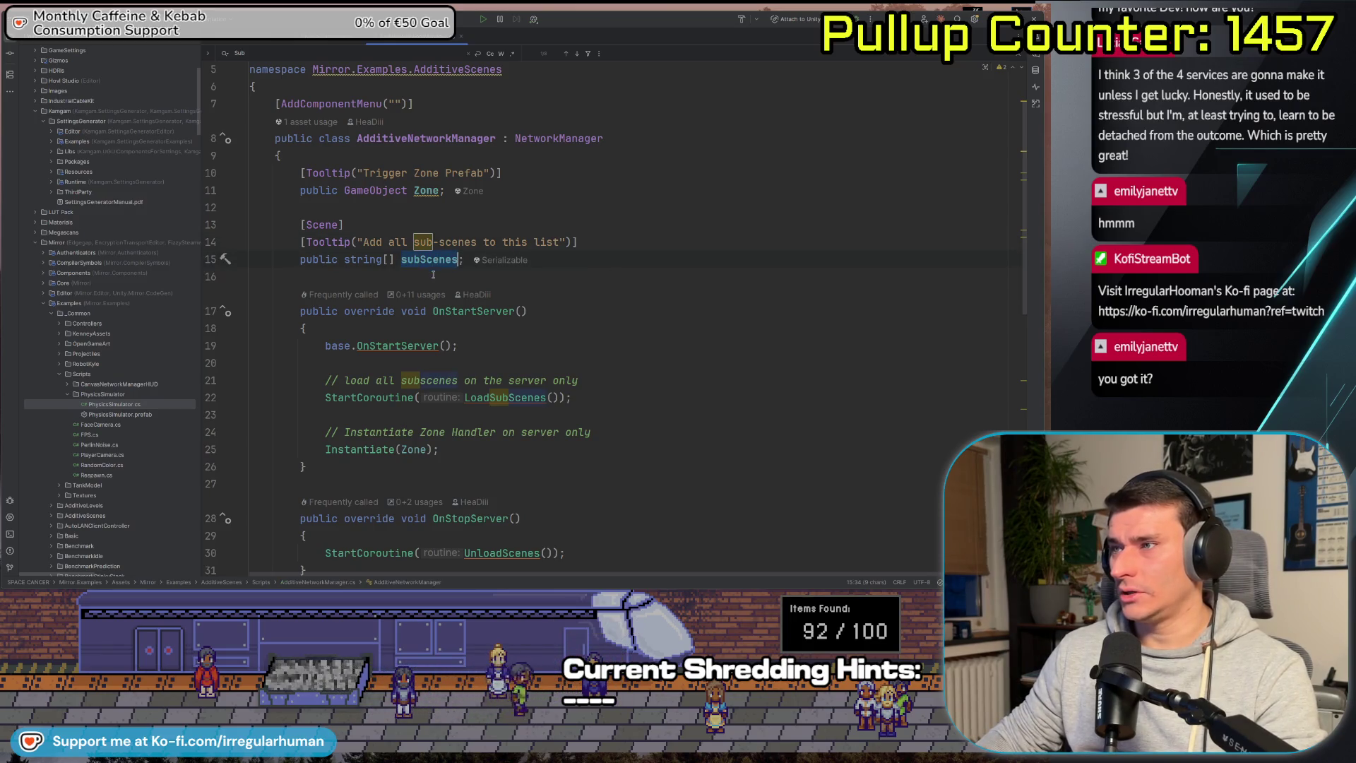
{"action": "left_click", "coordinate": [434, 260]}
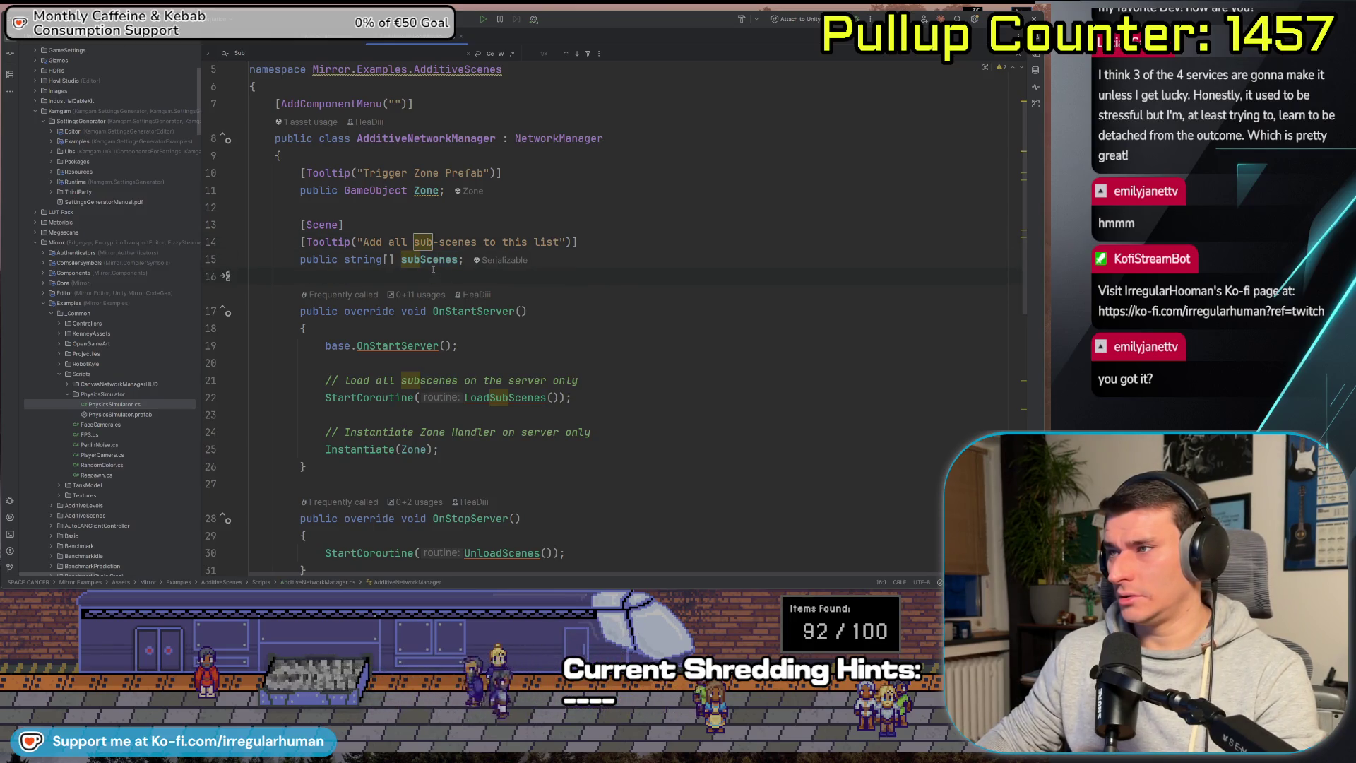
{"action": "key", "text": "alt+F7"}
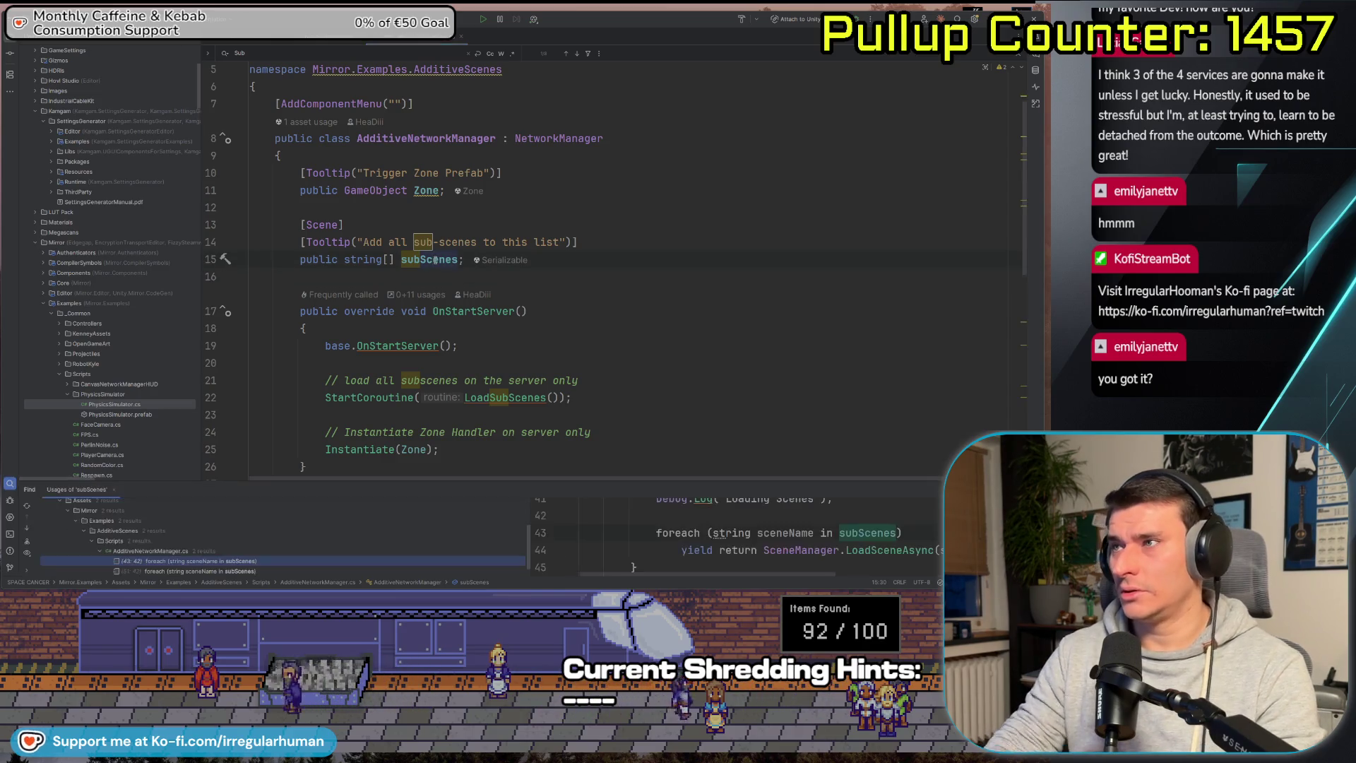
Enlarge the usages panel, go to LoadSubScenes and highlight its SceneManager.LoadSceneAsync call.
{"action": "scroll", "coordinate": [502, 415], "scroll_direction": "down", "scroll_amount": 3}
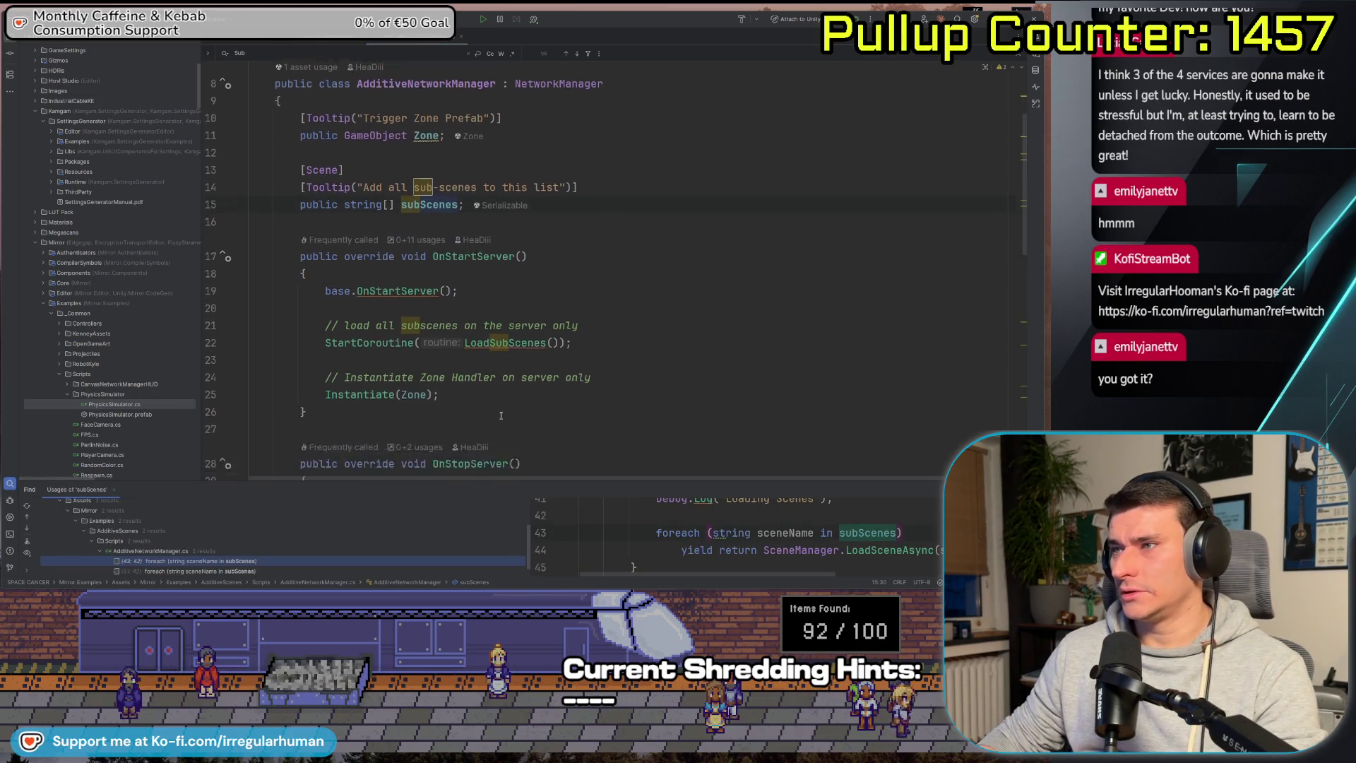
{"action": "left_click_drag", "start_coordinate": [547, 480], "coordinate": [547, 429]}
{"action": "left_click", "coordinate": [501, 294], "text": "ctrl"}
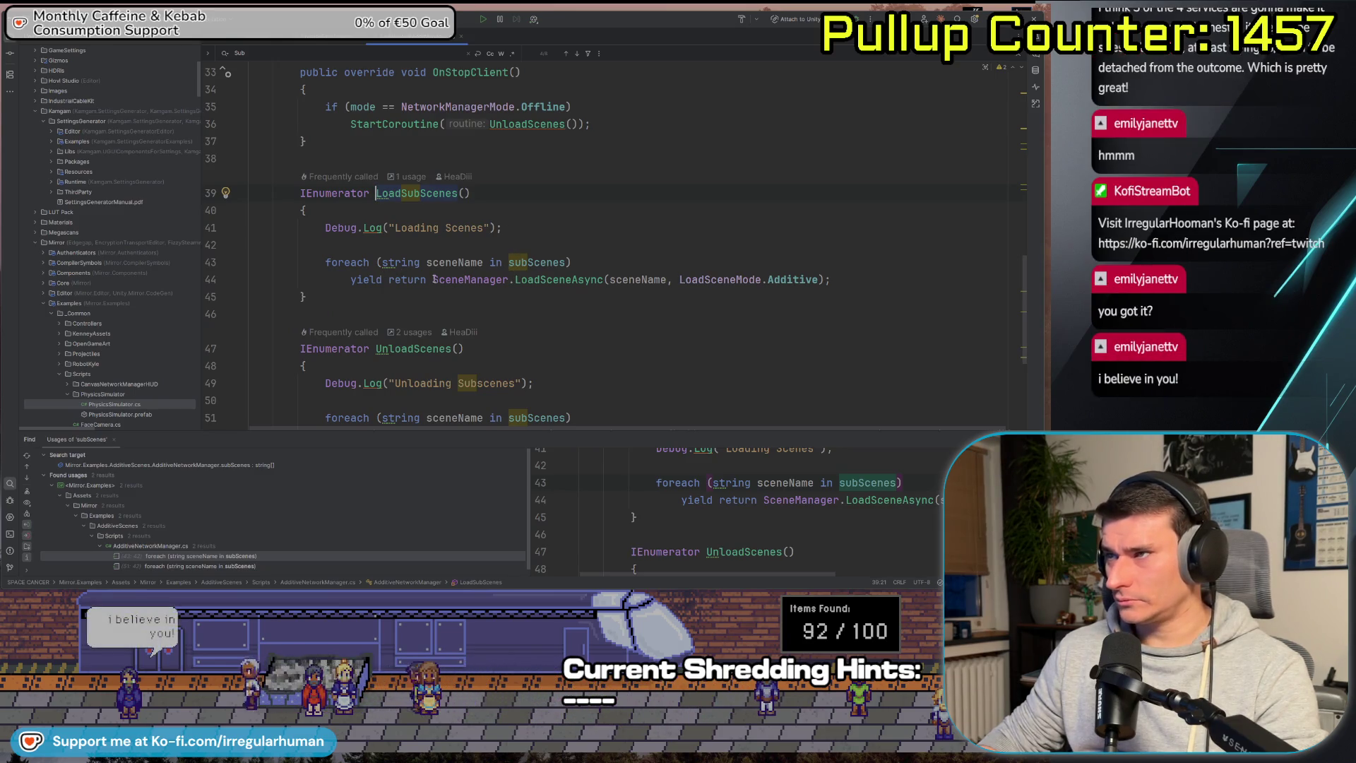
{"action": "left_click_drag", "start_coordinate": [433, 280], "coordinate": [627, 274]}
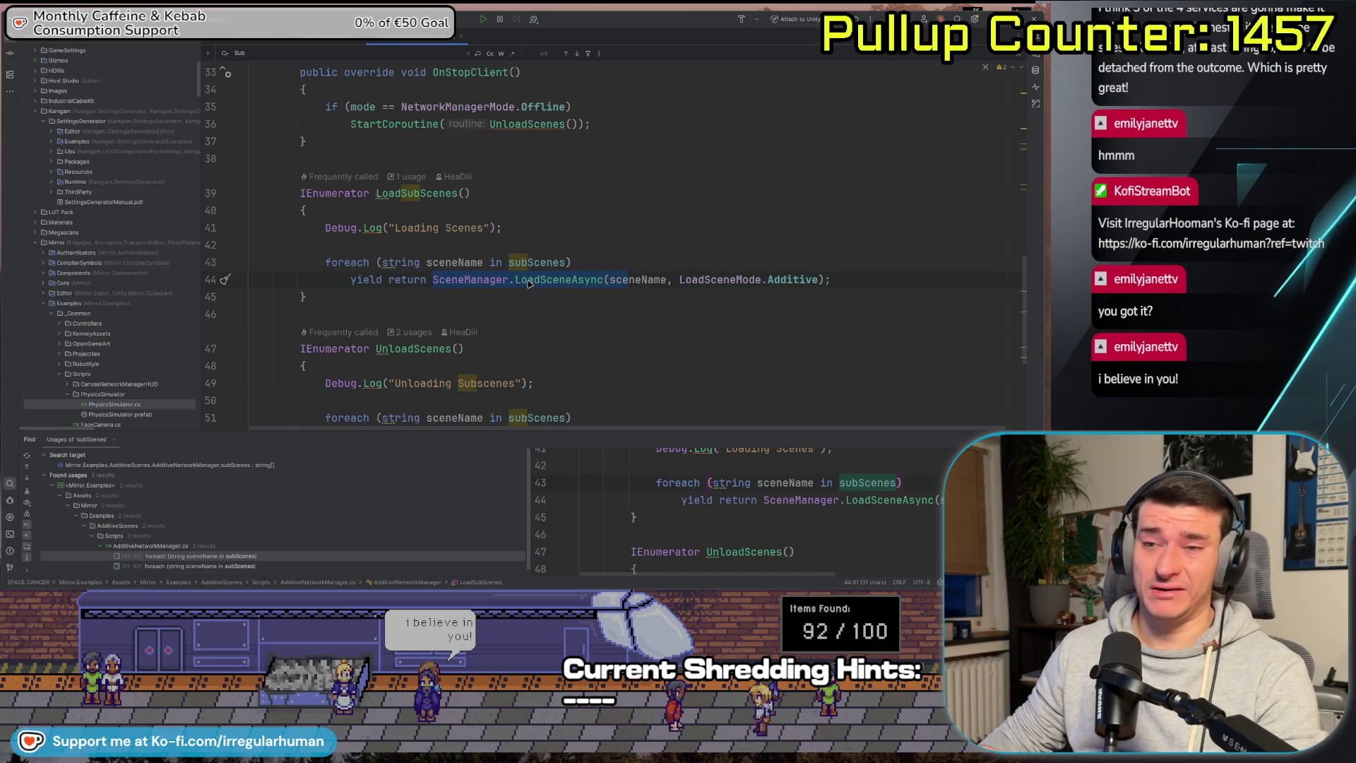
{"action": "mouse_move", "coordinate": [528, 283]}
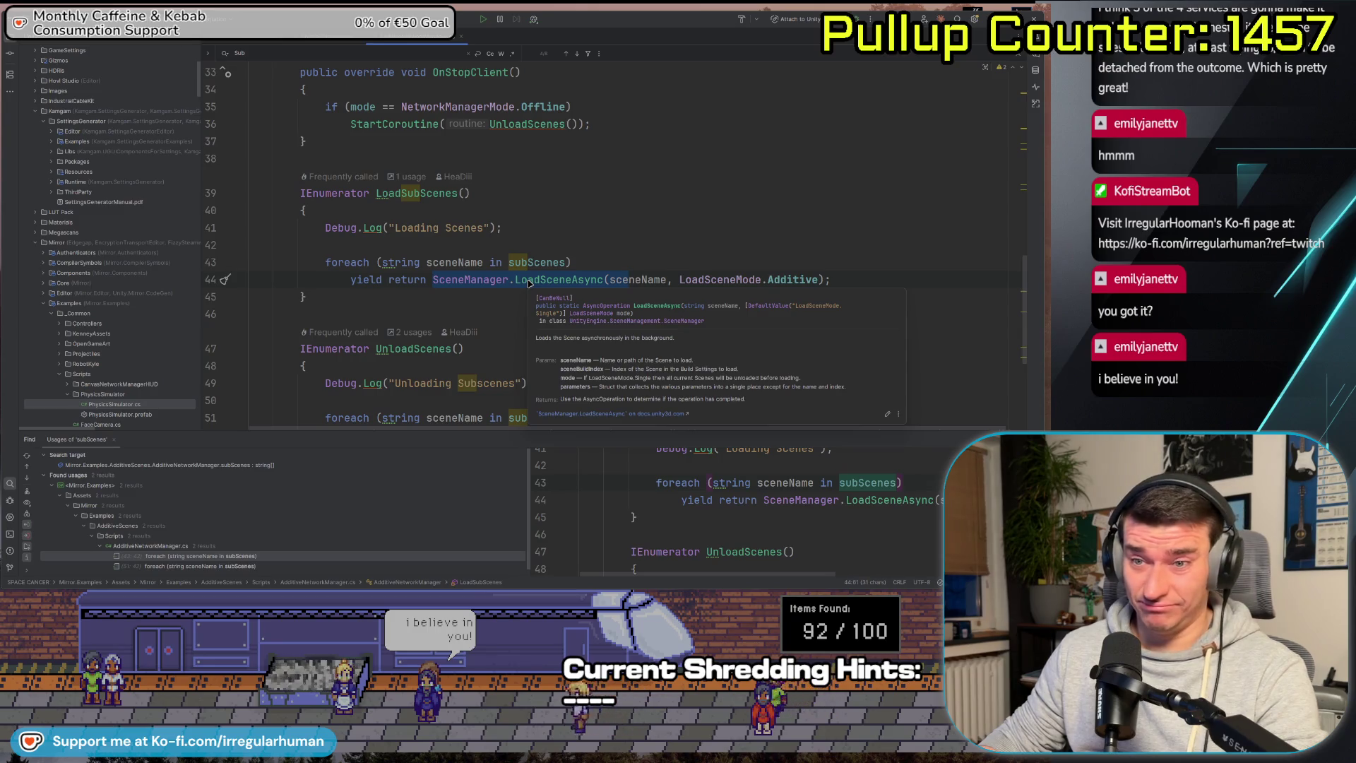
{"action": "left_click", "coordinate": [446, 296]}
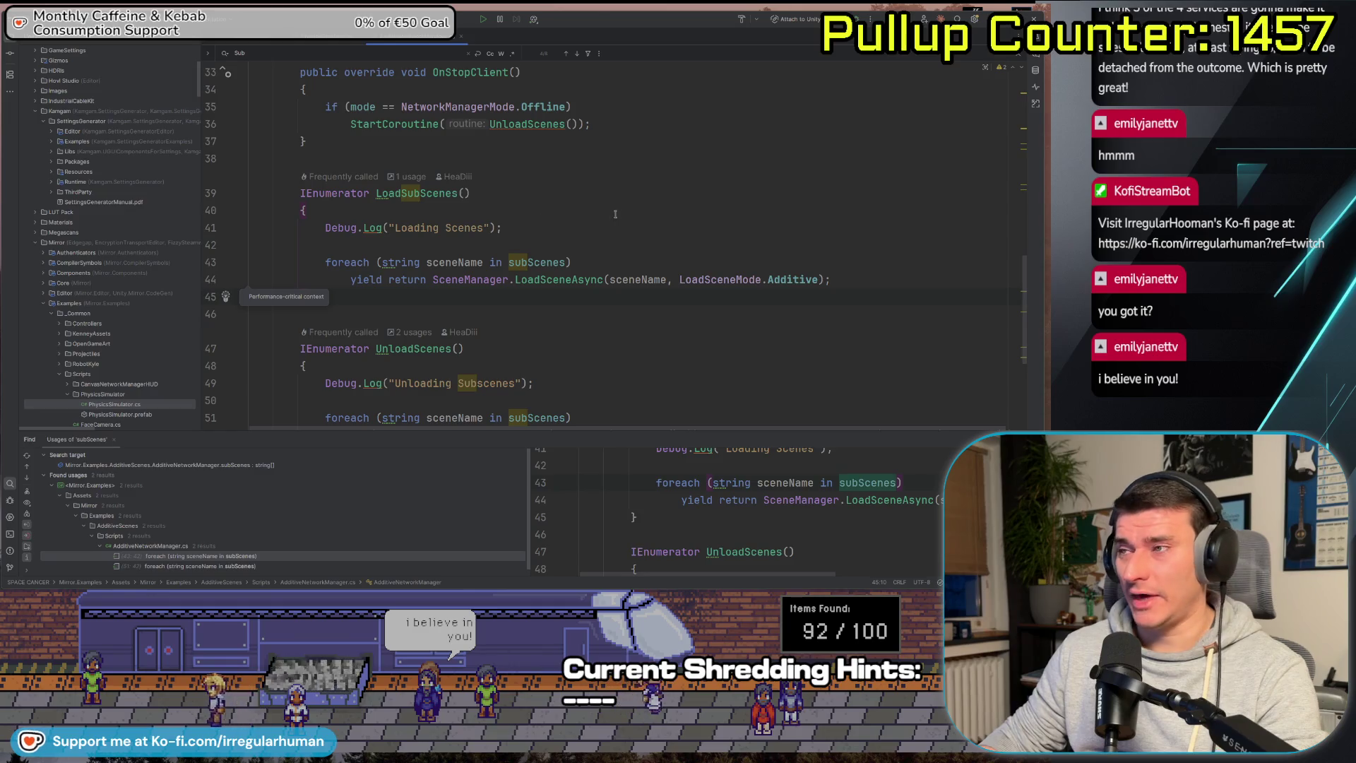
Read through the UnloadScenes coroutine and its Resources.UnloadUnusedAssets call.
{"action": "scroll", "coordinate": [615, 214], "scroll_direction": "down", "scroll_amount": 2}
{"action": "scroll", "coordinate": [621, 218], "scroll_direction": "down", "scroll_amount": 2}
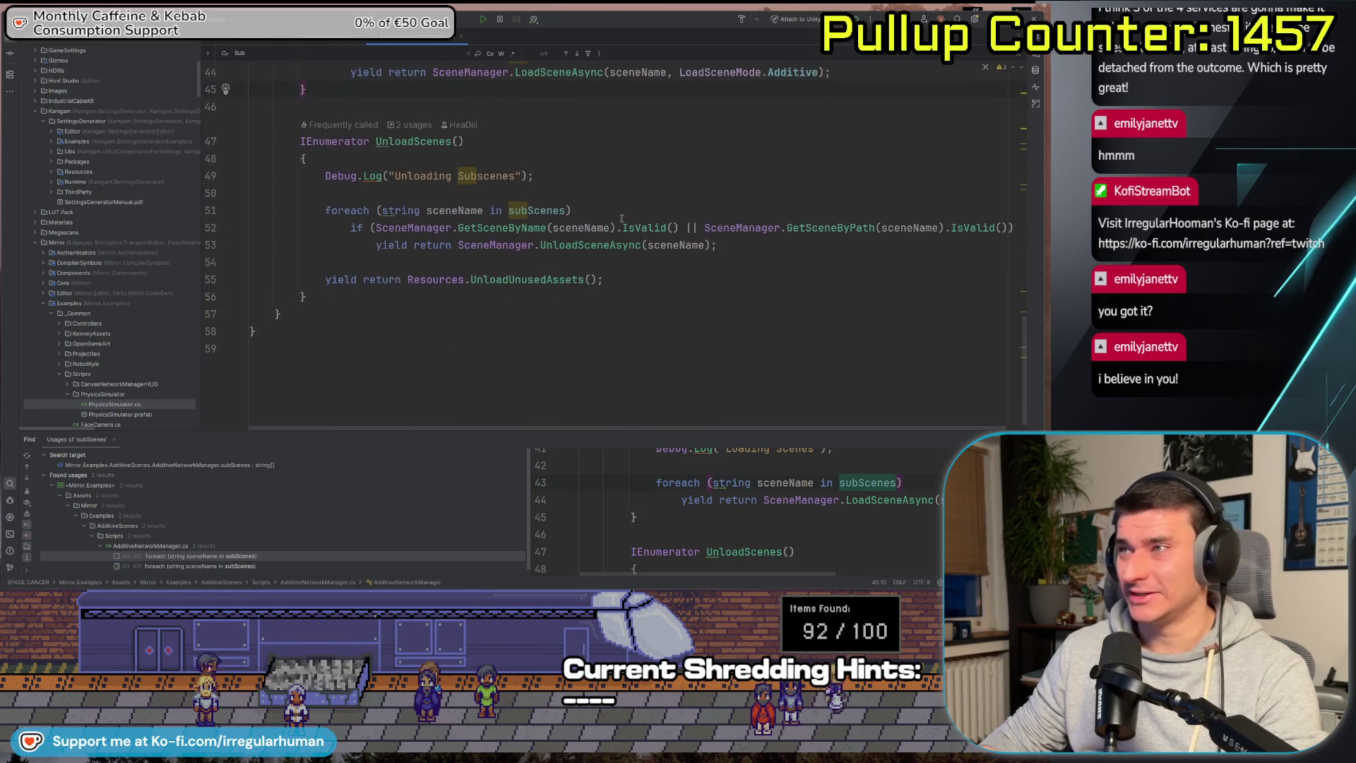
{"action": "scroll", "coordinate": [620, 212], "scroll_direction": "up", "scroll_amount": 1}
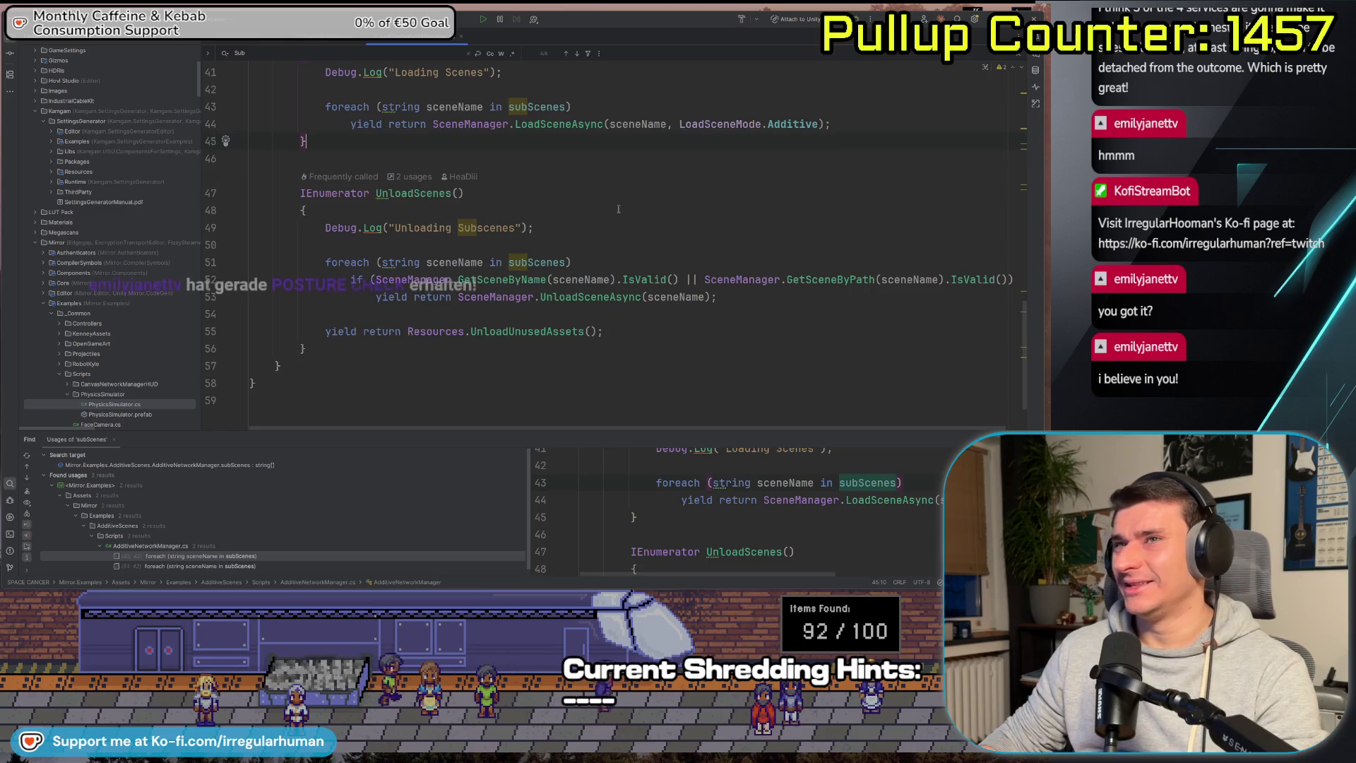
{"action": "scroll", "coordinate": [618, 209], "scroll_direction": "up", "scroll_amount": 1}
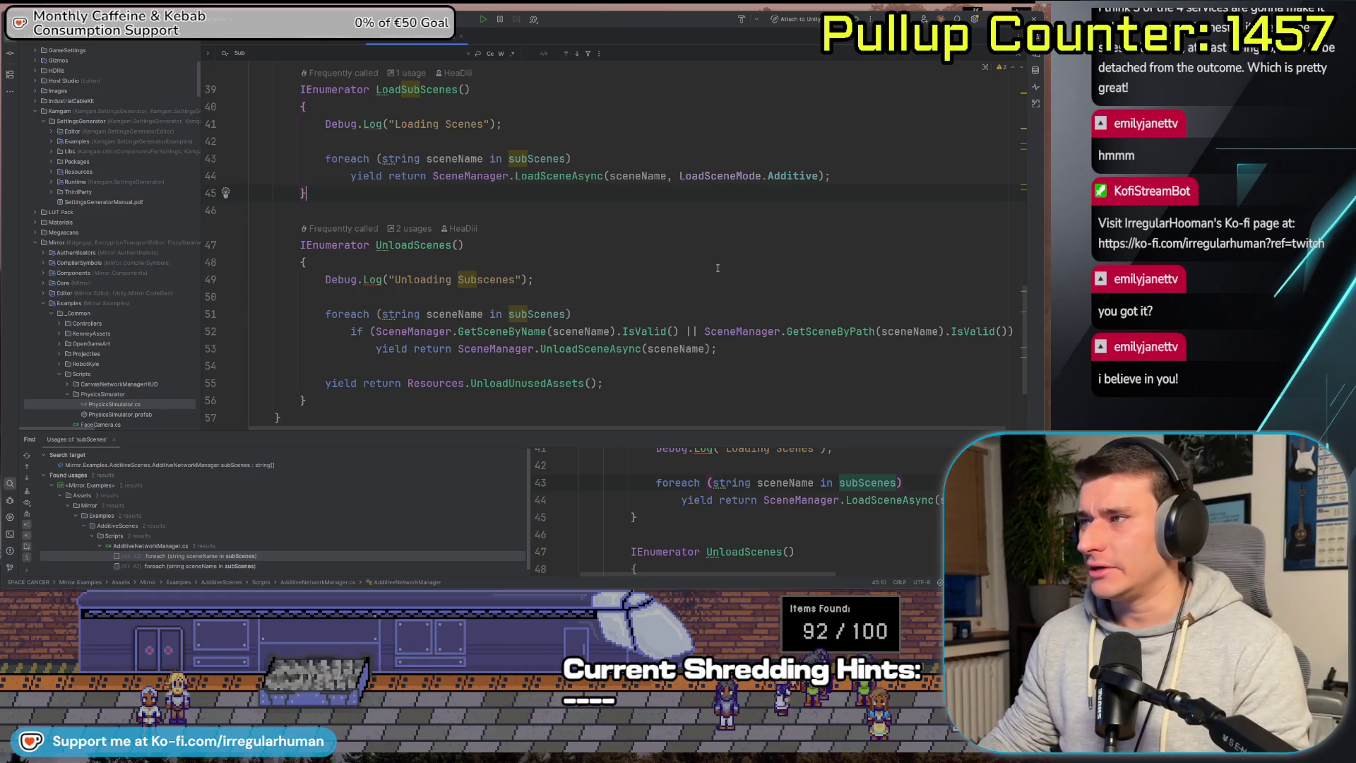
{"action": "mouse_move", "coordinate": [556, 338]}
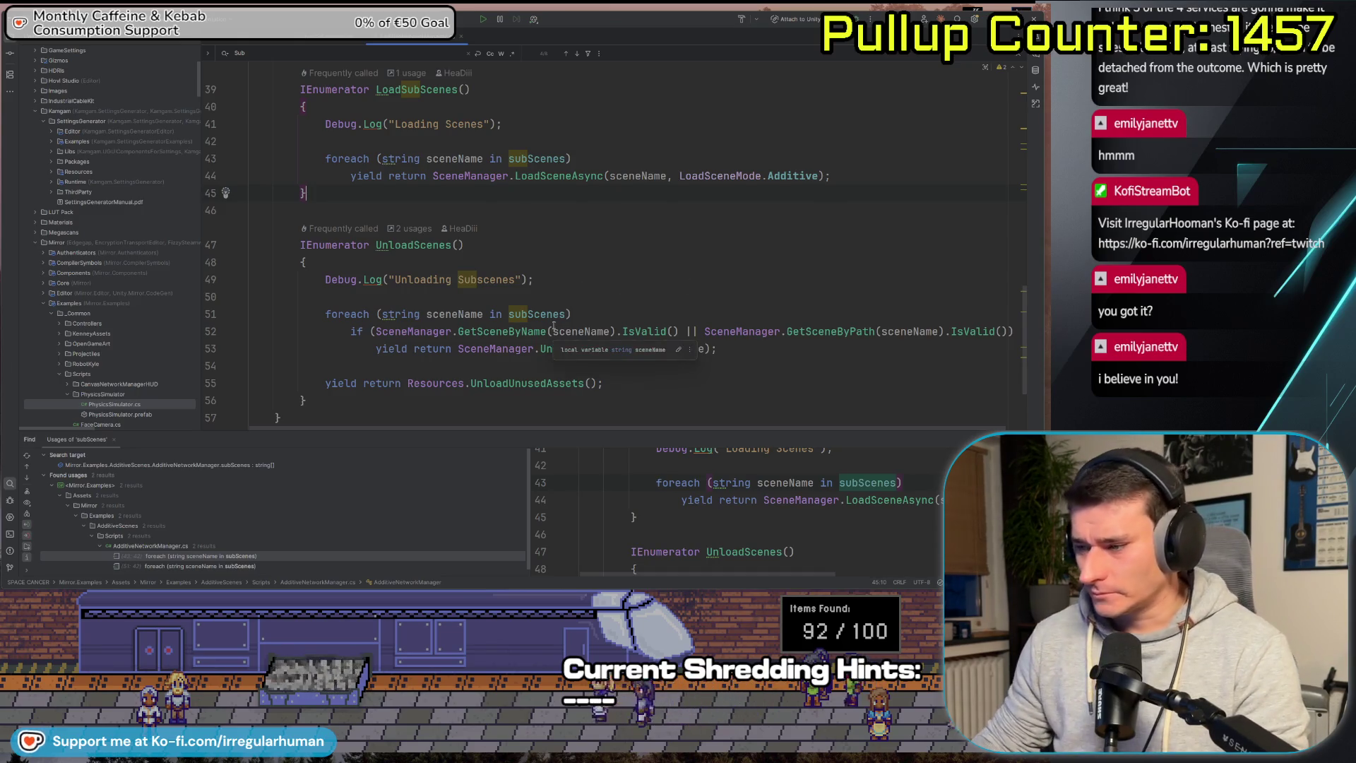
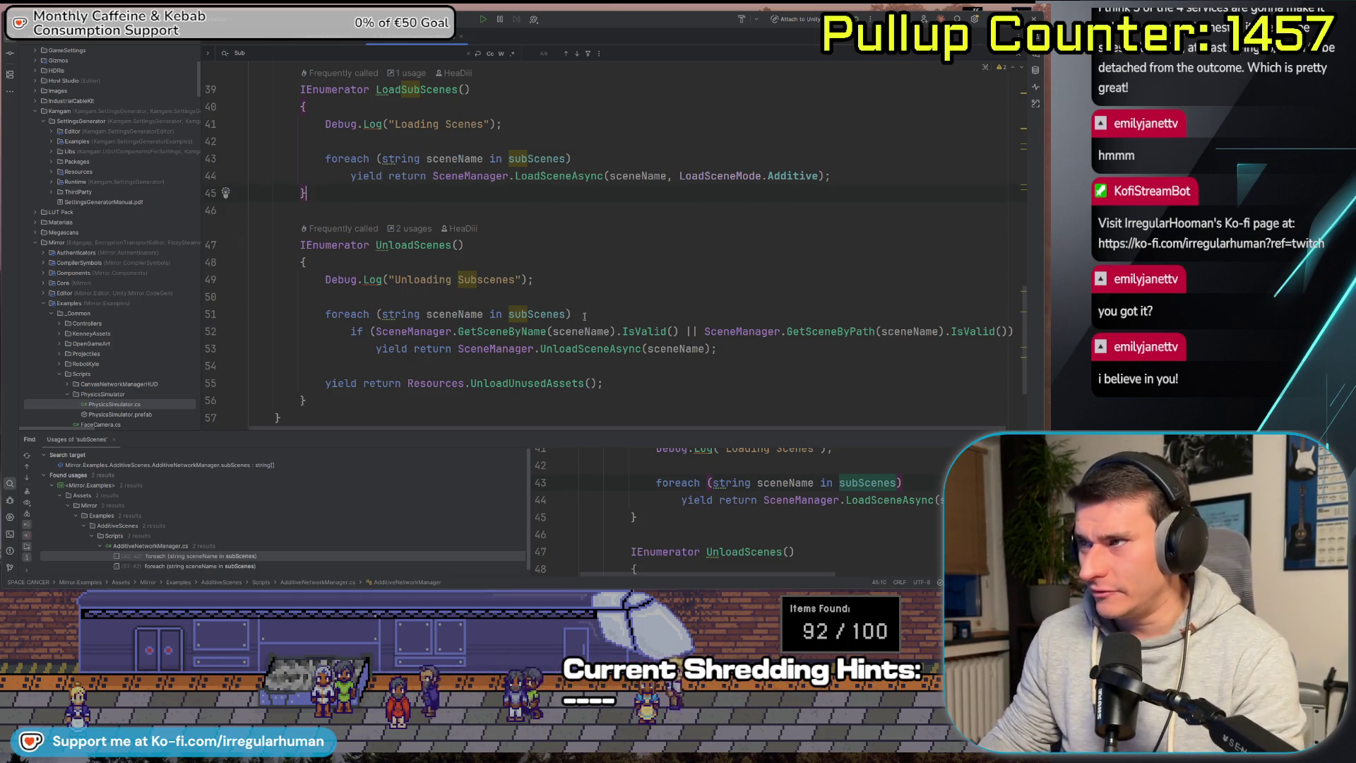
Read AdditiveNetworkManager.cs upward from UnloadScenes to the usings, then switch to Unity.
{"action": "scroll", "coordinate": [550, 275], "scroll_direction": "down", "scroll_amount": 2}
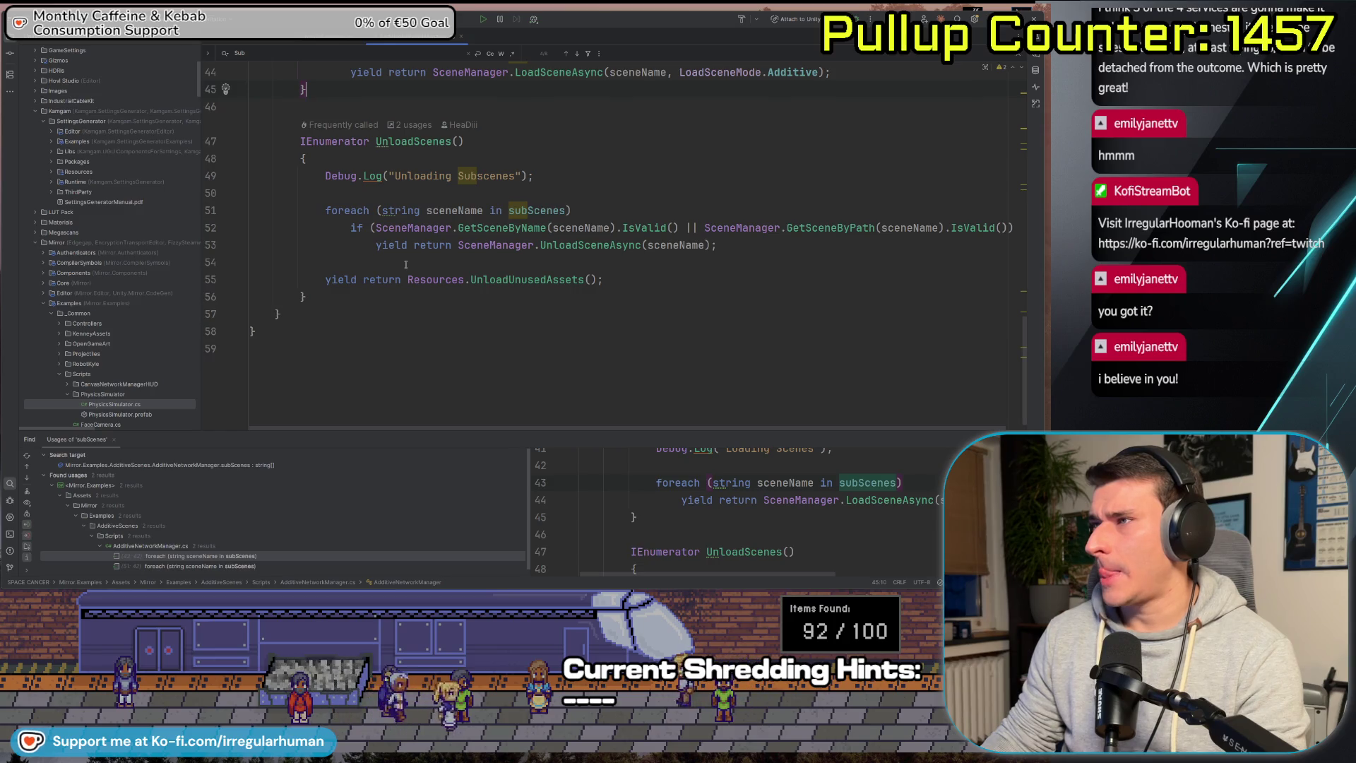
{"action": "scroll", "coordinate": [373, 221], "scroll_direction": "up", "scroll_amount": 4}
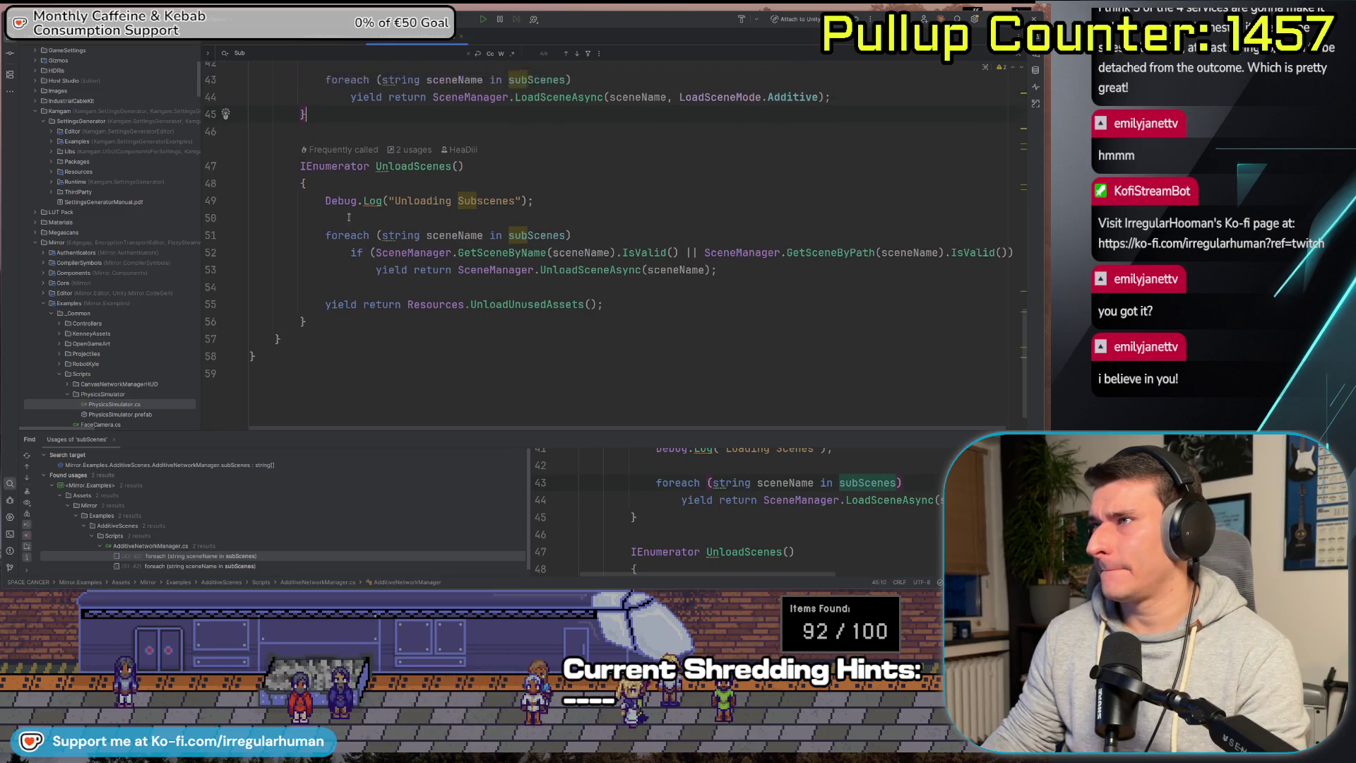
{"action": "scroll", "coordinate": [381, 268], "scroll_direction": "up", "scroll_amount": 2}
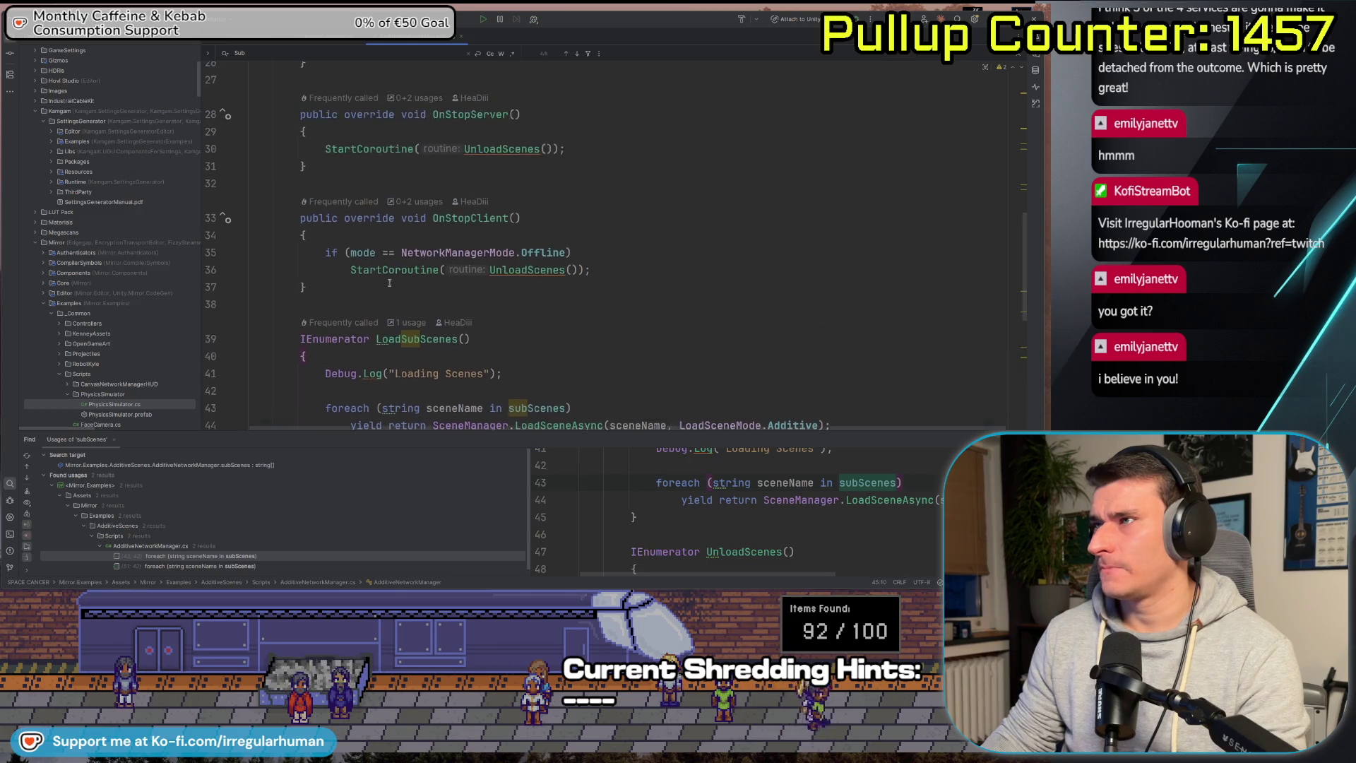
{"action": "scroll", "coordinate": [374, 284], "scroll_direction": "up", "scroll_amount": 6}
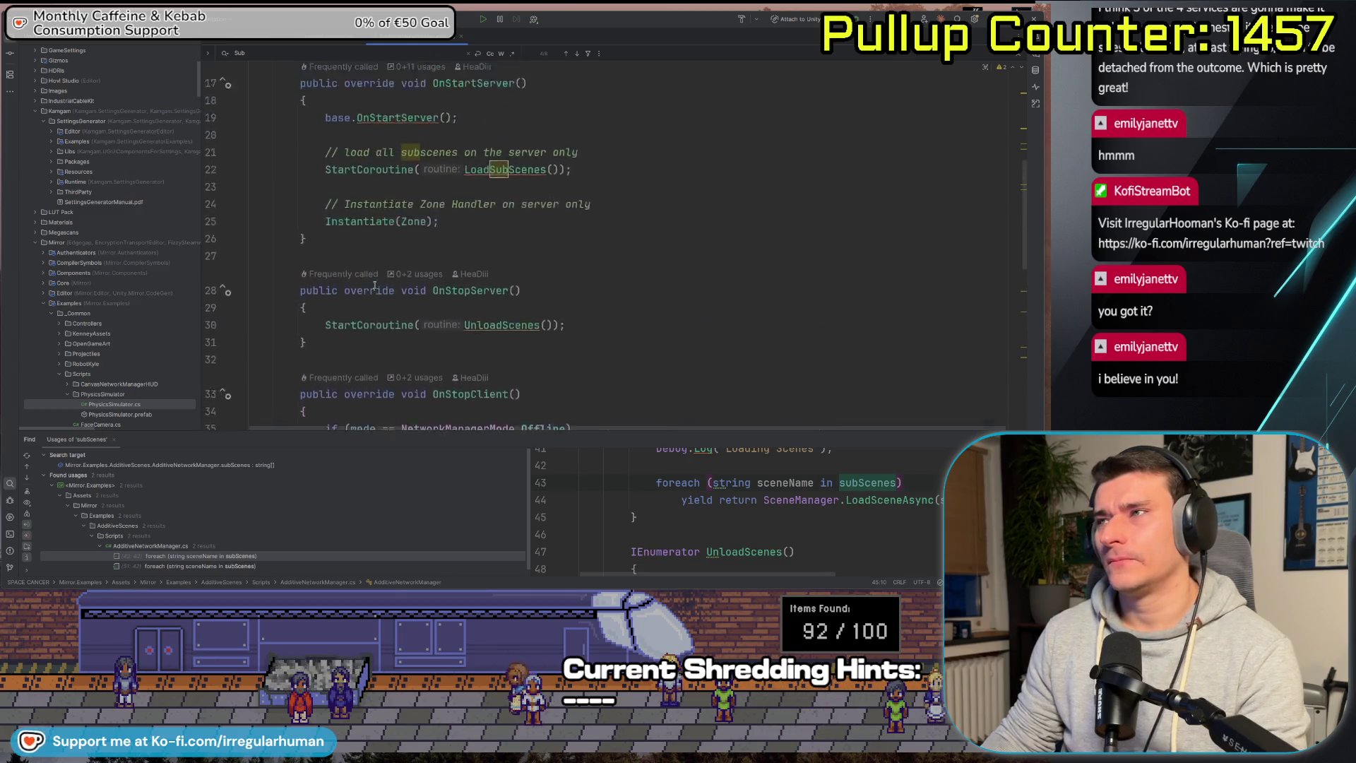
{"action": "scroll", "coordinate": [384, 287], "scroll_direction": "up", "scroll_amount": 3}
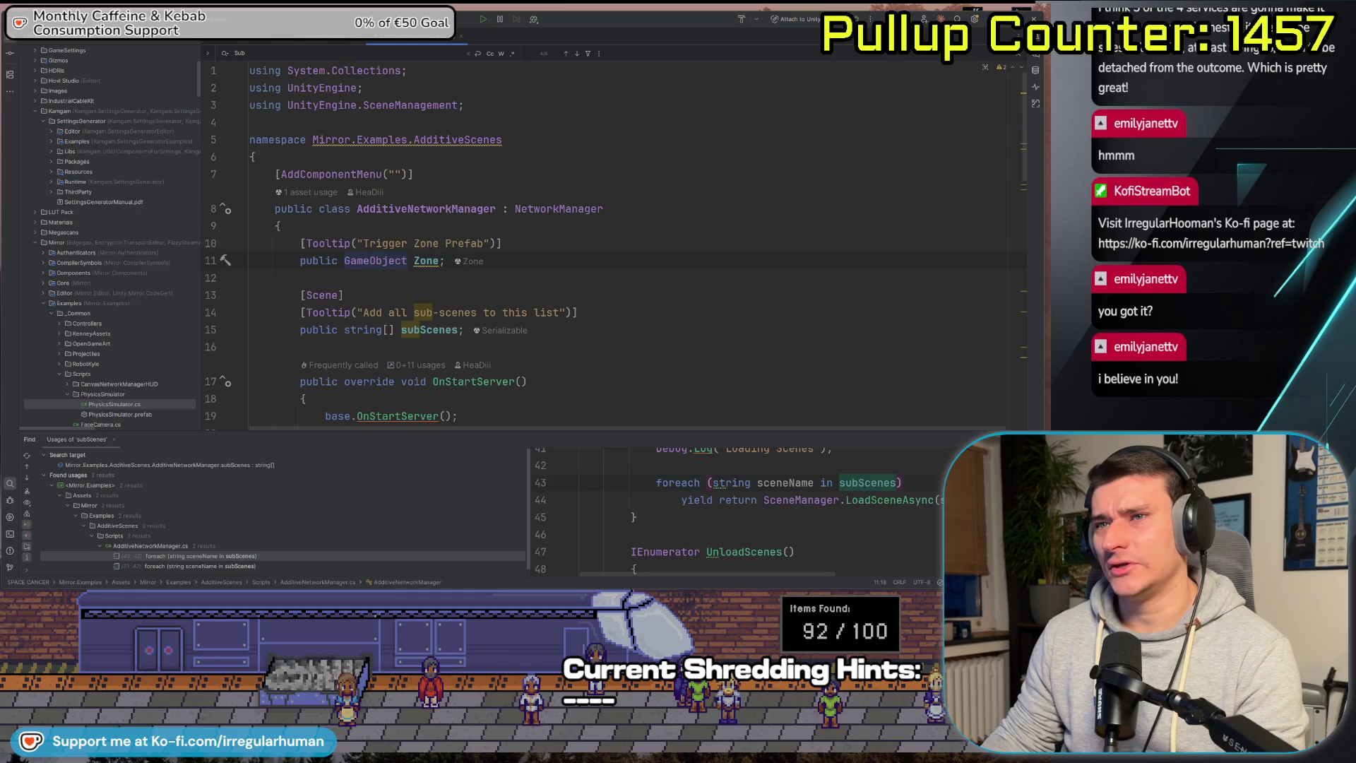
{"action": "key", "text": "alt+Tab"}
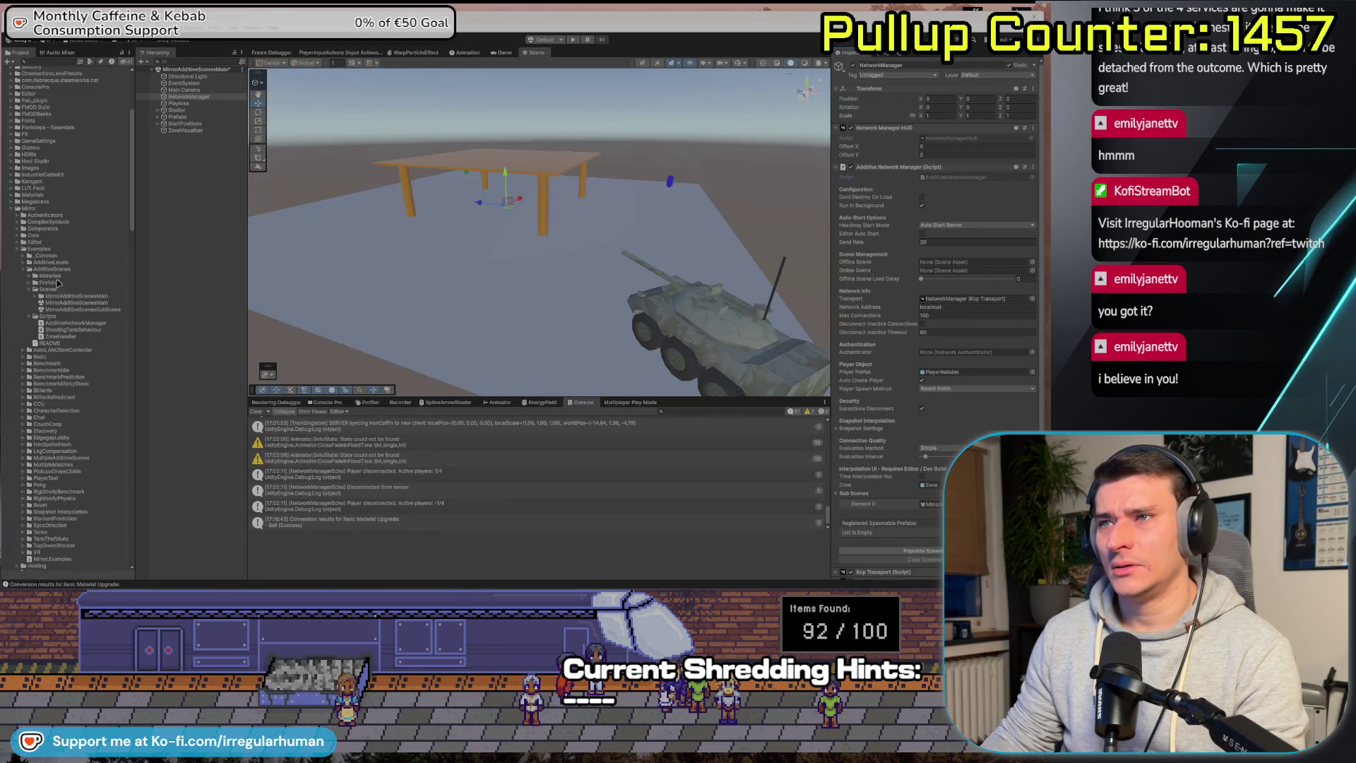
Expand MirrorAdditiveScenesMain, select MirrorAdditiveScenesSubScene, then return to AdditiveNetworkManager.cs in Rider.
{"action": "left_click", "coordinate": [37, 296]}
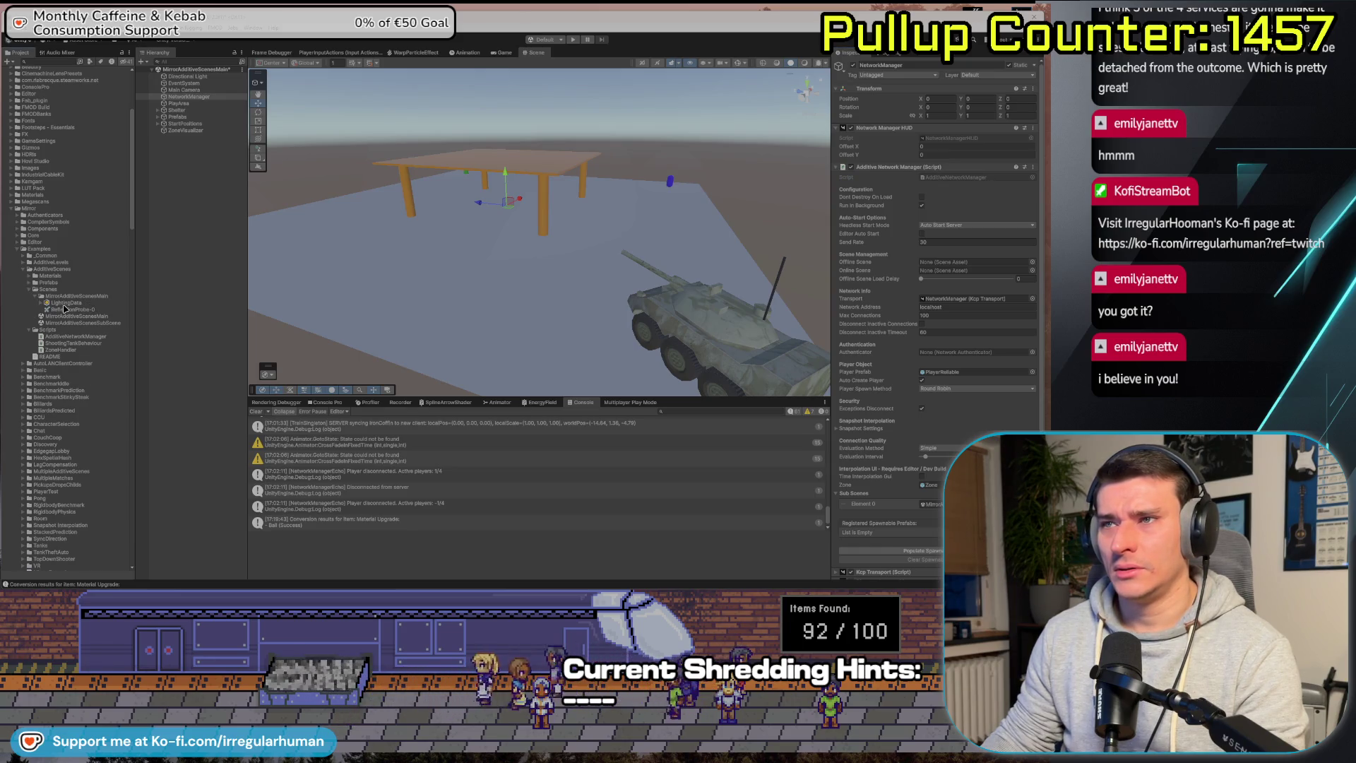
{"action": "left_click", "coordinate": [64, 303]}
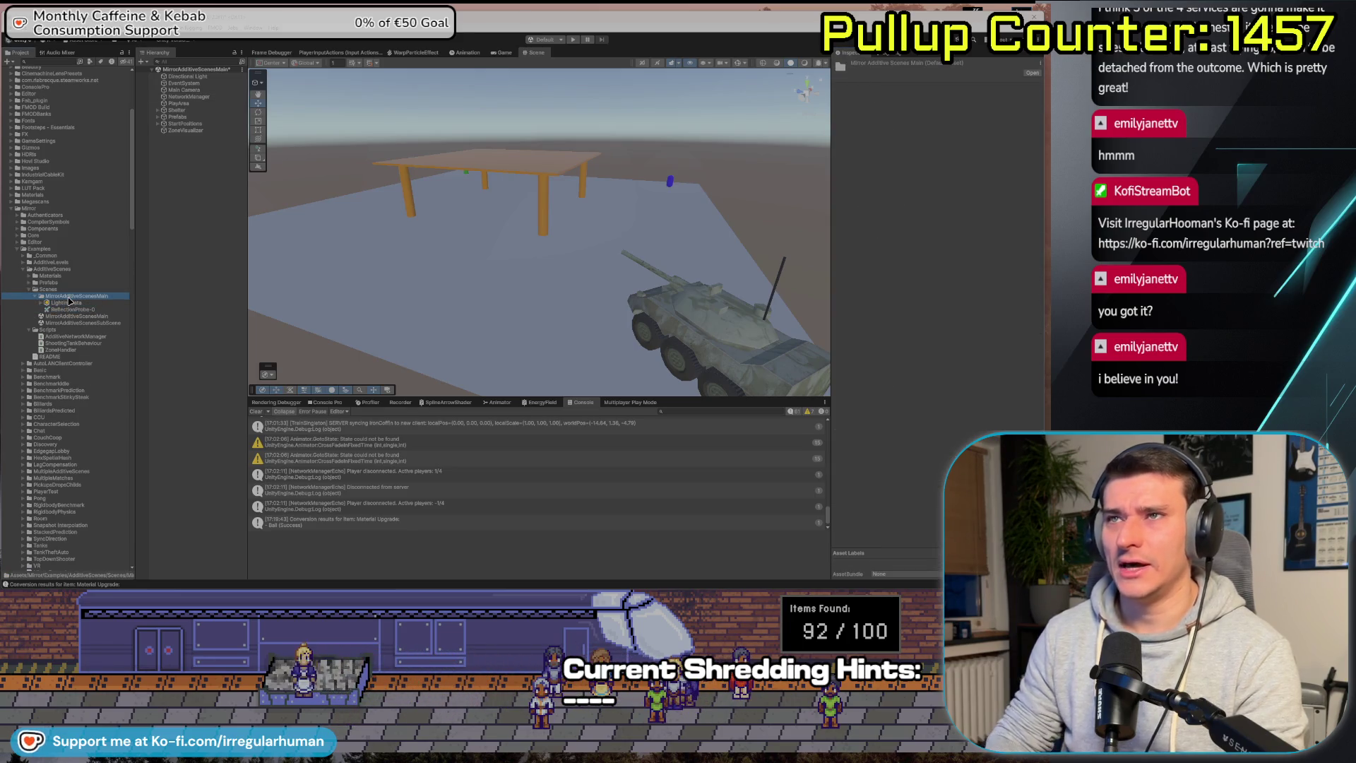
{"action": "key", "text": "Left"}
{"action": "key", "text": "Down"}
{"action": "key", "text": "Down"}
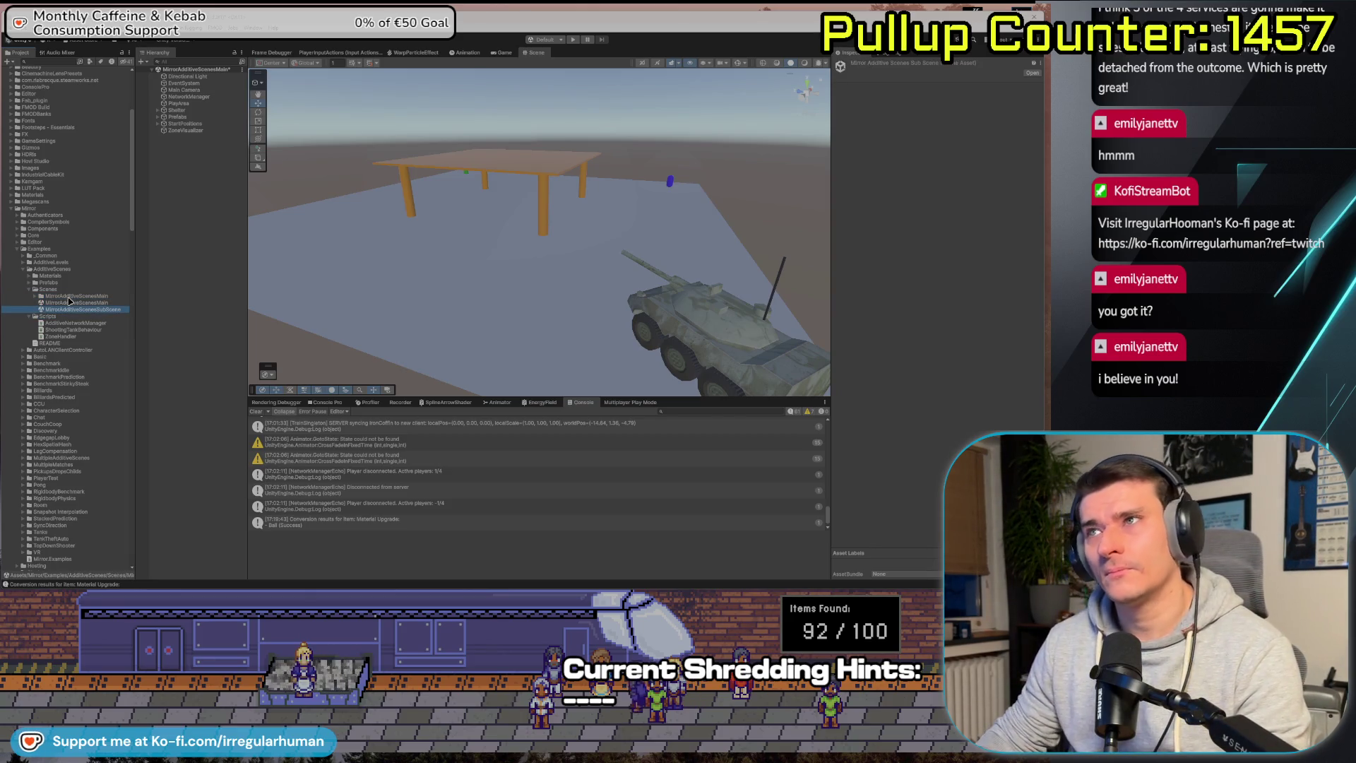
{"action": "key", "text": "alt+Tab"}
{"action": "scroll", "coordinate": [772, 330], "scroll_direction": "down", "scroll_amount": 5}
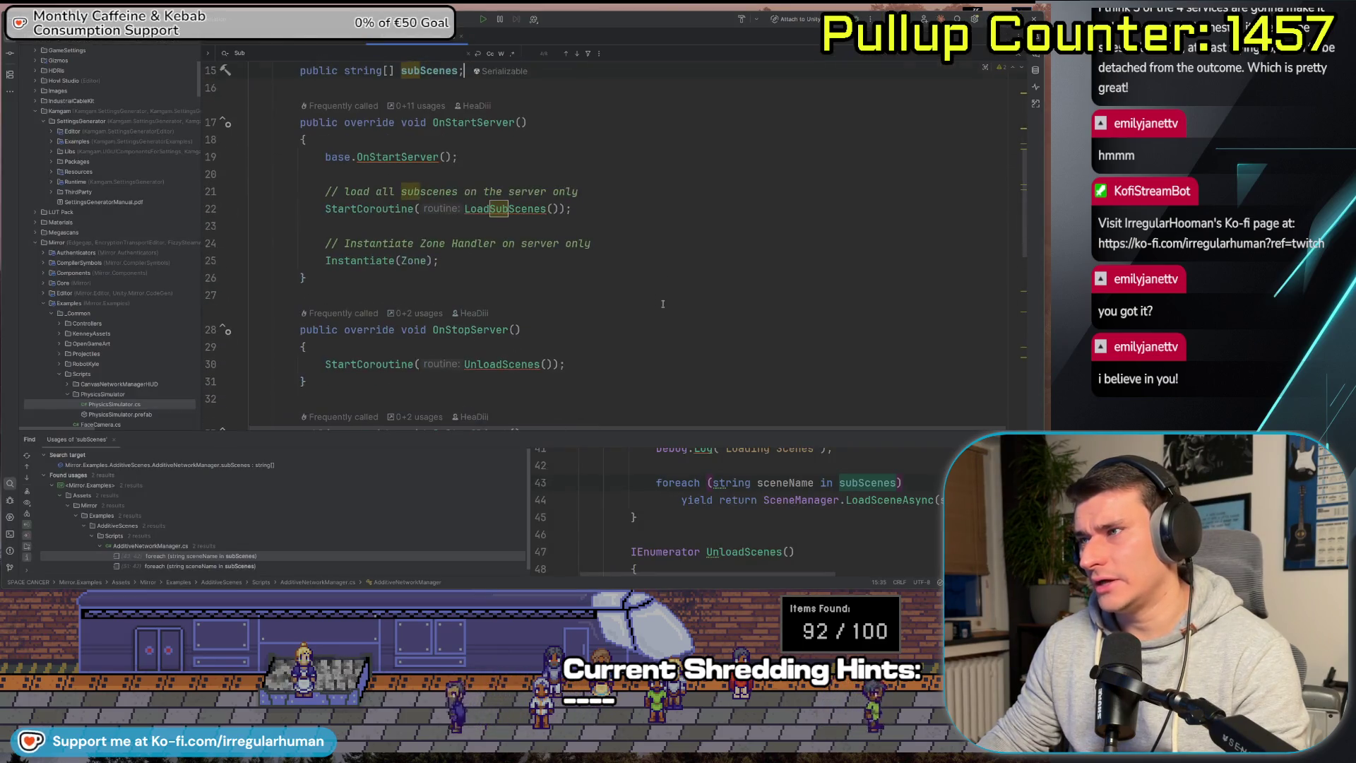
{"action": "scroll", "coordinate": [663, 304], "scroll_direction": "down", "scroll_amount": 4}
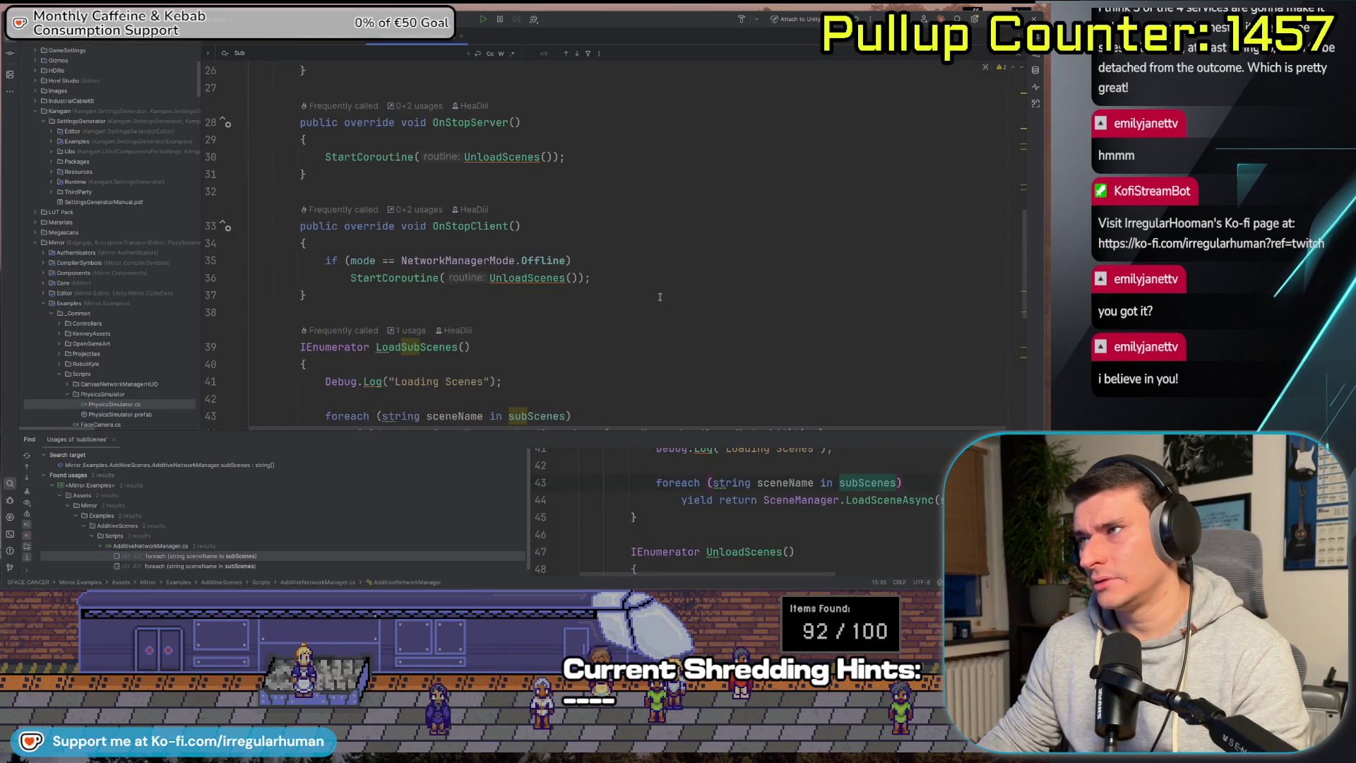
{"action": "scroll", "coordinate": [657, 294], "scroll_direction": "up", "scroll_amount": 6}
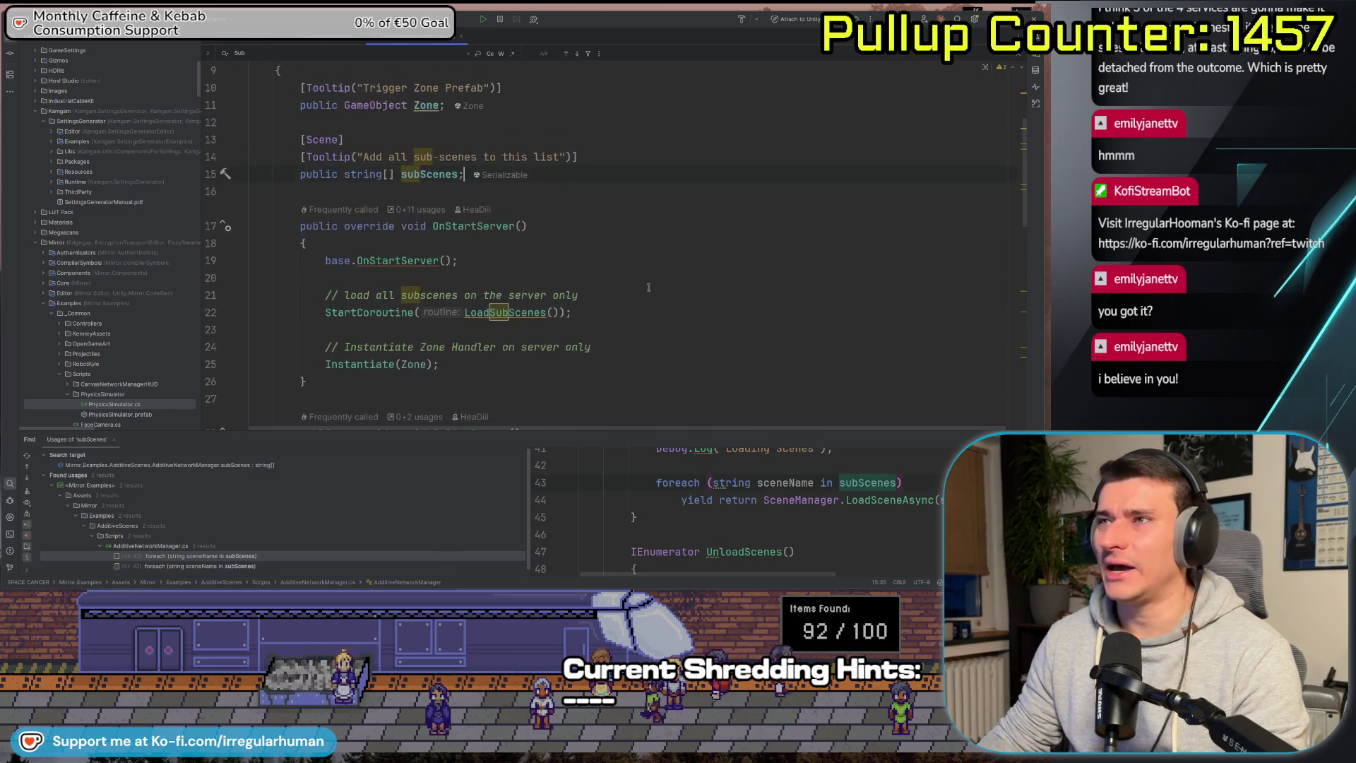
{"action": "scroll", "coordinate": [627, 275], "scroll_direction": "up", "scroll_amount": 3}
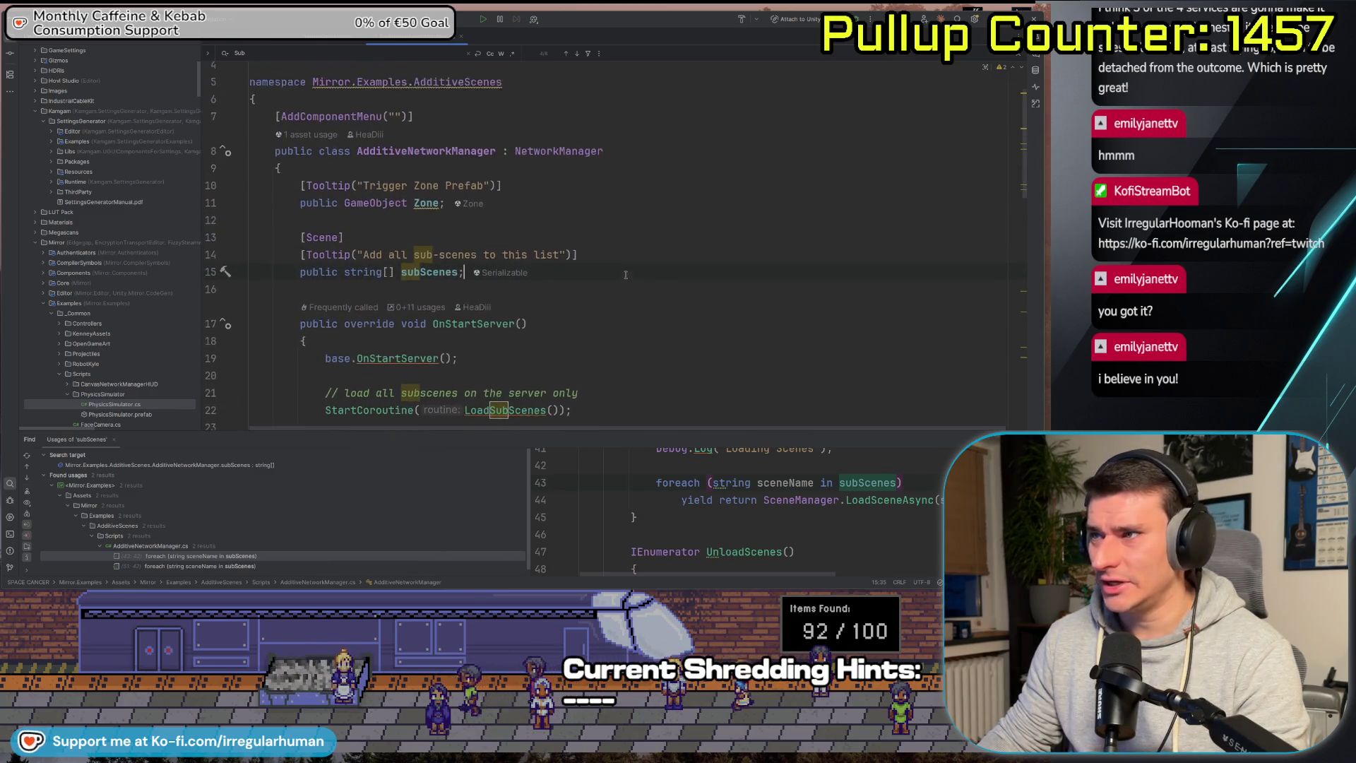
{"action": "scroll", "coordinate": [346, 181], "scroll_direction": "down", "scroll_amount": 6}
{"action": "scroll", "coordinate": [364, 188], "scroll_direction": "up", "scroll_amount": 4}
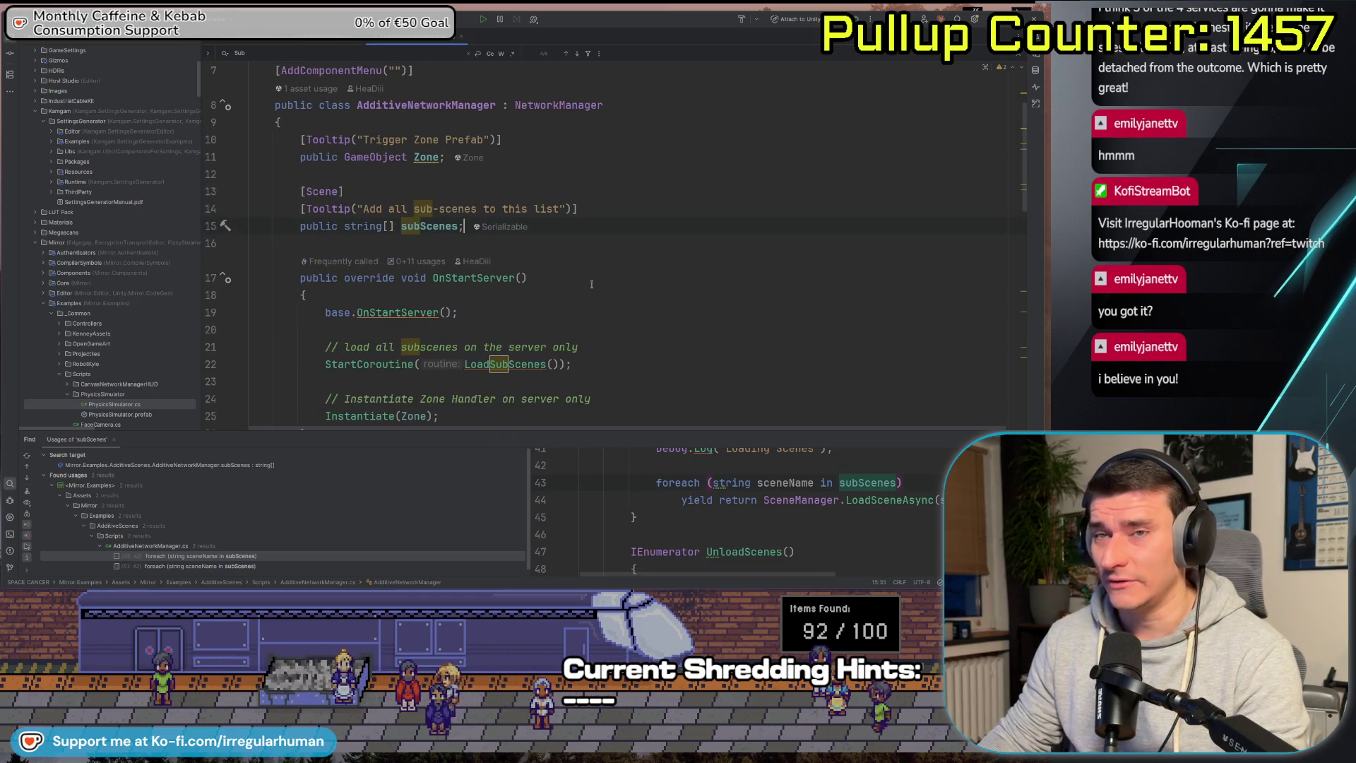
{"action": "scroll", "coordinate": [602, 293], "scroll_direction": "down", "scroll_amount": 6}
{"action": "scroll", "coordinate": [602, 293], "scroll_direction": "down", "scroll_amount": 3}
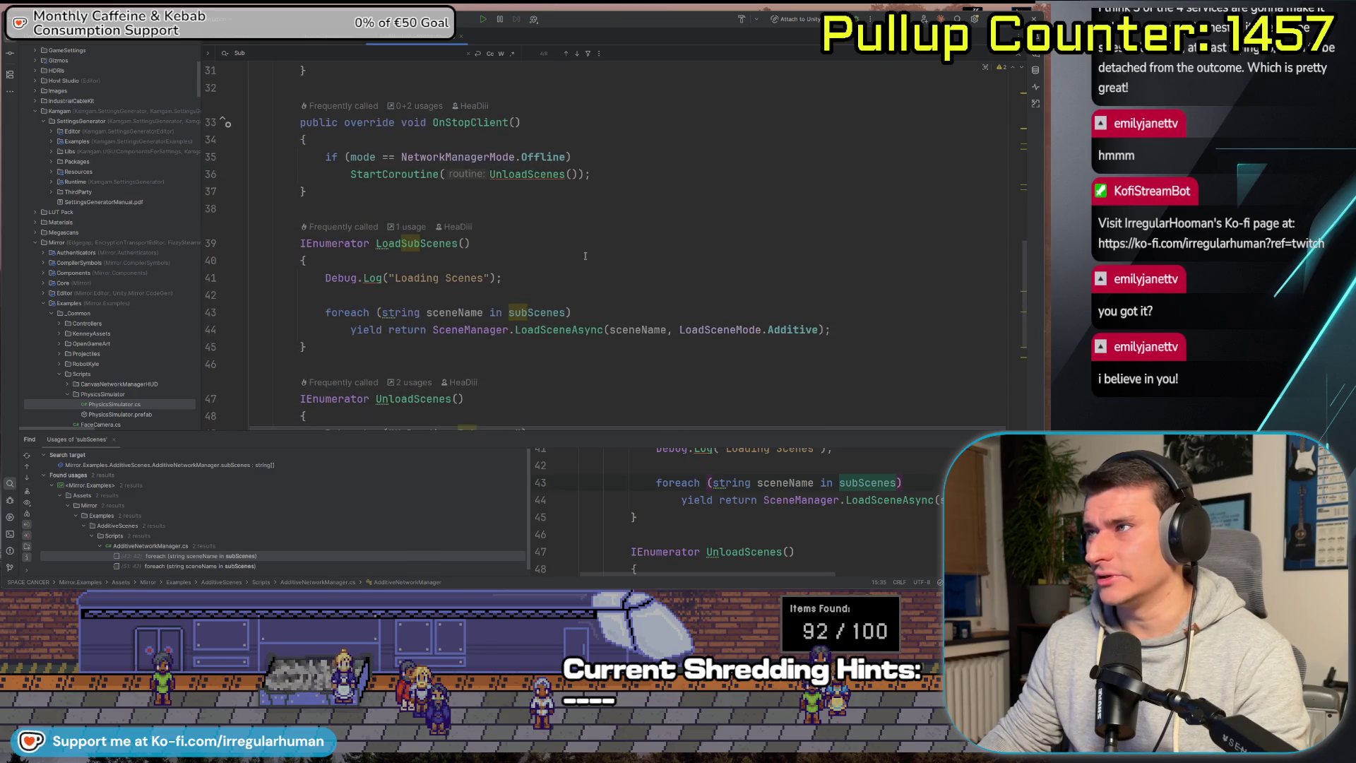
{"action": "scroll", "coordinate": [426, 330], "scroll_direction": "down", "scroll_amount": 3}
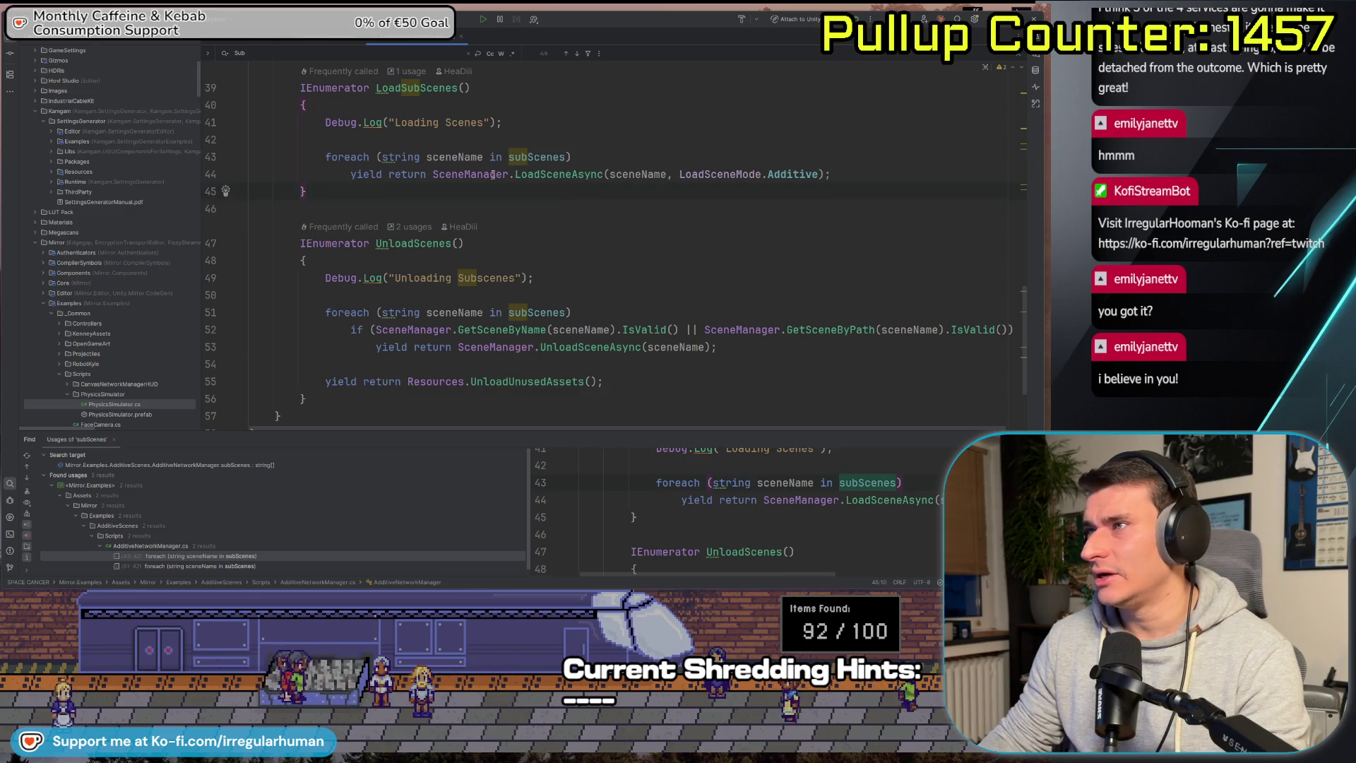
{"action": "left_click", "coordinate": [603, 174], "text": "shift"}
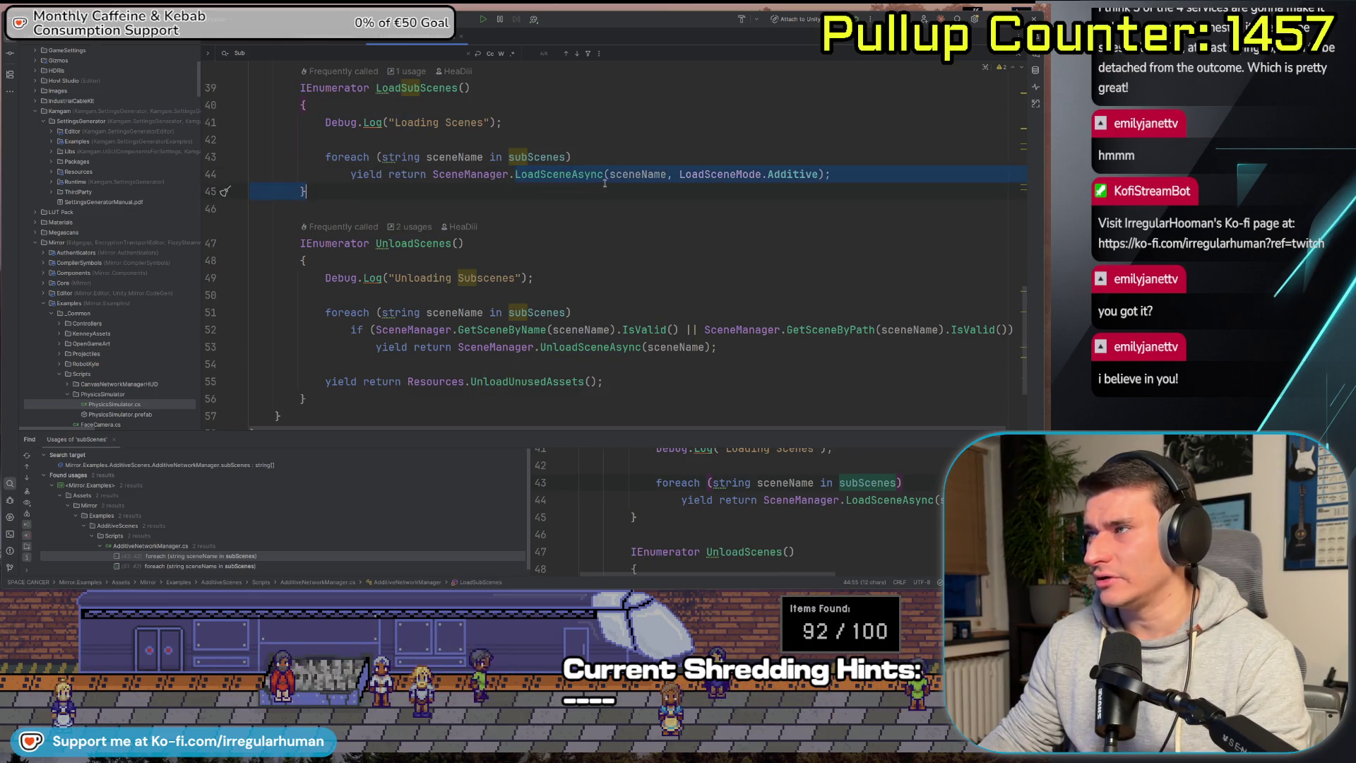
Highlight the additive SceneManager.LoadSceneAsync return statement on line 44 of LoadSubScenes.
{"action": "left_click", "coordinate": [604, 174], "text": "shift"}
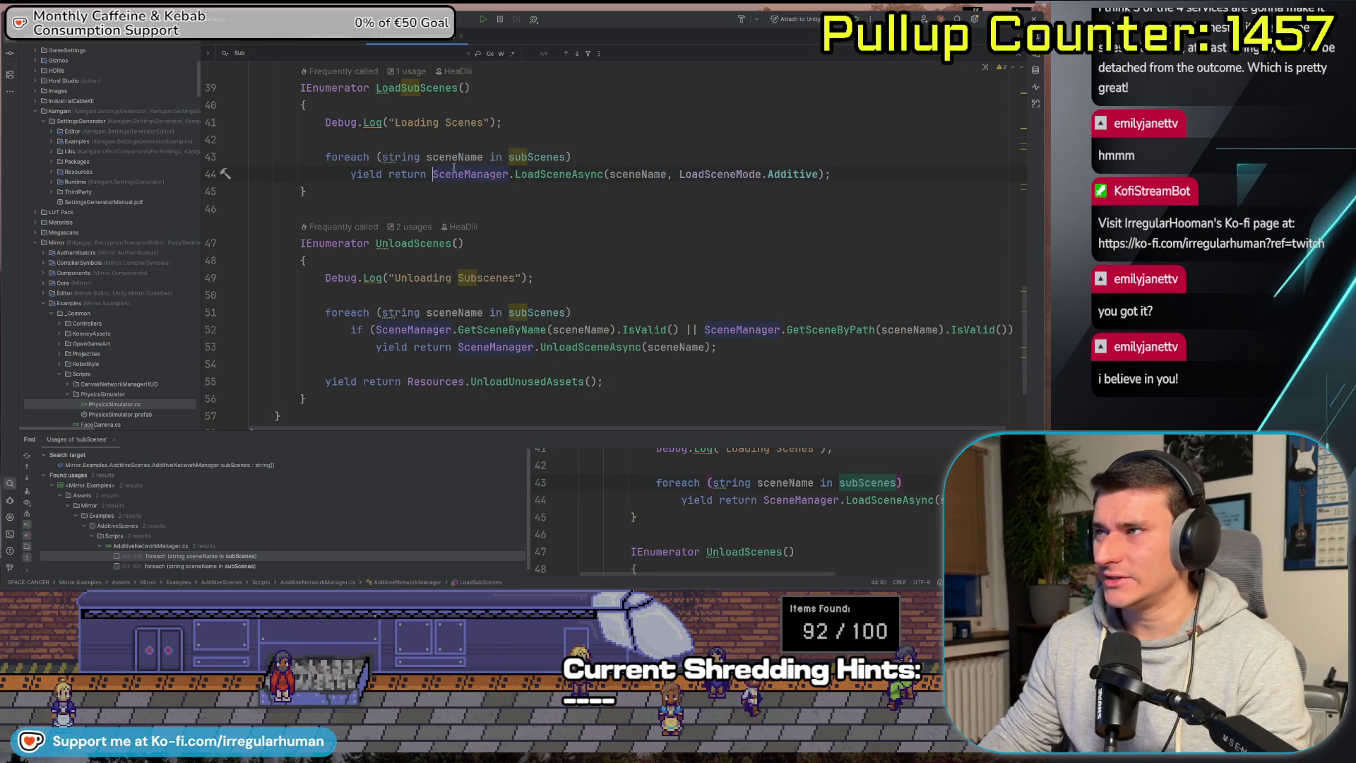
{"action": "left_click_drag", "start_coordinate": [432, 174], "coordinate": [846, 179]}
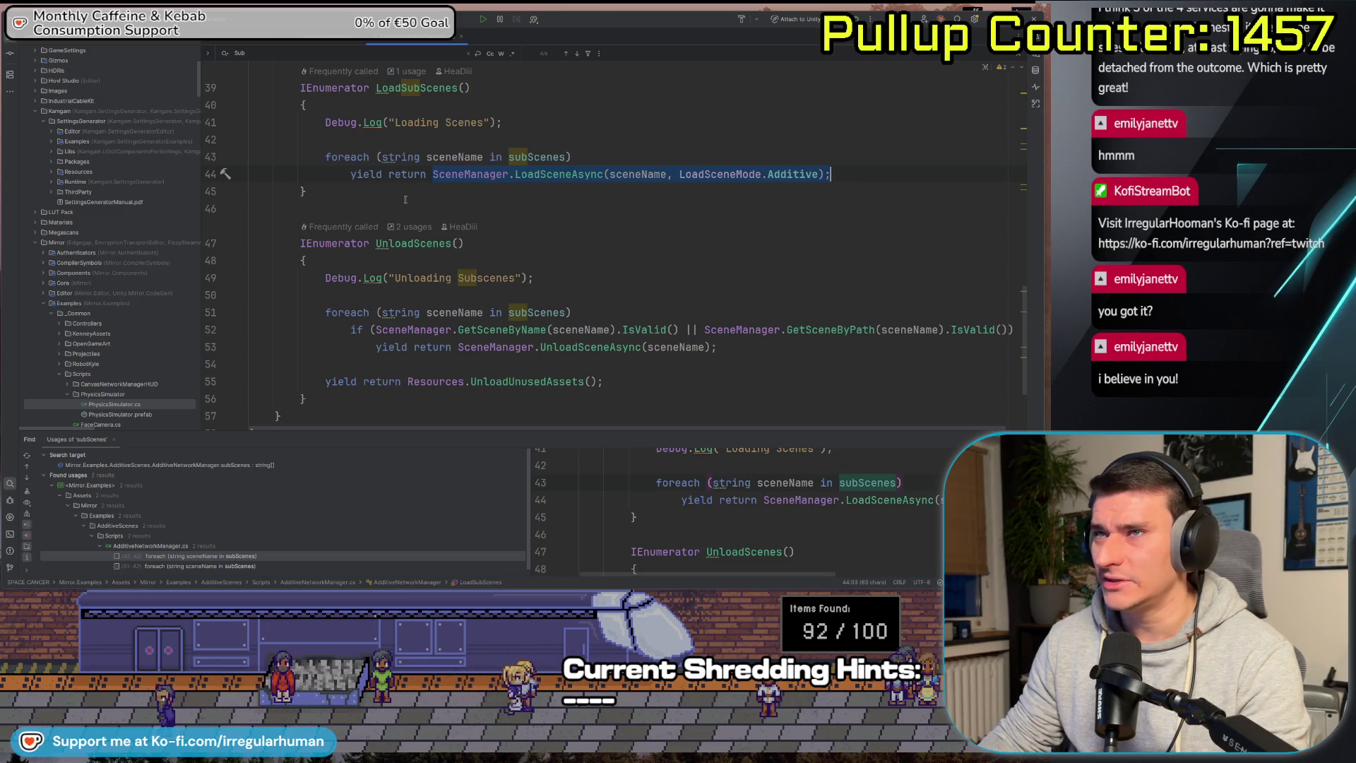
{"action": "scroll", "coordinate": [368, 176], "scroll_direction": "up", "scroll_amount": 3}
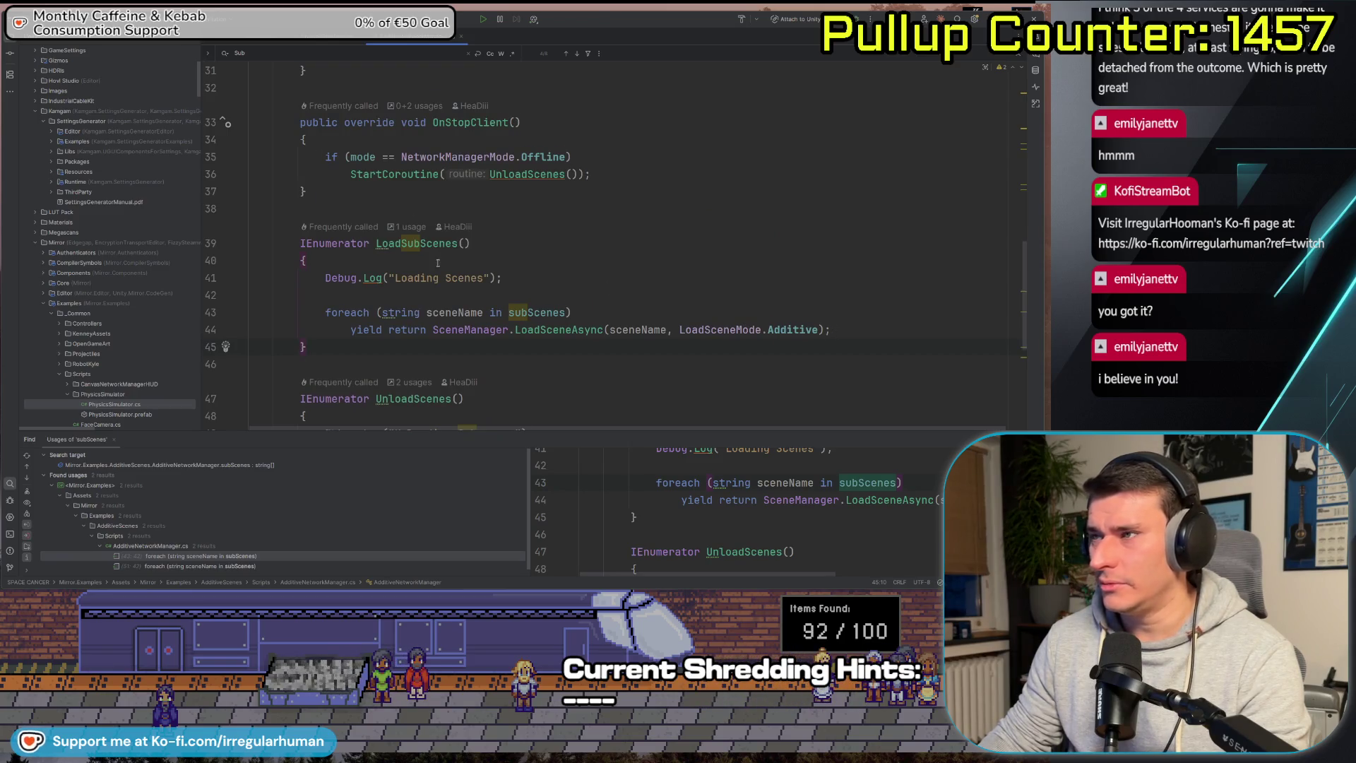
{"action": "scroll", "coordinate": [438, 262], "scroll_direction": "down", "scroll_amount": 3}
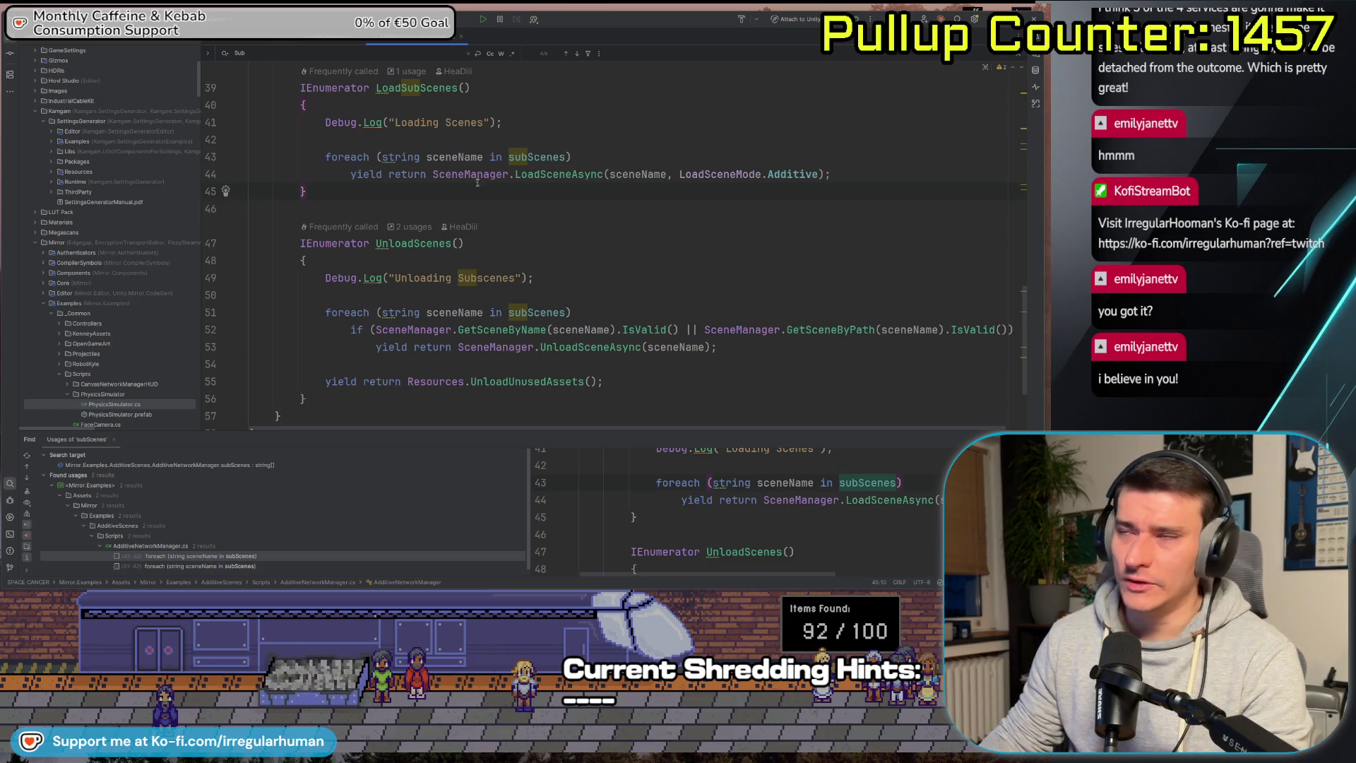
{"action": "scroll", "coordinate": [622, 168], "scroll_direction": "up", "scroll_amount": 1}
{"action": "scroll", "coordinate": [565, 168], "scroll_direction": "down", "scroll_amount": 1}
{"action": "scroll", "coordinate": [542, 168], "scroll_direction": "up", "scroll_amount": 2}
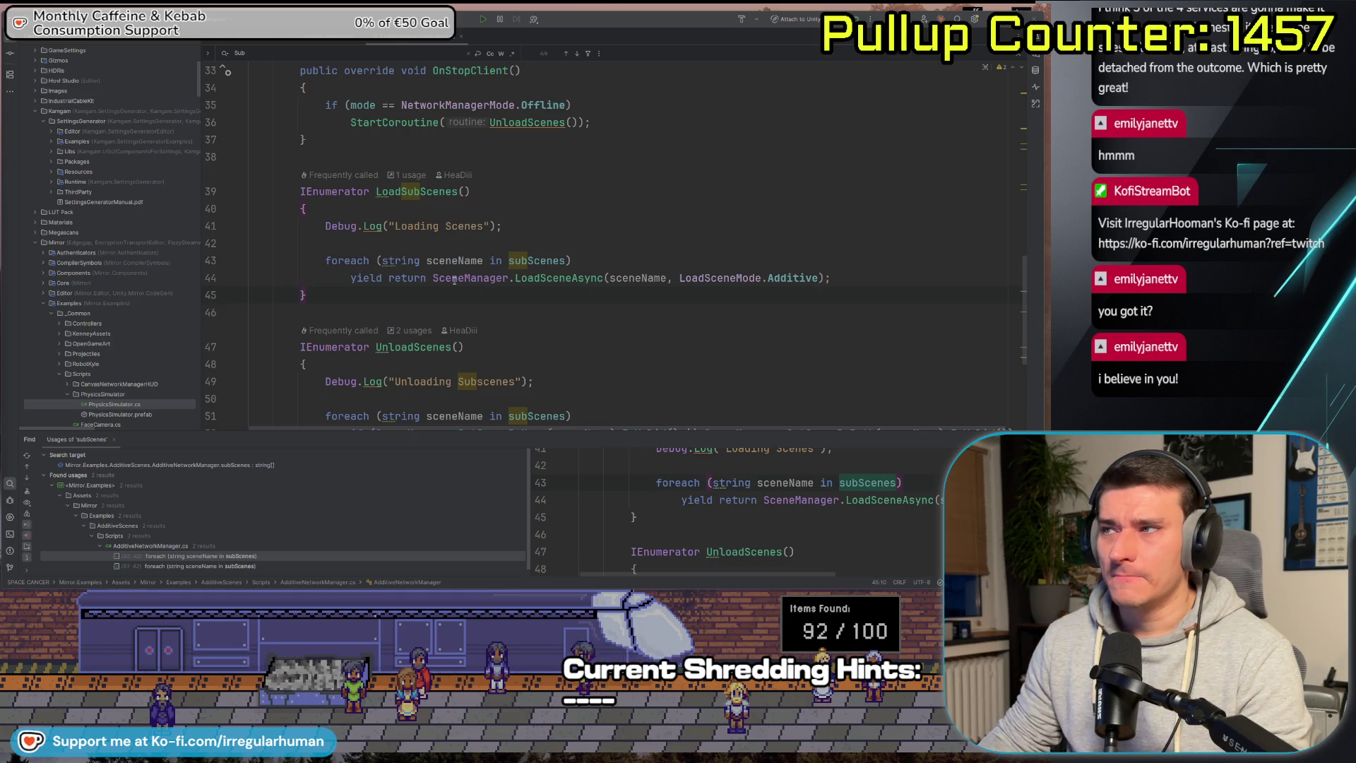
{"action": "left_click_drag", "start_coordinate": [407, 279], "coordinate": [875, 282]}
{"action": "left_click", "coordinate": [874, 282]}
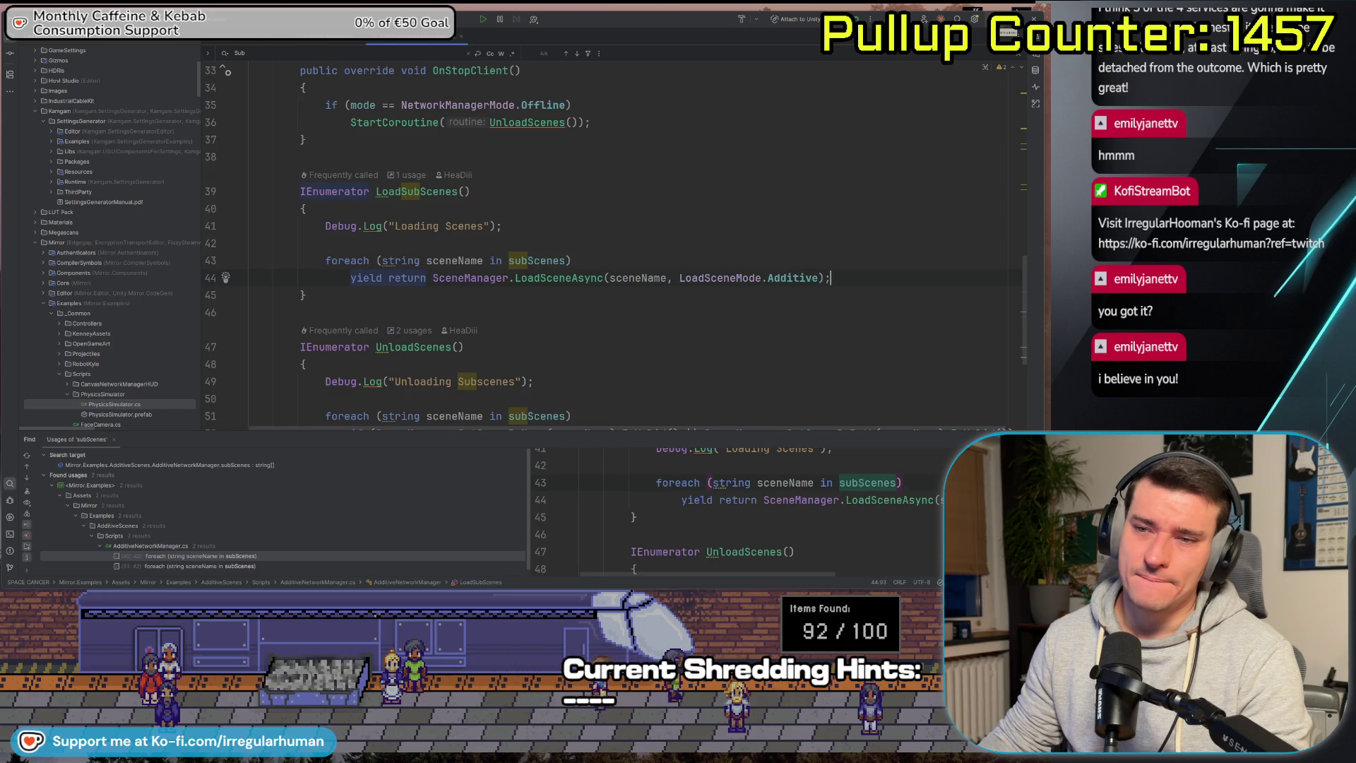
{"action": "key", "text": "alt+Tab"}
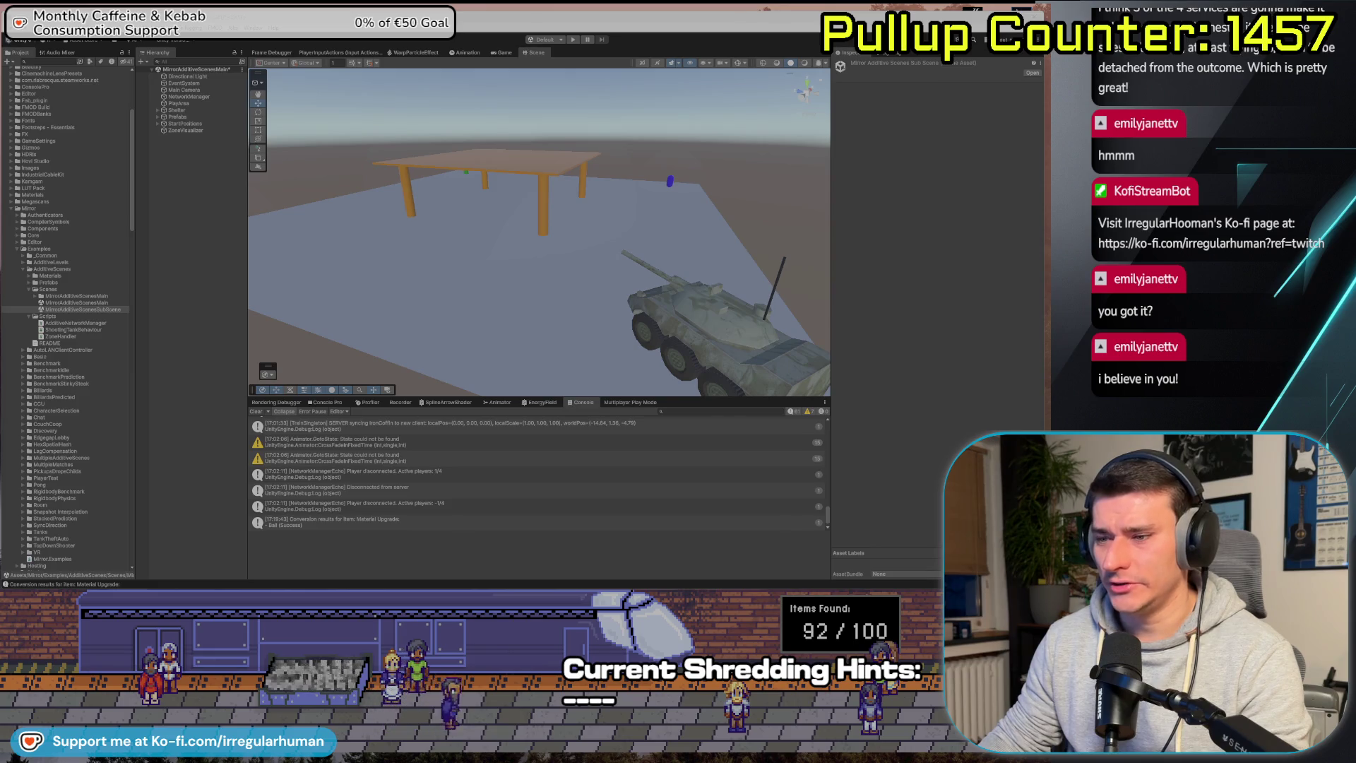
Open the 'Additive Scenes - Mirror Networking' Google result in a new tab and view it.
{"action": "key", "text": "alt+Tab"}
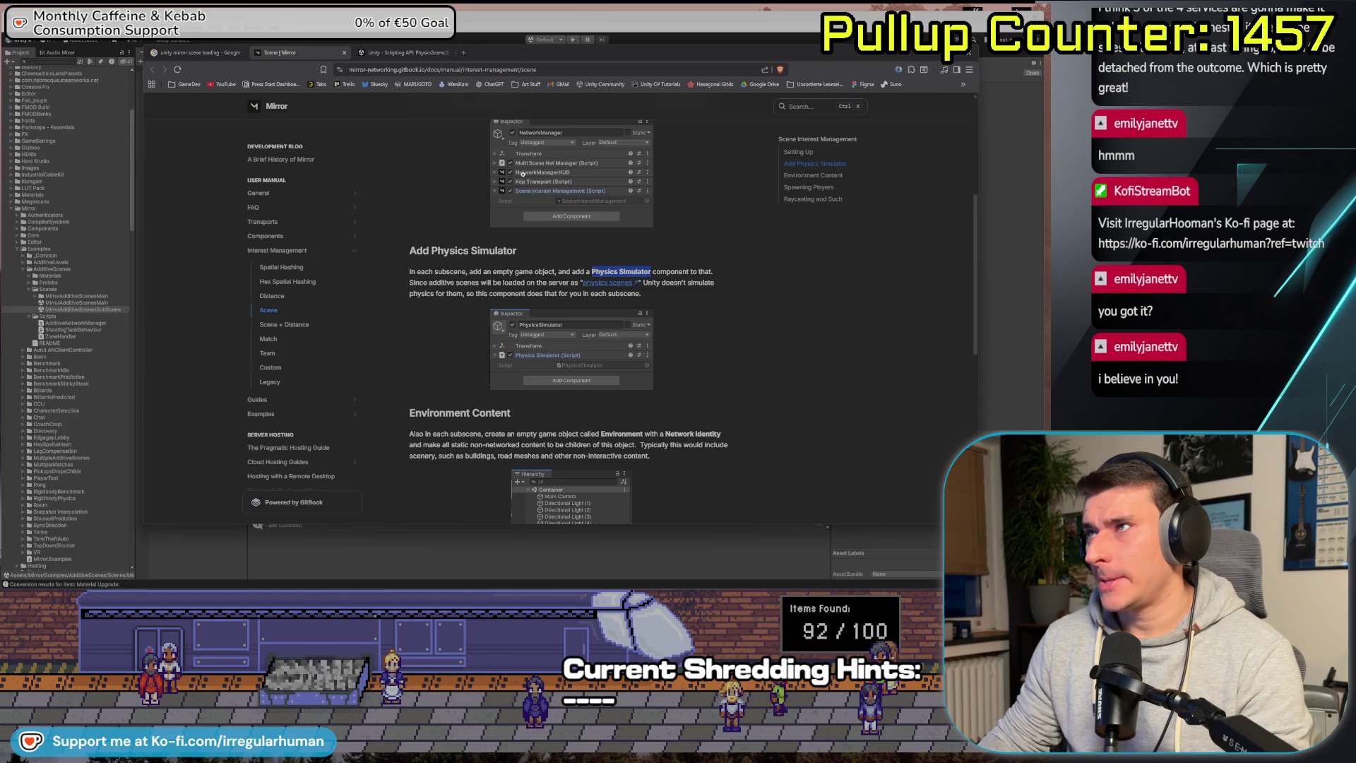
{"action": "left_click", "coordinate": [196, 53]}
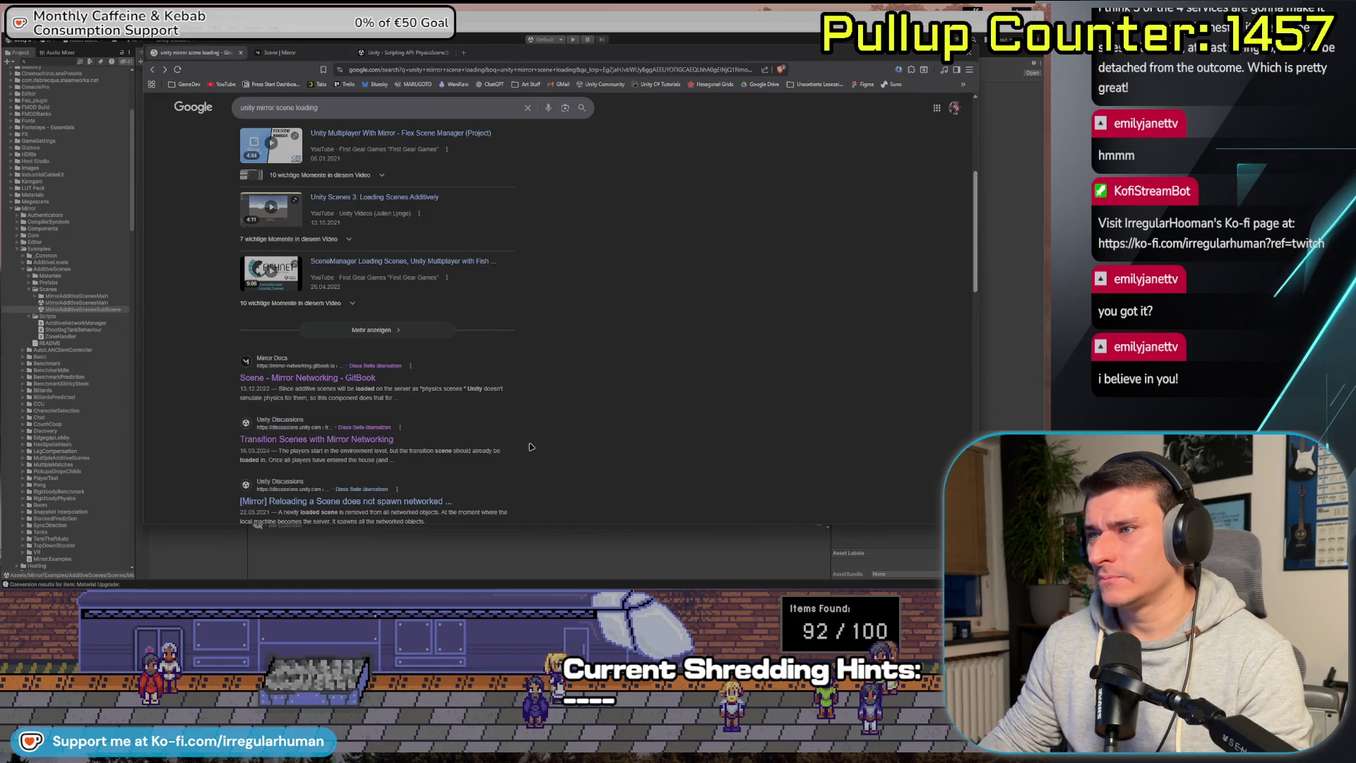
{"action": "scroll", "coordinate": [439, 446], "scroll_direction": "down", "scroll_amount": 2}
{"action": "scroll", "coordinate": [388, 414], "scroll_direction": "down", "scroll_amount": 3}
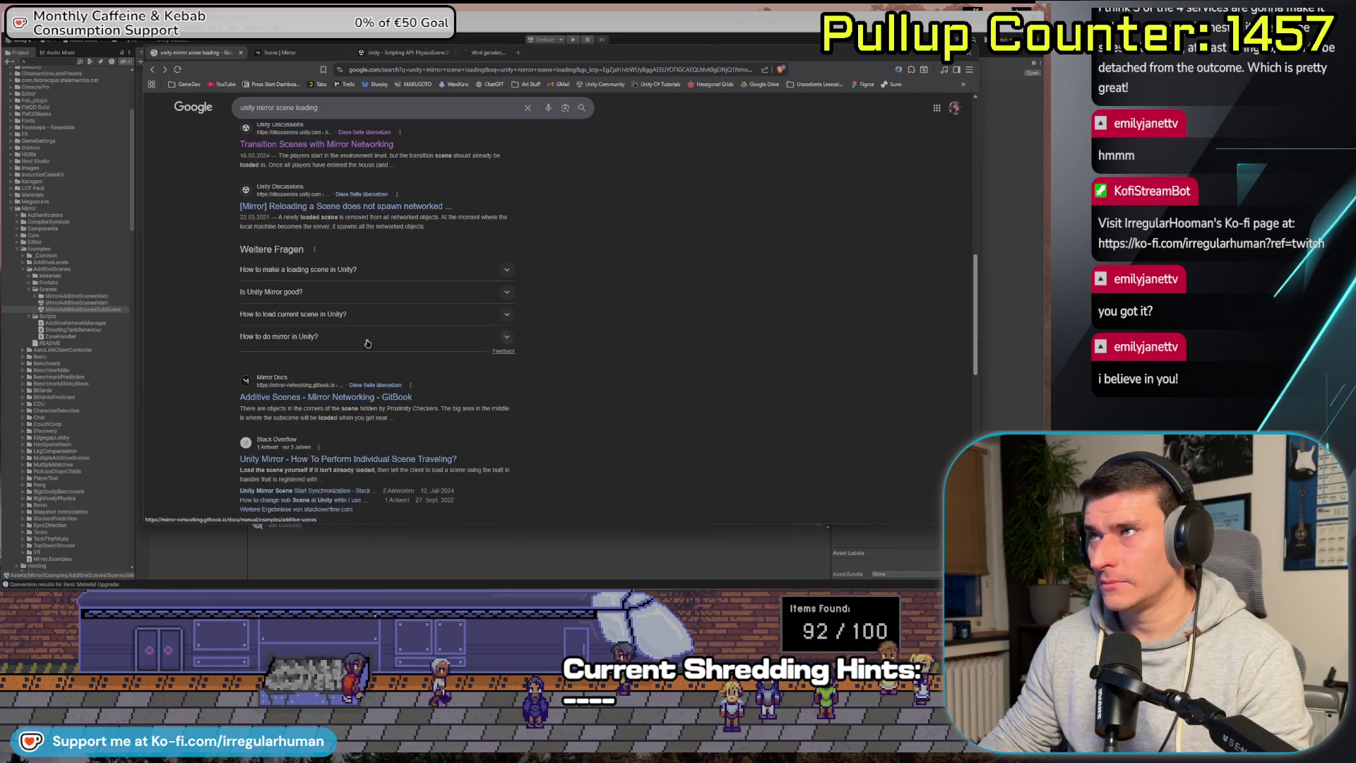
{"action": "middle_click", "coordinate": [332, 397]}
{"action": "left_click", "coordinate": [499, 58]}
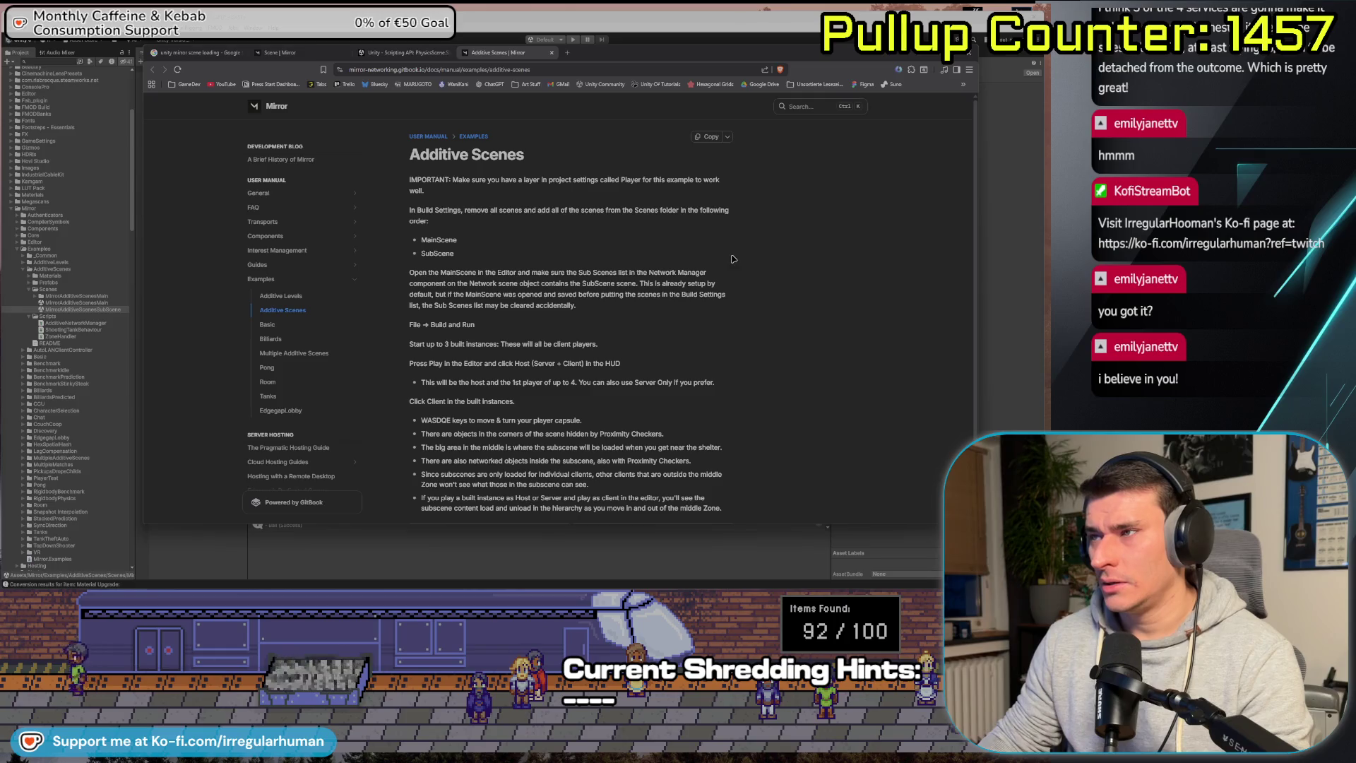
{"action": "scroll", "coordinate": [719, 246], "scroll_direction": "down", "scroll_amount": 1}
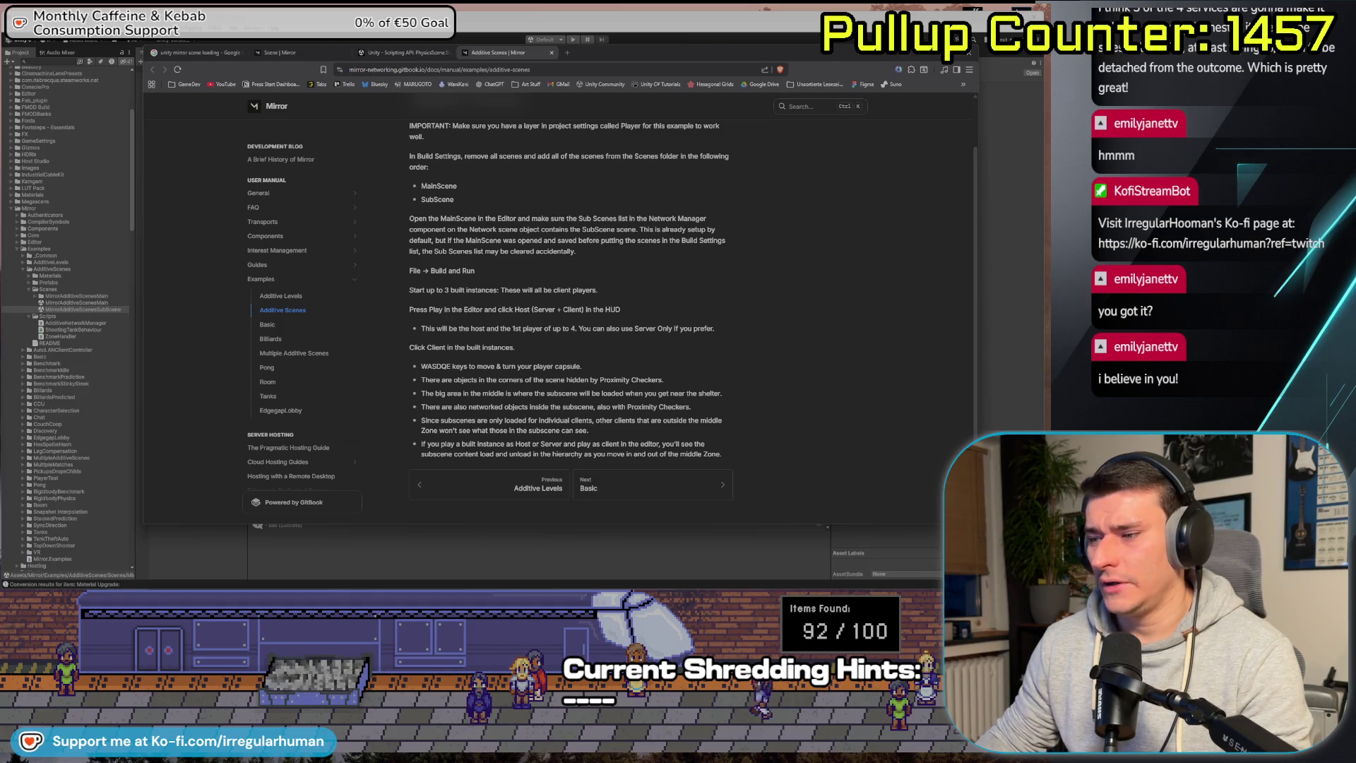
{"action": "key", "text": "alt+Tab"}
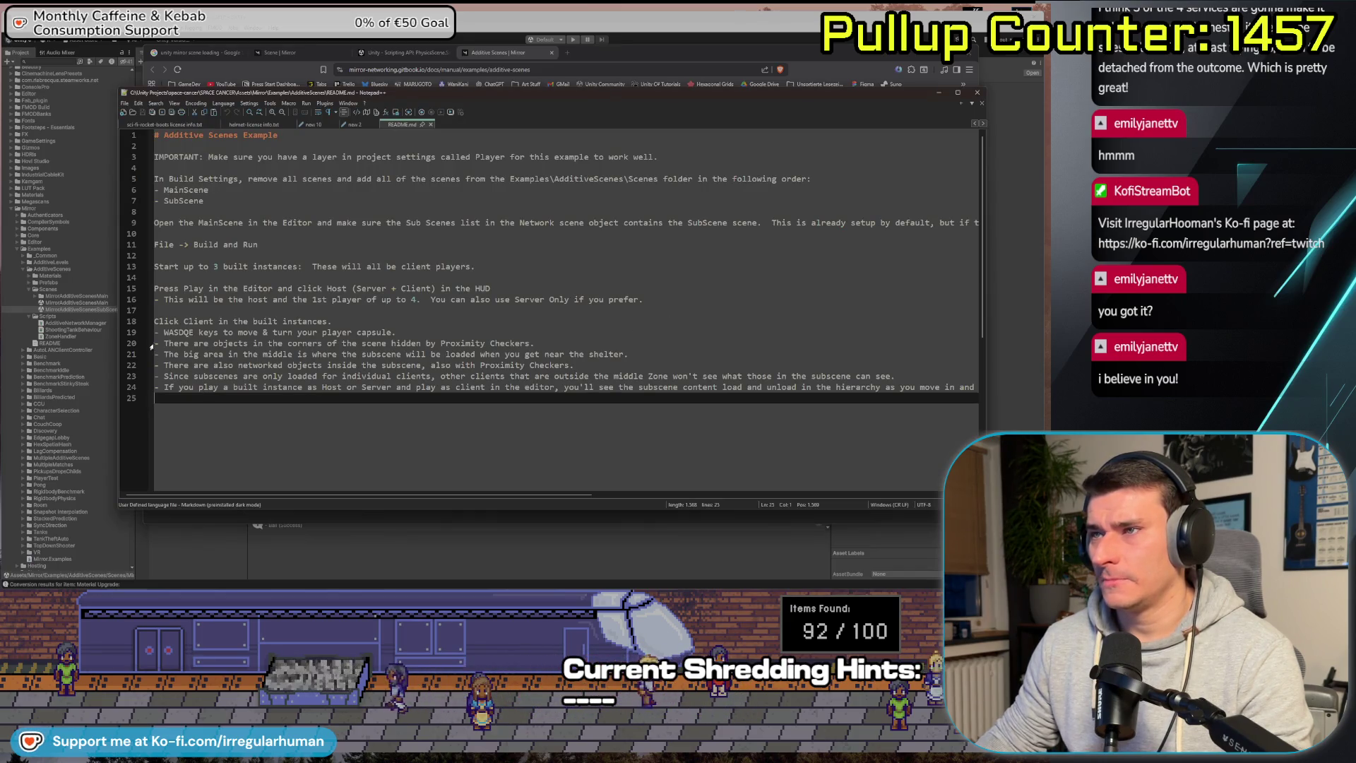
Click into the Additive Scenes README, then set Notepad++ aside and focus the Unity editor.
{"action": "left_click", "coordinate": [156, 321], "text": "shift"}
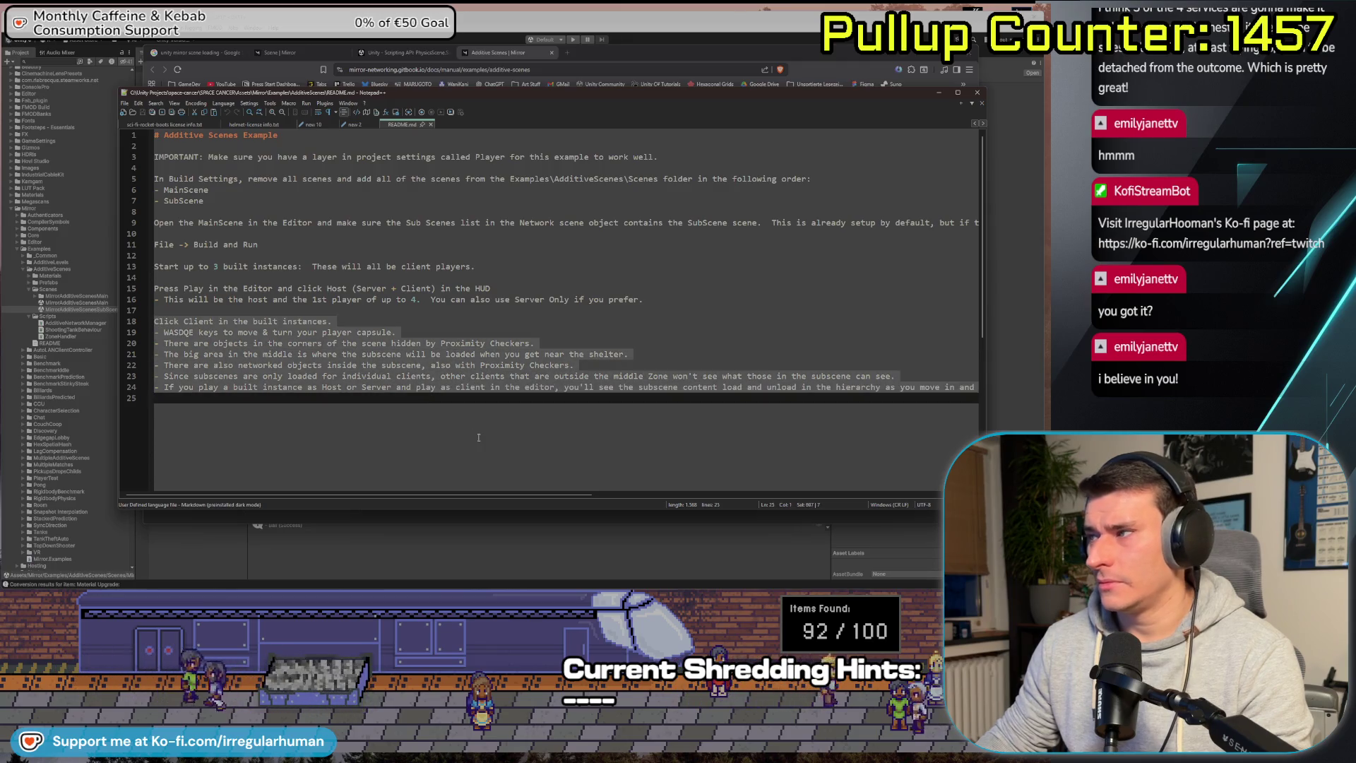
{"action": "left_click", "coordinate": [473, 331]}
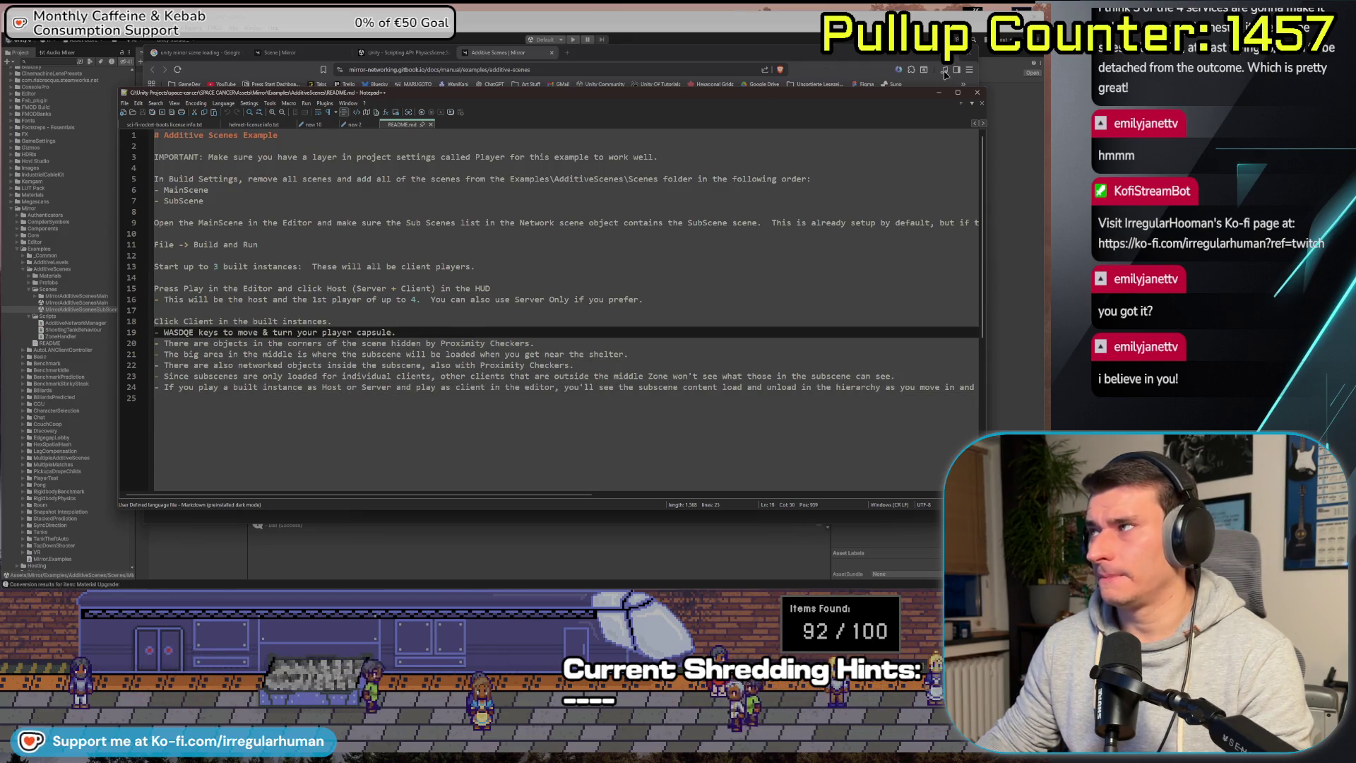
{"action": "key", "text": "alt+Tab"}
{"action": "left_click", "coordinate": [46, 240]}
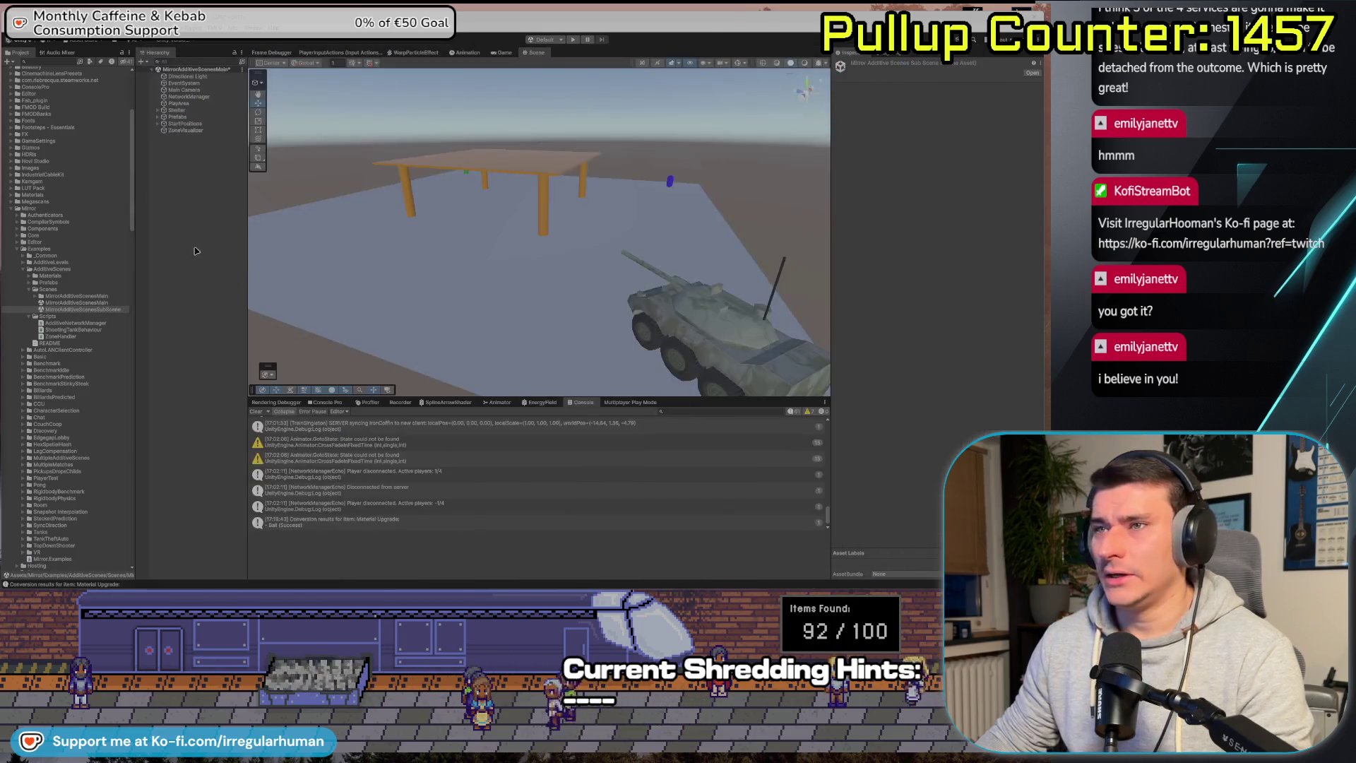
Collapse Mirror and Scripts, expand Scenes, and open CONVENTION Intro Scene without saving.
{"action": "left_click", "coordinate": [15, 209]}
{"action": "left_click", "coordinate": [12, 277]}
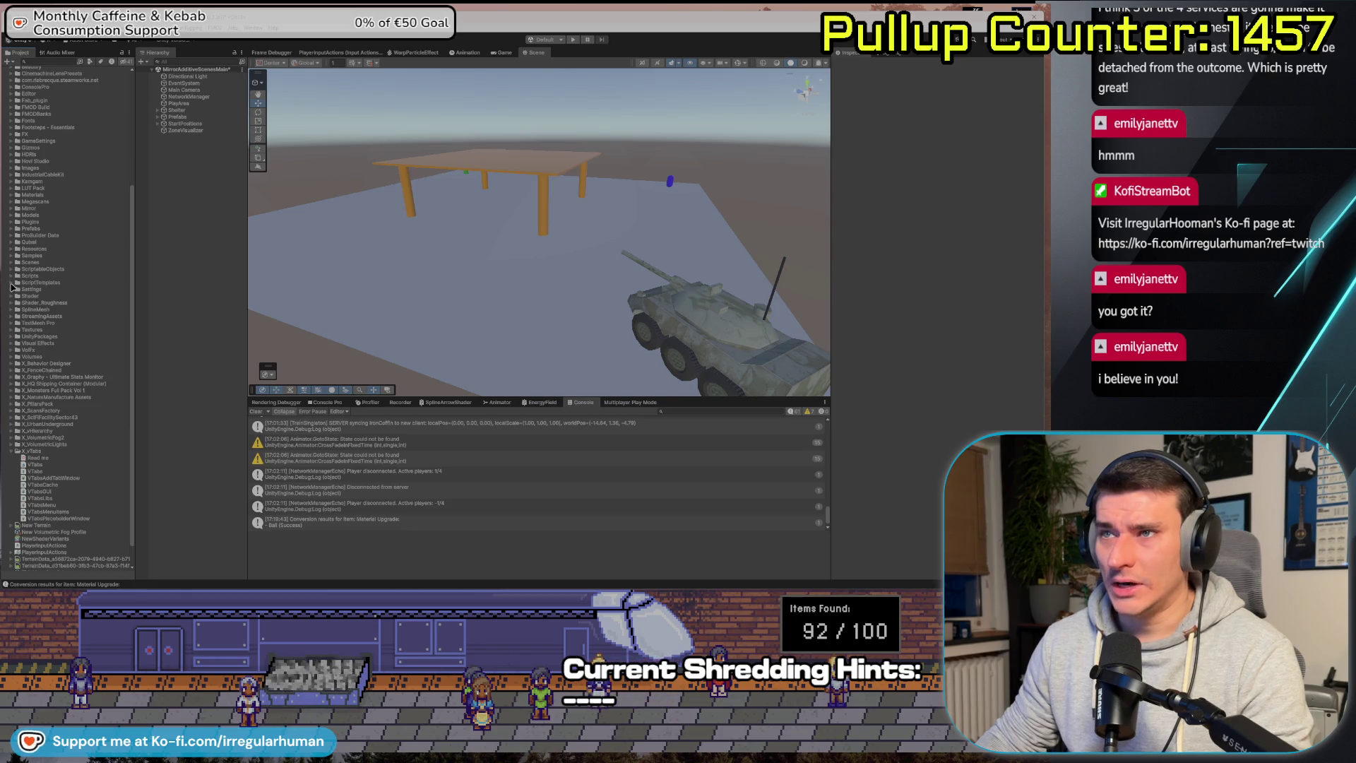
{"action": "left_click", "coordinate": [13, 263]}
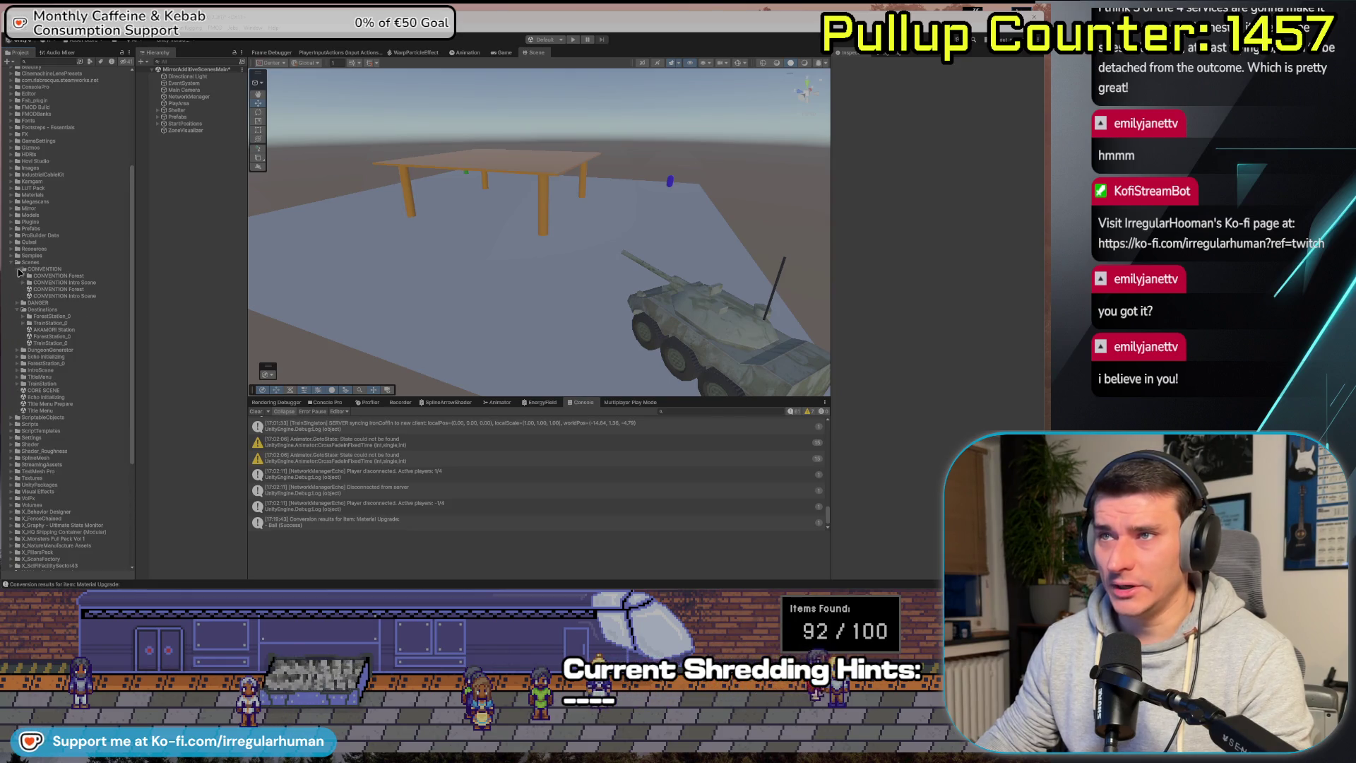
{"action": "double_click", "coordinate": [86, 296]}
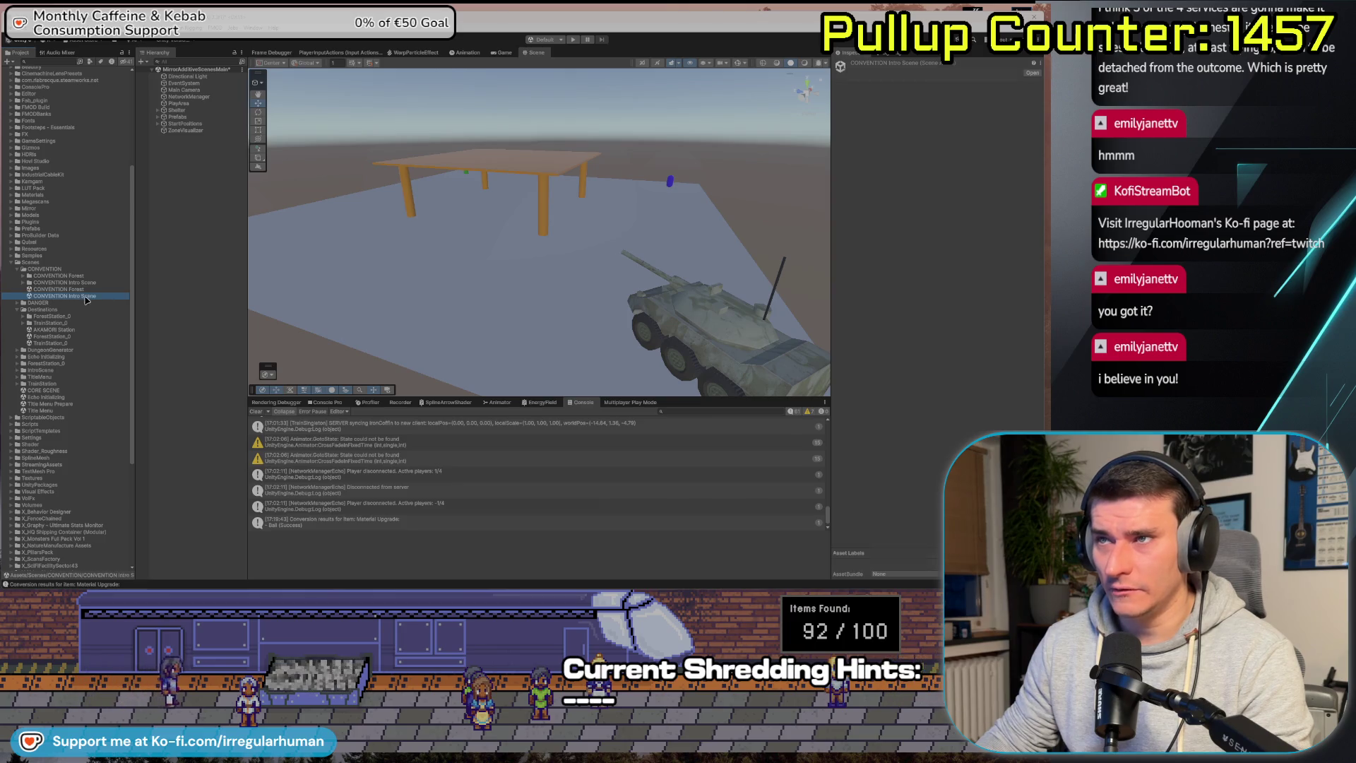
{"action": "left_click", "coordinate": [528, 325]}
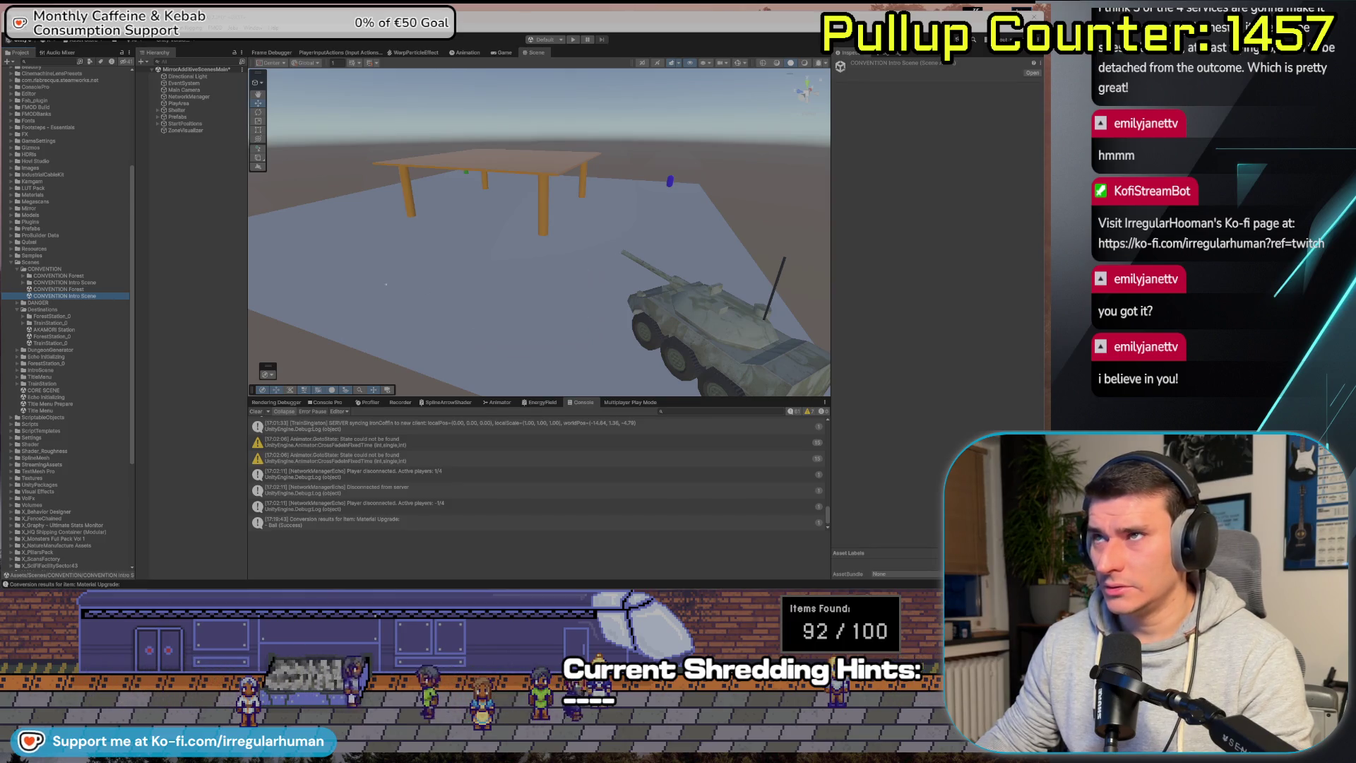
{"action": "mouse_move", "coordinate": [485, 320]}
{"action": "left_mouse_down"}
{"action": "mouse_move", "coordinate": [505, 281]}
{"action": "mouse_move", "coordinate": [478, 276]}
{"action": "mouse_move", "coordinate": [435, 332]}
{"action": "mouse_move", "coordinate": [410, 343]}
{"action": "left_mouse_up"}
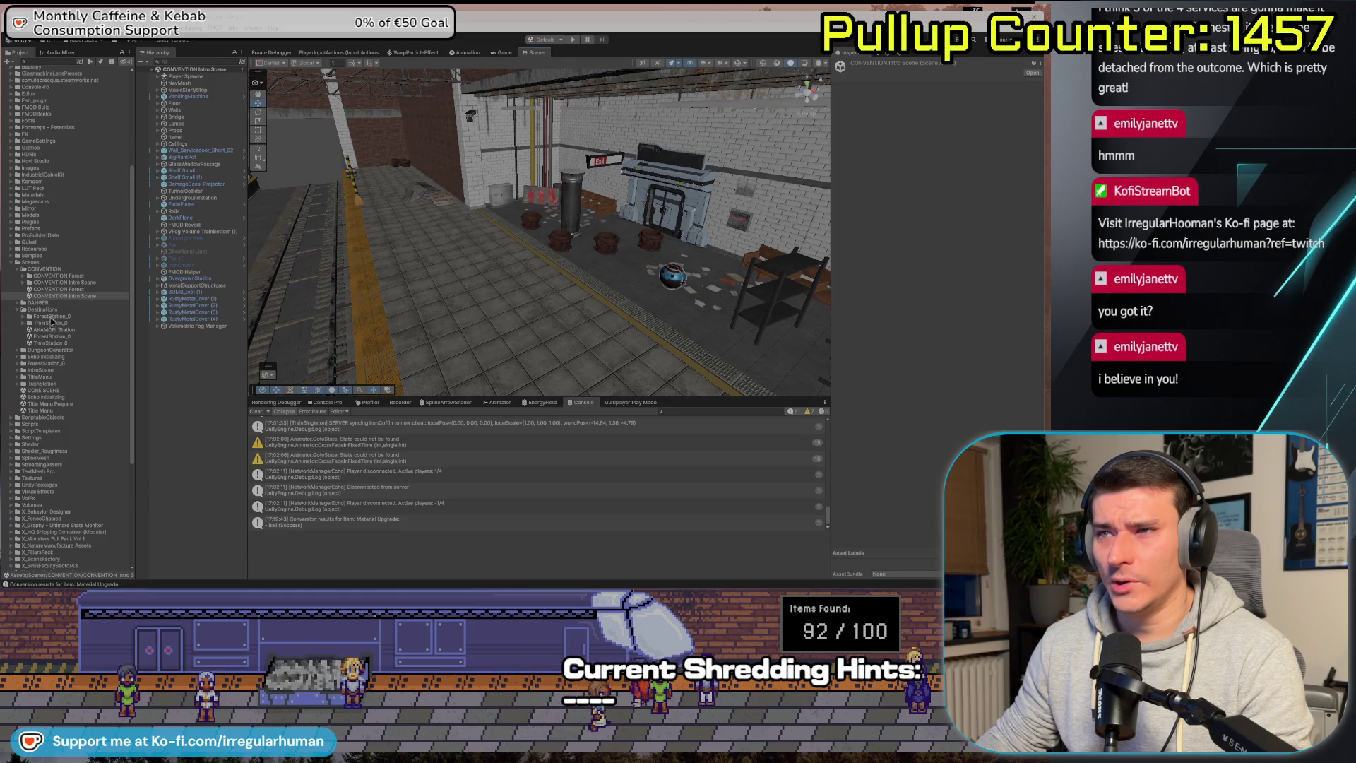
Open CORE SCENE, select NETWORK MANAGER, and open its Core Scene Manager script in Rider.
{"action": "left_click", "coordinate": [36, 390]}
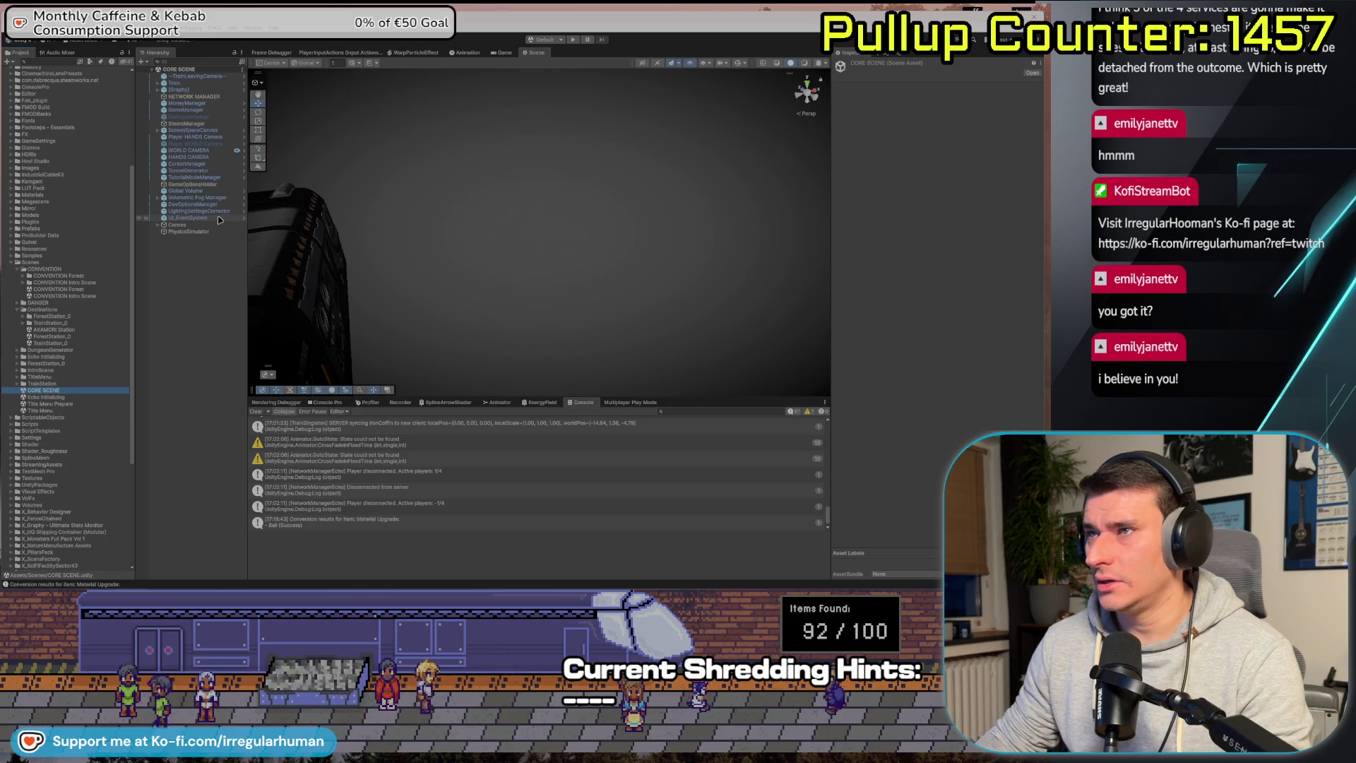
{"action": "left_click_drag", "start_coordinate": [345, 371], "coordinate": [243, 99]}
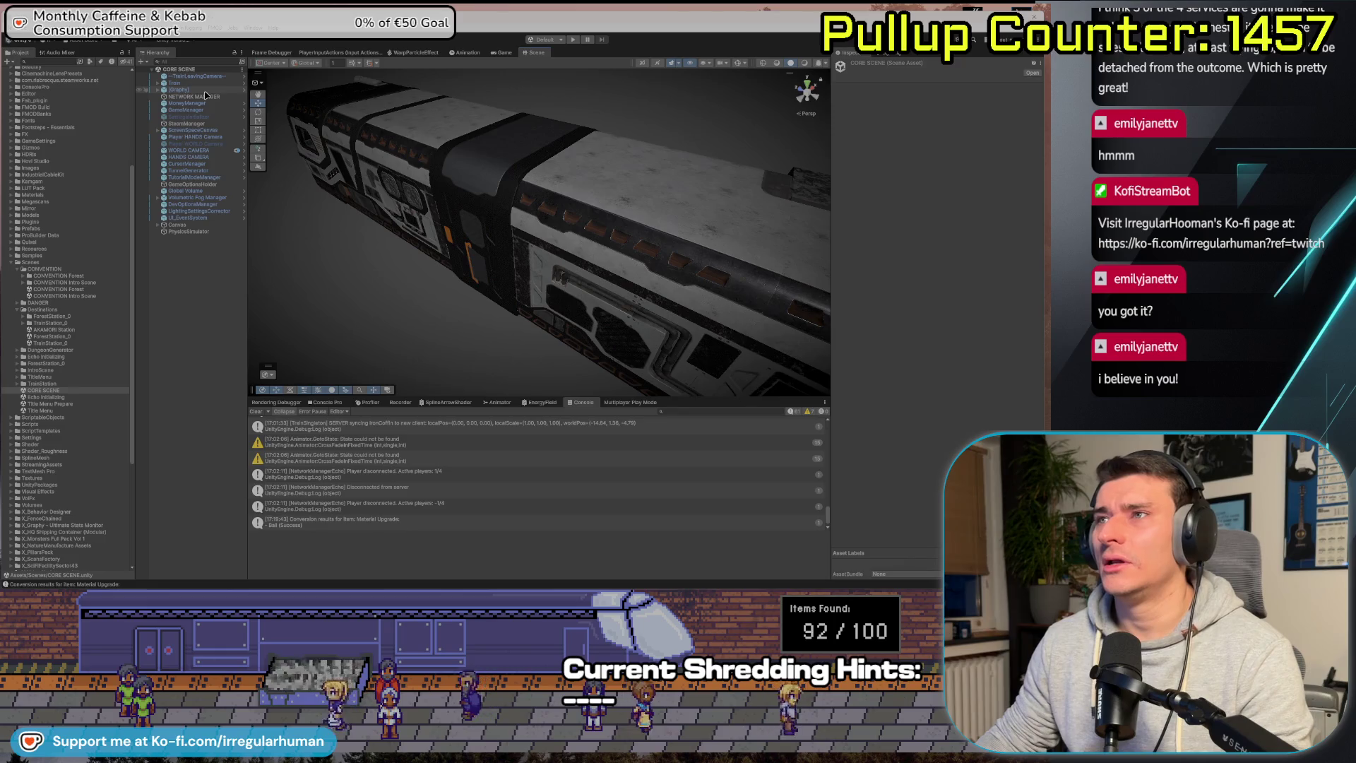
{"action": "left_click", "coordinate": [242, 97]}
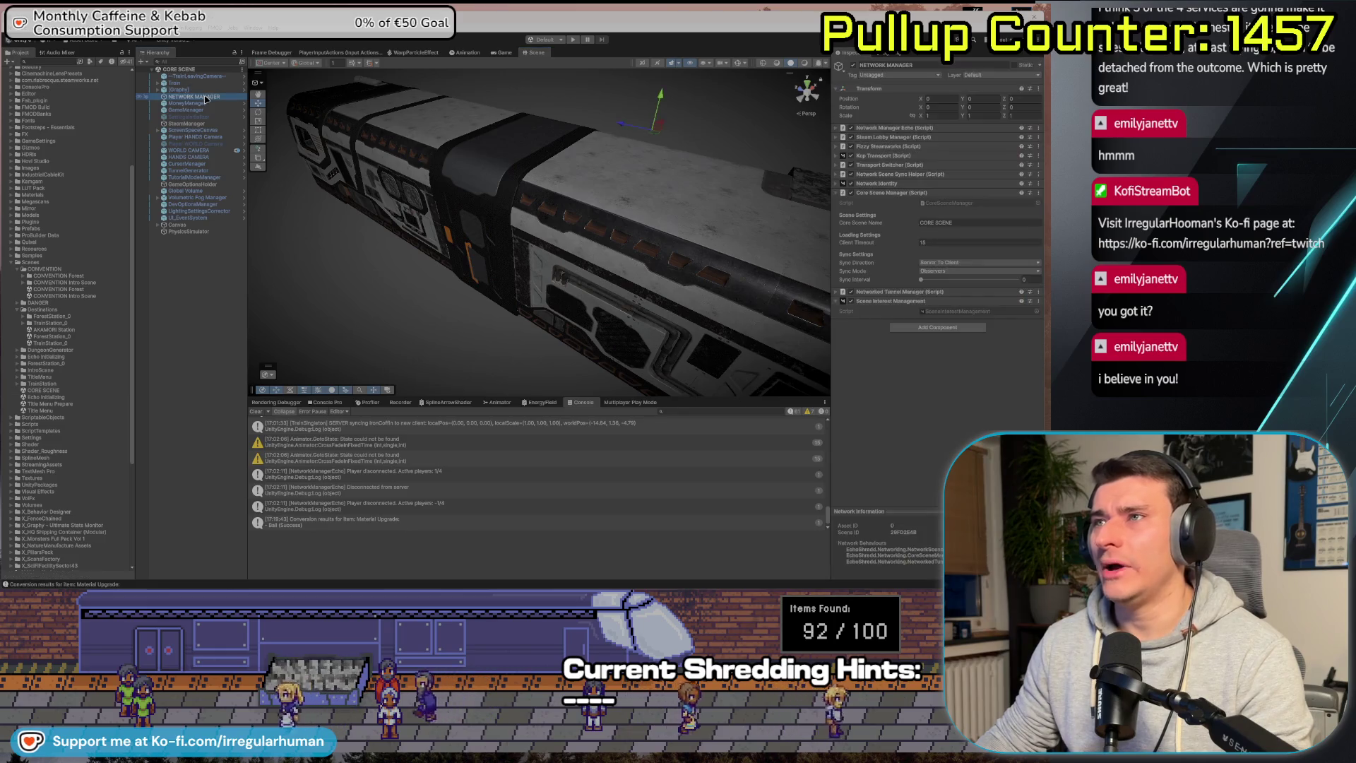
{"action": "double_click", "coordinate": [946, 204]}
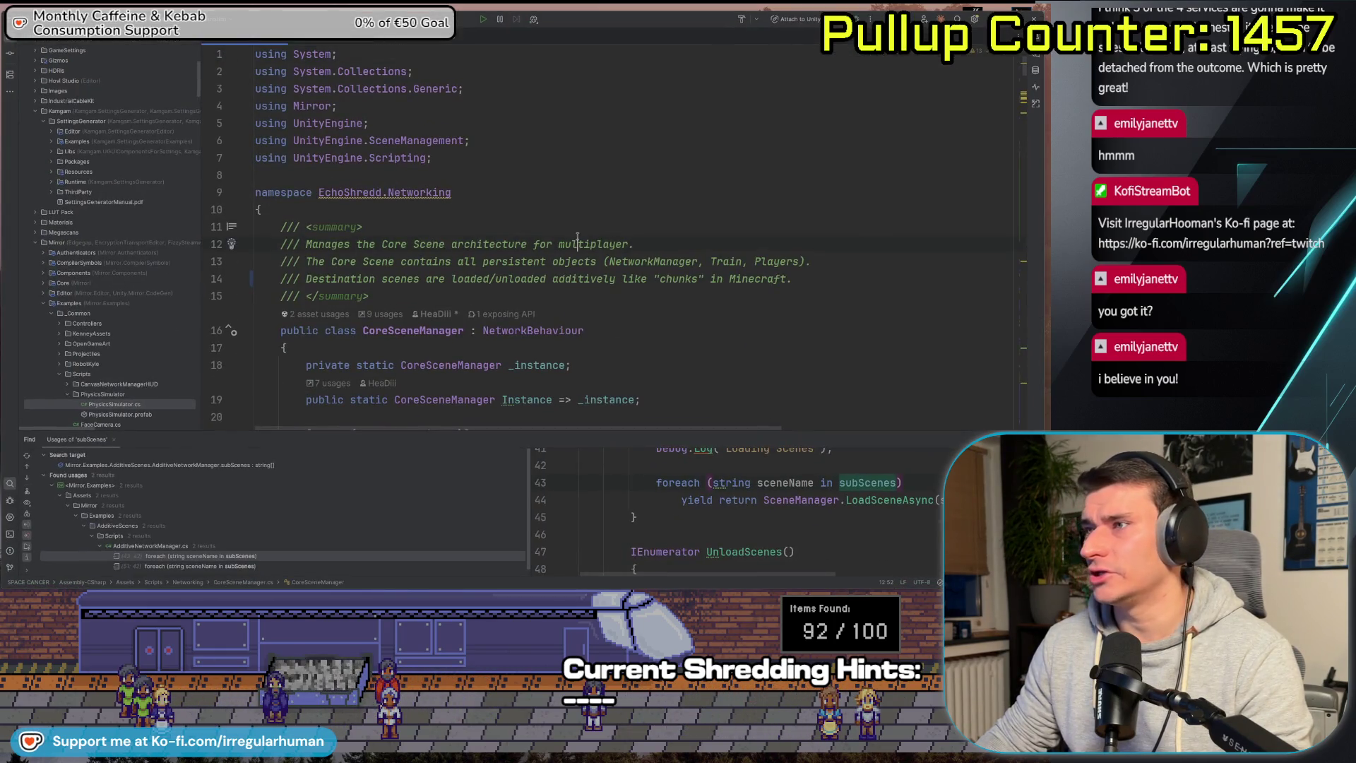
Compare the core scene name in CoreSceneManager.cs with Unity's Core Scene Name setting.
{"action": "scroll", "coordinate": [577, 240], "scroll_direction": "down", "scroll_amount": 4}
{"action": "scroll", "coordinate": [436, 172], "scroll_direction": "down", "scroll_amount": 3}
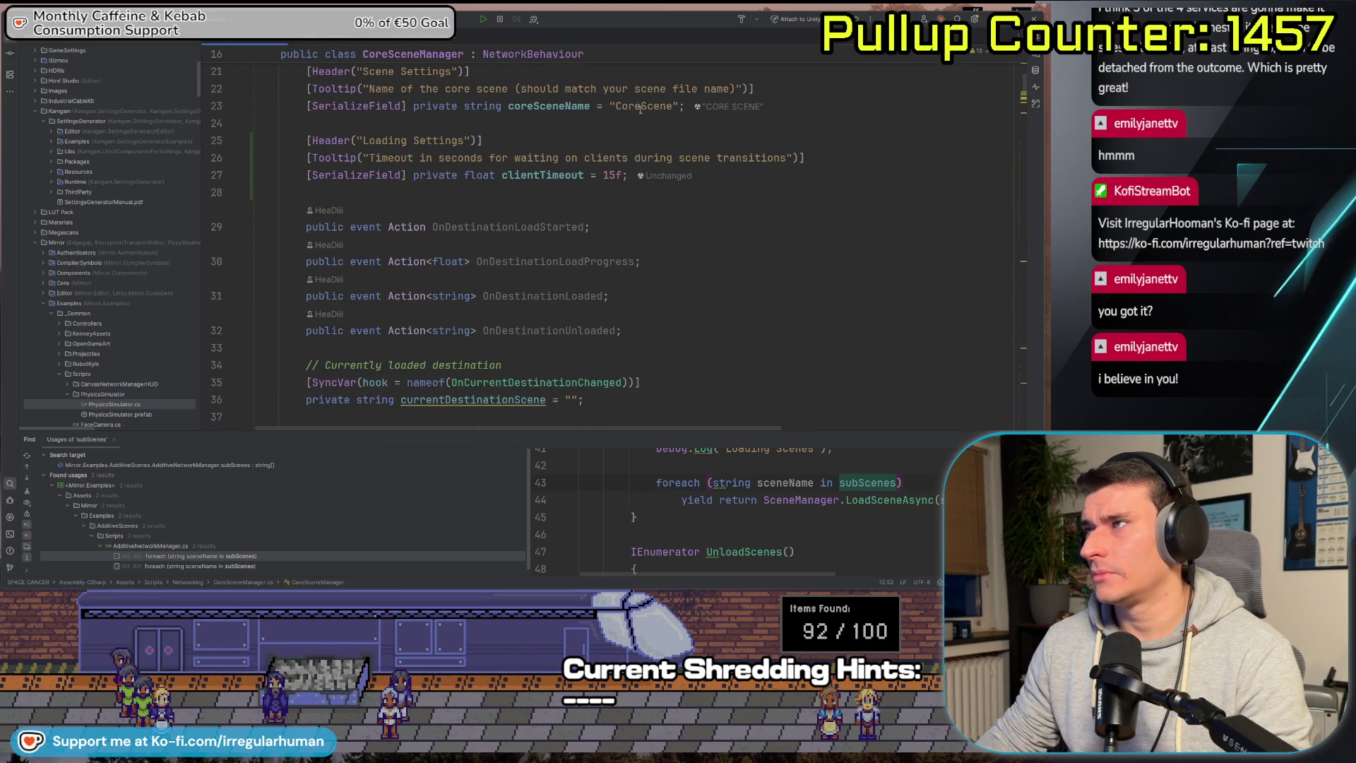
{"action": "key", "text": "alt+Tab"}
{"action": "key", "text": "alt+Tab"}
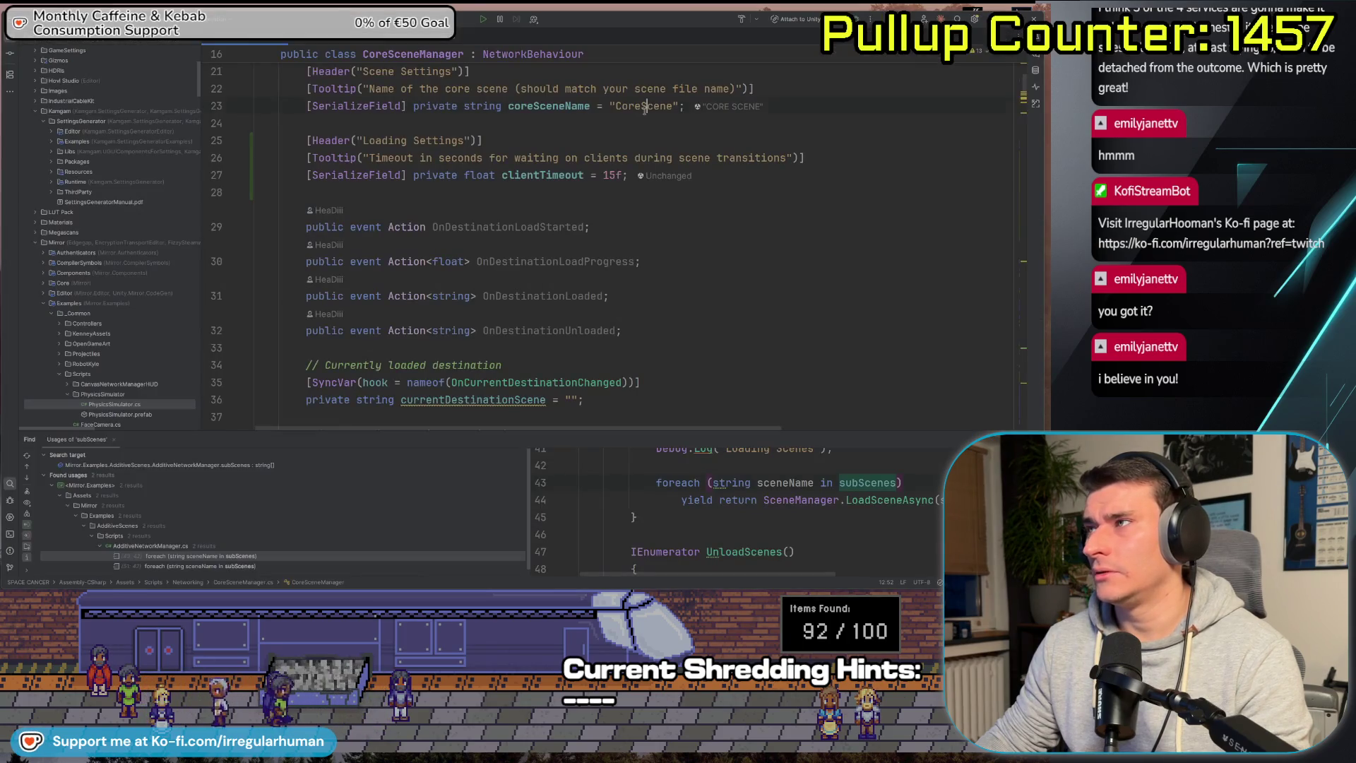
{"action": "key", "text": "alt+Tab"}
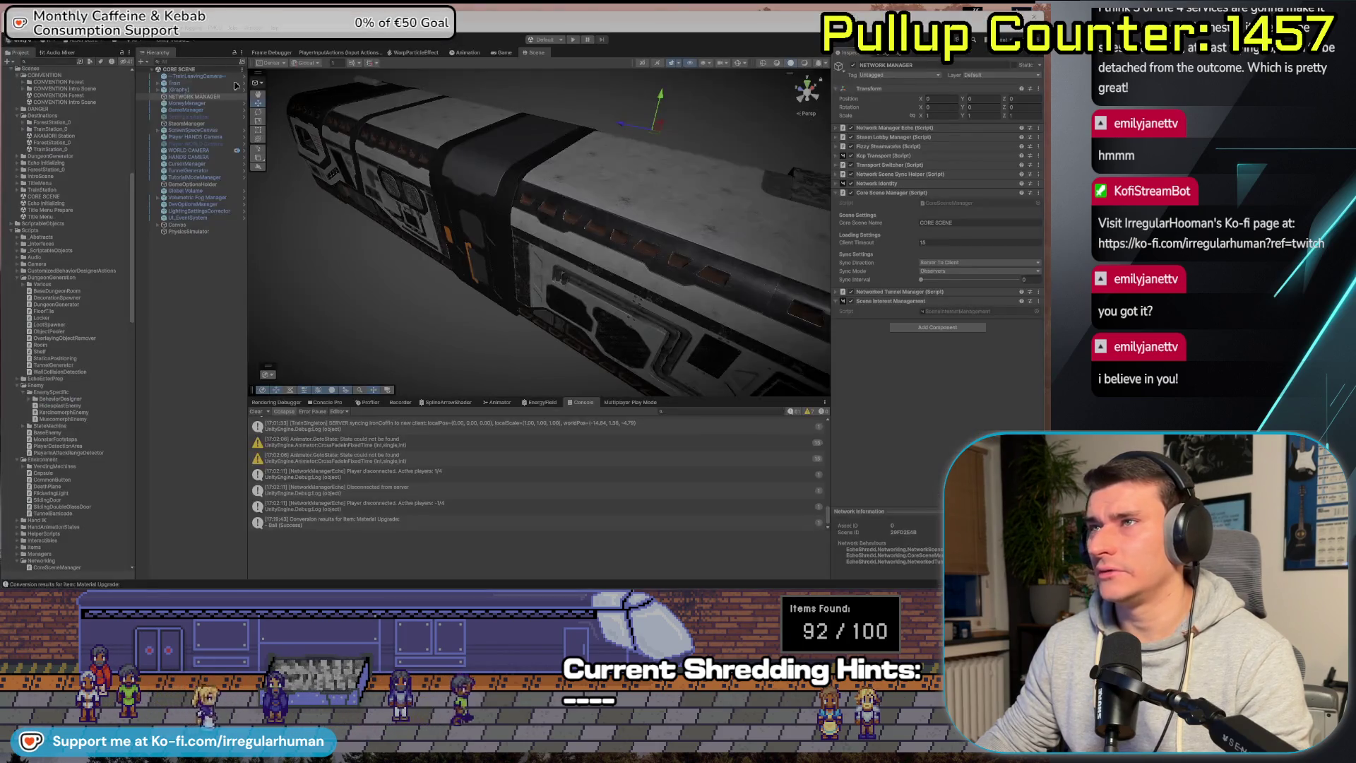
{"action": "key", "text": "alt+Tab"}
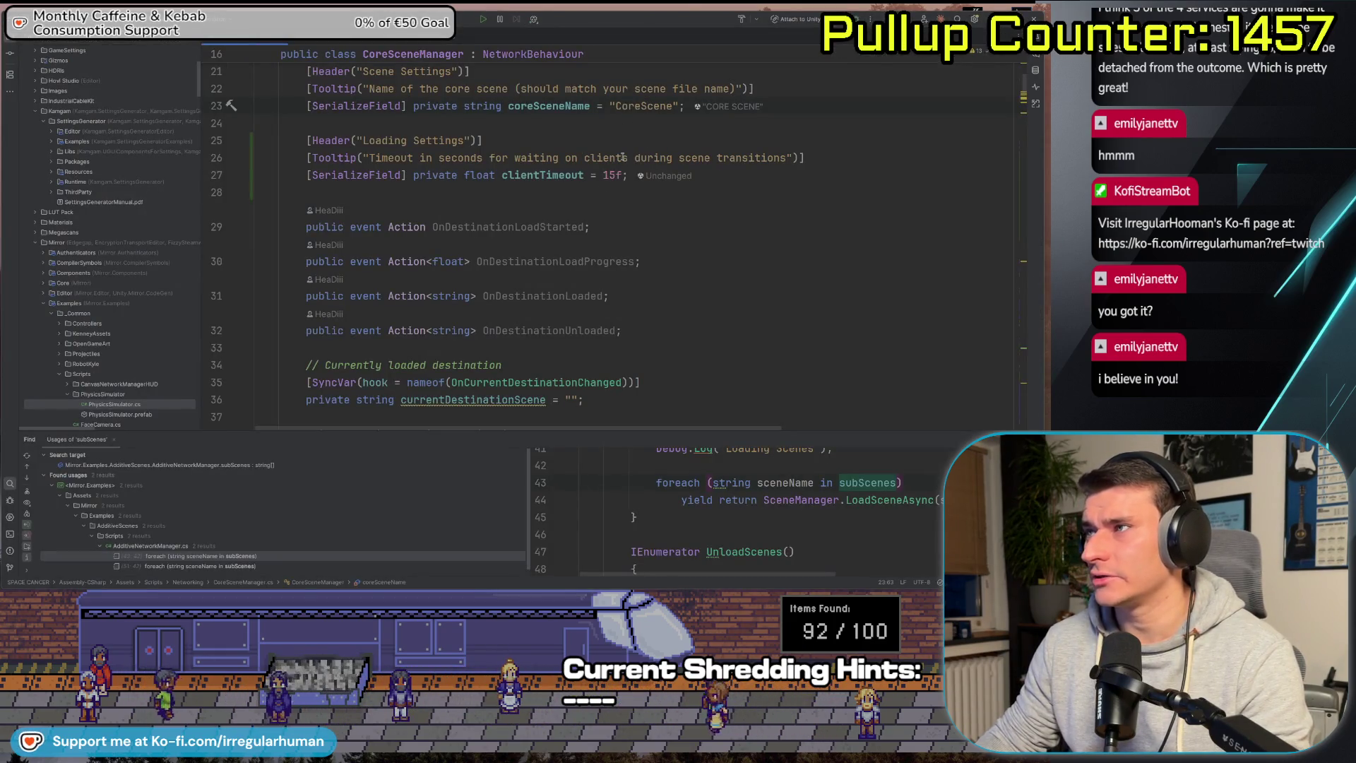
Follow LoadDestination's '2 usages' to its call in NetworkManagerEcho.cs.
{"action": "scroll", "coordinate": [756, 216], "scroll_direction": "down", "scroll_amount": 1}
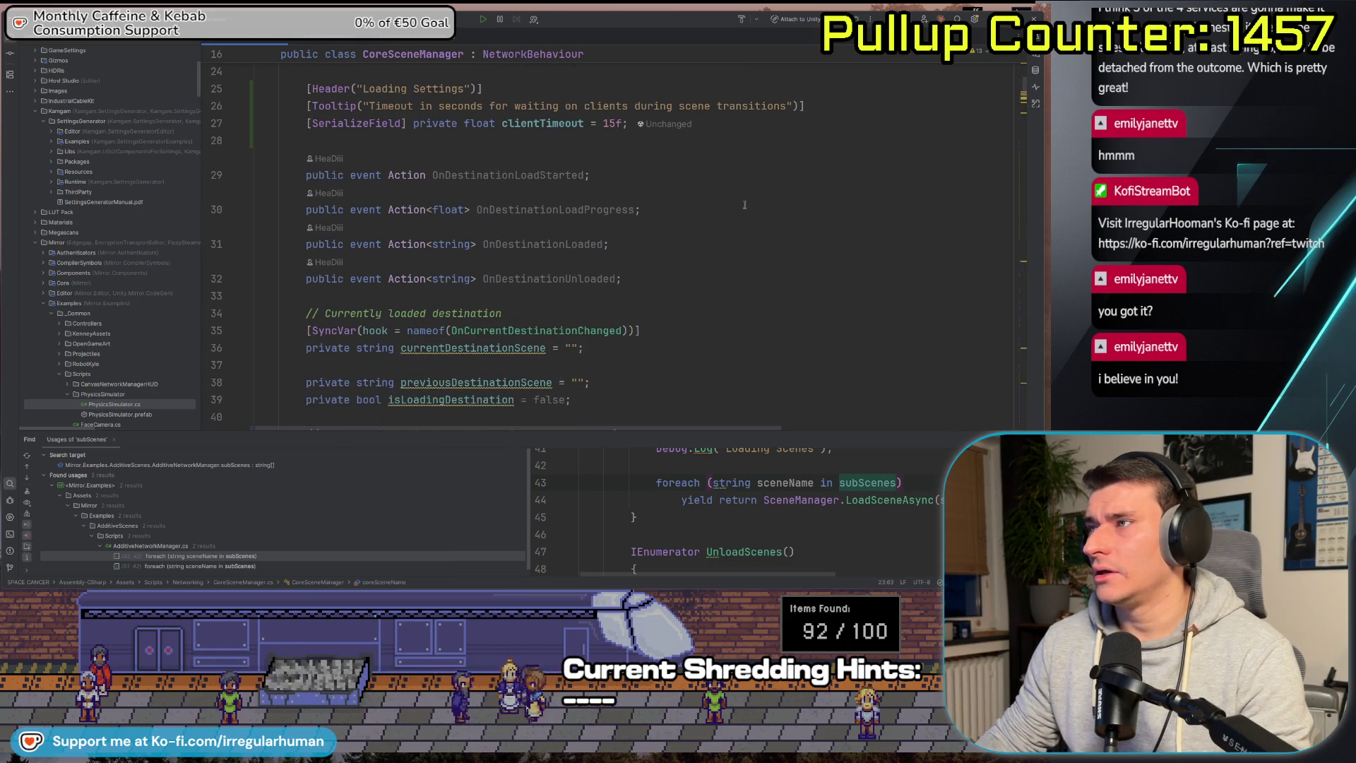
{"action": "scroll", "coordinate": [756, 216], "scroll_direction": "down", "scroll_amount": 4}
{"action": "scroll", "coordinate": [709, 177], "scroll_direction": "down", "scroll_amount": 9}
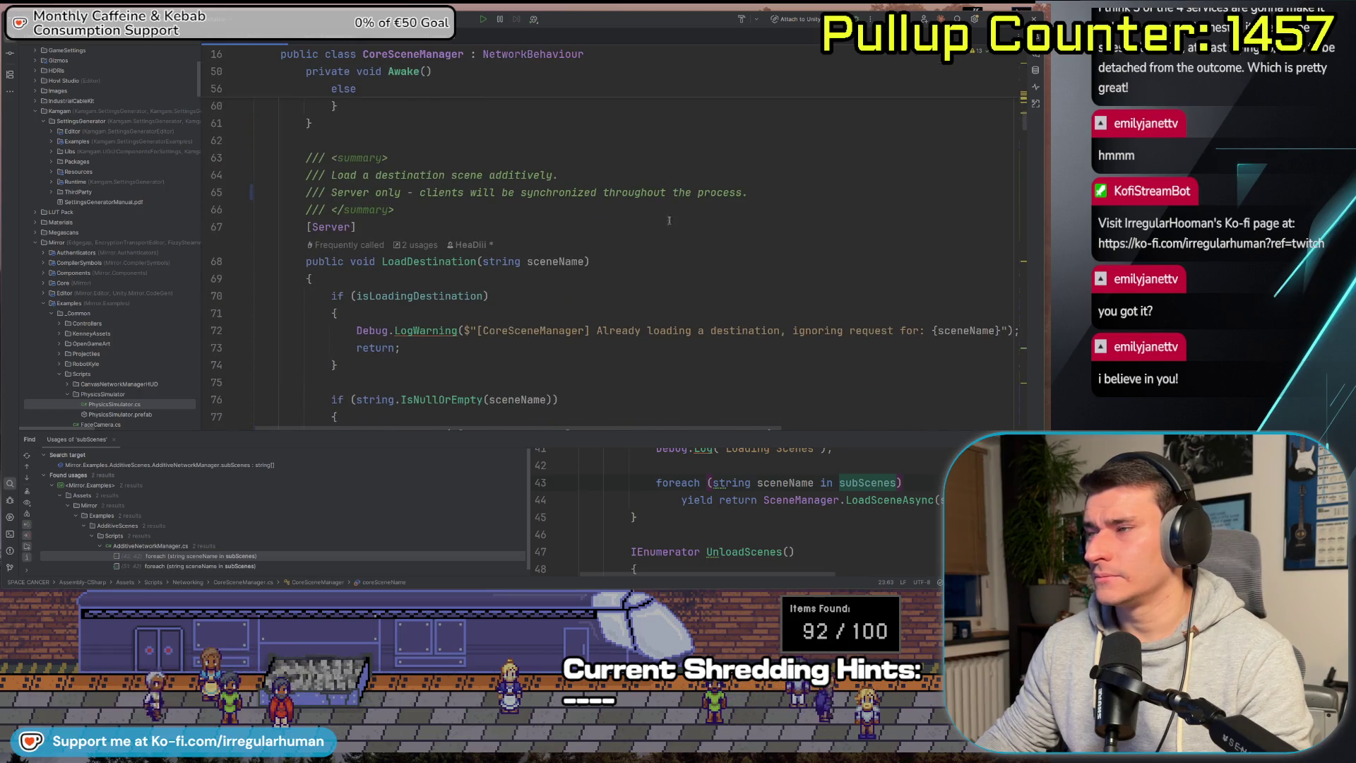
{"action": "scroll", "coordinate": [521, 259], "scroll_direction": "down", "scroll_amount": 2}
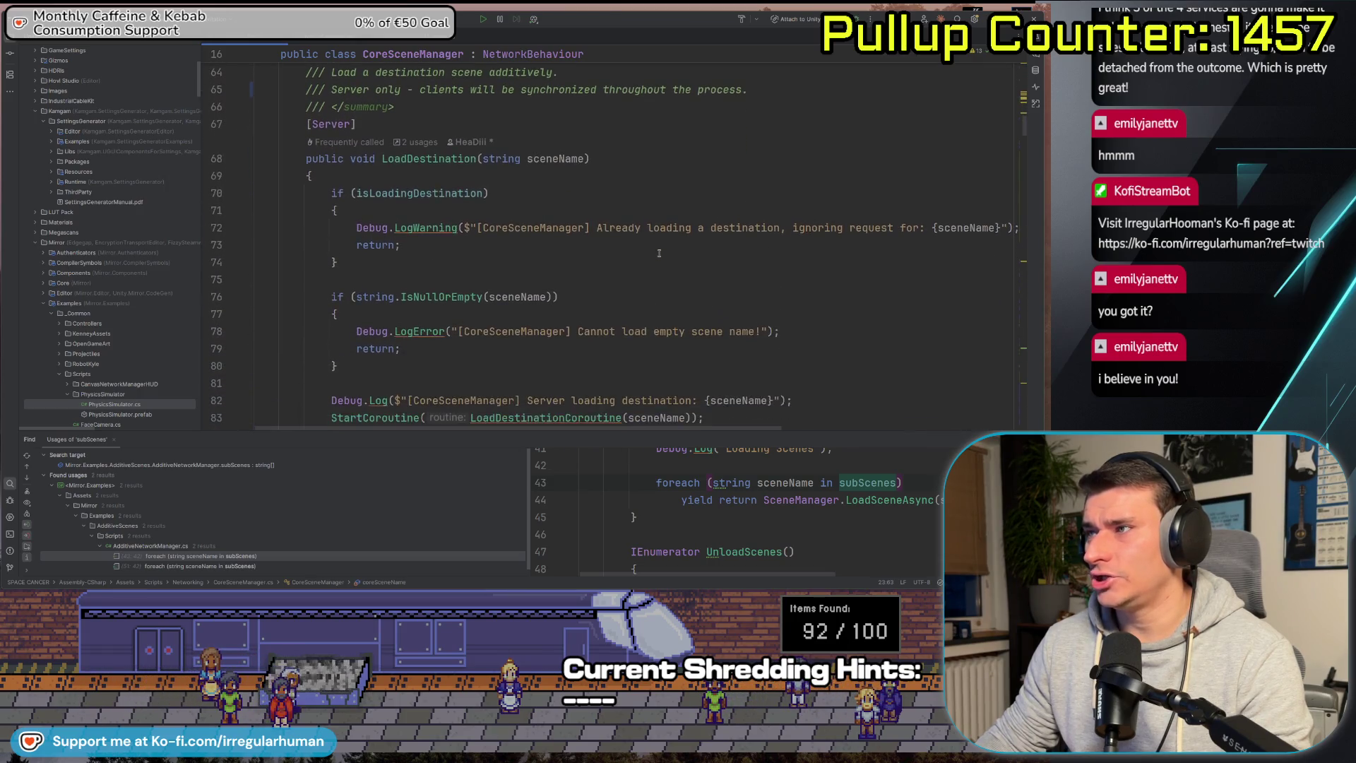
{"action": "left_click", "coordinate": [415, 142]}
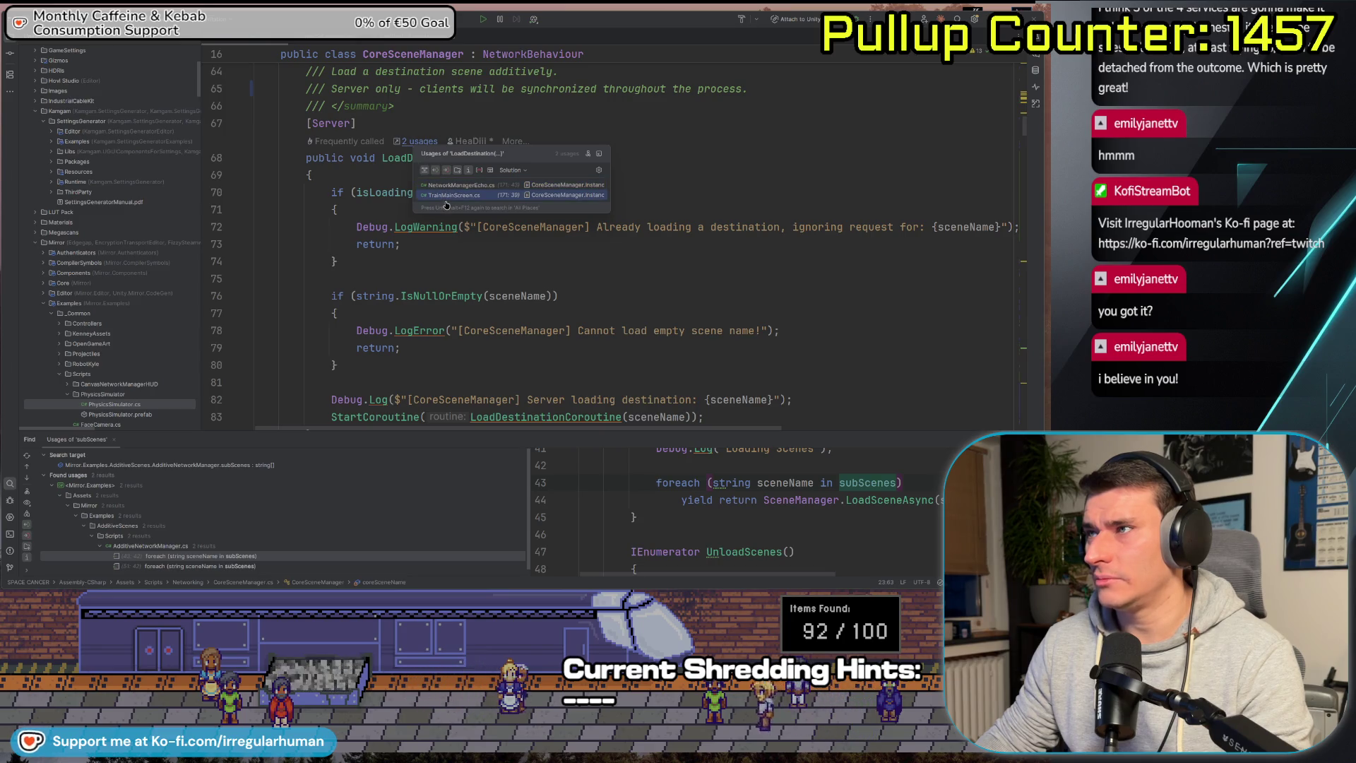
{"action": "left_click", "coordinate": [459, 185]}
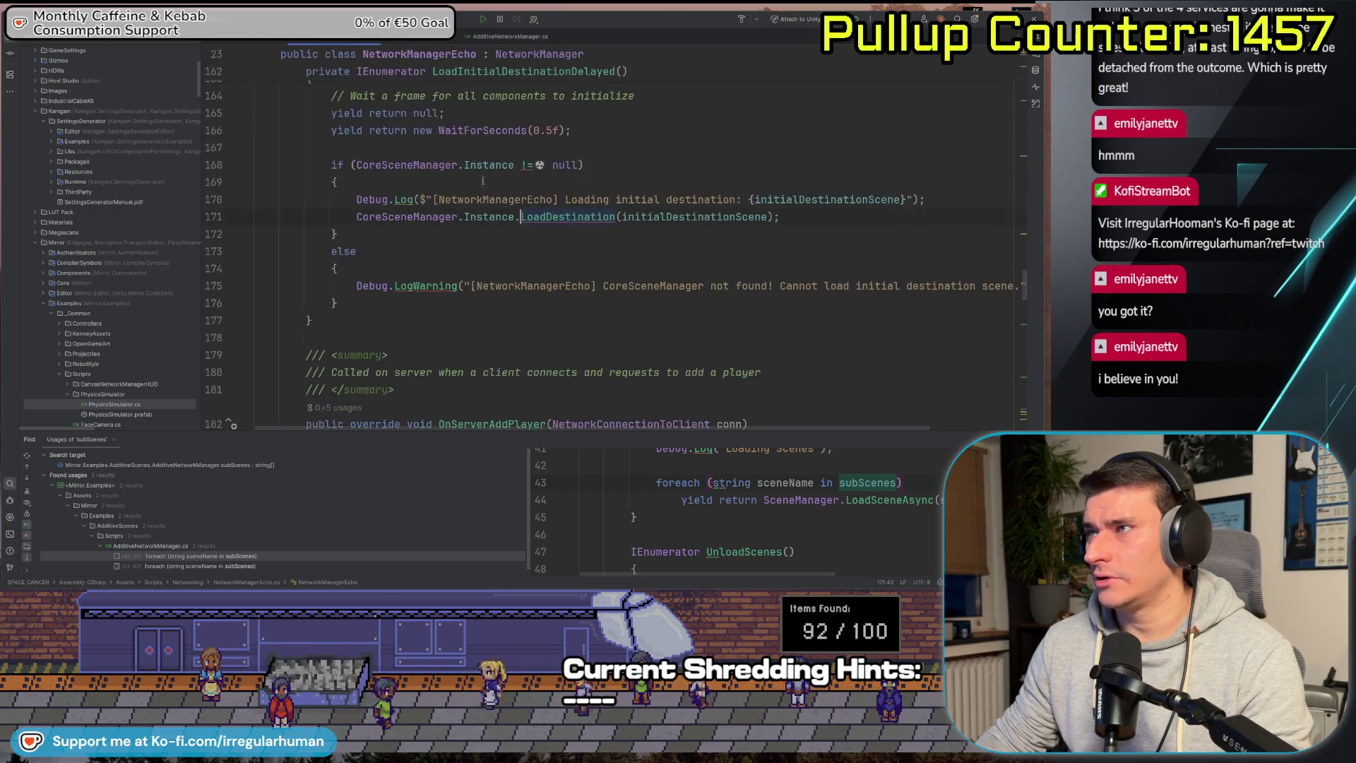
Jump from LoadInitialDestinationDelayed's declaration to its single usage in OnStartServer.
{"action": "scroll", "coordinate": [608, 256], "scroll_direction": "up", "scroll_amount": 2}
{"action": "left_click", "coordinate": [503, 164]}
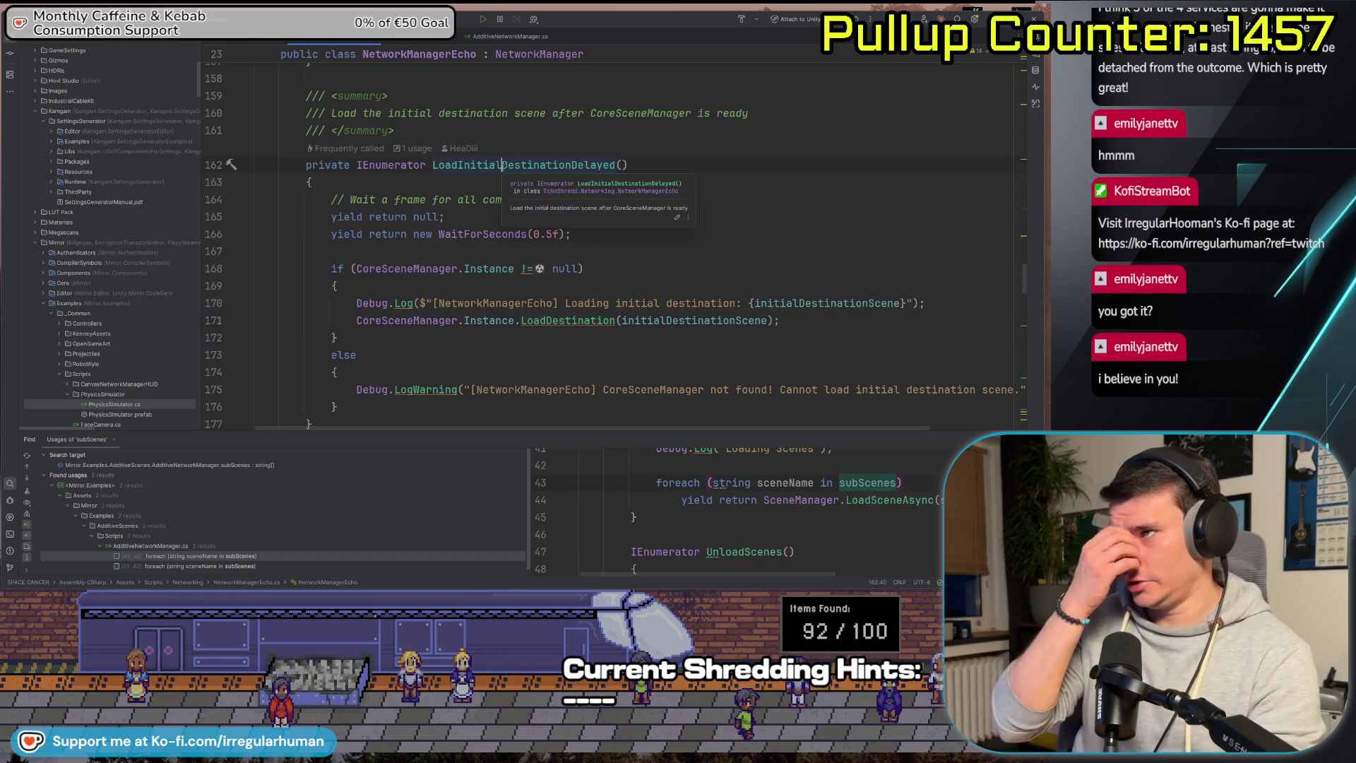
{"action": "mouse_move", "coordinate": [475, 167]}
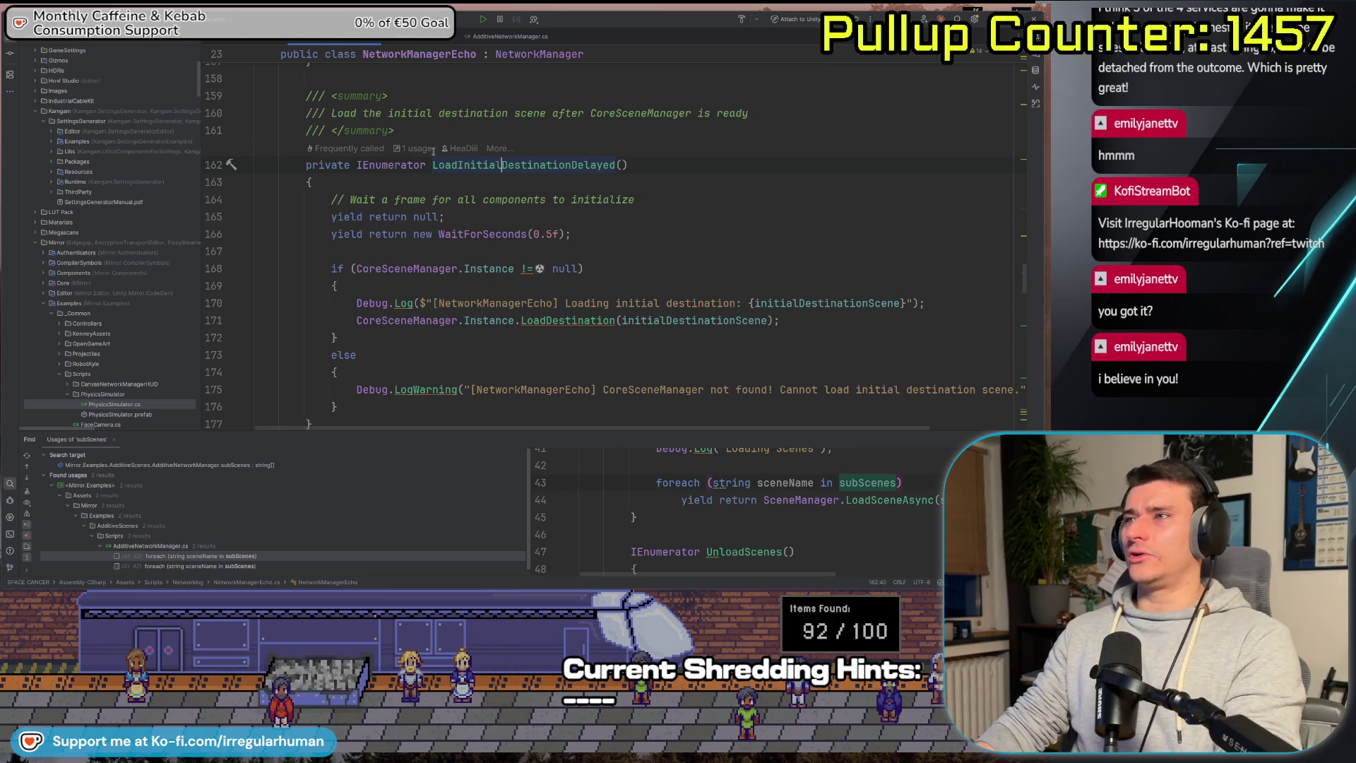
{"action": "left_click", "coordinate": [416, 149]}
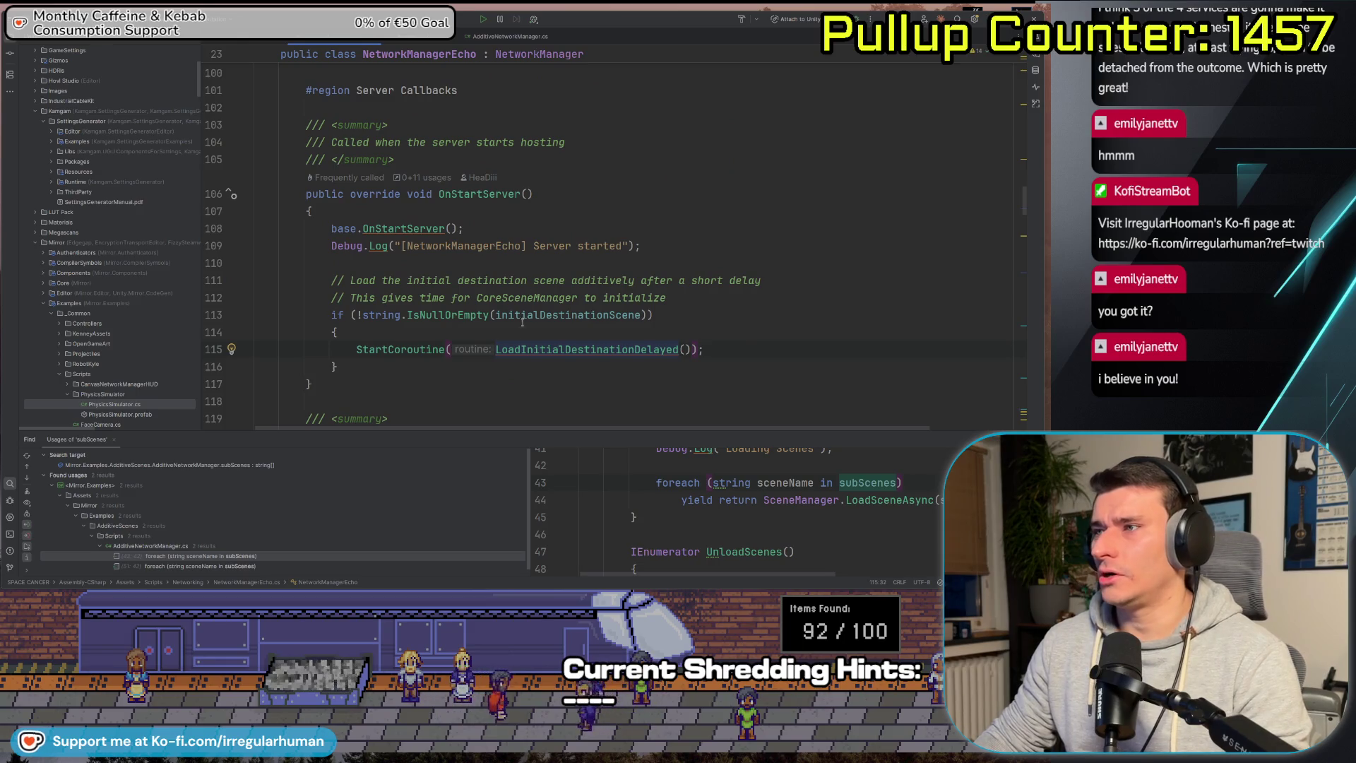
{"action": "scroll", "coordinate": [475, 341], "scroll_direction": "down", "scroll_amount": 4}
{"action": "scroll", "coordinate": [548, 252], "scroll_direction": "up", "scroll_amount": 7}
{"action": "scroll", "coordinate": [548, 252], "scroll_direction": "up", "scroll_amount": 15}
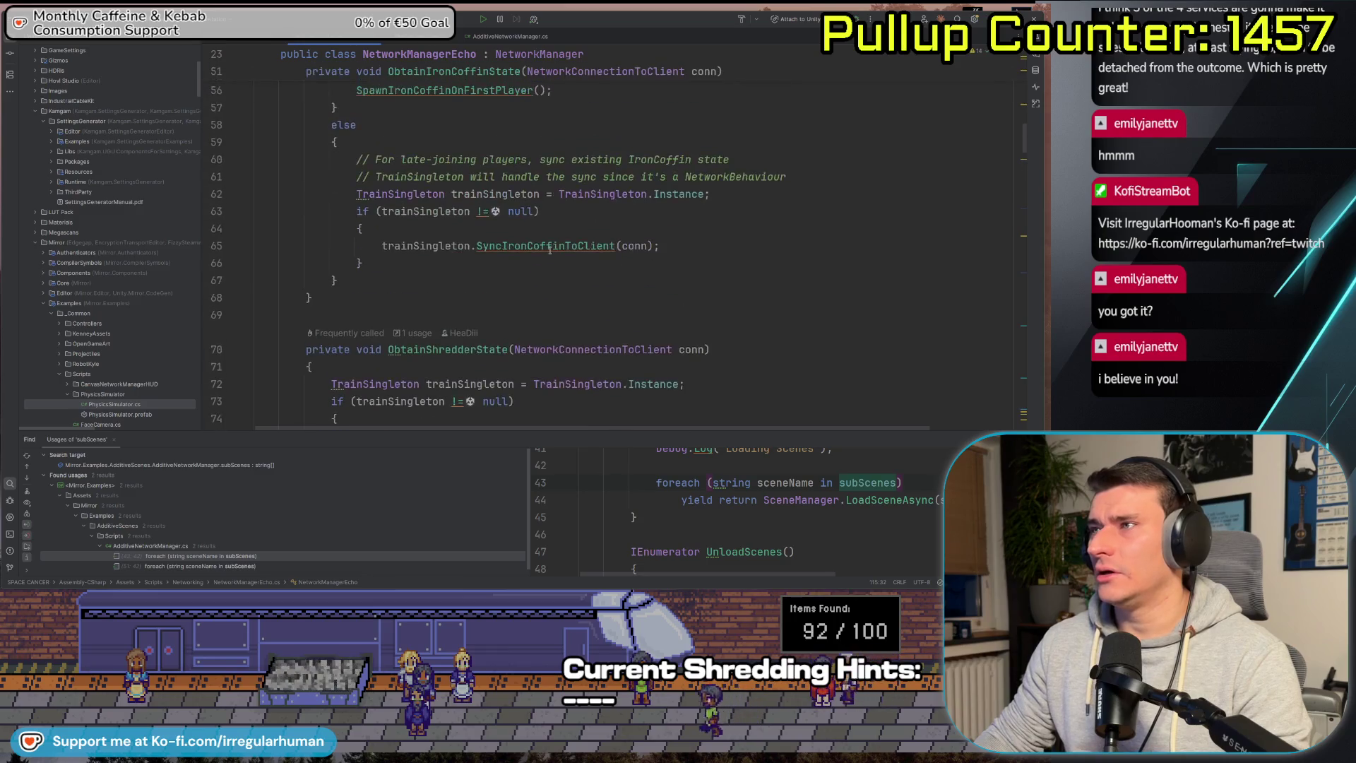
Search the file, then place the caret after OnStartServer's closing brace on line 117.
{"action": "left_click", "coordinate": [714, 251]}
{"action": "key", "text": "ctrl+f"}
{"action": "scroll", "coordinate": [713, 251], "scroll_direction": "down", "scroll_amount": 20}
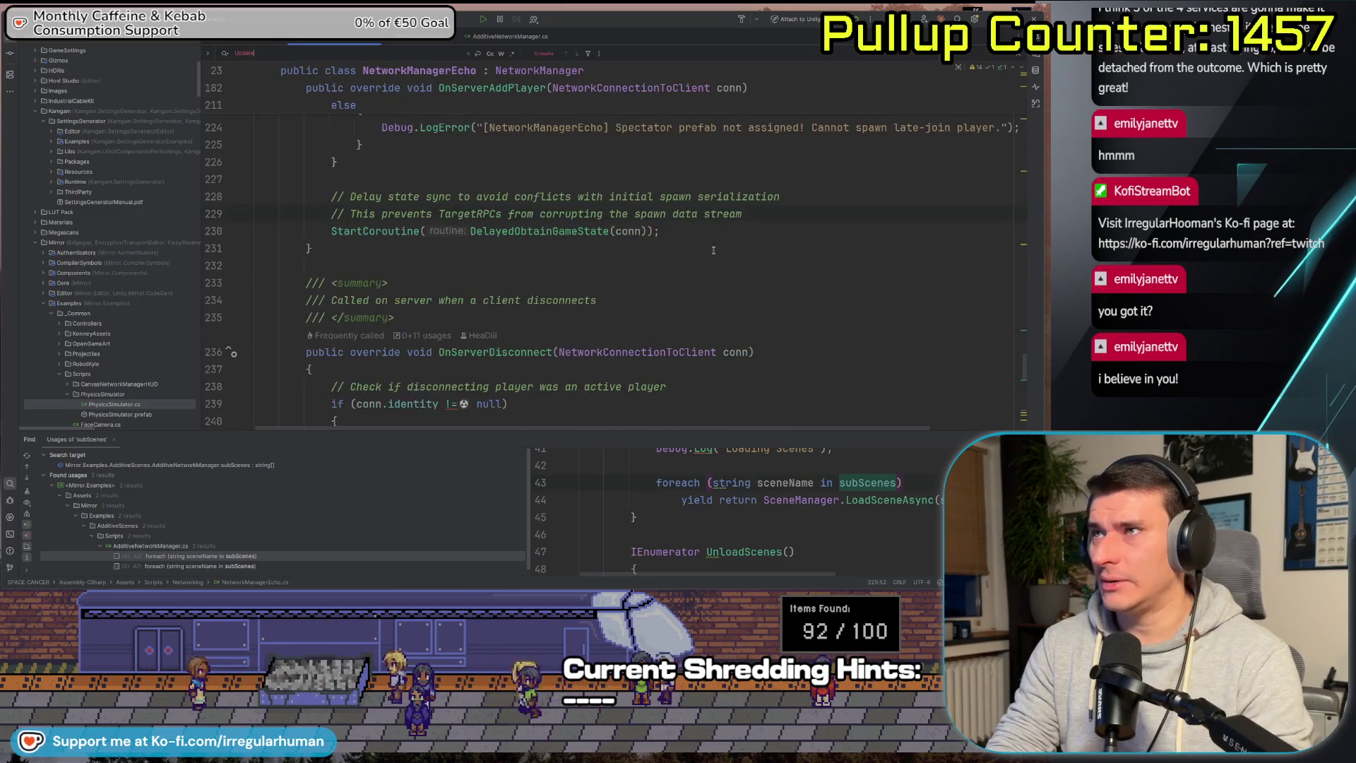
{"action": "key", "text": "ctrl+minus"}
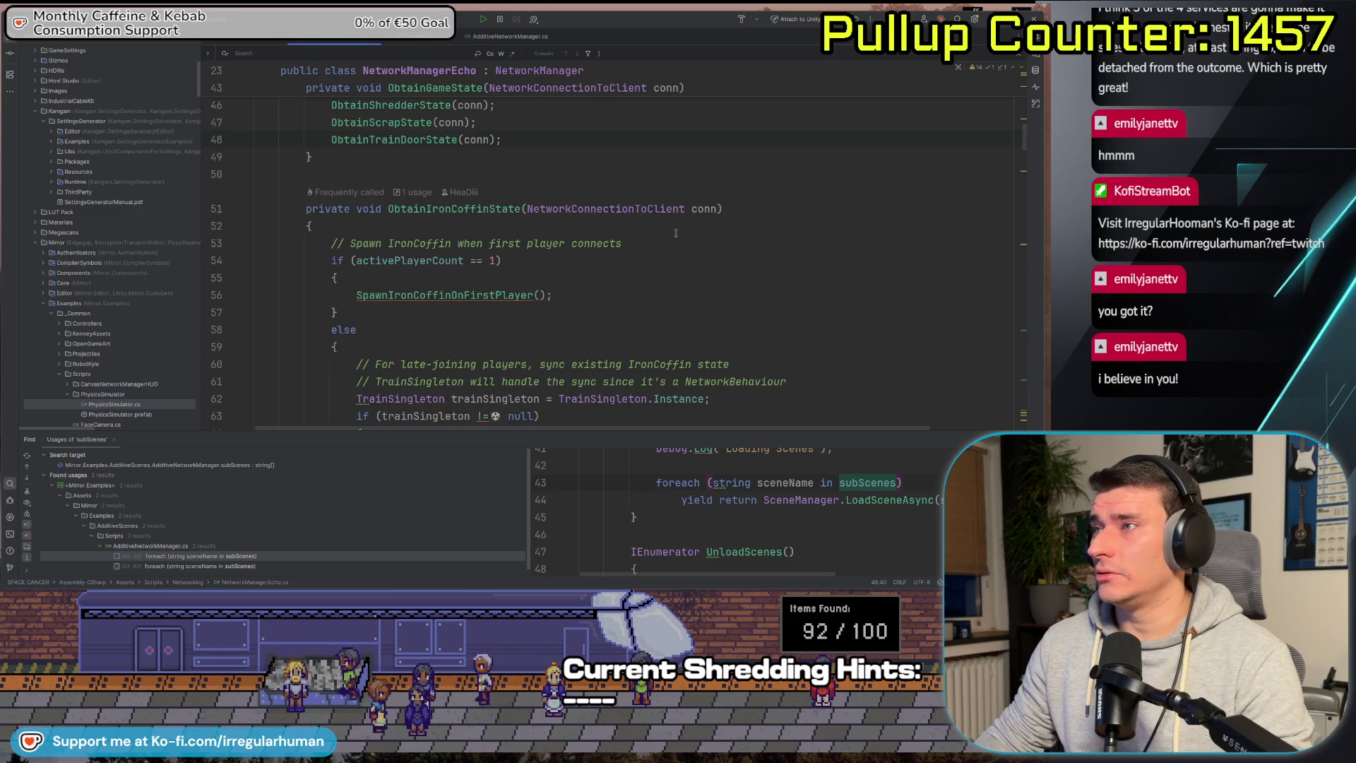
{"action": "scroll", "coordinate": [430, 138], "scroll_direction": "down", "scroll_amount": 20}
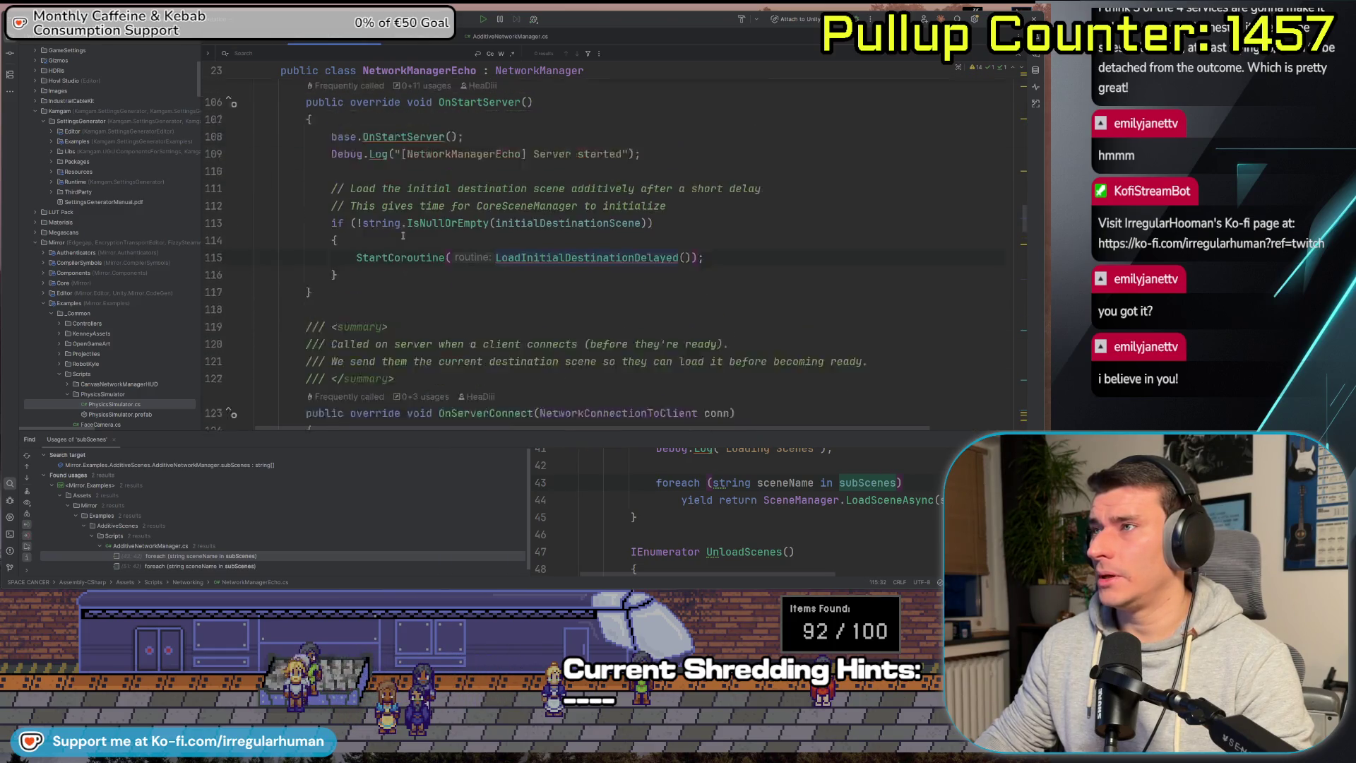
{"action": "left_click", "coordinate": [394, 337]}
Add an Update method starting LoadInitialDestinationDelayed when Input.GetKeyDown(KeyCode.O) fires.
{"action": "key", "text": "Return"}
{"action": "key", "text": "Return"}
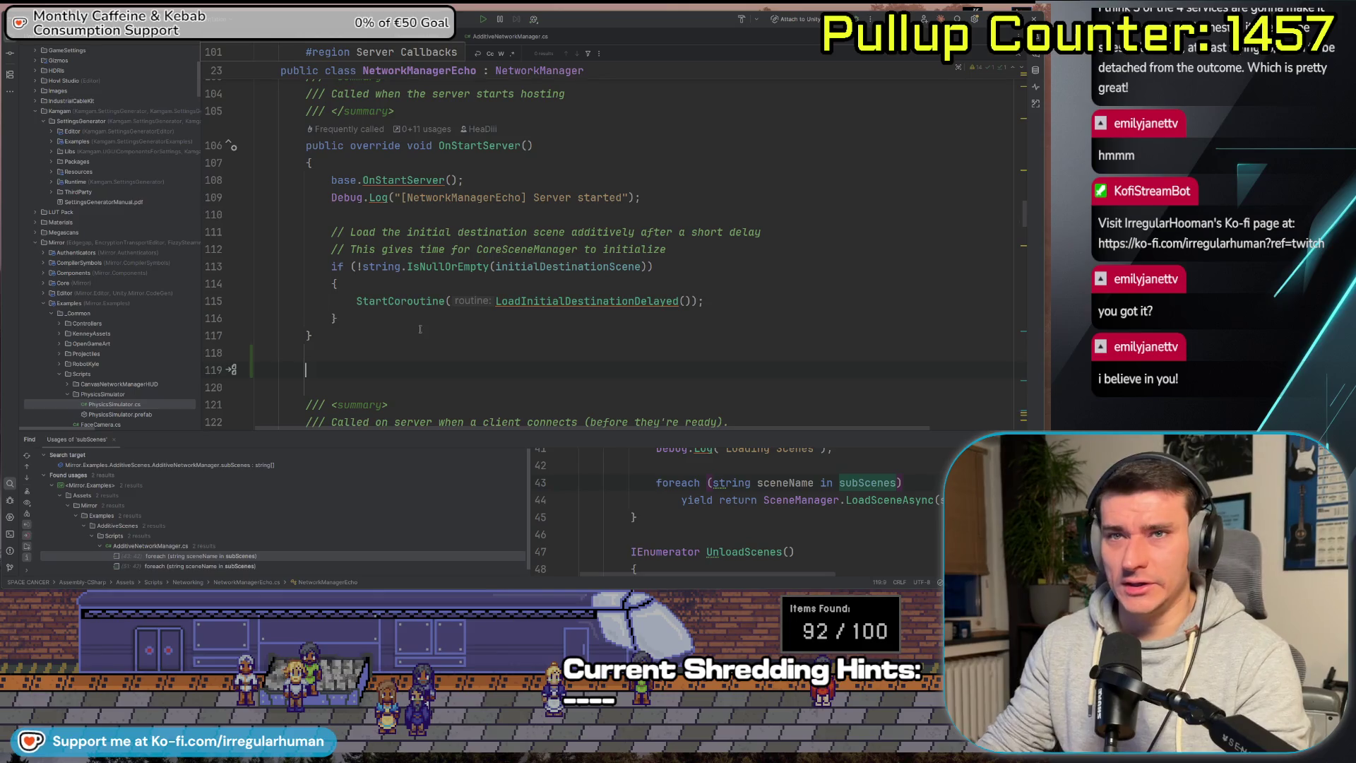
{"action": "type", "text": "public void "}
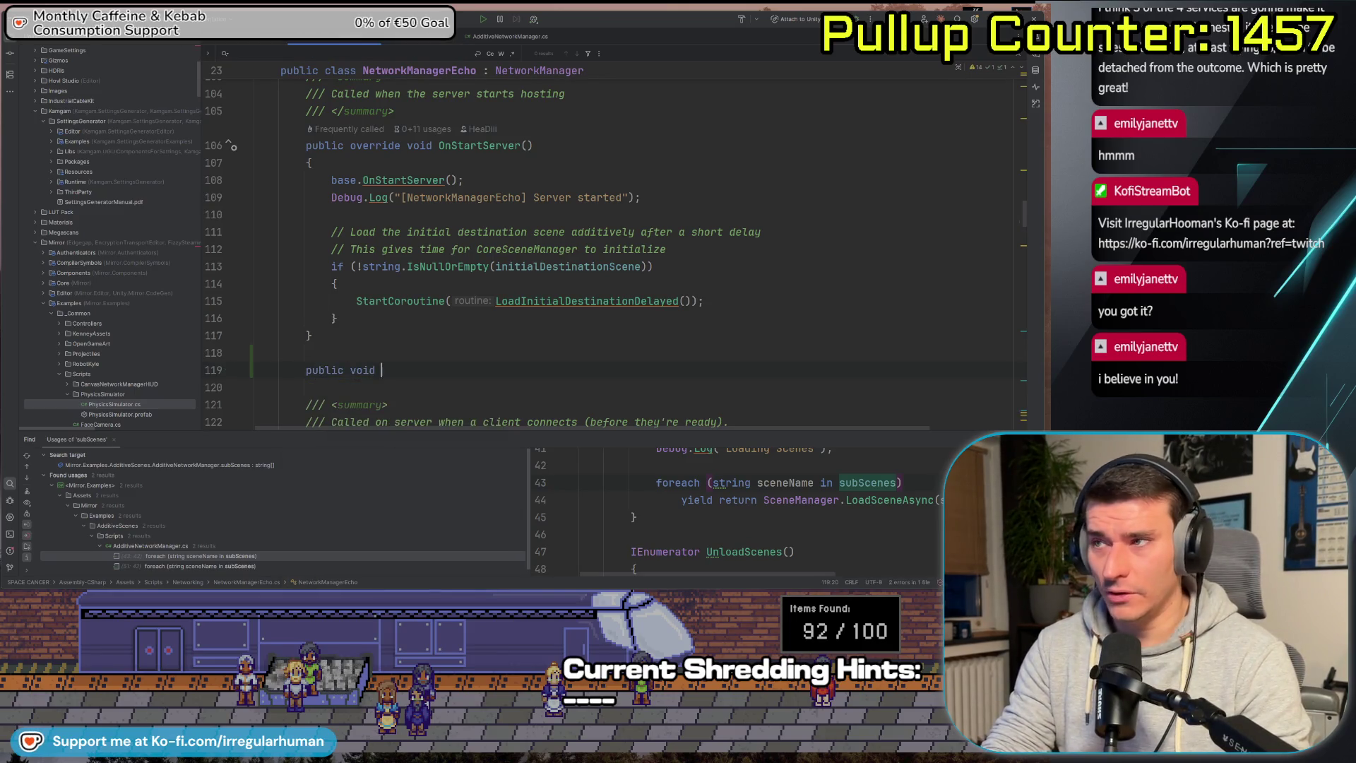
{"action": "type", "text": "Update"}
{"action": "key", "text": "Return"}
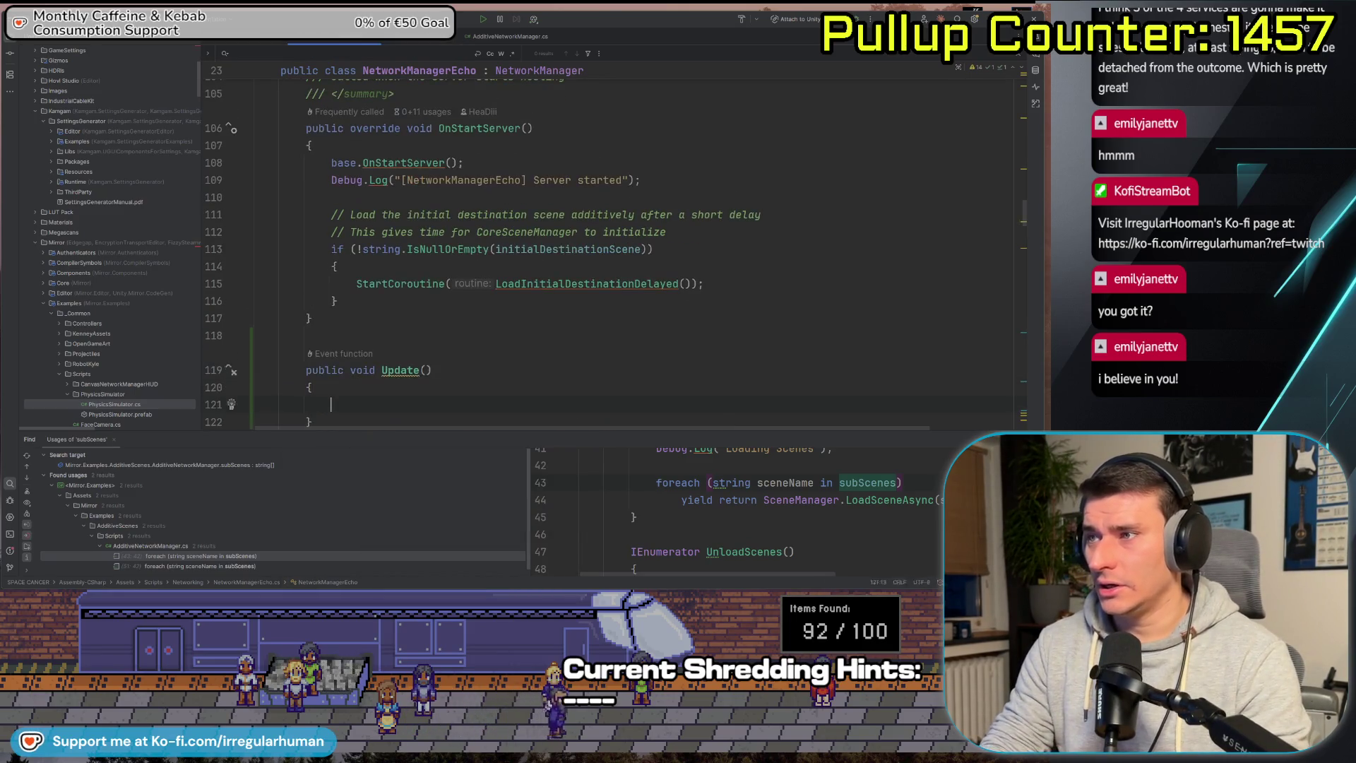
{"action": "type", "text": "if (Input.GetKe"}
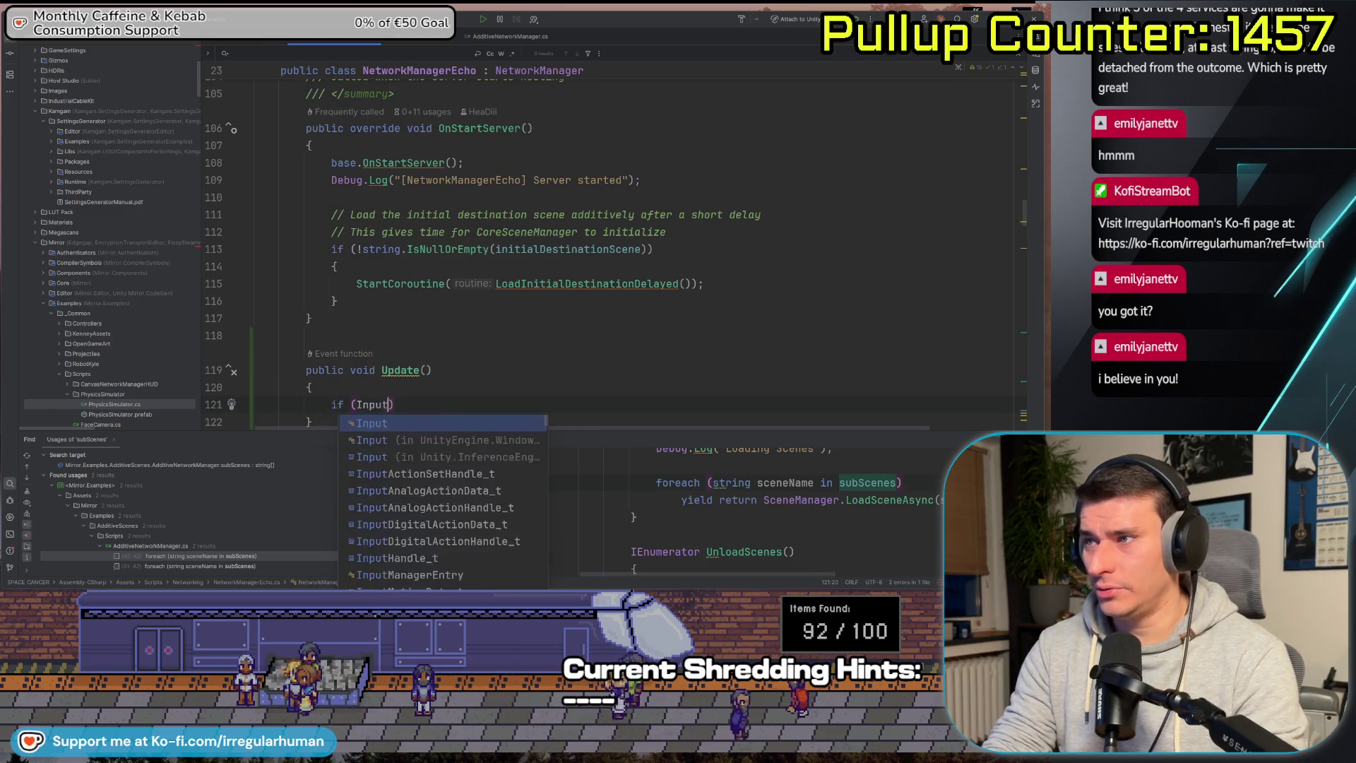
{"action": "type", "text": "tyD"}
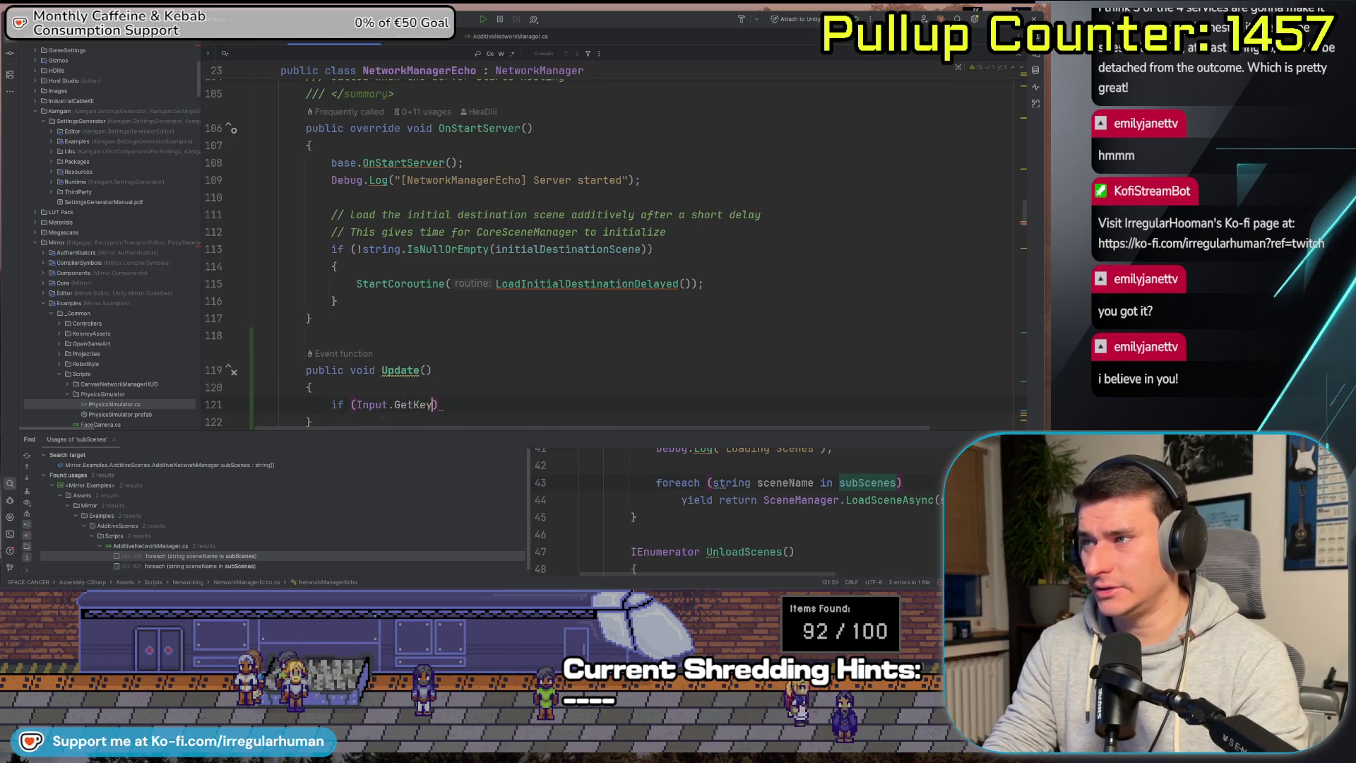
{"action": "type", "text": "Down"}
{"action": "key", "text": "Tab"}
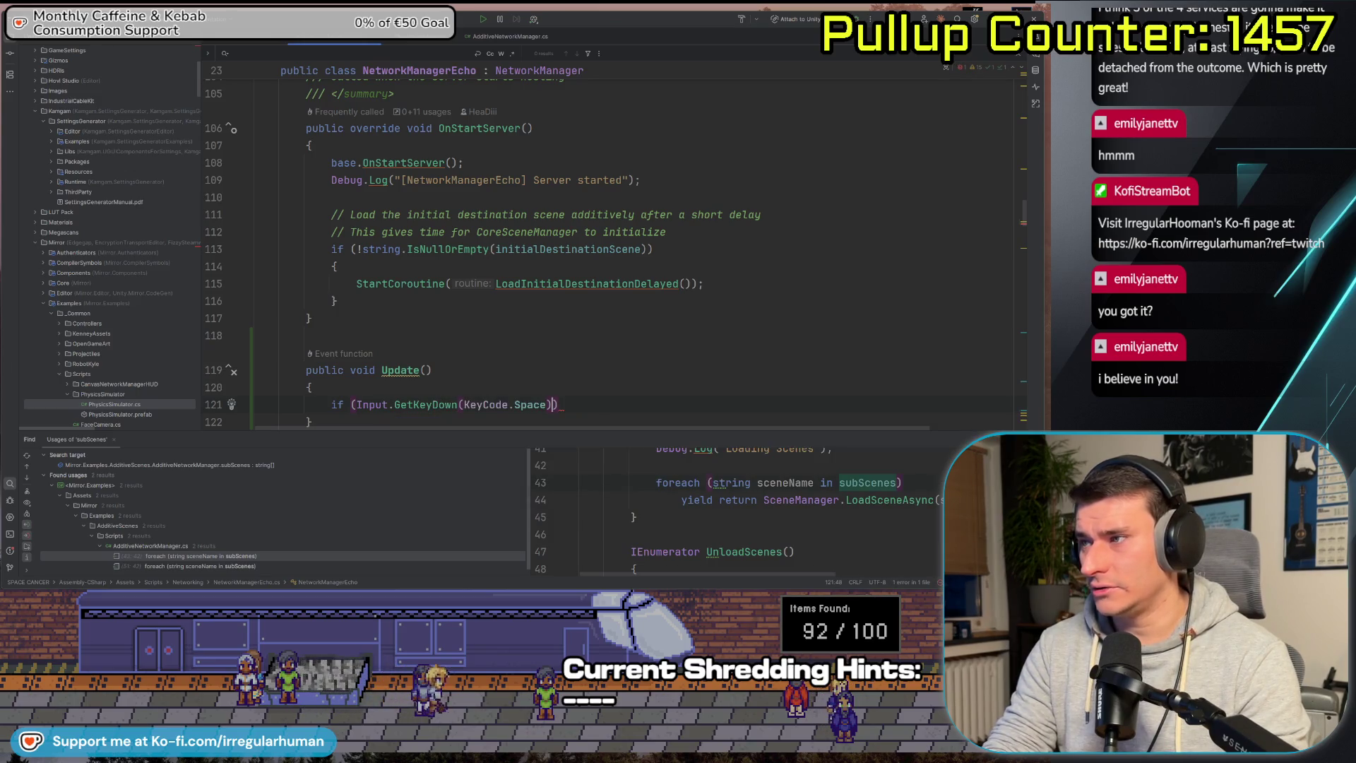
{"action": "type", "text": "O)"}
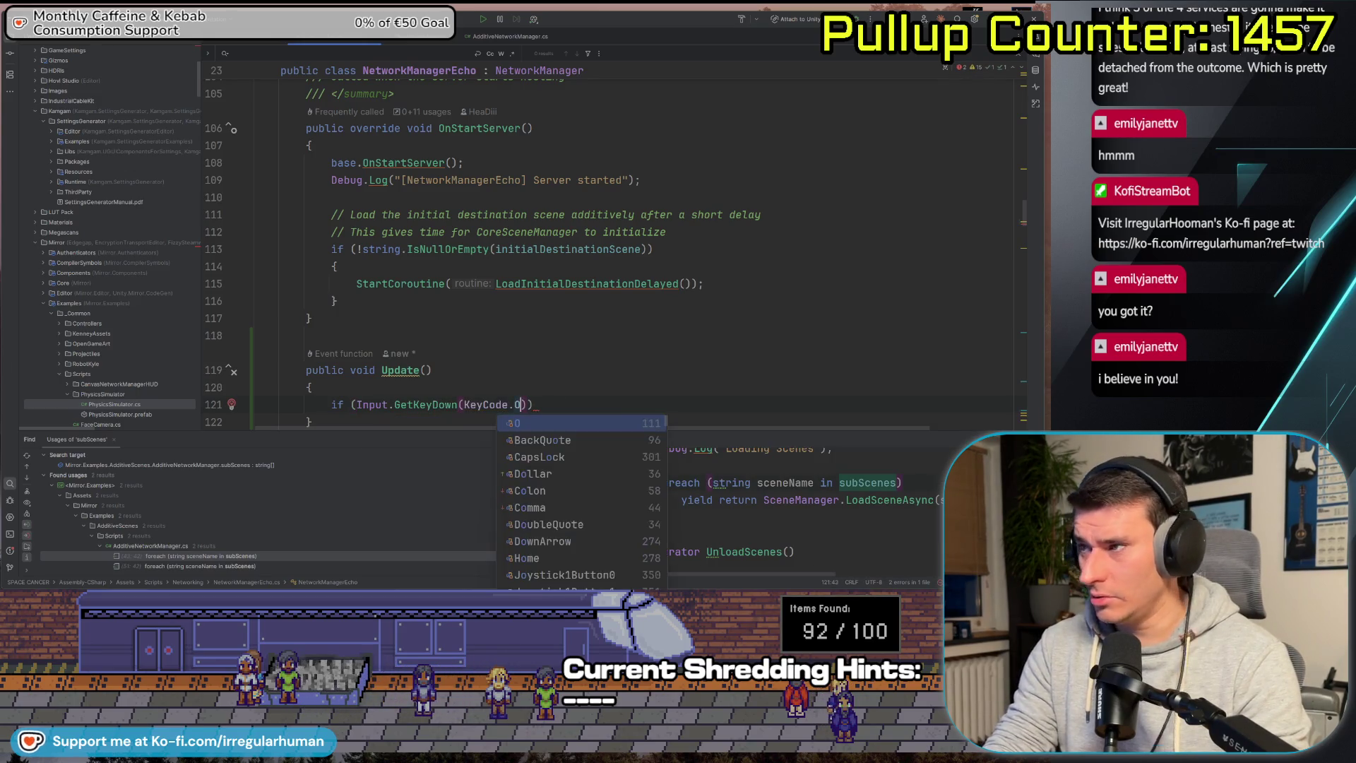
{"action": "key", "text": "Return"}
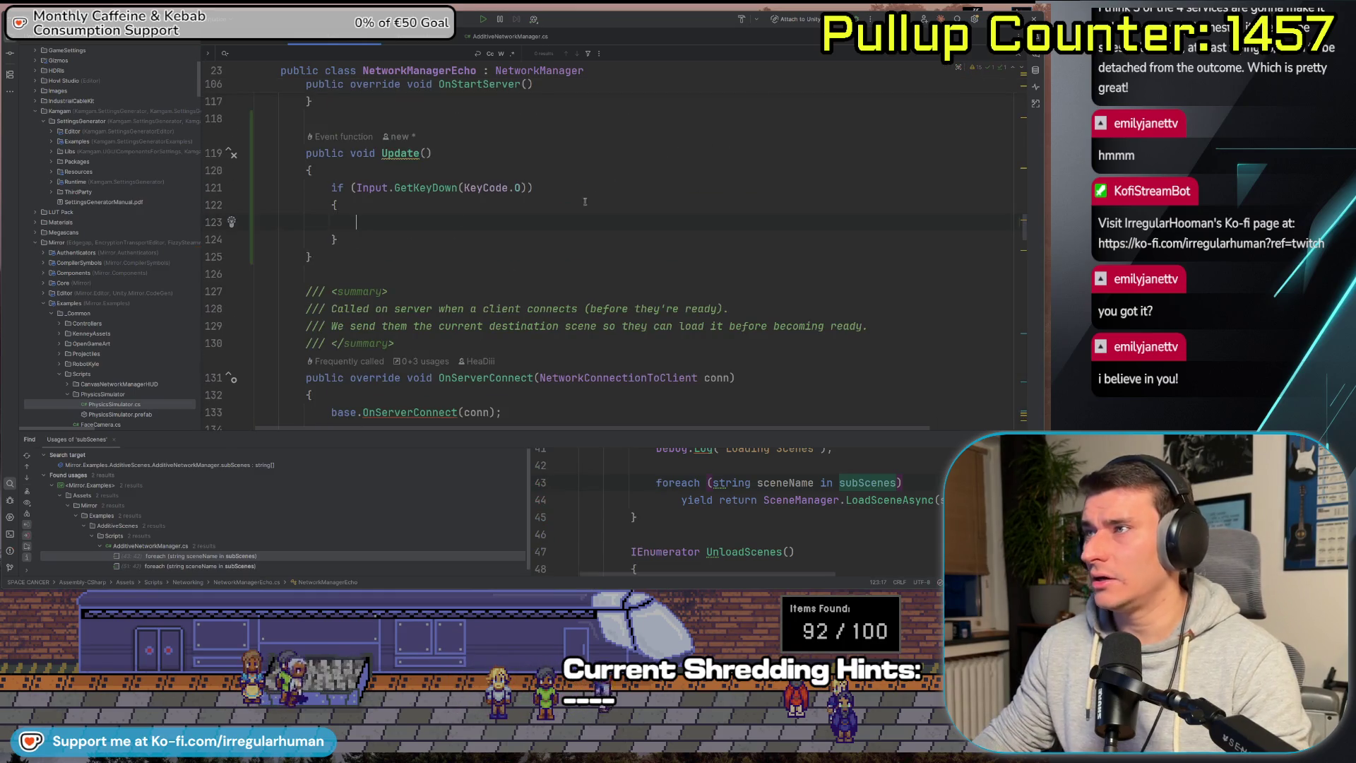
{"action": "key", "text": "ctrl+alt+Left"}
{"action": "key", "text": "ctrl+c"}
{"action": "key", "text": "ctrl+alt+Right"}
{"action": "key", "text": "ctrl+v"}
{"action": "key", "text": "BackSpace"}
Comment out OnStartServer's automatic StartCoroutine(LoadInitialDestinationDelayed()) call.
{"action": "scroll", "coordinate": [365, 276], "scroll_direction": "up", "scroll_amount": 4}
{"action": "scroll", "coordinate": [364, 277], "scroll_direction": "down", "scroll_amount": 2}
{"action": "left_click", "coordinate": [364, 276]}
{"action": "key", "text": "ctrl+slash"}
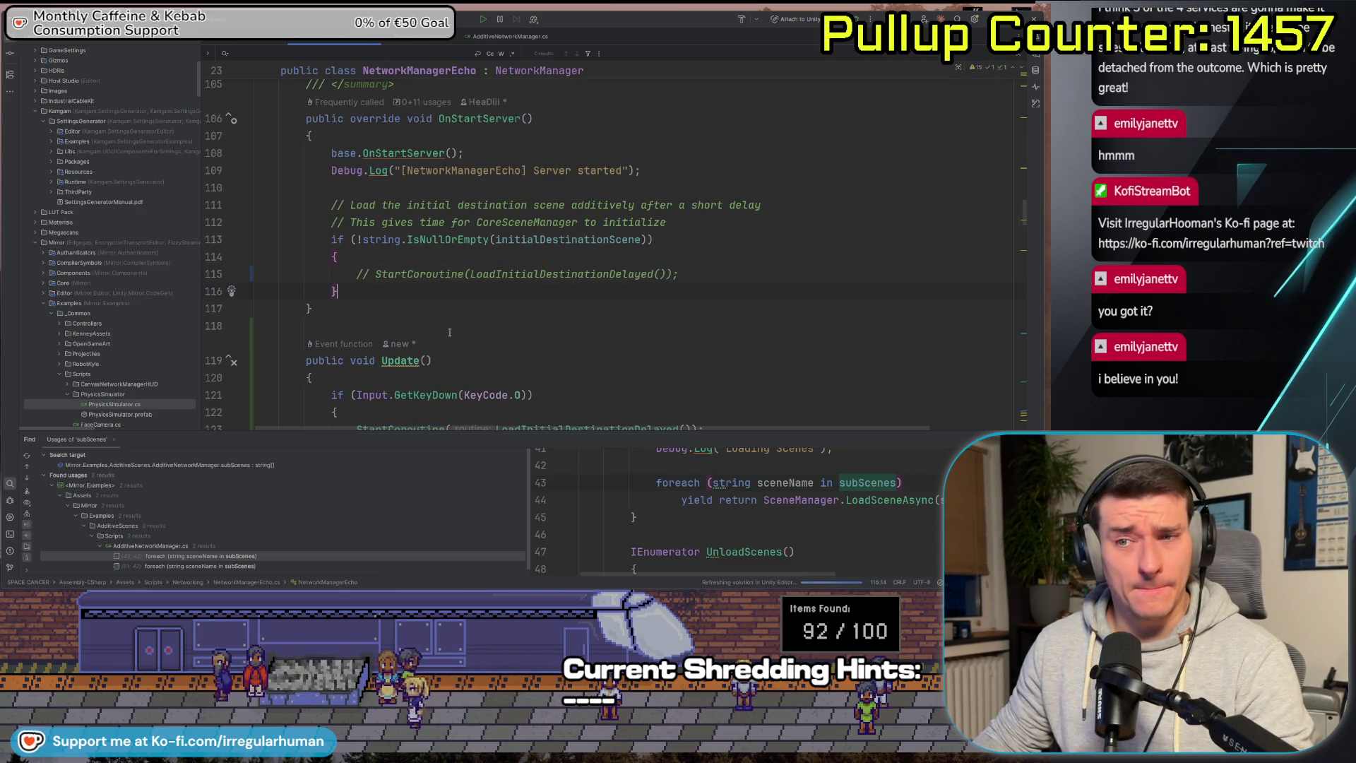
{"action": "scroll", "coordinate": [494, 336], "scroll_direction": "down", "scroll_amount": 2}
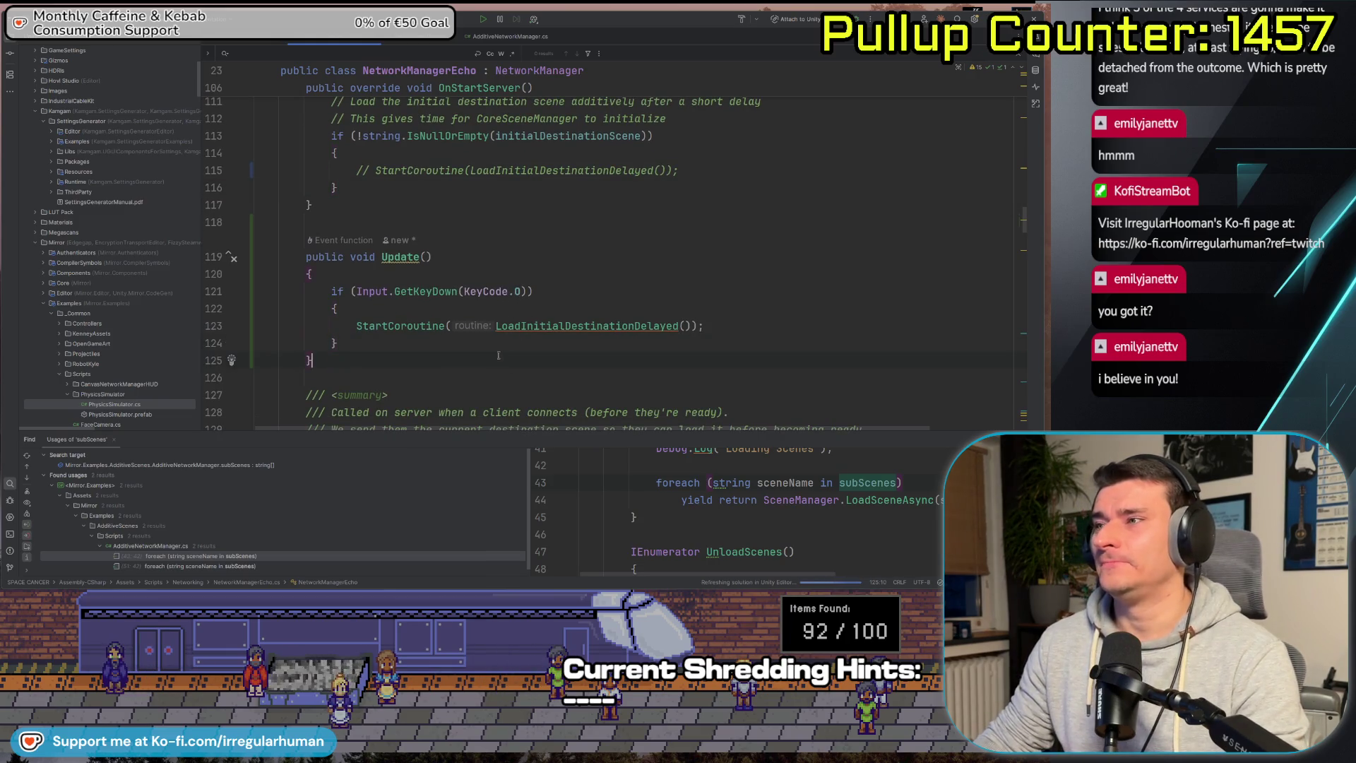
{"action": "left_click", "coordinate": [557, 332], "text": "ctrl"}
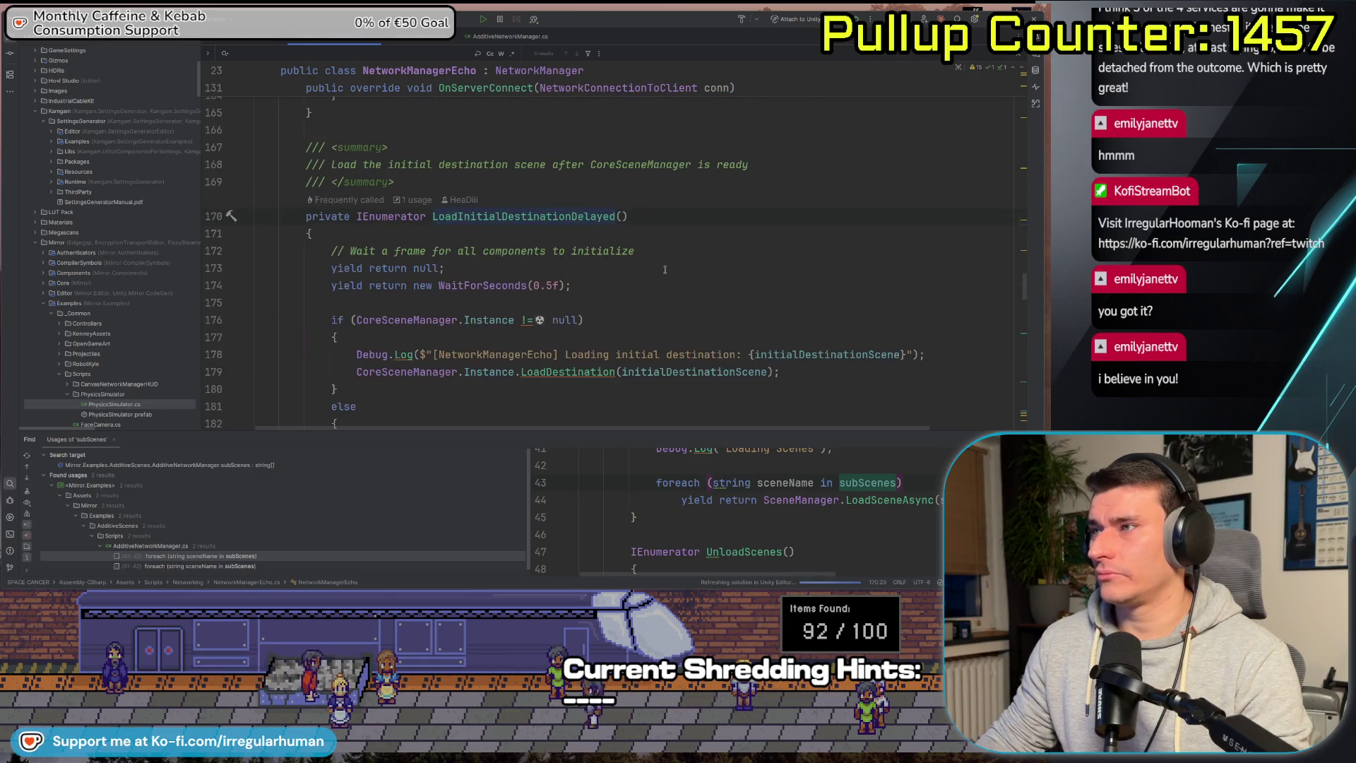
Review the yield lines of the LoadInitialDestinationDelayed coroutine.
{"action": "mouse_move", "coordinate": [629, 287]}
{"action": "left_mouse_down"}
{"action": "mouse_move", "coordinate": [495, 445]}
{"action": "mouse_move", "coordinate": [353, 444]}
{"action": "mouse_move", "coordinate": [141, 297]}
{"action": "mouse_move", "coordinate": [55, 224]}
{"action": "mouse_move", "coordinate": [55, 200]}
{"action": "left_mouse_up"}
{"action": "left_click", "coordinate": [647, 245]}
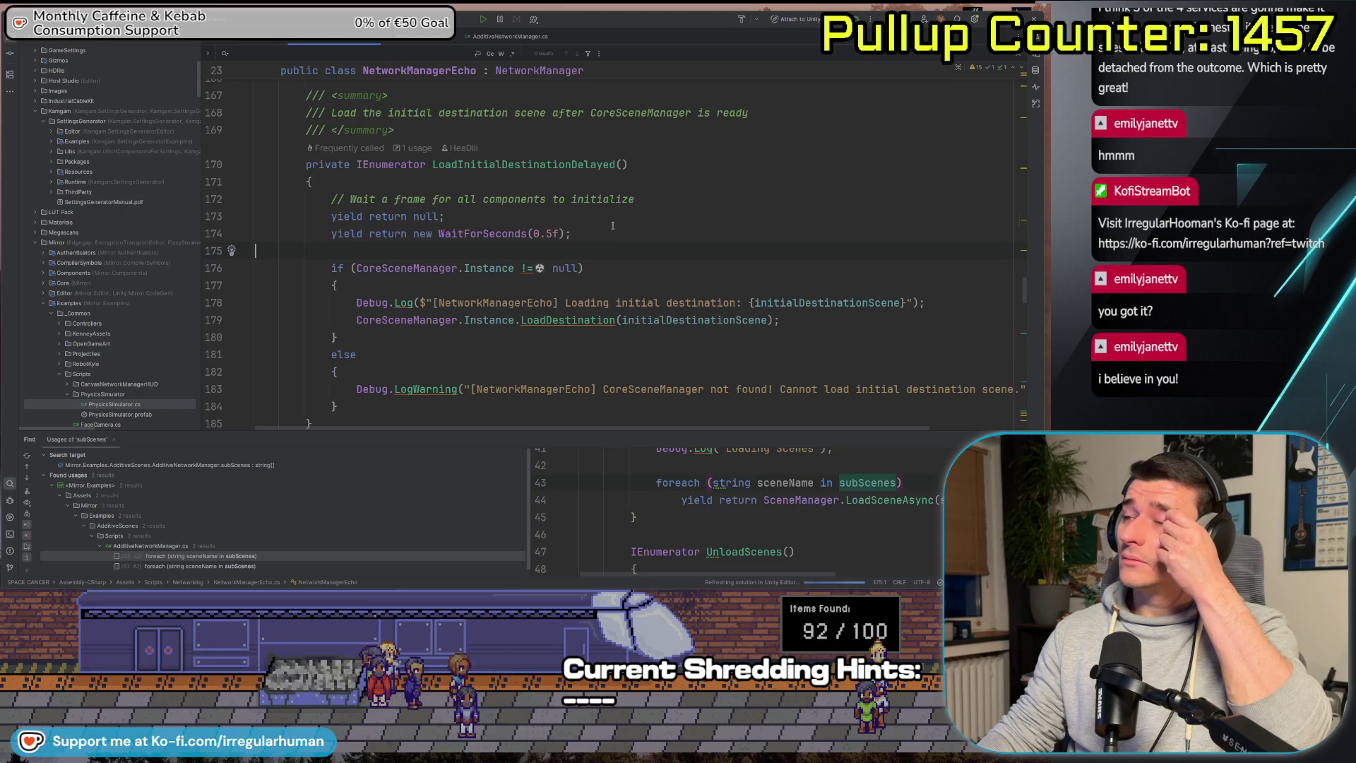
{"action": "scroll", "coordinate": [612, 225], "scroll_direction": "down", "scroll_amount": 3}
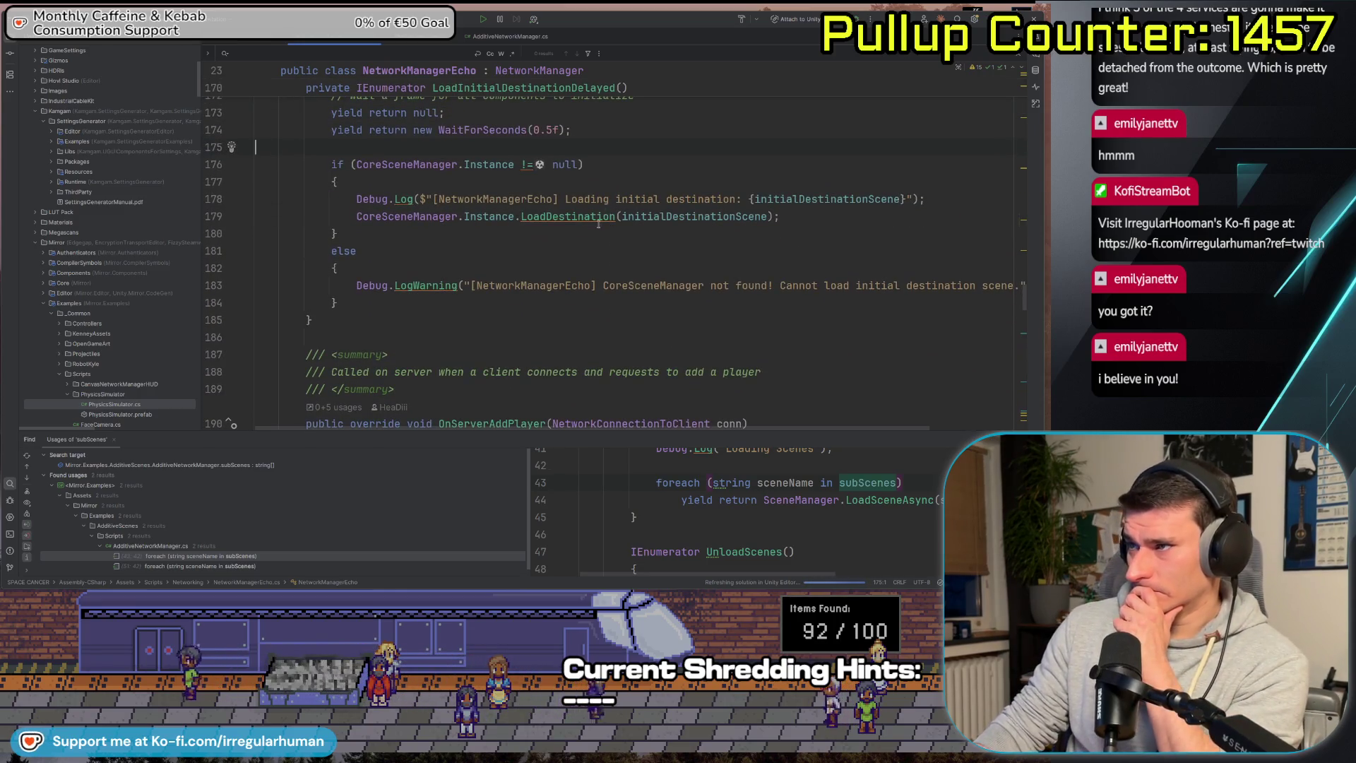
{"action": "scroll", "coordinate": [598, 223], "scroll_direction": "down", "scroll_amount": 7}
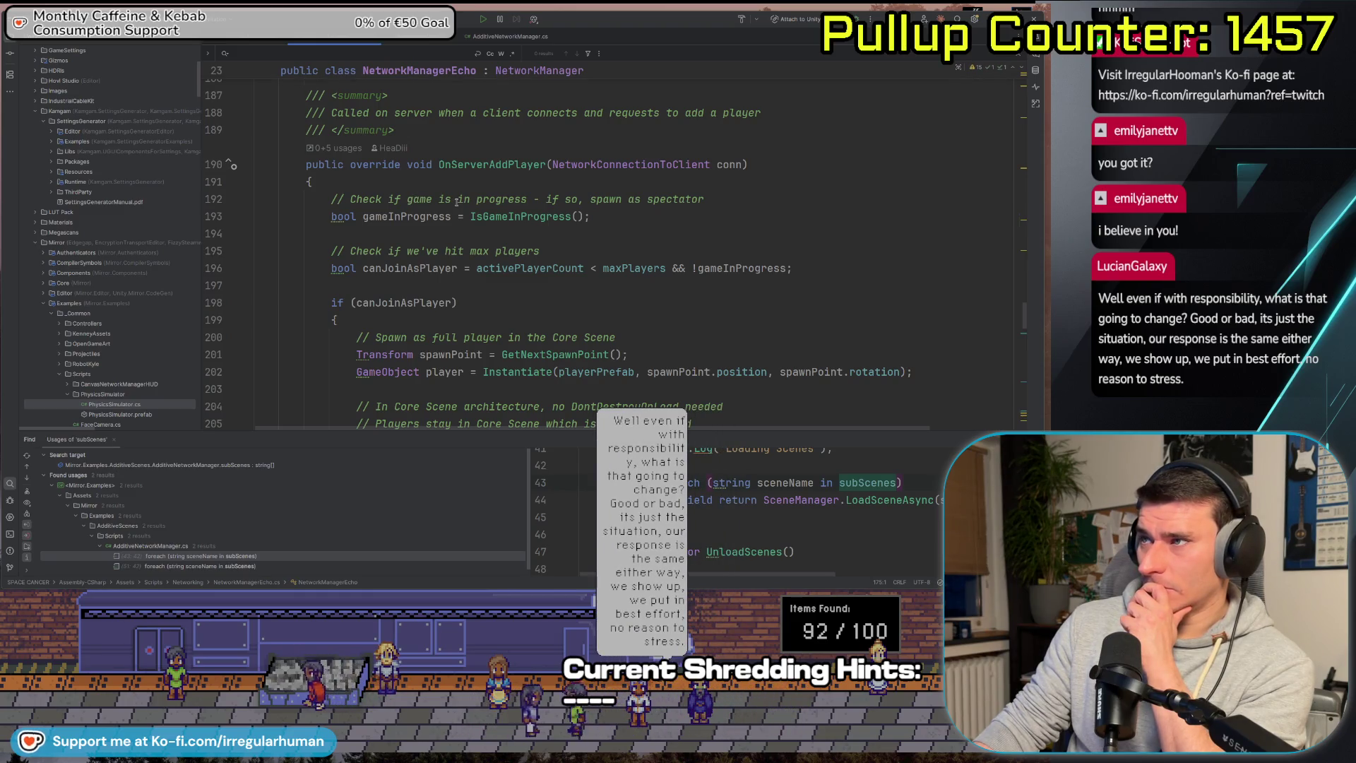
{"action": "scroll", "coordinate": [458, 202], "scroll_direction": "down", "scroll_amount": 10}
{"action": "scroll", "coordinate": [458, 202], "scroll_direction": "up", "scroll_amount": 6}
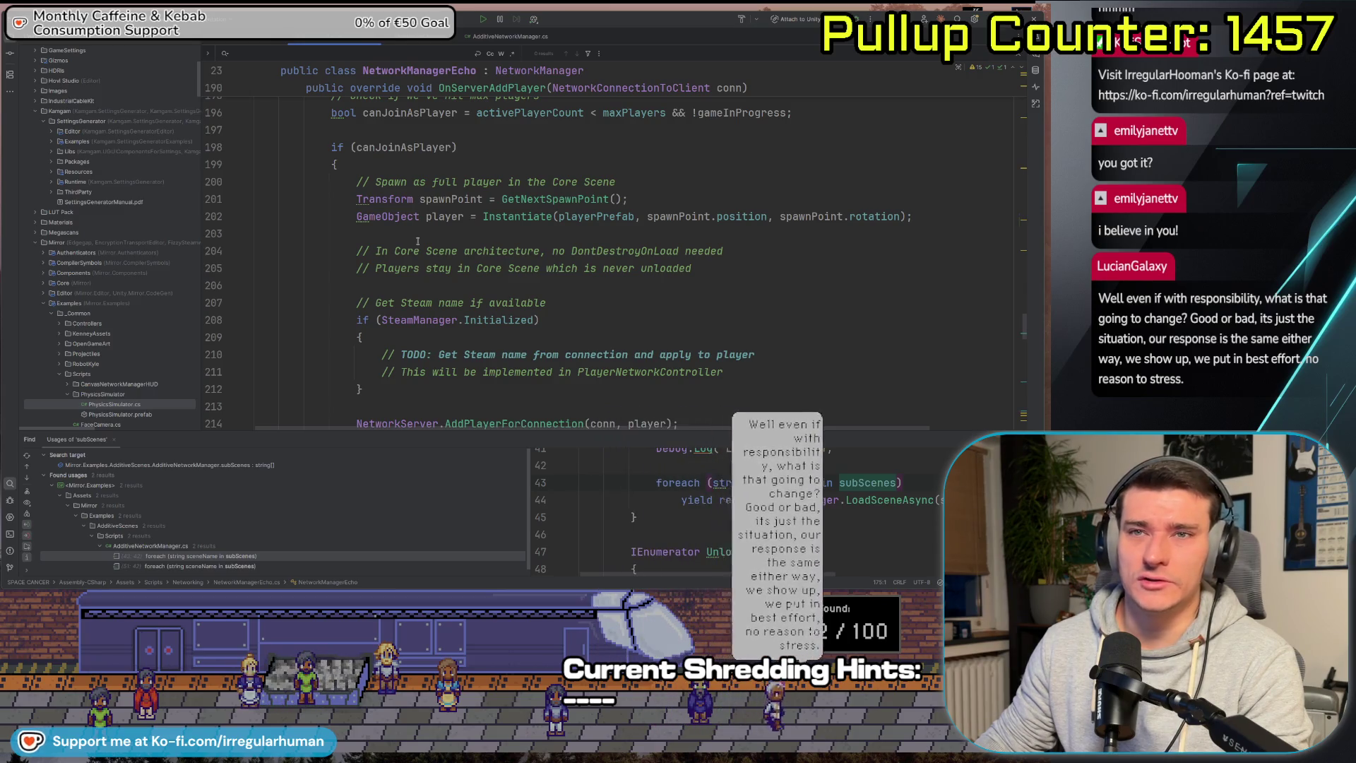
{"action": "scroll", "coordinate": [423, 246], "scroll_direction": "up", "scroll_amount": 3}
{"action": "scroll", "coordinate": [426, 247], "scroll_direction": "up", "scroll_amount": 7}
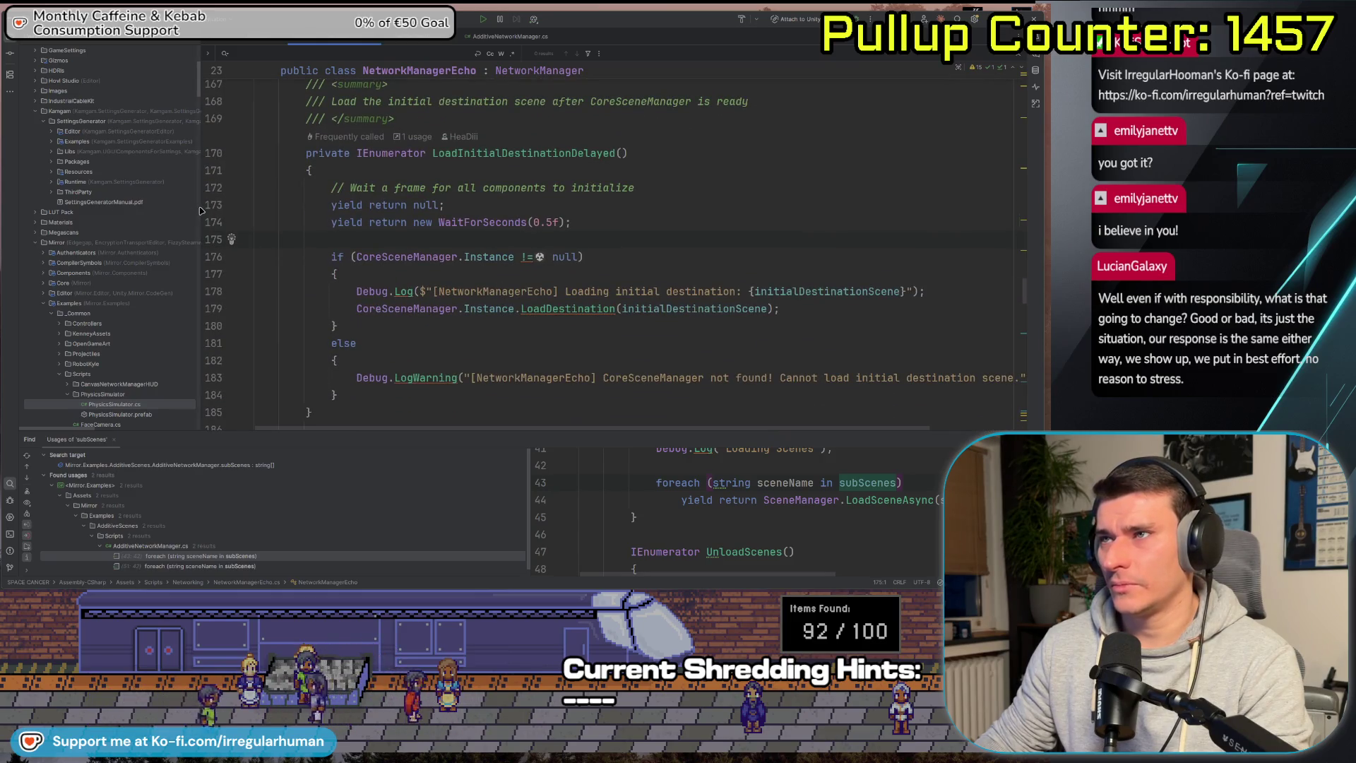
Widen the editor and read through OnServerConnect's client-connection code, then return to Unity.
{"action": "left_click_drag", "start_coordinate": [203, 208], "coordinate": [191, 213]}
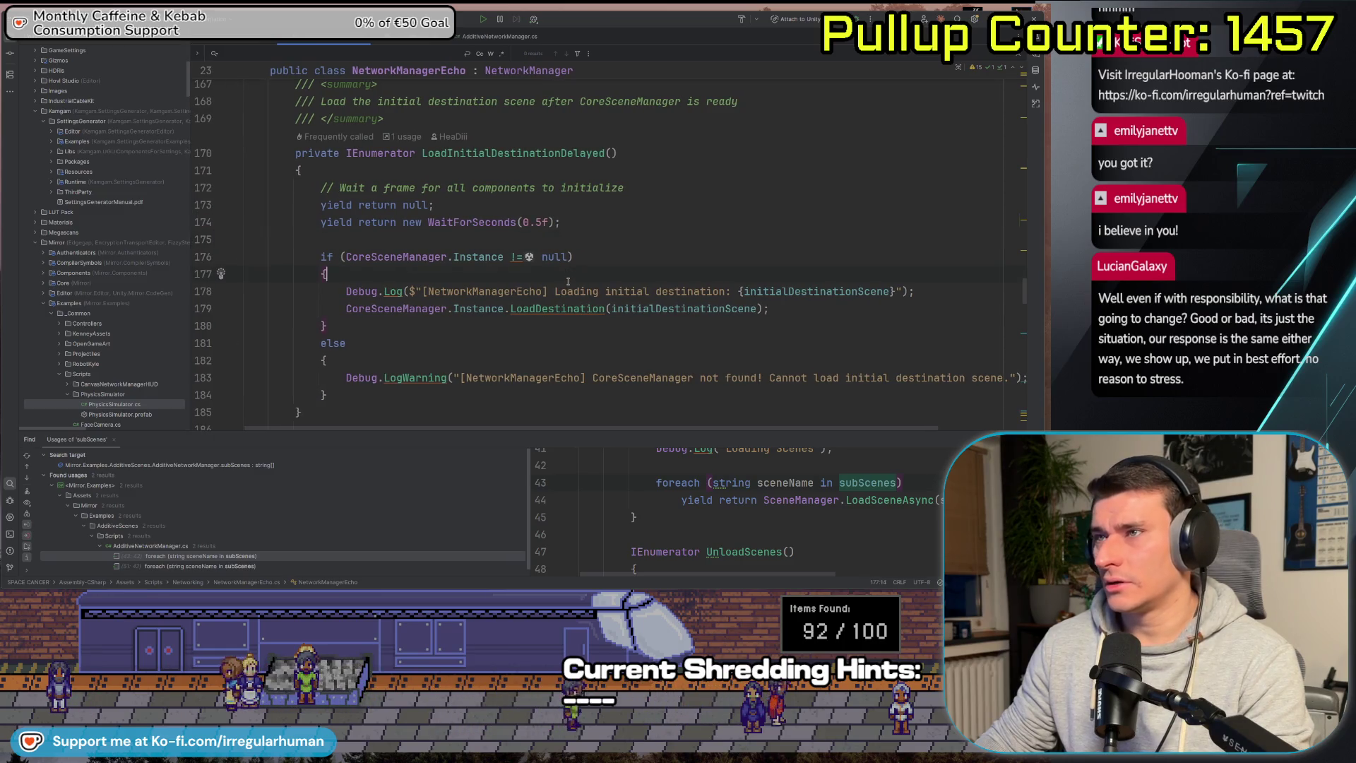
{"action": "scroll", "coordinate": [572, 281], "scroll_direction": "up", "scroll_amount": 6}
{"action": "scroll", "coordinate": [593, 282], "scroll_direction": "down", "scroll_amount": 4}
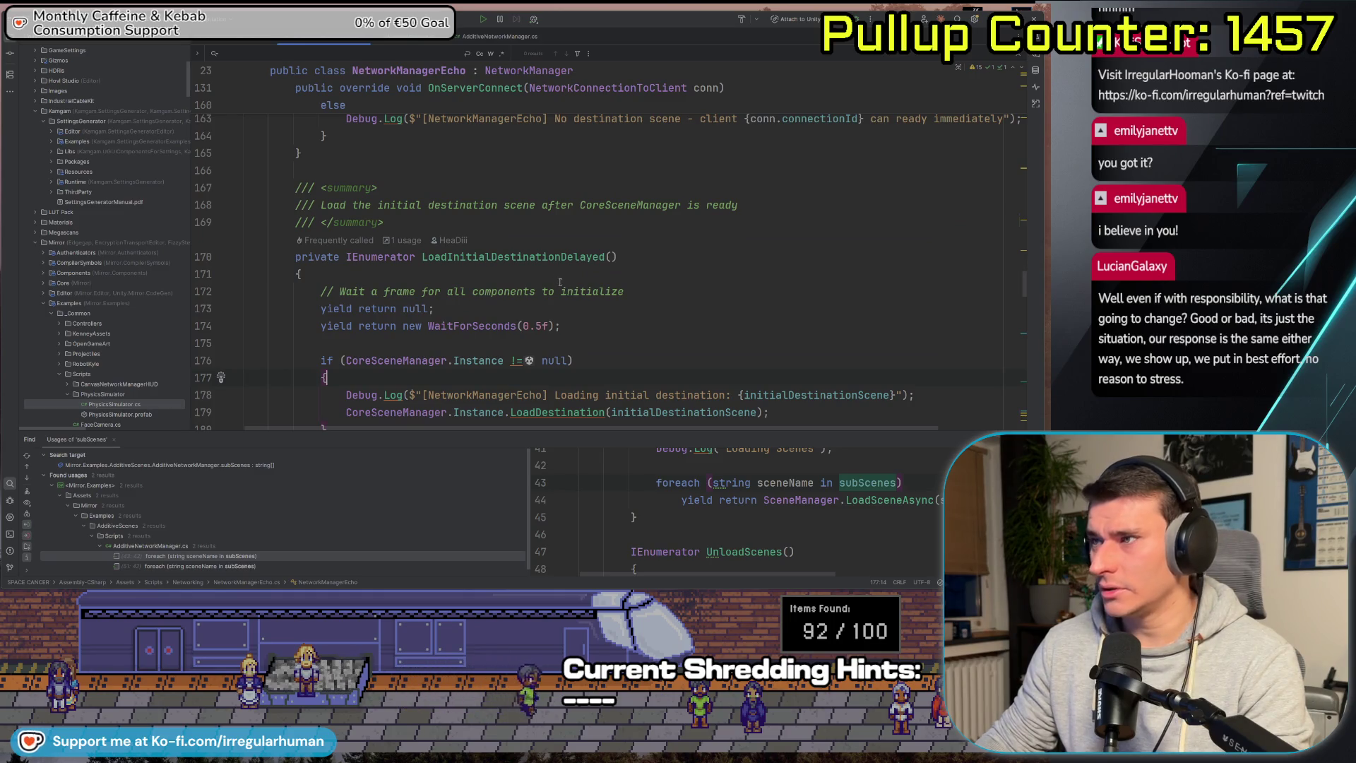
{"action": "scroll", "coordinate": [519, 247], "scroll_direction": "down", "scroll_amount": 3}
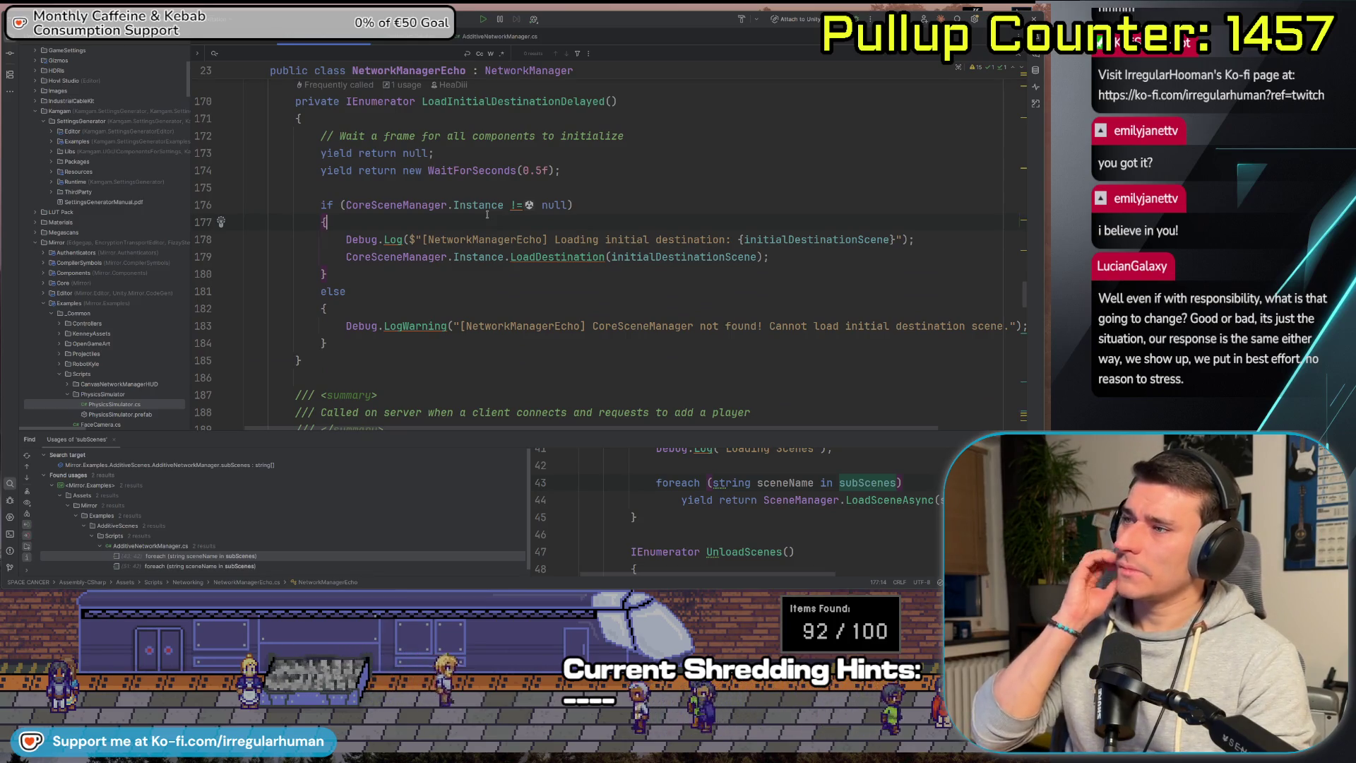
{"action": "scroll", "coordinate": [473, 256], "scroll_direction": "up", "scroll_amount": 6}
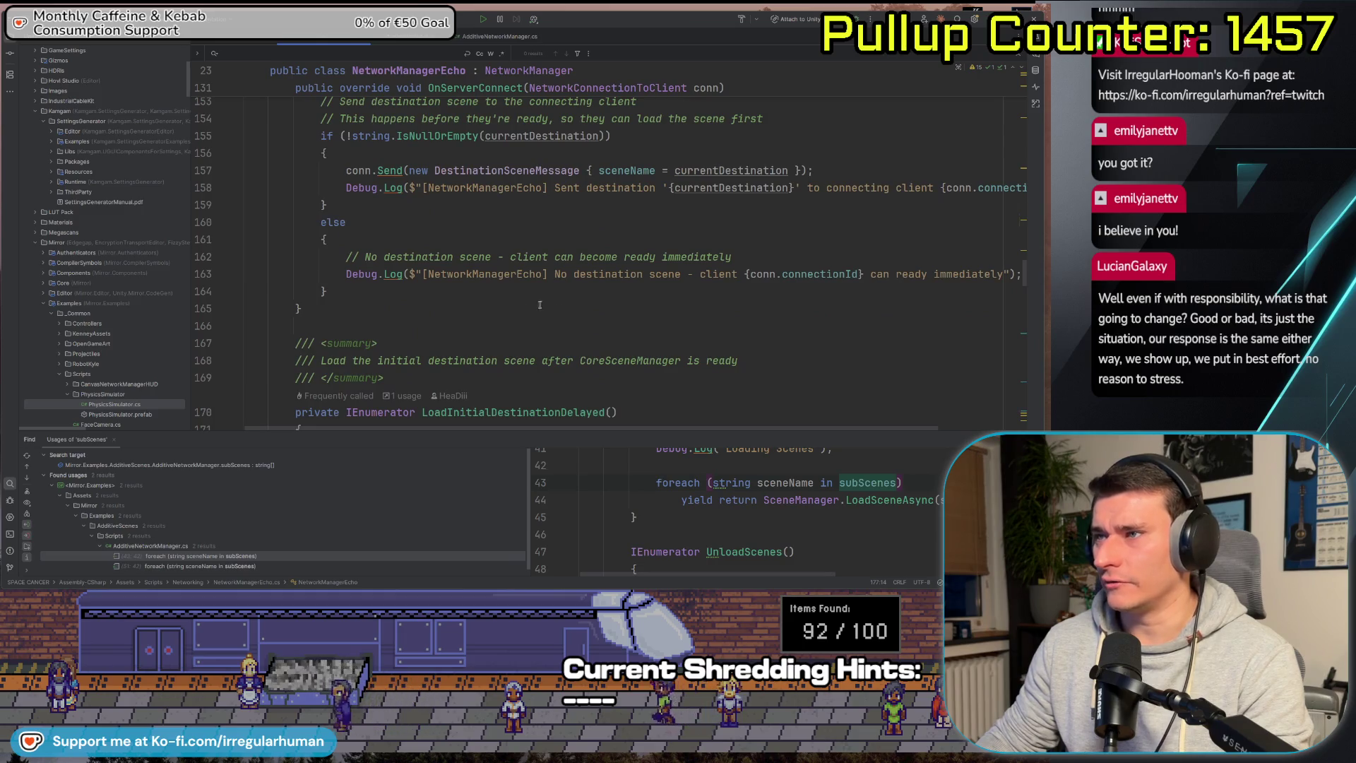
{"action": "scroll", "coordinate": [522, 297], "scroll_direction": "up", "scroll_amount": 8}
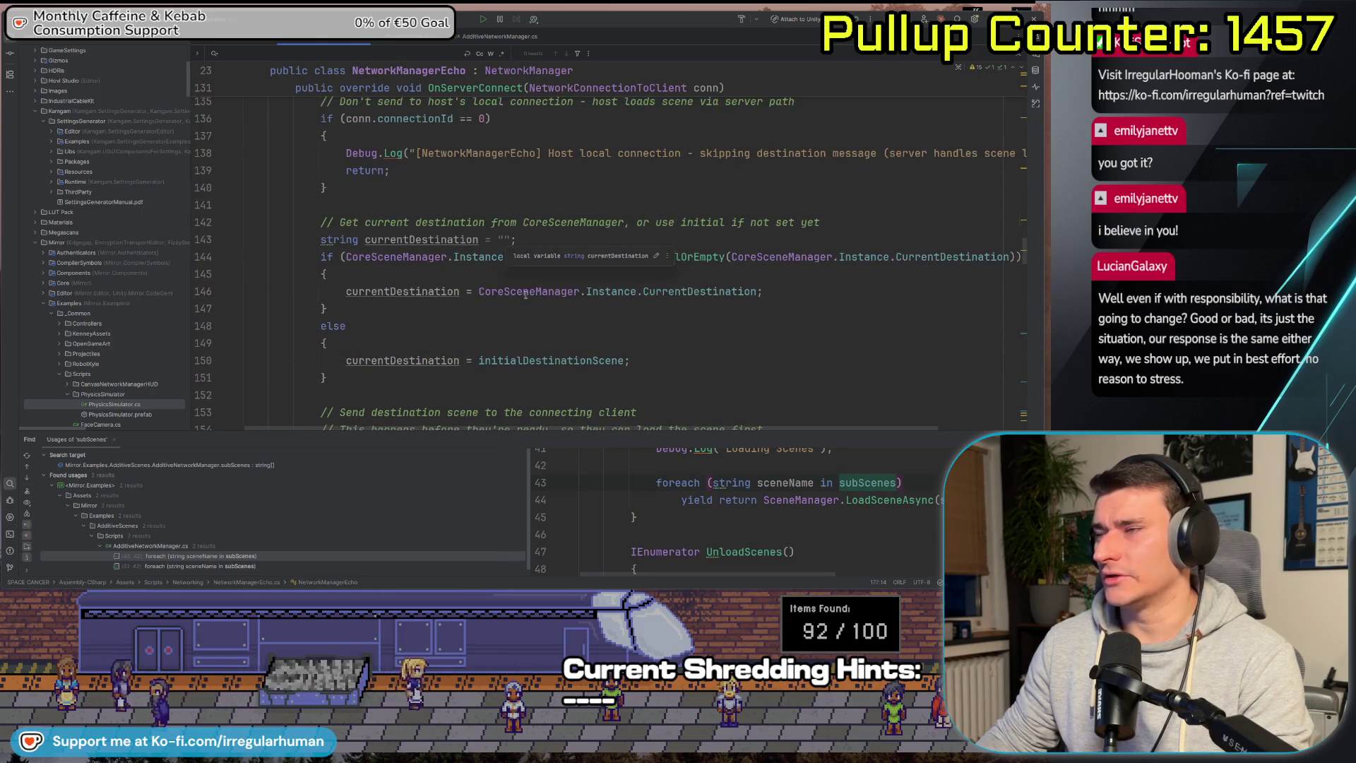
{"action": "scroll", "coordinate": [528, 292], "scroll_direction": "up", "scroll_amount": 3}
{"action": "scroll", "coordinate": [528, 292], "scroll_direction": "down", "scroll_amount": 6}
{"action": "scroll", "coordinate": [527, 292], "scroll_direction": "down", "scroll_amount": 2}
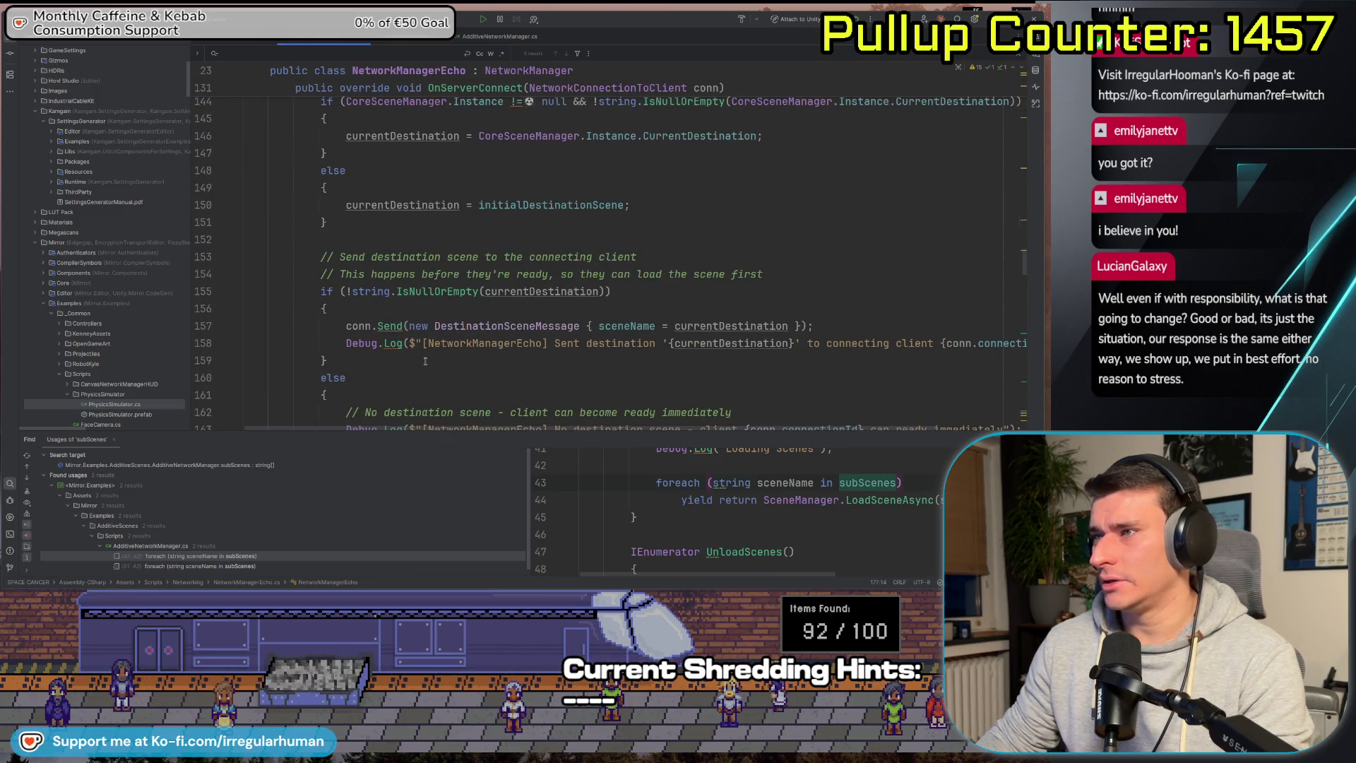
{"action": "scroll", "coordinate": [425, 361], "scroll_direction": "down", "scroll_amount": 4}
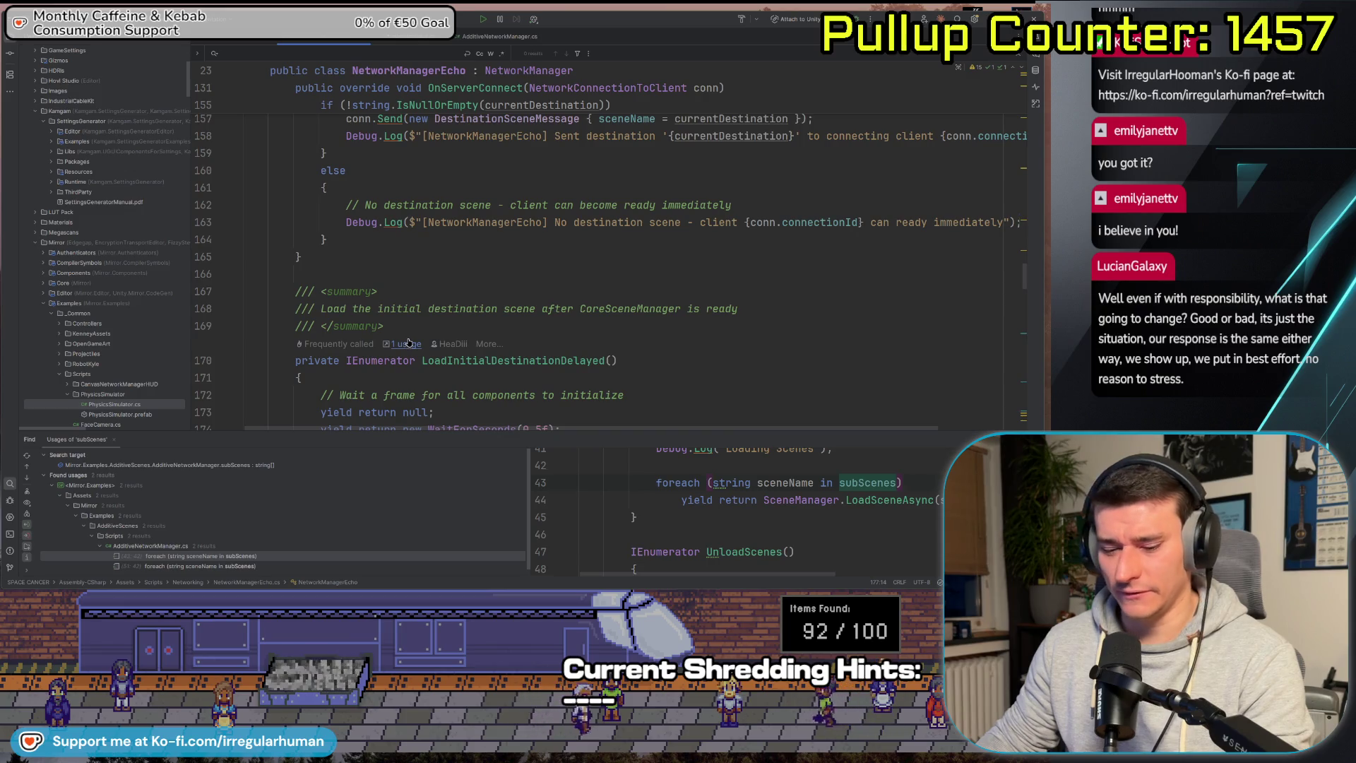
{"action": "scroll", "coordinate": [425, 314], "scroll_direction": "up", "scroll_amount": 3}
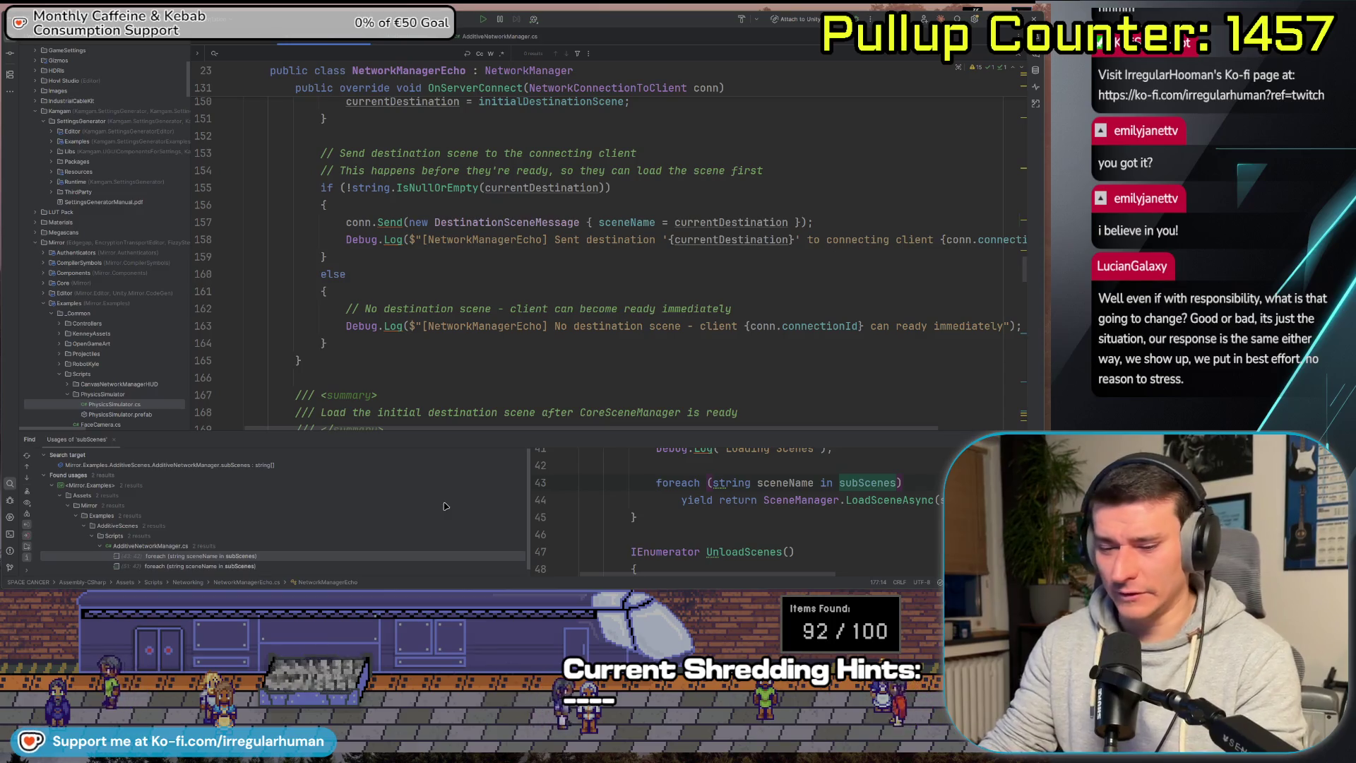
{"action": "left_click", "coordinate": [485, 340]}
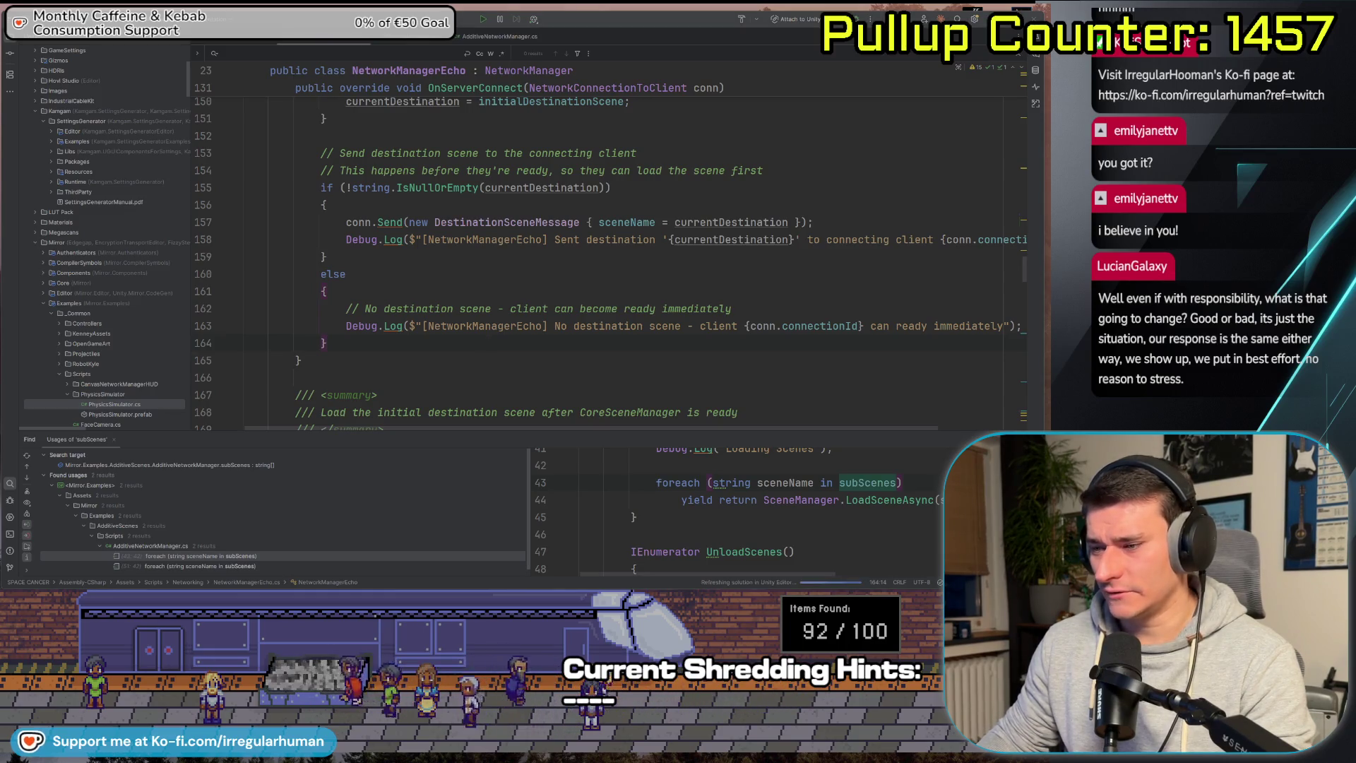
{"action": "key", "text": "alt+Tab"}
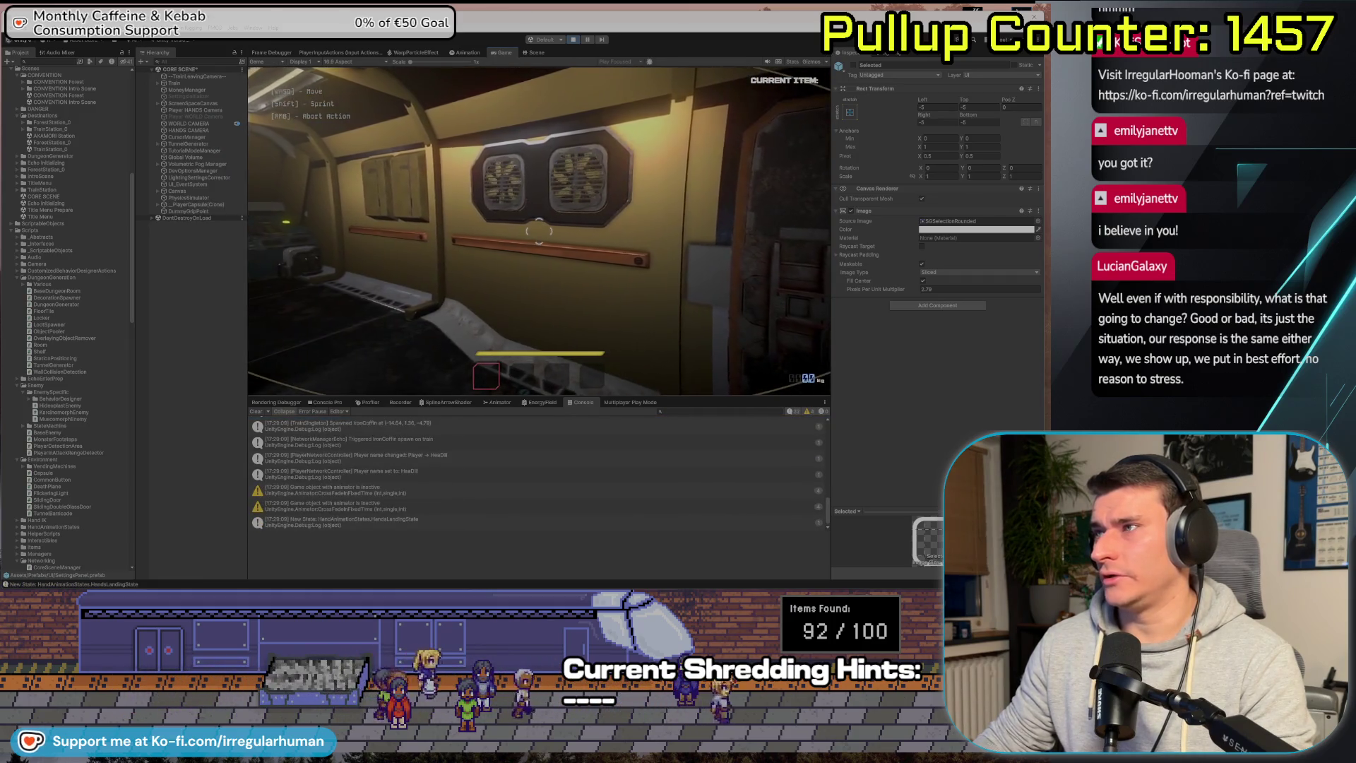
Walk down the train corridor up to the cockpit console.
{"action": "key", "text": "w"}
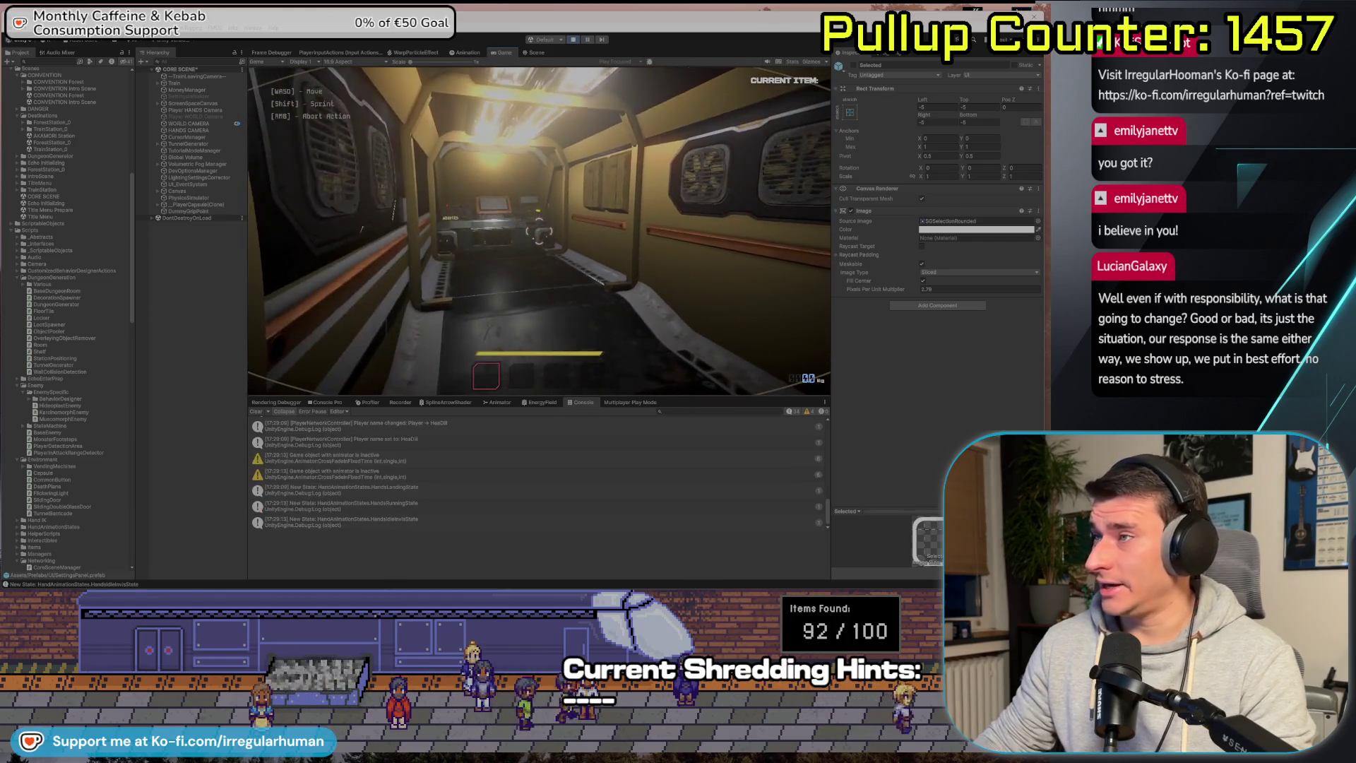
{"action": "key", "text": "w"}
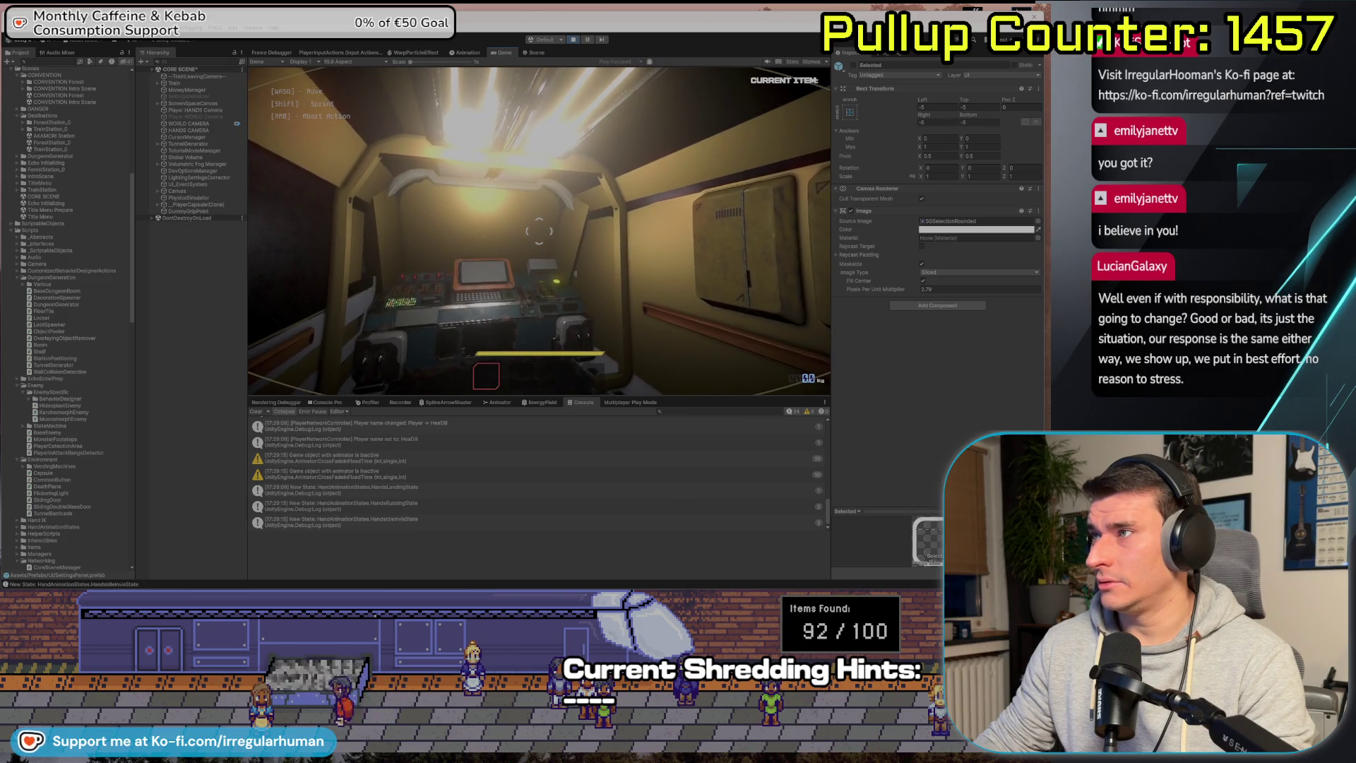
{"action": "key", "text": "w"}
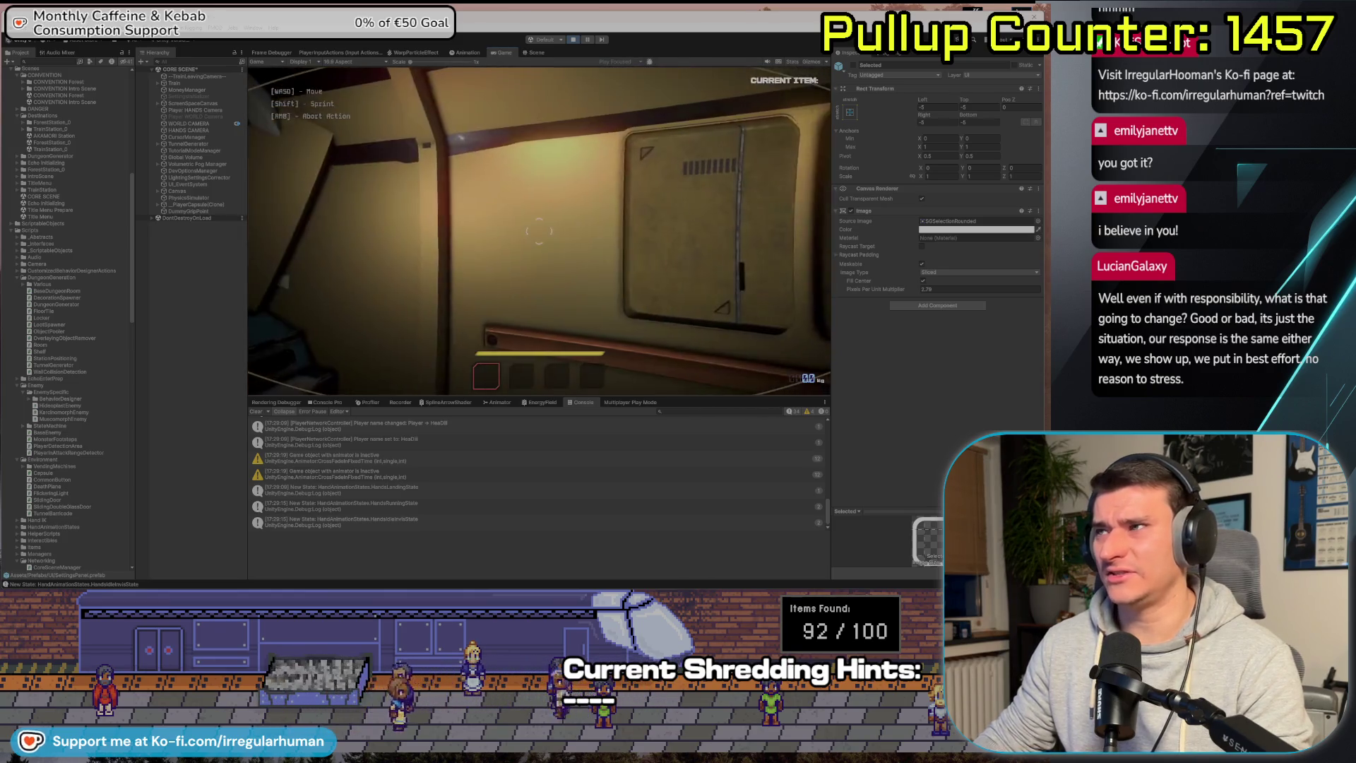
Pause the game and select the train's collider cubes in the Scene view.
{"action": "key", "text": "Escape"}
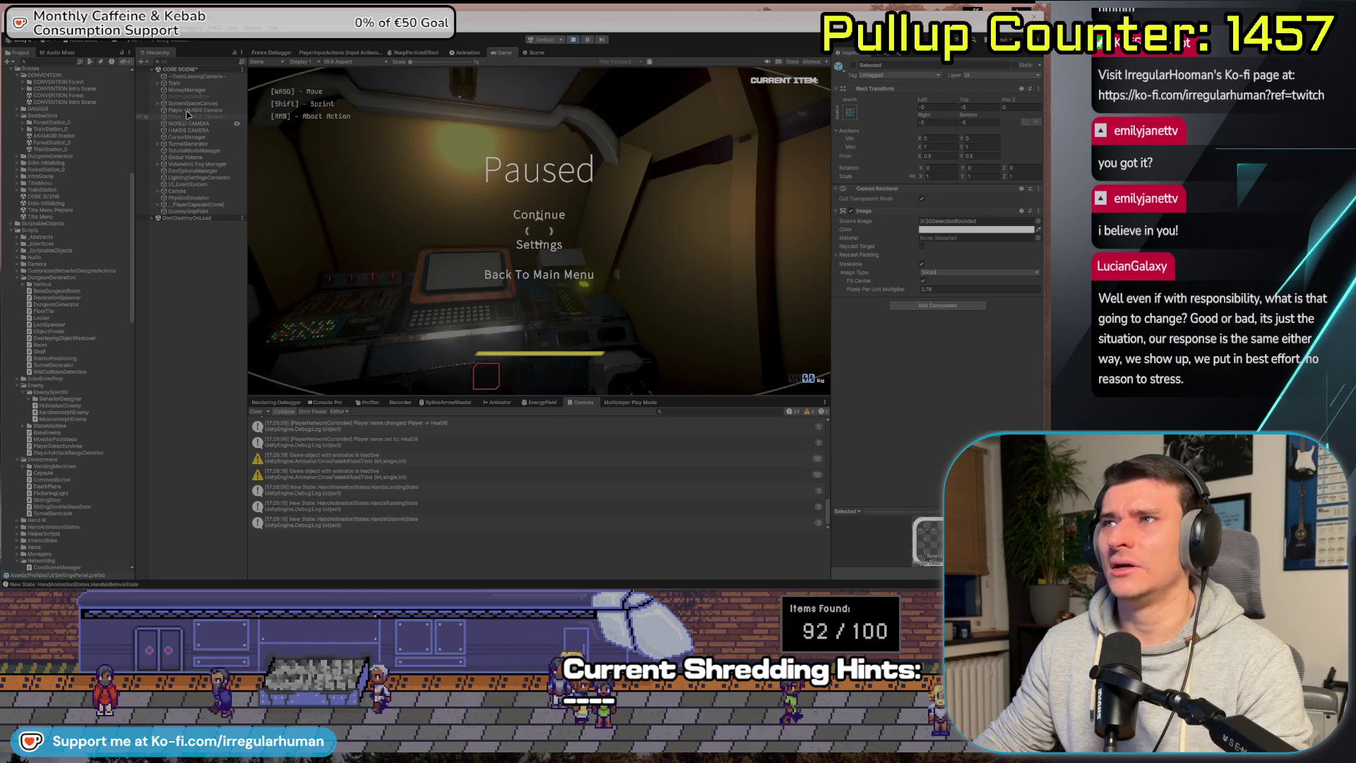
{"action": "left_click", "coordinate": [534, 52]}
{"action": "left_click_drag", "start_coordinate": [488, 267], "coordinate": [551, 255]}
Hide the BaseColliders cubes by unticking their Mesh Renderer.
{"action": "left_click", "coordinate": [551, 255]}
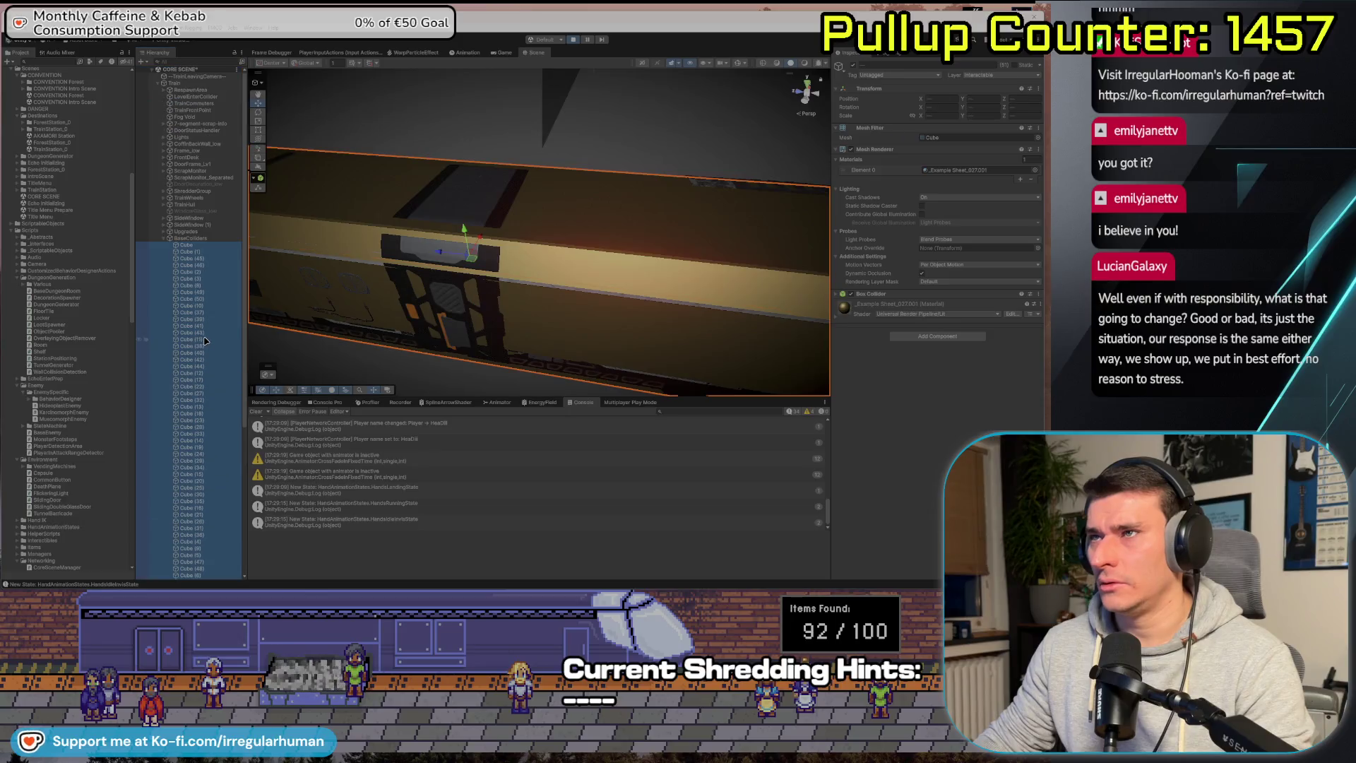
{"action": "left_click", "coordinate": [851, 150]}
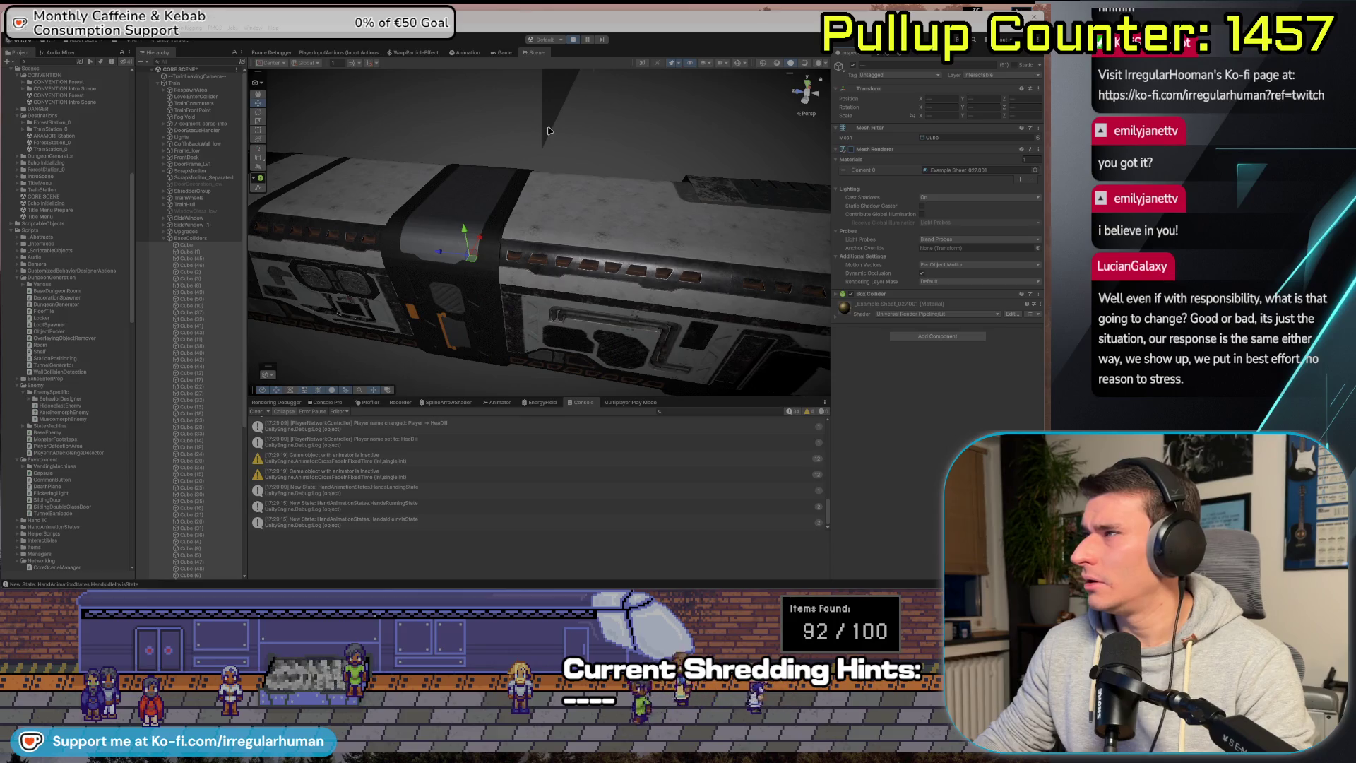
{"action": "left_click", "coordinate": [496, 54]}
Resume the game, jump with Space, then stop Play mode.
{"action": "key", "text": "Escape"}
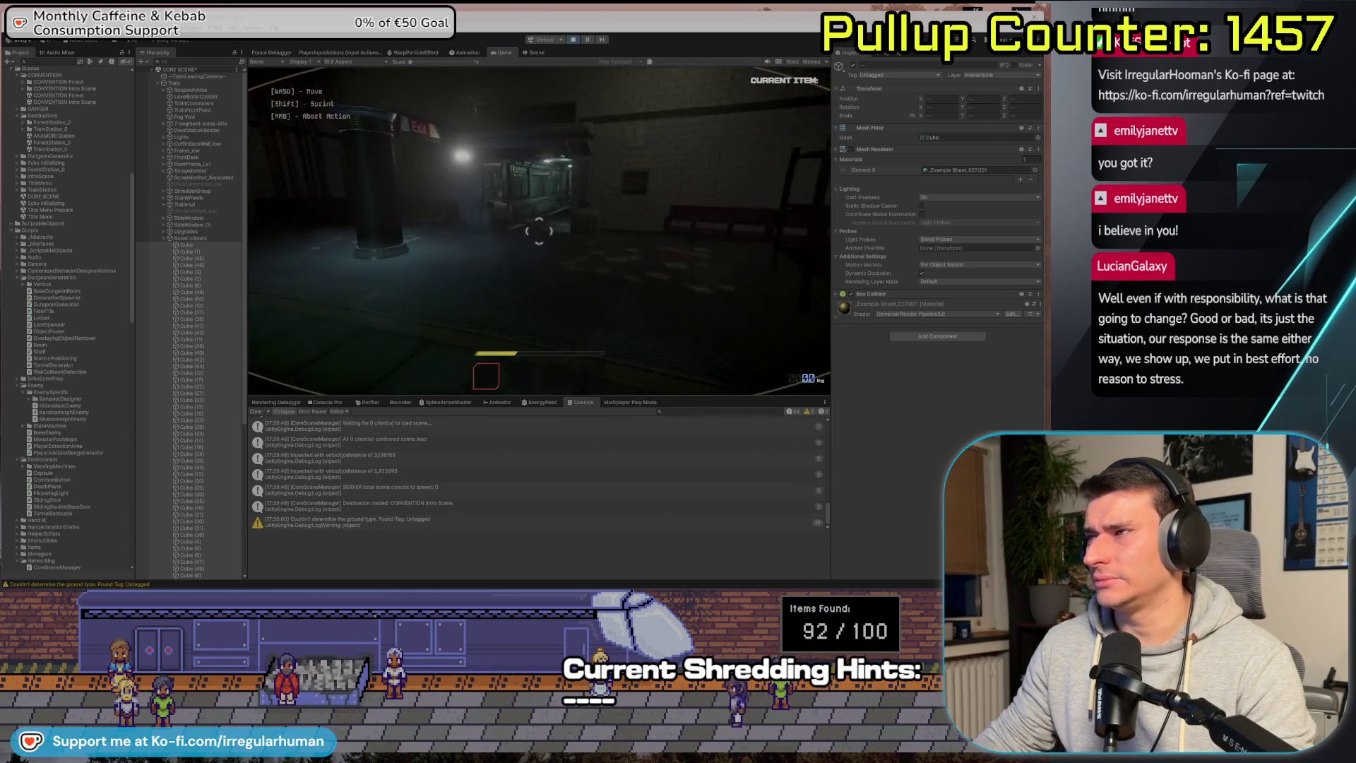
{"action": "key", "text": "space"}
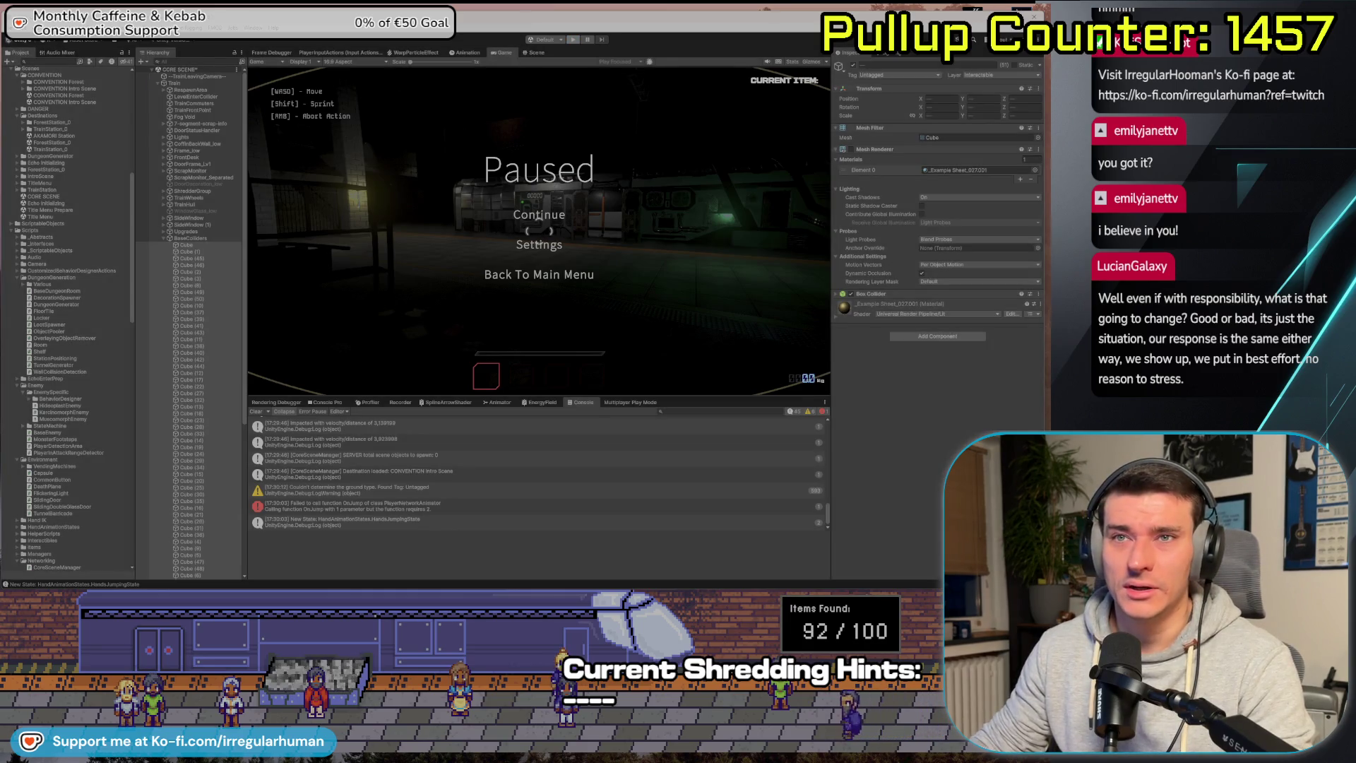
{"action": "key", "text": "ctrl+p"}
{"action": "key", "text": "alt+Tab"}
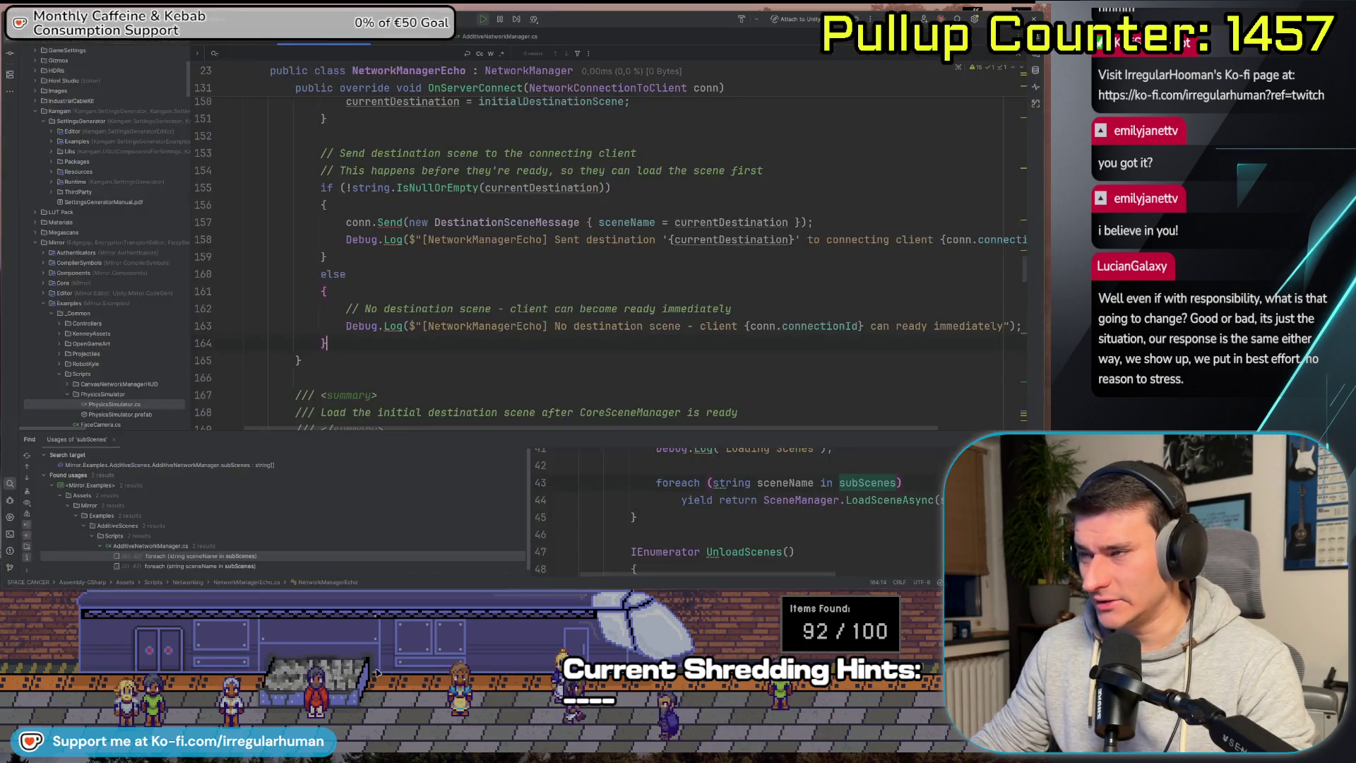
Search NetworkManagerEcho.cs for 'Update'.
{"action": "scroll", "coordinate": [419, 342], "scroll_direction": "up", "scroll_amount": 8}
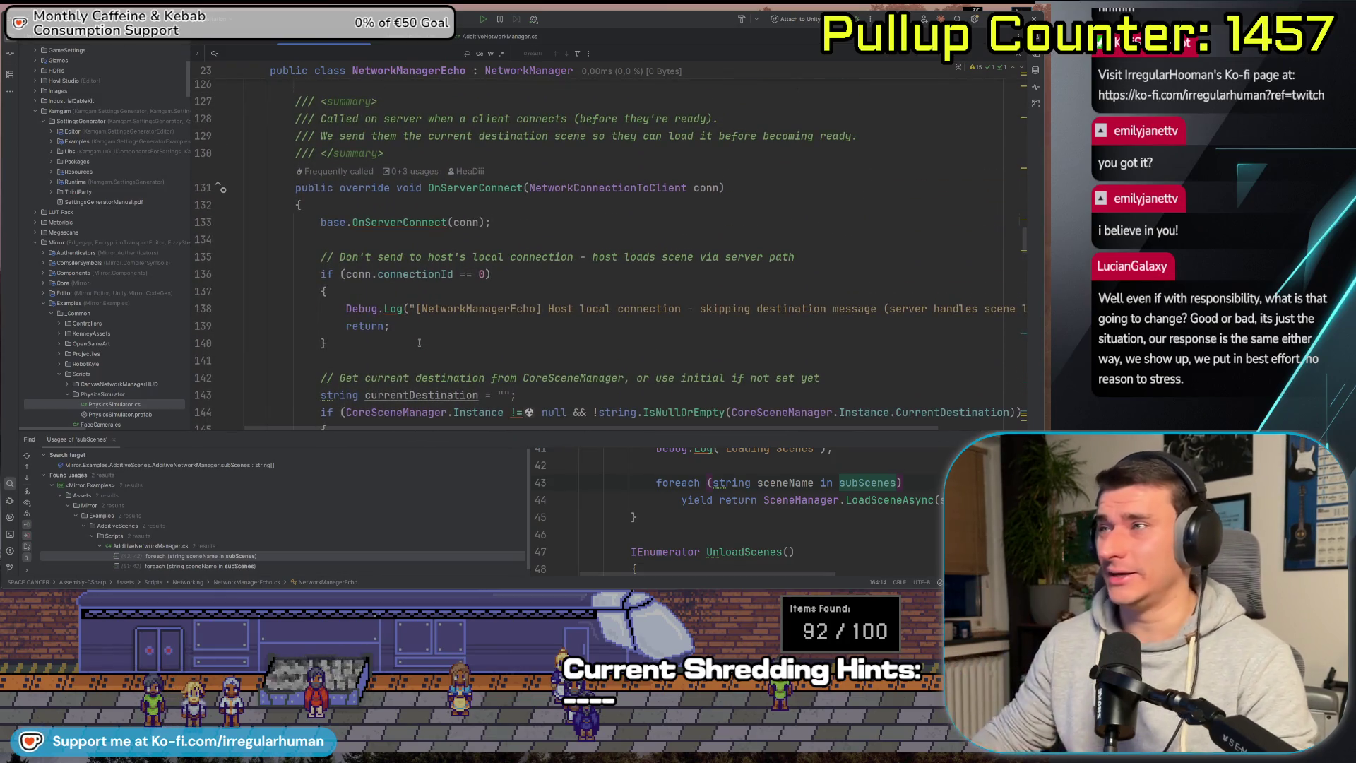
{"action": "scroll", "coordinate": [465, 336], "scroll_direction": "down", "scroll_amount": 2}
{"action": "scroll", "coordinate": [466, 336], "scroll_direction": "down", "scroll_amount": 20}
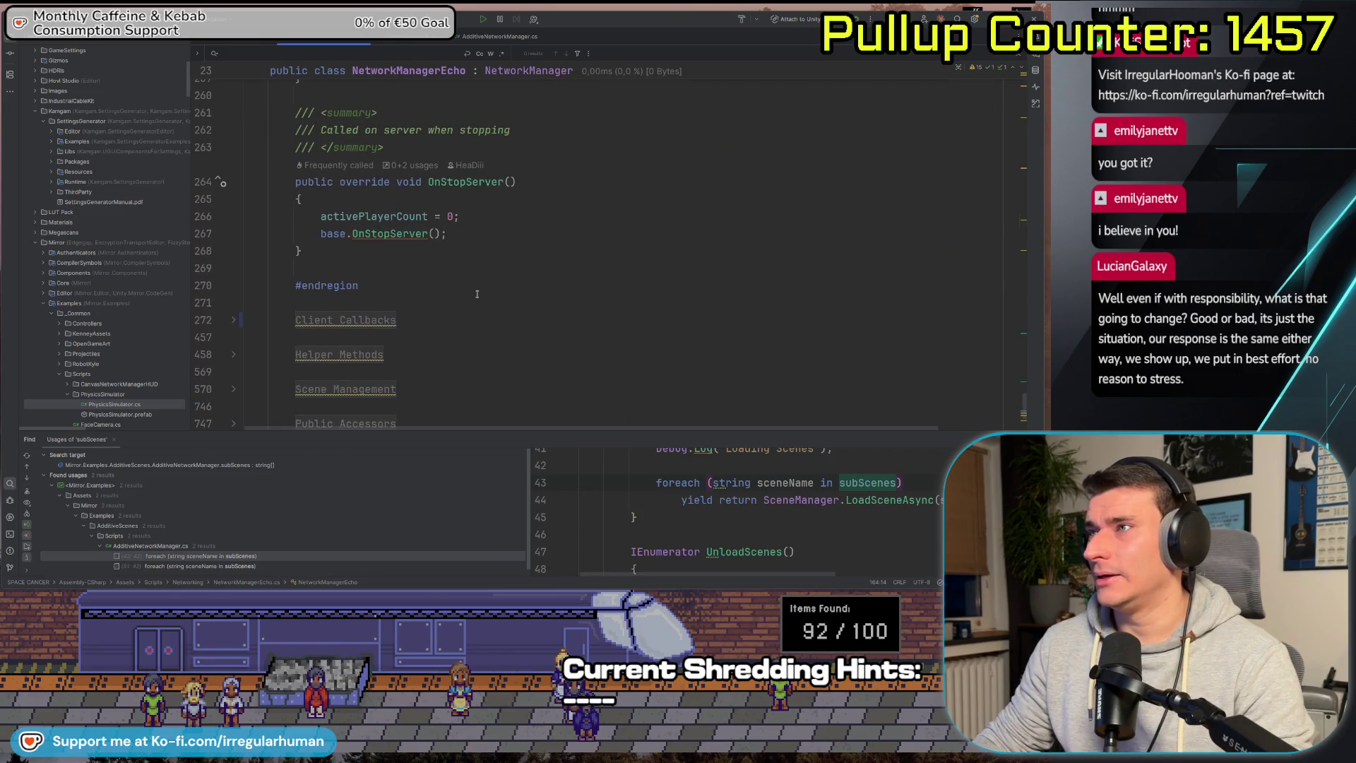
{"action": "left_click", "coordinate": [468, 288]}
{"action": "key", "text": "ctrl+f"}
{"action": "type", "text": "Update"}
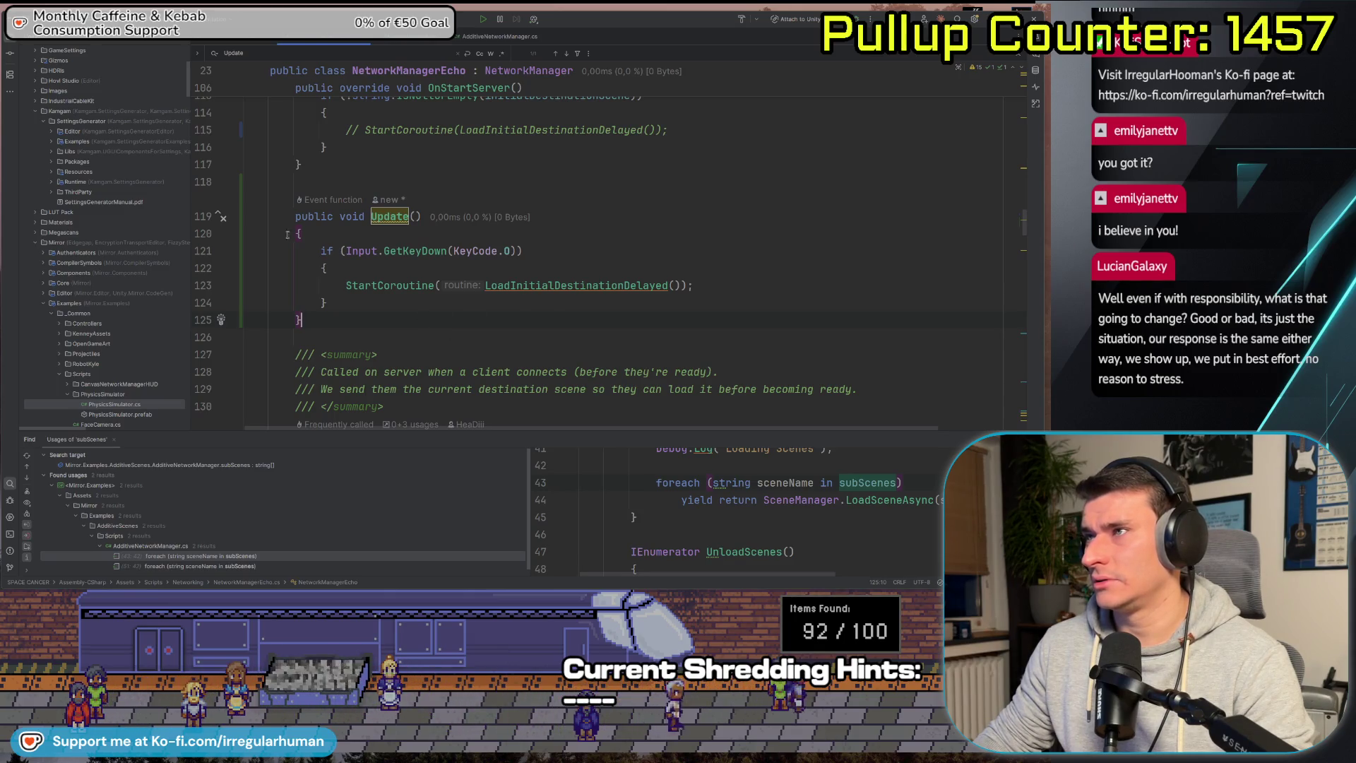
Comment out the key-triggered StartCoroutine scene load in Update.
{"action": "scroll", "coordinate": [402, 279], "scroll_direction": "up", "scroll_amount": 4}
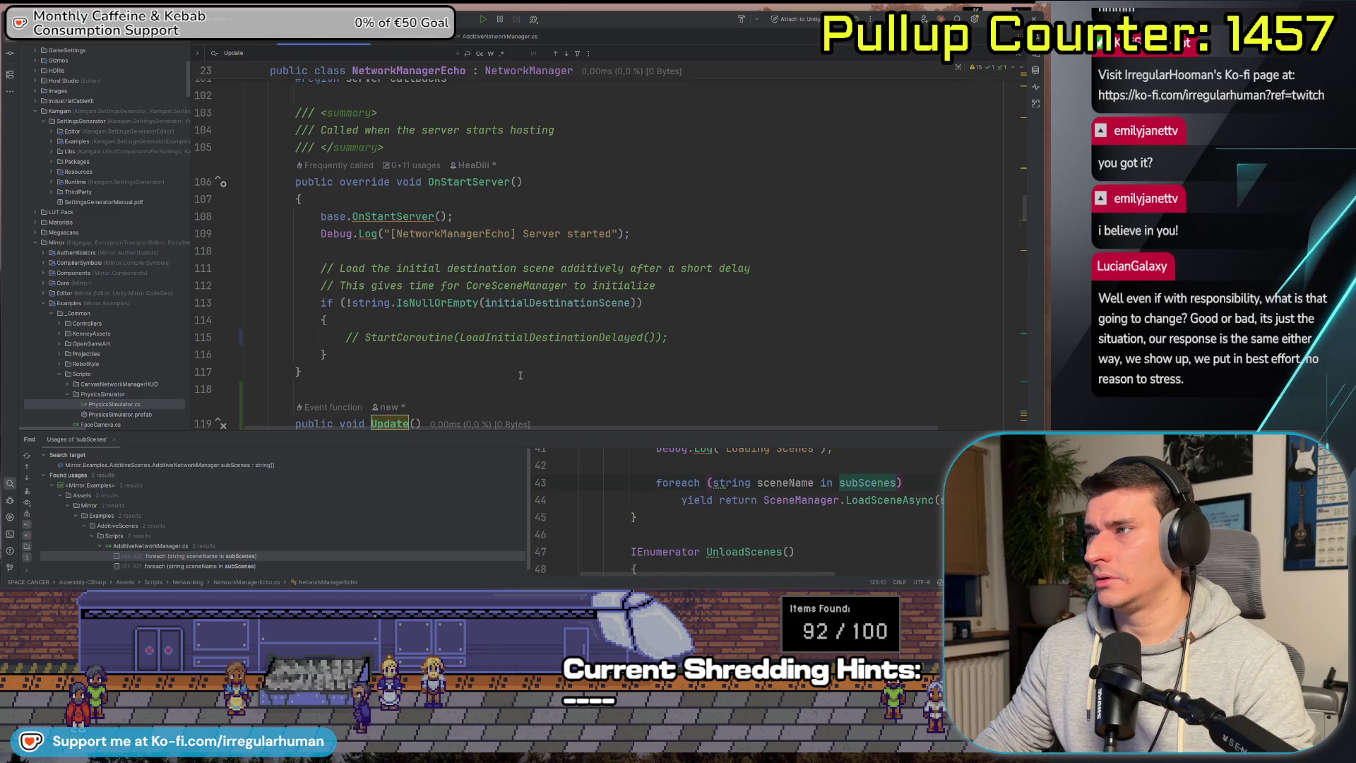
{"action": "scroll", "coordinate": [520, 375], "scroll_direction": "down", "scroll_amount": 4}
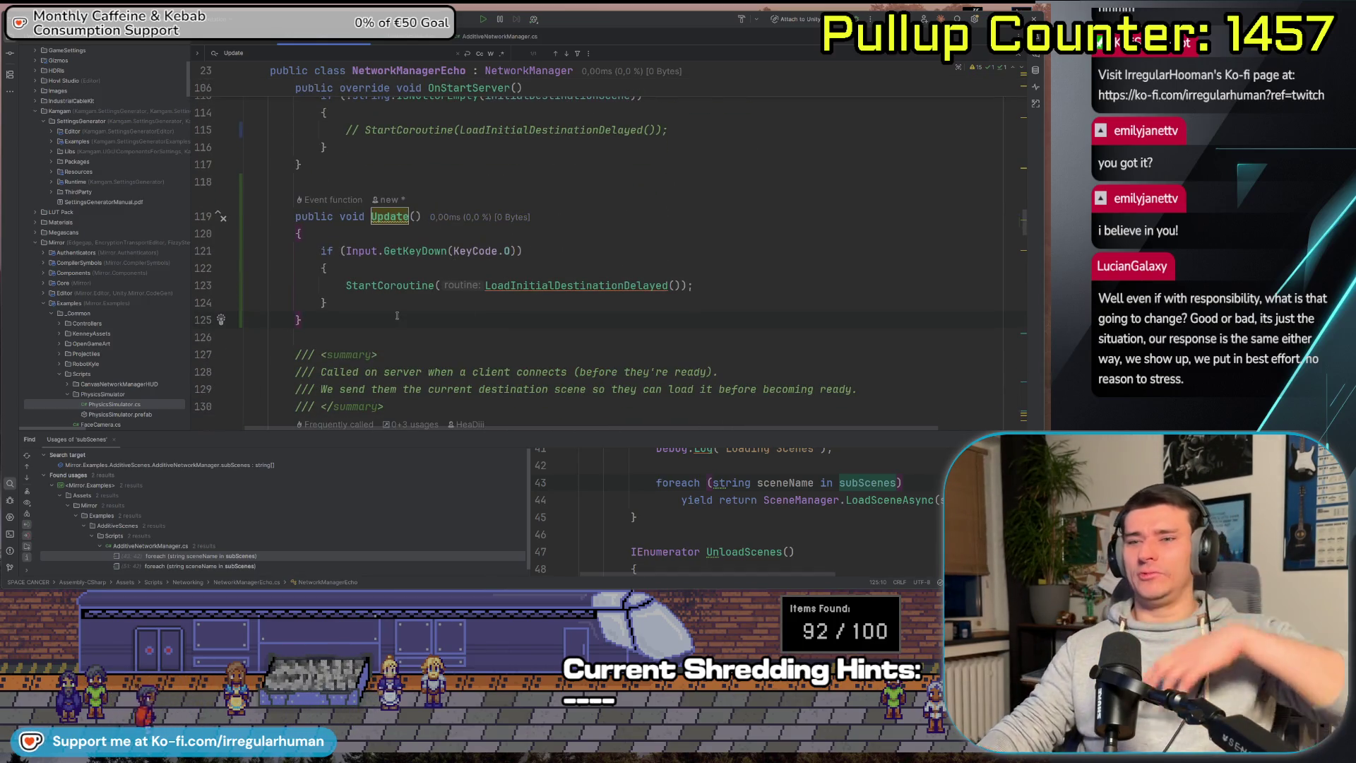
{"action": "scroll", "coordinate": [397, 315], "scroll_direction": "up", "scroll_amount": 3}
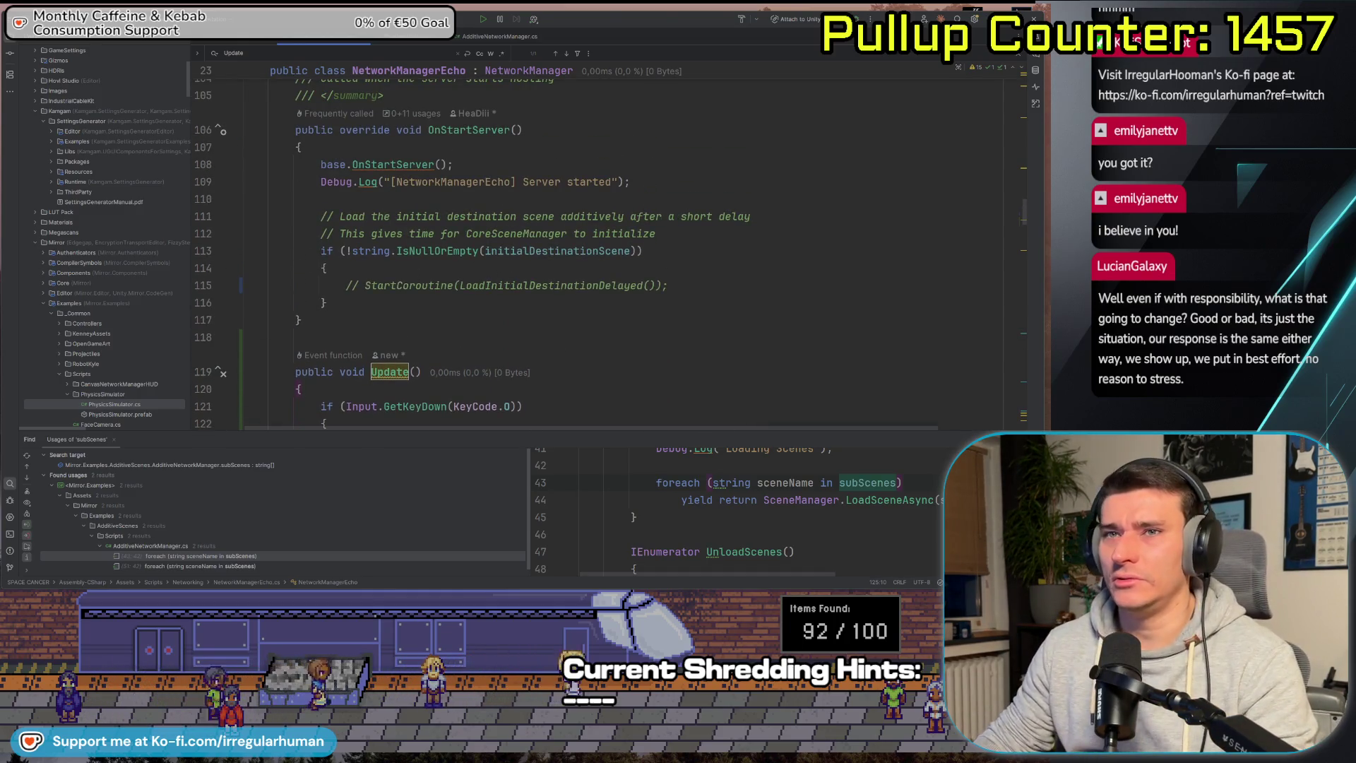
{"action": "left_click_drag", "start_coordinate": [362, 285], "coordinate": [667, 286]}
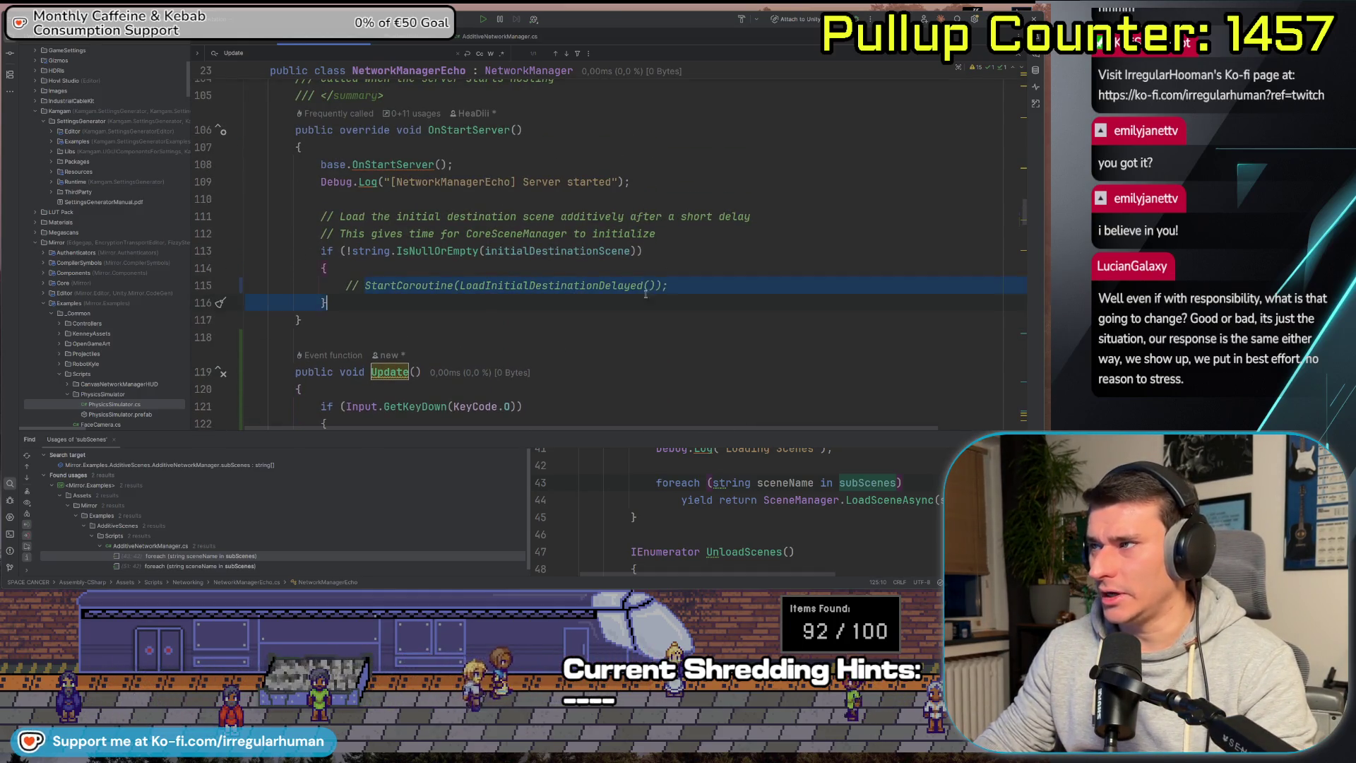
{"action": "key", "text": "ctrl+slash"}
{"action": "scroll", "coordinate": [644, 293], "scroll_direction": "down", "scroll_amount": 6}
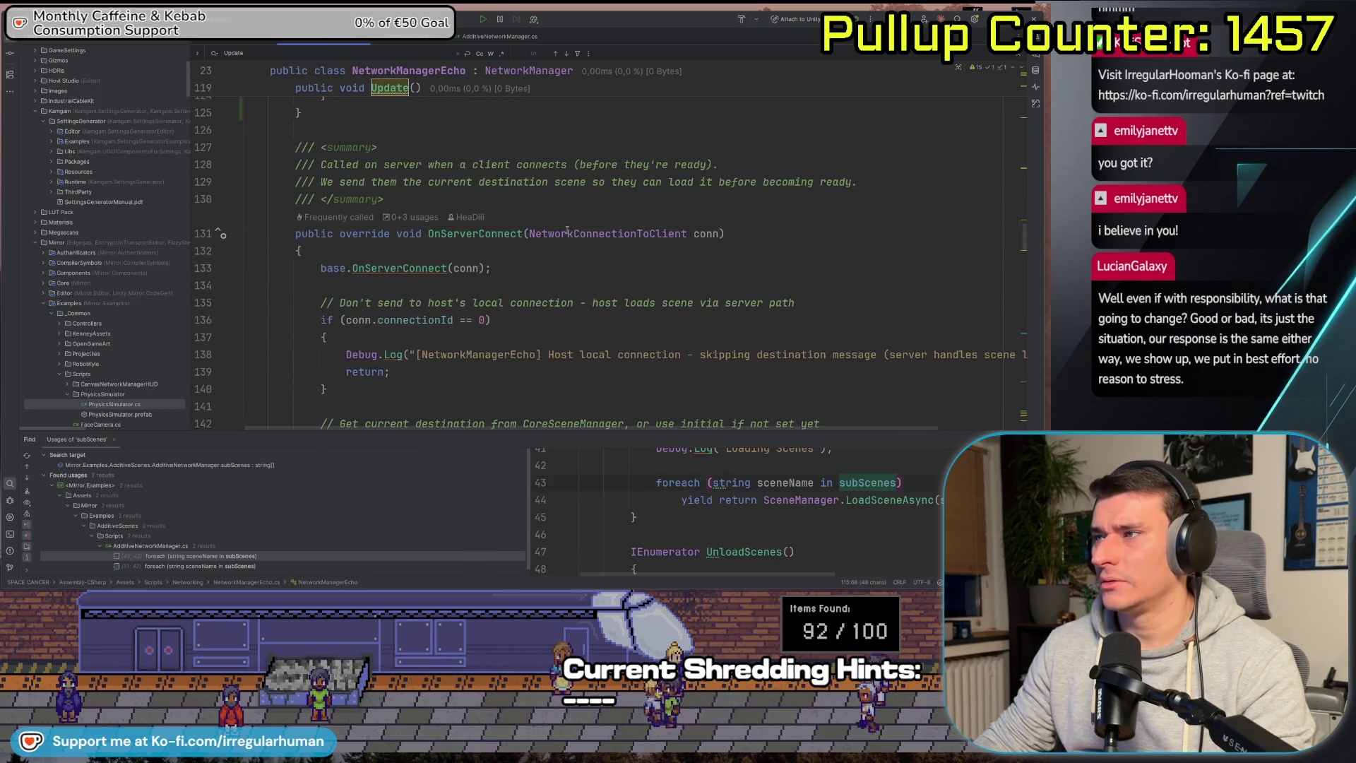
{"action": "key", "text": "ctrl+z"}
{"action": "scroll", "coordinate": [504, 225], "scroll_direction": "up", "scroll_amount": 2}
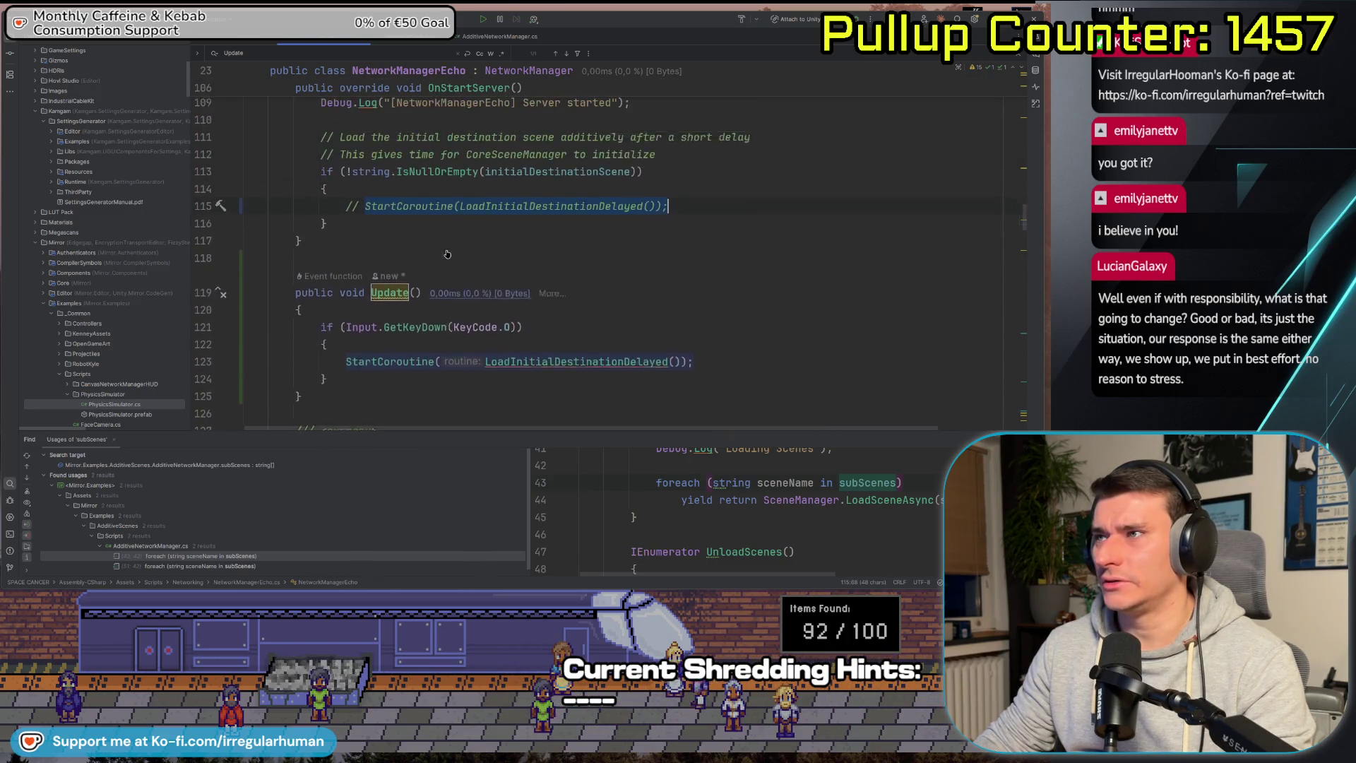
{"action": "left_click", "coordinate": [370, 388]}
{"action": "key", "text": "ctrl+slash"}
Uncomment the LoadInitialDestinationDelayed StartCoroutine call in OnStartServer.
{"action": "scroll", "coordinate": [370, 388], "scroll_direction": "down", "scroll_amount": 3}
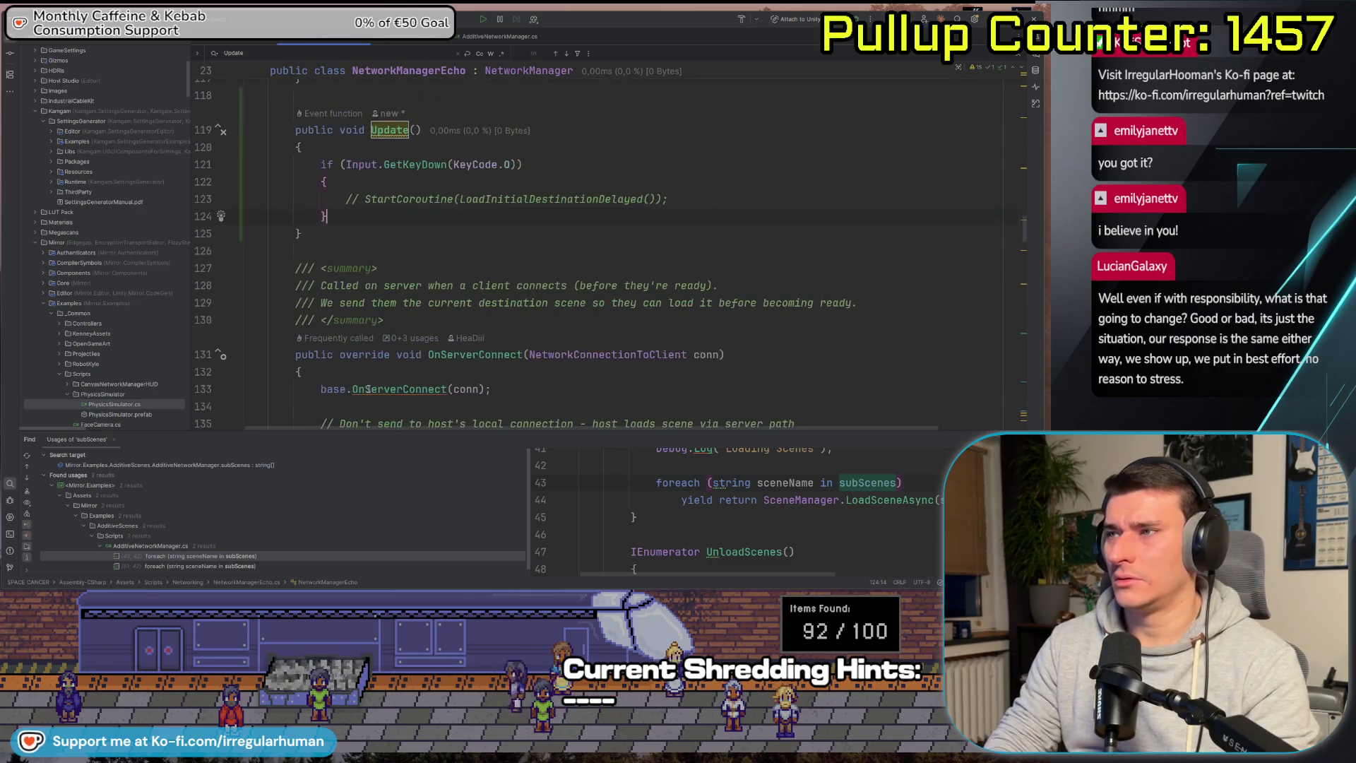
{"action": "scroll", "coordinate": [443, 203], "scroll_direction": "up", "scroll_amount": 3}
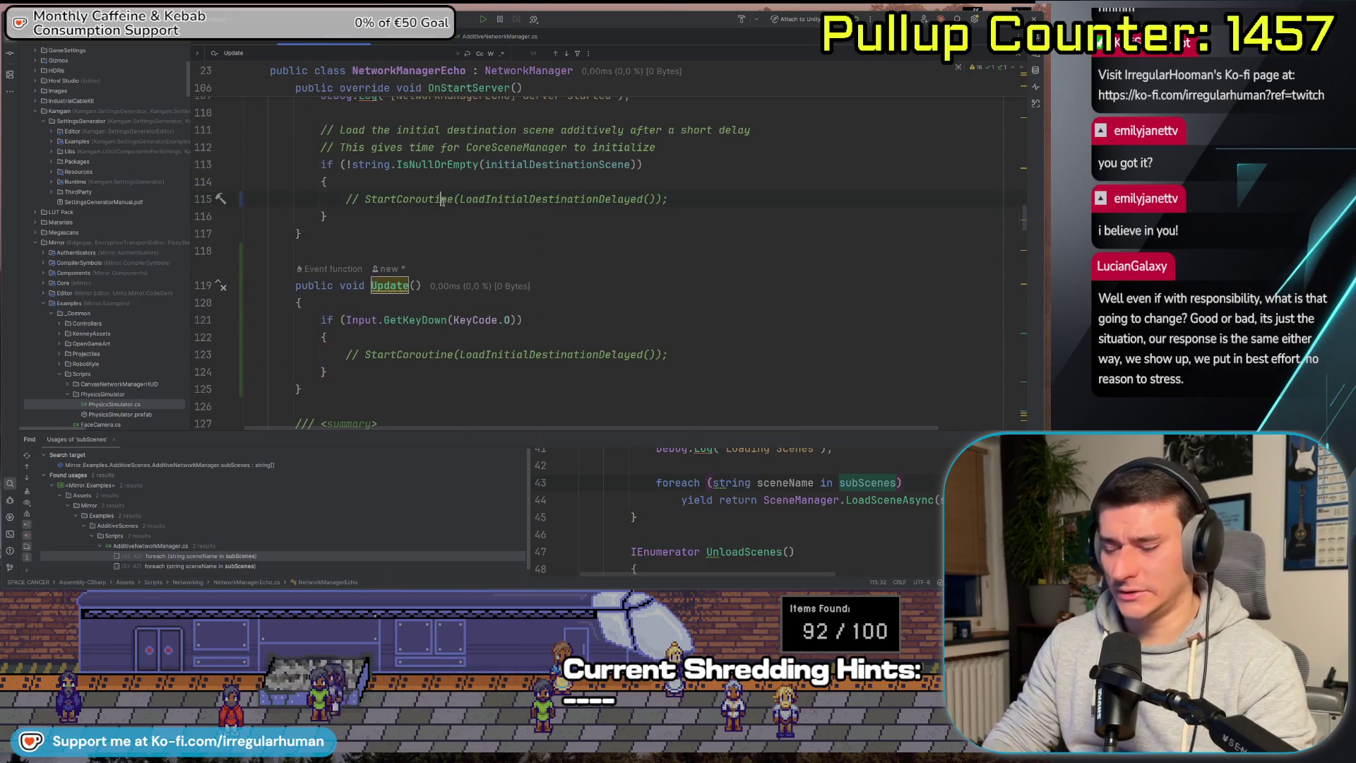
{"action": "key", "text": "ctrl+slash"}
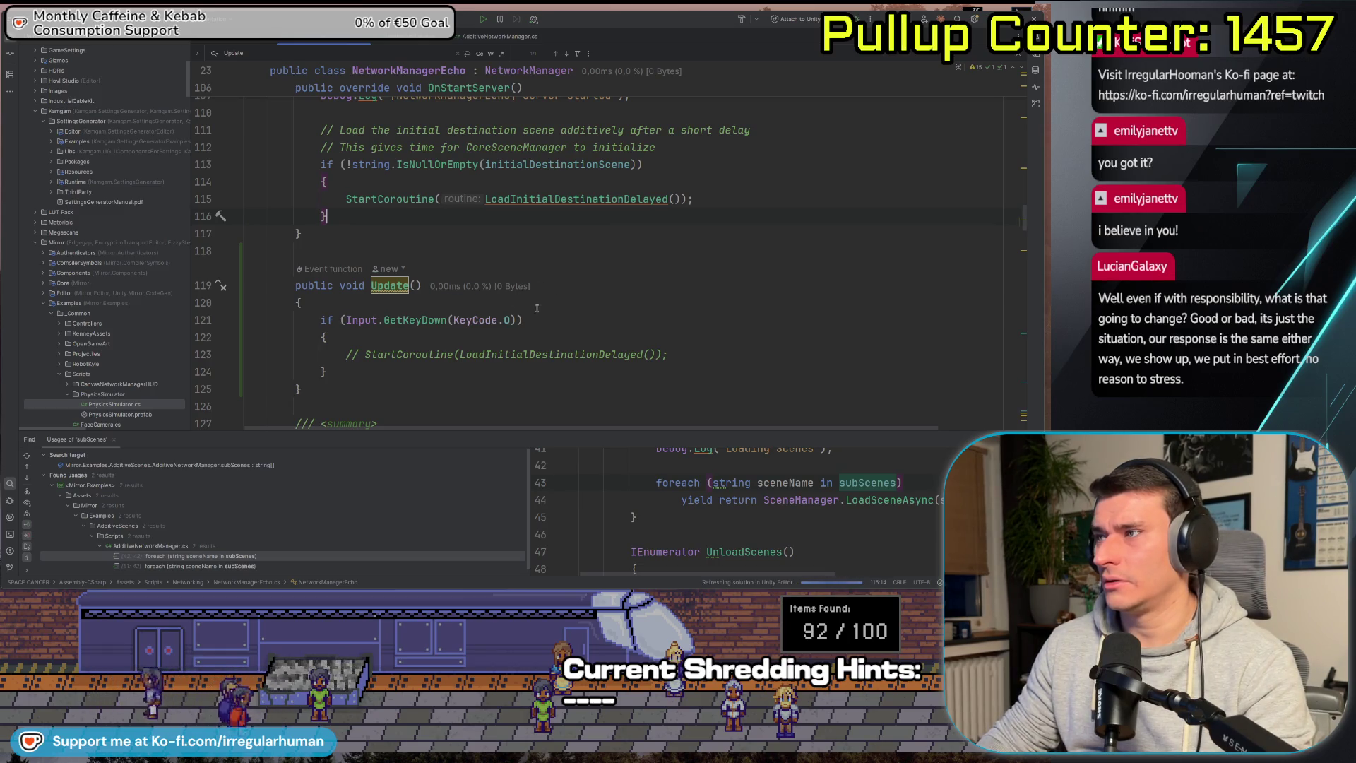
{"action": "key", "text": "alt+Tab"}
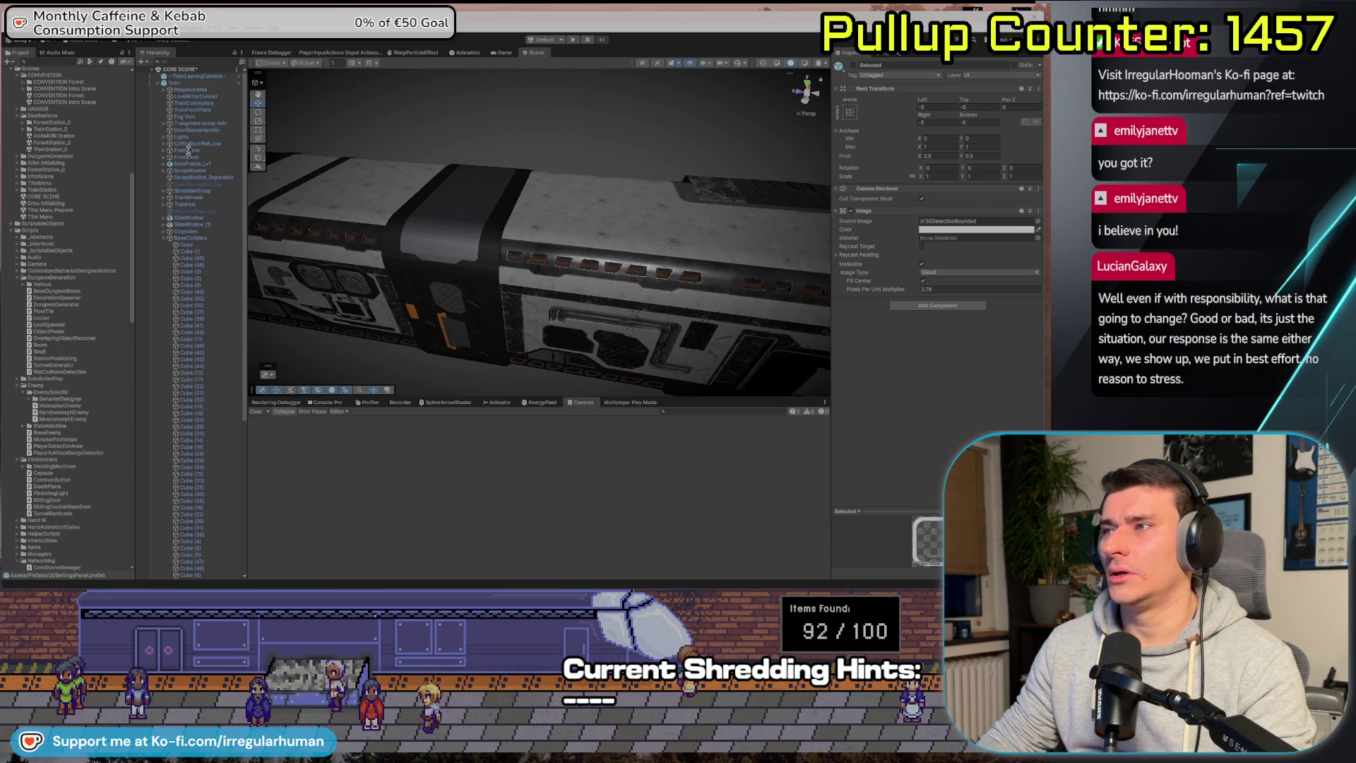
Enter Play mode and host a game from the lobby.
{"action": "left_click", "coordinate": [191, 264]}
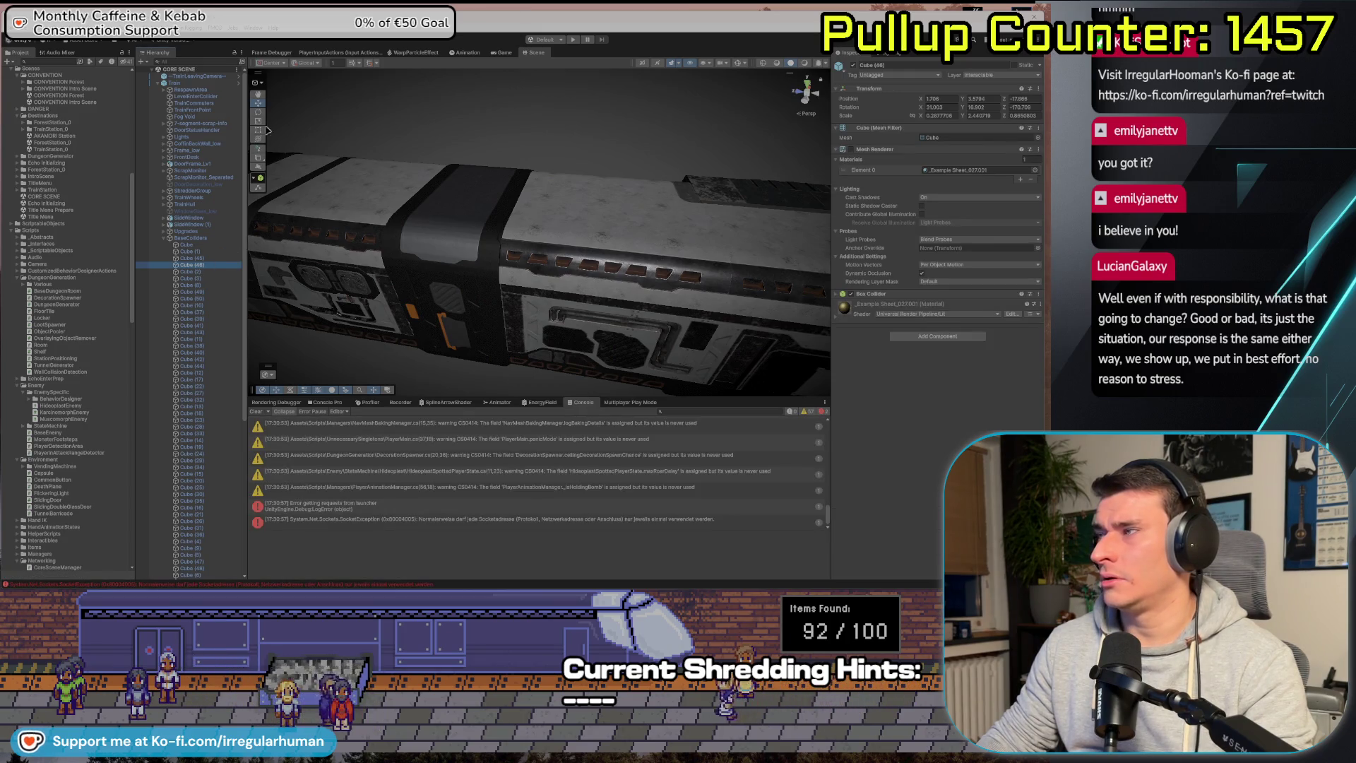
{"action": "left_click", "coordinate": [575, 40]}
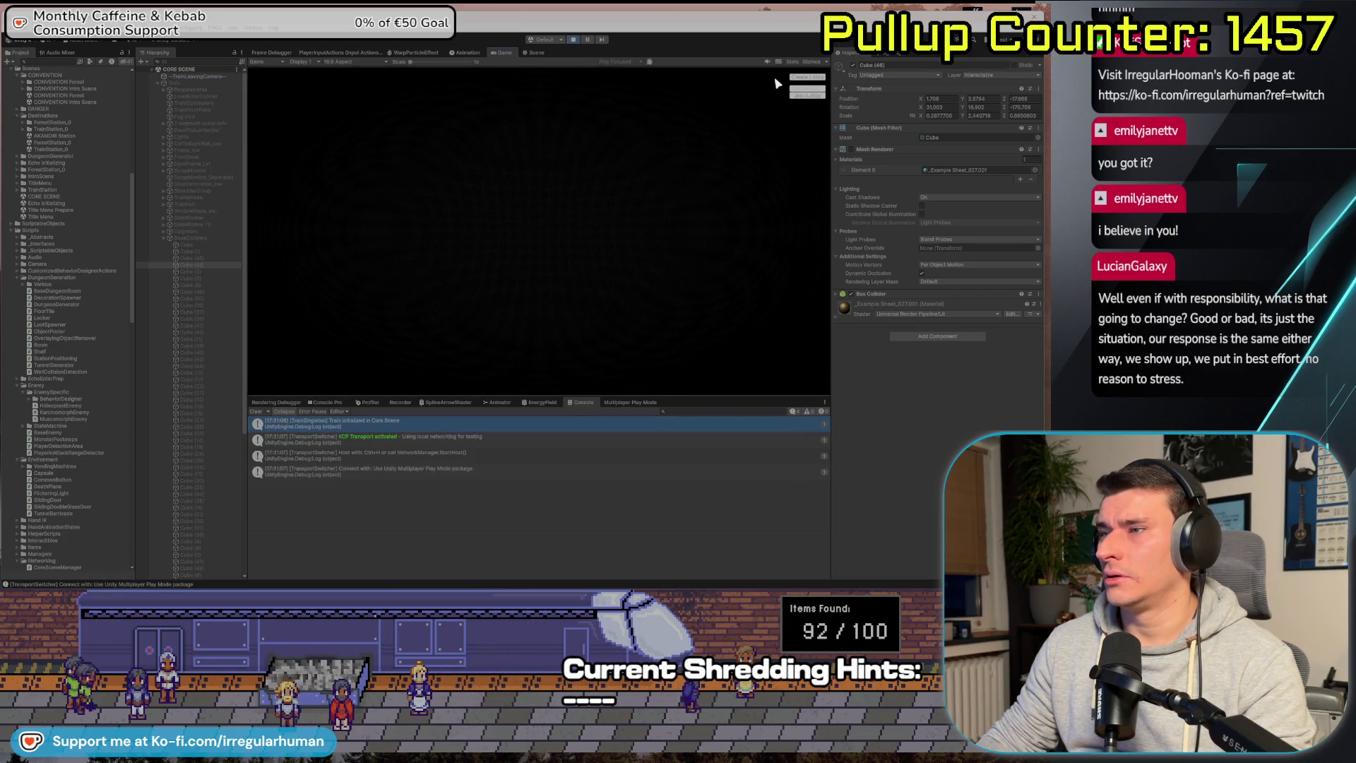
{"action": "left_click", "coordinate": [816, 79]}
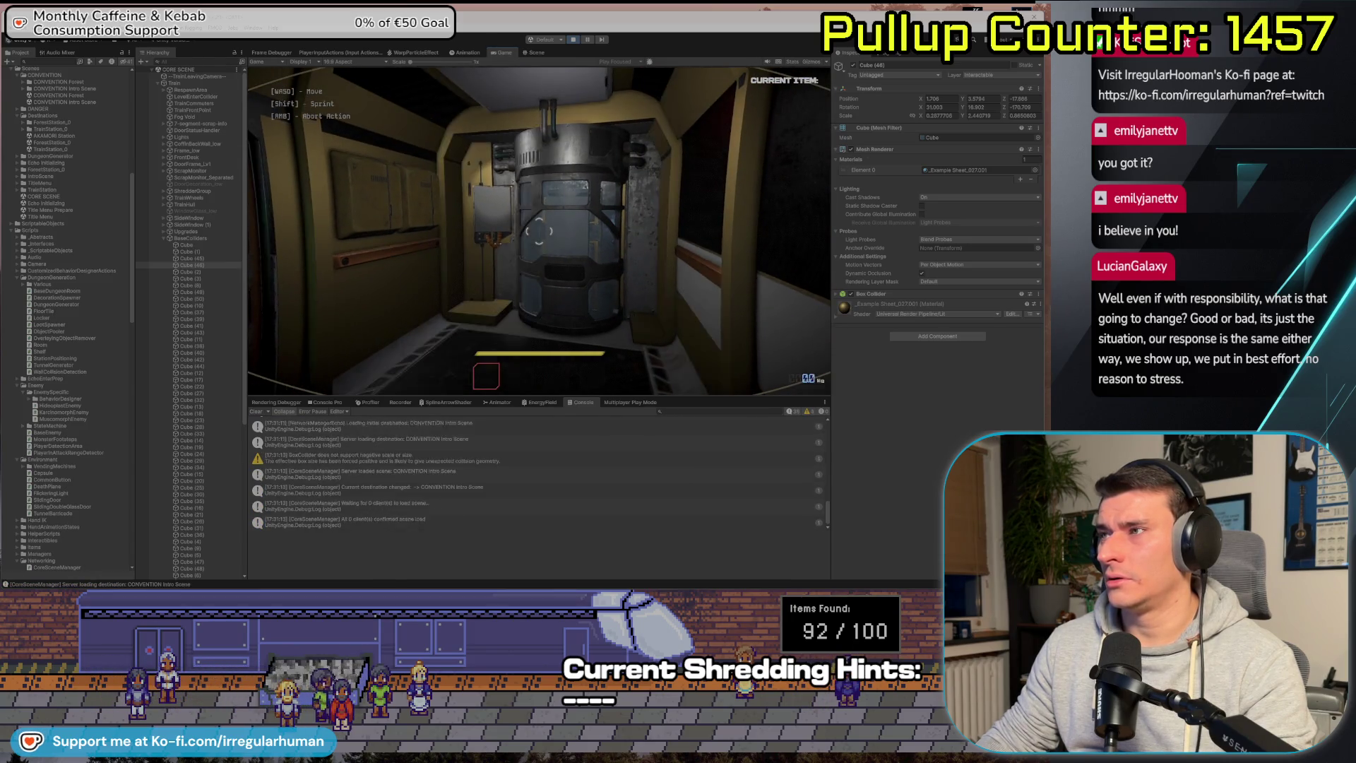
Walk through the train into the dark tiled room, stop Play mode, and maximize Fork.
{"action": "key", "text": "shift+w"}
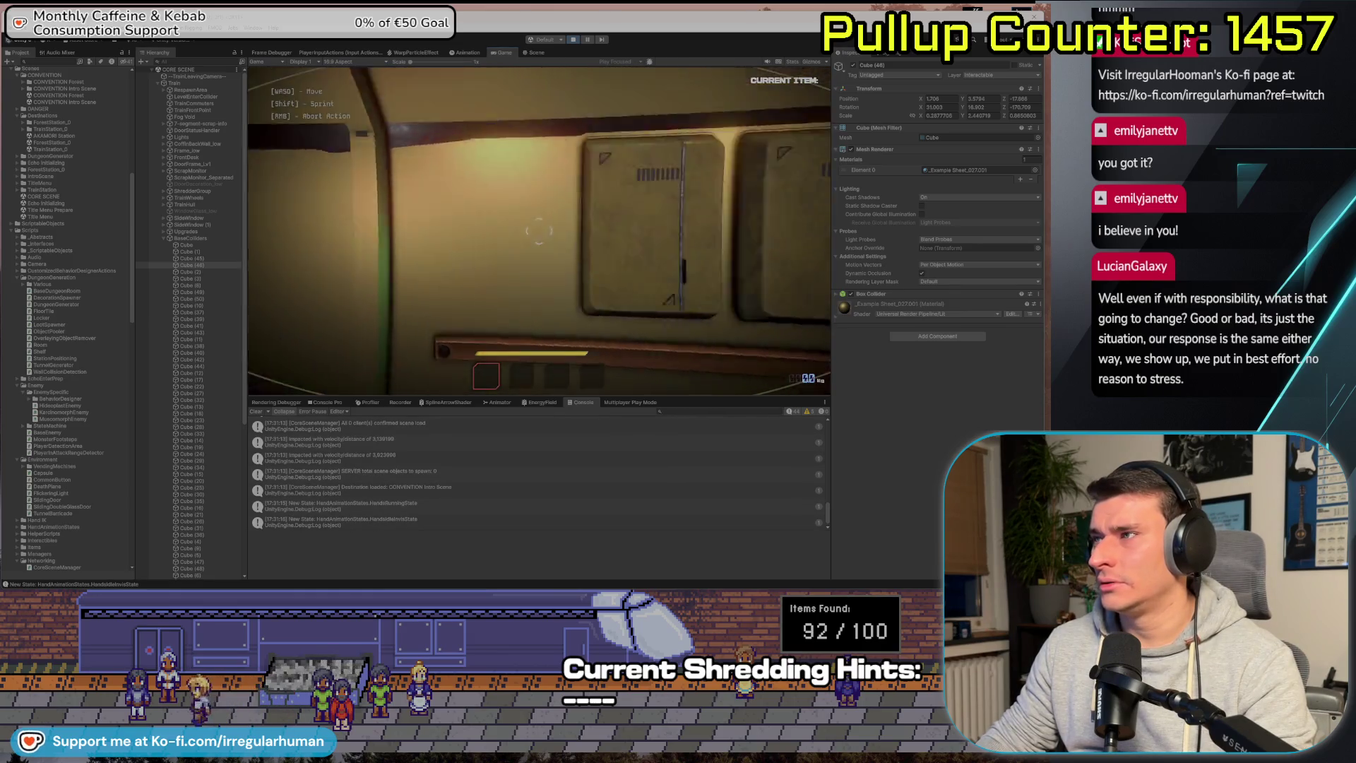
{"action": "key", "text": "Escape"}
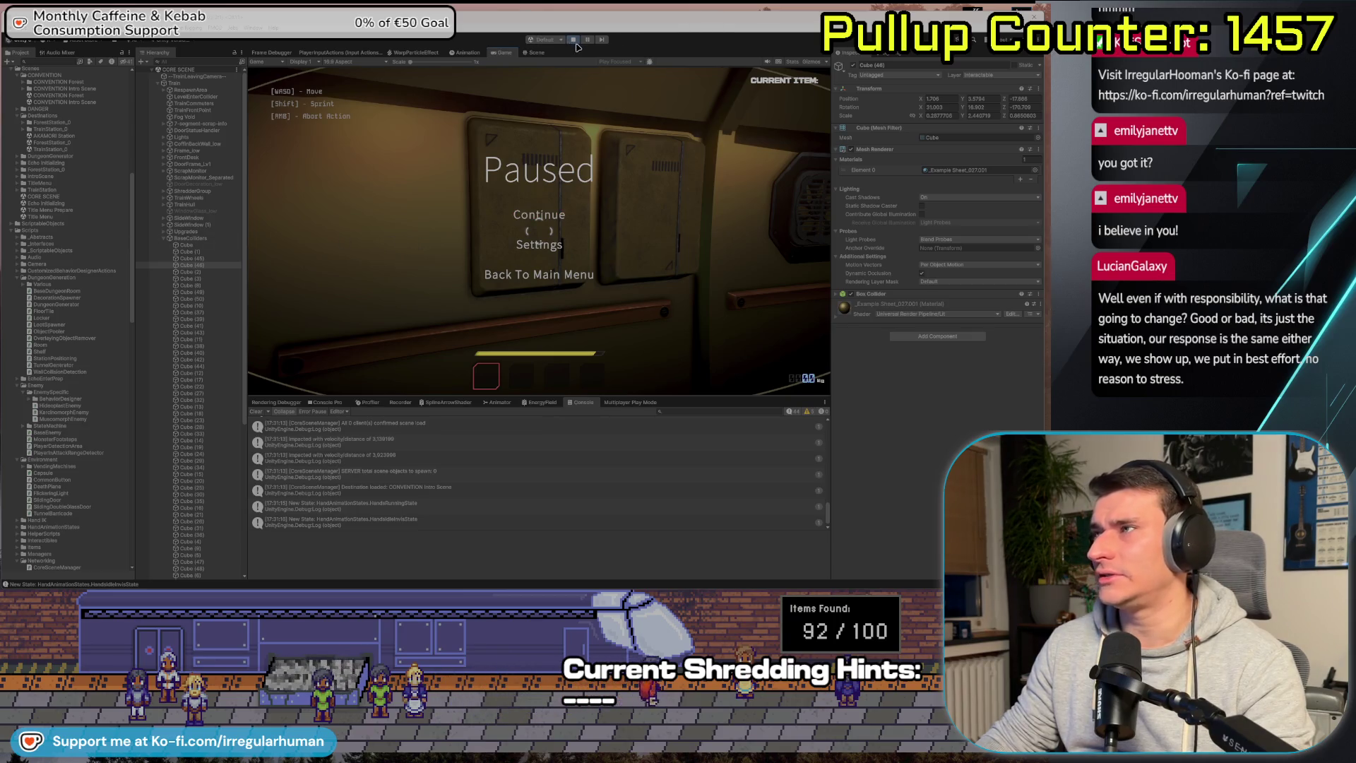
{"action": "key", "text": "Escape"}
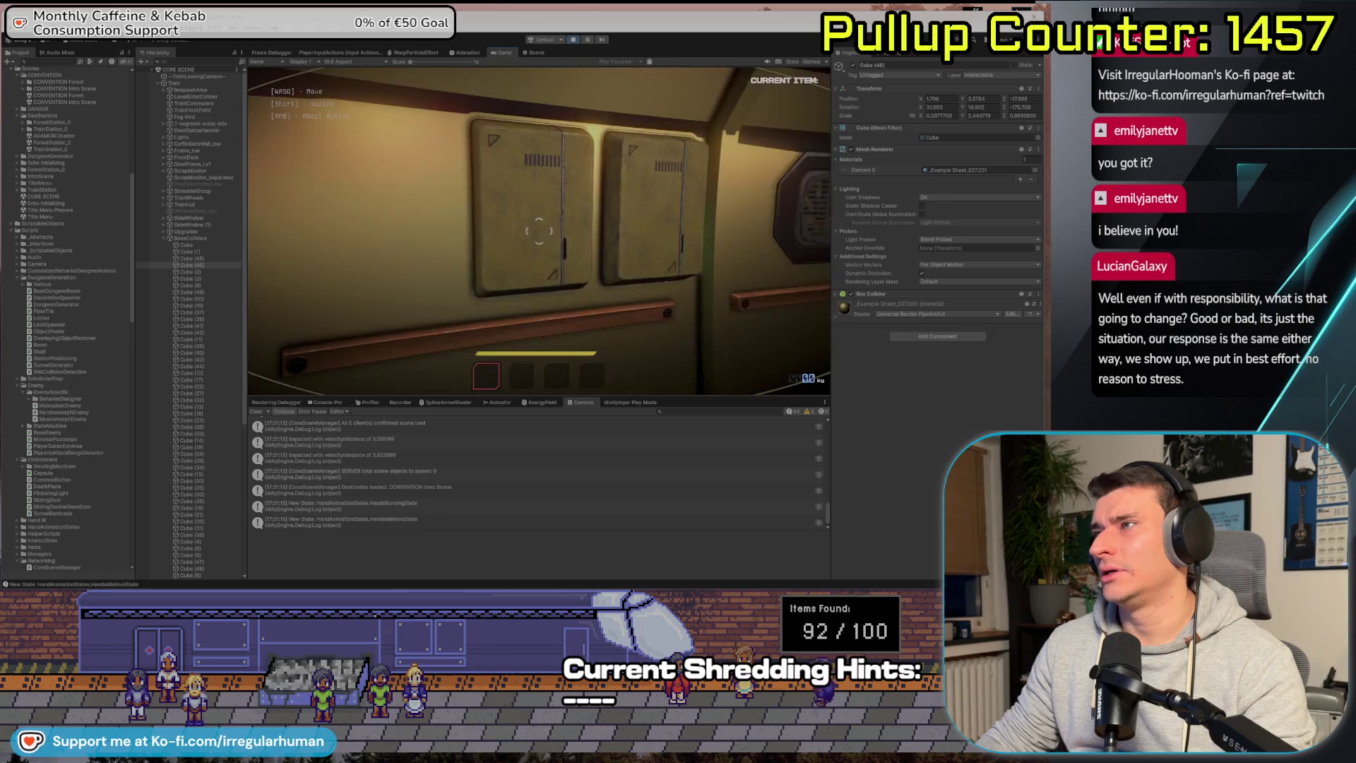
{"action": "key", "text": "w"}
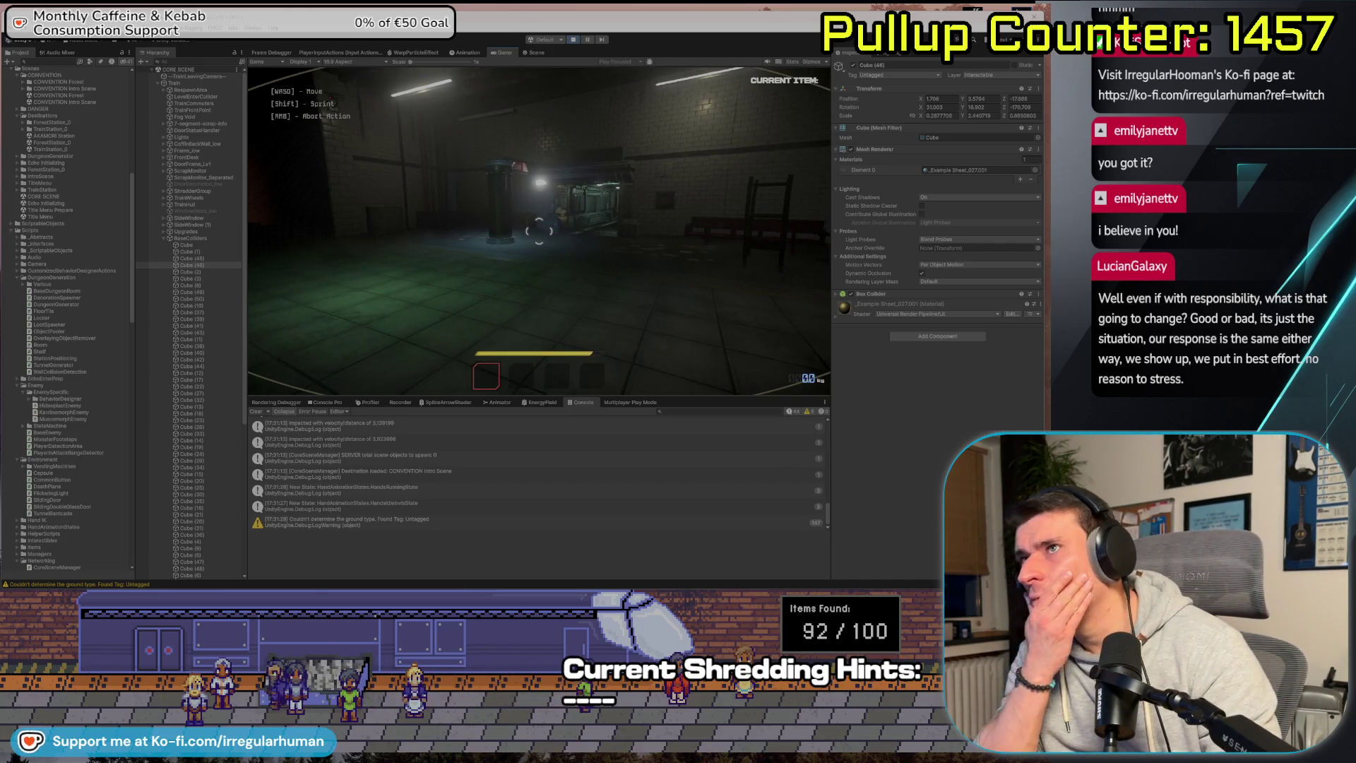
{"action": "key", "text": "Escape"}
{"action": "left_click", "coordinate": [574, 40]}
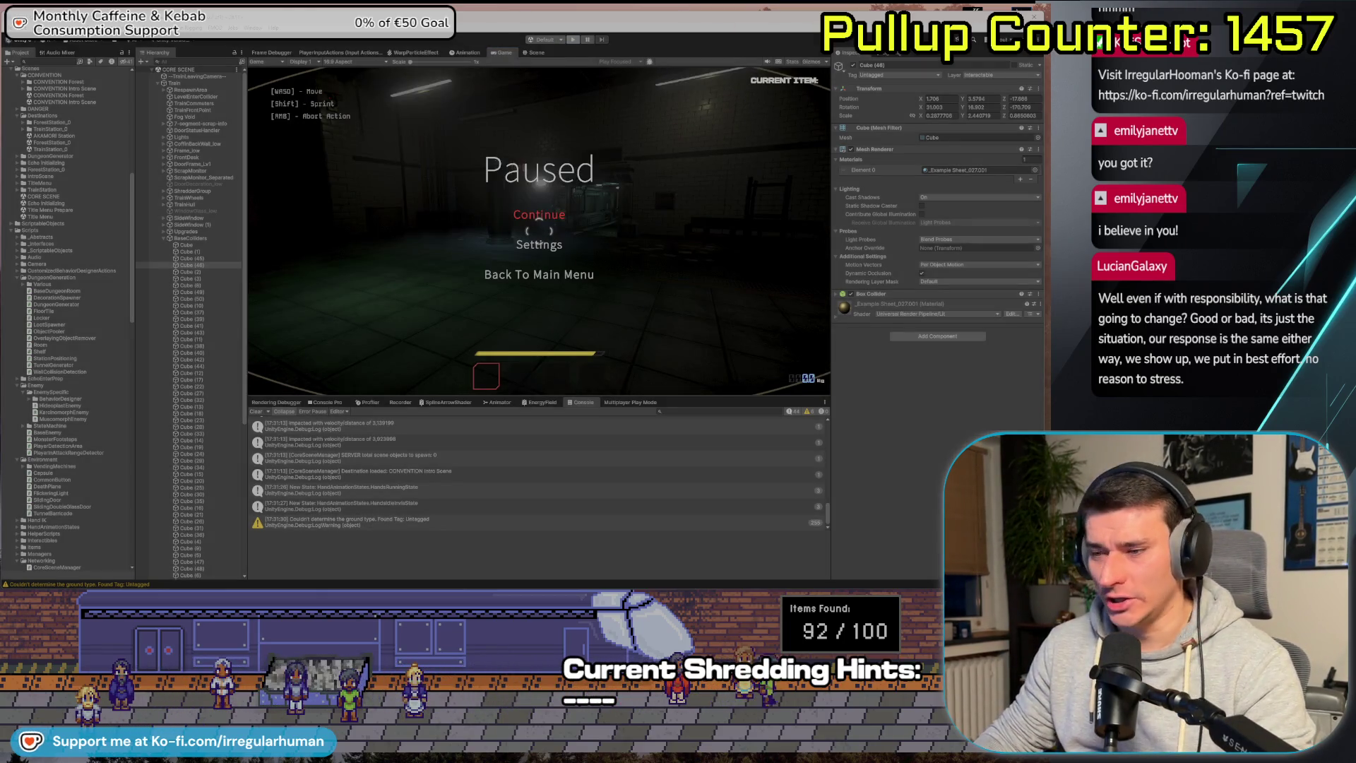
{"action": "key", "text": "alt+Tab"}
{"action": "double_click", "coordinate": [176, 139]}
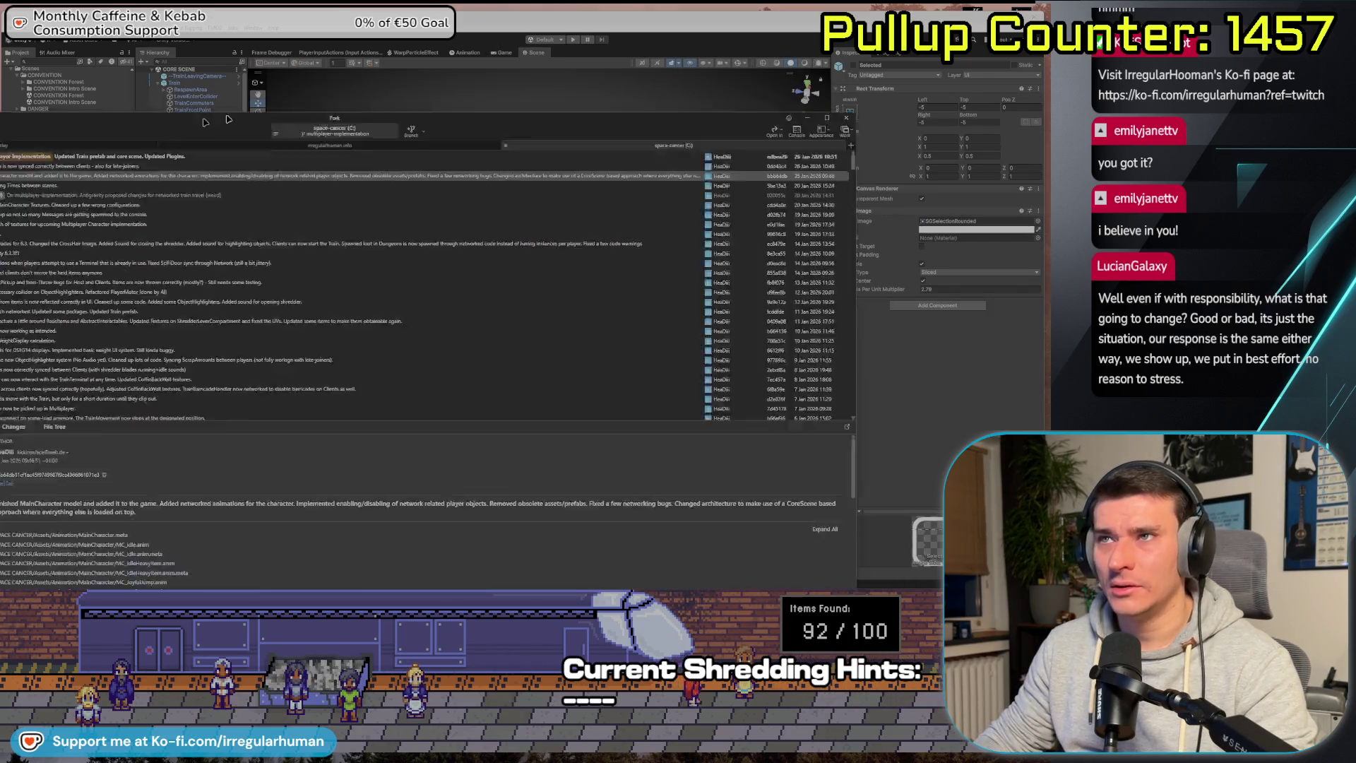
Discard the local changes to the material files from Default.mat to texture.mat.
{"action": "left_click", "coordinate": [67, 65]}
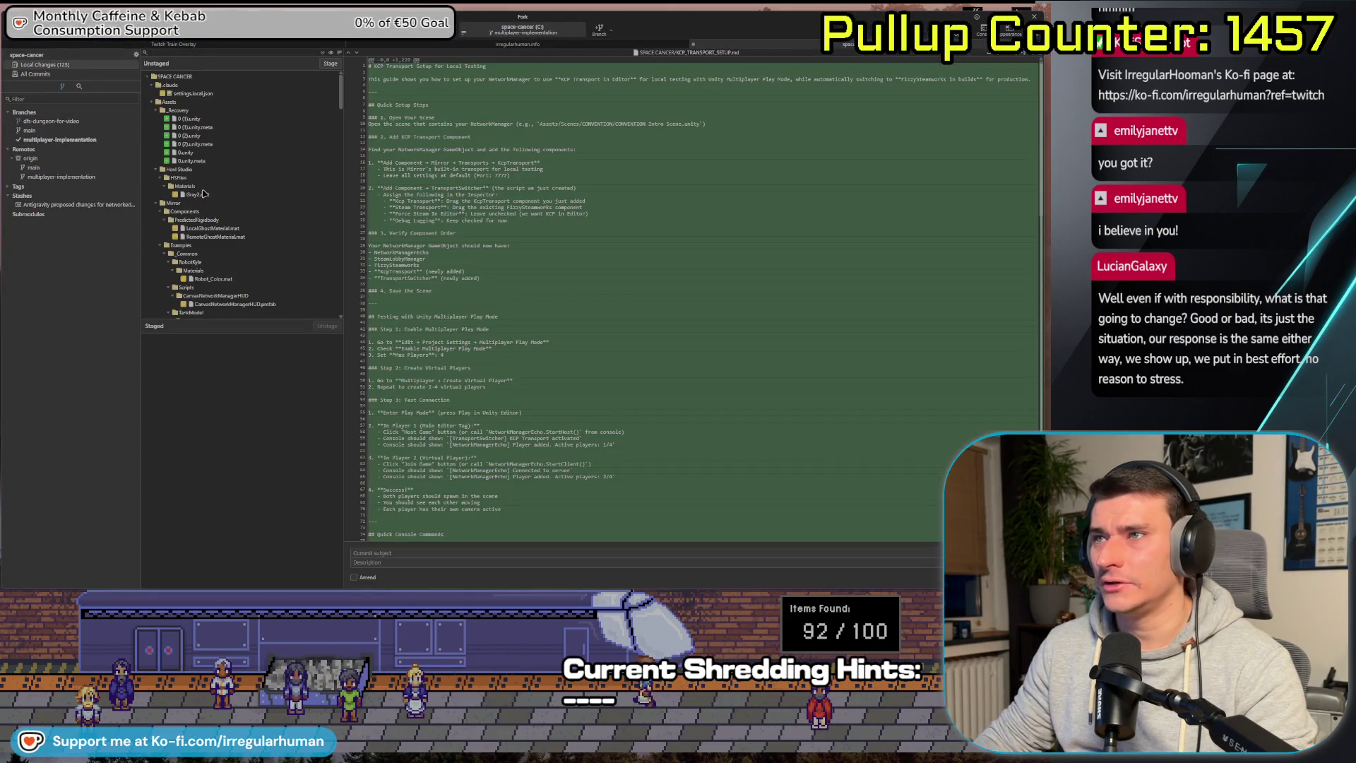
{"action": "left_click", "coordinate": [211, 229]}
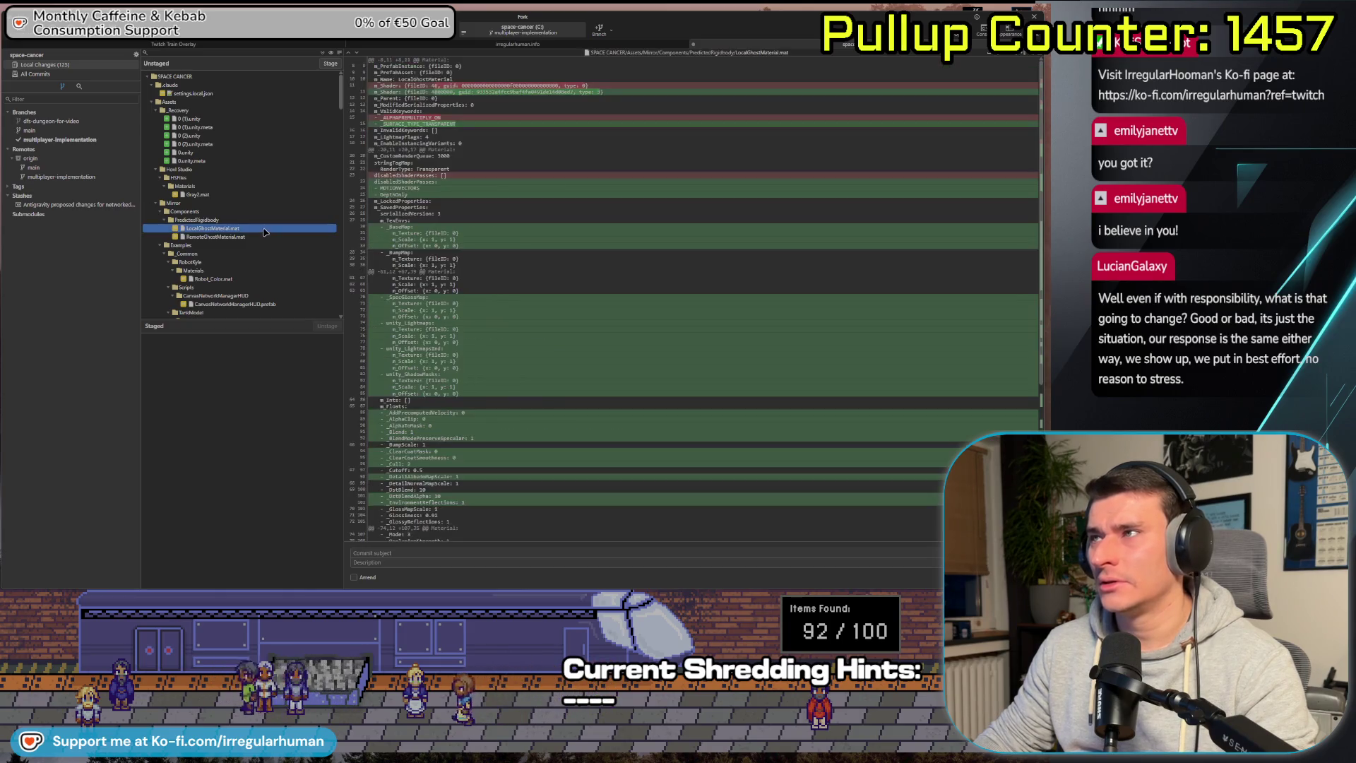
{"action": "left_click", "coordinate": [261, 238]}
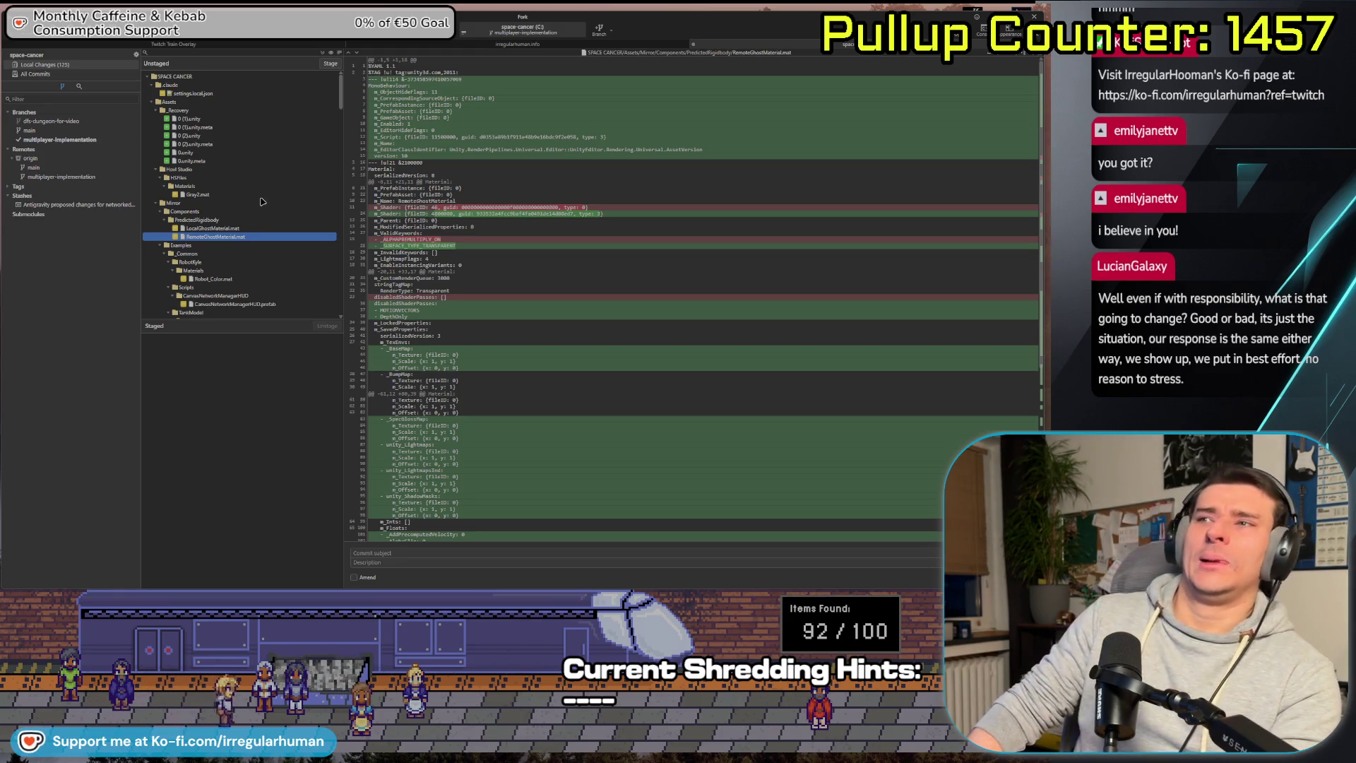
{"action": "scroll", "coordinate": [249, 192], "scroll_direction": "down", "scroll_amount": 5}
{"action": "scroll", "coordinate": [249, 192], "scroll_direction": "down", "scroll_amount": 6}
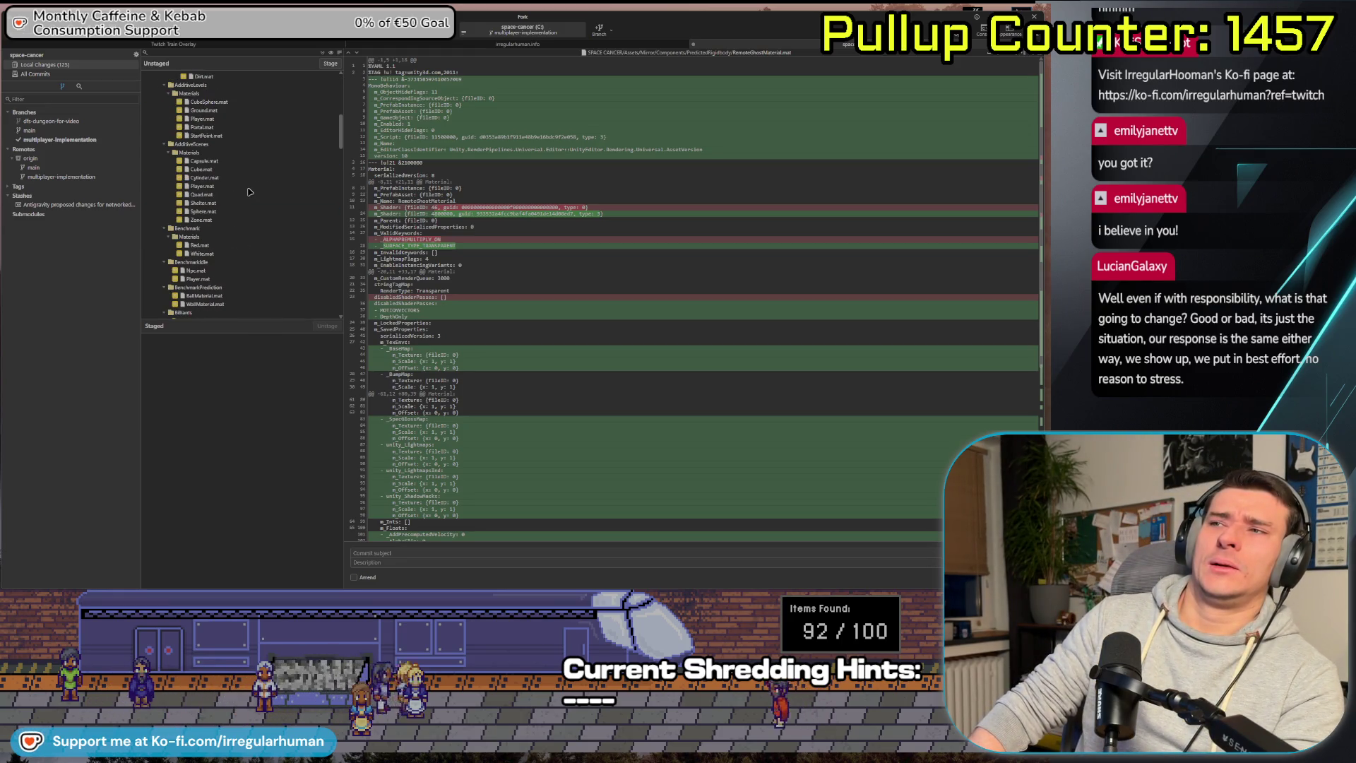
{"action": "scroll", "coordinate": [247, 193], "scroll_direction": "down", "scroll_amount": 10}
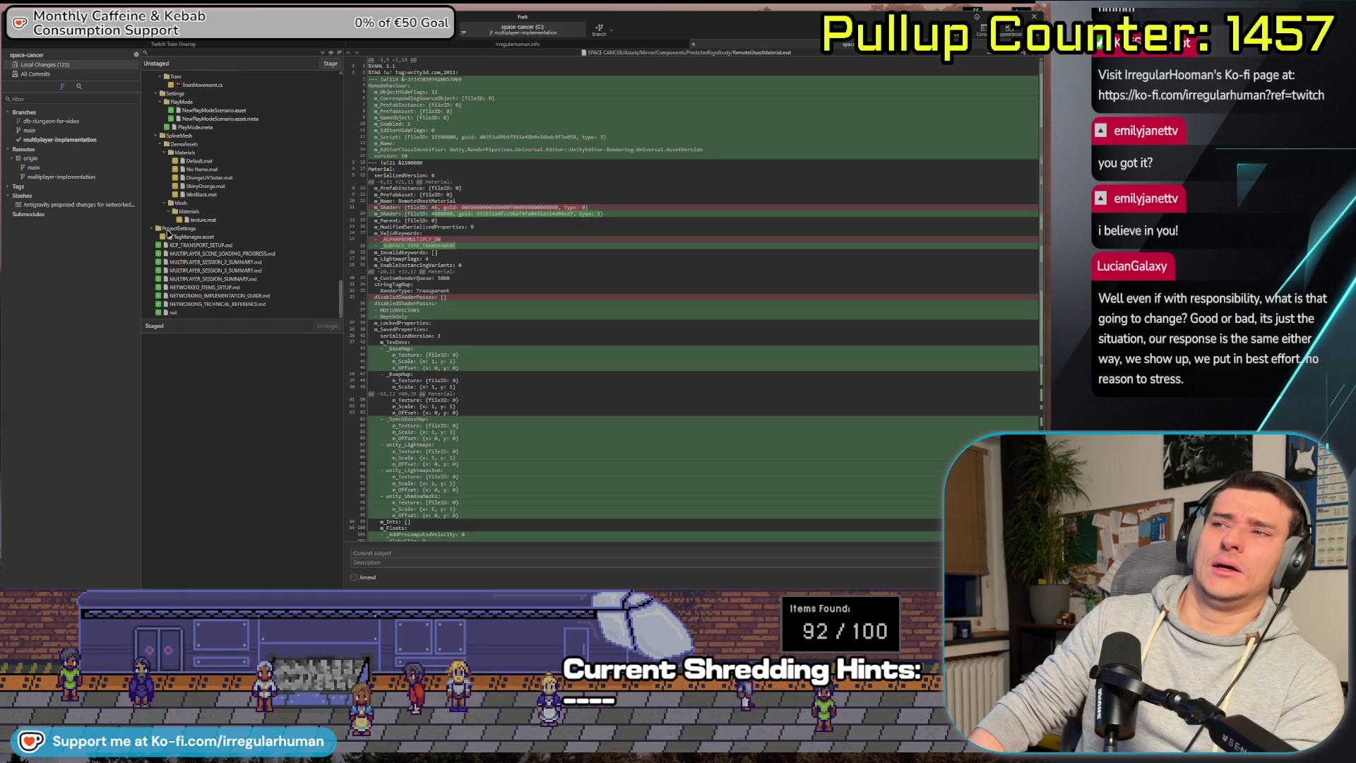
{"action": "left_click", "coordinate": [203, 220]}
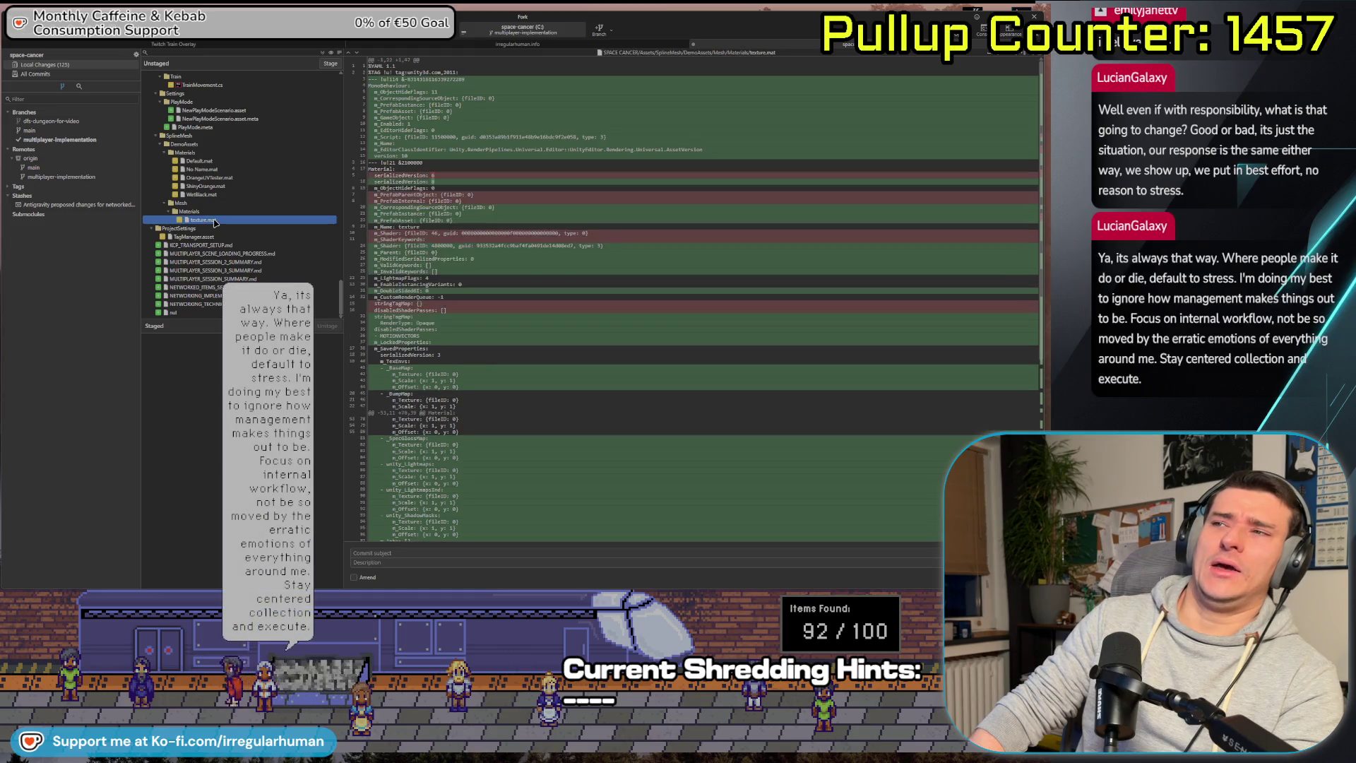
{"action": "left_click", "coordinate": [223, 161], "text": "shift"}
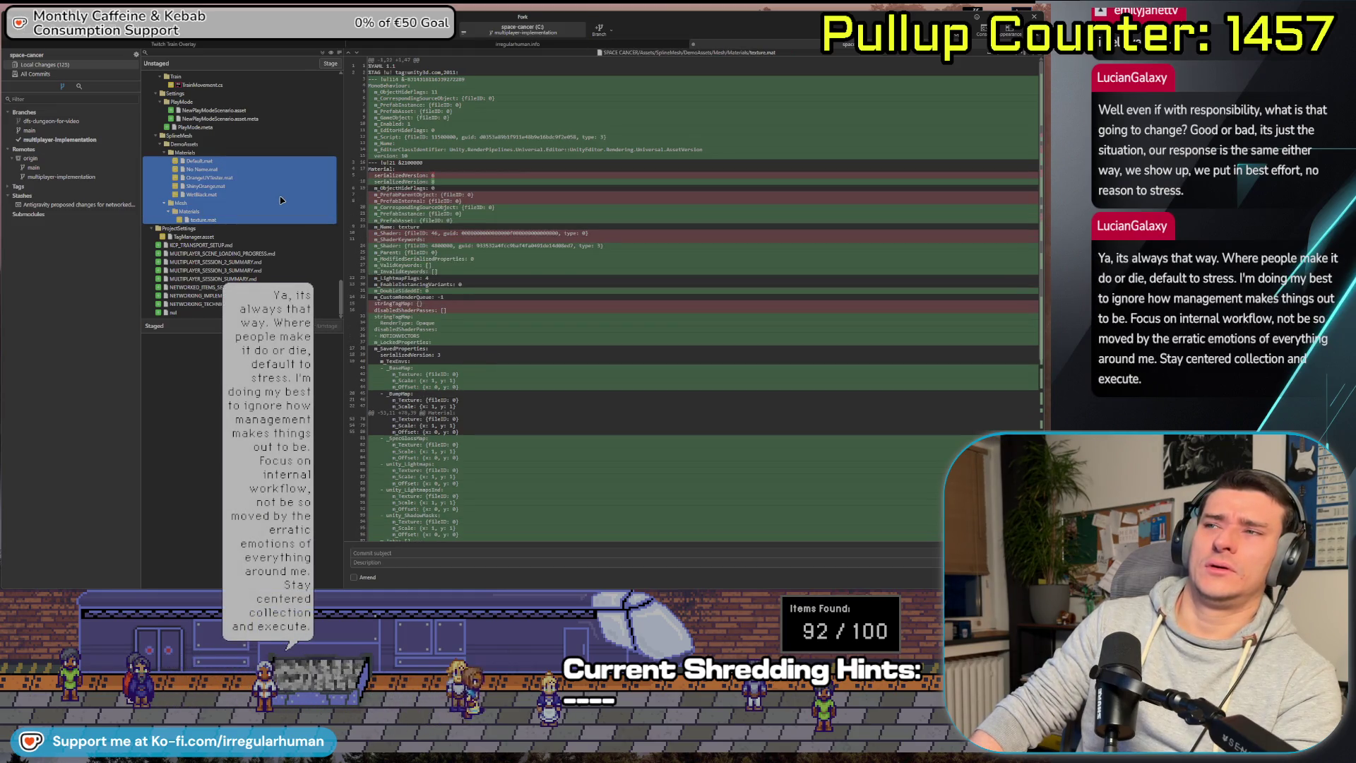
{"action": "key", "text": "Delete"}
{"action": "key", "text": "Return"}
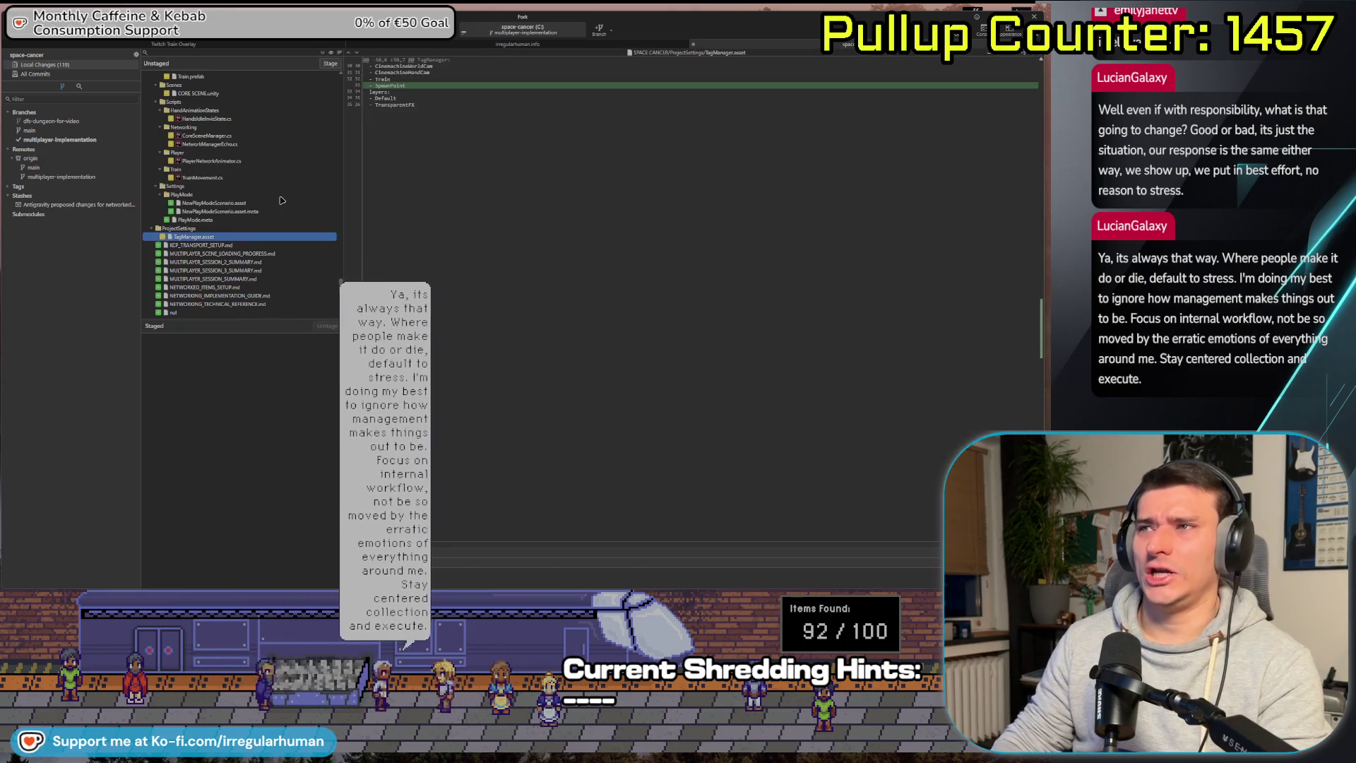
Select the block of 90 unwanted example files and request discarding them.
{"action": "scroll", "coordinate": [230, 214], "scroll_direction": "up", "scroll_amount": 5}
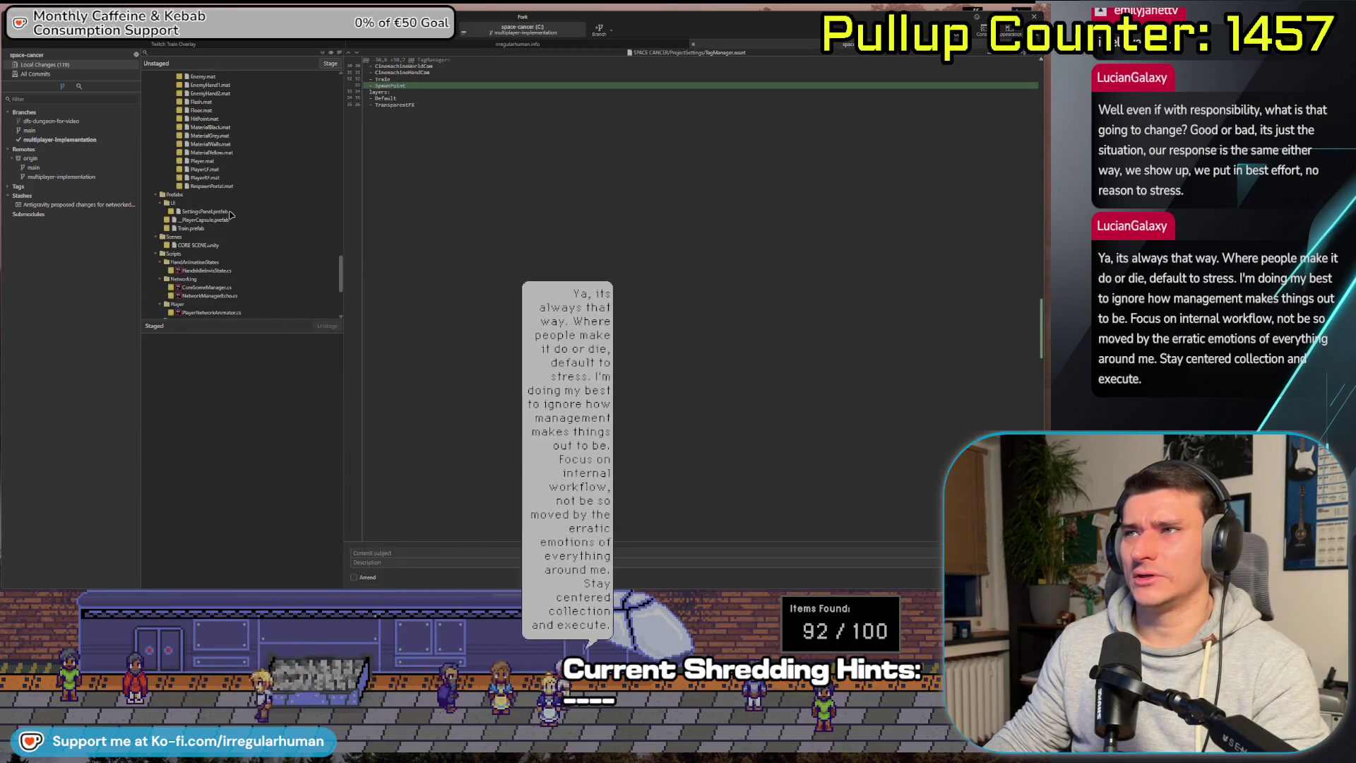
{"action": "scroll", "coordinate": [231, 214], "scroll_direction": "up", "scroll_amount": 5}
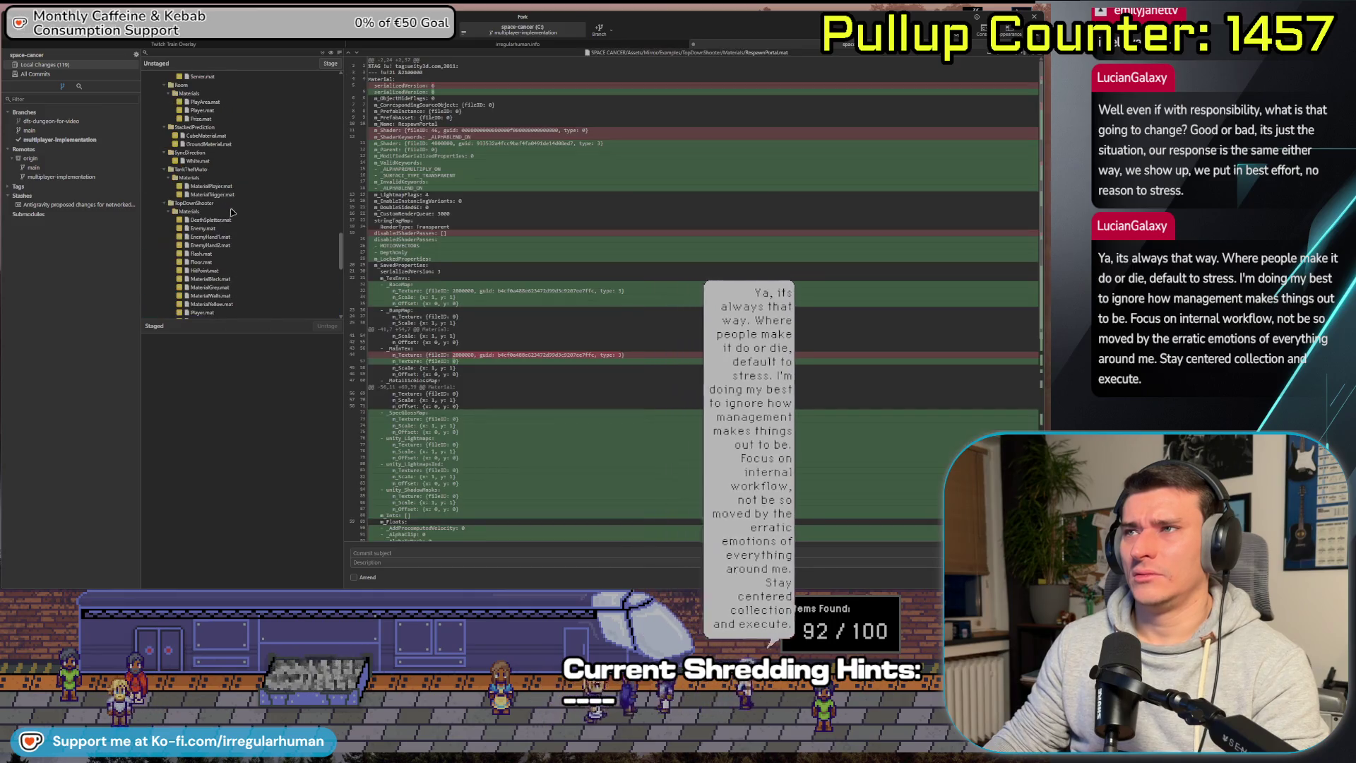
{"action": "scroll", "coordinate": [230, 211], "scroll_direction": "up", "scroll_amount": 5}
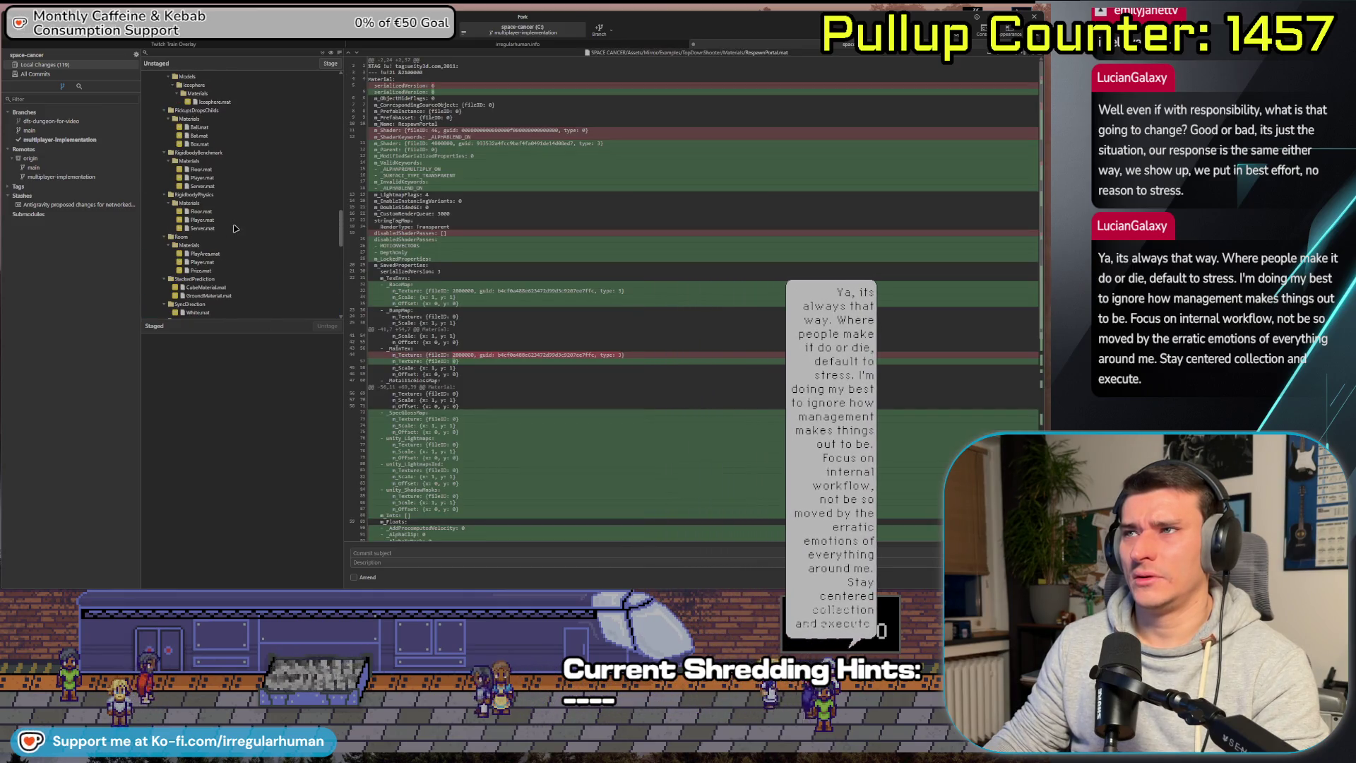
{"action": "scroll", "coordinate": [236, 212], "scroll_direction": "up", "scroll_amount": 5}
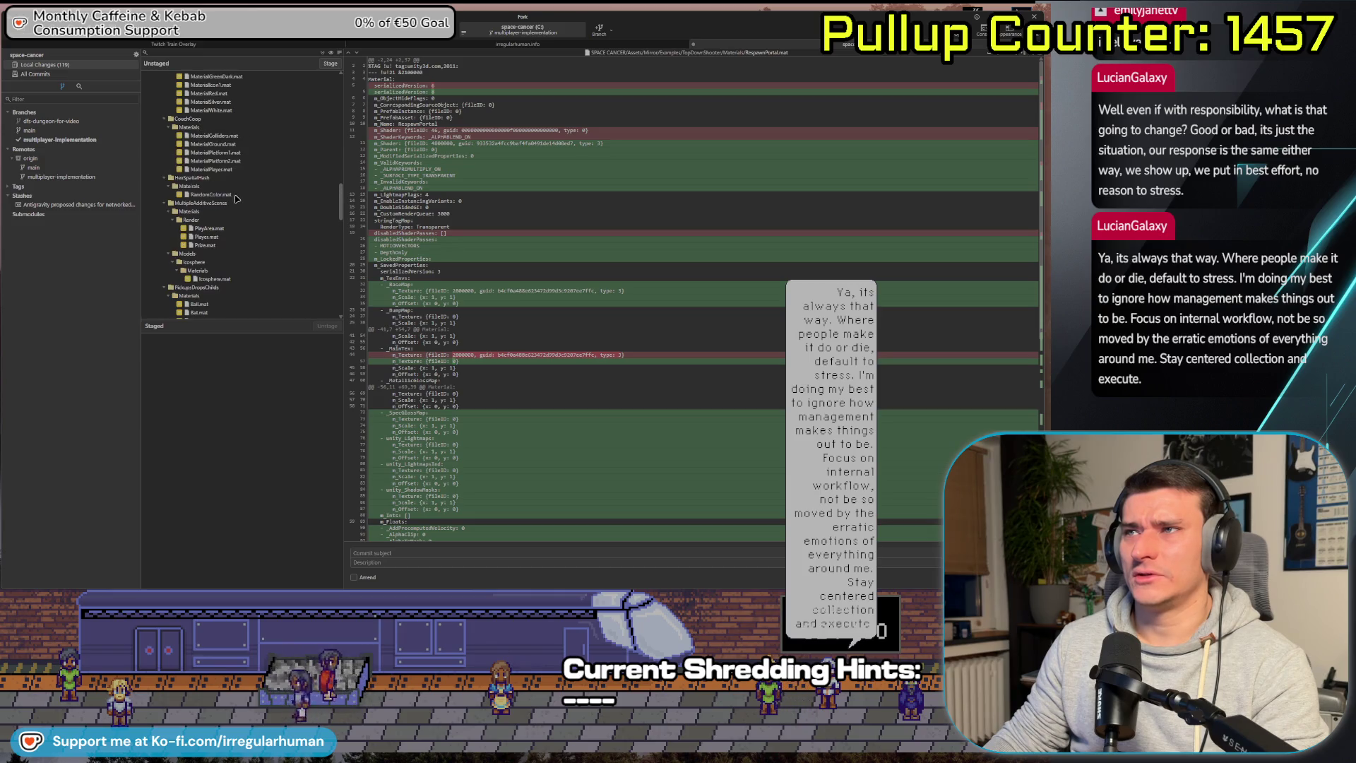
{"action": "scroll", "coordinate": [236, 201], "scroll_direction": "up", "scroll_amount": 5}
{"action": "scroll", "coordinate": [240, 205], "scroll_direction": "up", "scroll_amount": 5}
{"action": "scroll", "coordinate": [234, 215], "scroll_direction": "up", "scroll_amount": 5}
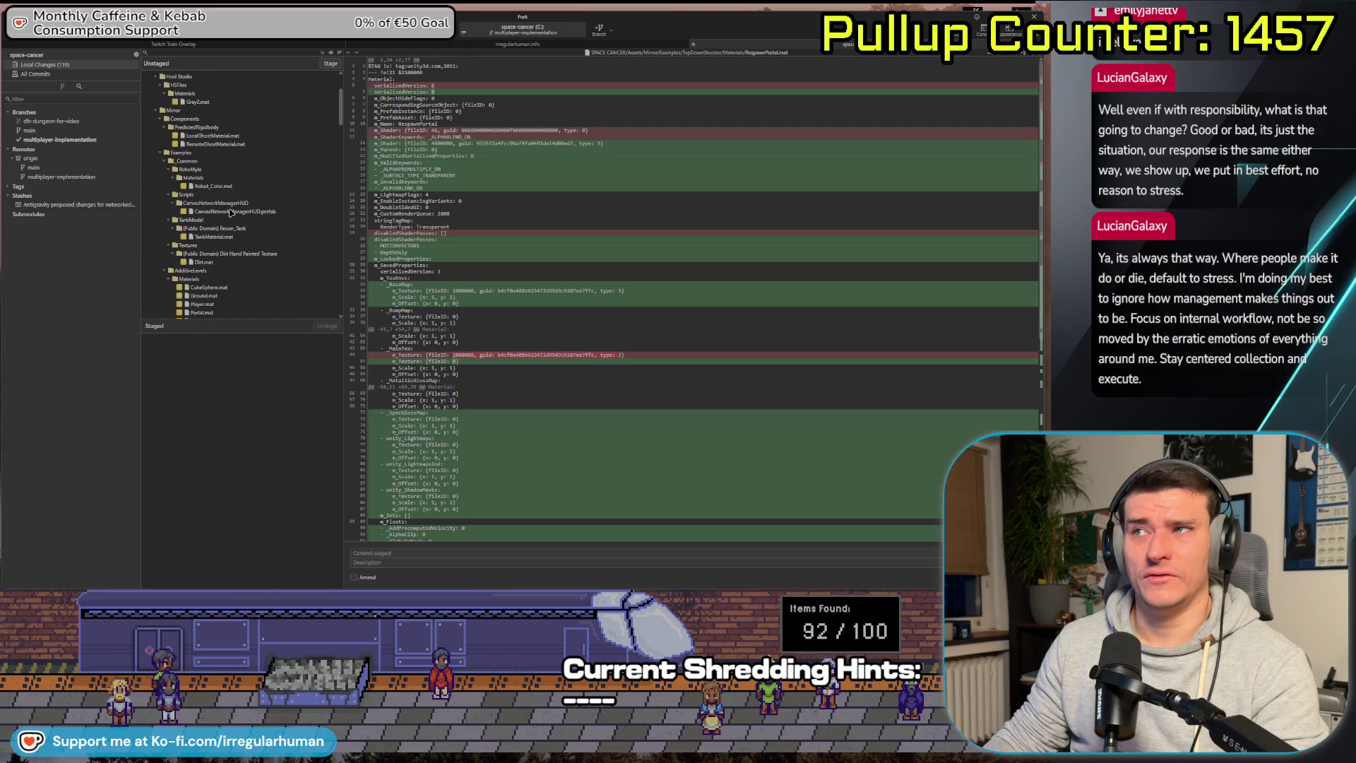
{"action": "left_click", "coordinate": [221, 199]}
{"action": "key", "text": "Delete"}
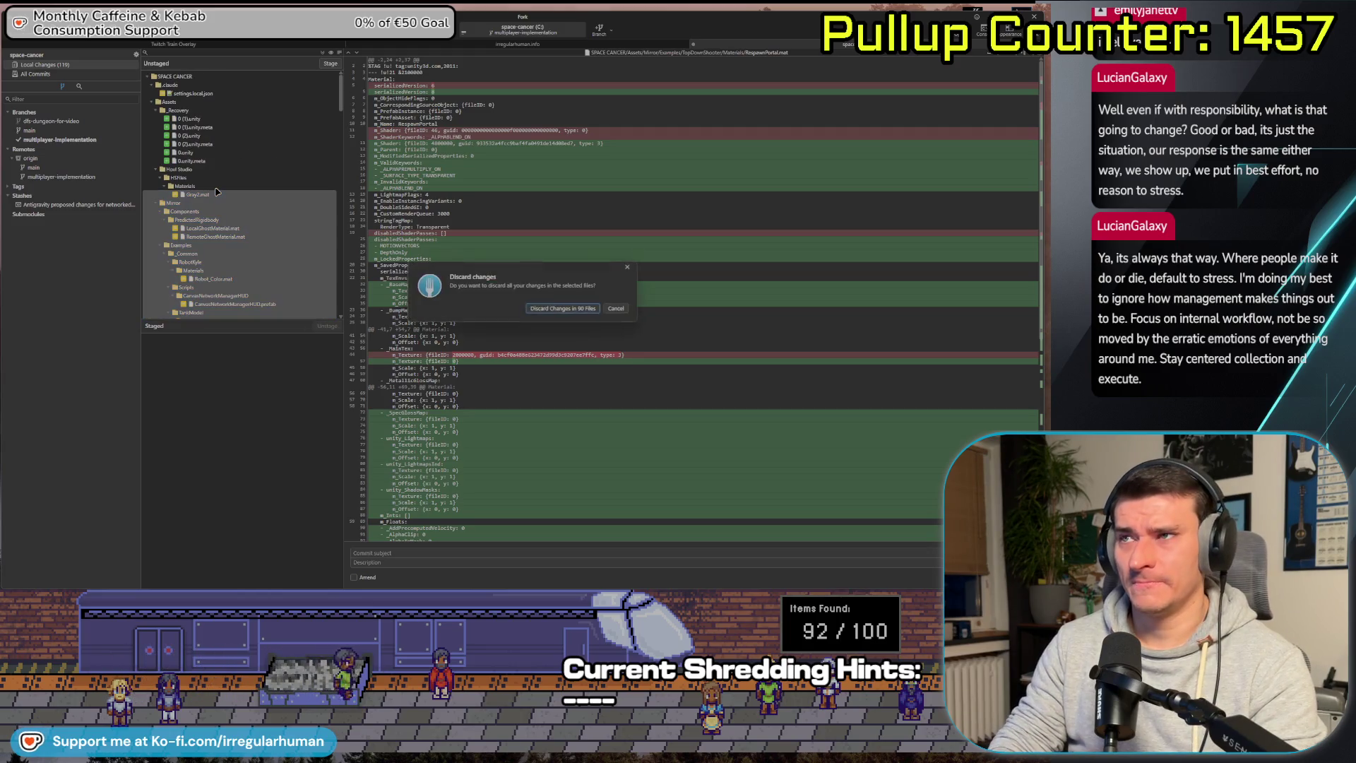
Confirm discarding the 90 example files, then discard SettingsPanel.prefab's changes.
{"action": "key", "text": "Return"}
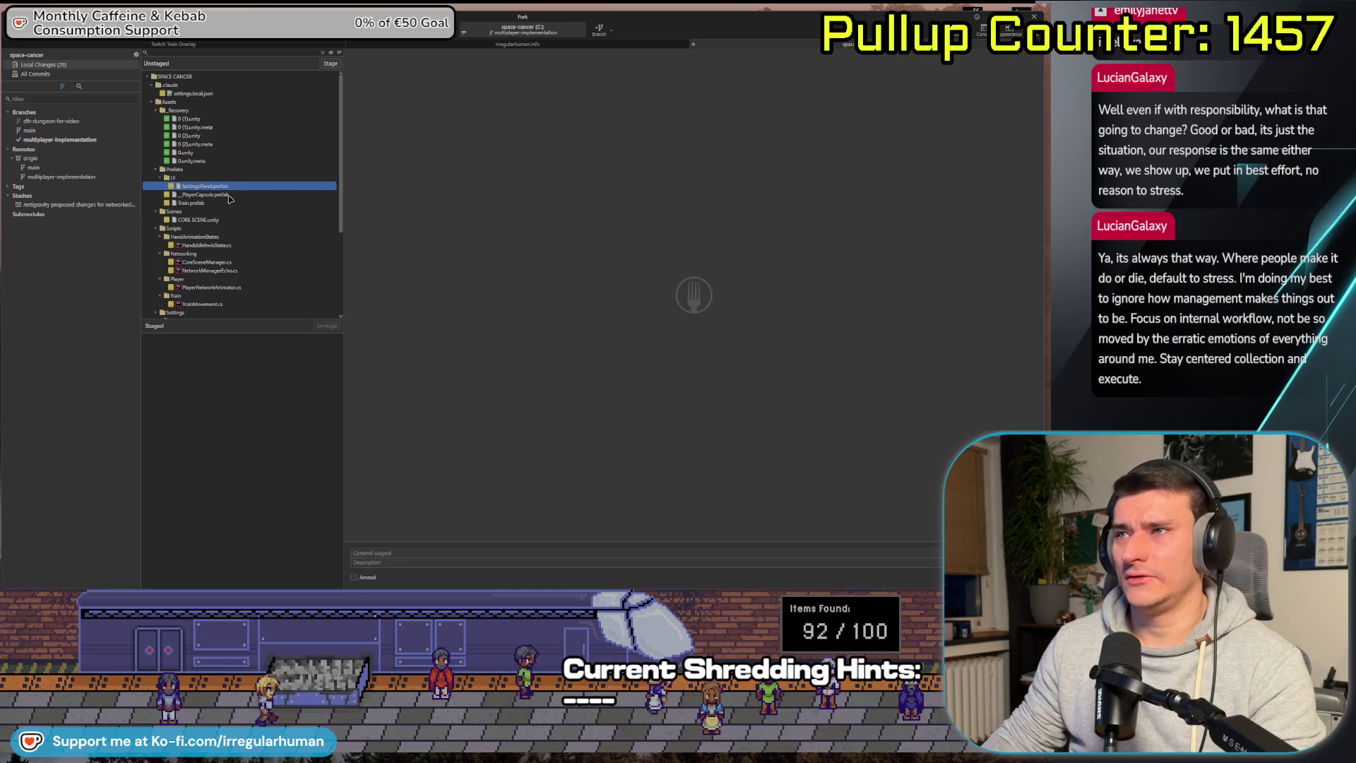
{"action": "left_click", "coordinate": [211, 188]}
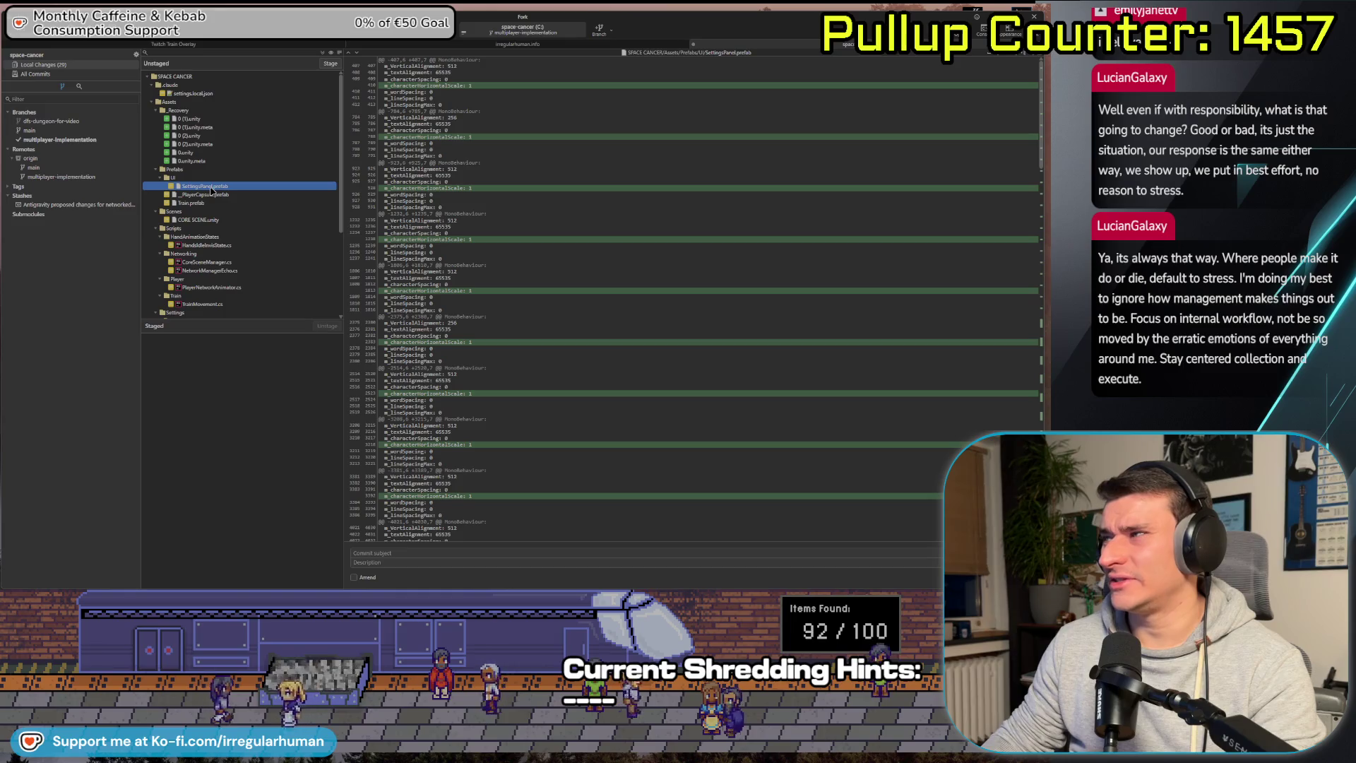
{"action": "mouse_move", "coordinate": [907, 202]}
{"action": "left_click_drag", "start_coordinate": [1042, 113], "coordinate": [1042, 339]}
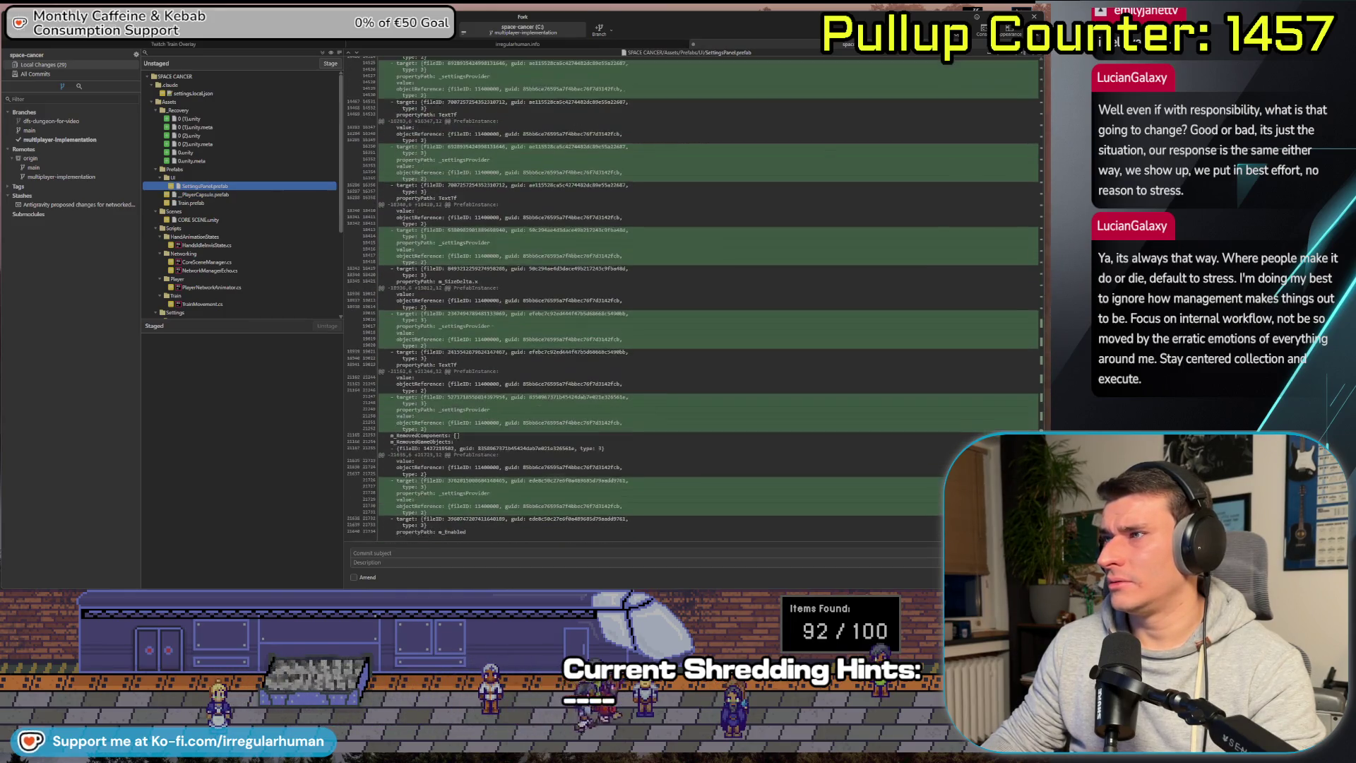
{"action": "key", "text": "Delete"}
{"action": "key", "text": "Return"}
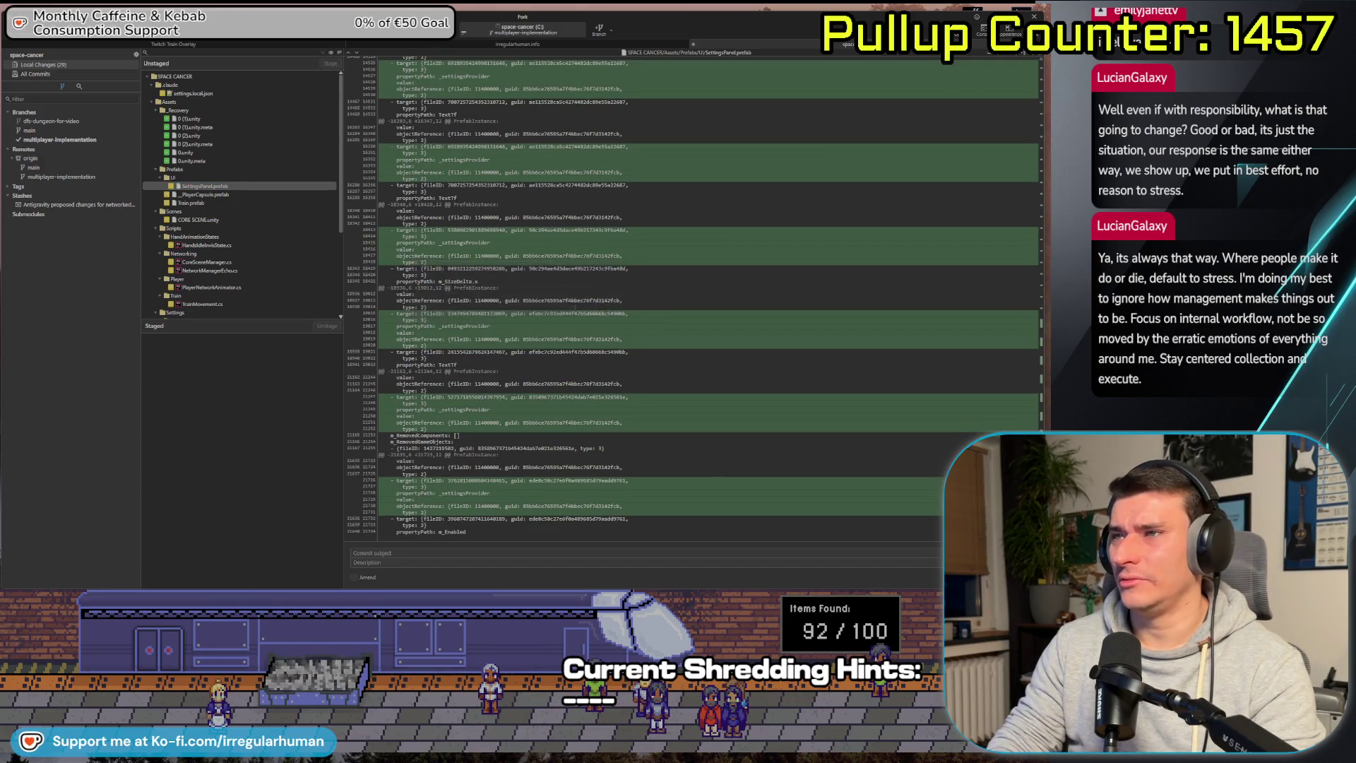
Review diffs of Train.prefab, HandIdleInvisState, CoreSceneManager, NetworkManagerEcho, PlayerNetworkAnimator, TrainMovement.
{"action": "left_click", "coordinate": [214, 188]}
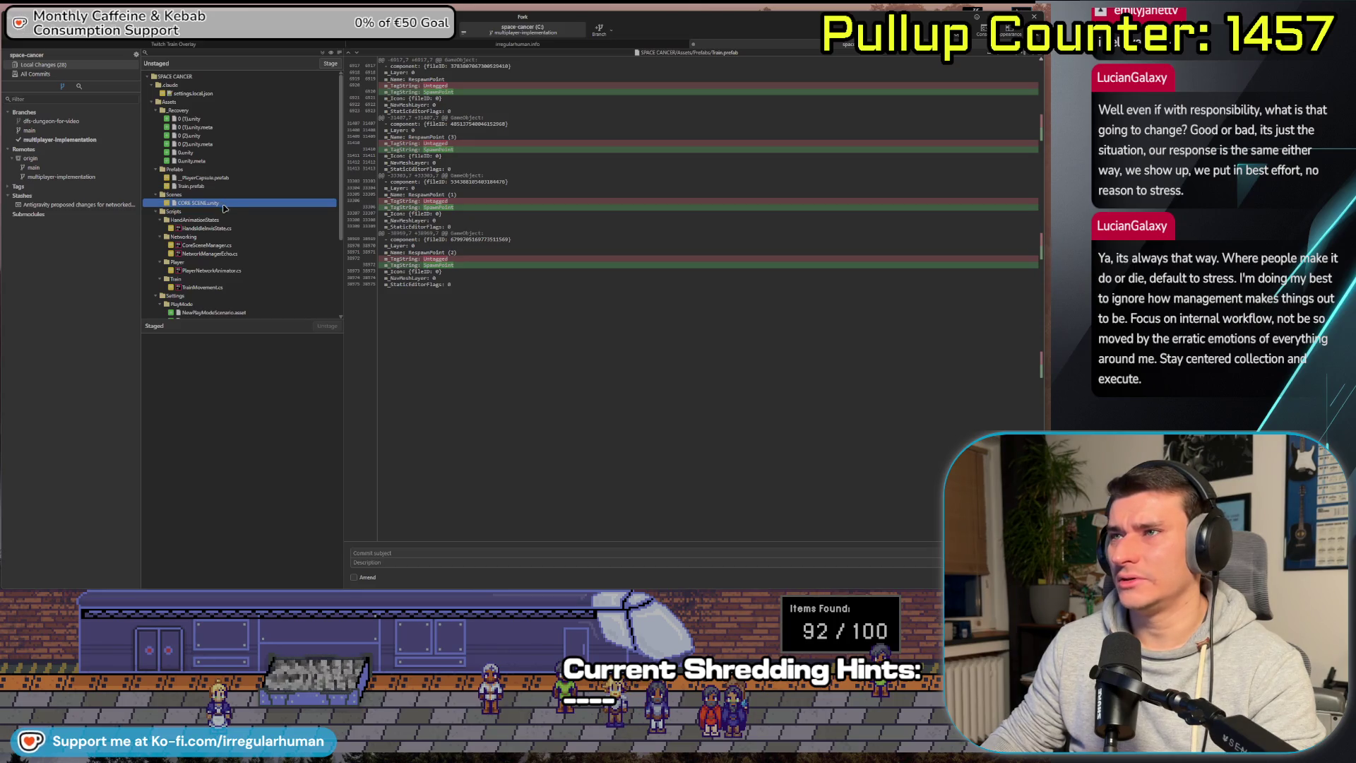
{"action": "left_click", "coordinate": [218, 229]}
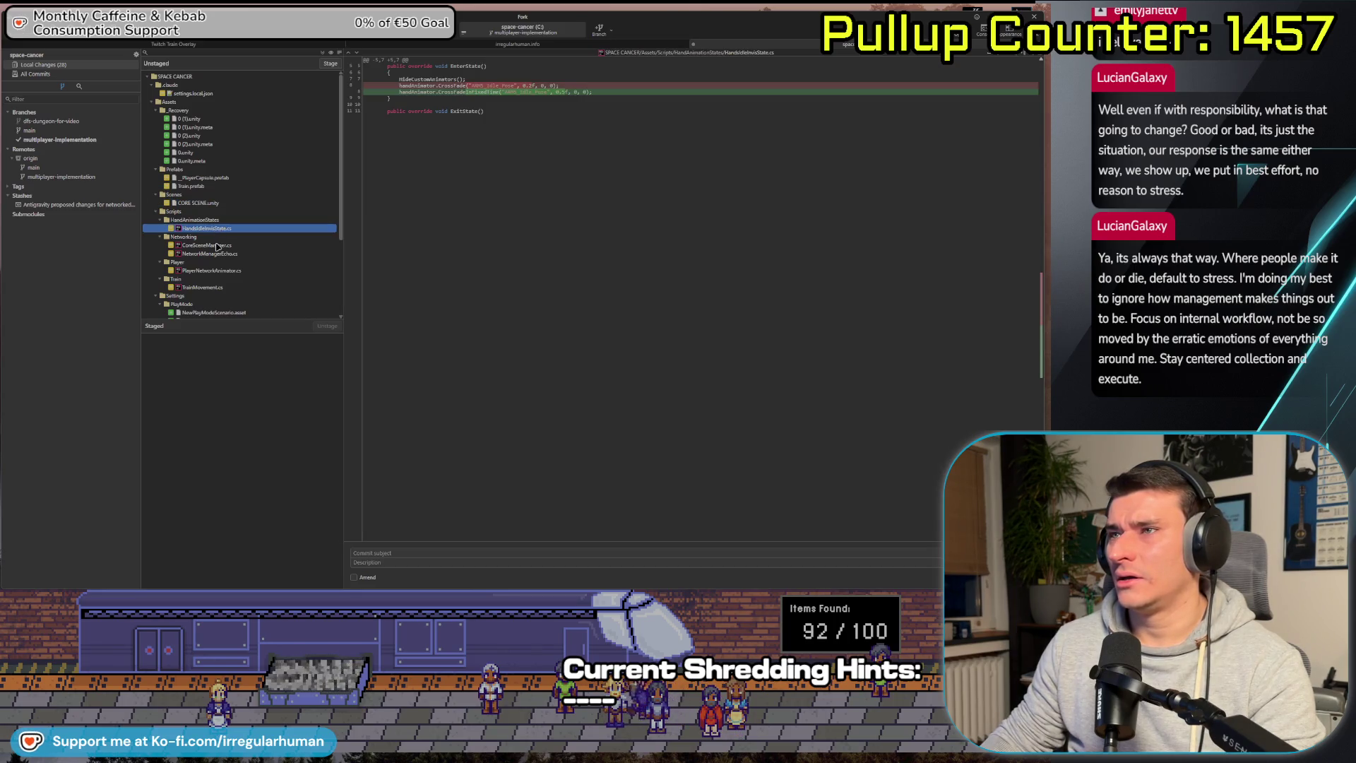
{"action": "left_click", "coordinate": [217, 246]}
{"action": "left_click", "coordinate": [217, 254]}
{"action": "scroll", "coordinate": [229, 235], "scroll_direction": "down", "scroll_amount": 2}
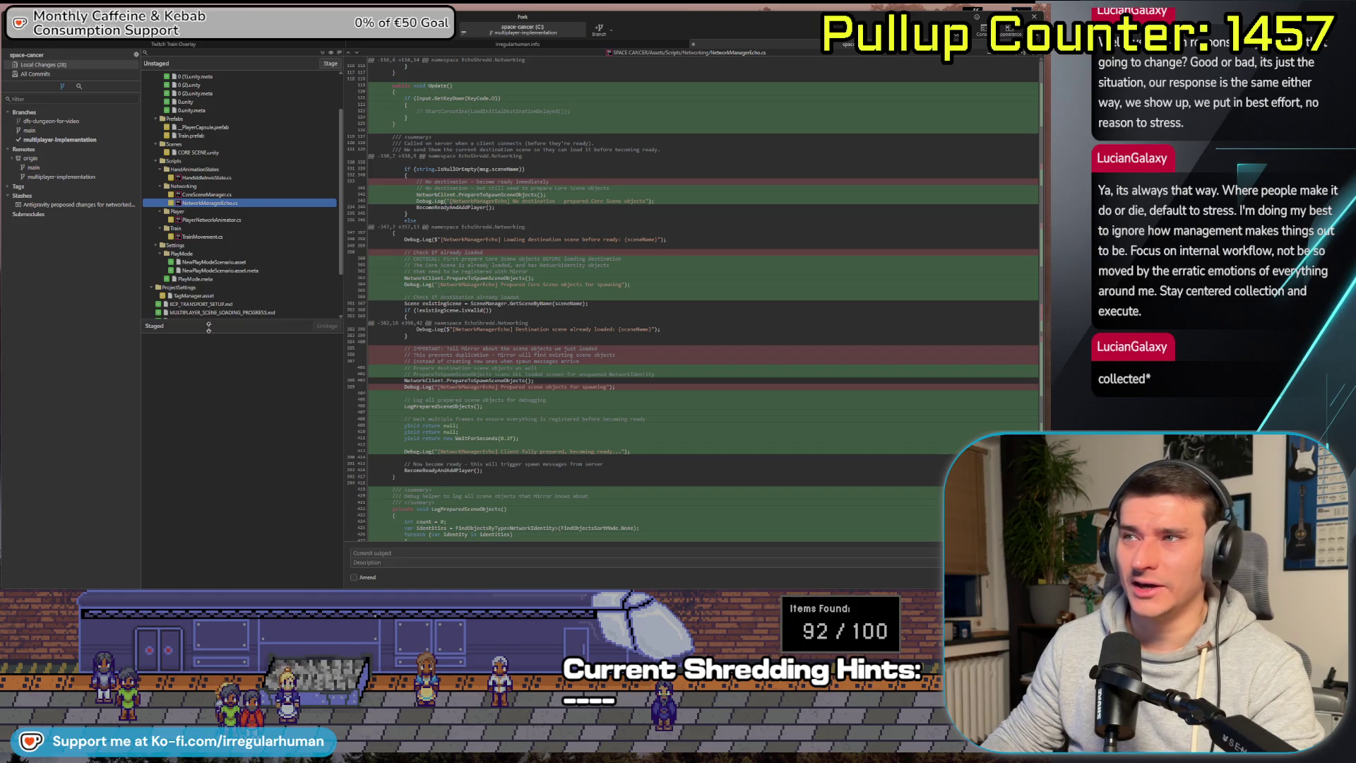
{"action": "left_click", "coordinate": [241, 221]}
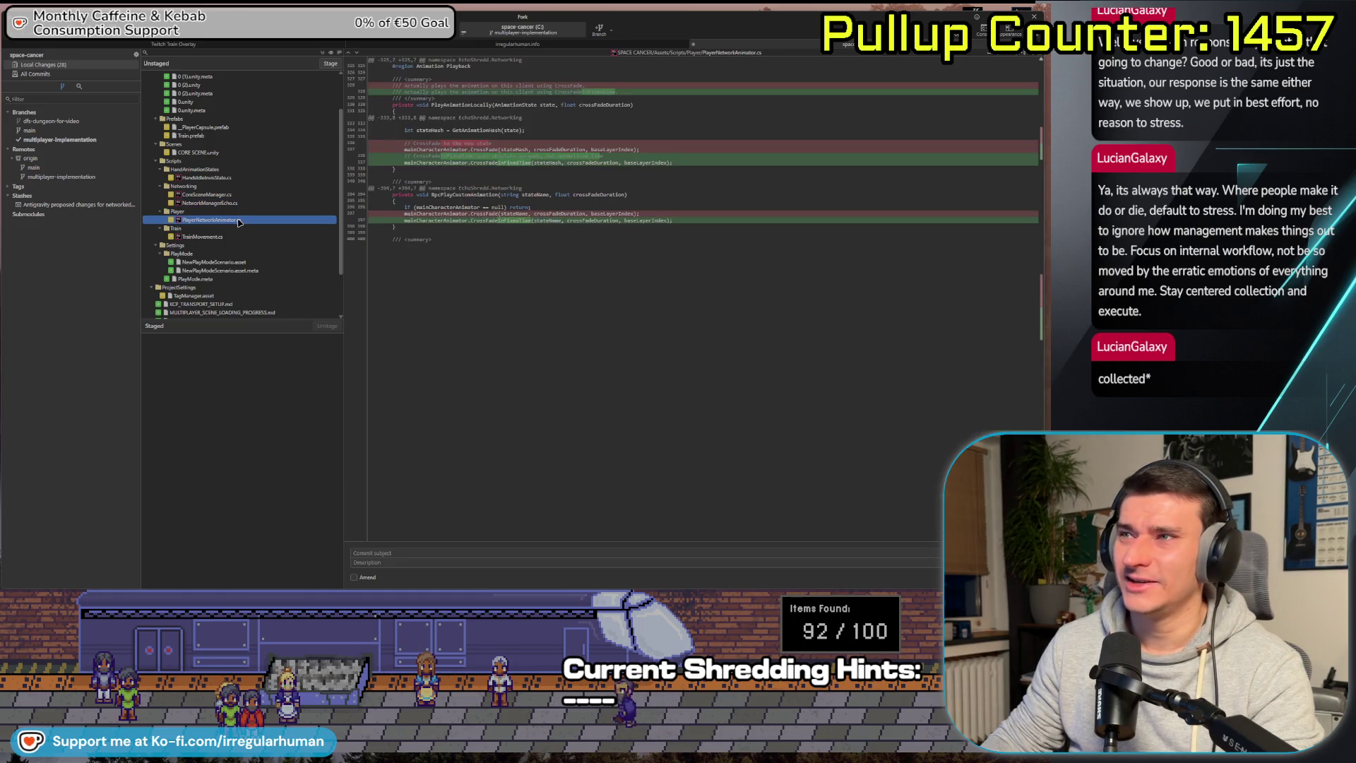
{"action": "left_click", "coordinate": [205, 238]}
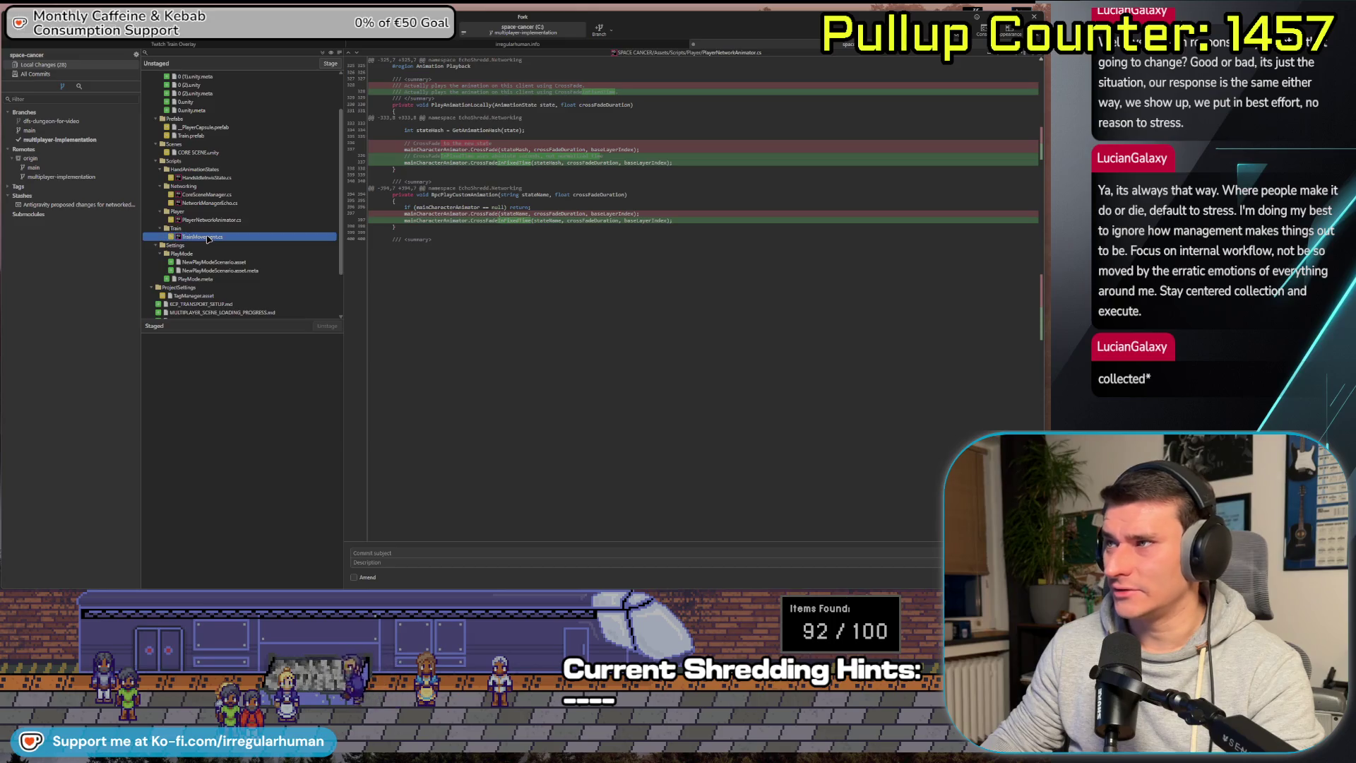
{"action": "scroll", "coordinate": [212, 257], "scroll_direction": "down", "scroll_amount": 1}
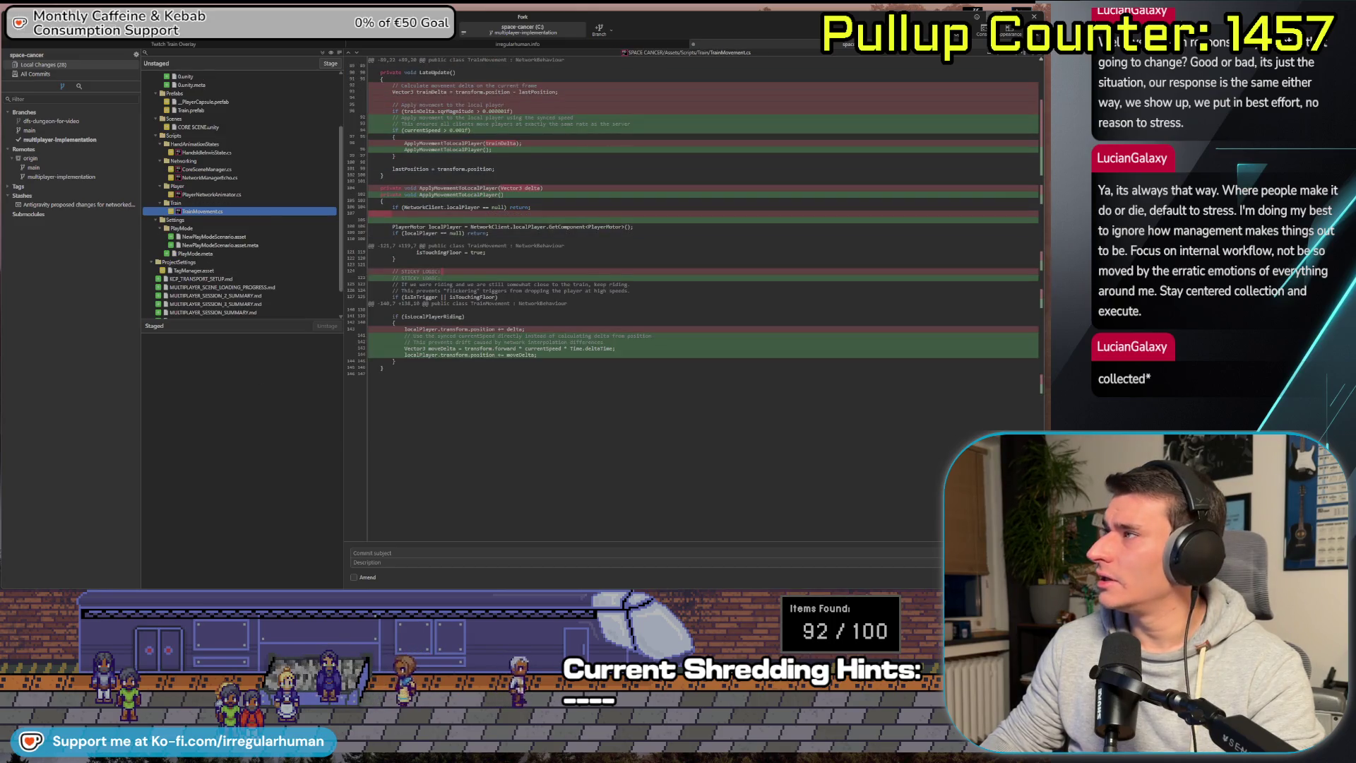
{"action": "key", "text": "alt+Tab"}
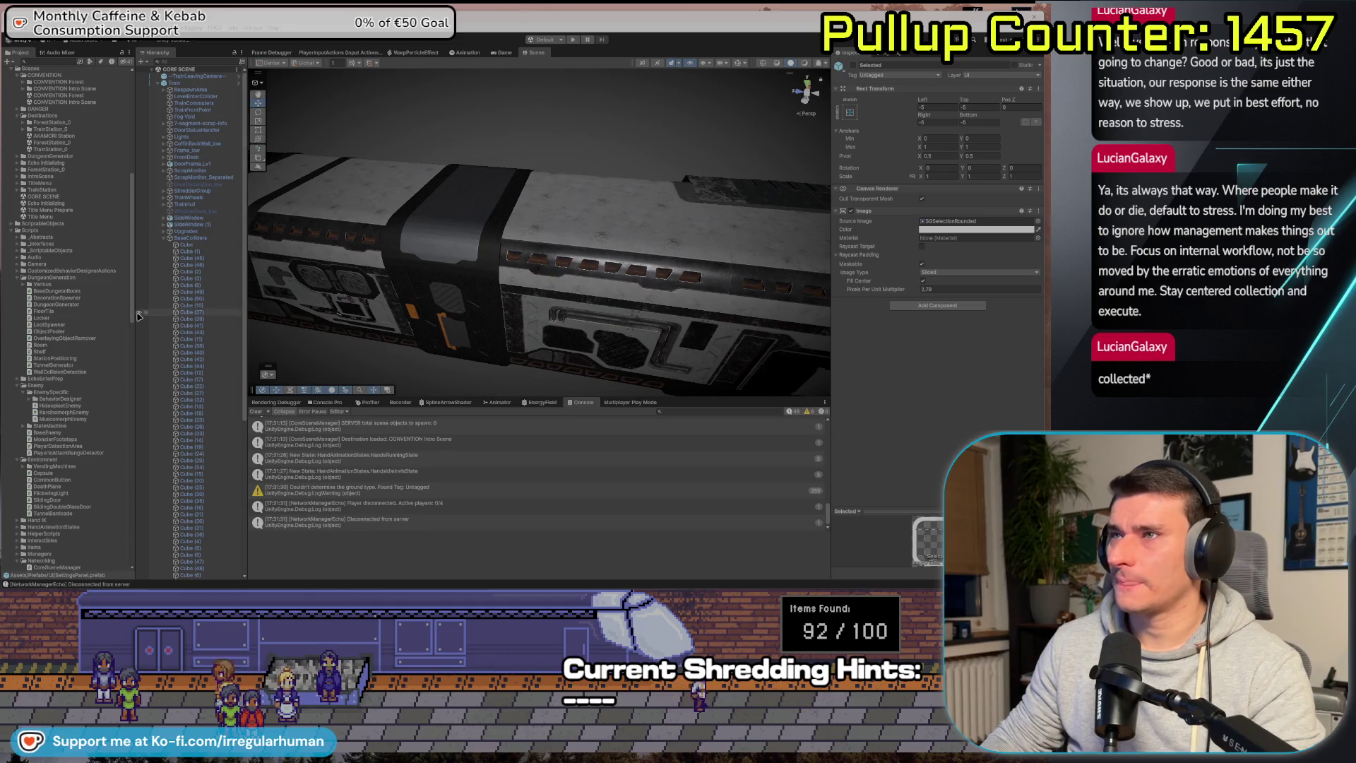
Collapse BaseColliders, deselect, and run a brief play session loading CONVENTION Intro Scene.
{"action": "left_click", "coordinate": [166, 238]}
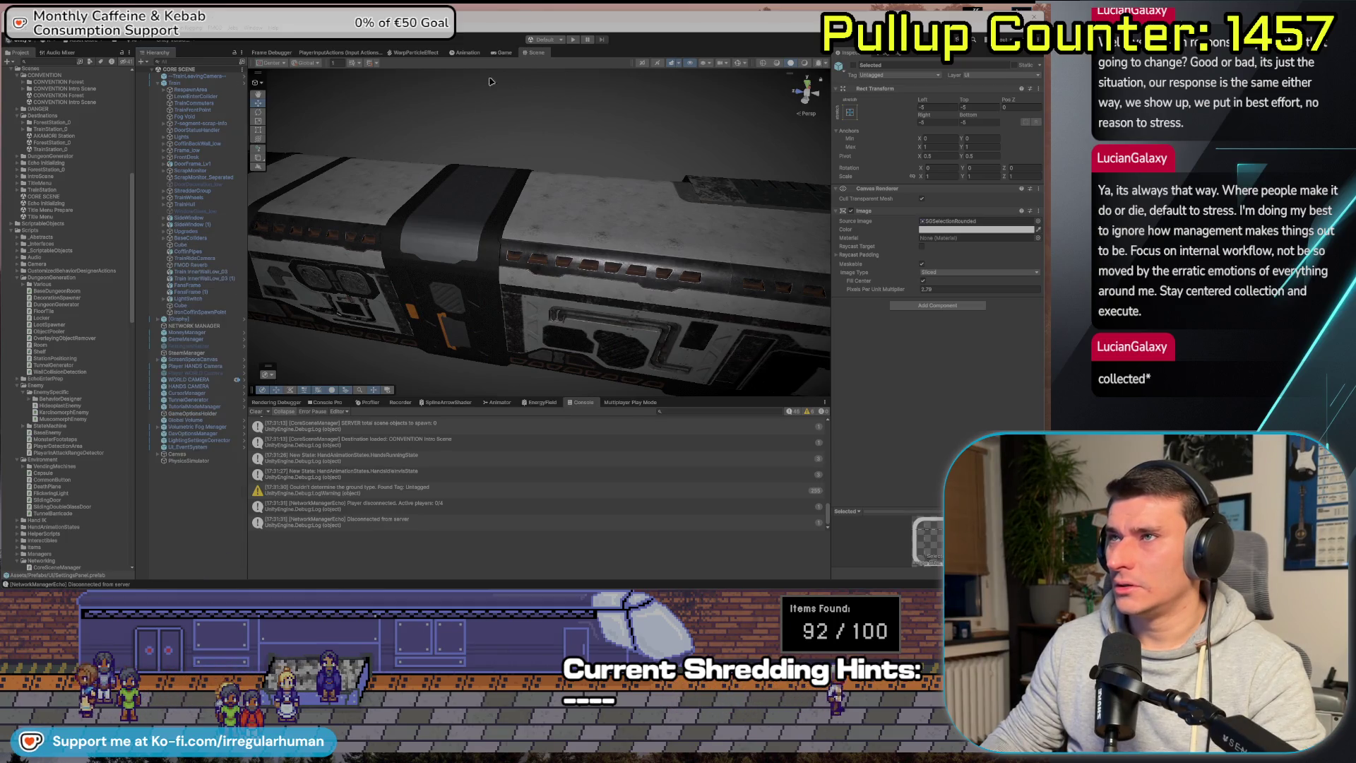
{"action": "left_click", "coordinate": [203, 518]}
{"action": "left_click", "coordinate": [574, 40]}
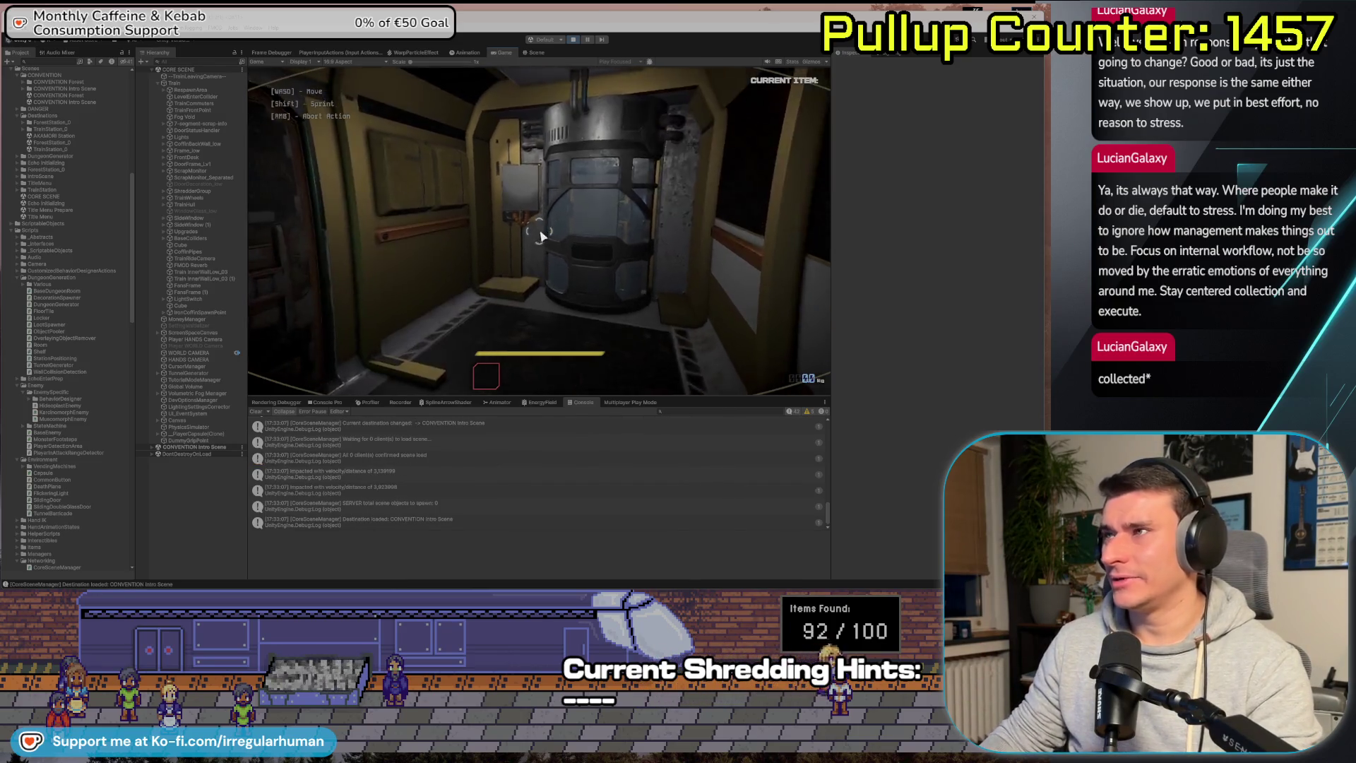
{"action": "key", "text": "Escape"}
{"action": "left_click", "coordinate": [573, 41]}
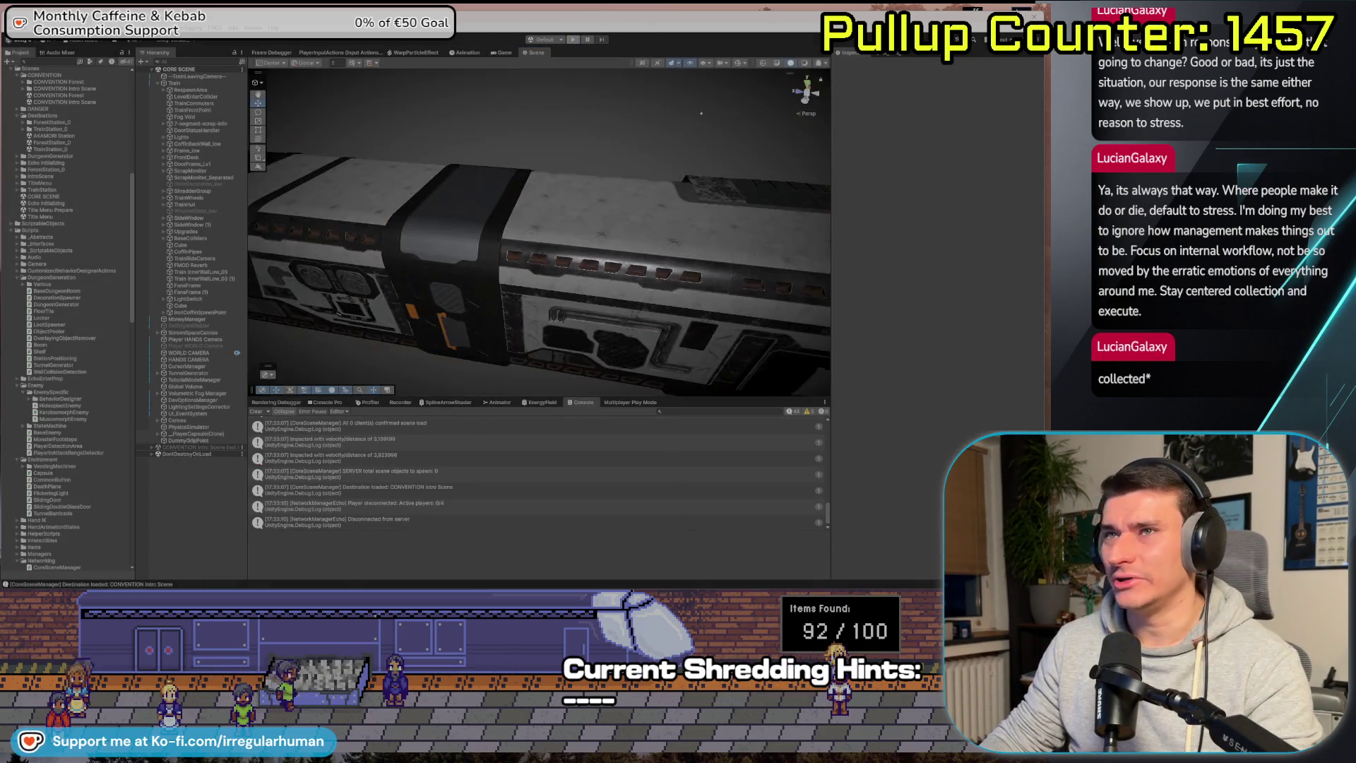
{"action": "left_click", "coordinate": [1041, 16]}
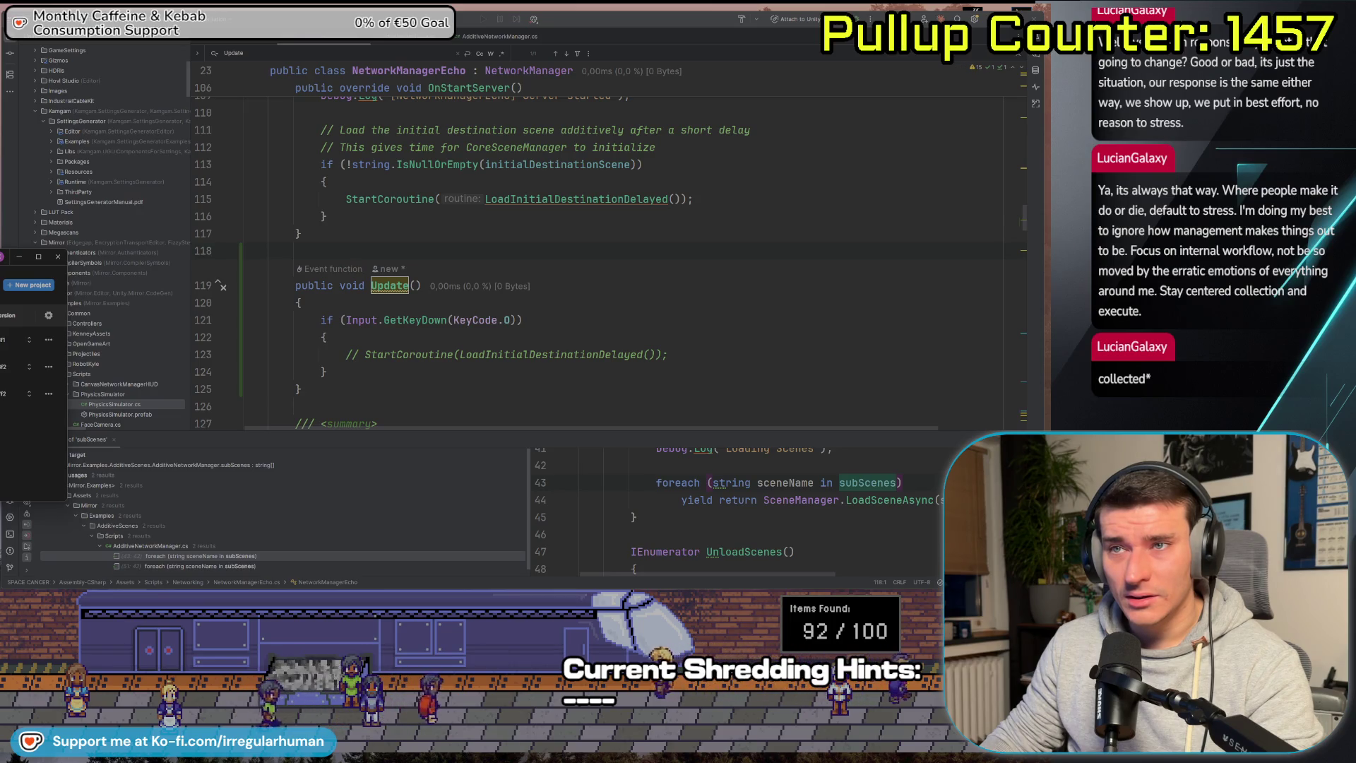
Close the small Unity Hub window and return to Fork's TrainMovement.cs diff.
{"action": "left_click", "coordinate": [19, 257]}
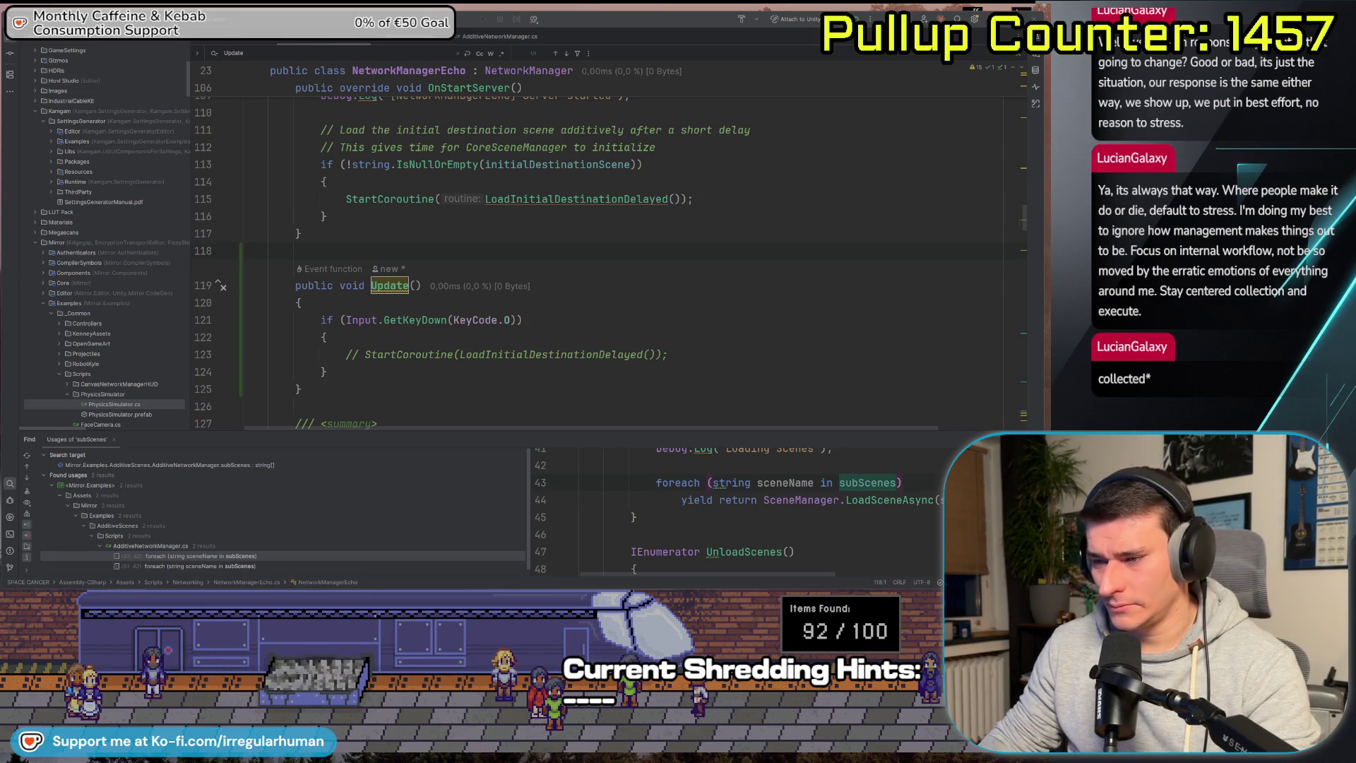
{"action": "key", "text": "alt+Tab"}
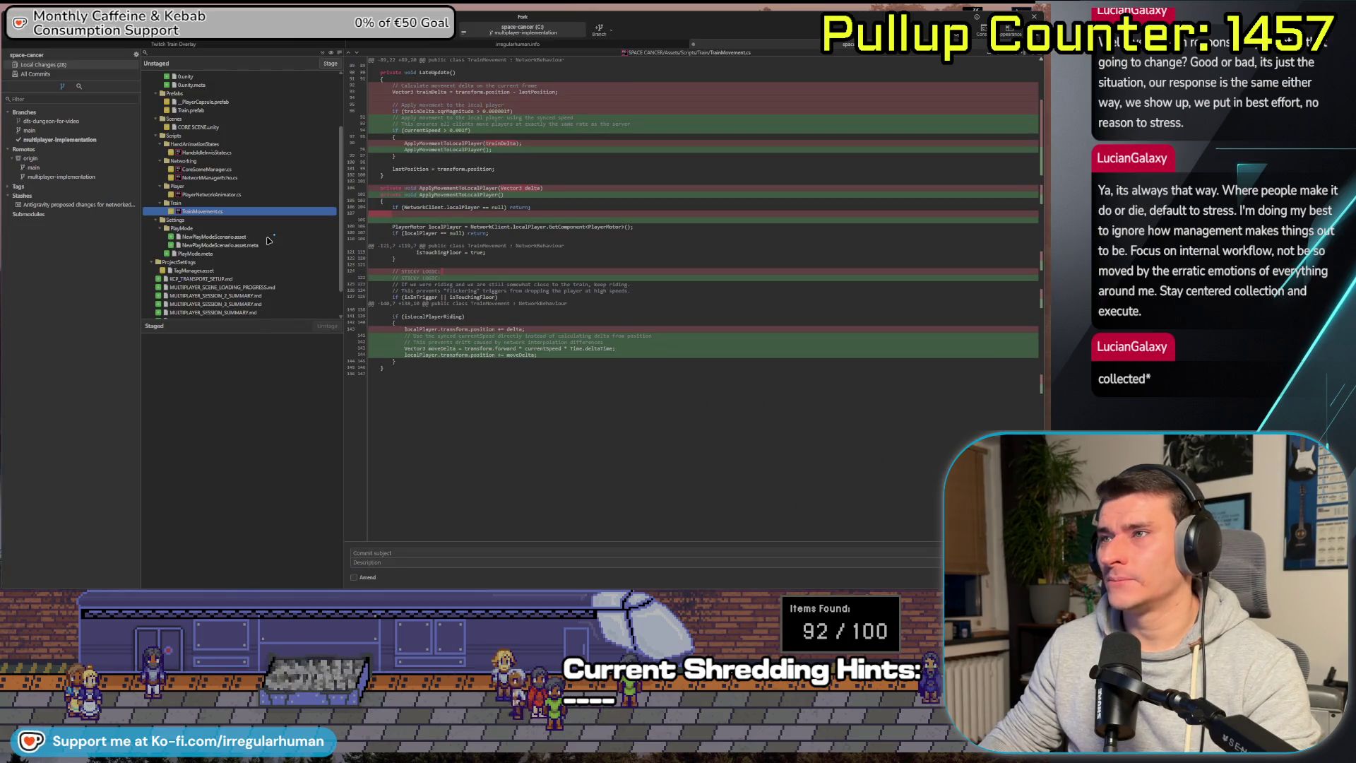
Review diffs of NewPlayModeScenario.asset, TagManager.asset, PlayMode.meta and settings.local.json.
{"action": "left_click", "coordinate": [268, 238]}
{"action": "scroll", "coordinate": [212, 238], "scroll_direction": "down", "scroll_amount": 1}
{"action": "left_click", "coordinate": [197, 237]}
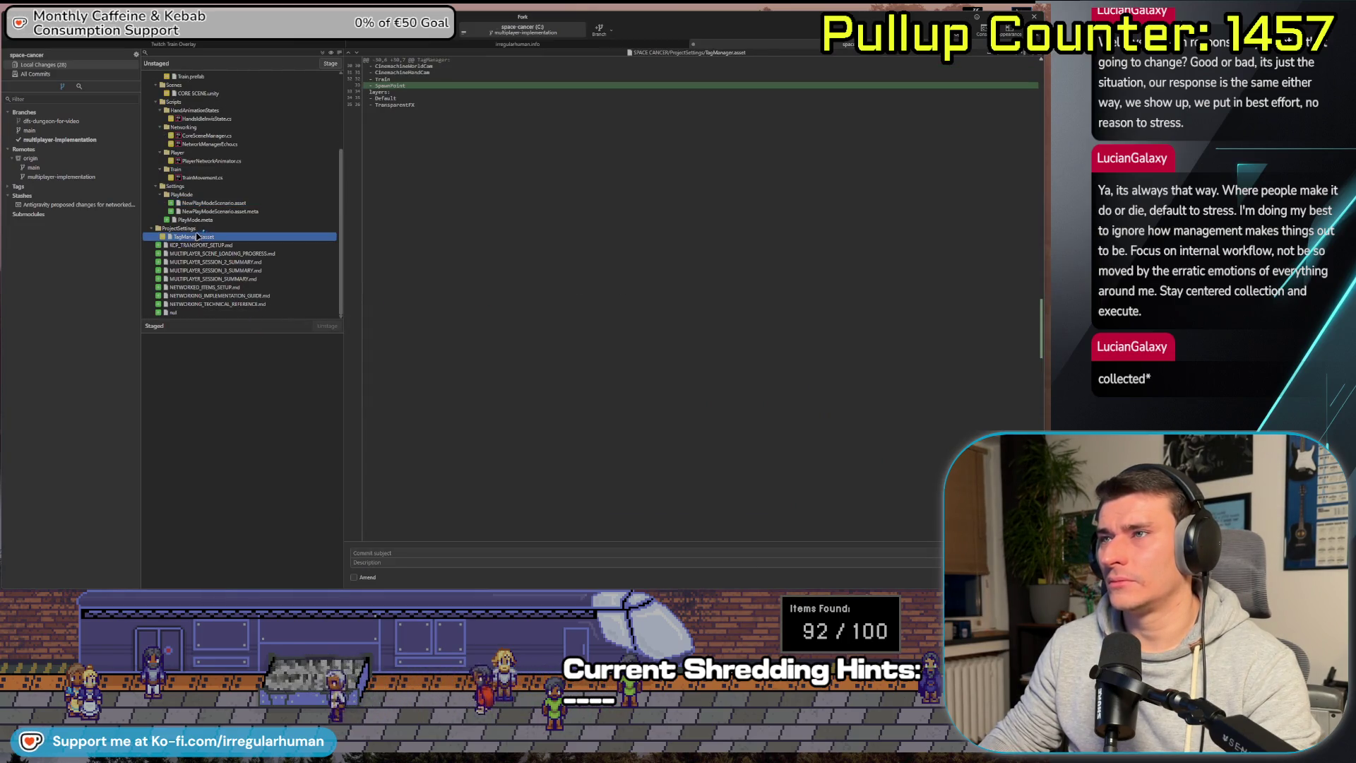
{"action": "left_click", "coordinate": [206, 221]}
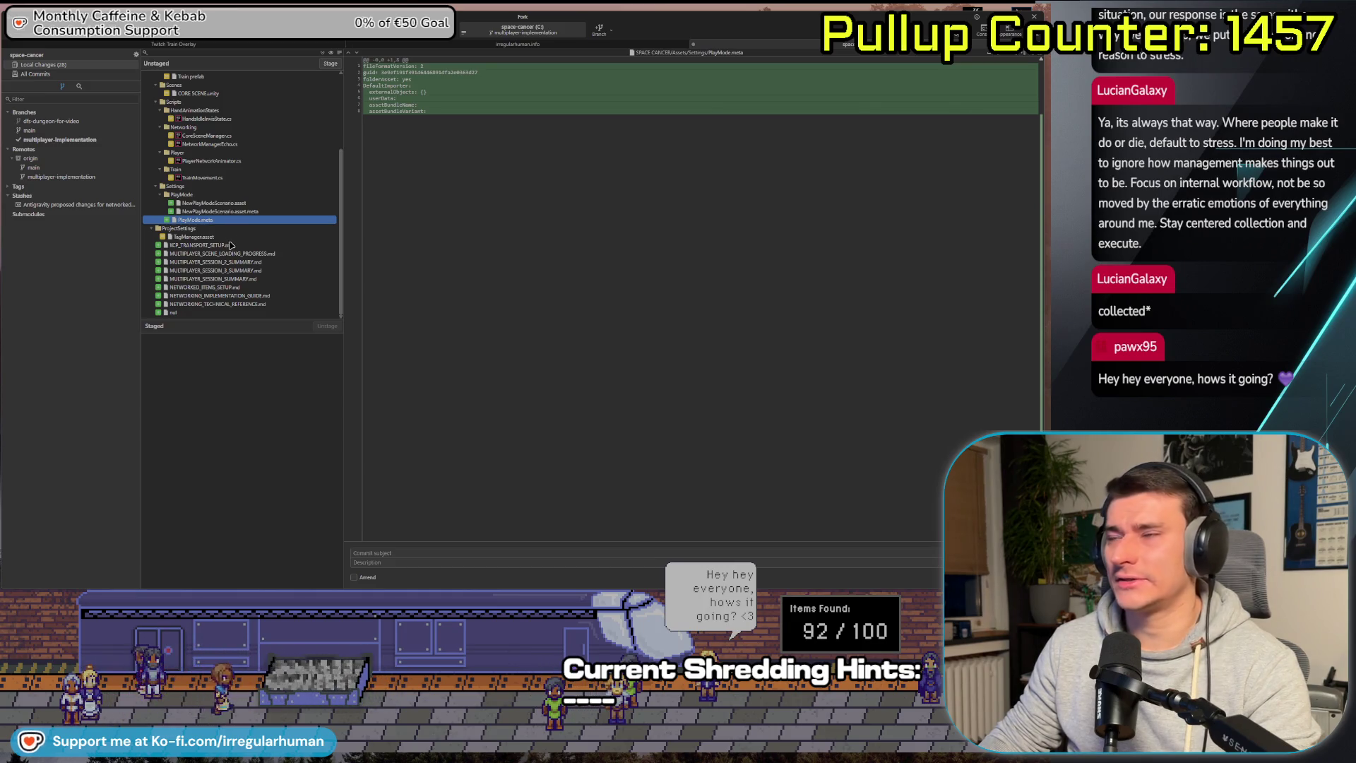
{"action": "scroll", "coordinate": [226, 169], "scroll_direction": "up", "scroll_amount": 5}
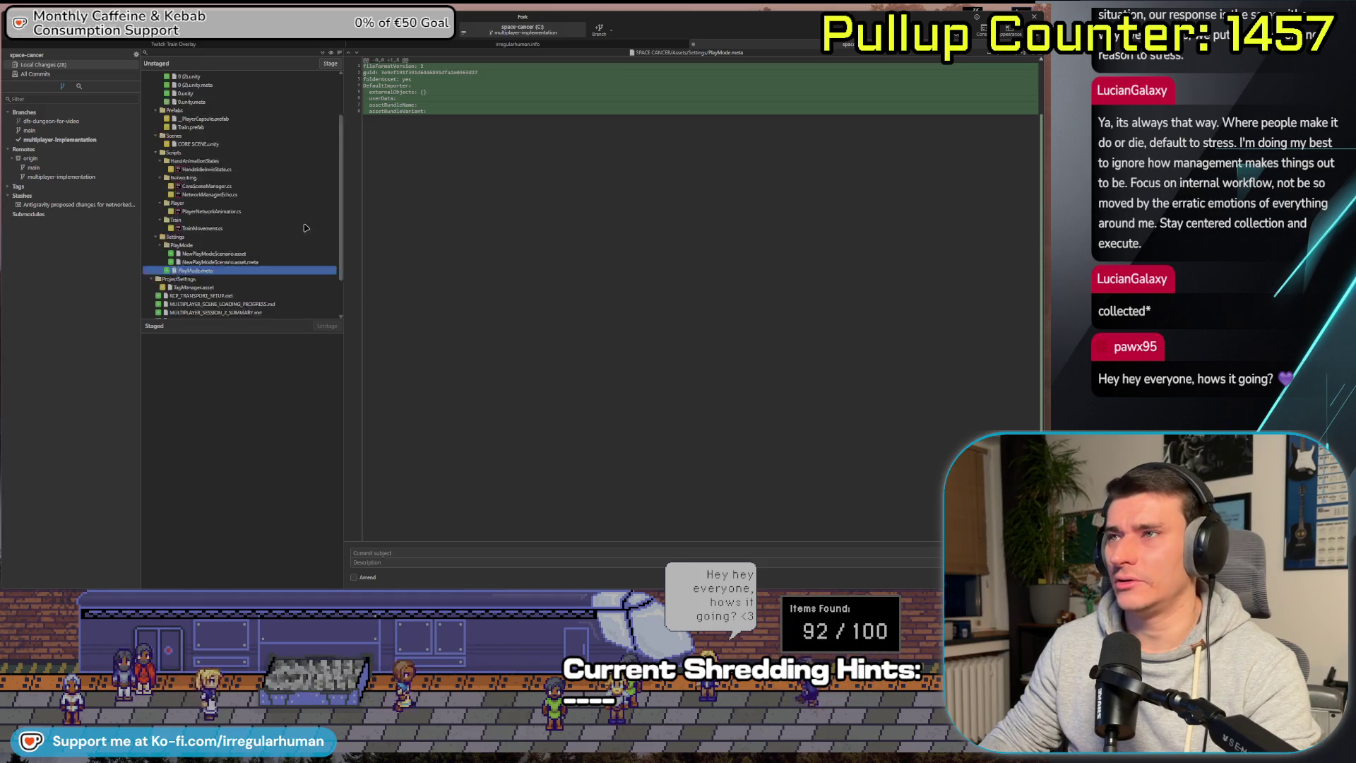
{"action": "left_click", "coordinate": [206, 94]}
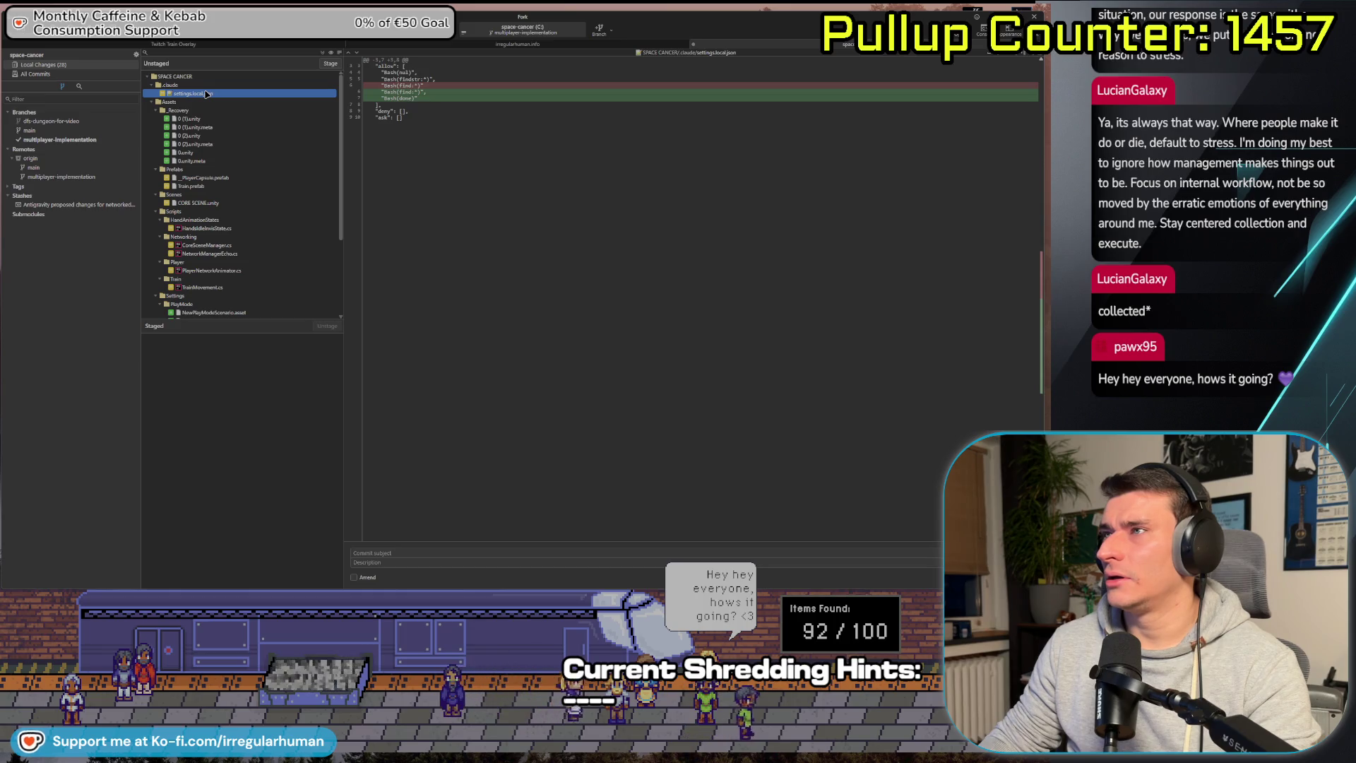
Discard changes to the six _Recovery files, then view CORE SCENE.unity's change.
{"action": "left_click", "coordinate": [228, 119]}
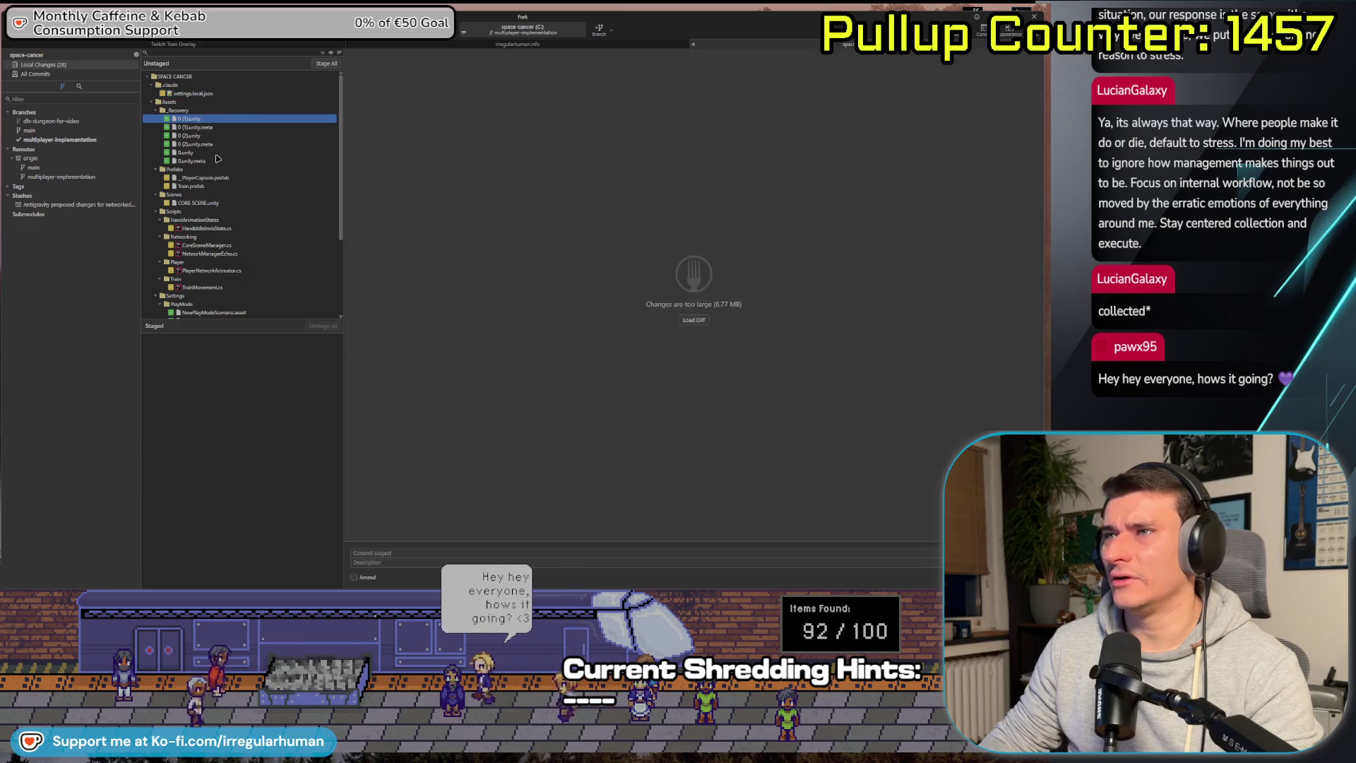
{"action": "left_click", "coordinate": [216, 161], "text": "shift"}
{"action": "key", "text": "Delete"}
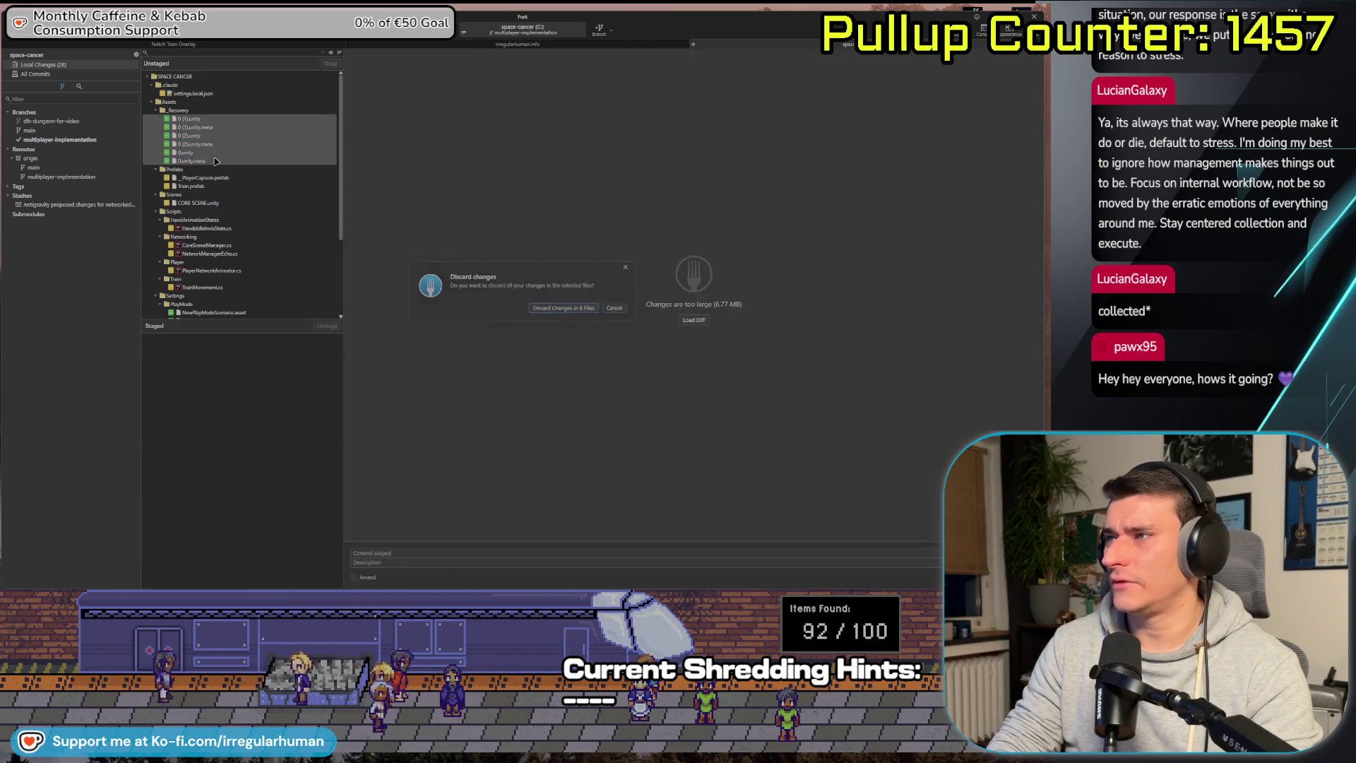
{"action": "key", "text": "Return"}
{"action": "left_click", "coordinate": [230, 146]}
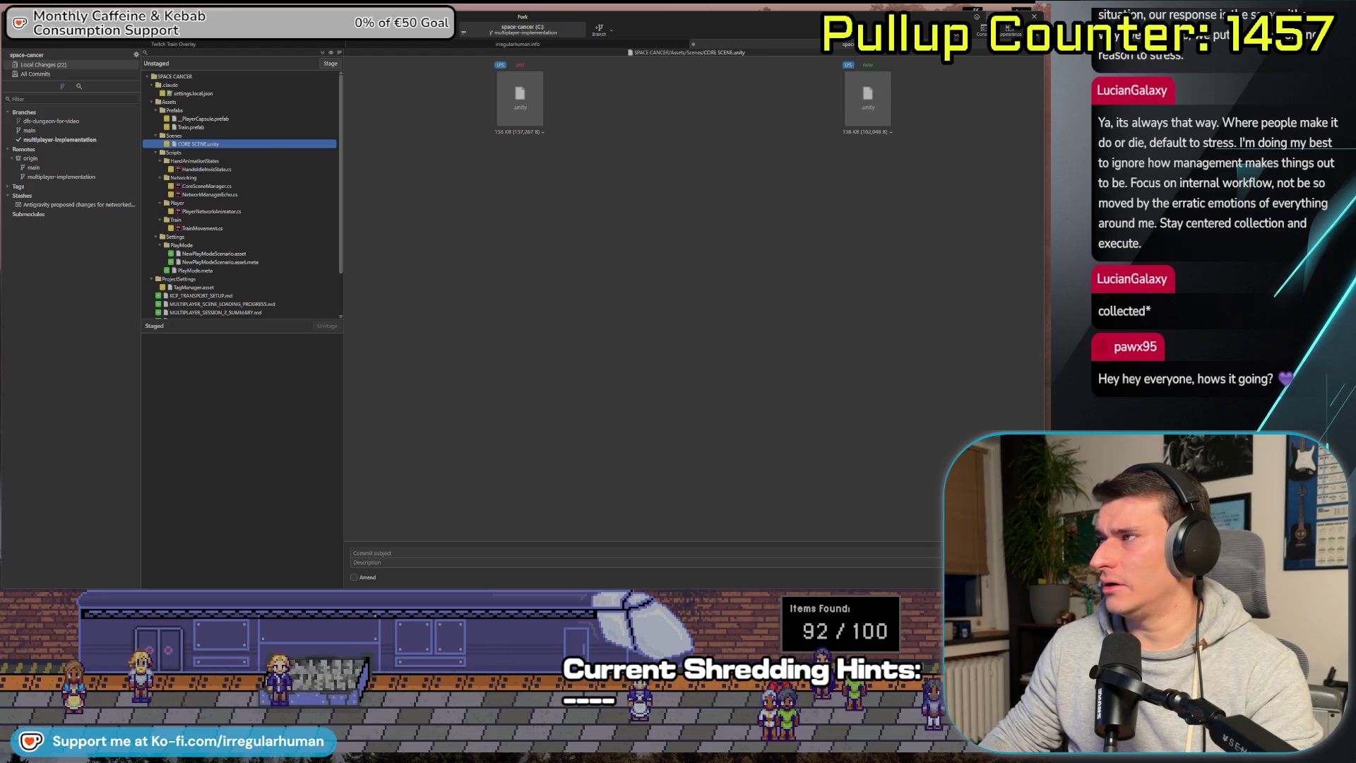
{"action": "key", "text": "alt+Tab"}
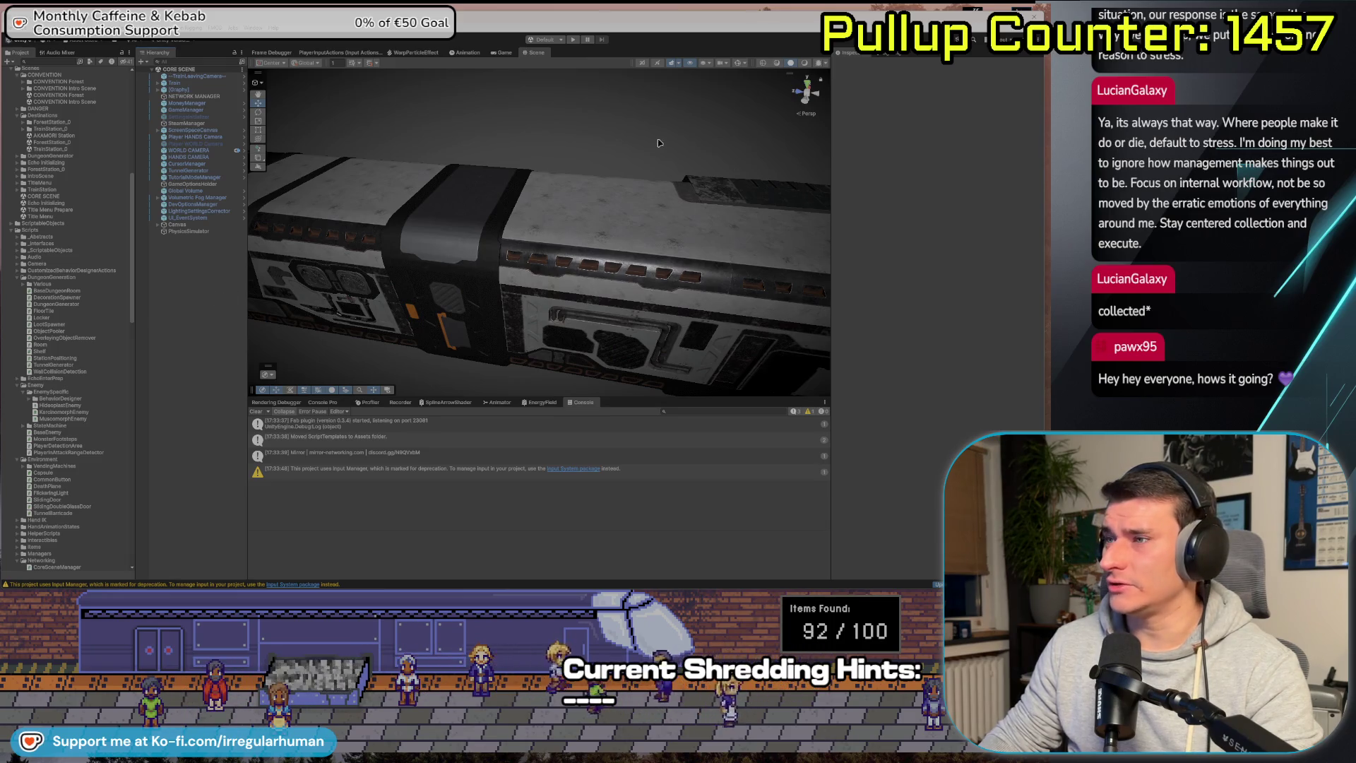
Enter Play mode and host a networked session to spawn the player.
{"action": "mouse_move", "coordinate": [647, 134]}
{"action": "left_mouse_down"}
{"action": "mouse_move", "coordinate": [719, 141]}
{"action": "mouse_move", "coordinate": [676, 70]}
{"action": "mouse_move", "coordinate": [854, 71]}
{"action": "left_mouse_up"}
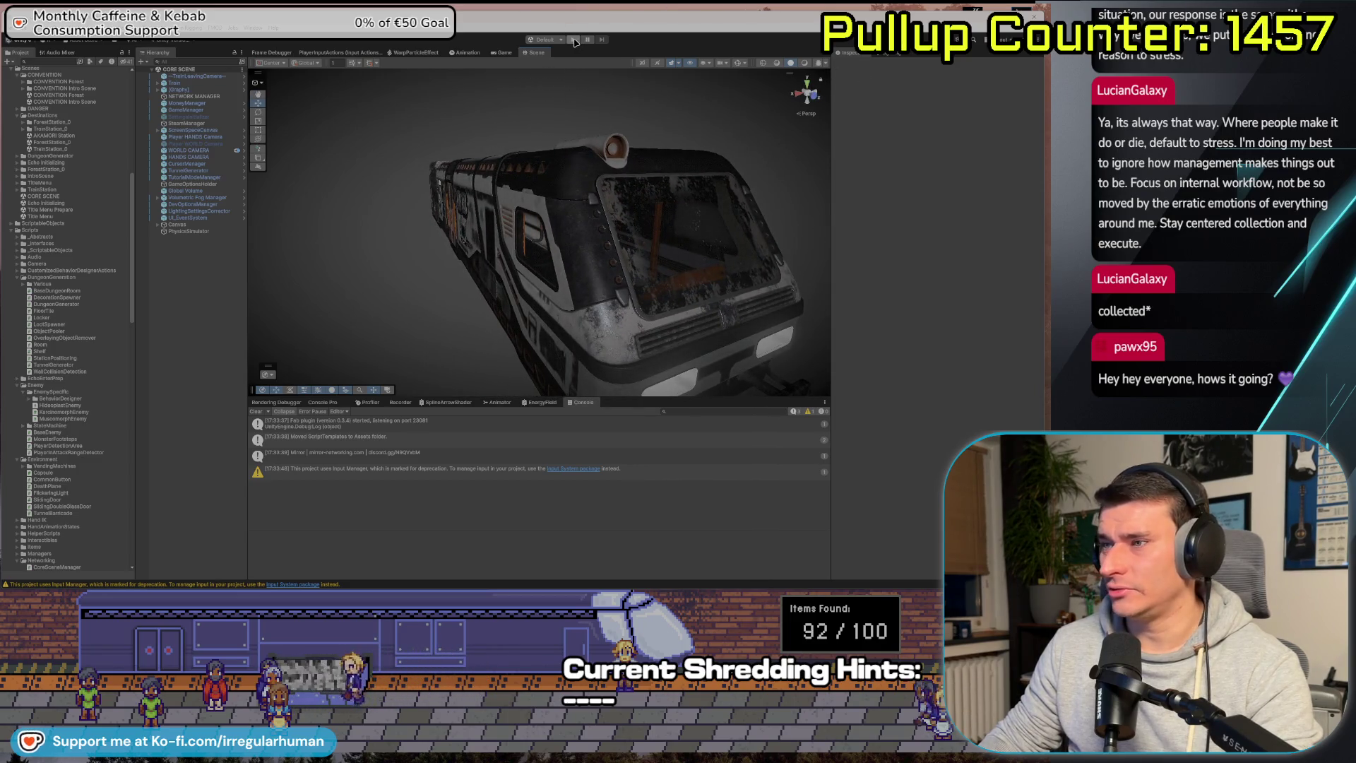
{"action": "left_click", "coordinate": [574, 41]}
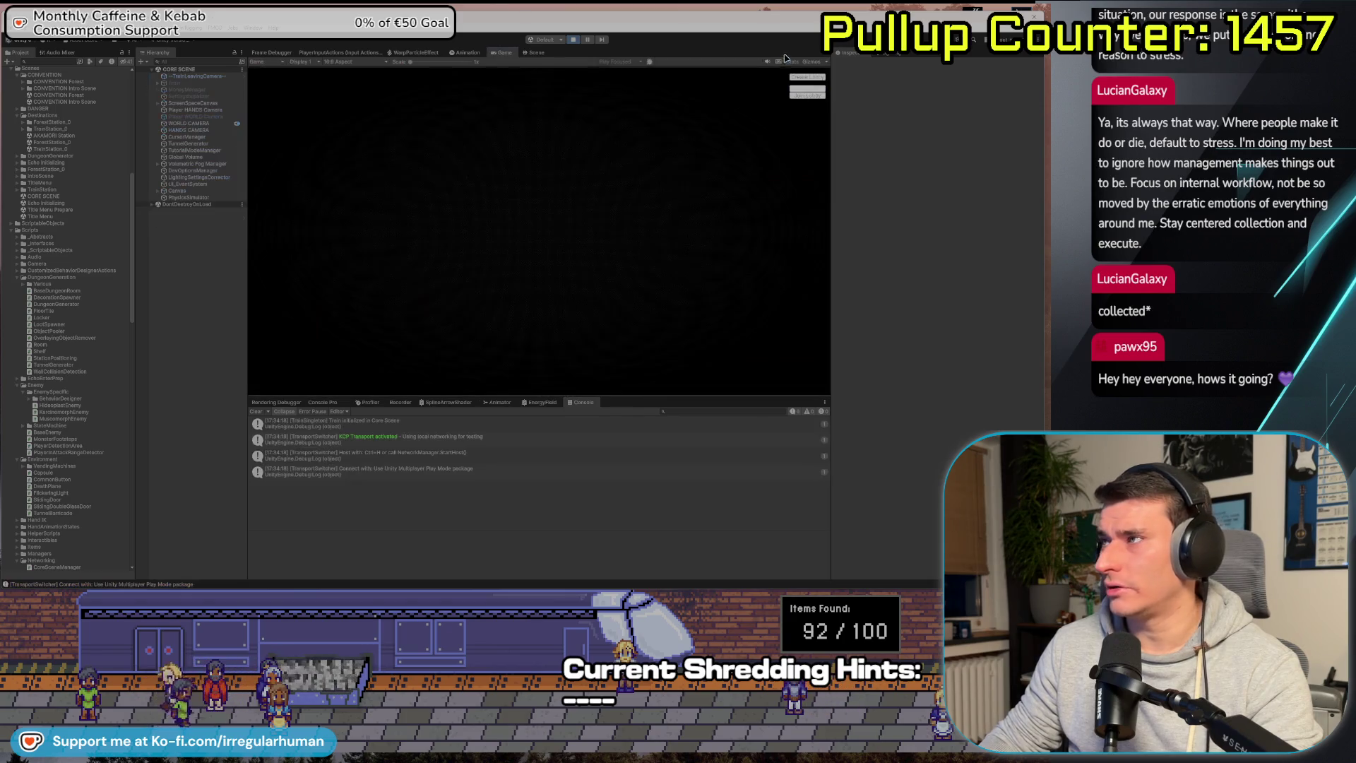
{"action": "left_click", "coordinate": [804, 79]}
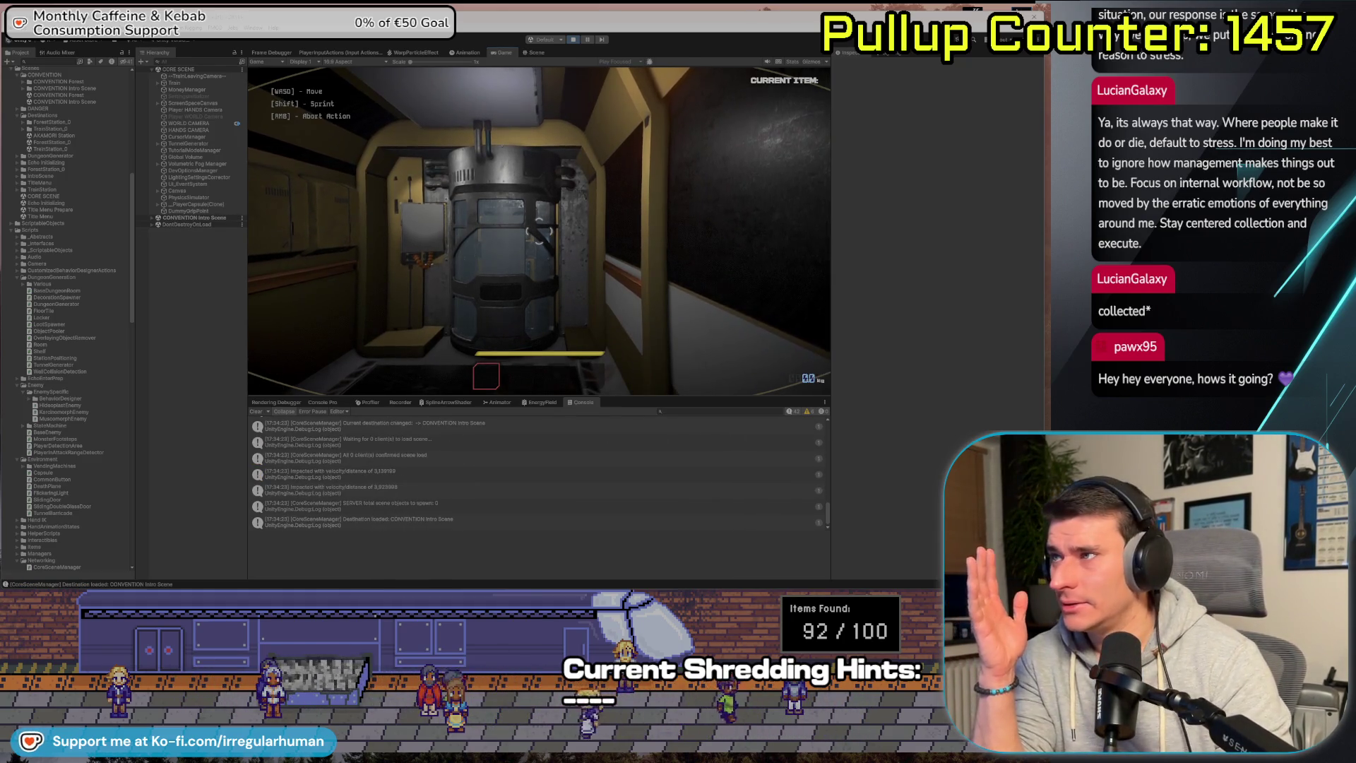
Walk up to the console terminal and use it with E.
{"action": "key", "text": "w"}
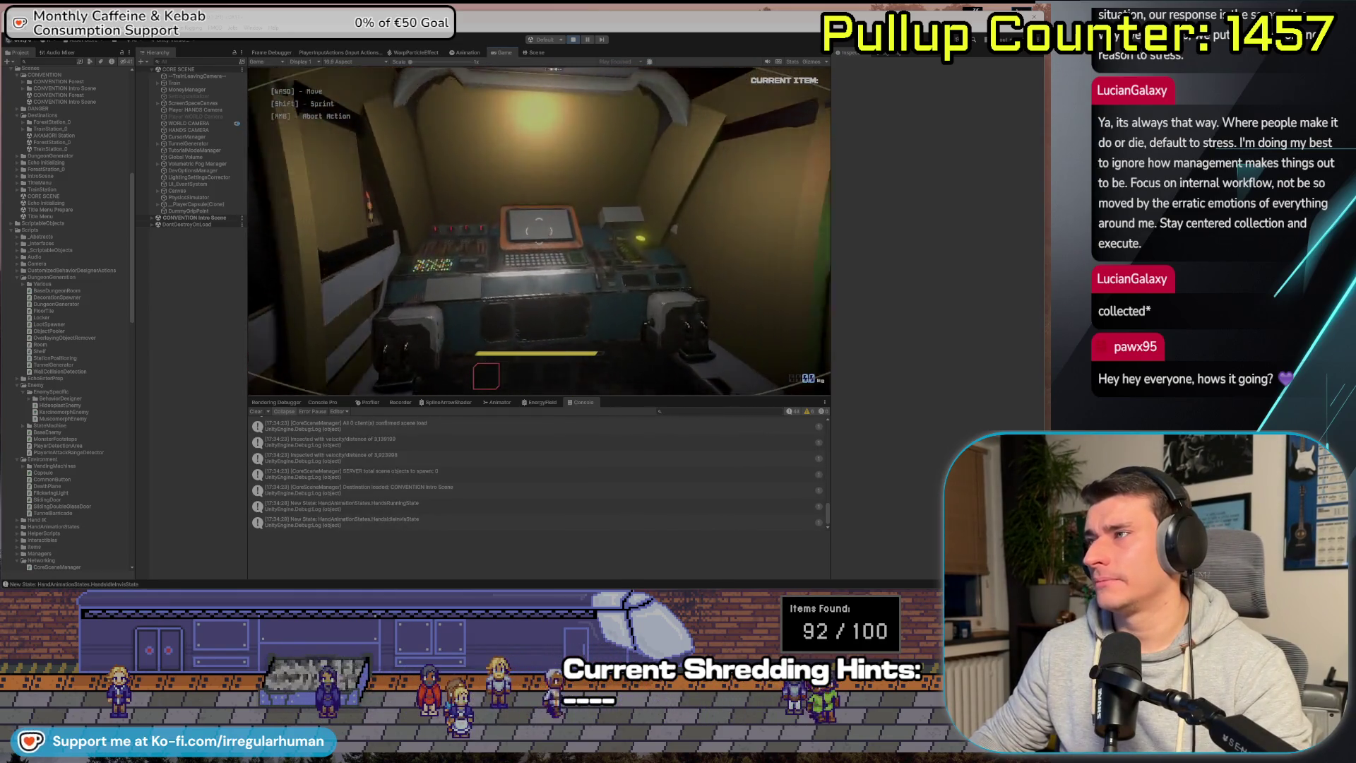
{"action": "key", "text": "w"}
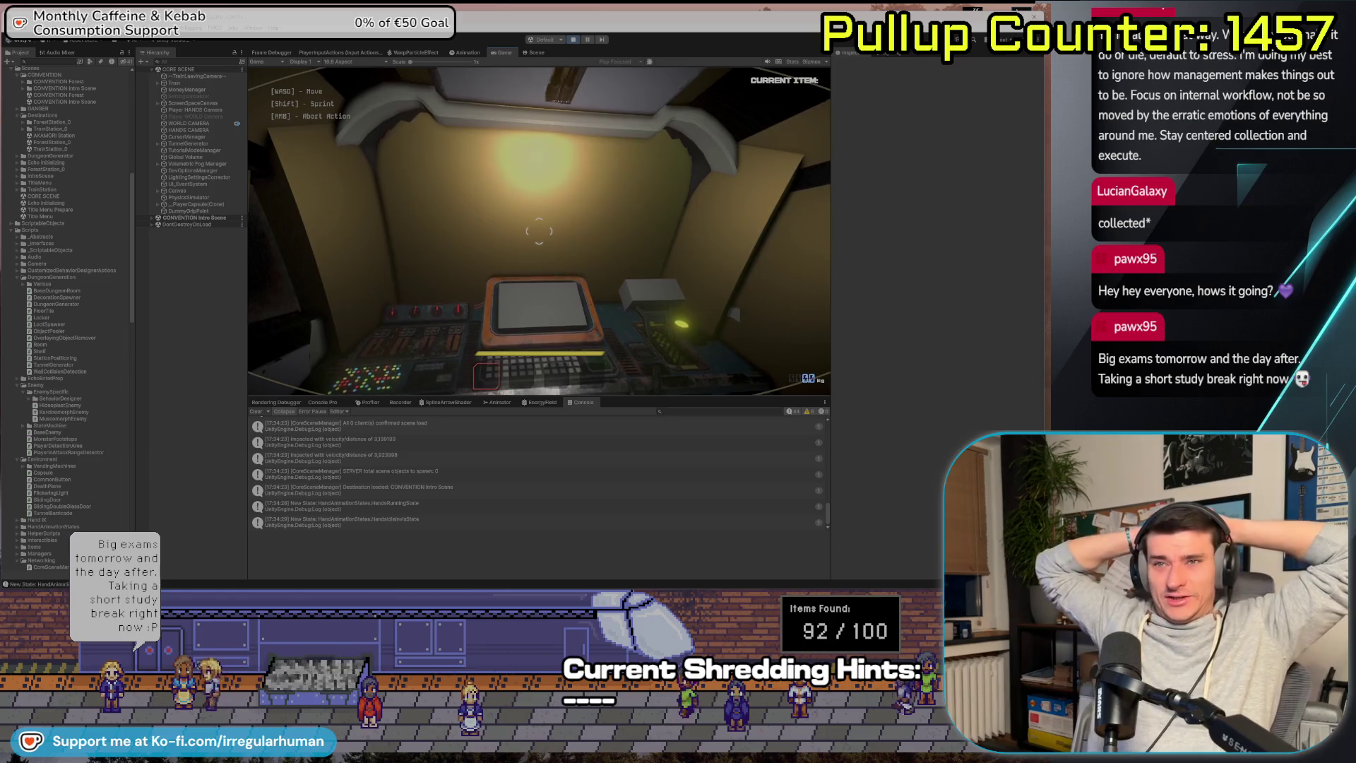
{"action": "key", "text": "w"}
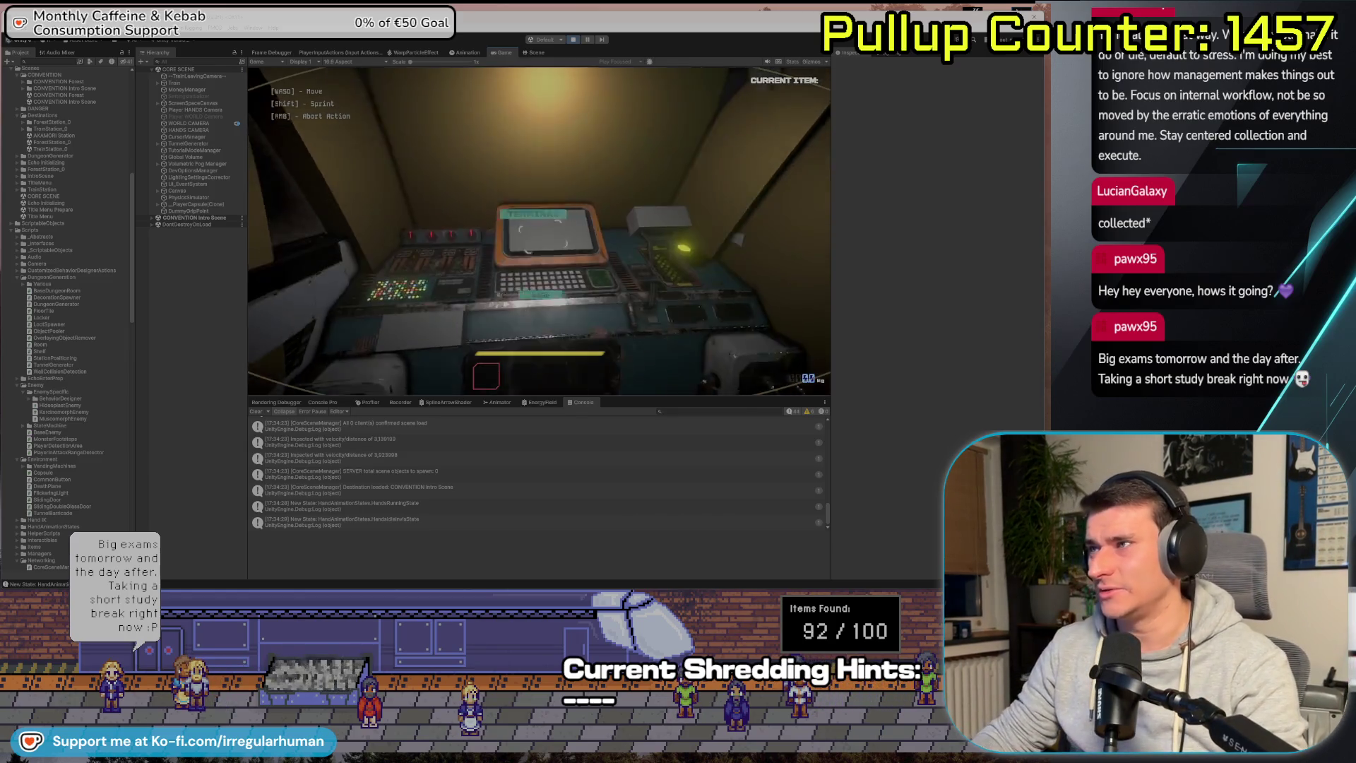
{"action": "key", "text": "w"}
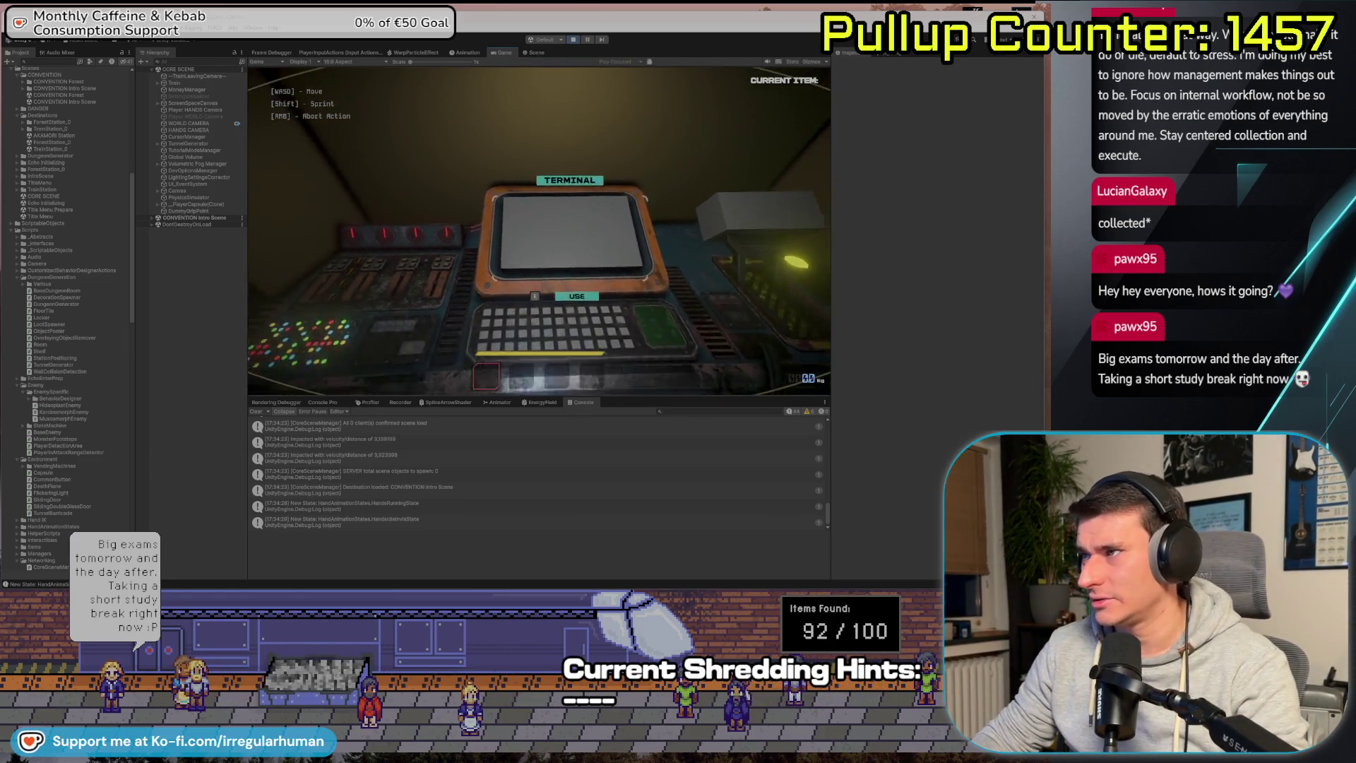
{"action": "key", "text": "e"}
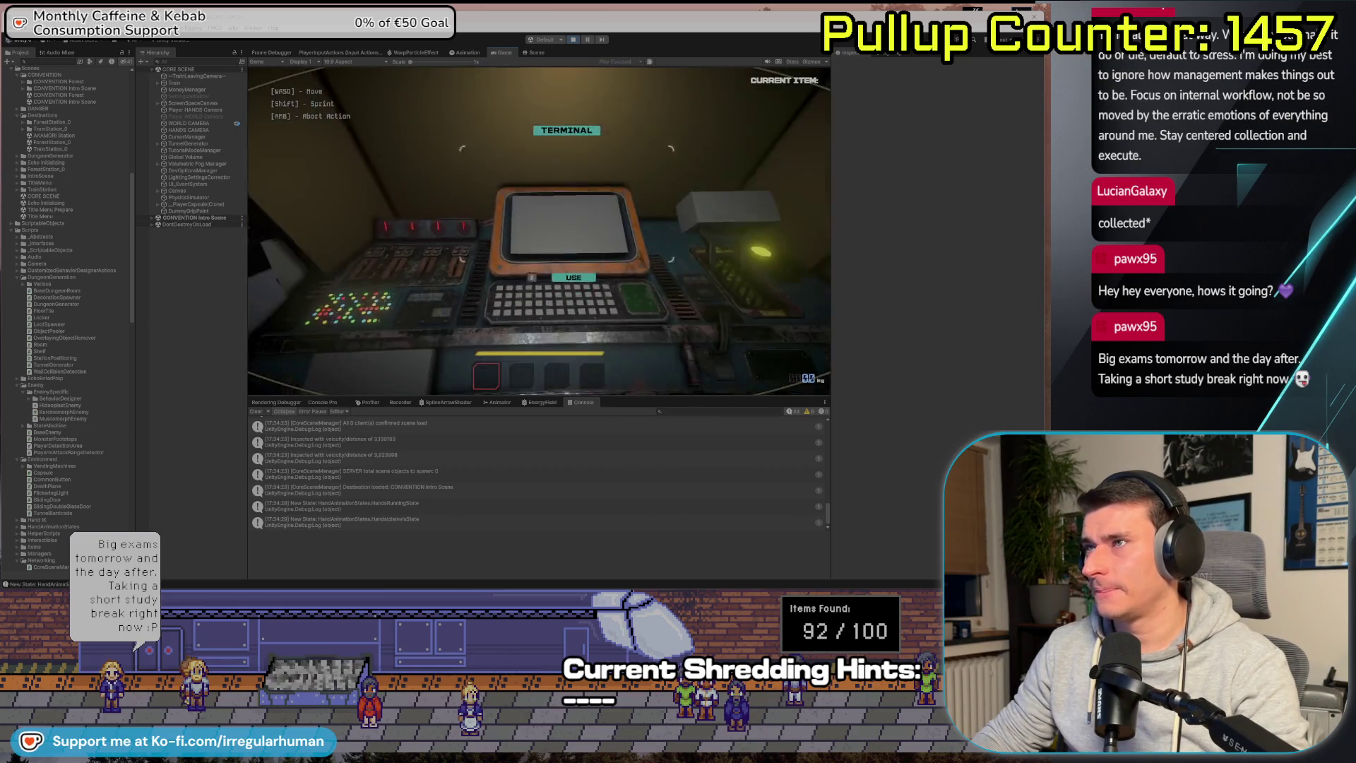
Pause the game and expand CONVENTION Intro Scene in the Hierarchy.
{"action": "key", "text": "Escape"}
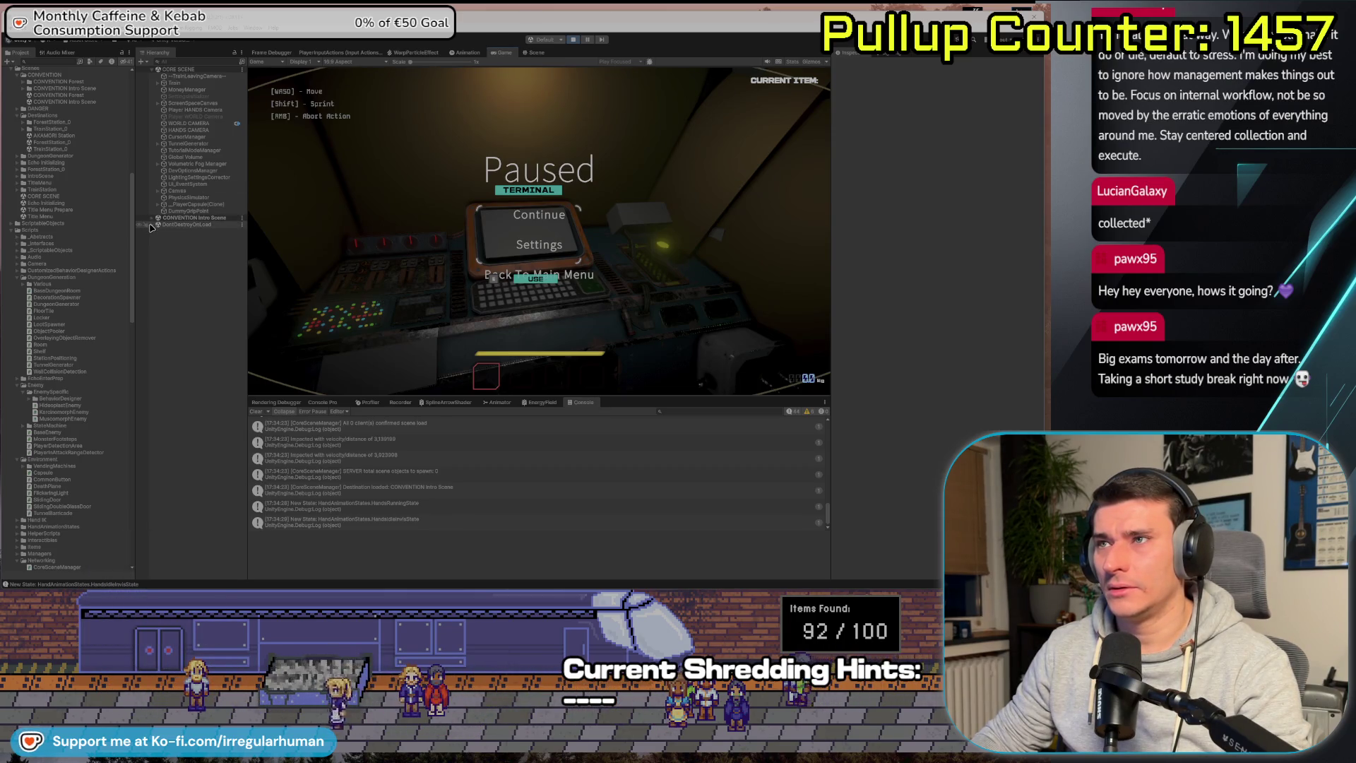
{"action": "left_click", "coordinate": [152, 218]}
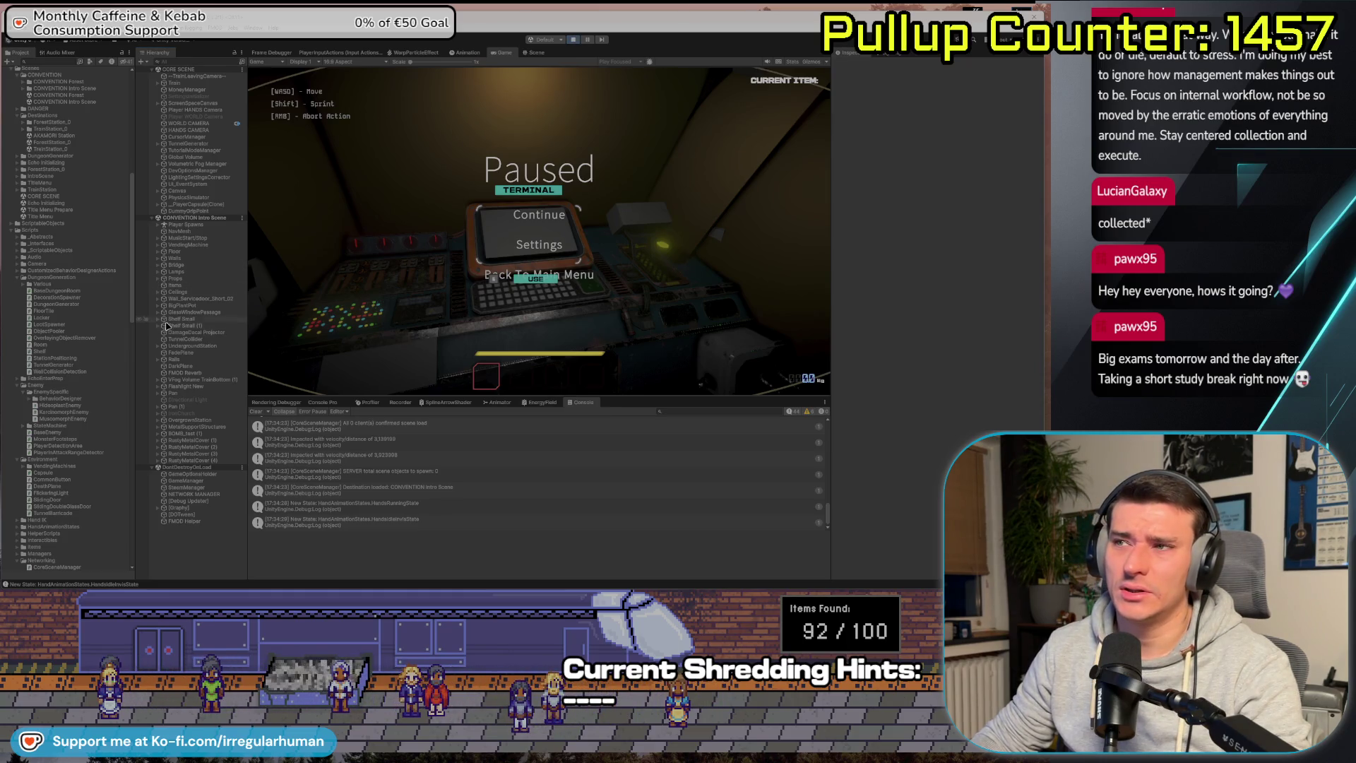
{"action": "key", "text": "alt+Tab"}
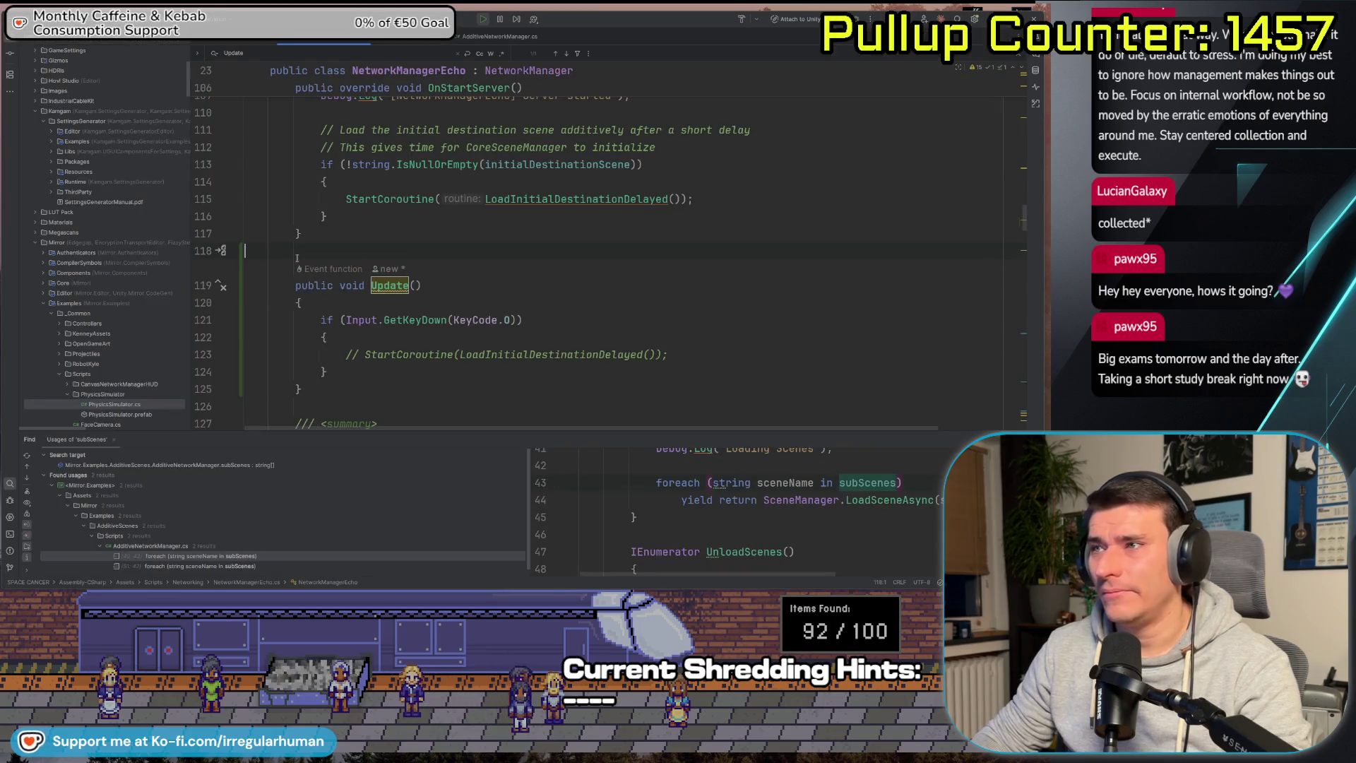
Review the diffs of CoreSceneManager.cs, NetworkManagerEcho.cs, PlayerNetworkAnimator.cs and TrainMovement.cs in Fork.
{"action": "key", "text": "alt+Tab"}
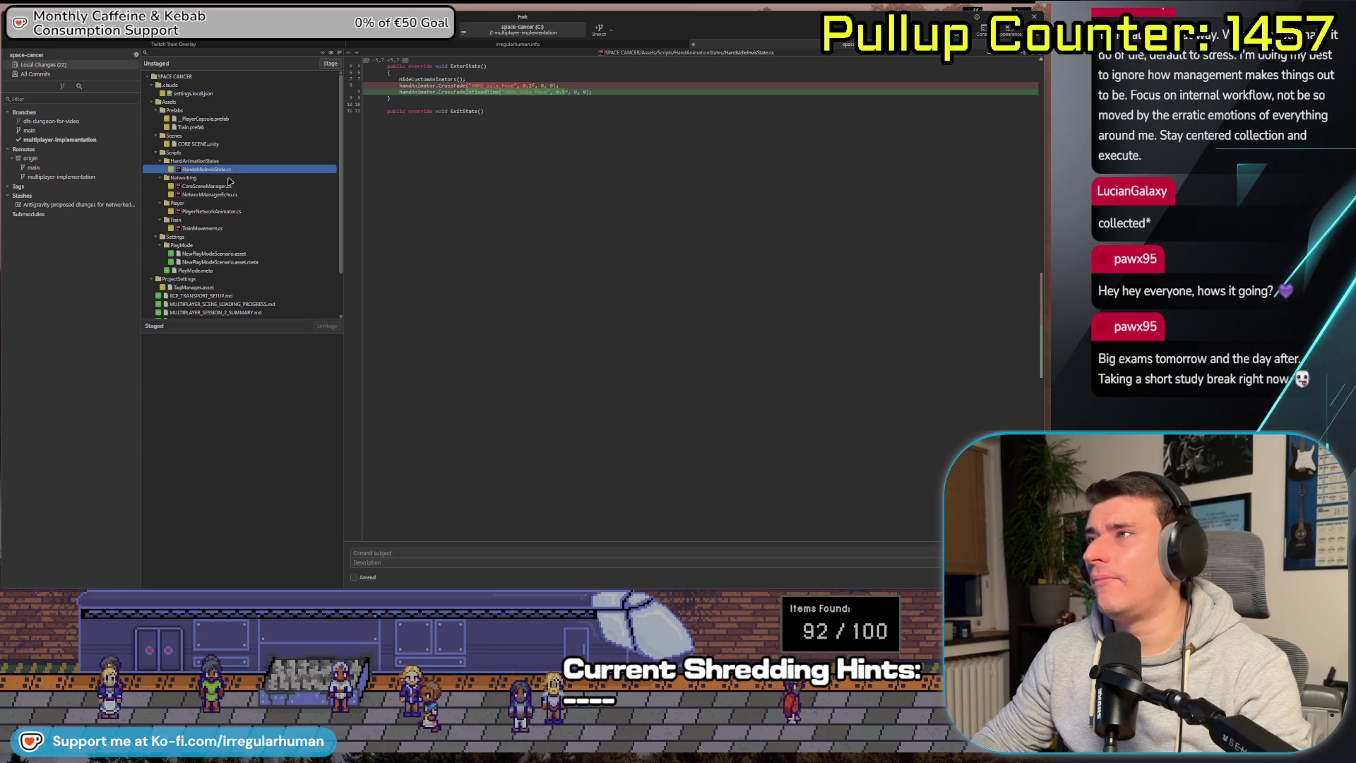
{"action": "left_click", "coordinate": [233, 187]}
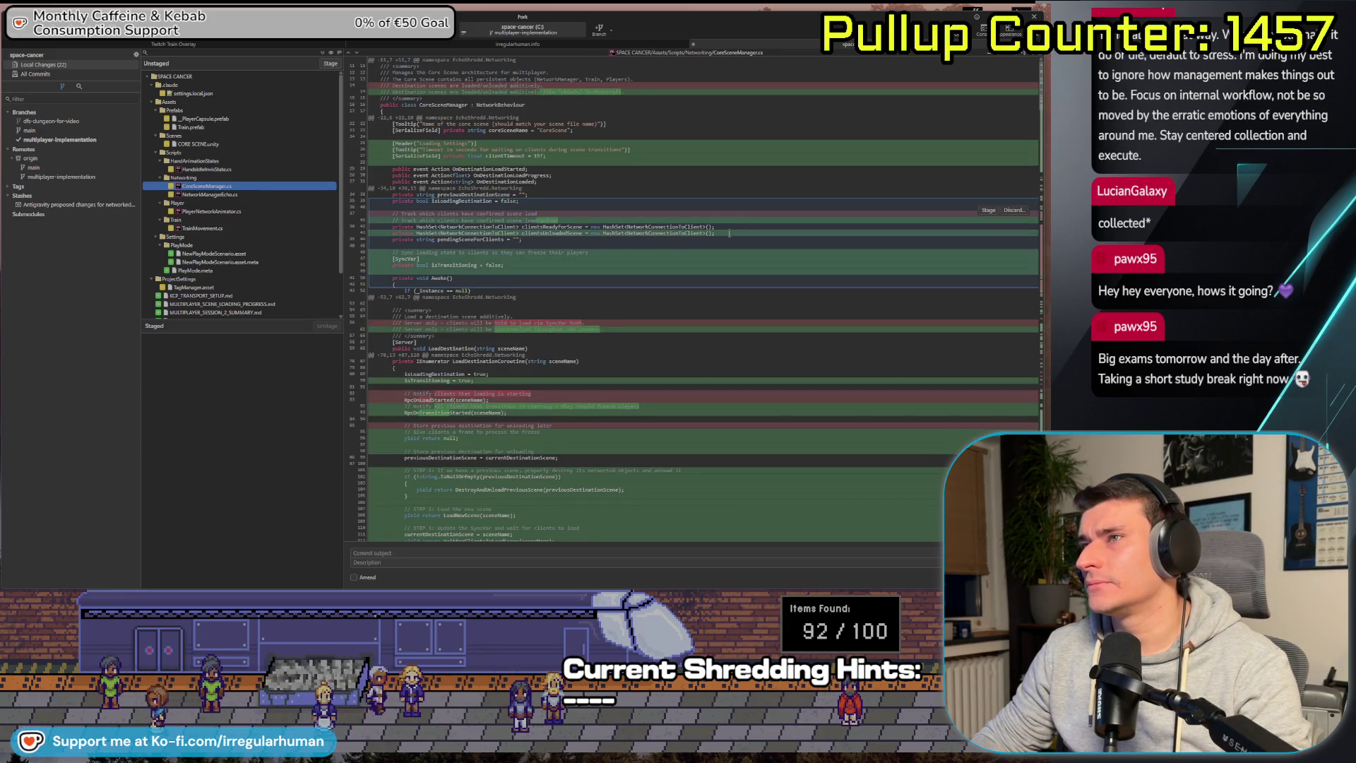
{"action": "left_click", "coordinate": [245, 195]}
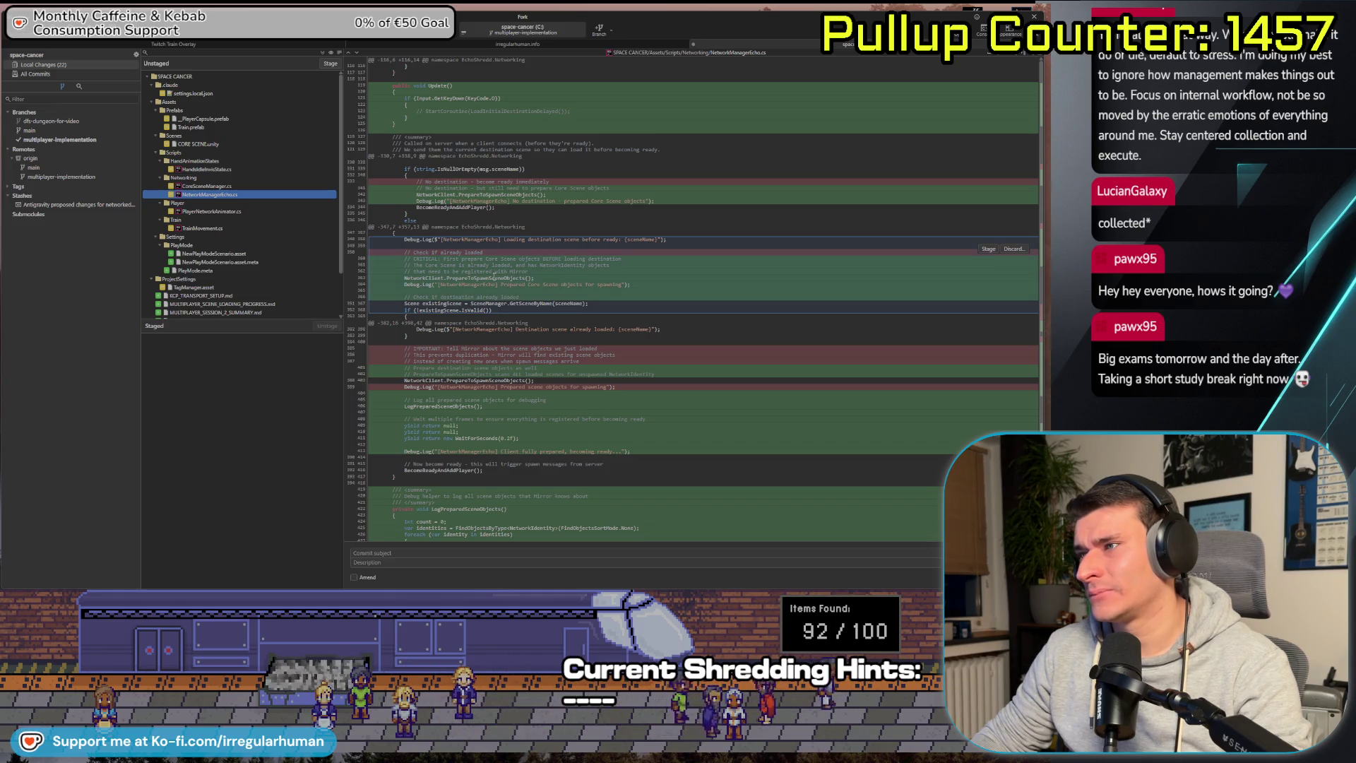
{"action": "scroll", "coordinate": [497, 276], "scroll_direction": "down", "scroll_amount": 2}
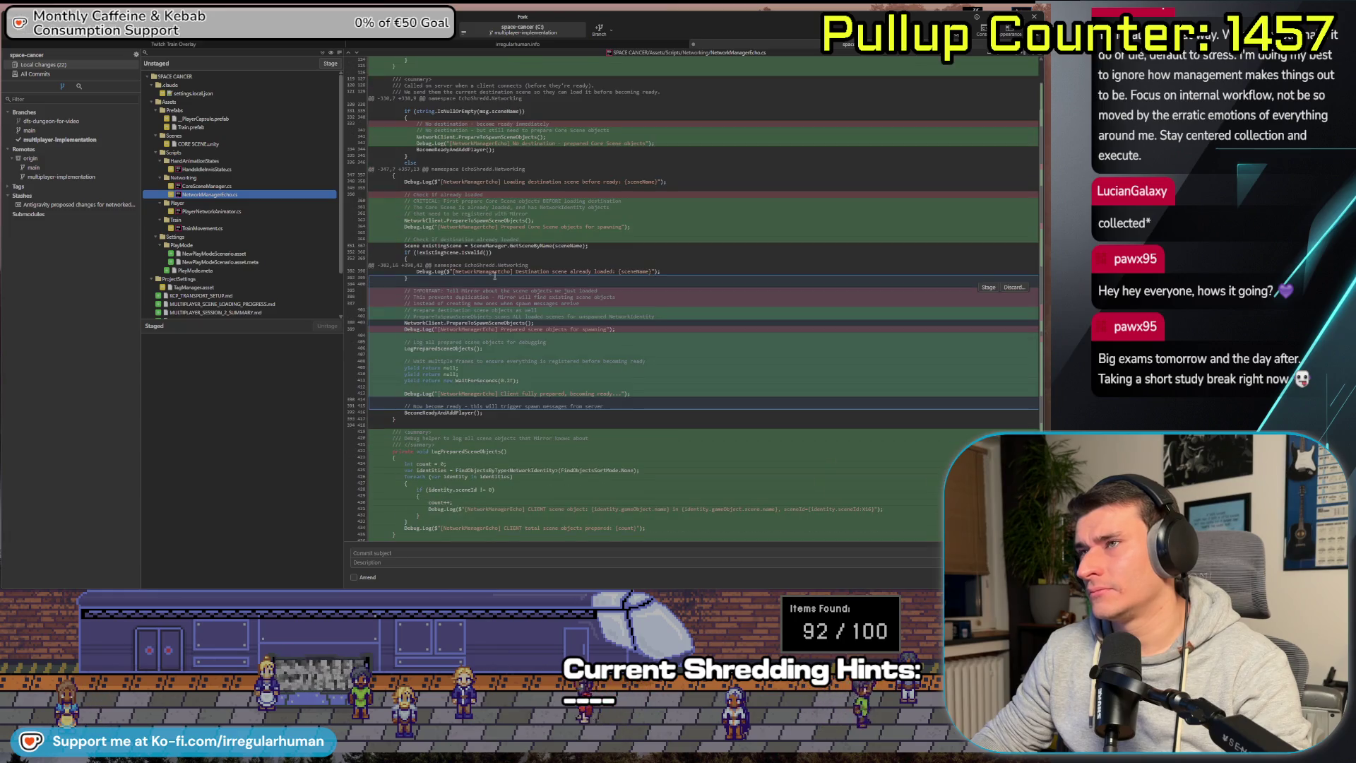
{"action": "left_click", "coordinate": [239, 212]}
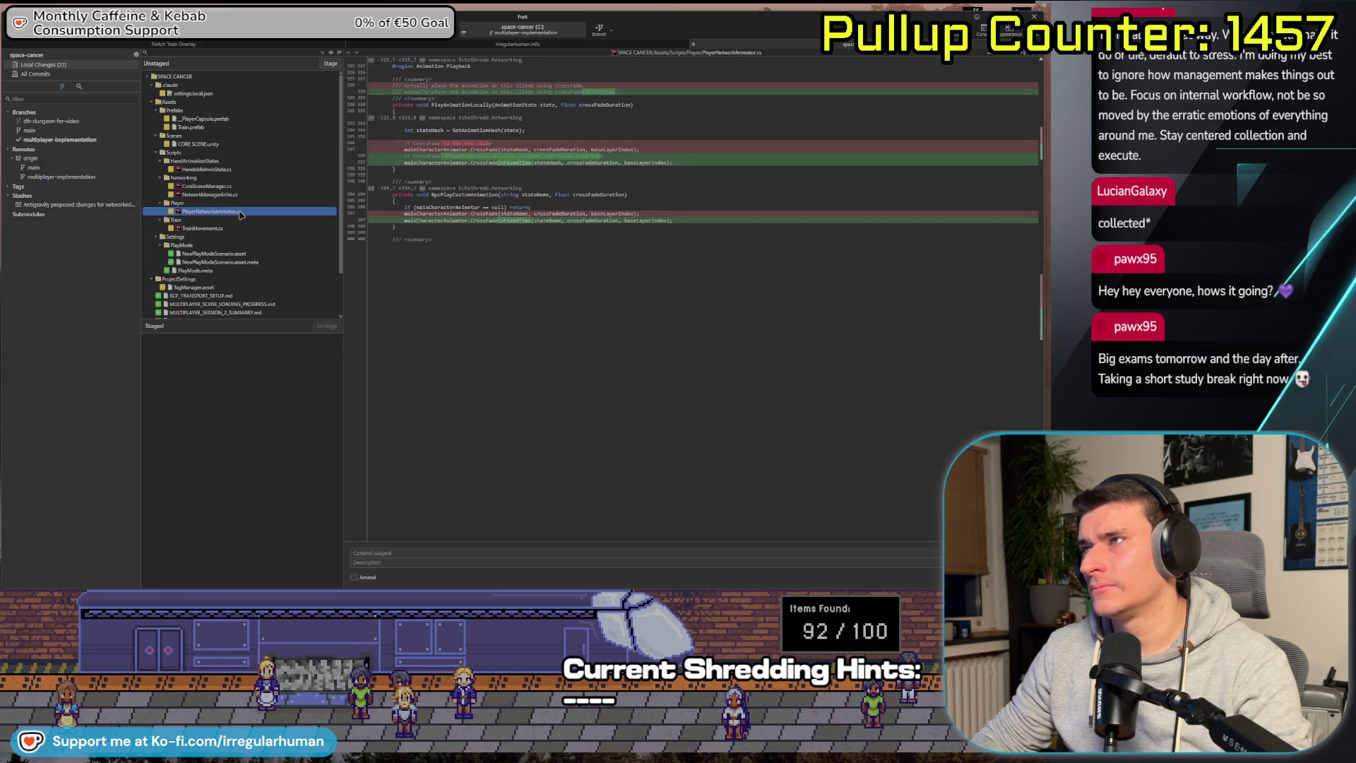
{"action": "left_click", "coordinate": [205, 228]}
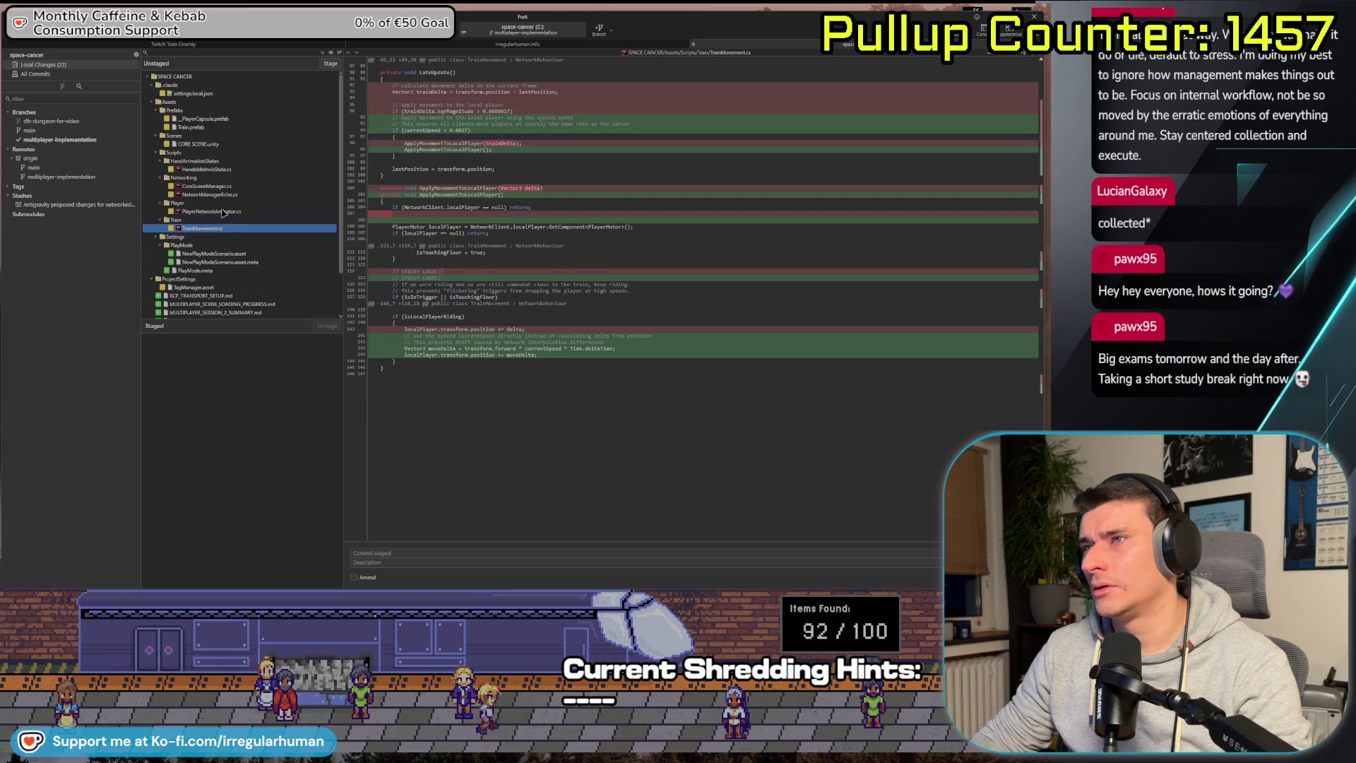
Select CoreSceneManager.cs and NetworkManagerEcho.cs, cancel the discard prompt, and start stashing them.
{"action": "left_click", "coordinate": [227, 195]}
{"action": "key", "text": "Up"}
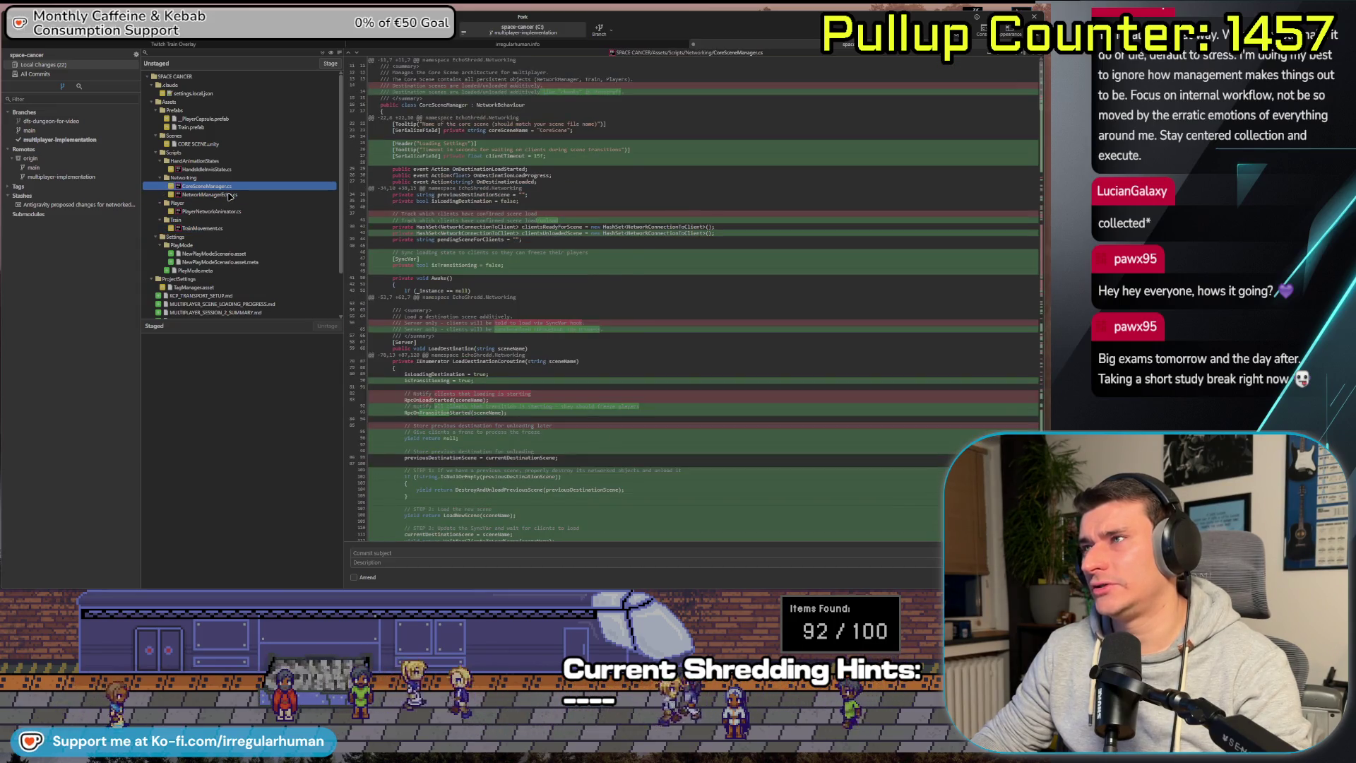
{"action": "left_click", "coordinate": [229, 195], "text": "shift"}
{"action": "key", "text": "Delete"}
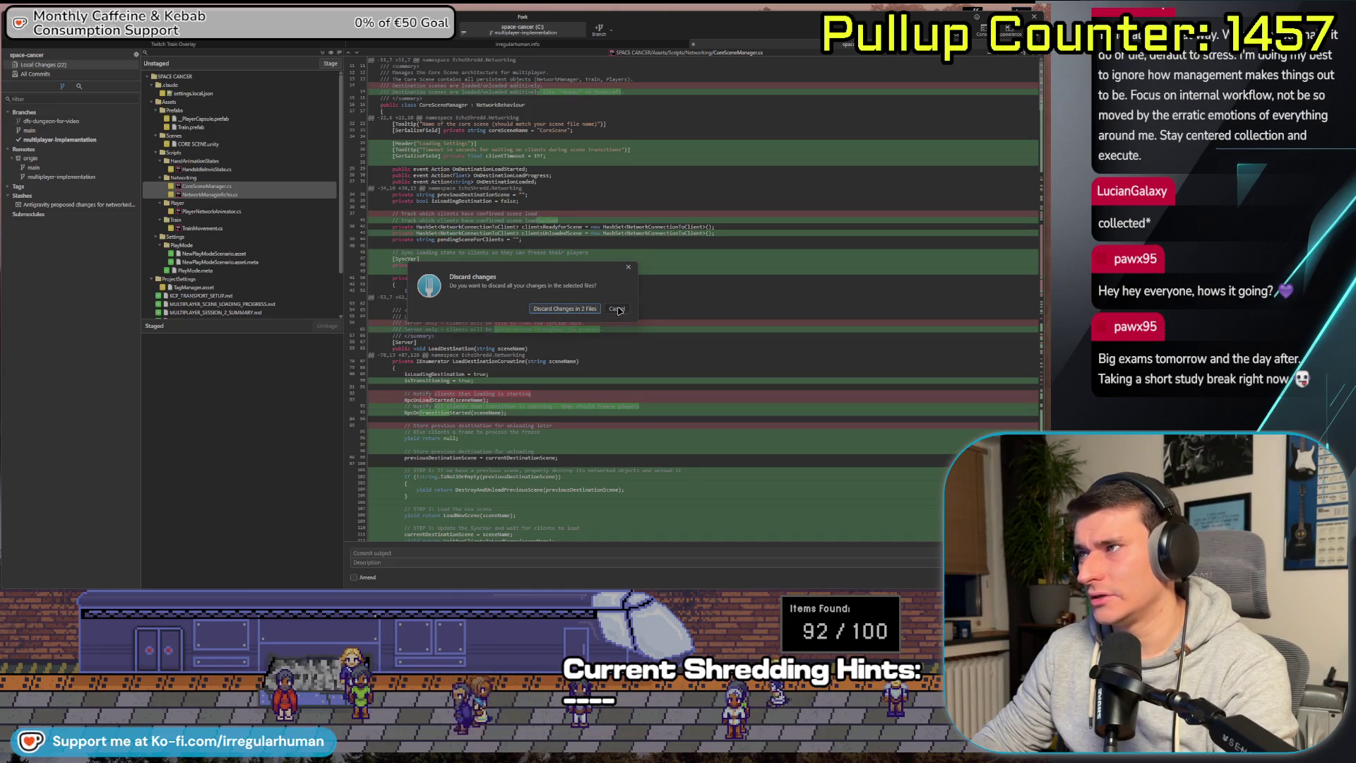
{"action": "left_click", "coordinate": [557, 310]}
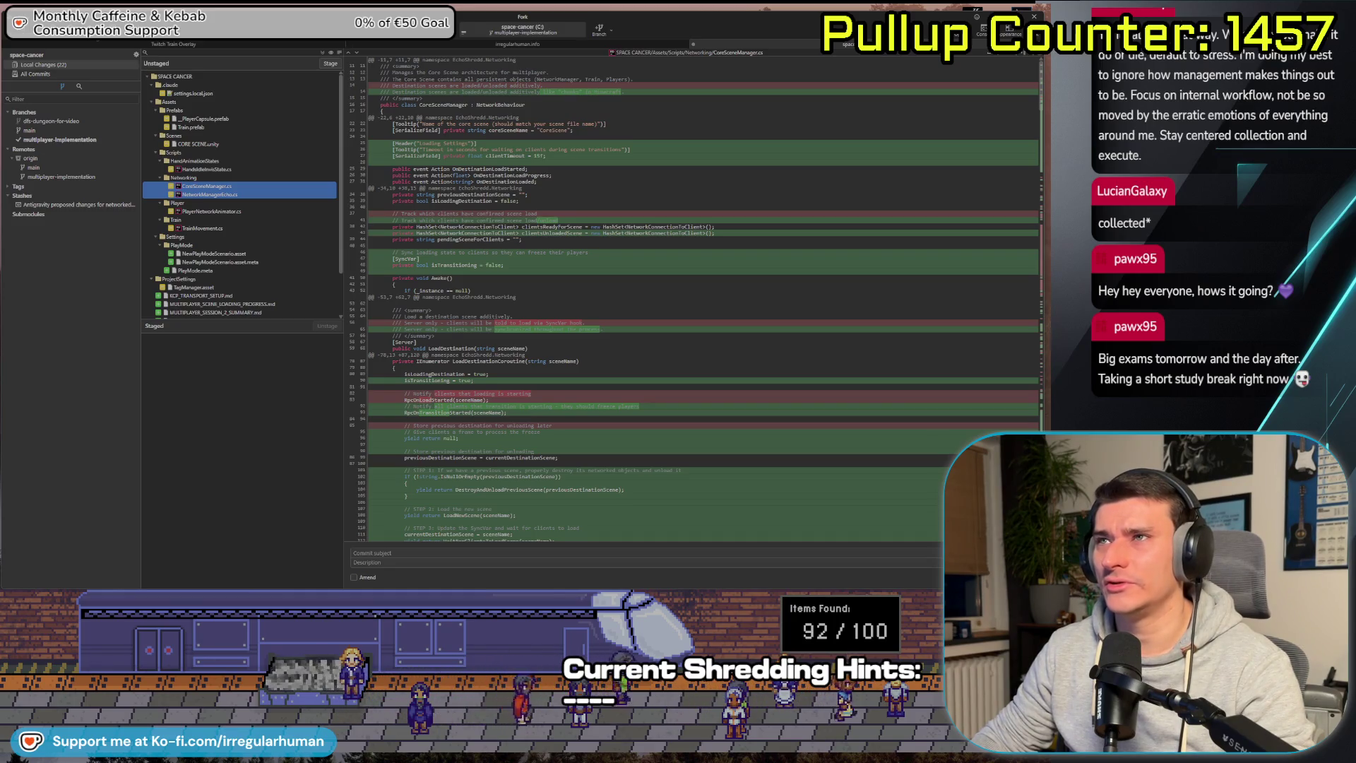
{"action": "key", "text": "ctrl+s"}
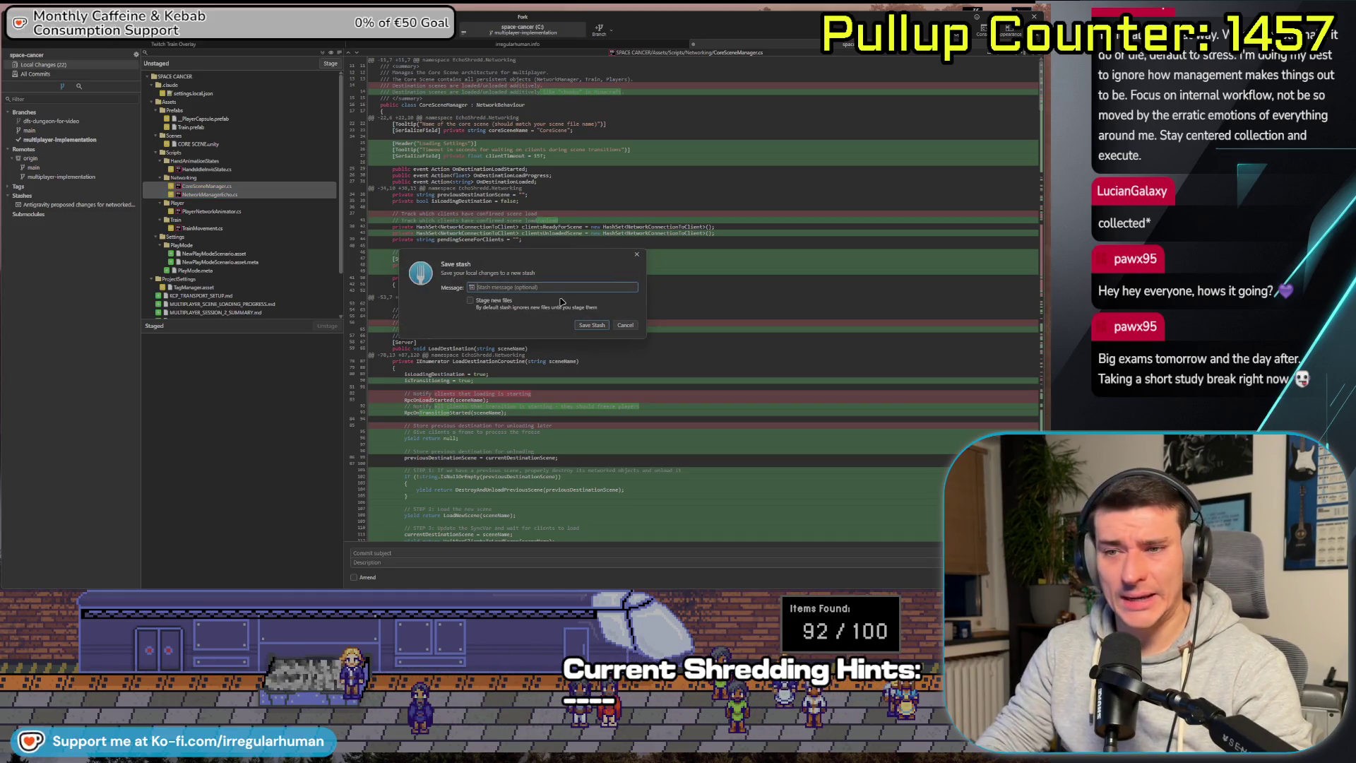
{"action": "type", "text": "Weird changes for scene"}
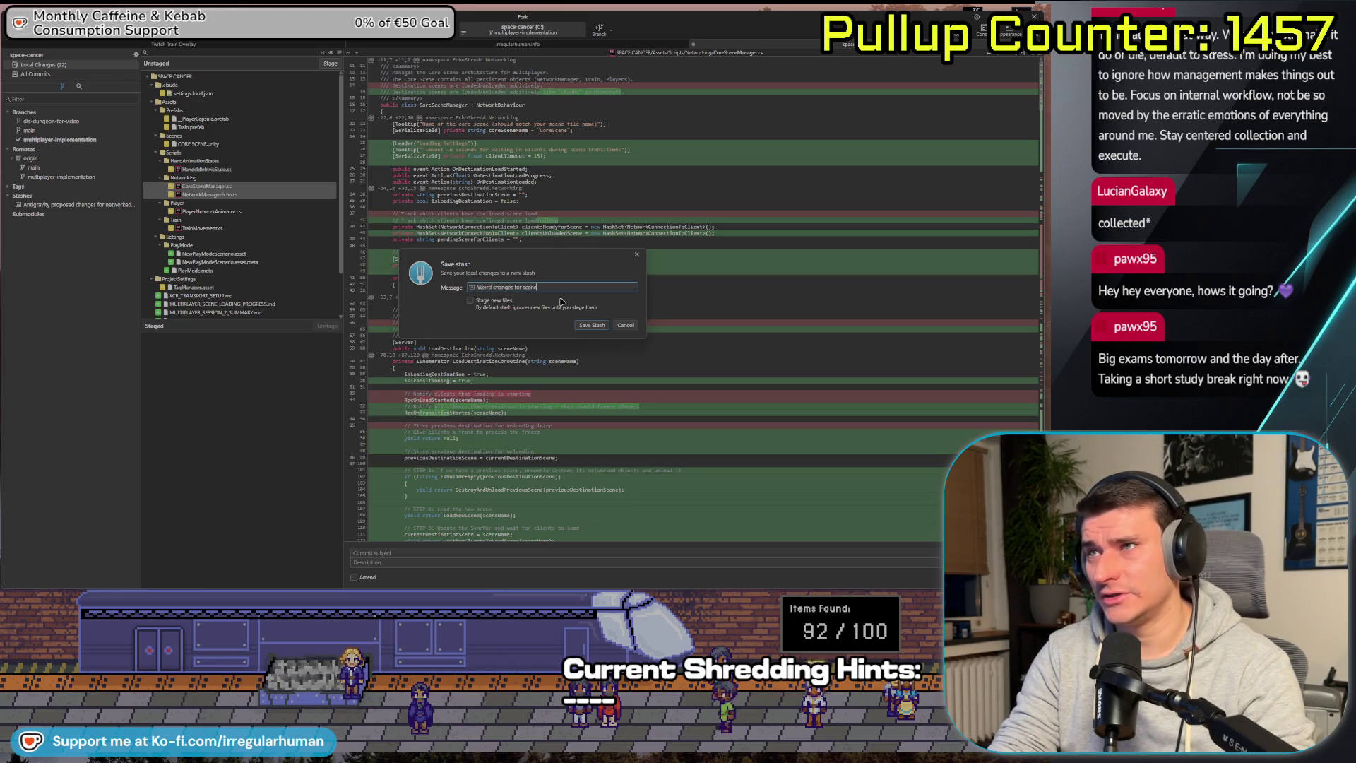
Save the stash with the message 'Weird changes for sceneLoading and networkManagerEcho'.
{"action": "type", "text": "Loadi"}
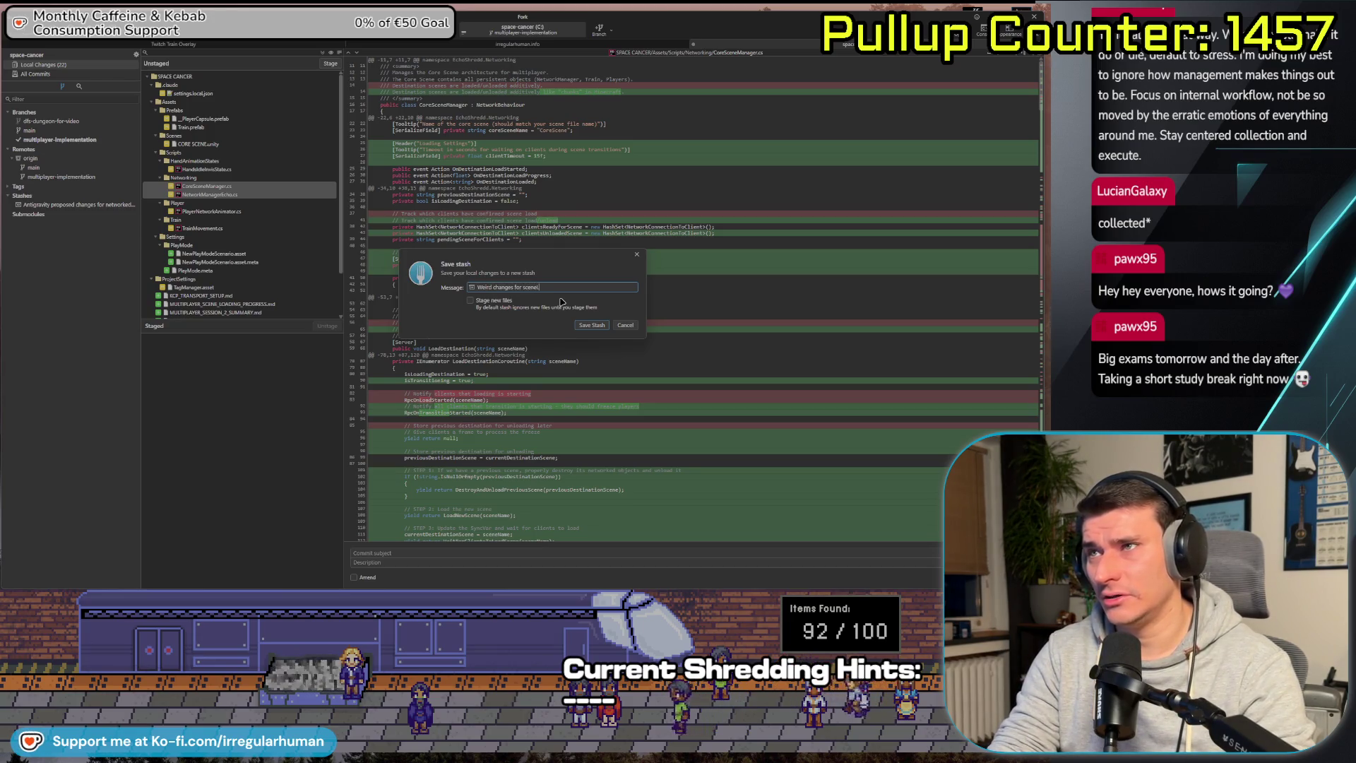
{"action": "type", "text": "ng and netwo"}
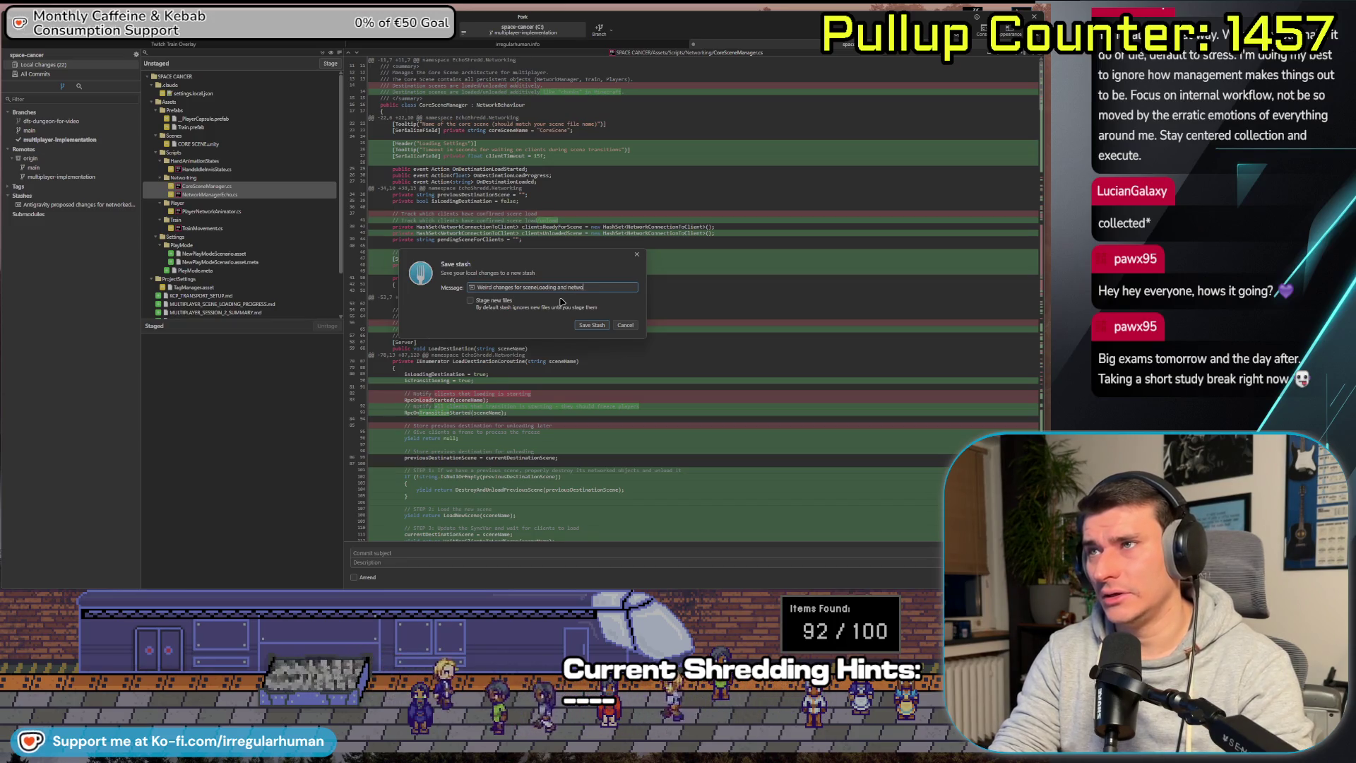
{"action": "type", "text": "rkManagerEcho"}
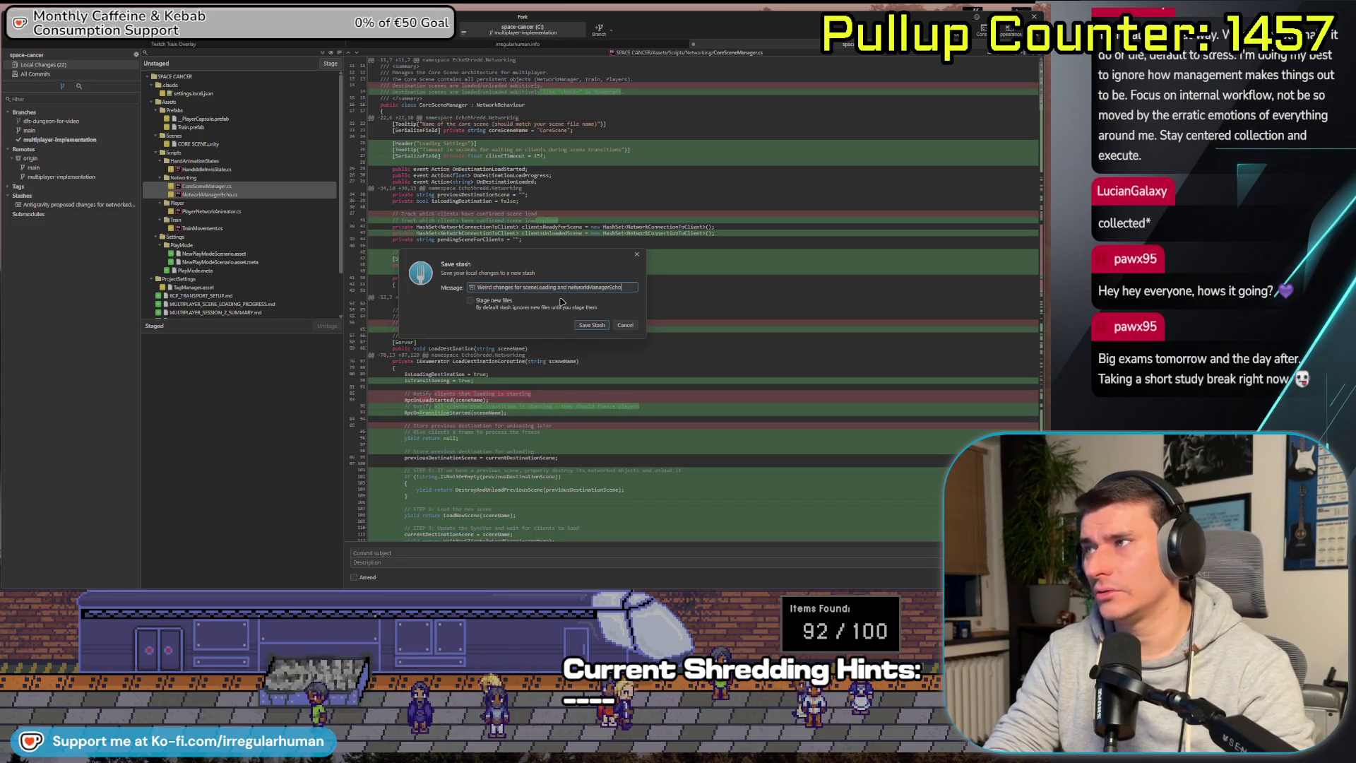
{"action": "key", "text": "Return"}
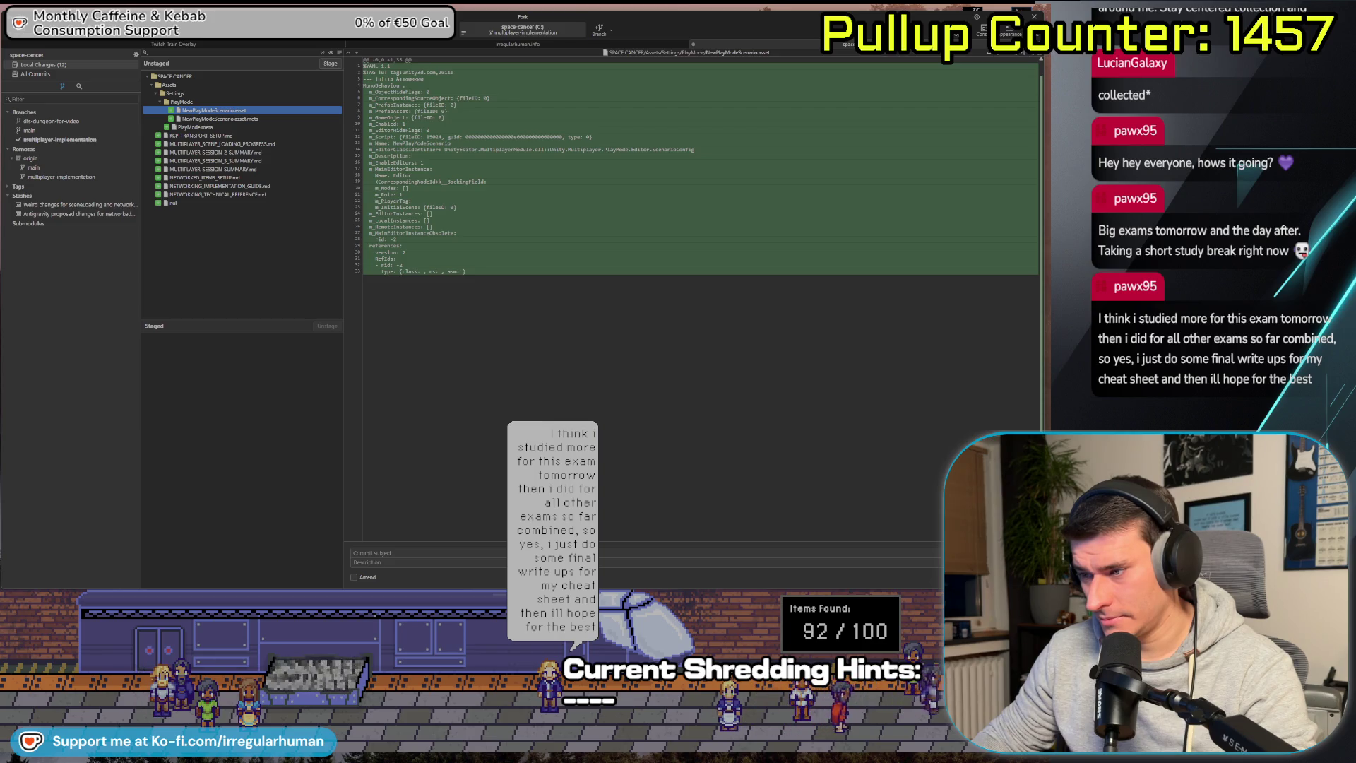
{"action": "key", "text": "alt+Tab"}
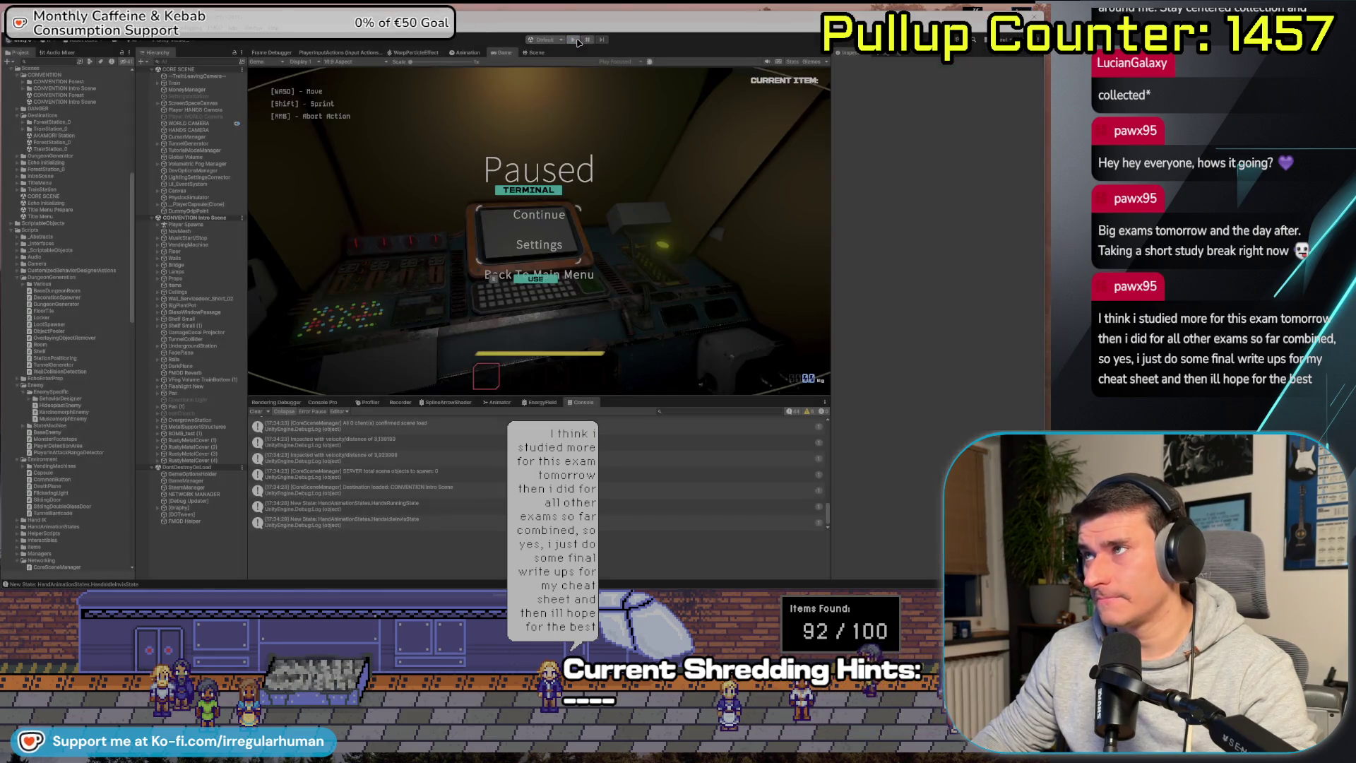
Stop the paused session, re-enter Play mode and start a networked session in the train.
{"action": "key", "text": "ctrl+p"}
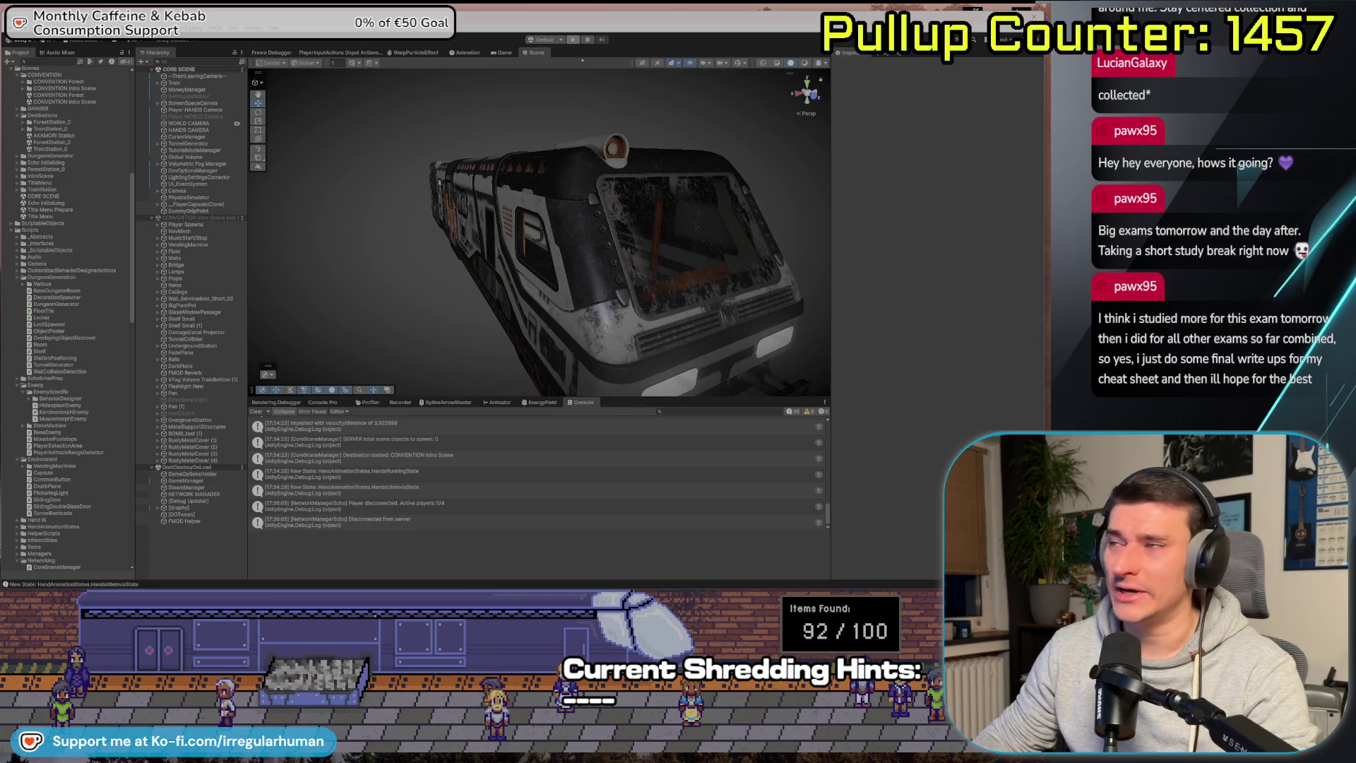
{"action": "left_click", "coordinate": [574, 39]}
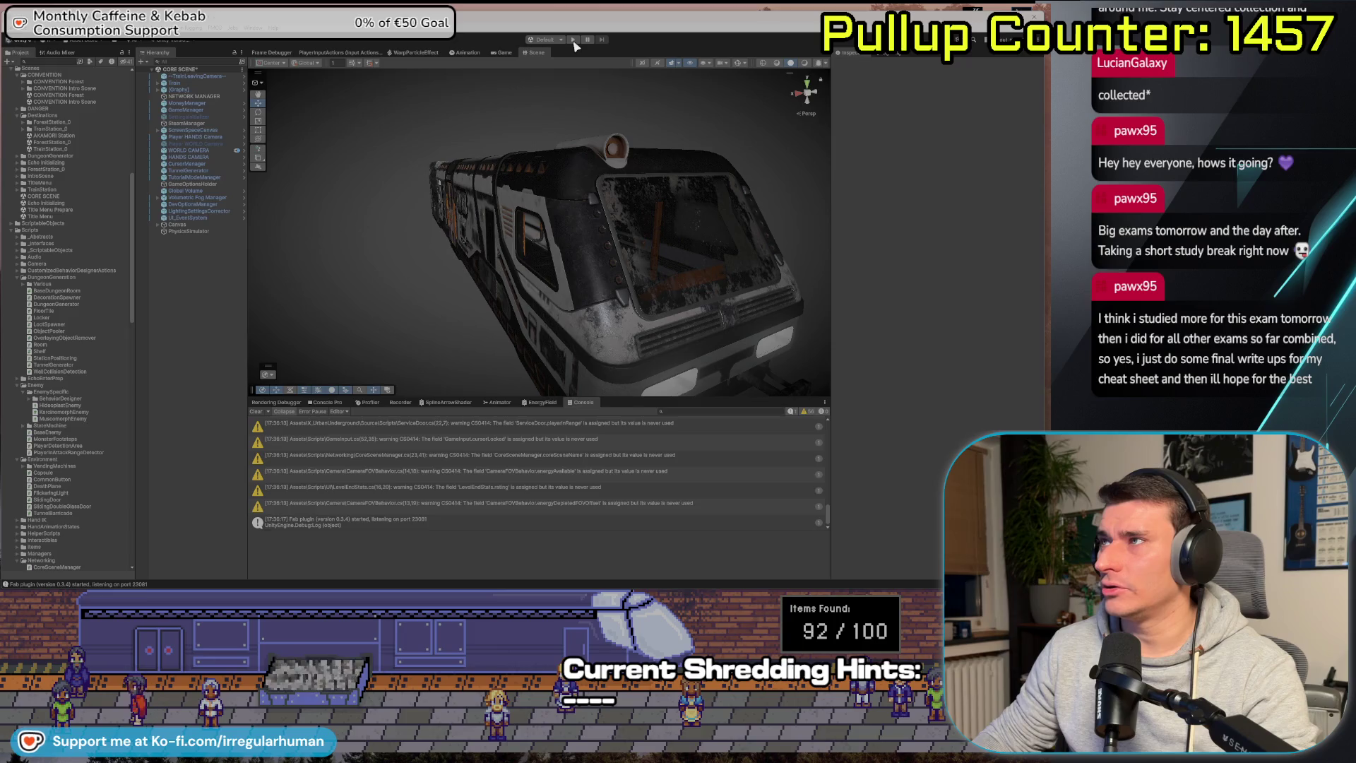
{"action": "left_click", "coordinate": [573, 41]}
{"action": "left_click", "coordinate": [819, 78]}
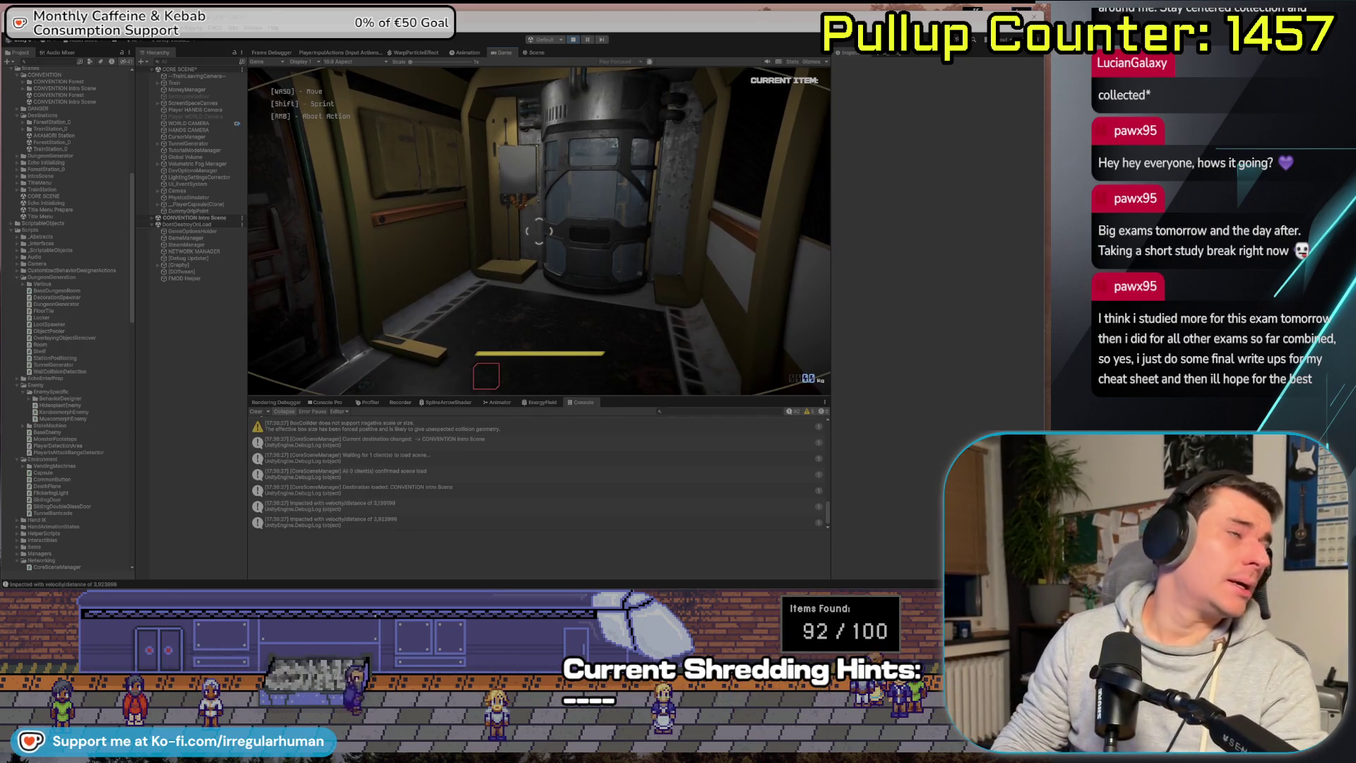
Walk and jump through the train corridor toward the console and yellow wall, then pause and stop.
{"action": "key", "text": "w"}
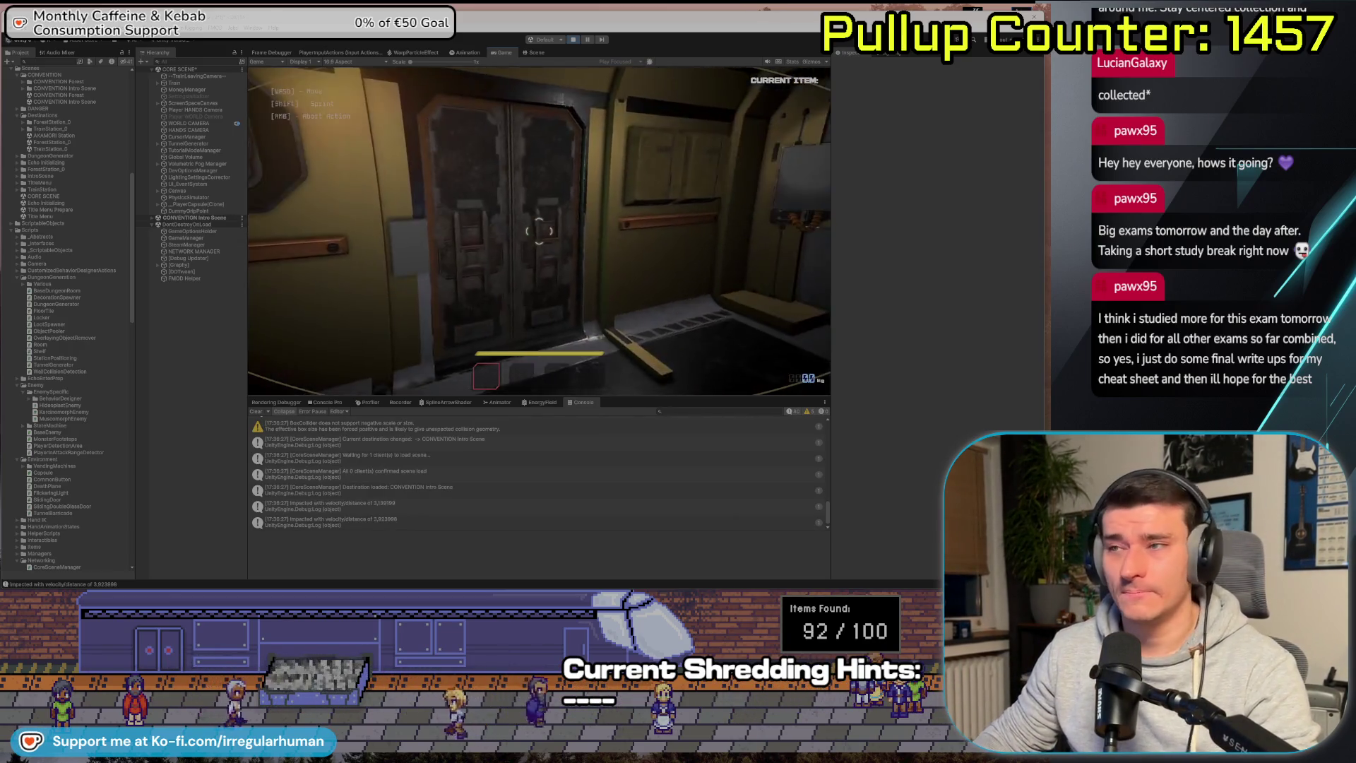
{"action": "key", "text": "w"}
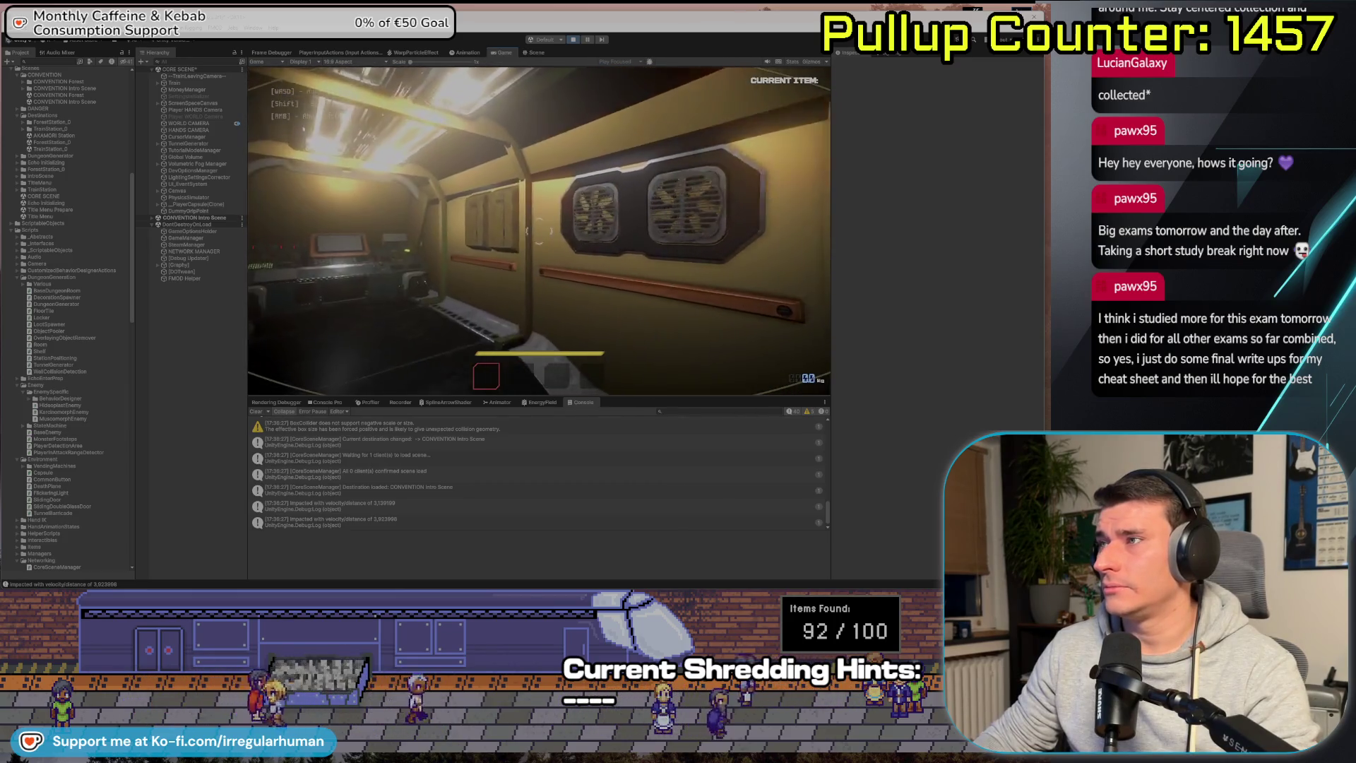
{"action": "key", "text": "w"}
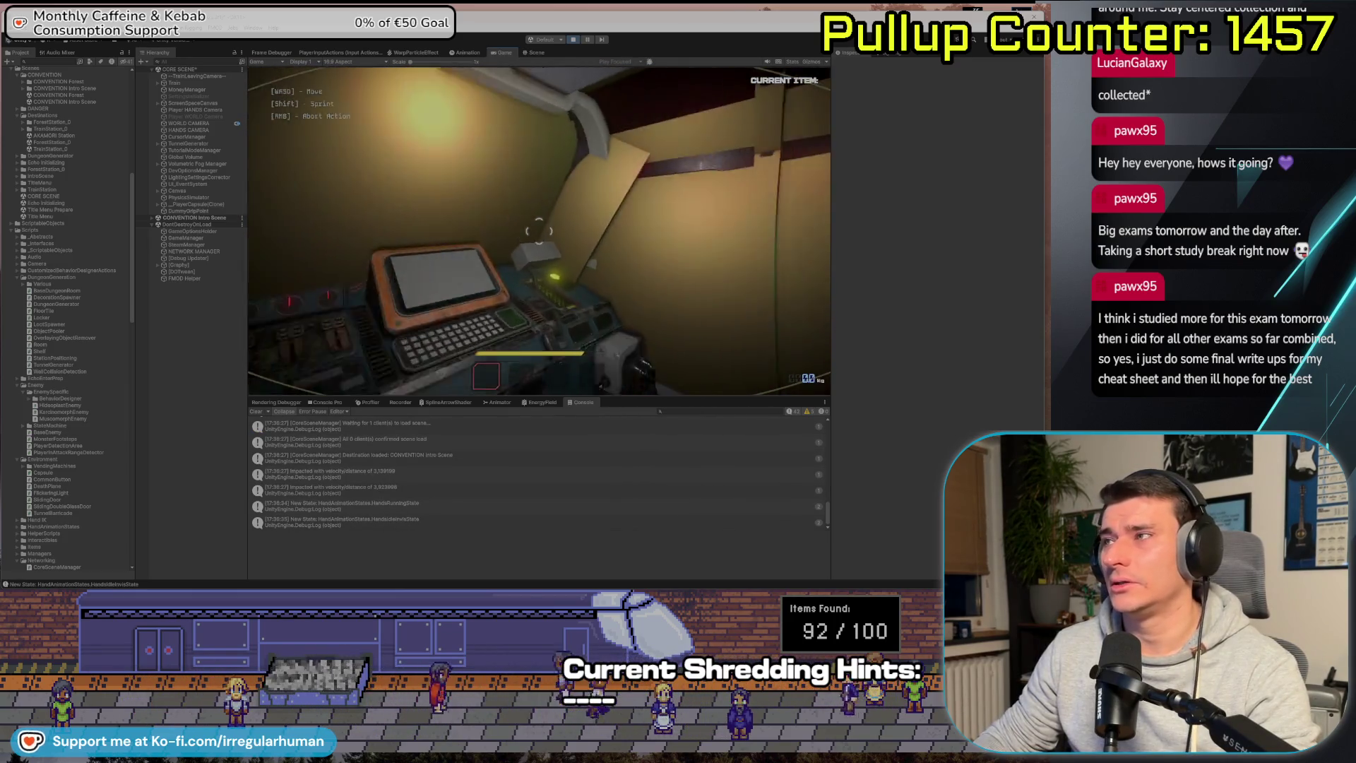
{"action": "key", "text": "space"}
{"action": "key", "text": "w"}
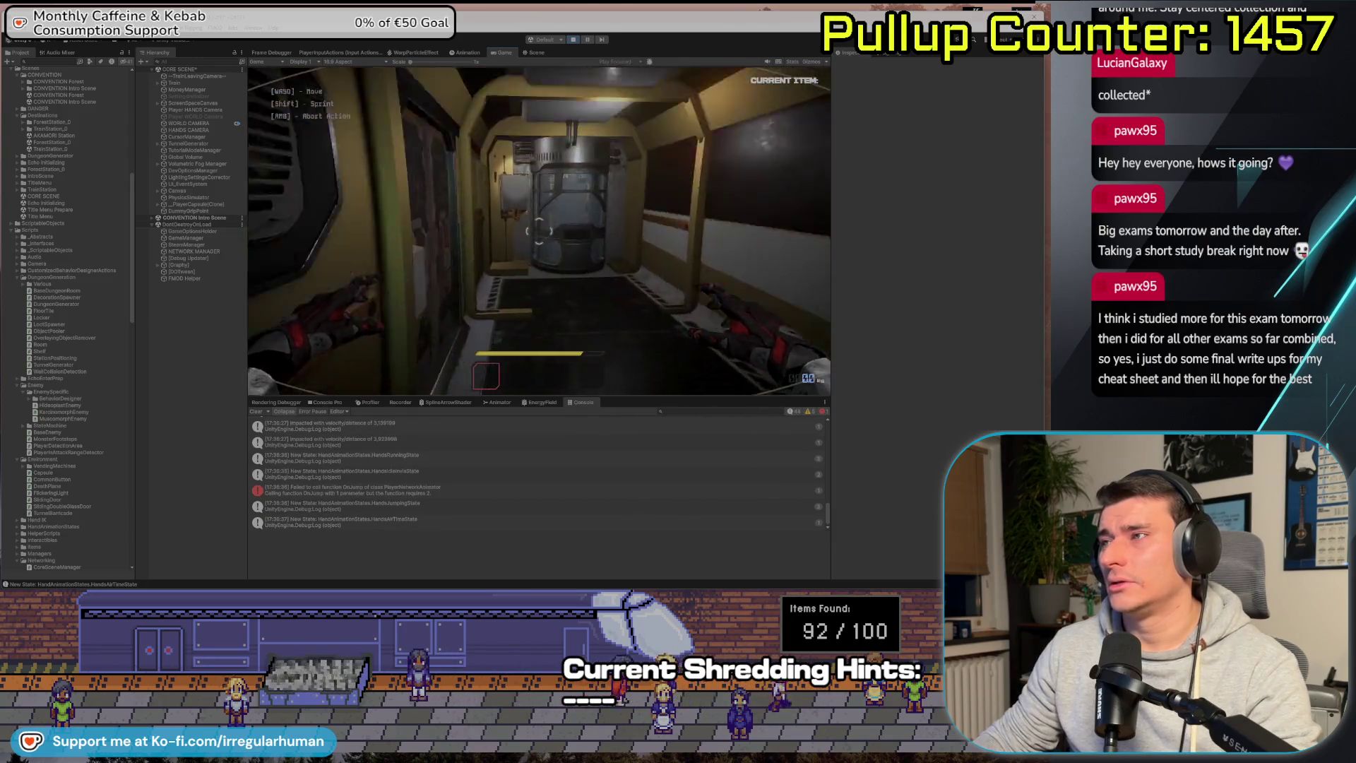
{"action": "key", "text": "w"}
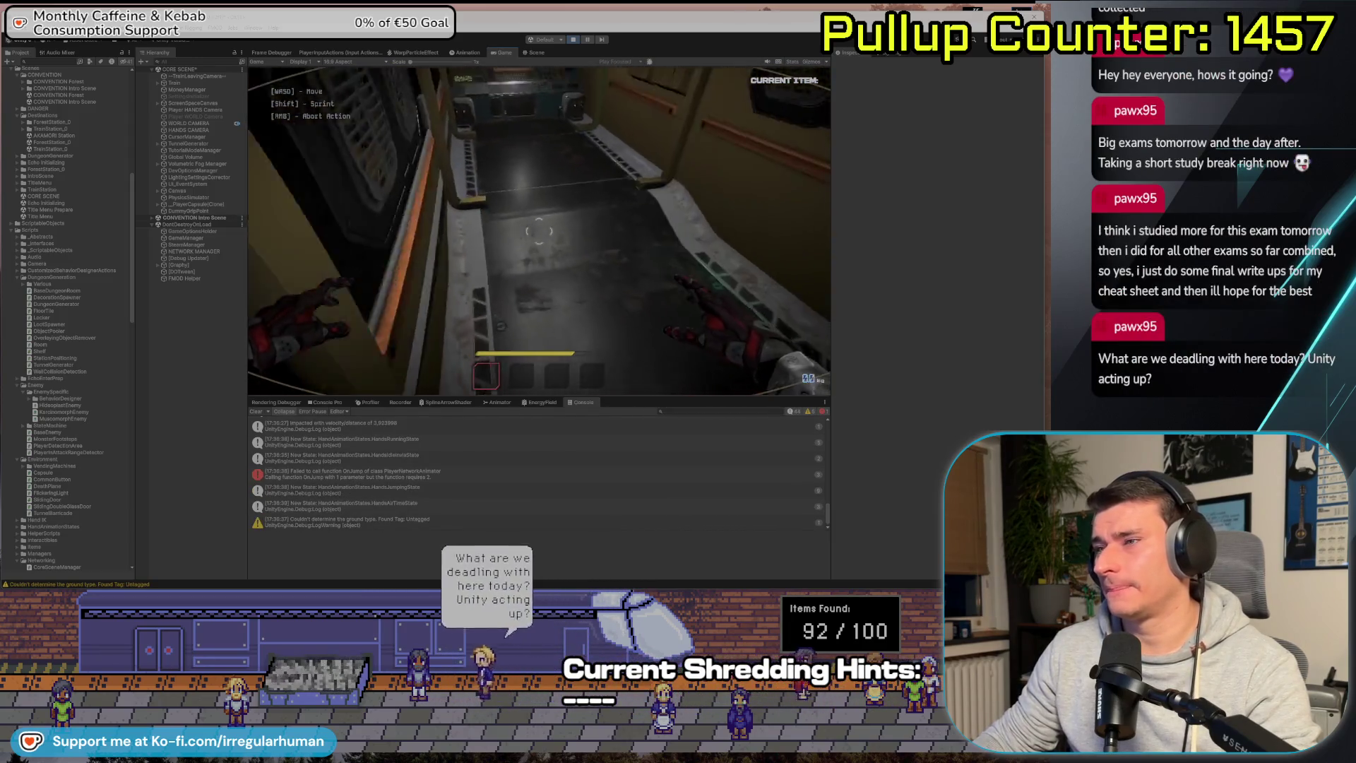
{"action": "key", "text": "space"}
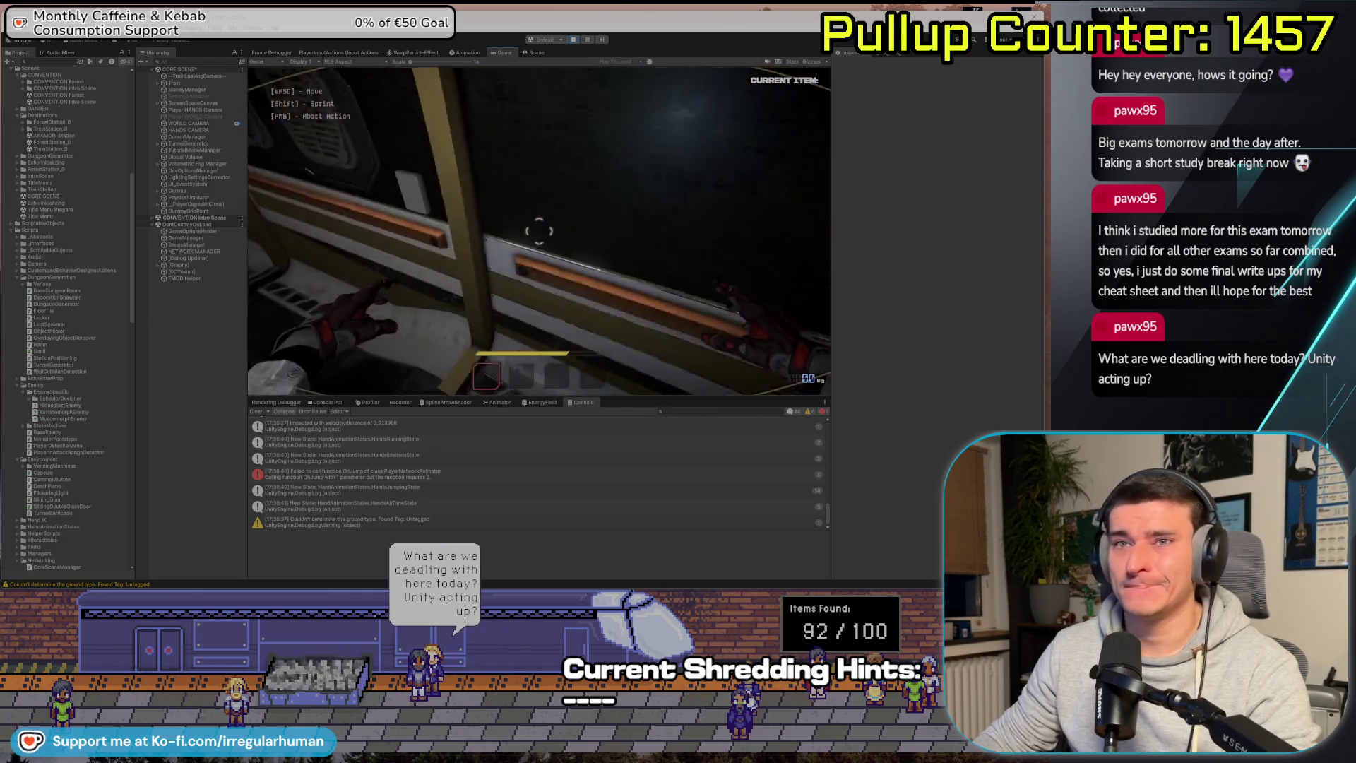
{"action": "key", "text": "Escape"}
{"action": "left_click", "coordinate": [573, 40]}
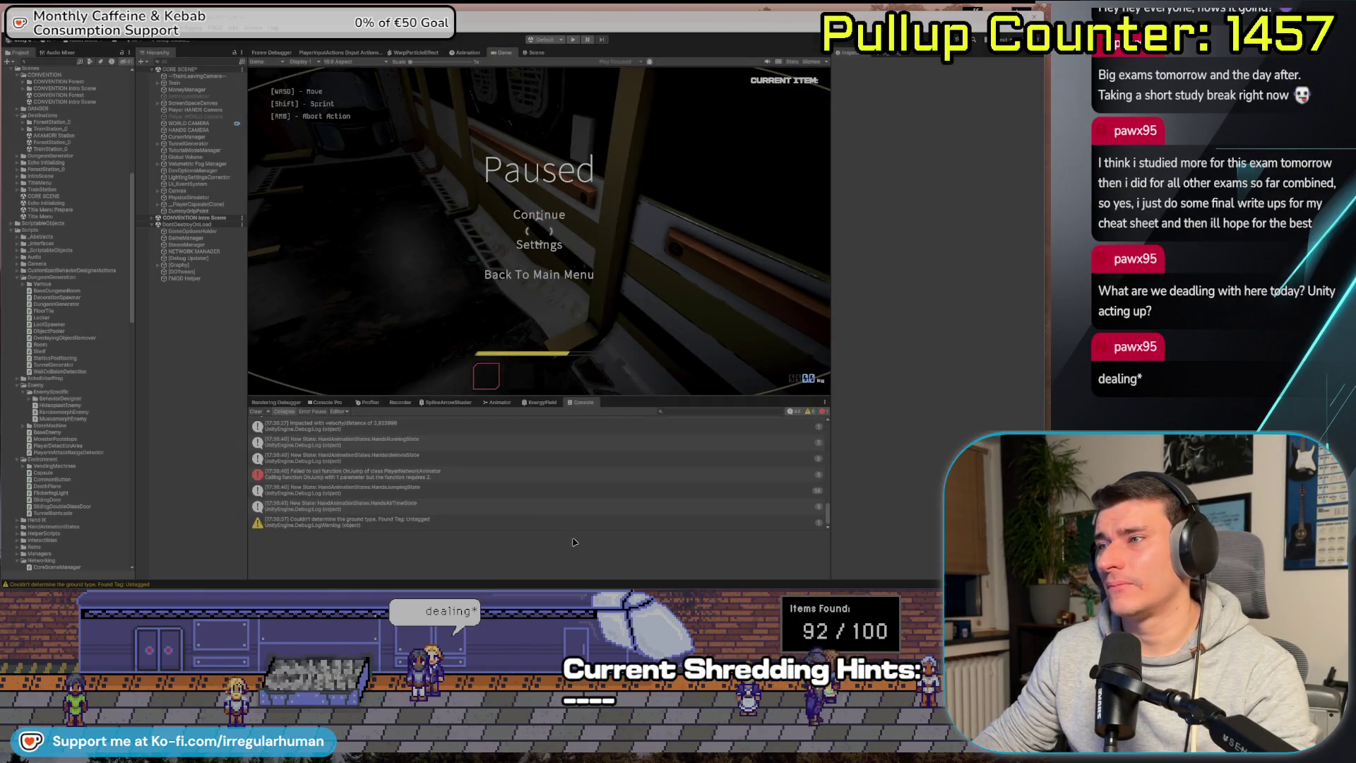
{"action": "key", "text": "alt+Tab"}
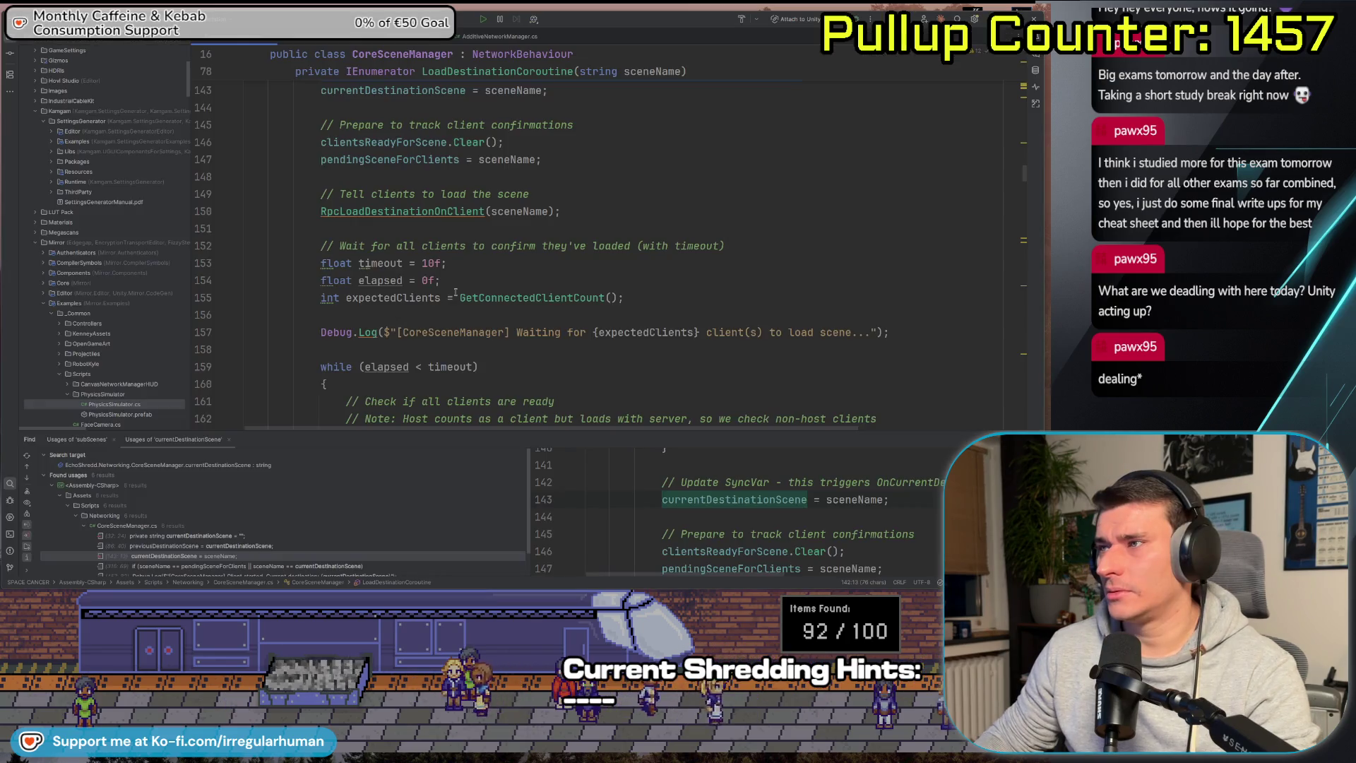
Check the 'Update SyncVar' line in LoadDestinationCoroutine, then bring up Fork's Local Changes.
{"action": "scroll", "coordinate": [565, 240], "scroll_direction": "up", "scroll_amount": 2}
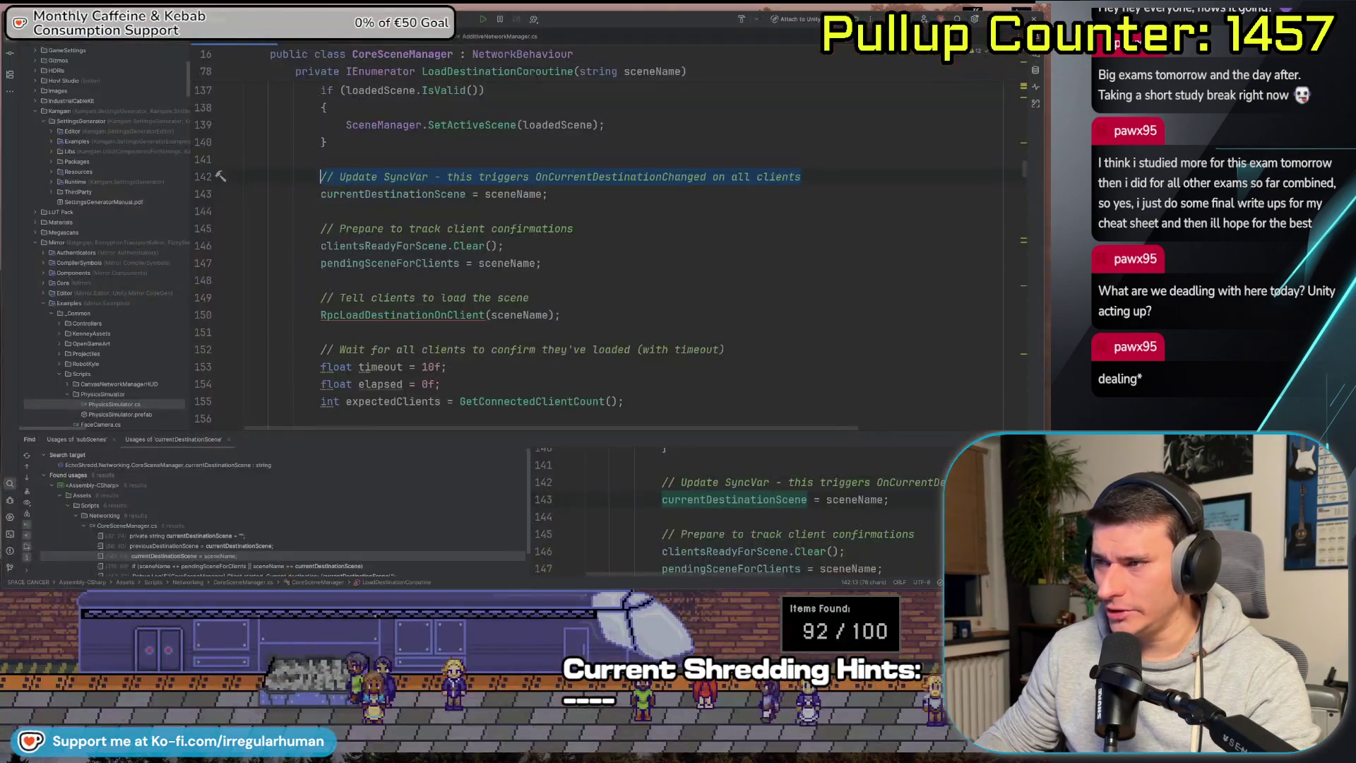
{"action": "key", "text": "alt+Tab"}
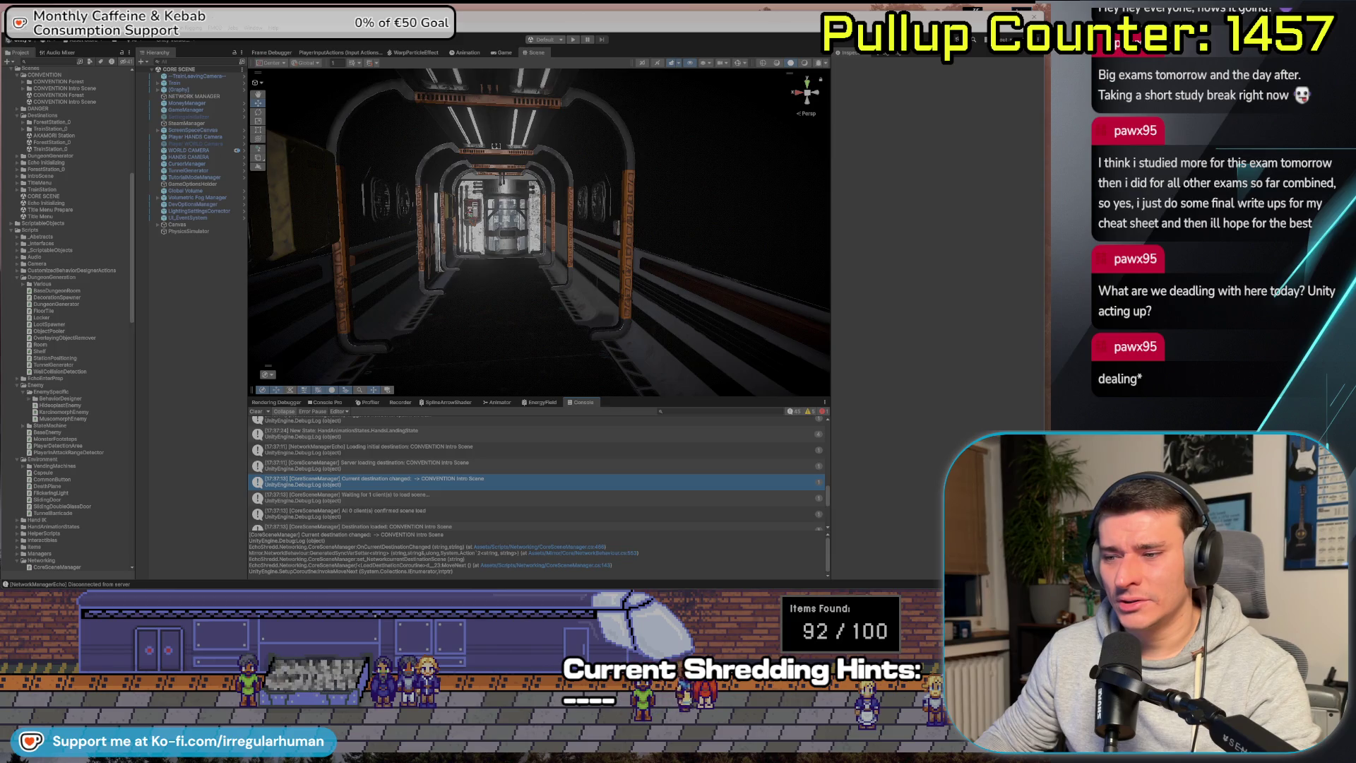
{"action": "key", "text": "alt+Tab"}
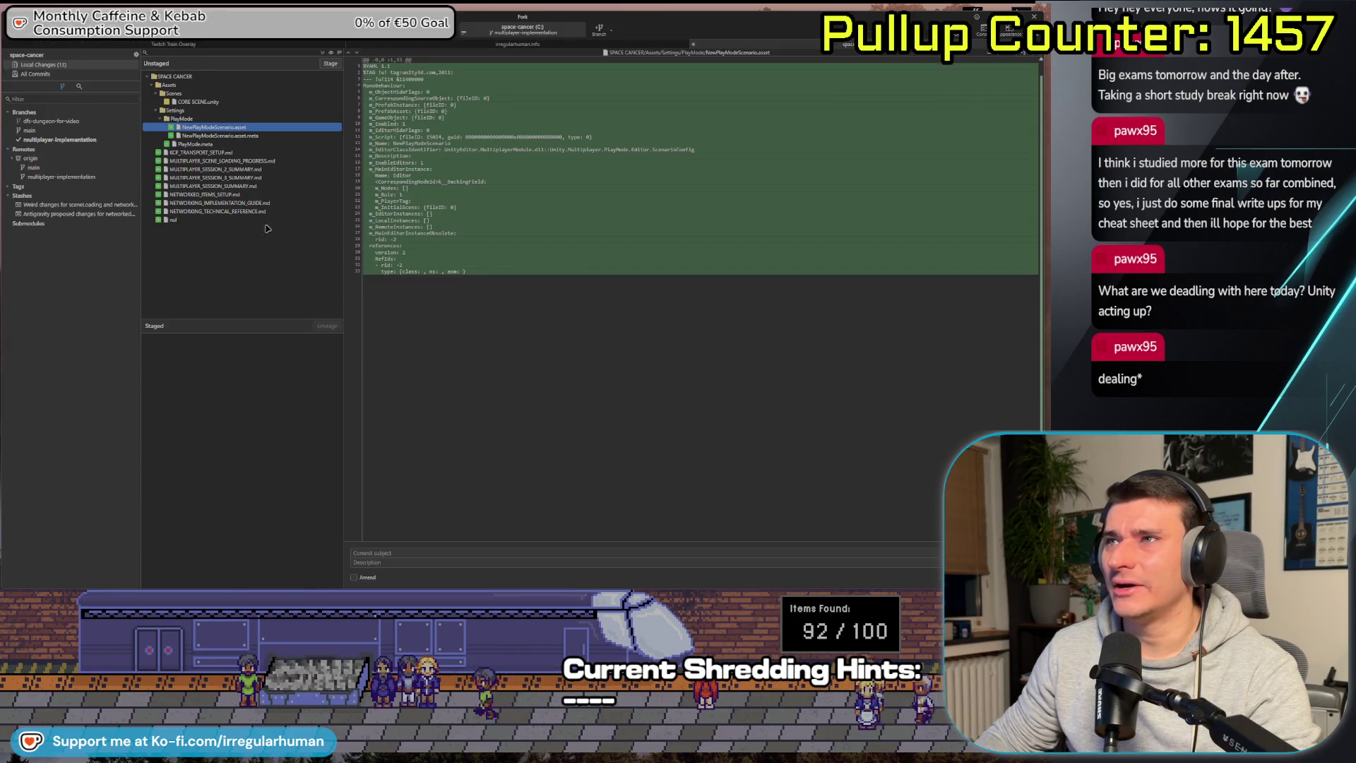
Discard the changes to NewPlayModeScenario.asset, its .meta and PlayMode.meta.
{"action": "left_click", "coordinate": [212, 101]}
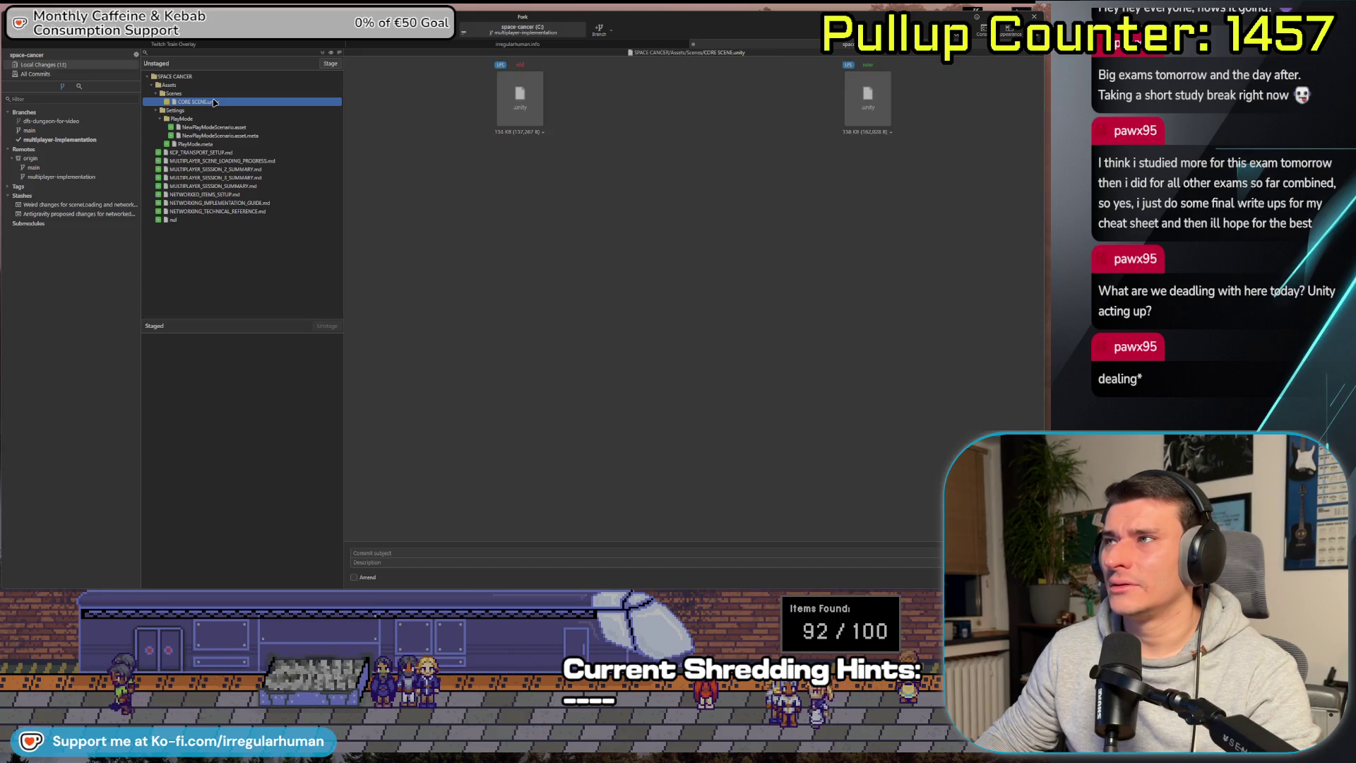
{"action": "left_click", "coordinate": [216, 127]}
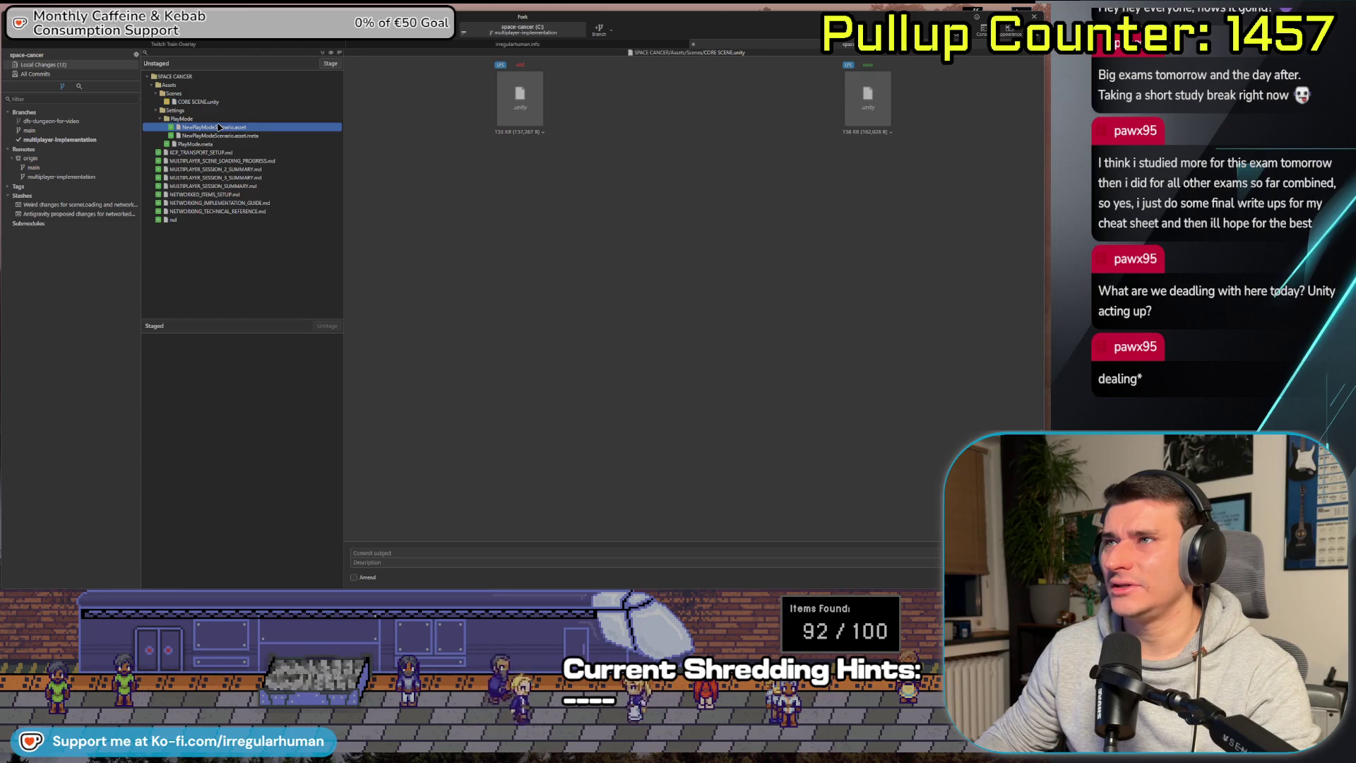
{"action": "left_click", "coordinate": [212, 144], "text": "shift"}
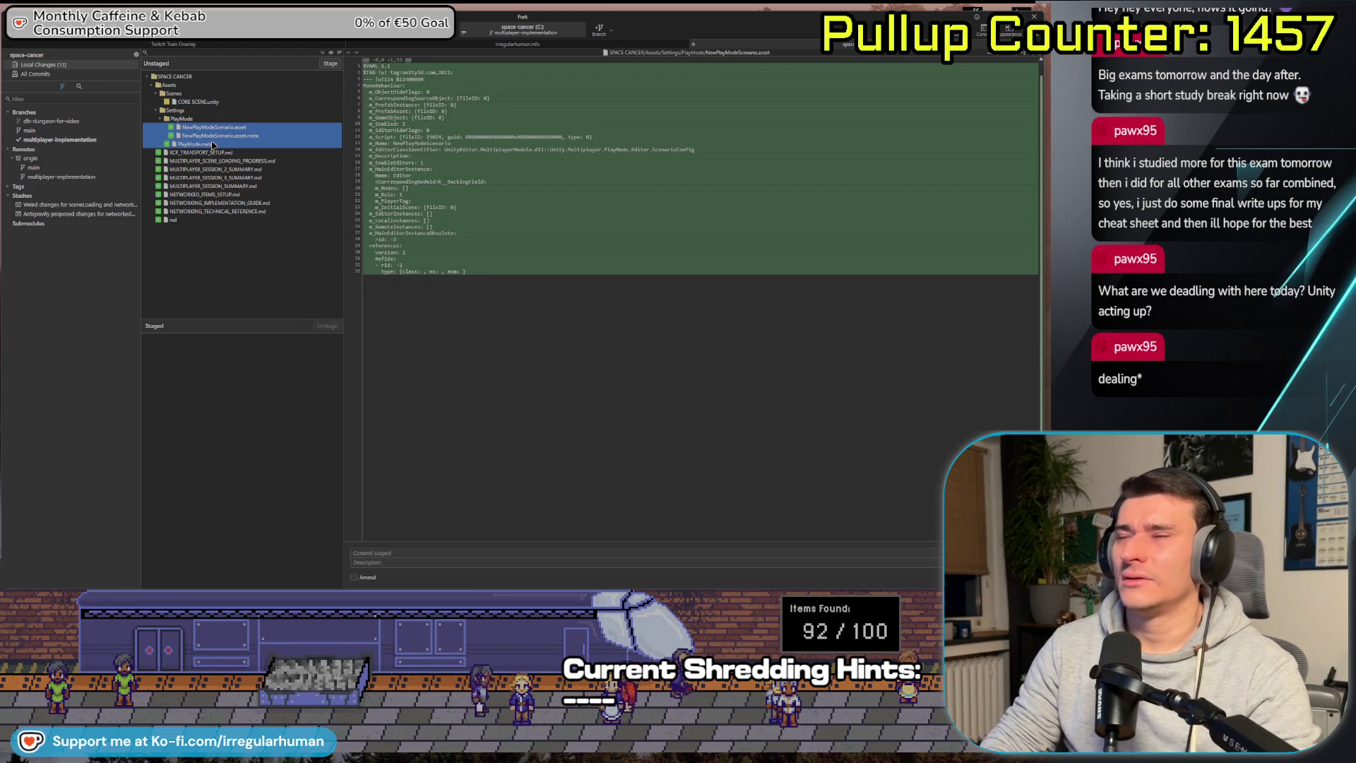
{"action": "key", "text": "Delete"}
{"action": "key", "text": "Return"}
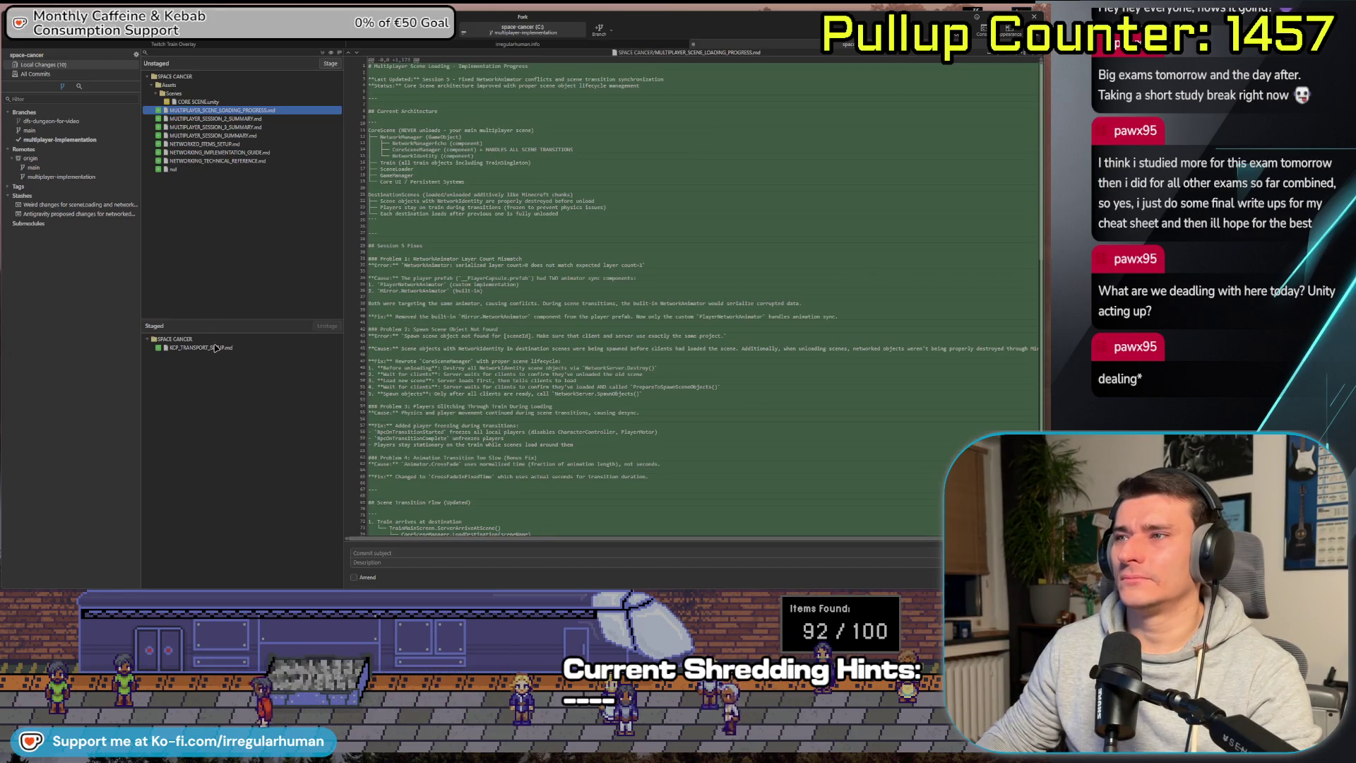
Unstage KCP_TRANSPORT_SETUP.md.
{"action": "left_click", "coordinate": [216, 347]}
{"action": "left_click", "coordinate": [332, 327]}
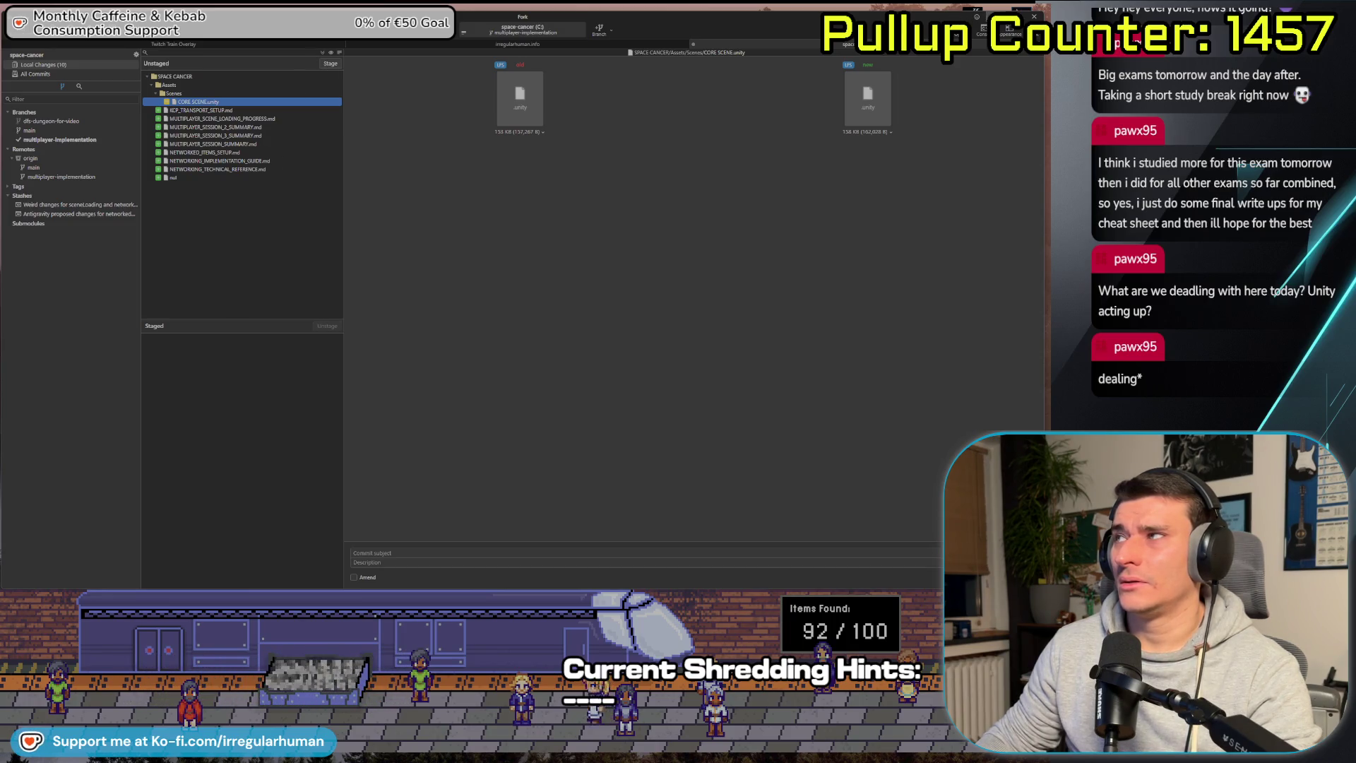
{"action": "key", "text": "alt+Tab"}
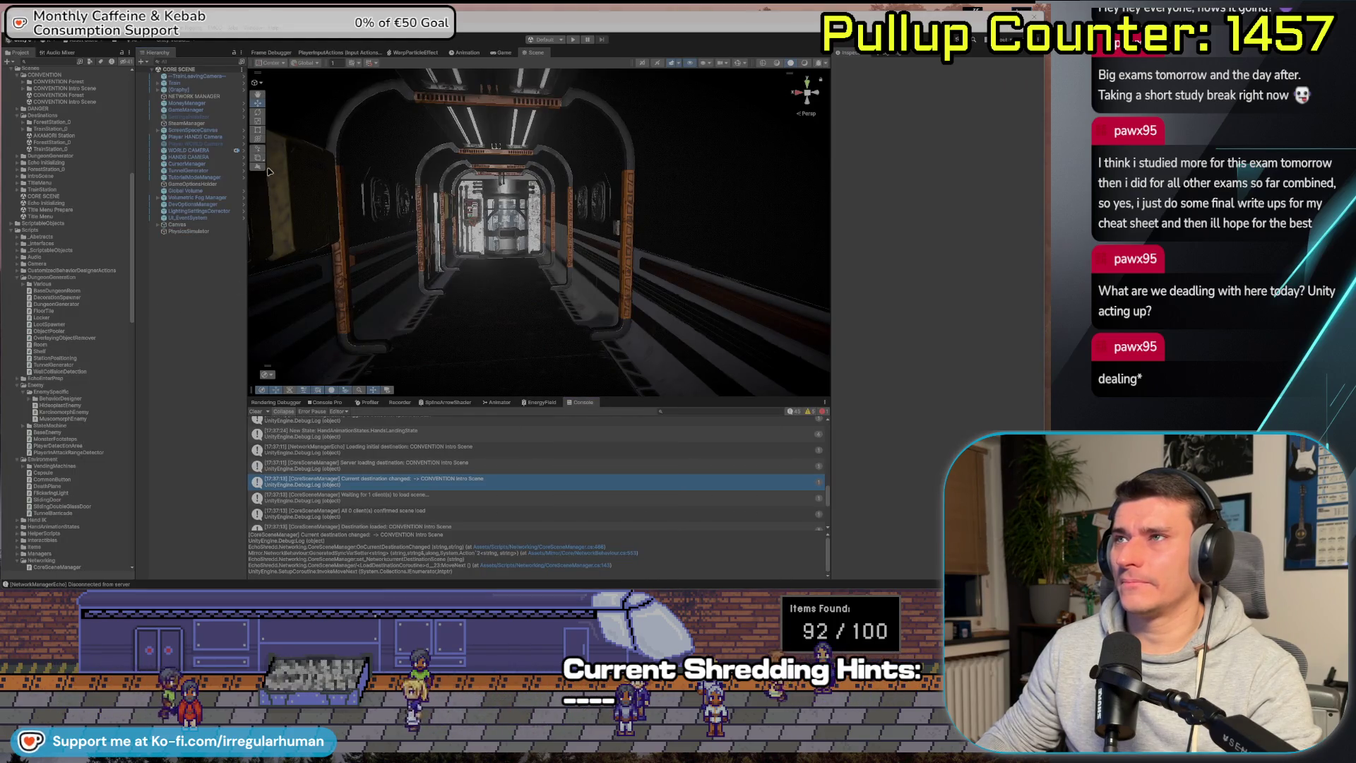
Play as host to load CONVENTION Intro Scene, then pause and stop the run.
{"action": "left_click", "coordinate": [574, 40]}
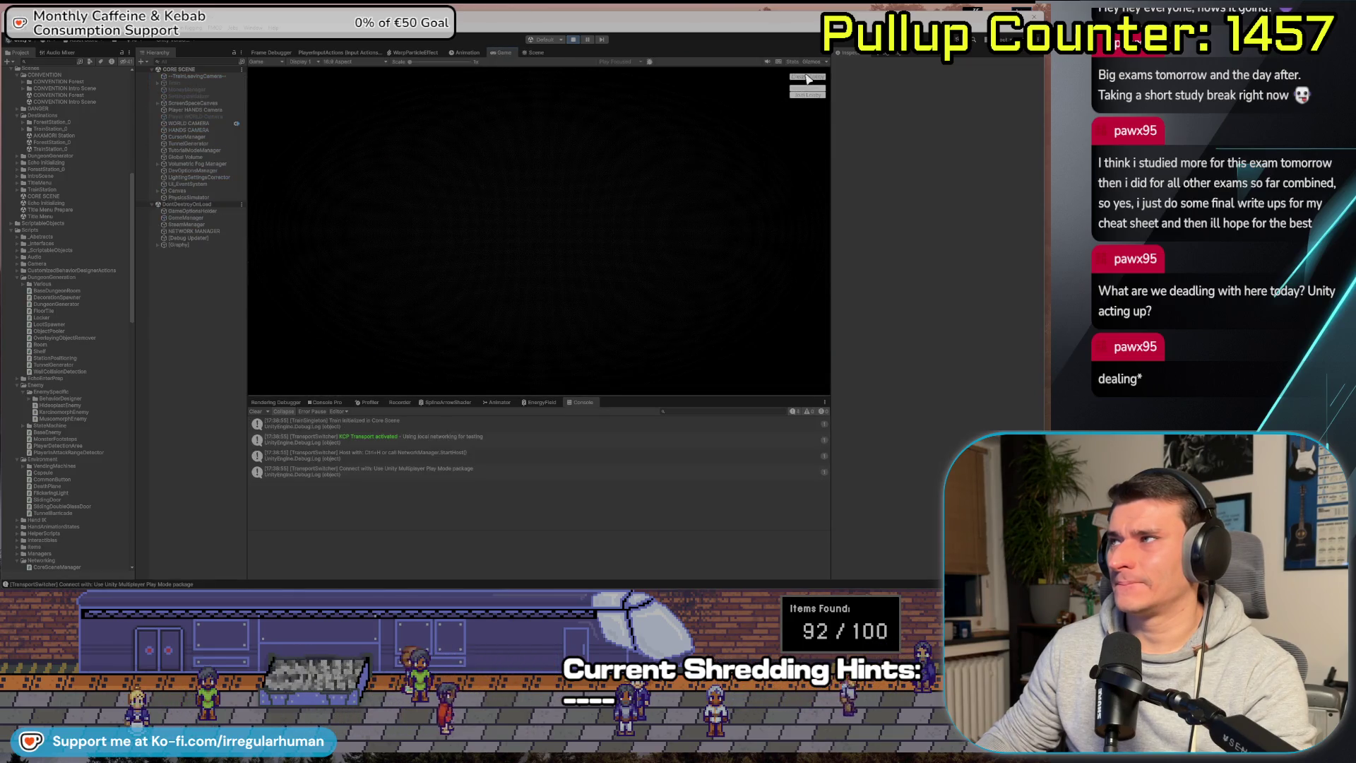
{"action": "left_click", "coordinate": [800, 79]}
{"action": "key", "text": "Escape"}
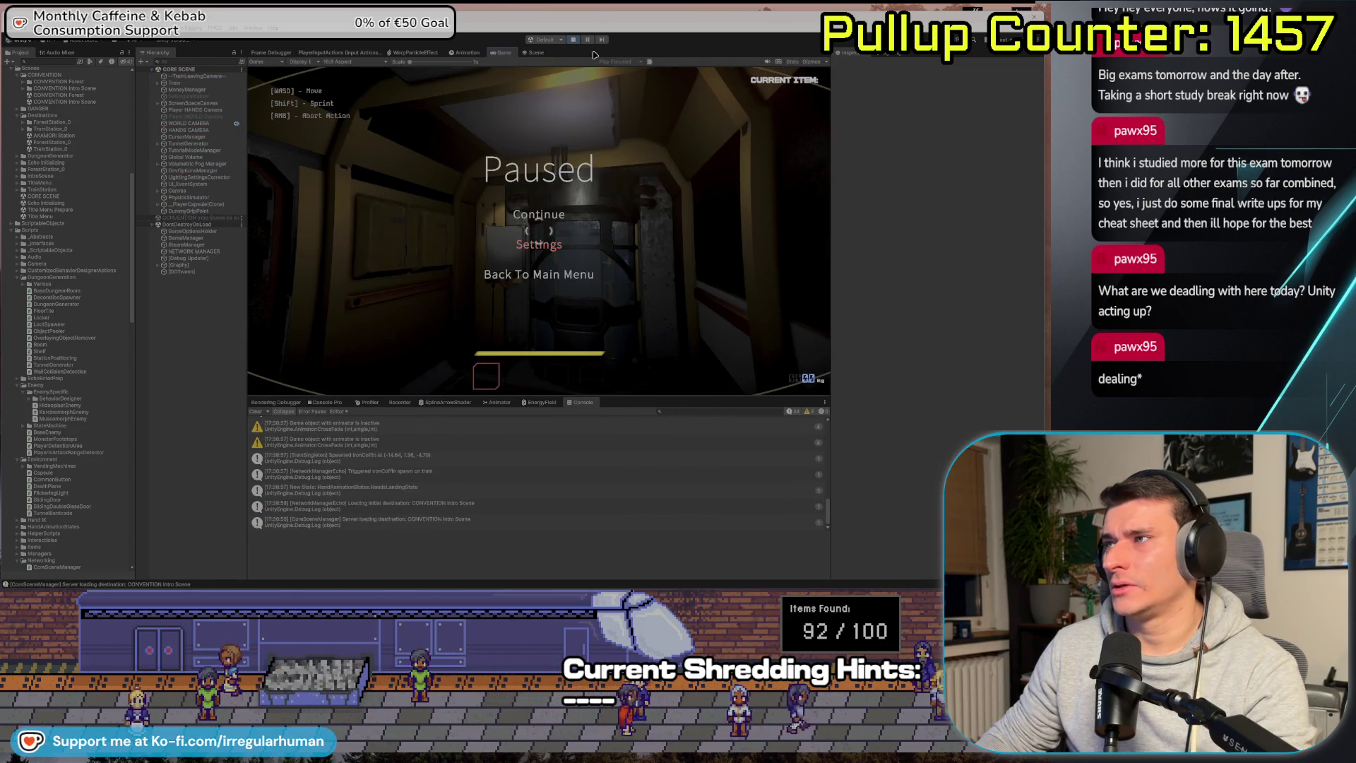
{"action": "key", "text": "ctrl+p"}
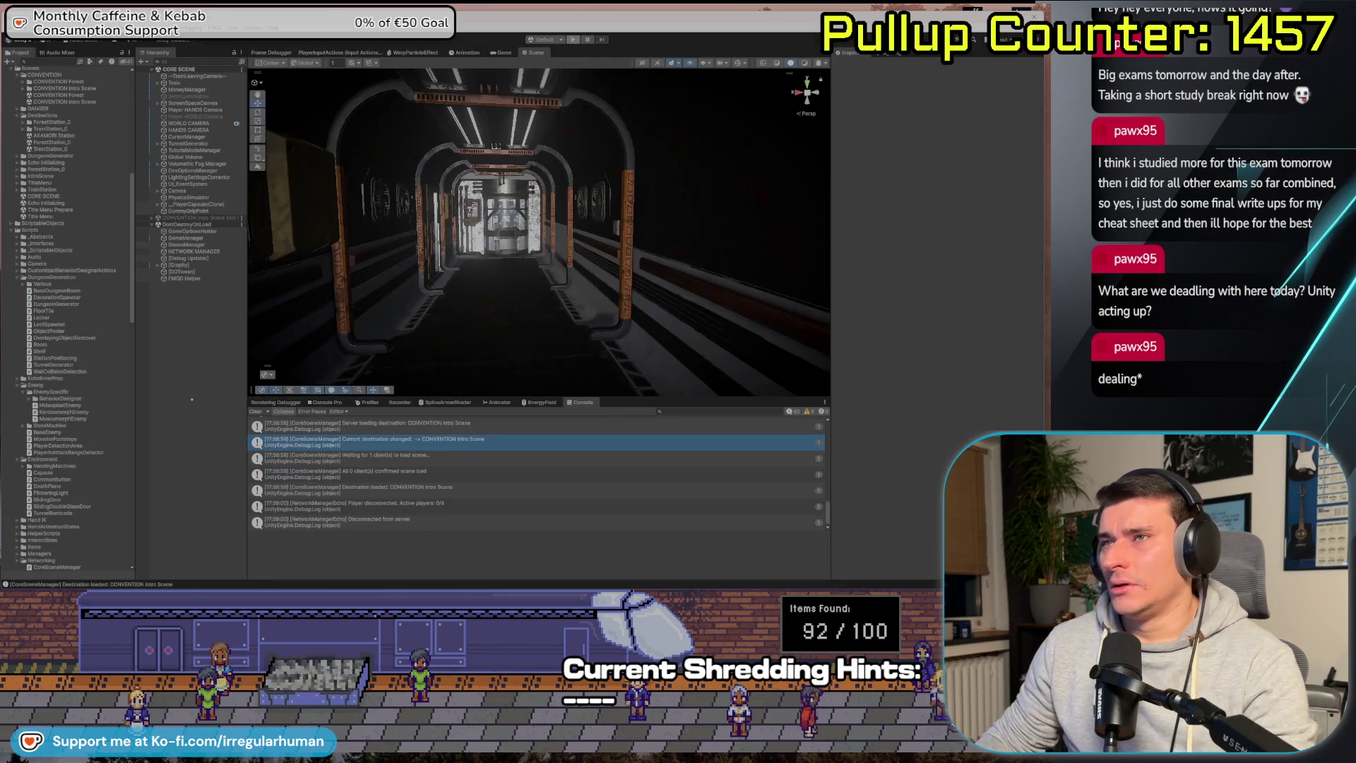
{"action": "right_click", "coordinate": [190, 392]}
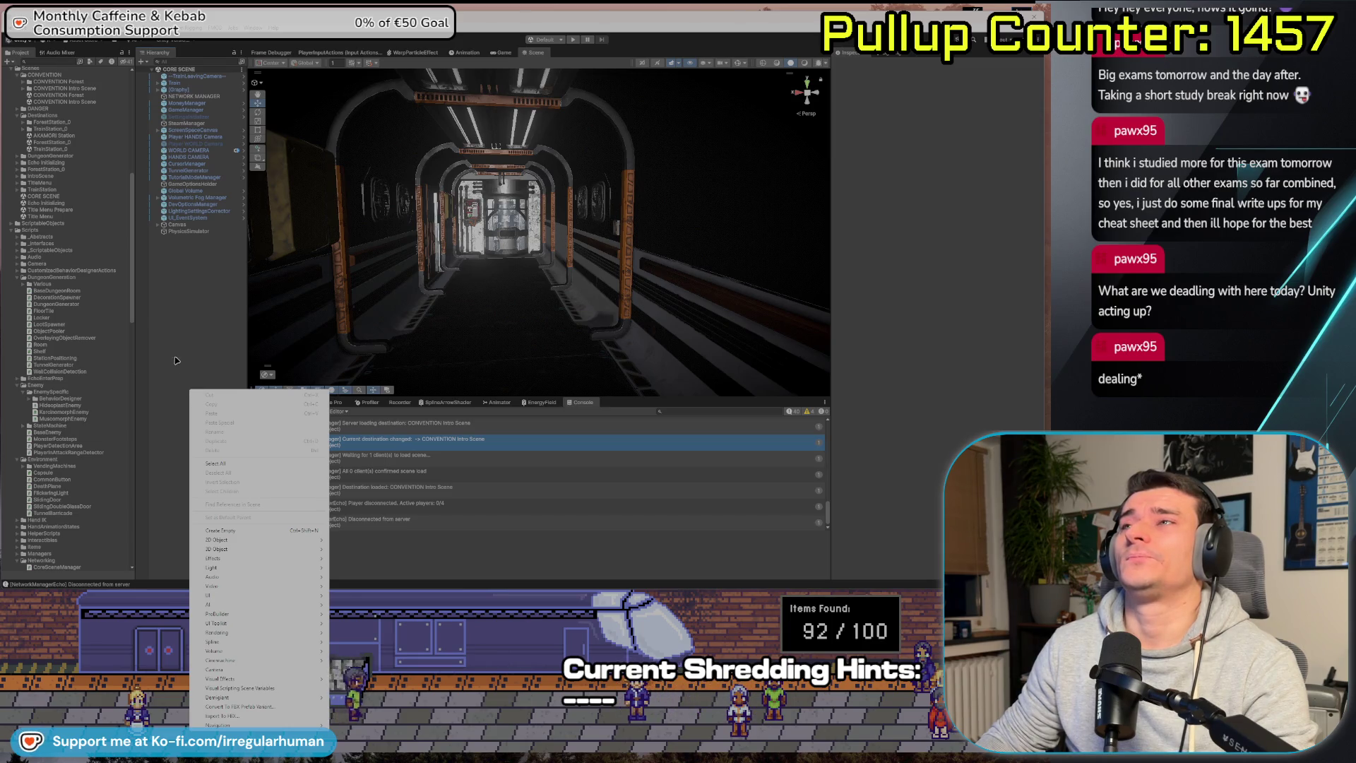
Remove the Scene Interest Management component from the NETWORK MANAGER.
{"action": "key", "text": "Escape"}
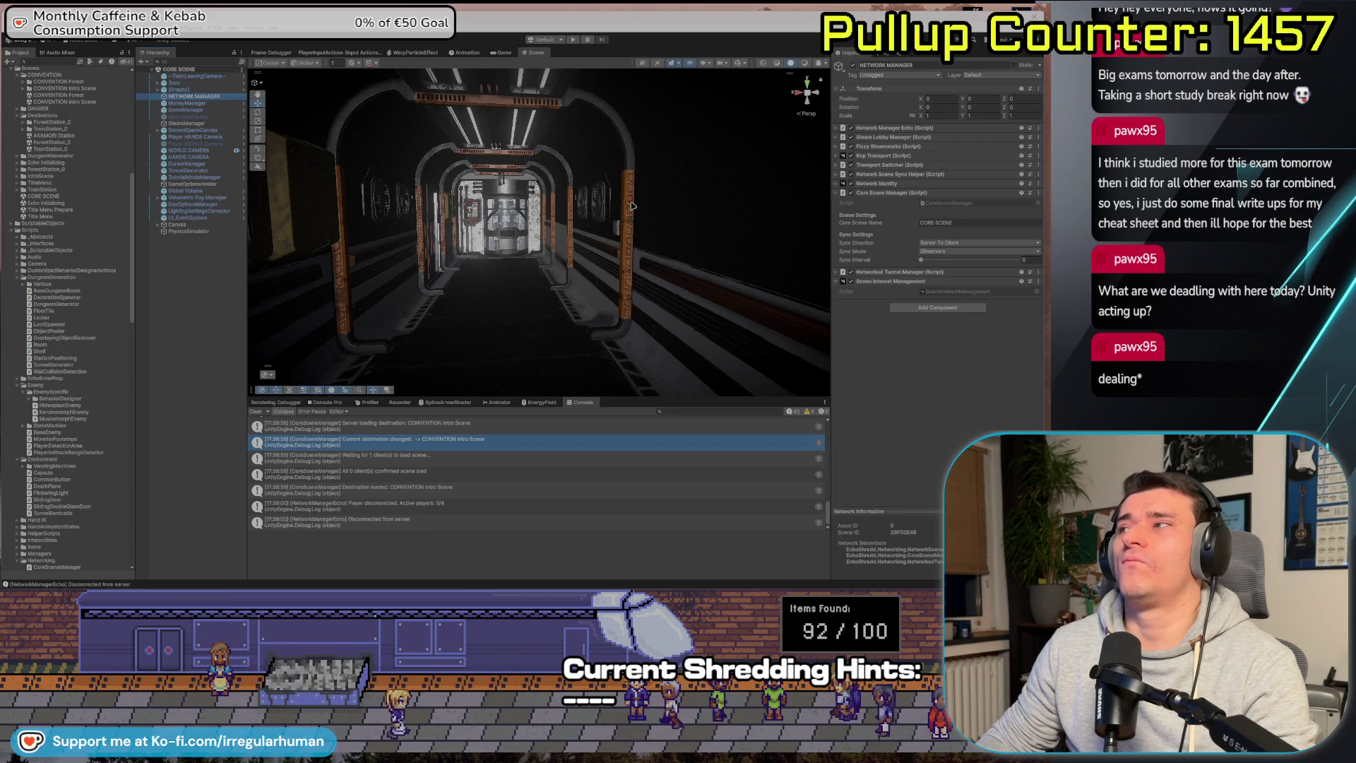
{"action": "right_click", "coordinate": [881, 282]}
{"action": "left_click", "coordinate": [918, 301]}
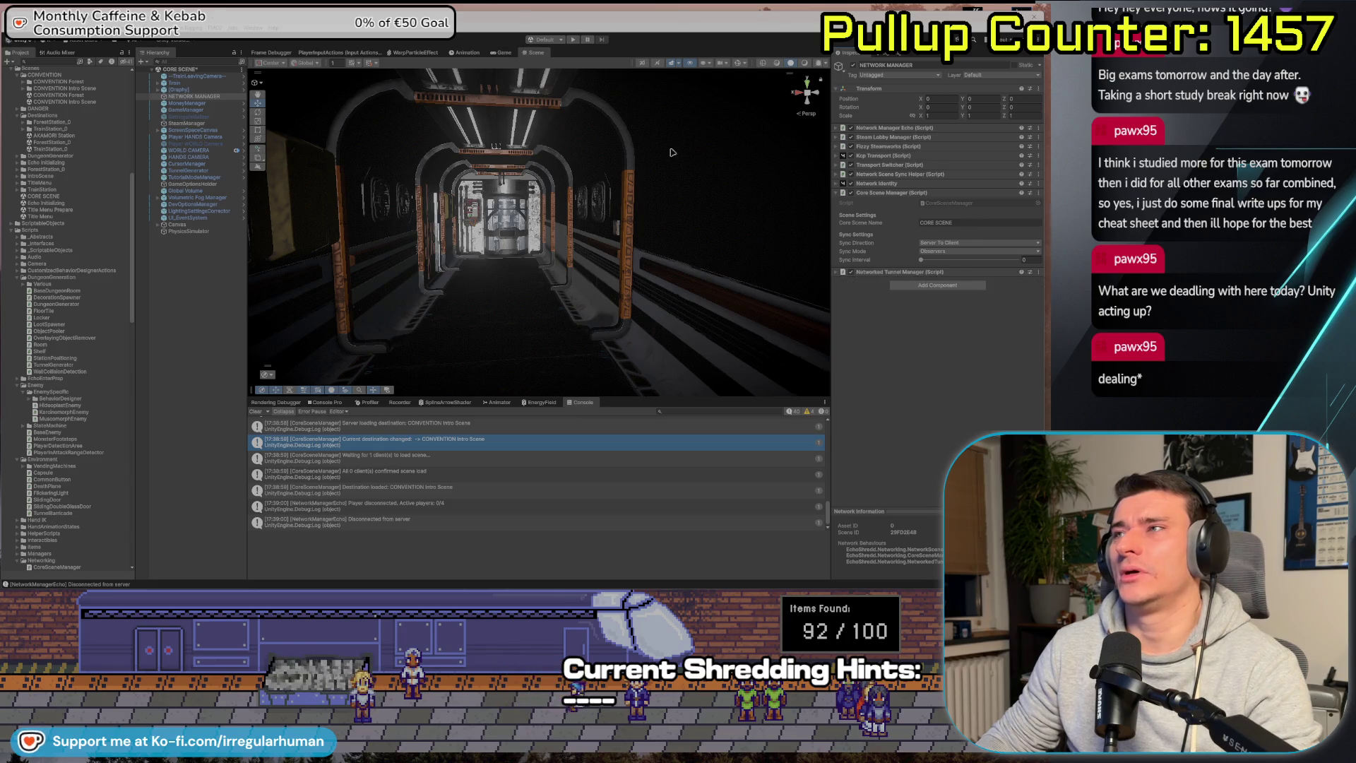
Run another play-test, then pause and stop it.
{"action": "left_click", "coordinate": [573, 40]}
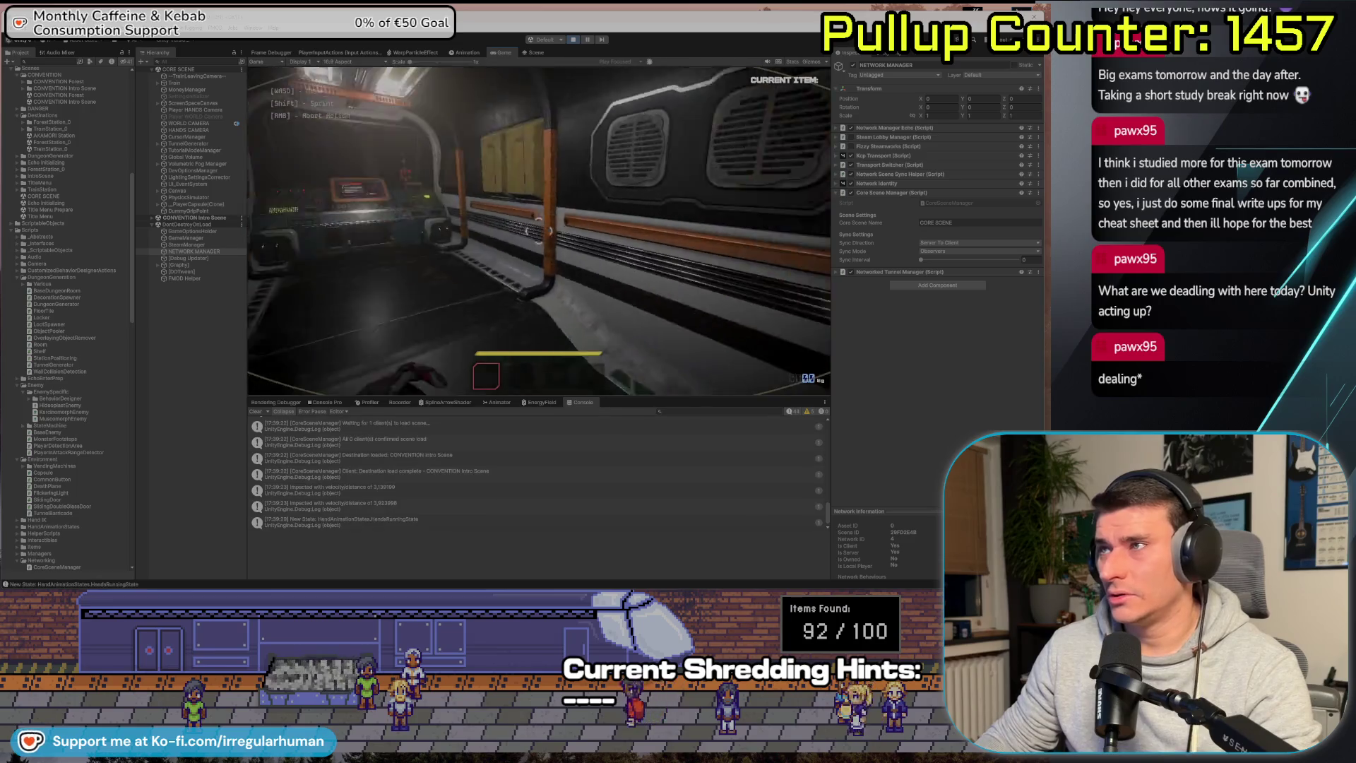
{"action": "key", "text": "Escape"}
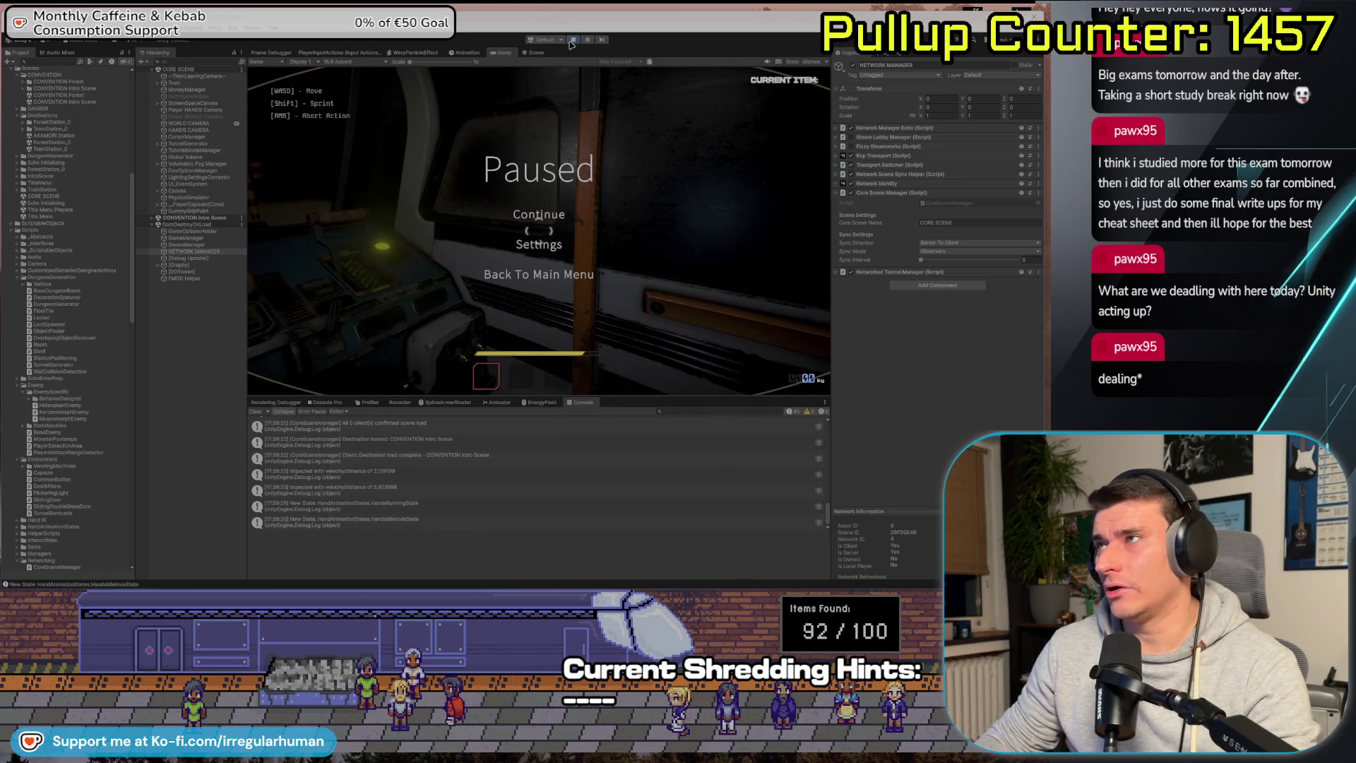
{"action": "key", "text": "ctrl+p"}
{"action": "key", "text": "alt+Tab"}
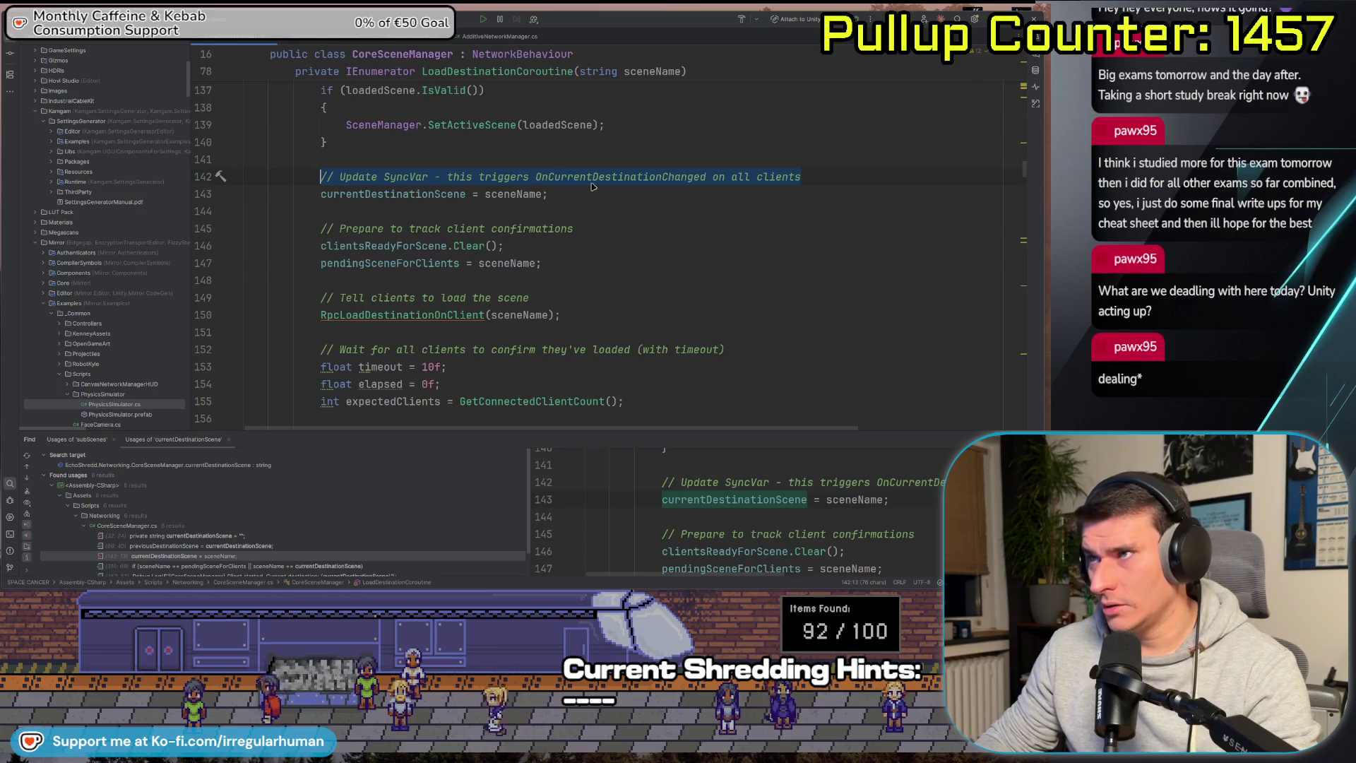
Comment out StartCoroutine(LoadInitialDestinationDelayed()) on line 115 in NetworkManagerEcho.cs's OnStartServer.
{"action": "left_click", "coordinate": [499, 37]}
{"action": "left_click", "coordinate": [324, 36]}
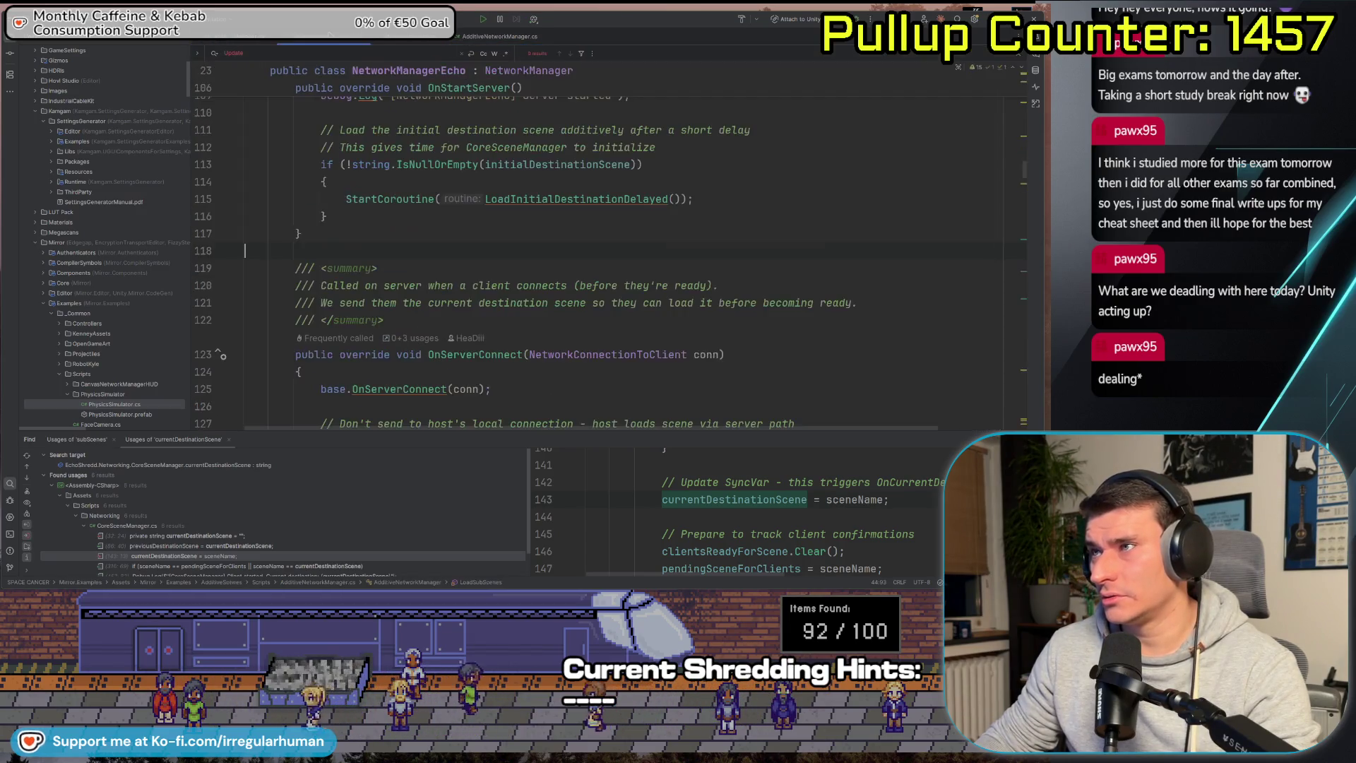
{"action": "scroll", "coordinate": [358, 312], "scroll_direction": "up", "scroll_amount": 3}
{"action": "left_click", "coordinate": [389, 302]}
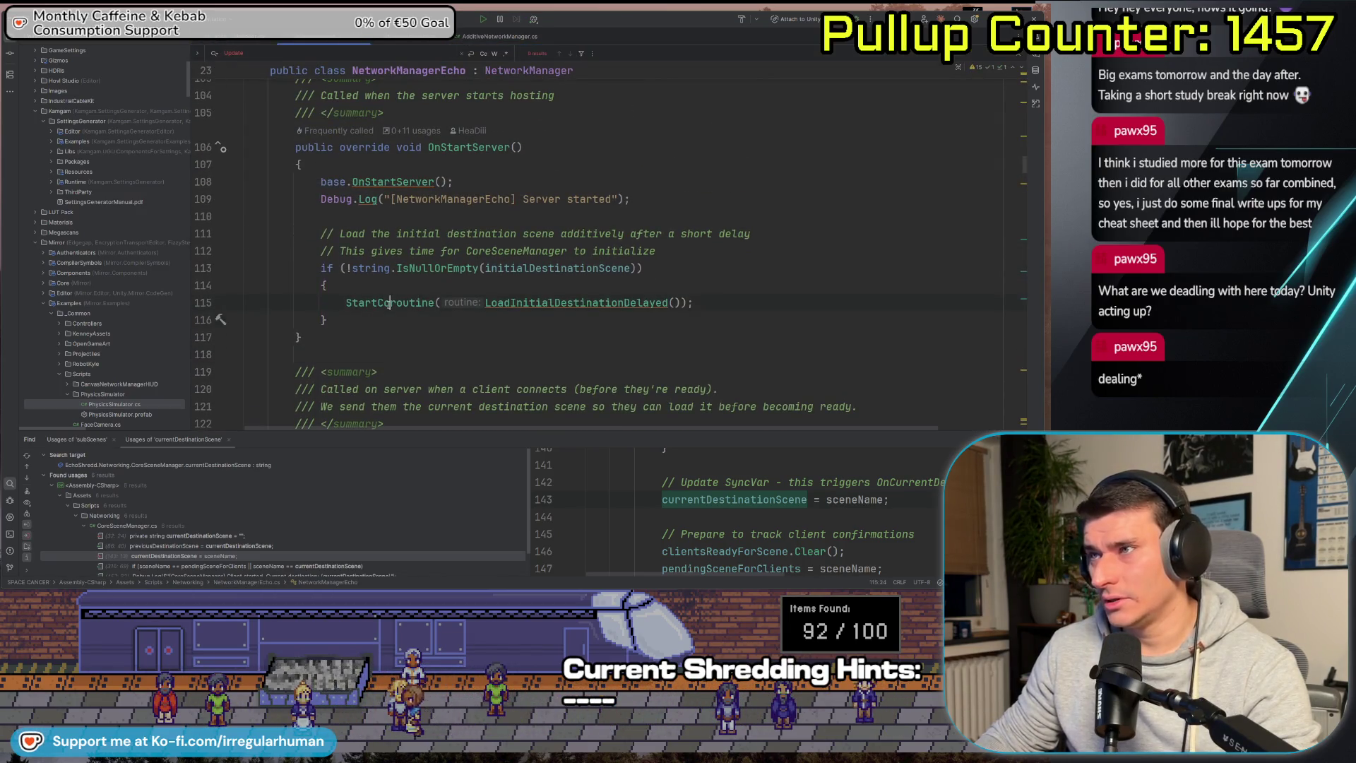
{"action": "key", "text": "ctrl+slash"}
{"action": "scroll", "coordinate": [389, 303], "scroll_direction": "down", "scroll_amount": 3}
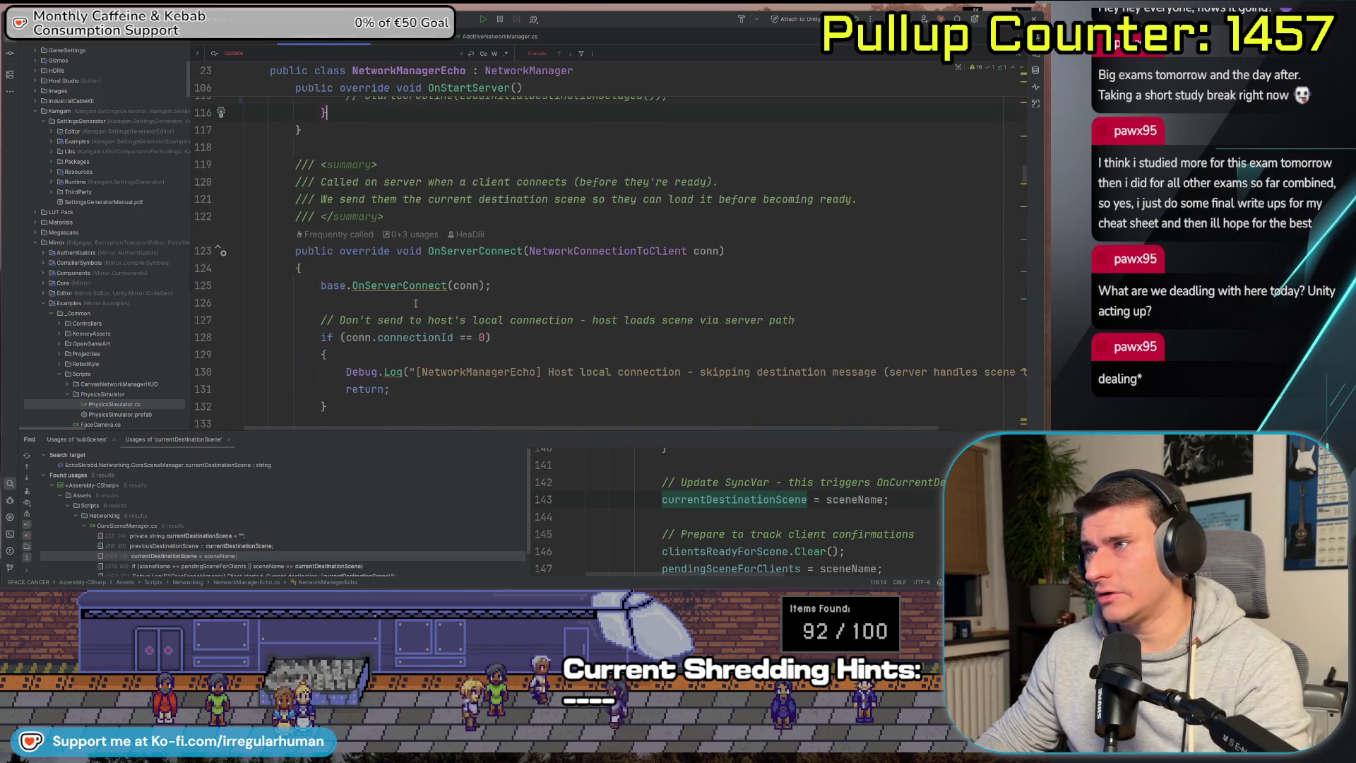
{"action": "scroll", "coordinate": [421, 298], "scroll_direction": "up", "scroll_amount": 3}
{"action": "scroll", "coordinate": [417, 199], "scroll_direction": "down", "scroll_amount": 3}
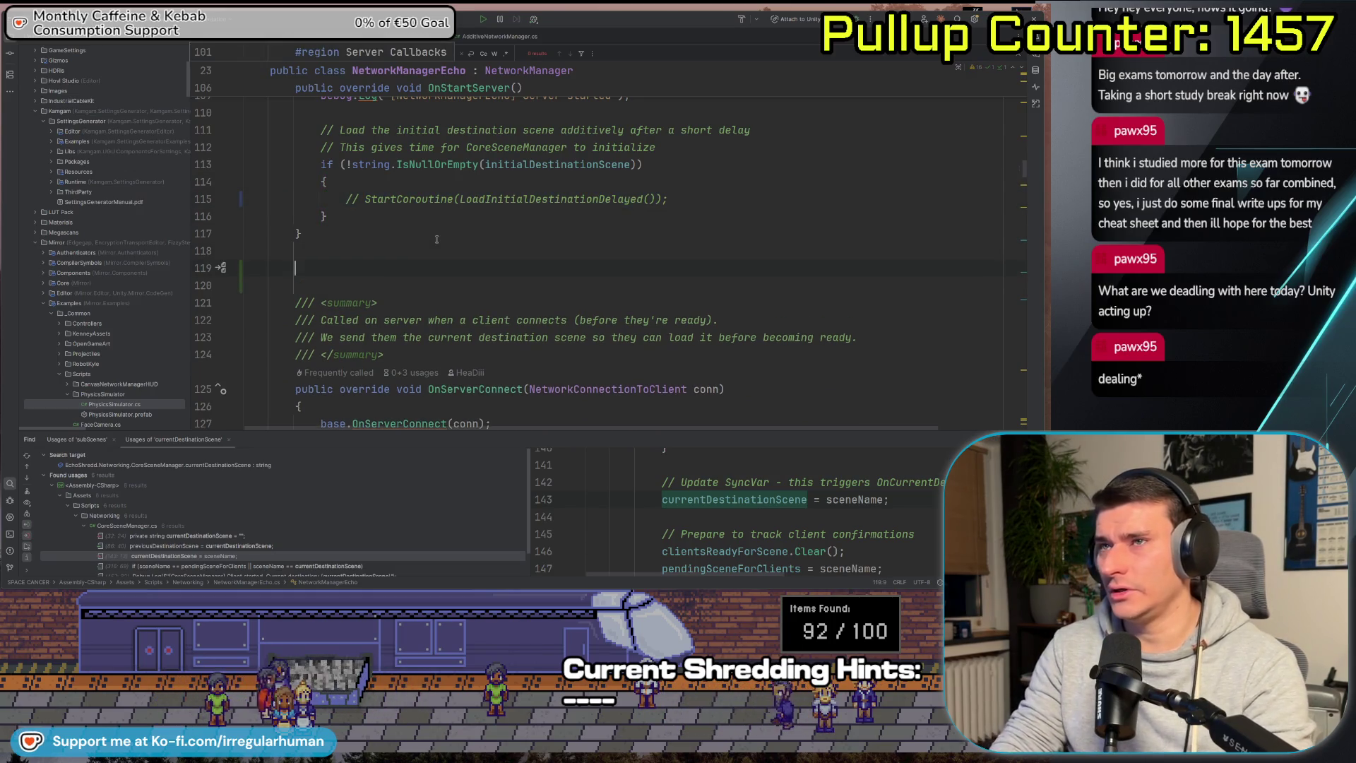
{"action": "key", "text": "alt+Tab"}
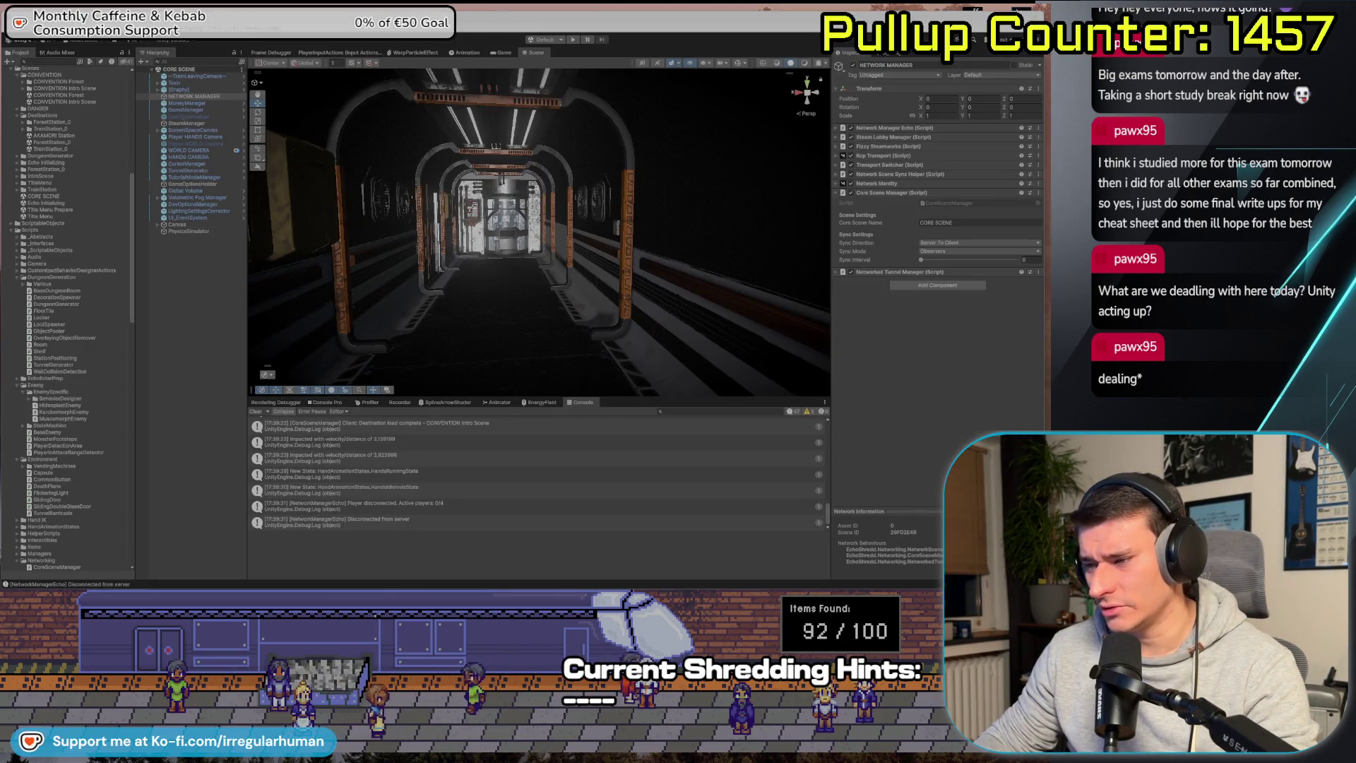
{"action": "key", "text": "alt+Tab"}
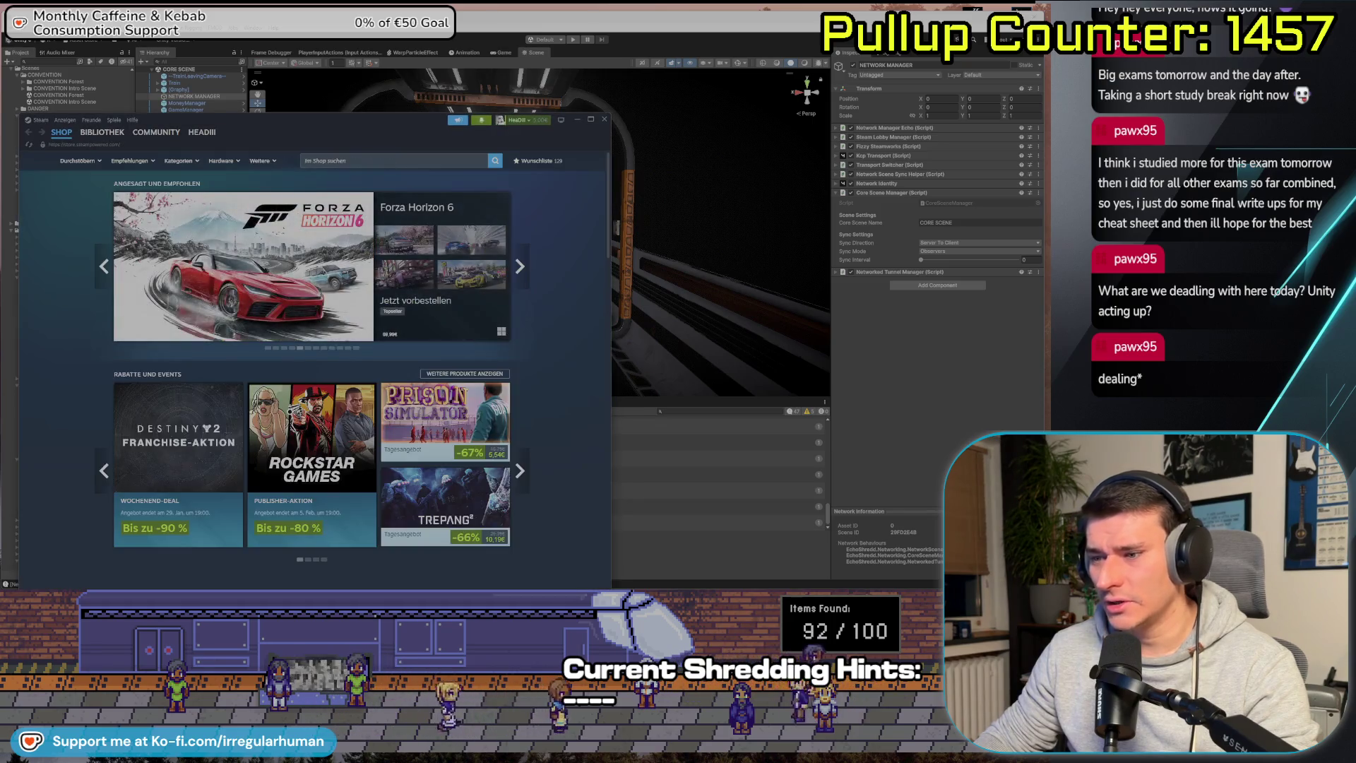
{"action": "key", "text": "alt+Tab"}
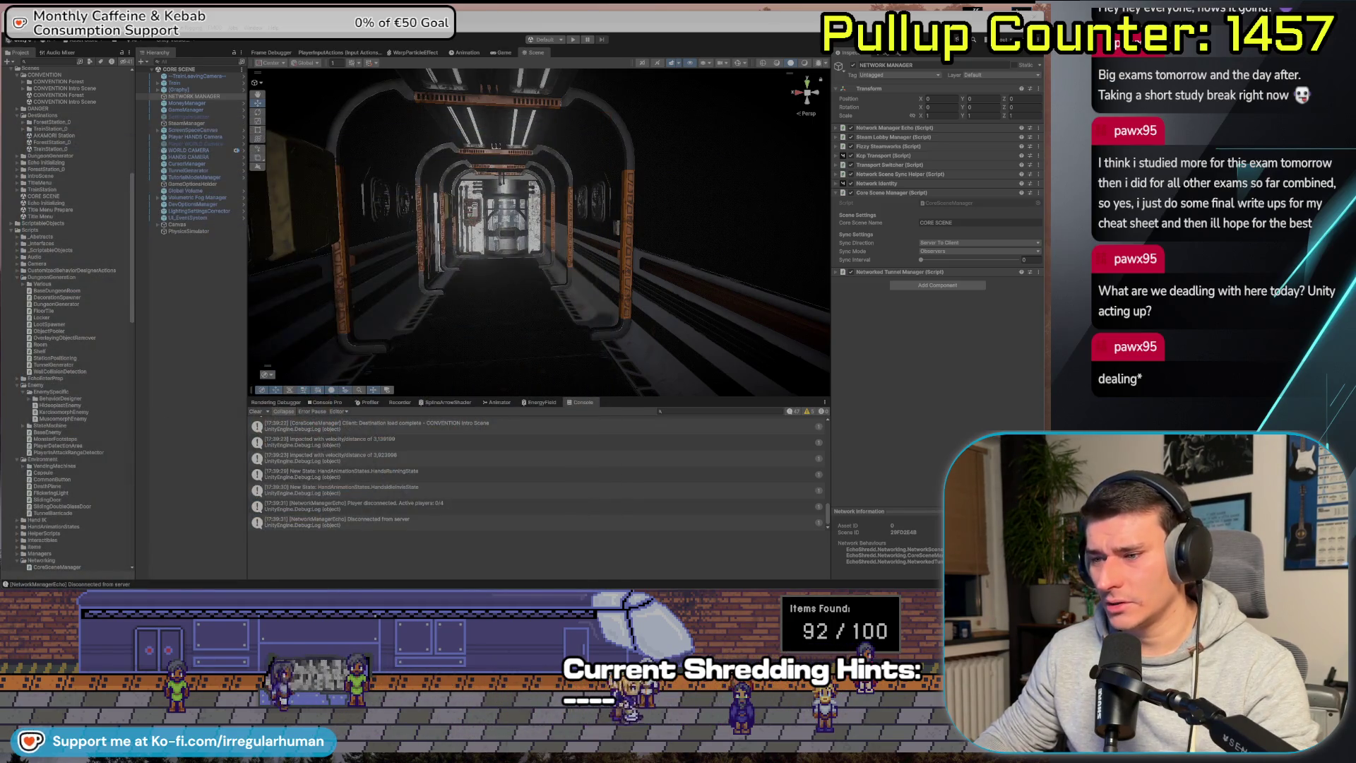
{"action": "key", "text": "alt+Tab"}
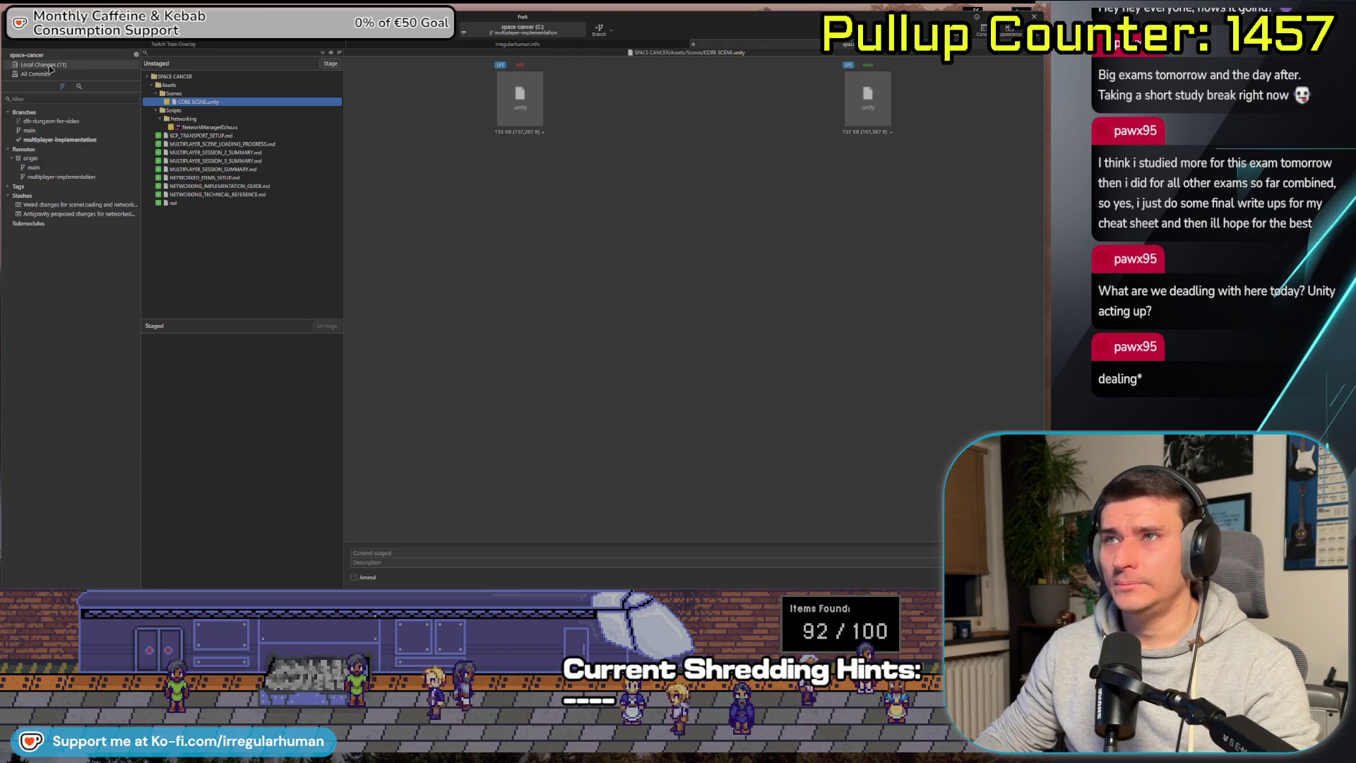
{"action": "left_click", "coordinate": [43, 205]}
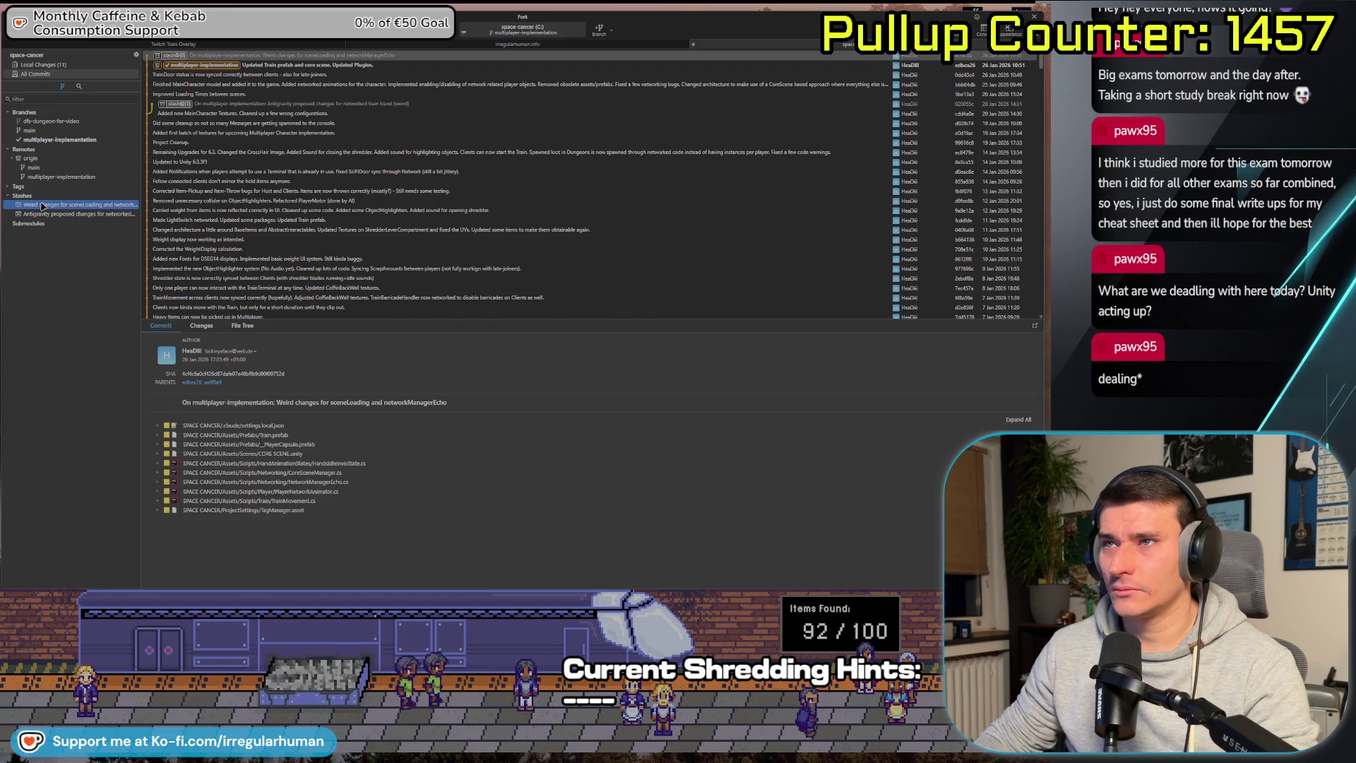
{"action": "double_click", "coordinate": [42, 205]}
{"action": "left_click", "coordinate": [586, 321]}
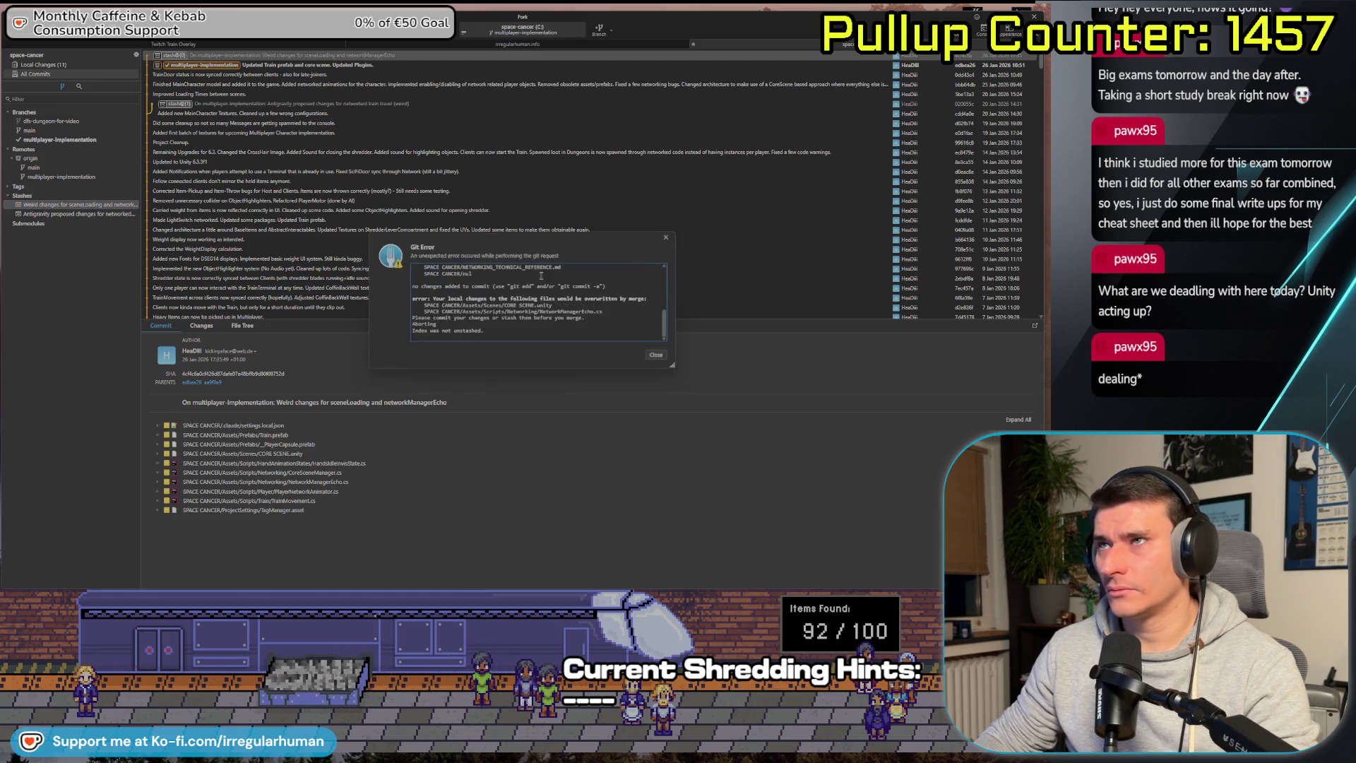
{"action": "scroll", "coordinate": [601, 288], "scroll_direction": "up", "scroll_amount": 5}
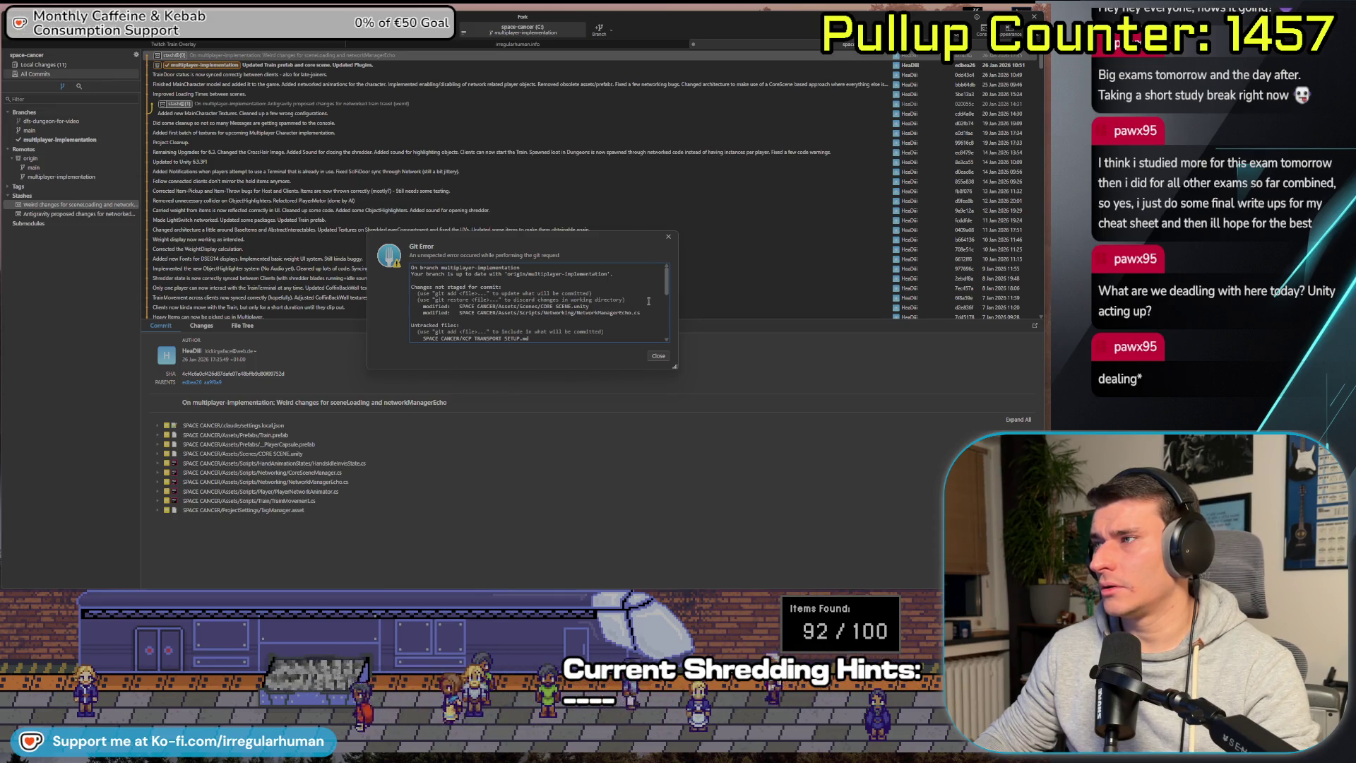
{"action": "scroll", "coordinate": [647, 310], "scroll_direction": "down", "scroll_amount": 3}
{"action": "key", "text": "Escape"}
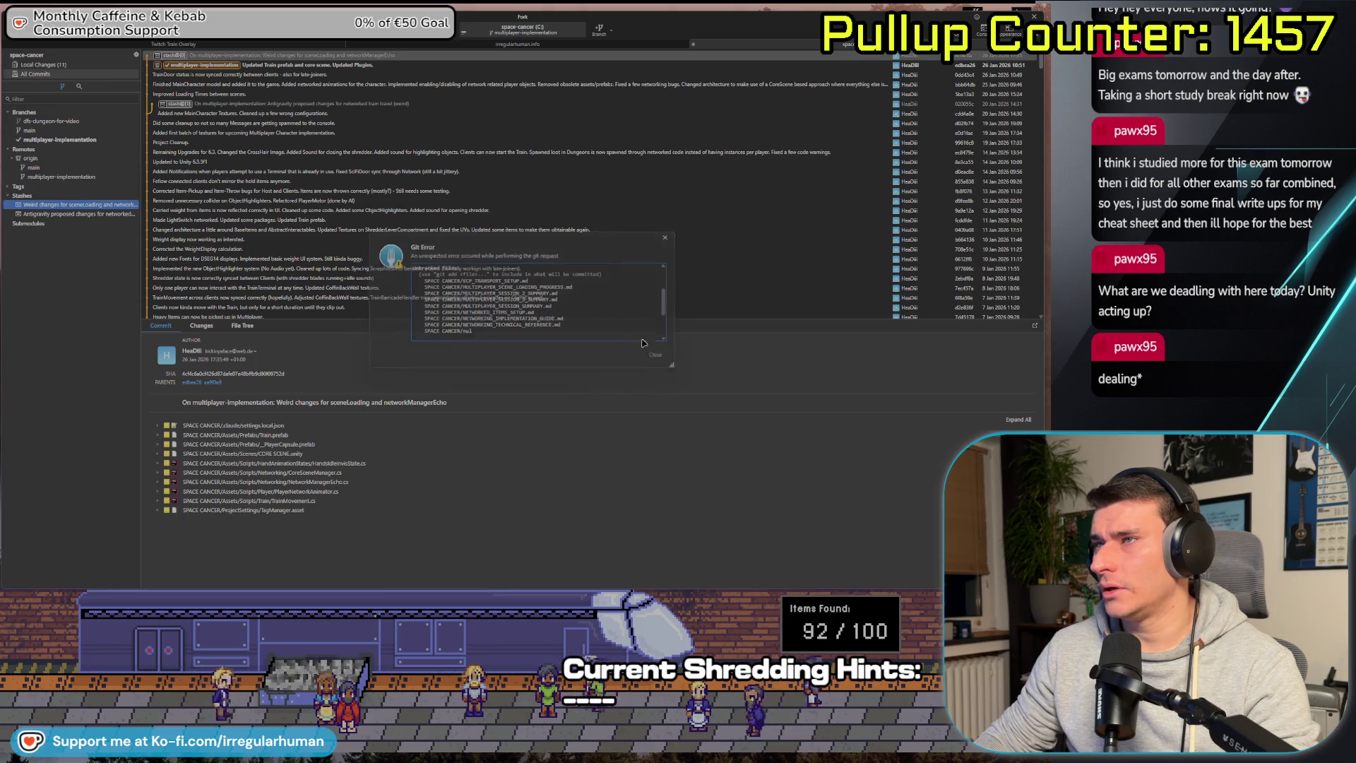
{"action": "left_click", "coordinate": [82, 66]}
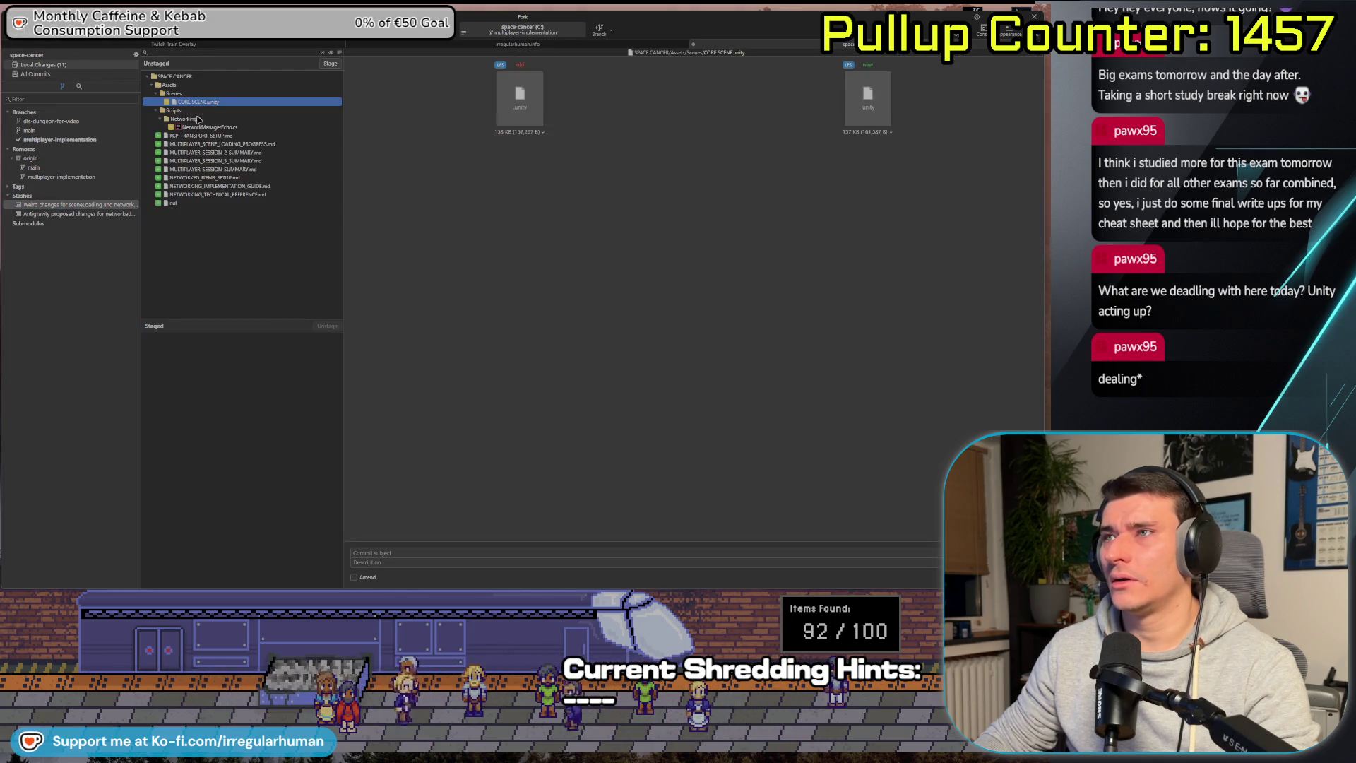
Inspect the stash's NetworkManagerEcho.cs and HandsIdleArmsState.cs diffs.
{"action": "left_click", "coordinate": [209, 127]}
{"action": "left_click", "coordinate": [76, 204]}
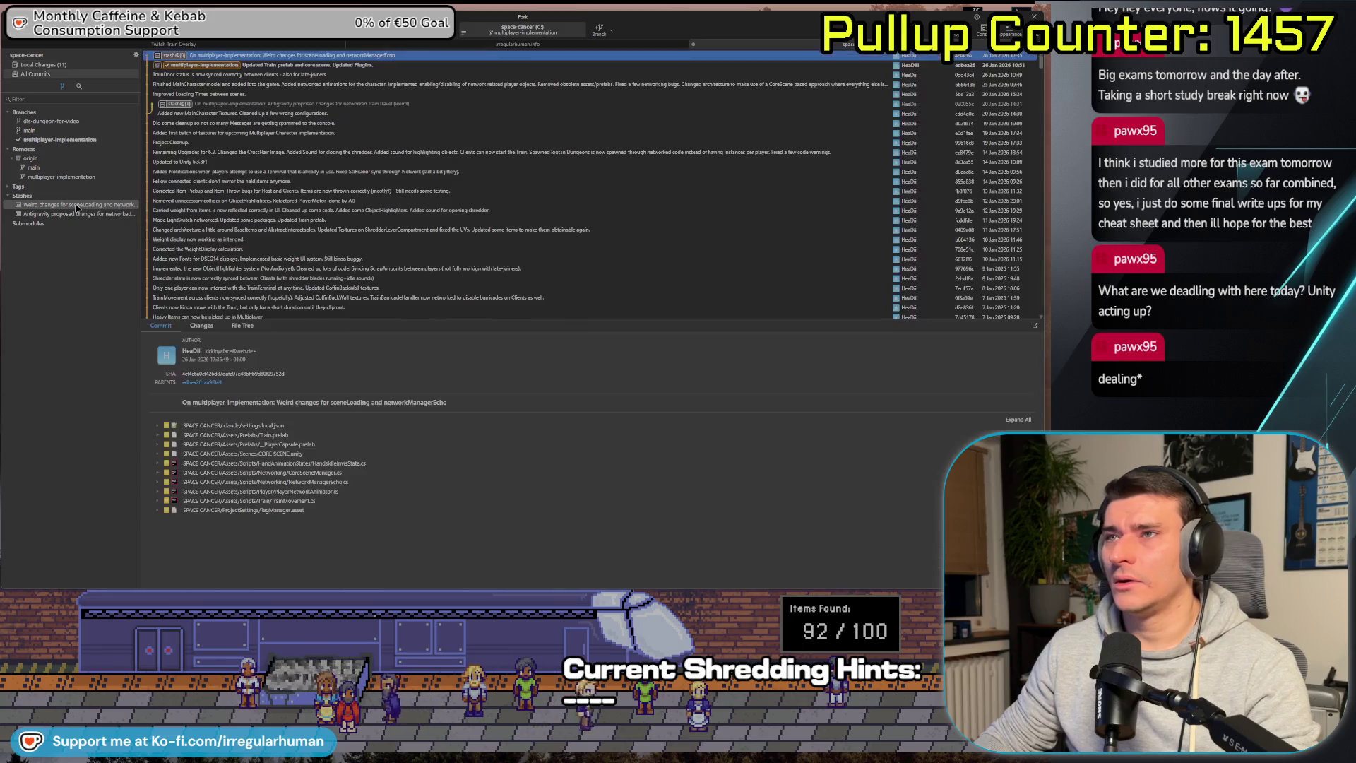
{"action": "left_click", "coordinate": [294, 464]}
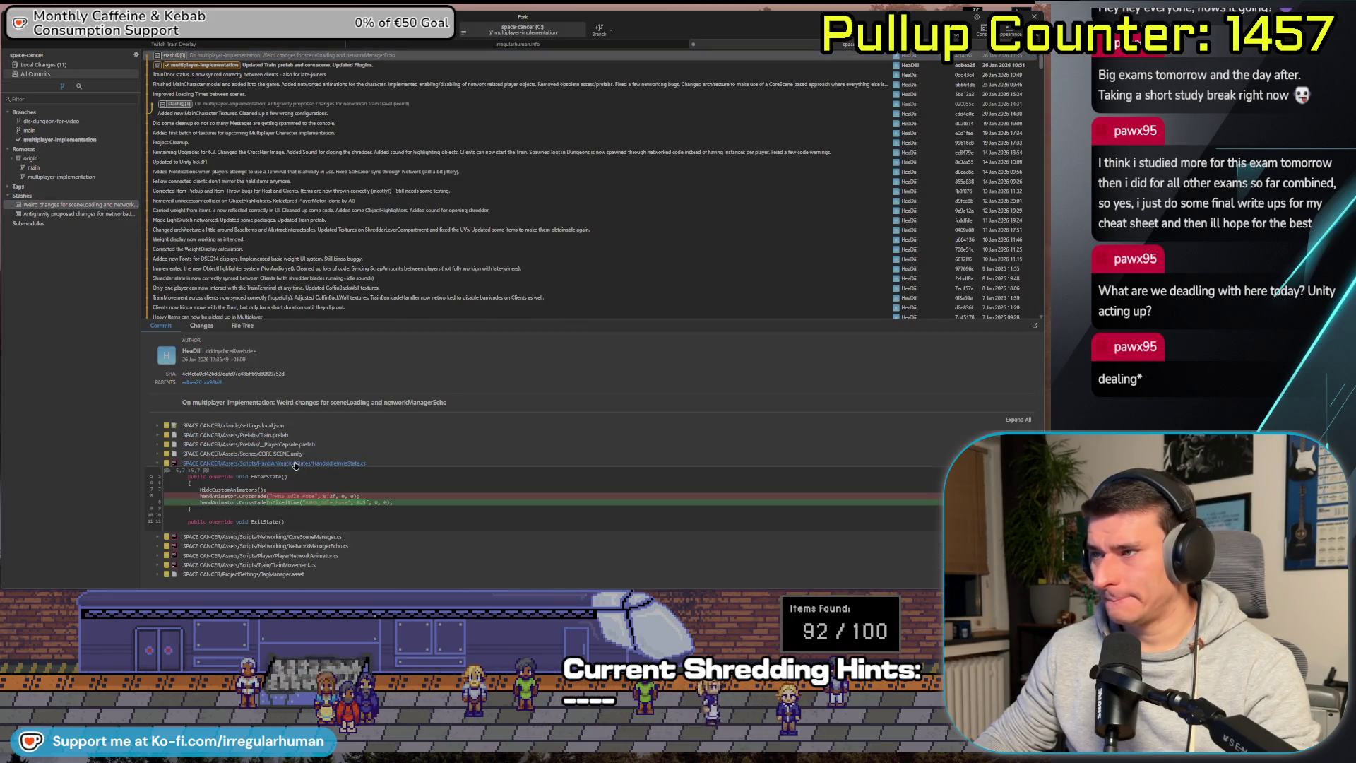
{"action": "right_click", "coordinate": [293, 464]}
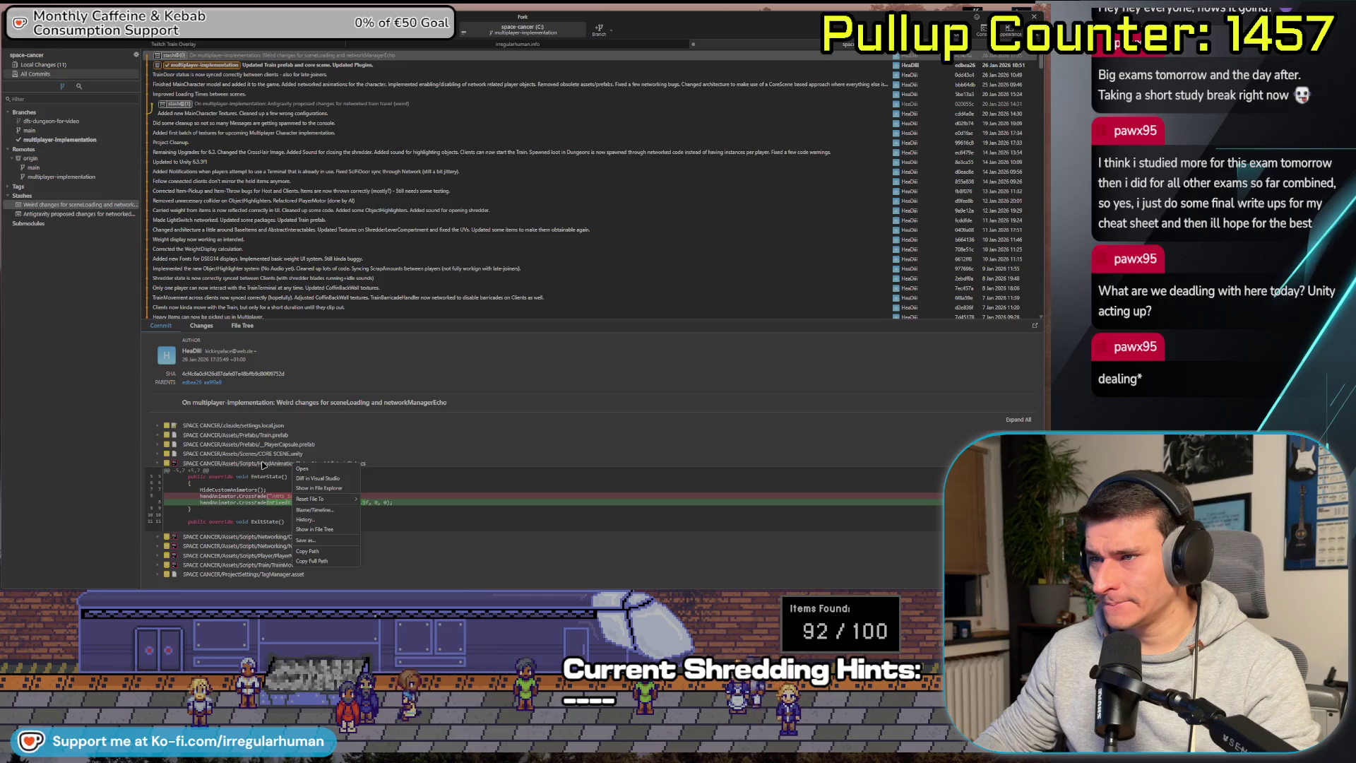
{"action": "left_click", "coordinate": [263, 464]}
{"action": "left_click", "coordinate": [268, 464]}
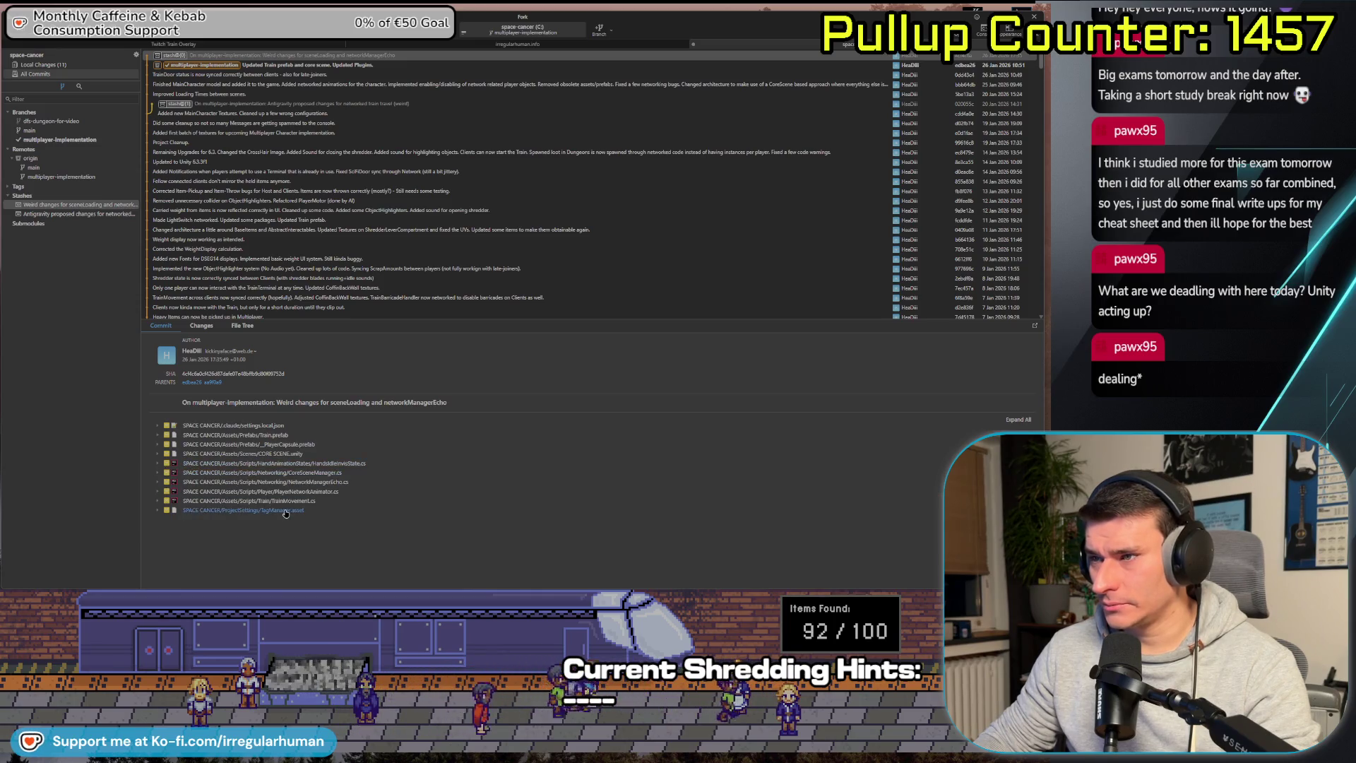
{"action": "left_click", "coordinate": [308, 464]}
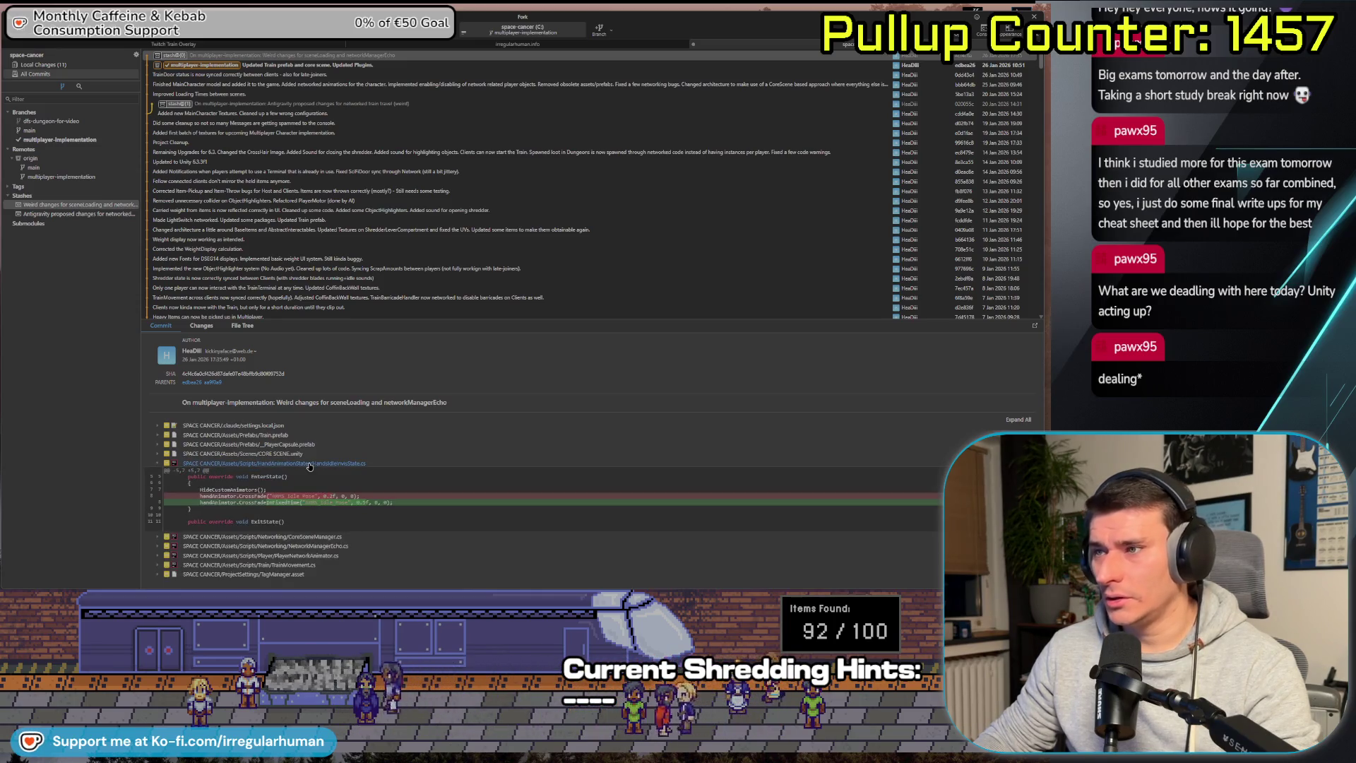
{"action": "left_click", "coordinate": [267, 464]}
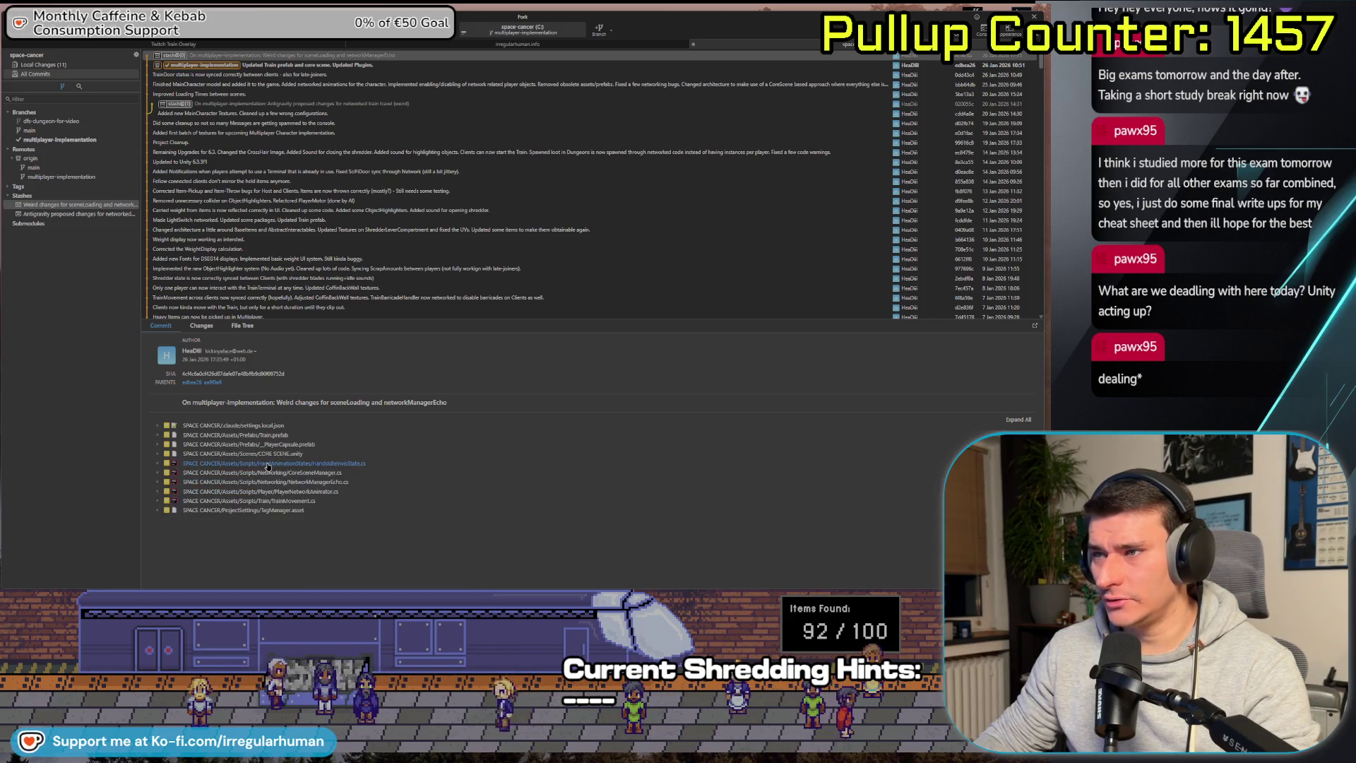
{"action": "left_click", "coordinate": [267, 464]}
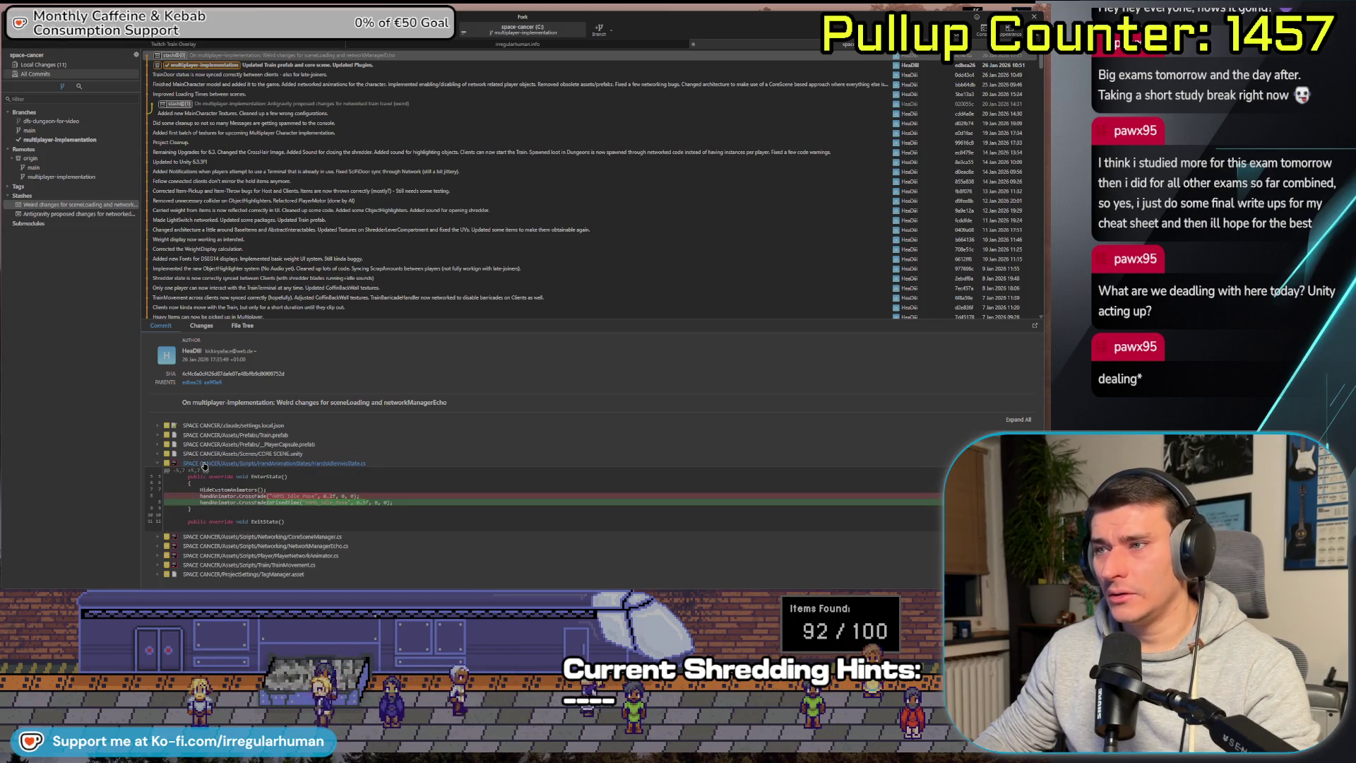
{"action": "right_click", "coordinate": [250, 462]}
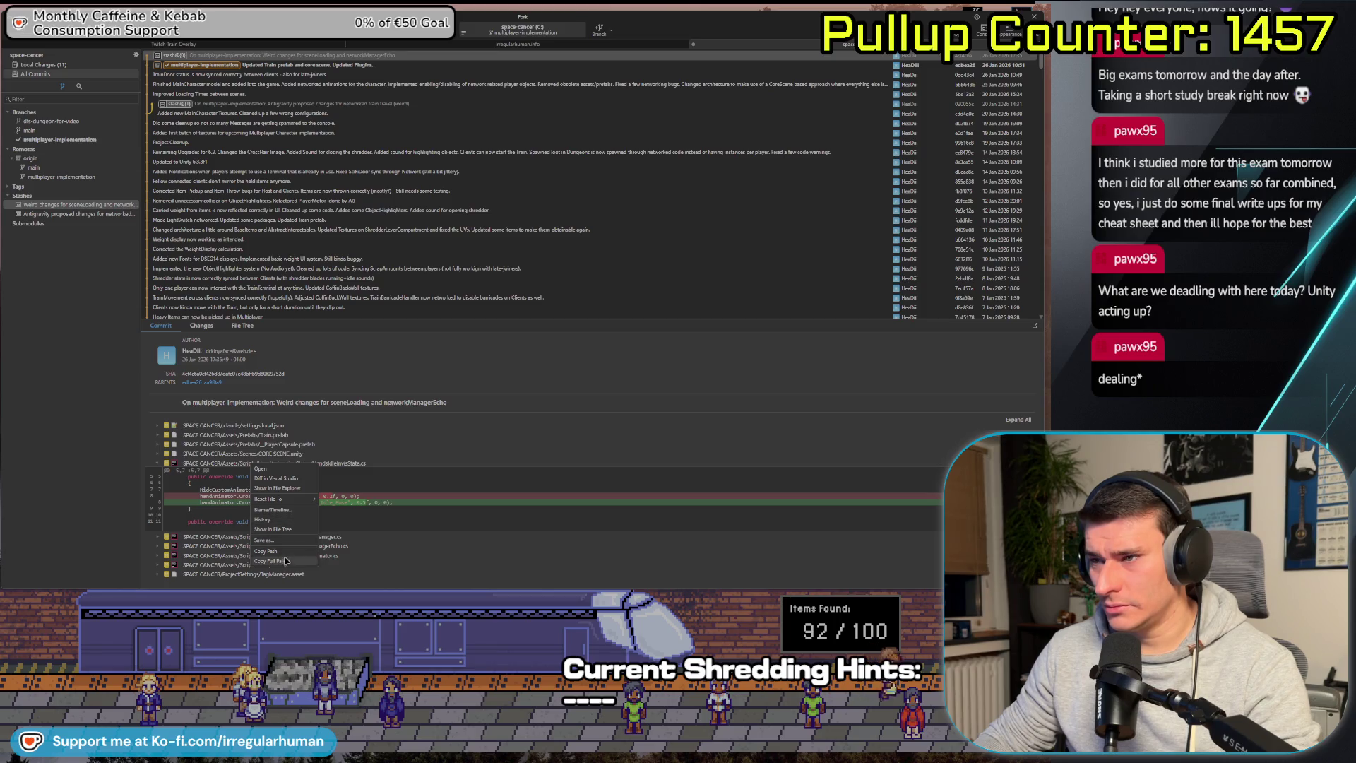
{"action": "left_click", "coordinate": [109, 358]}
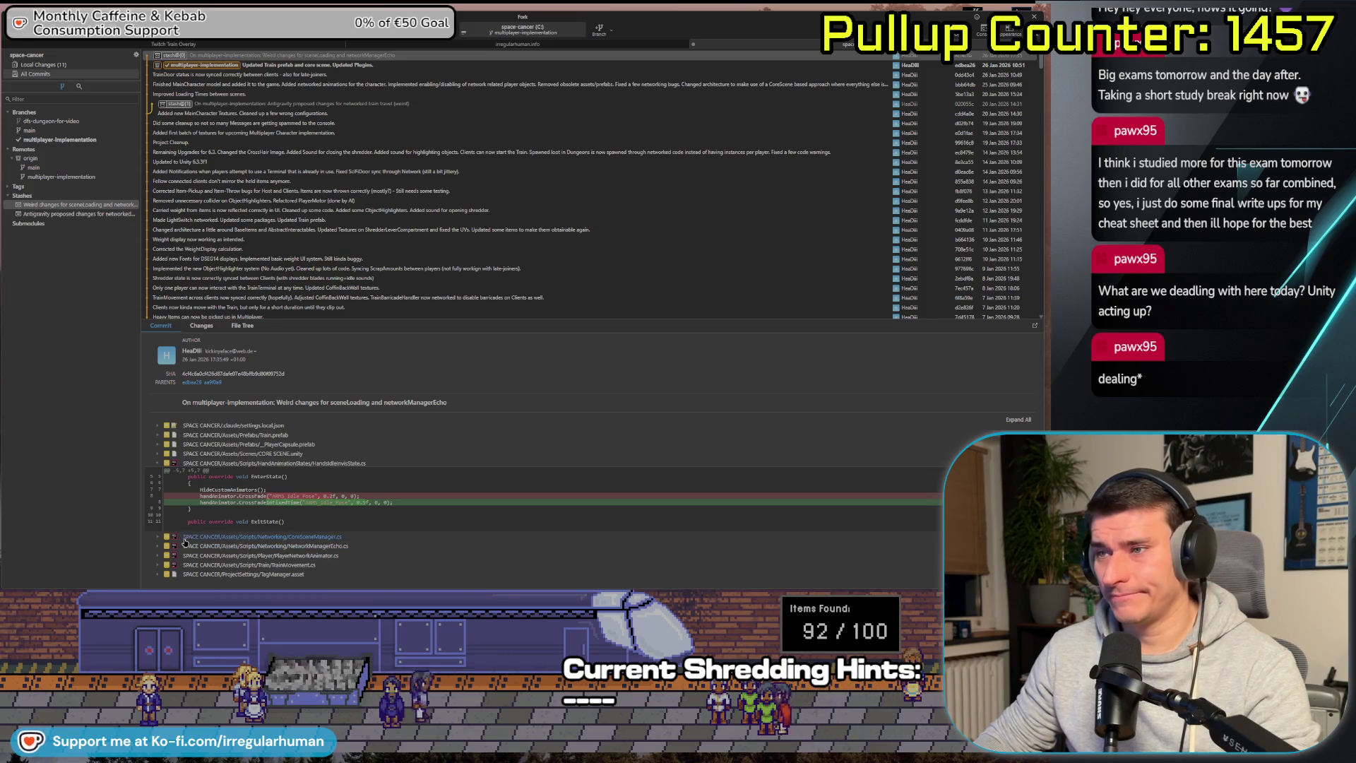
Review the stash's CoreSceneManager.cs and PlayerNetworkAnimator.cs diffs and bring up the Apply Stash prompt.
{"action": "left_click", "coordinate": [233, 537]}
{"action": "scroll", "coordinate": [221, 480], "scroll_direction": "down", "scroll_amount": 1}
{"action": "scroll", "coordinate": [221, 480], "scroll_direction": "down", "scroll_amount": 1}
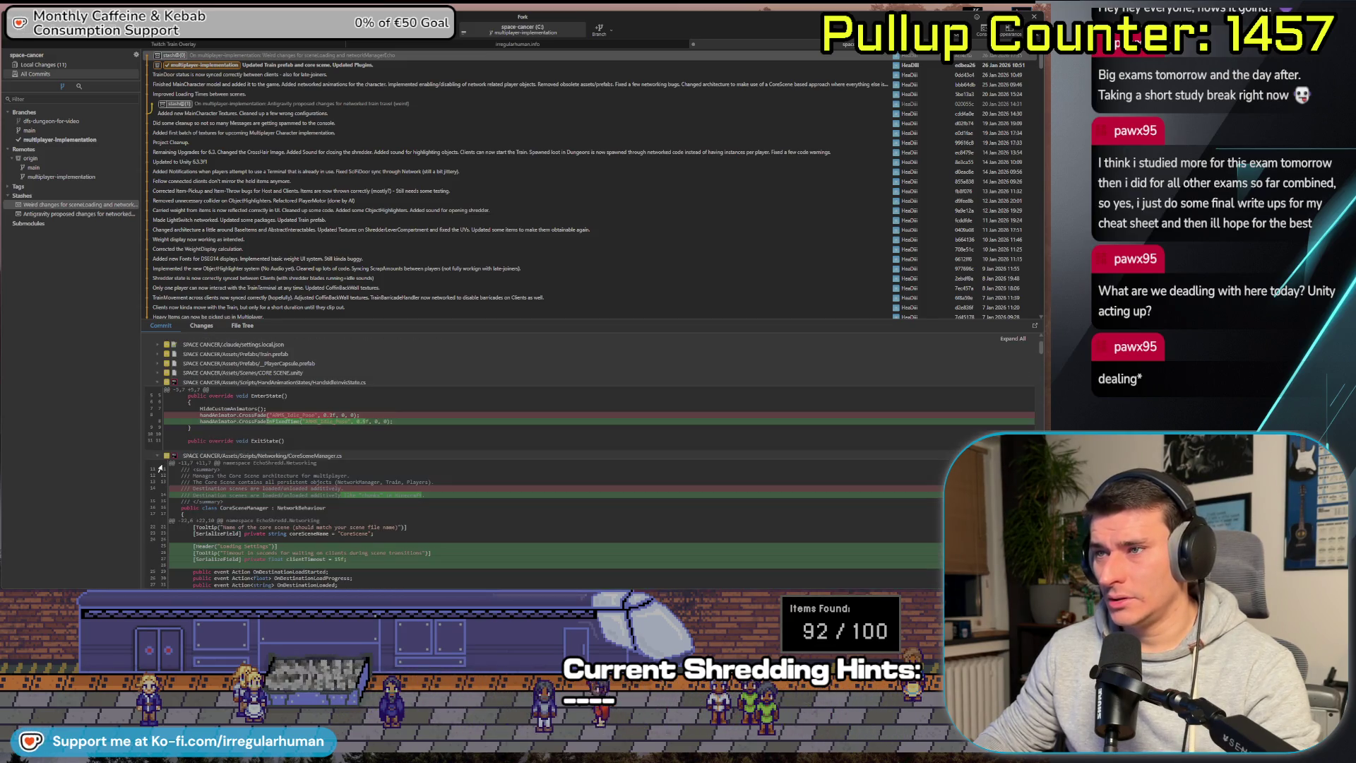
{"action": "left_click", "coordinate": [159, 458]}
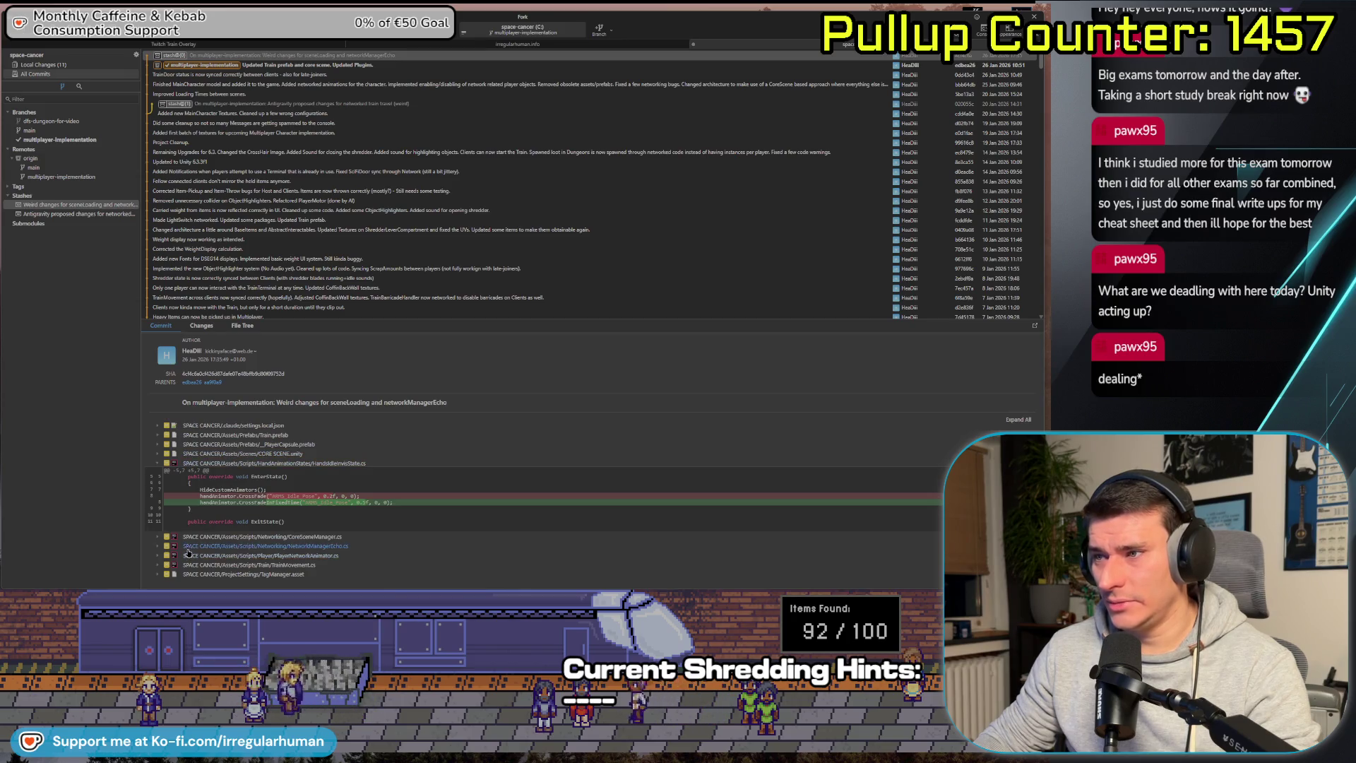
{"action": "left_click", "coordinate": [162, 559]}
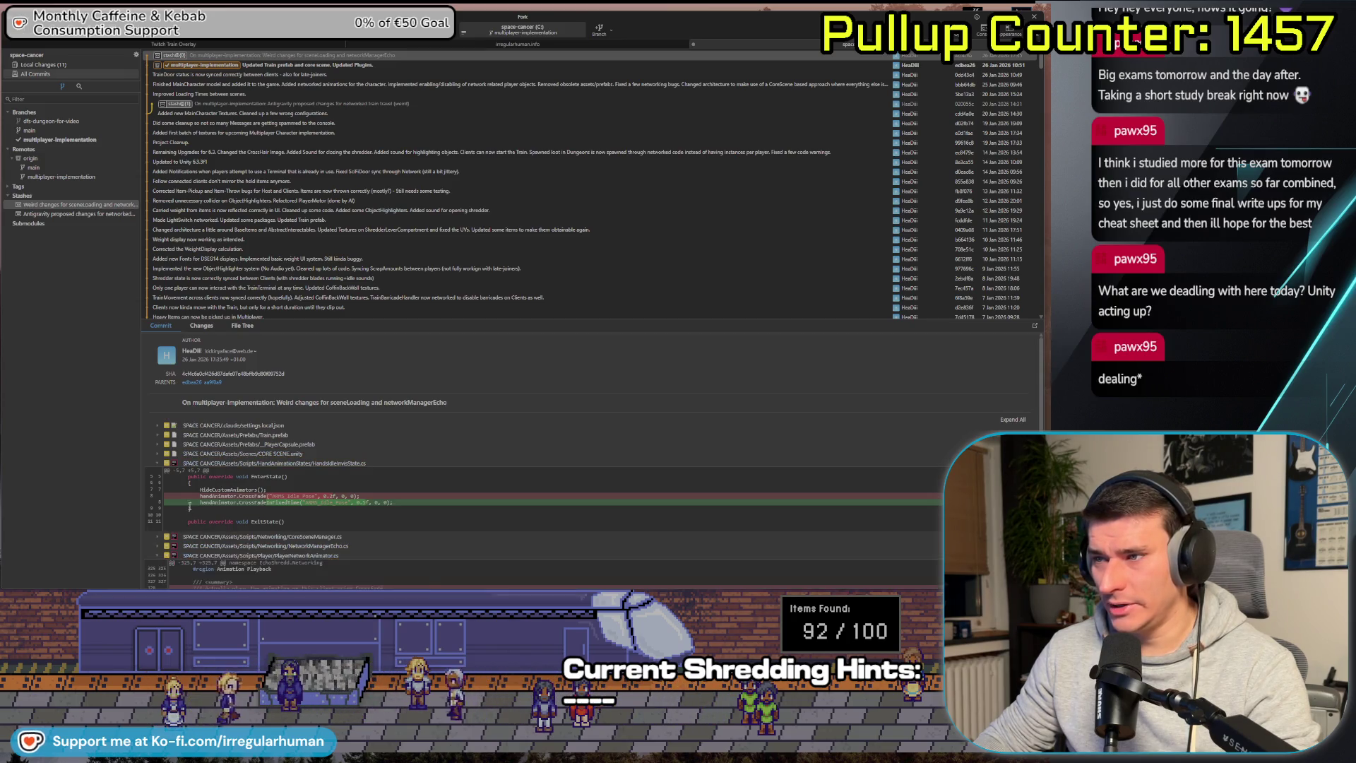
{"action": "scroll", "coordinate": [189, 505], "scroll_direction": "down", "scroll_amount": 4}
{"action": "scroll", "coordinate": [162, 476], "scroll_direction": "up", "scroll_amount": 4}
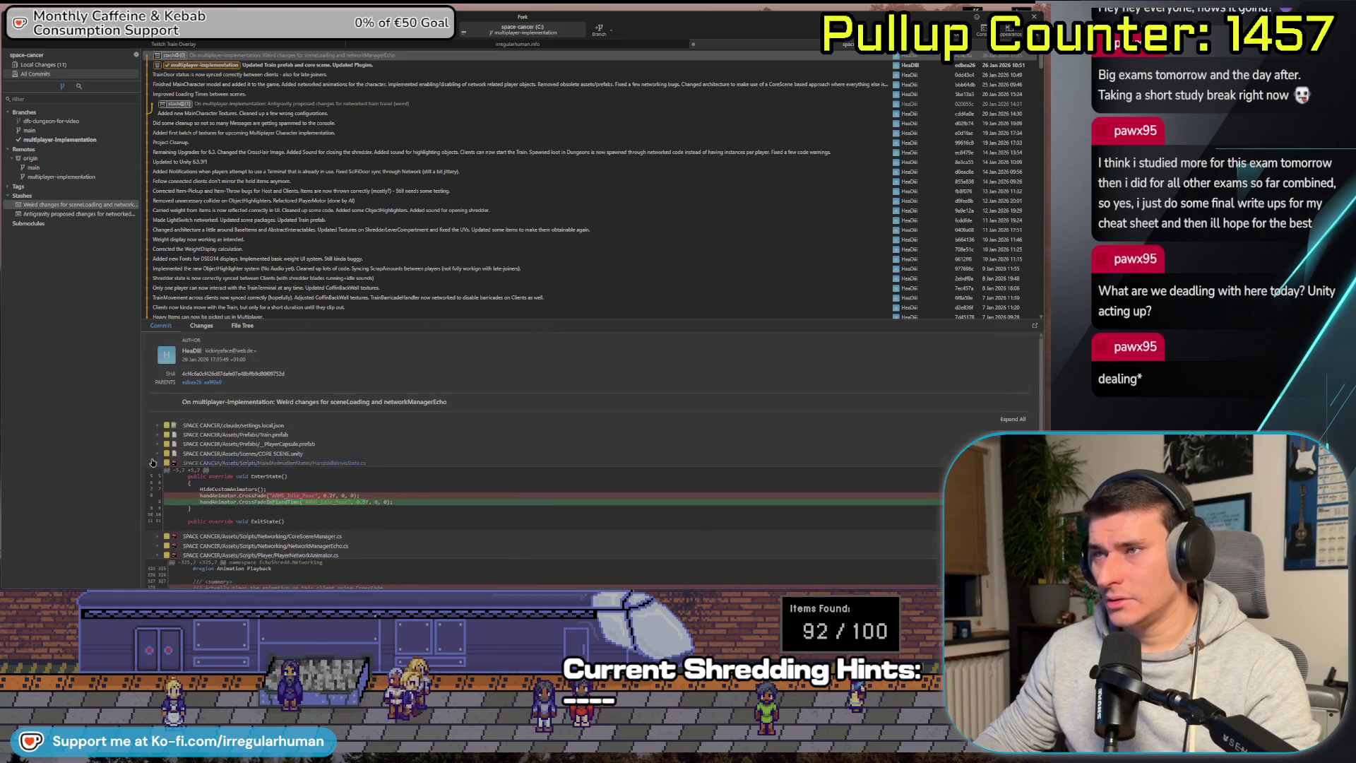
{"action": "double_click", "coordinate": [71, 205]}
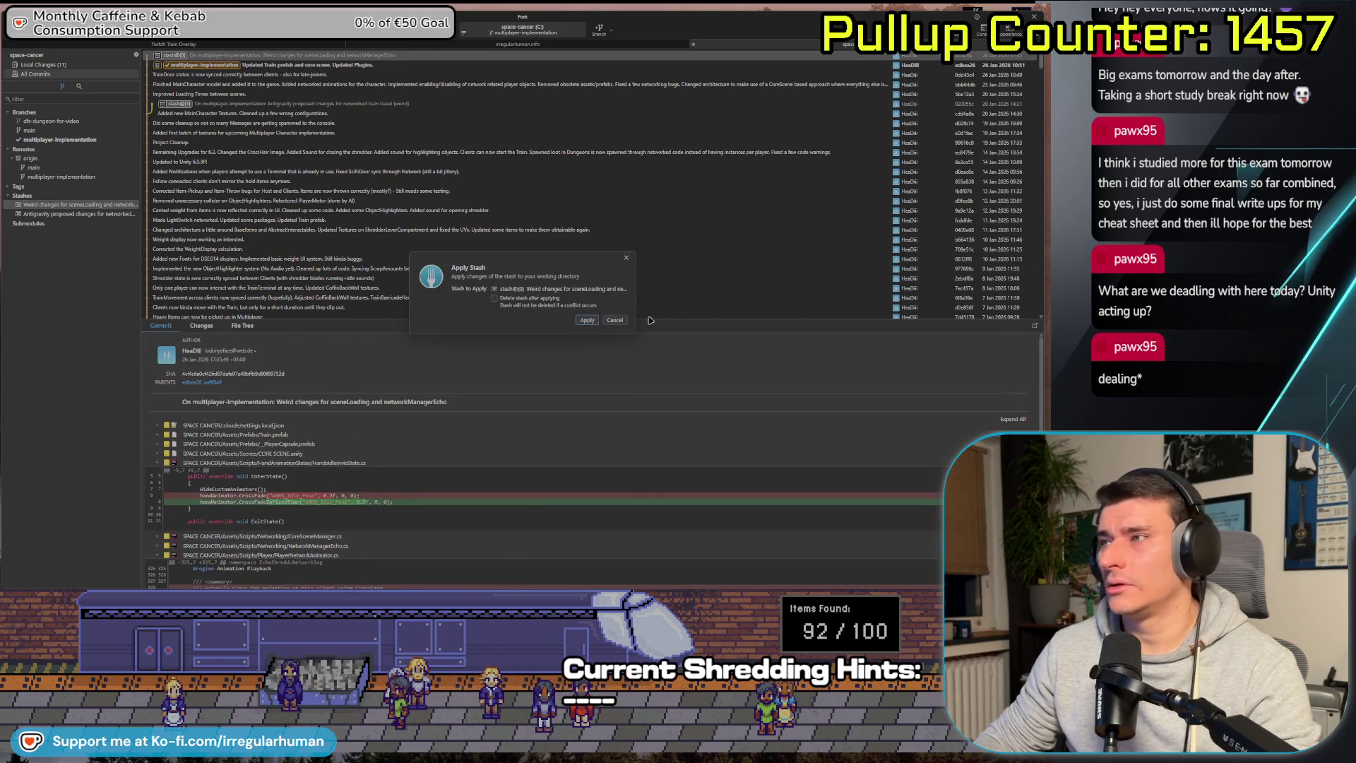
Try applying the stash, read the resulting Git error log, and close it.
{"action": "left_click", "coordinate": [587, 321]}
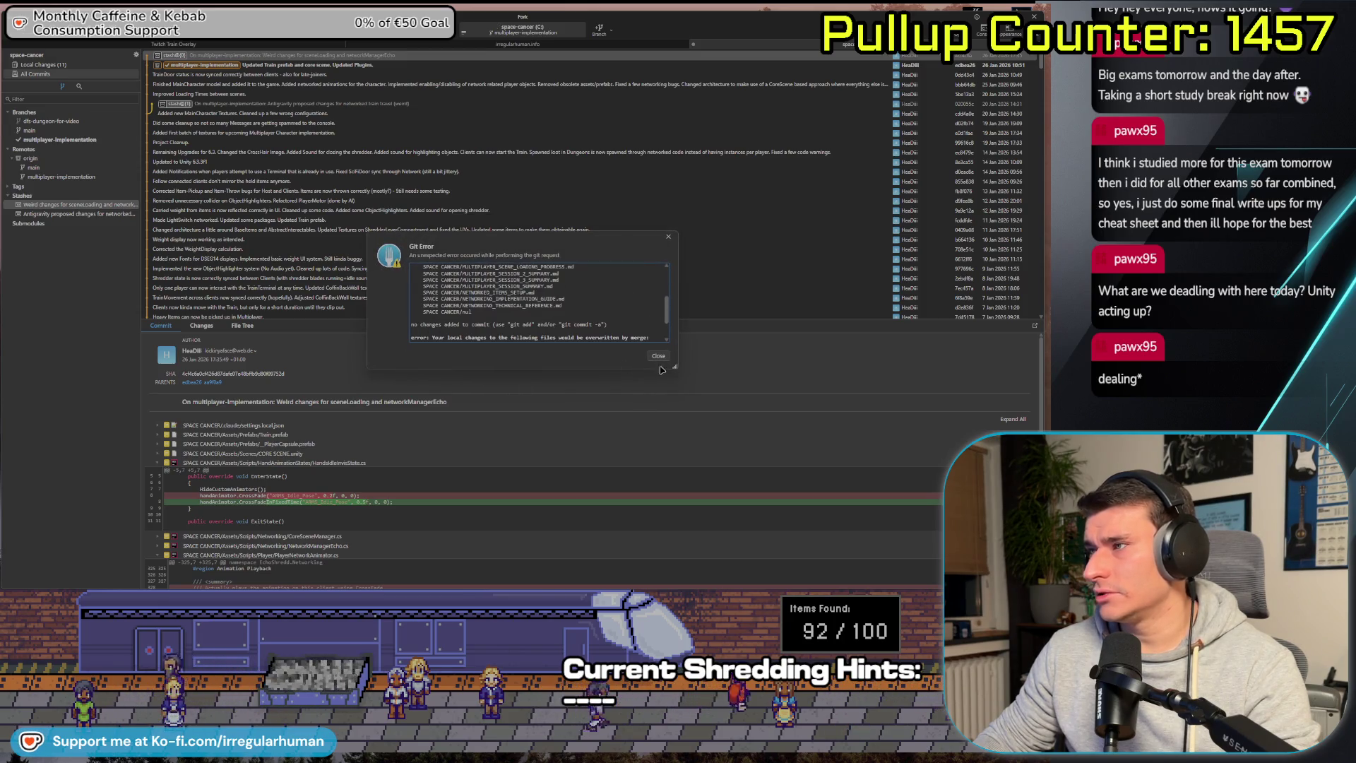
{"action": "mouse_move", "coordinate": [674, 367]}
{"action": "left_mouse_down"}
{"action": "mouse_move", "coordinate": [700, 472]}
{"action": "mouse_move", "coordinate": [738, 519]}
{"action": "left_mouse_up"}
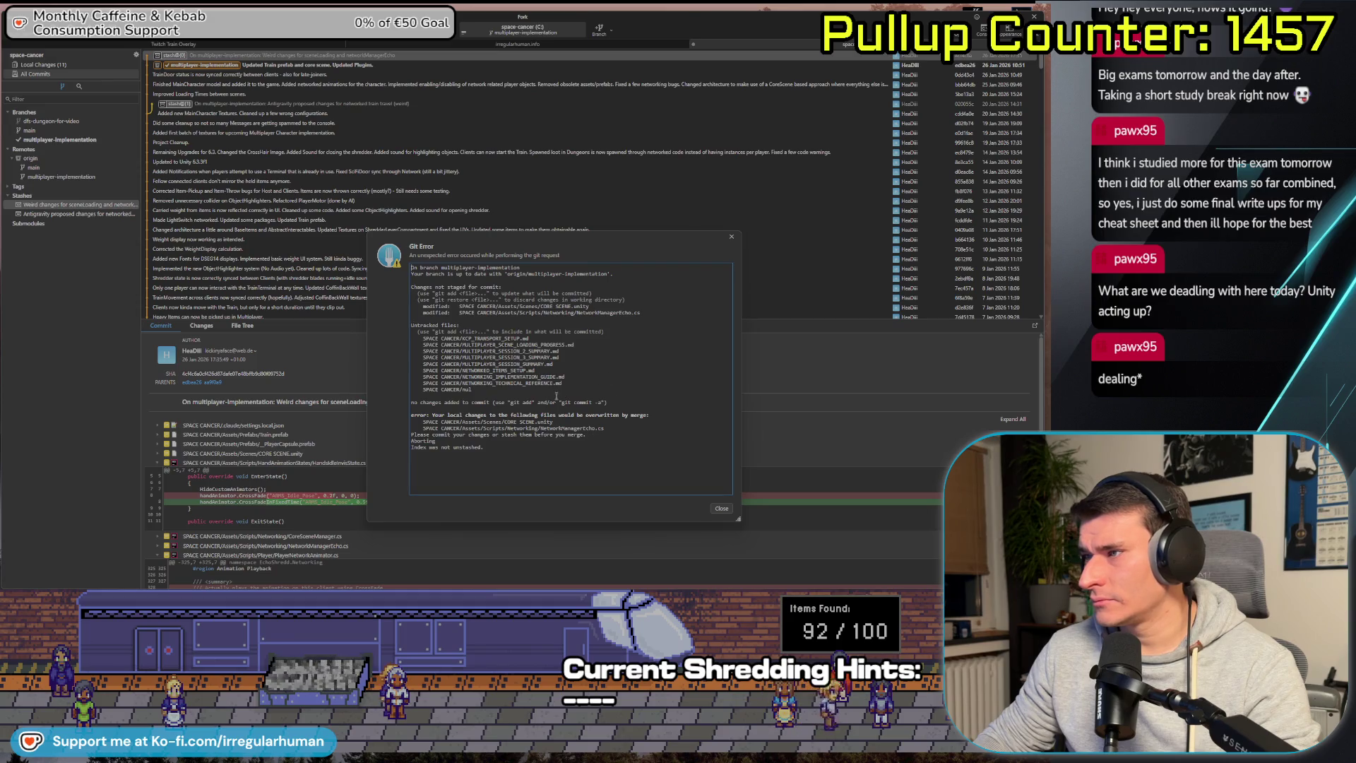
{"action": "left_click", "coordinate": [732, 235]}
Discard local changes to CORE SCENE.unity and NetworkManagerEcho.cs, then apply the stash again.
{"action": "left_click", "coordinate": [82, 67]}
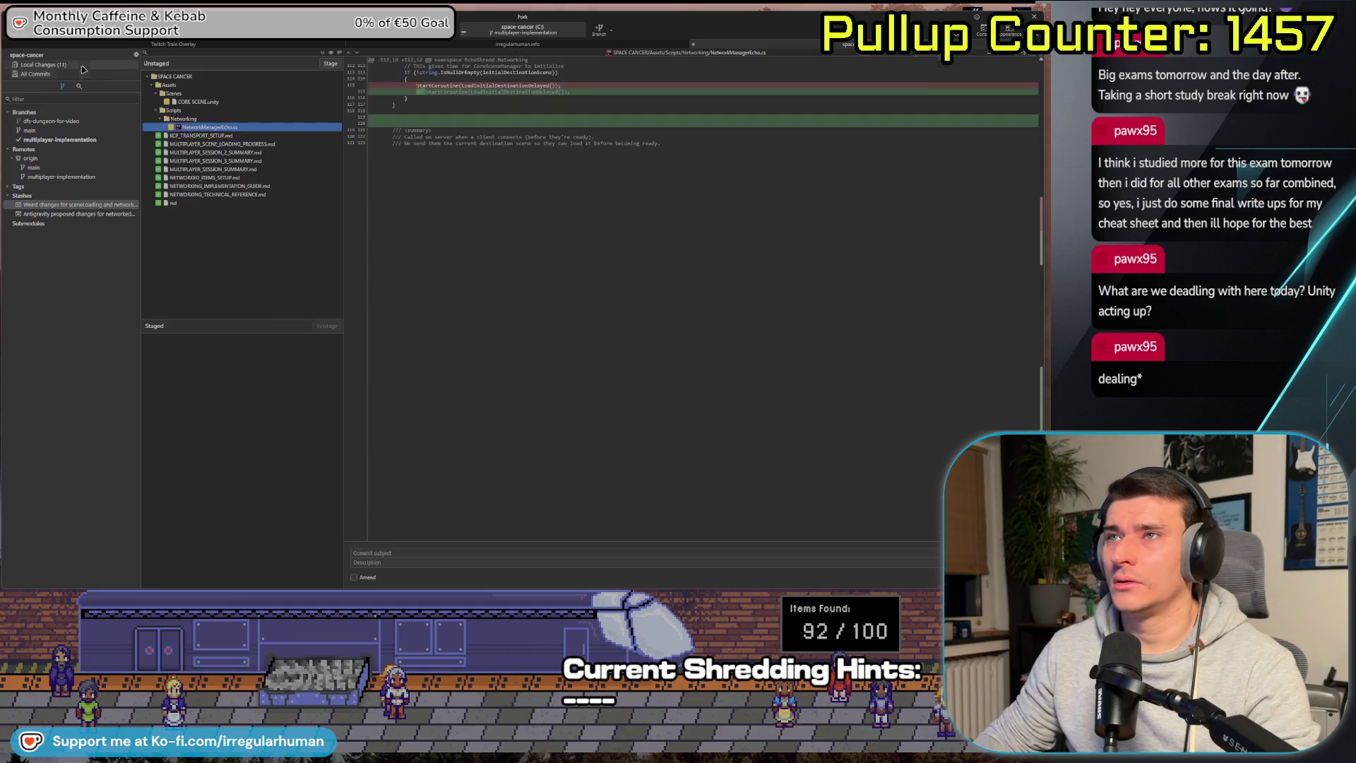
{"action": "left_click", "coordinate": [231, 103], "text": "ctrl"}
{"action": "key", "text": "ctrl+BackSpace"}
{"action": "key", "text": "Return"}
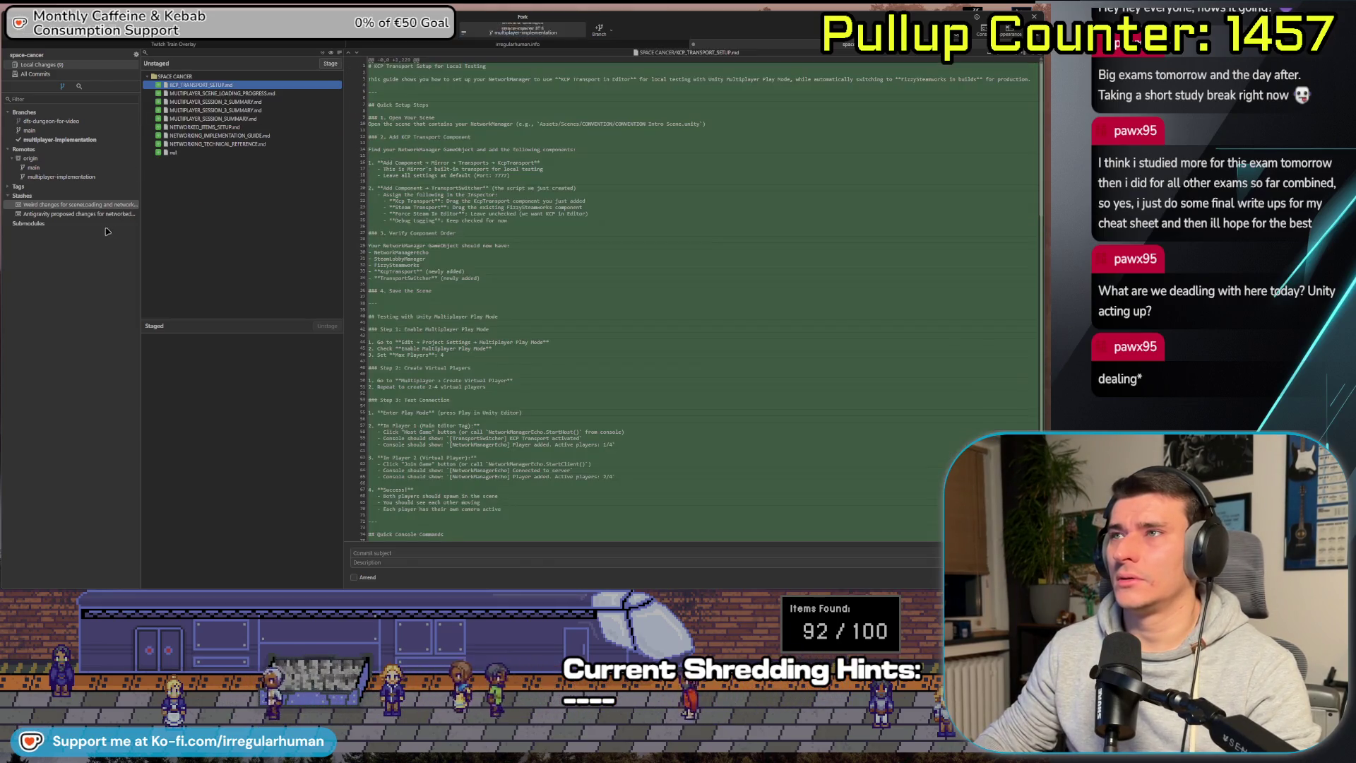
{"action": "double_click", "coordinate": [77, 204]}
{"action": "left_click", "coordinate": [585, 321]}
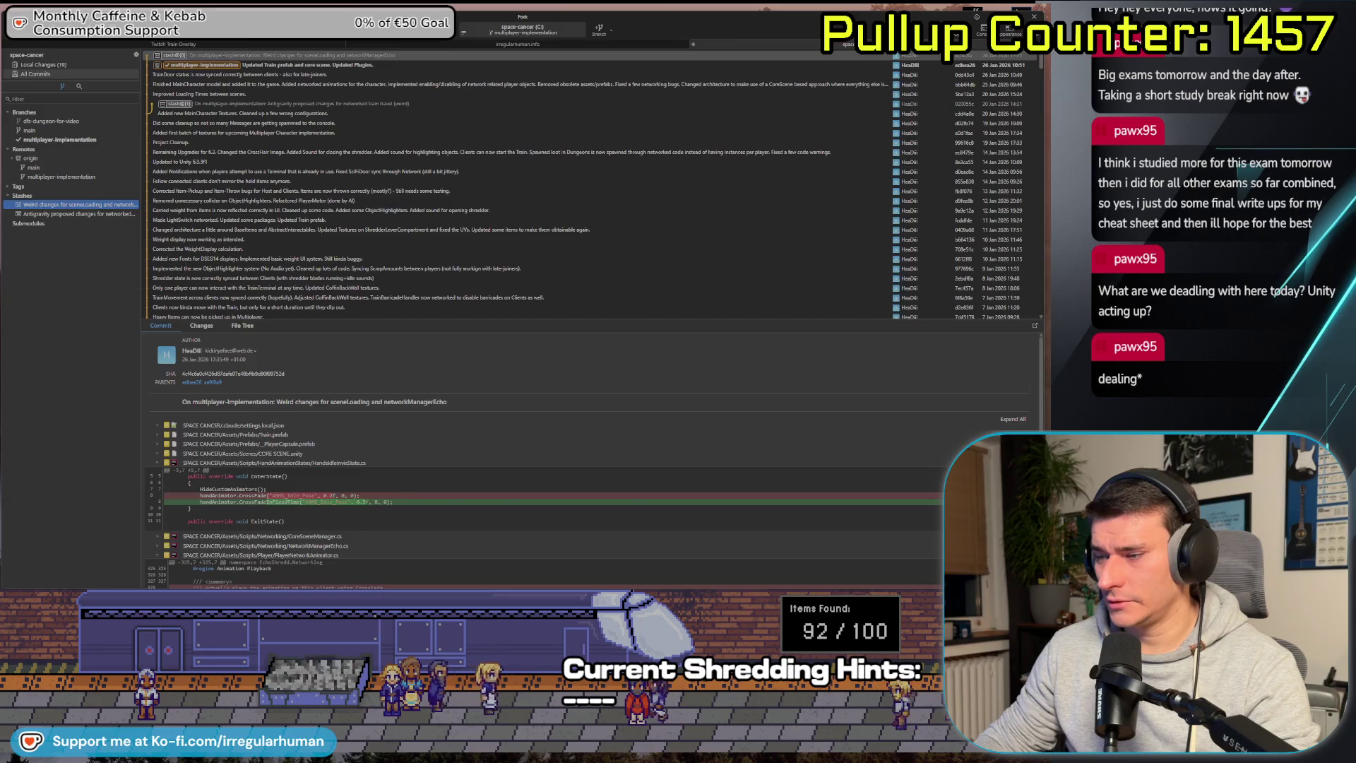
Dismiss the scene-modified prompt and remove Scene Interest Management from the NETWORK MANAGER object.
{"action": "key", "text": "alt+Tab"}
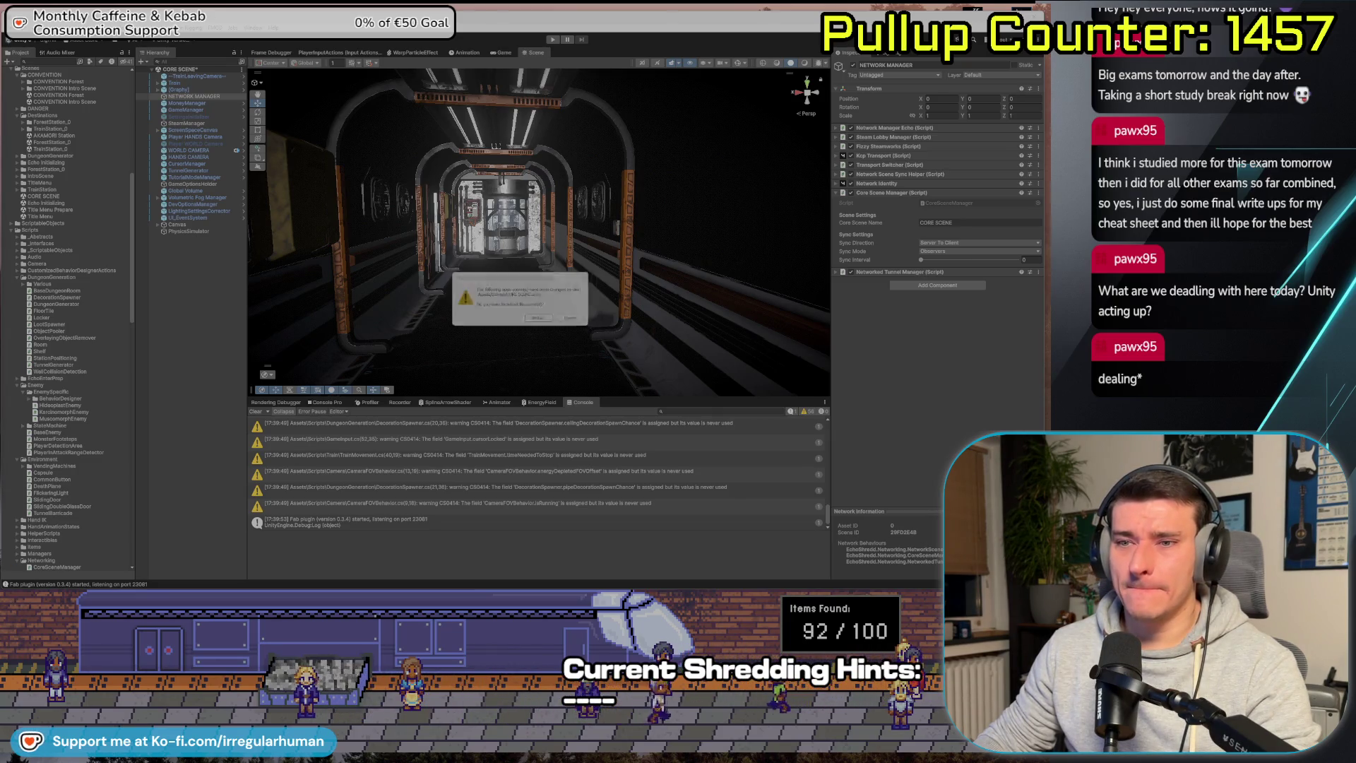
{"action": "left_click", "coordinate": [542, 321]}
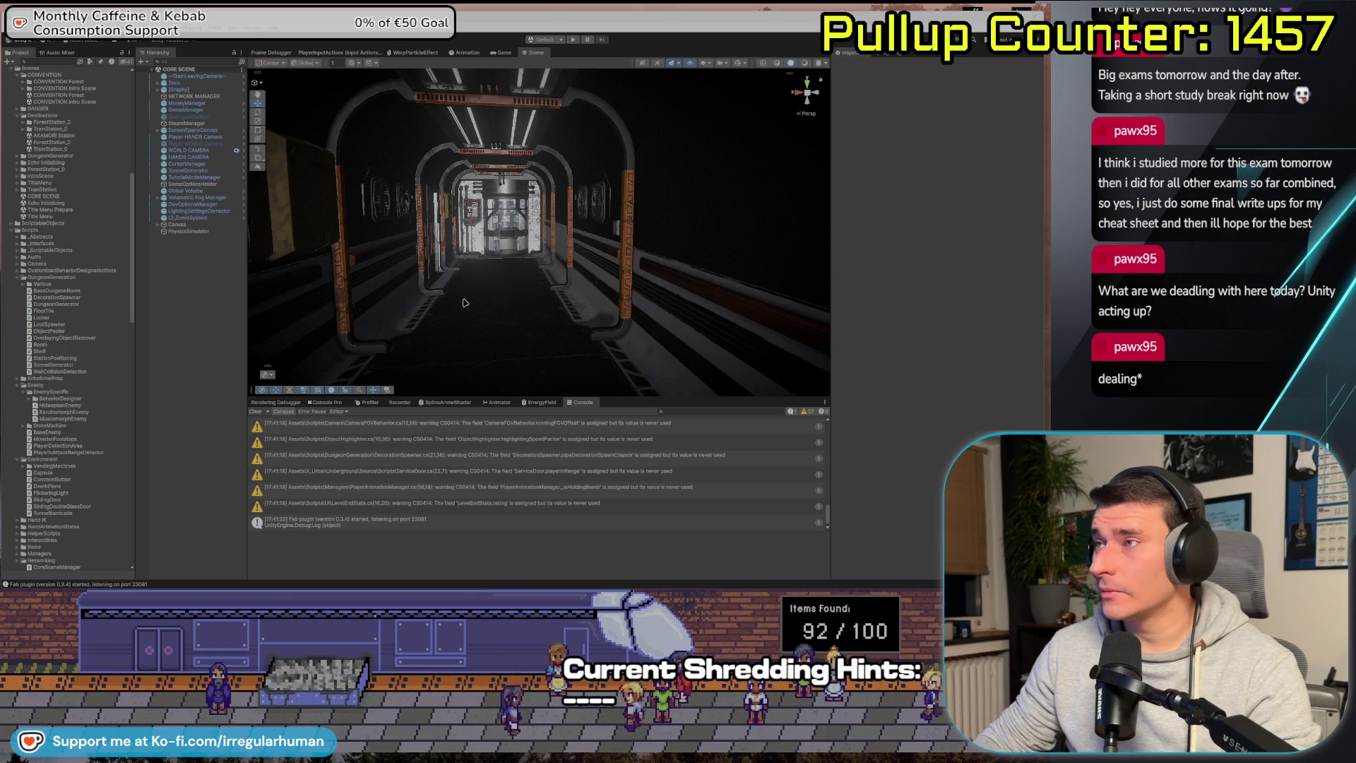
{"action": "left_click", "coordinate": [204, 96]}
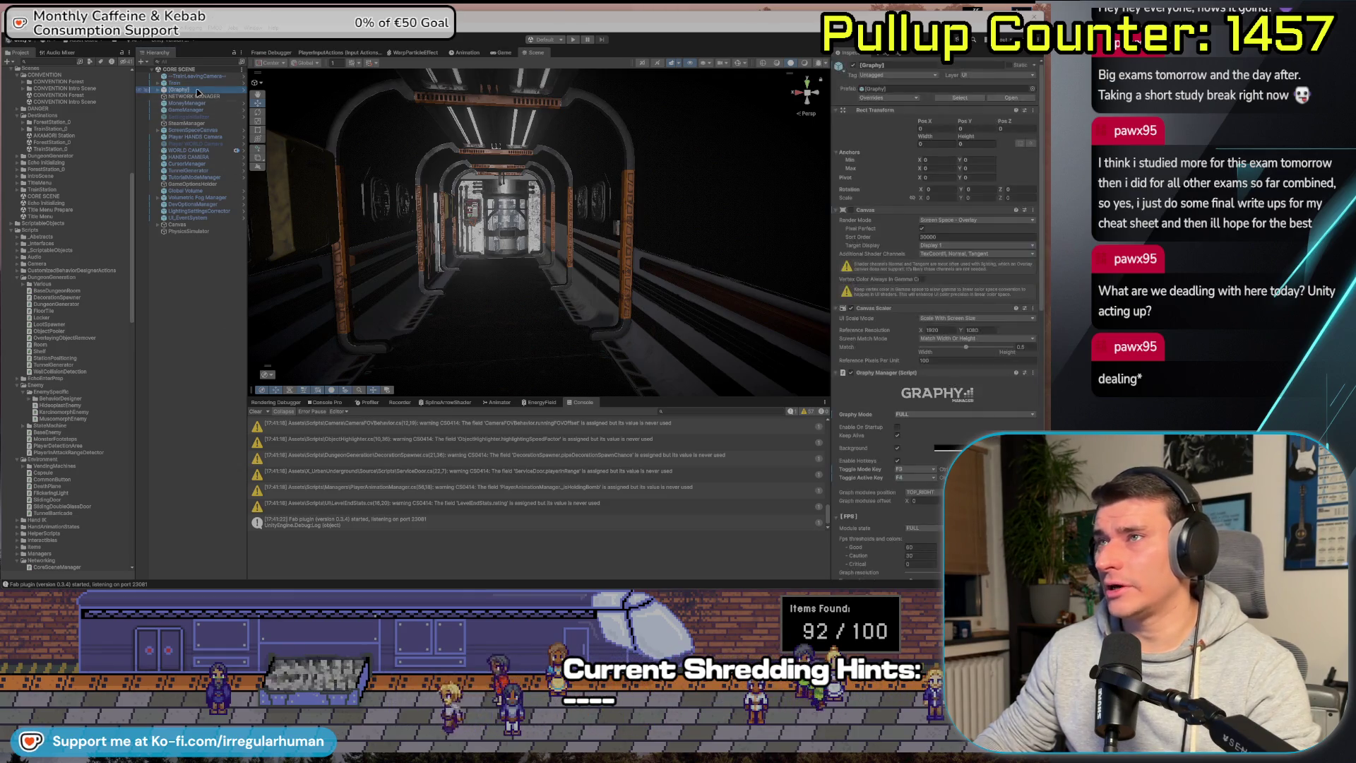
{"action": "right_click", "coordinate": [878, 302]}
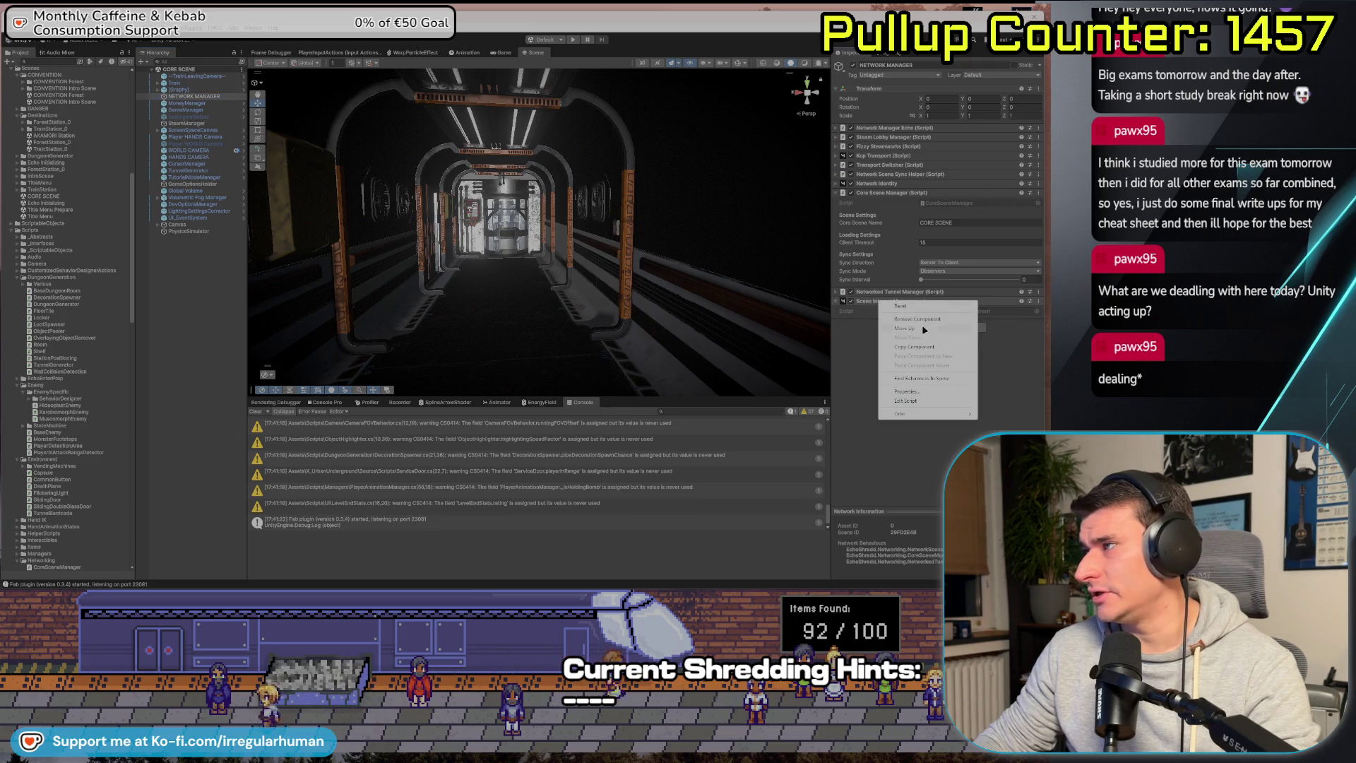
{"action": "left_click", "coordinate": [931, 320]}
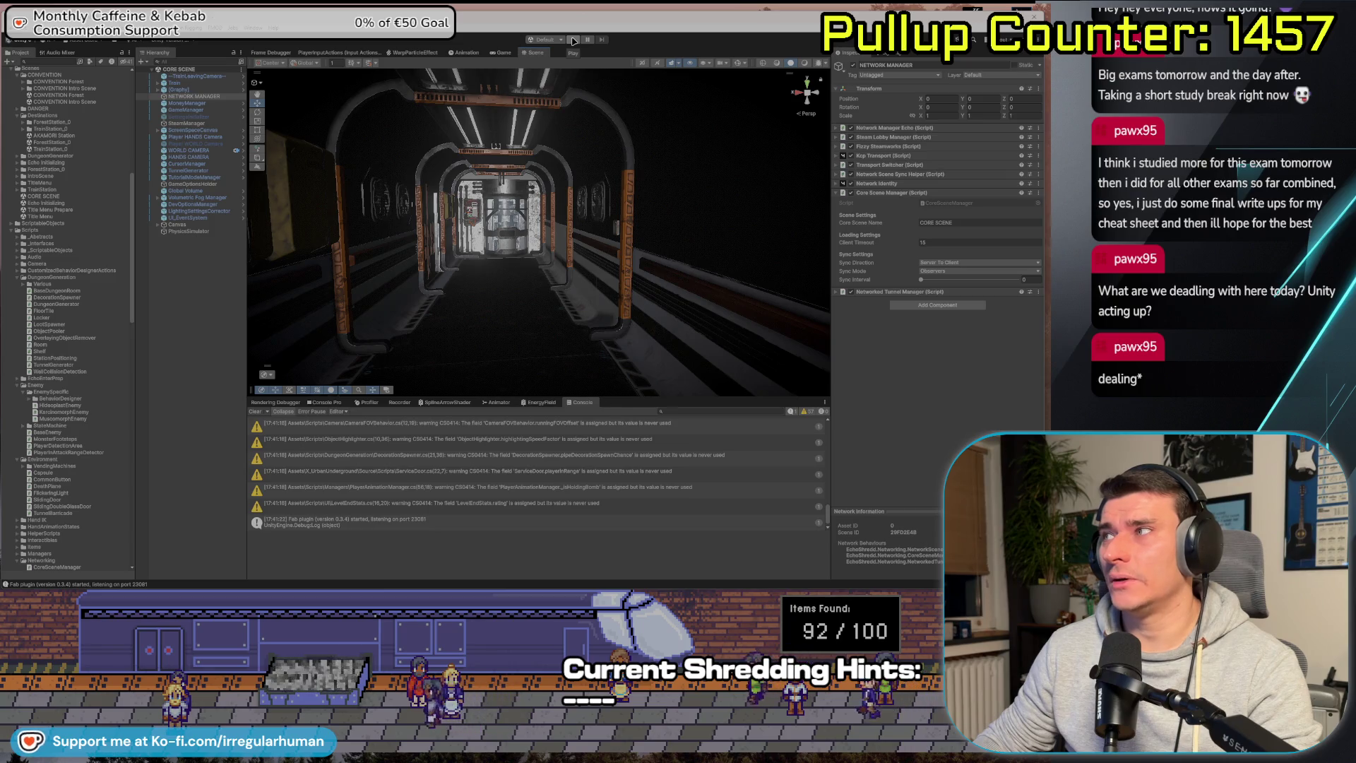
{"action": "key", "text": "alt+Tab"}
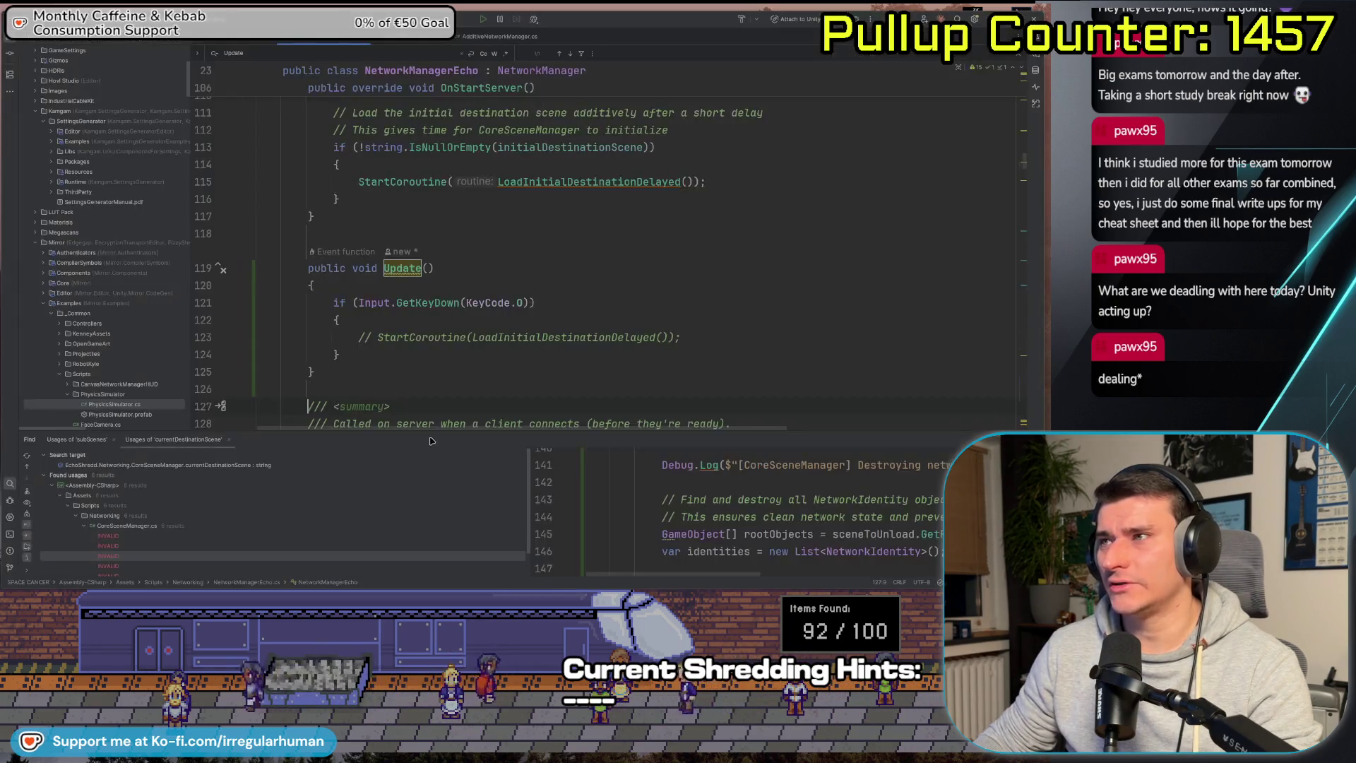
Comment out StartCoroutine in OnStartServer and uncomment it inside Update's KeyCode.O check.
{"action": "left_click", "coordinate": [586, 181]}
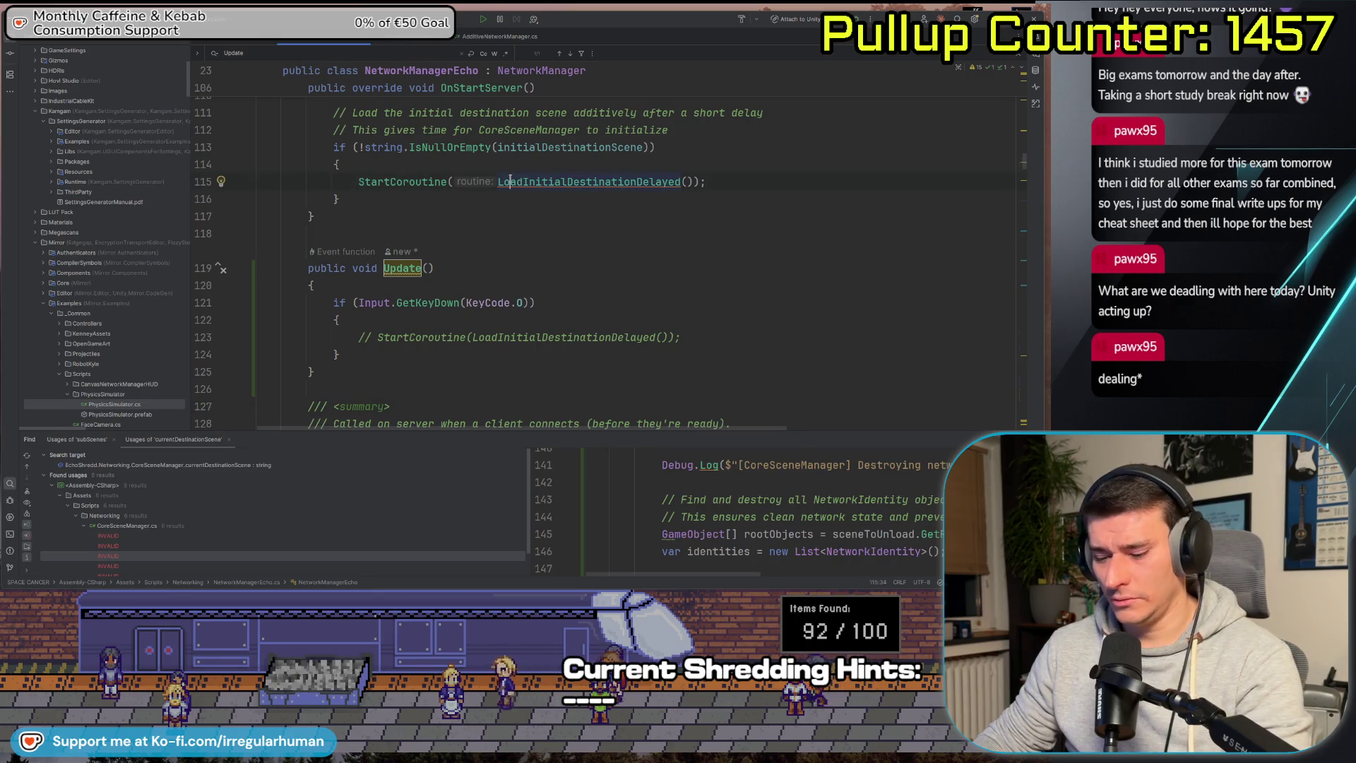
{"action": "key", "text": "ctrl+slash"}
{"action": "left_click", "coordinate": [563, 337]}
{"action": "key", "text": "ctrl+slash"}
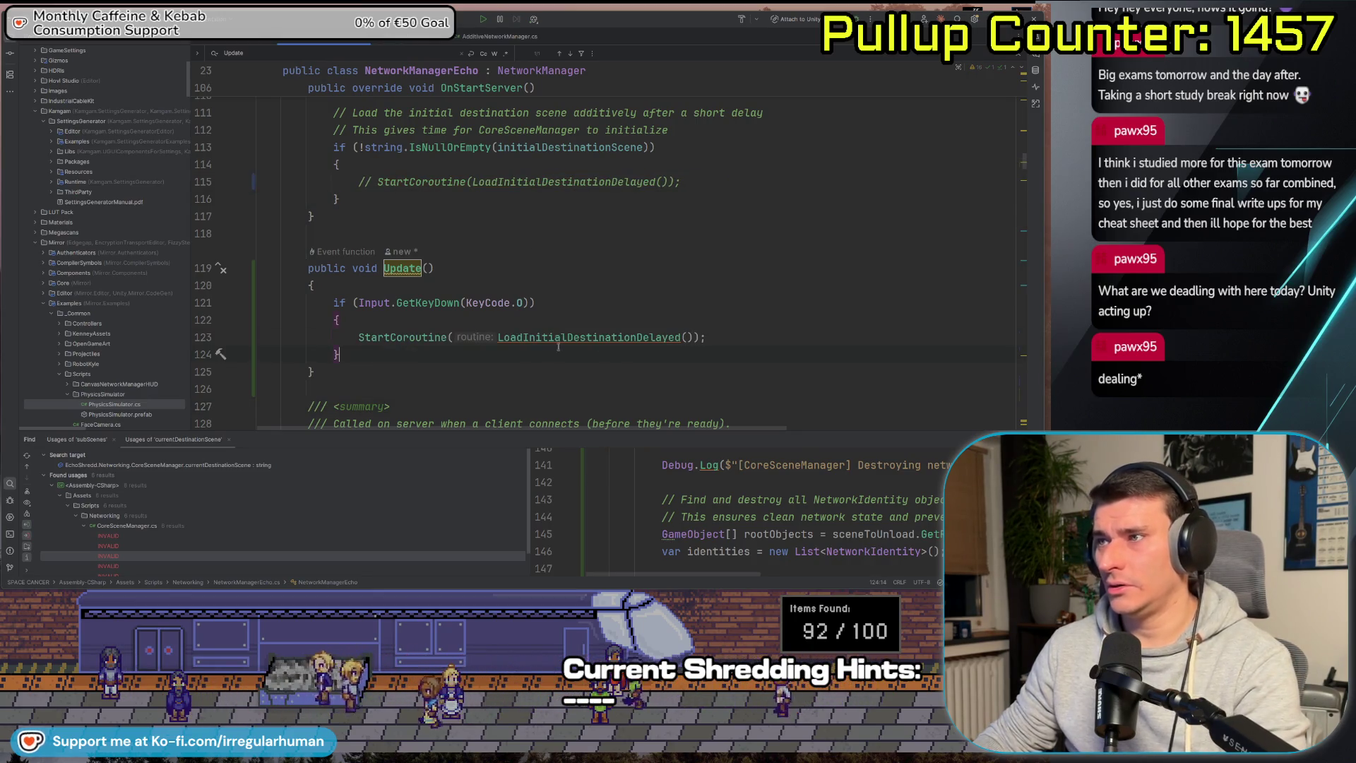
{"action": "key", "text": "alt+Tab"}
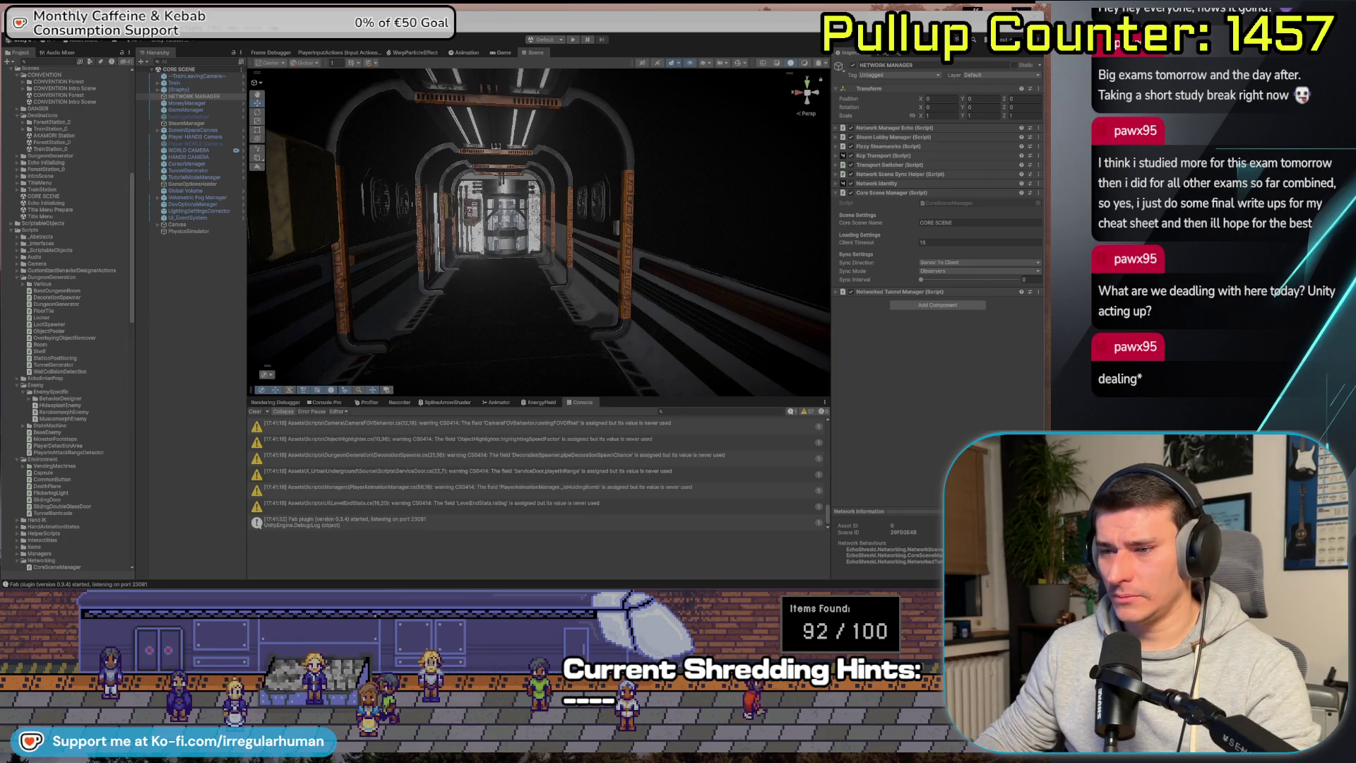
{"action": "key", "text": "alt+Tab"}
{"action": "scroll", "coordinate": [519, 285], "scroll_direction": "up", "scroll_amount": 2}
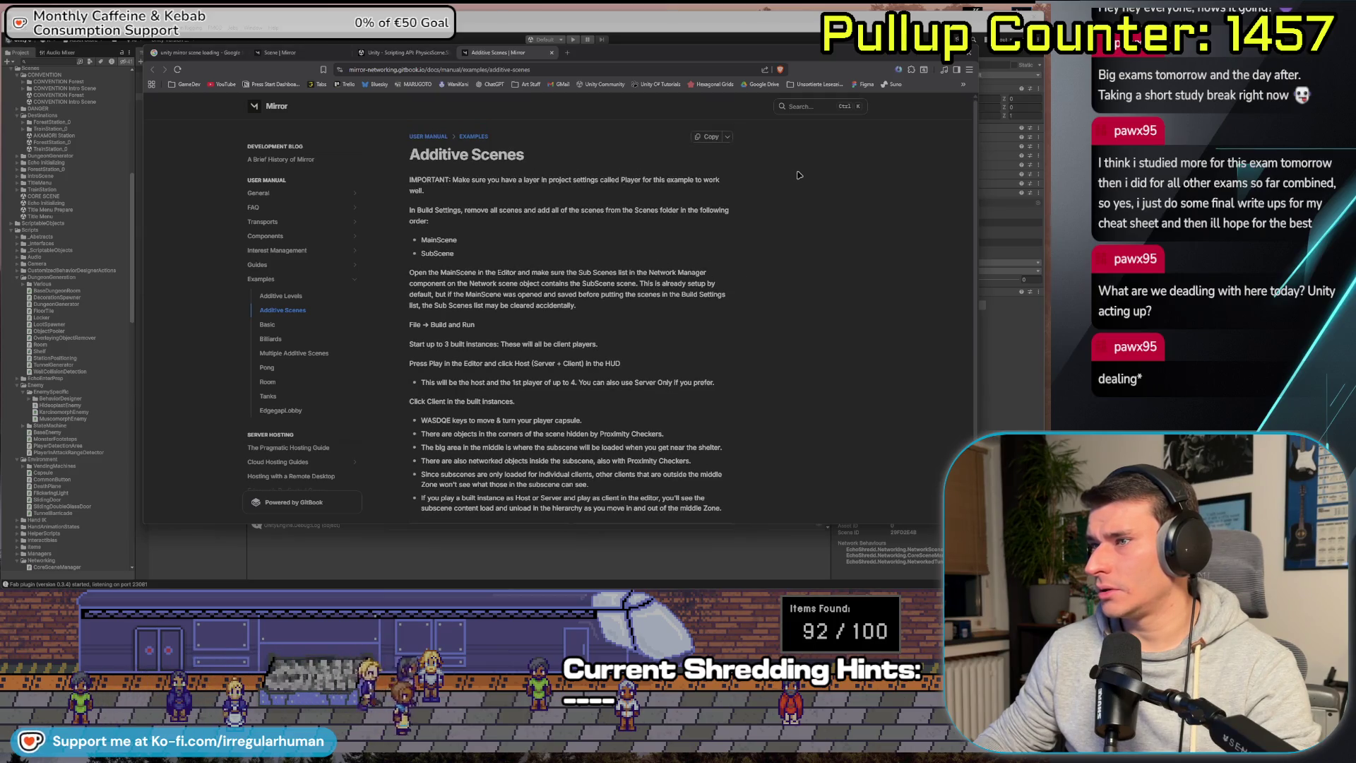
Read the Environment Content and Spawning Players sections of Mirror's Scene interest management page.
{"action": "left_click", "coordinate": [409, 52]}
{"action": "left_click", "coordinate": [311, 53]}
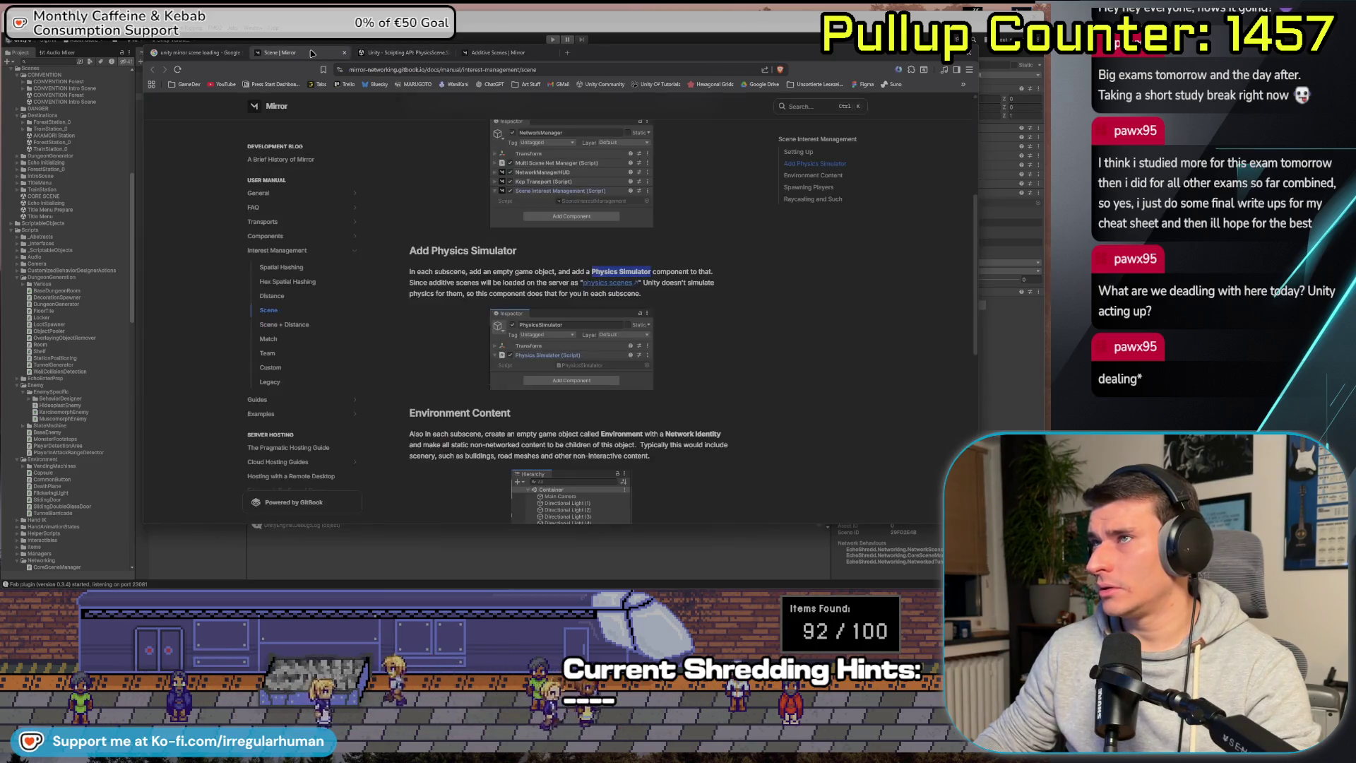
{"action": "scroll", "coordinate": [442, 351], "scroll_direction": "down", "scroll_amount": 5}
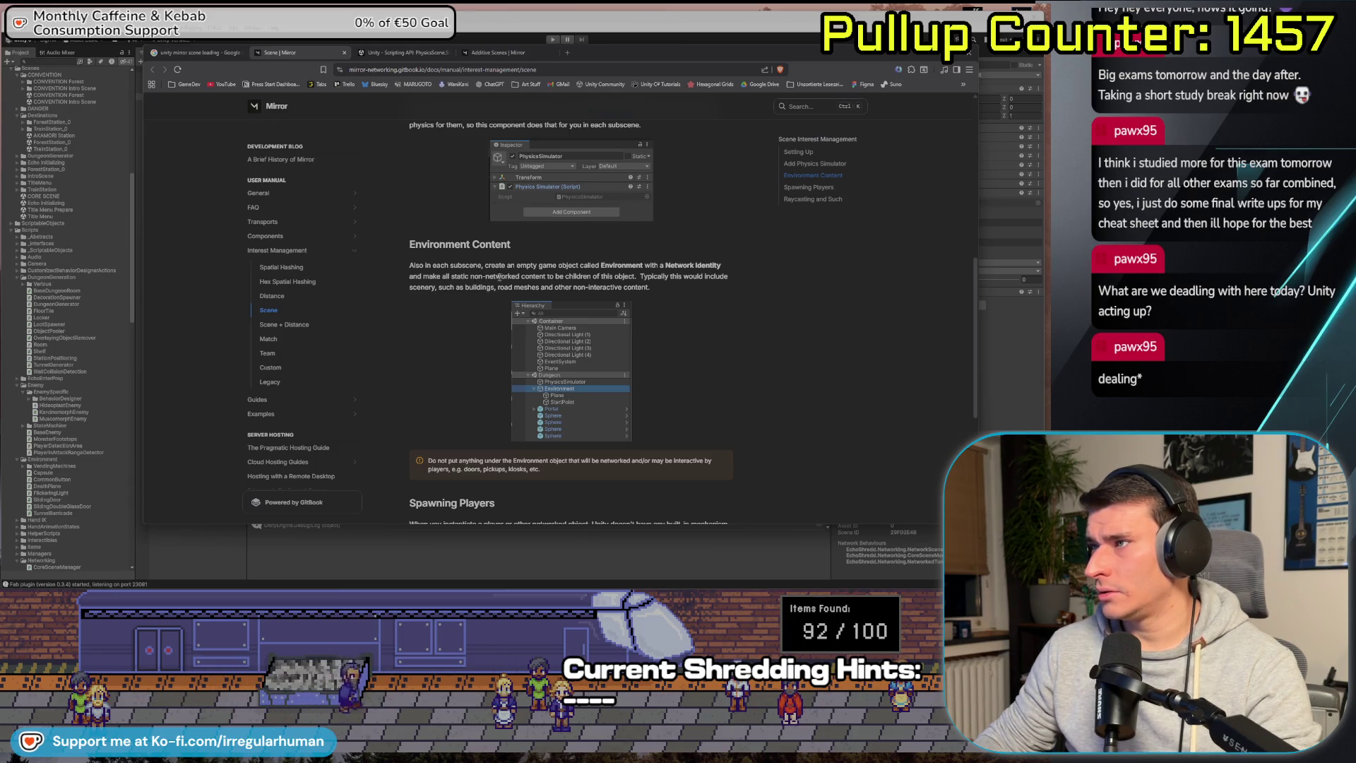
{"action": "left_click_drag", "start_coordinate": [653, 287], "coordinate": [402, 266]}
{"action": "left_click", "coordinate": [452, 333]}
{"action": "scroll", "coordinate": [463, 321], "scroll_direction": "down", "scroll_amount": 3}
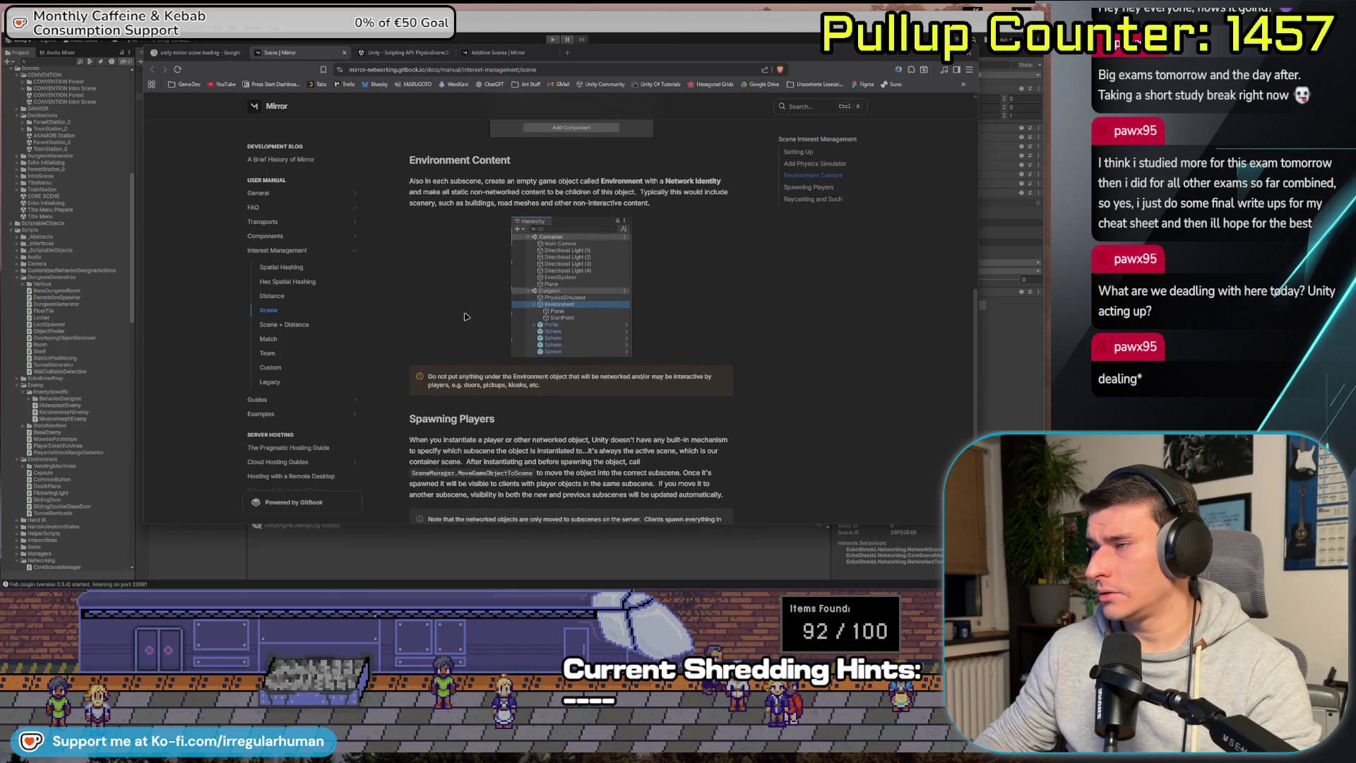
{"action": "scroll", "coordinate": [460, 296], "scroll_direction": "down", "scroll_amount": 5}
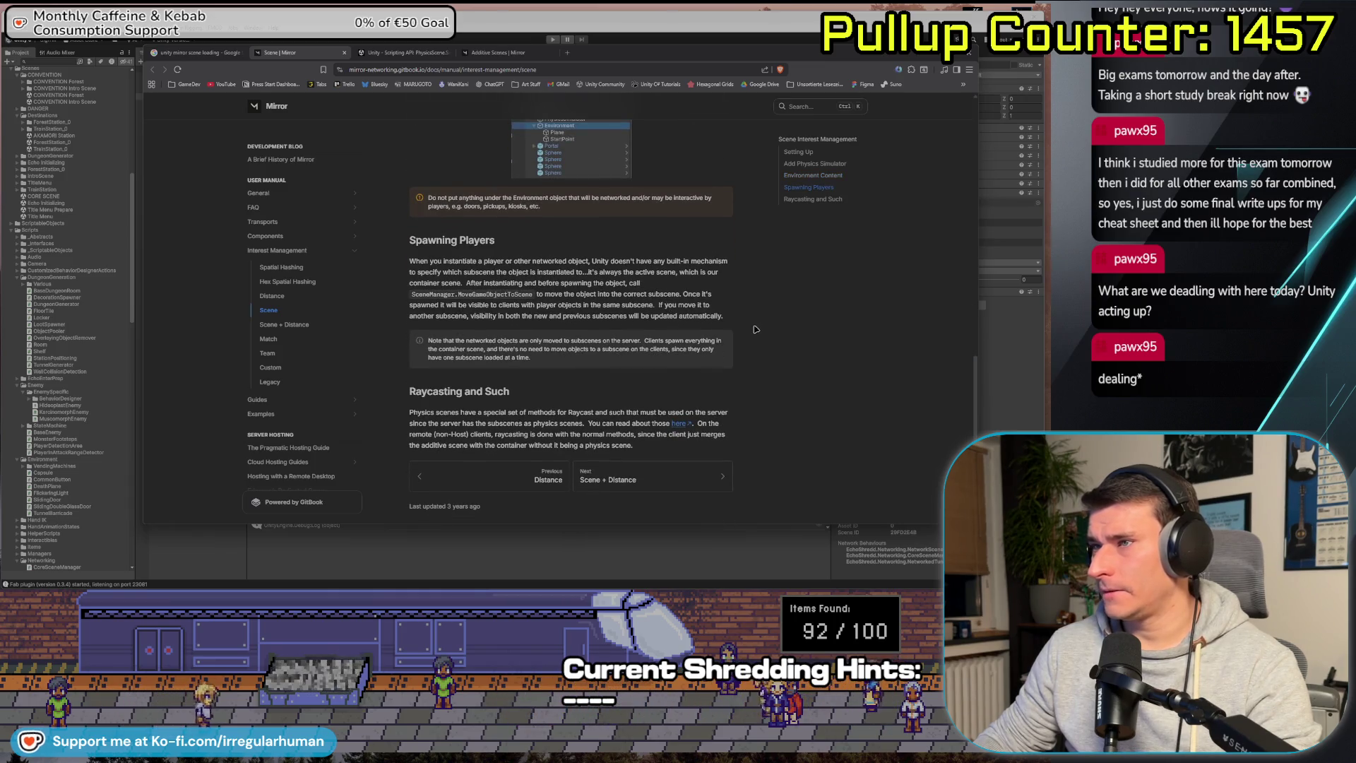
{"action": "scroll", "coordinate": [493, 291], "scroll_direction": "up", "scroll_amount": 5}
{"action": "scroll", "coordinate": [437, 304], "scroll_direction": "up", "scroll_amount": 3}
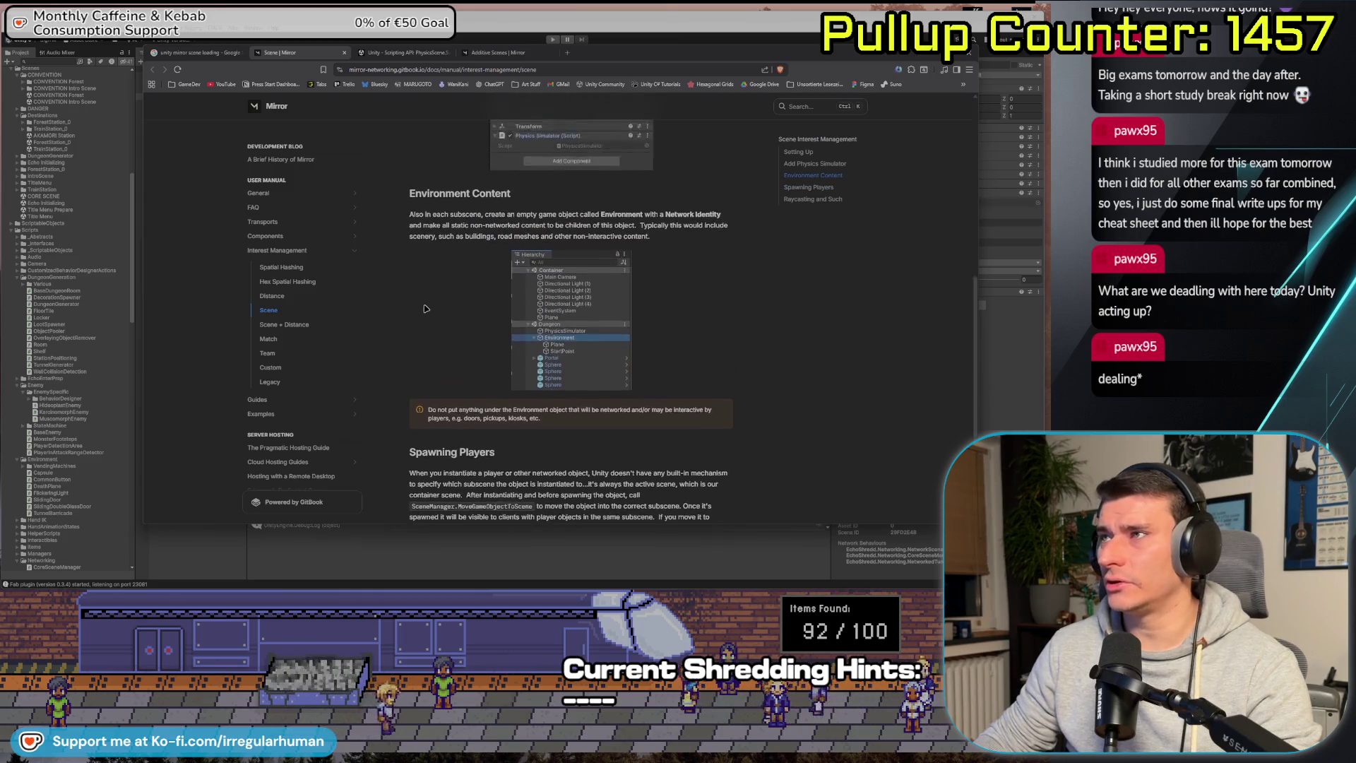
{"action": "left_click", "coordinate": [929, 57]}
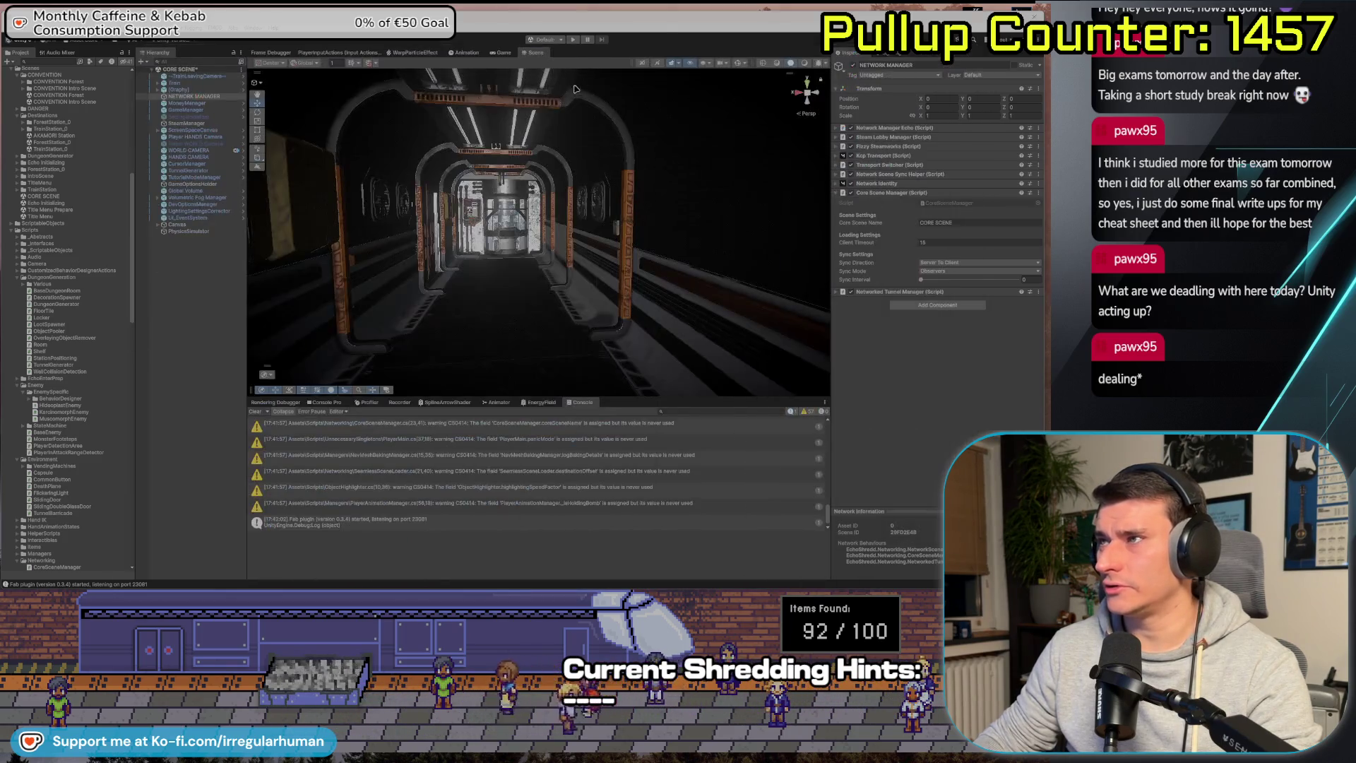
{"action": "left_click", "coordinate": [573, 40]}
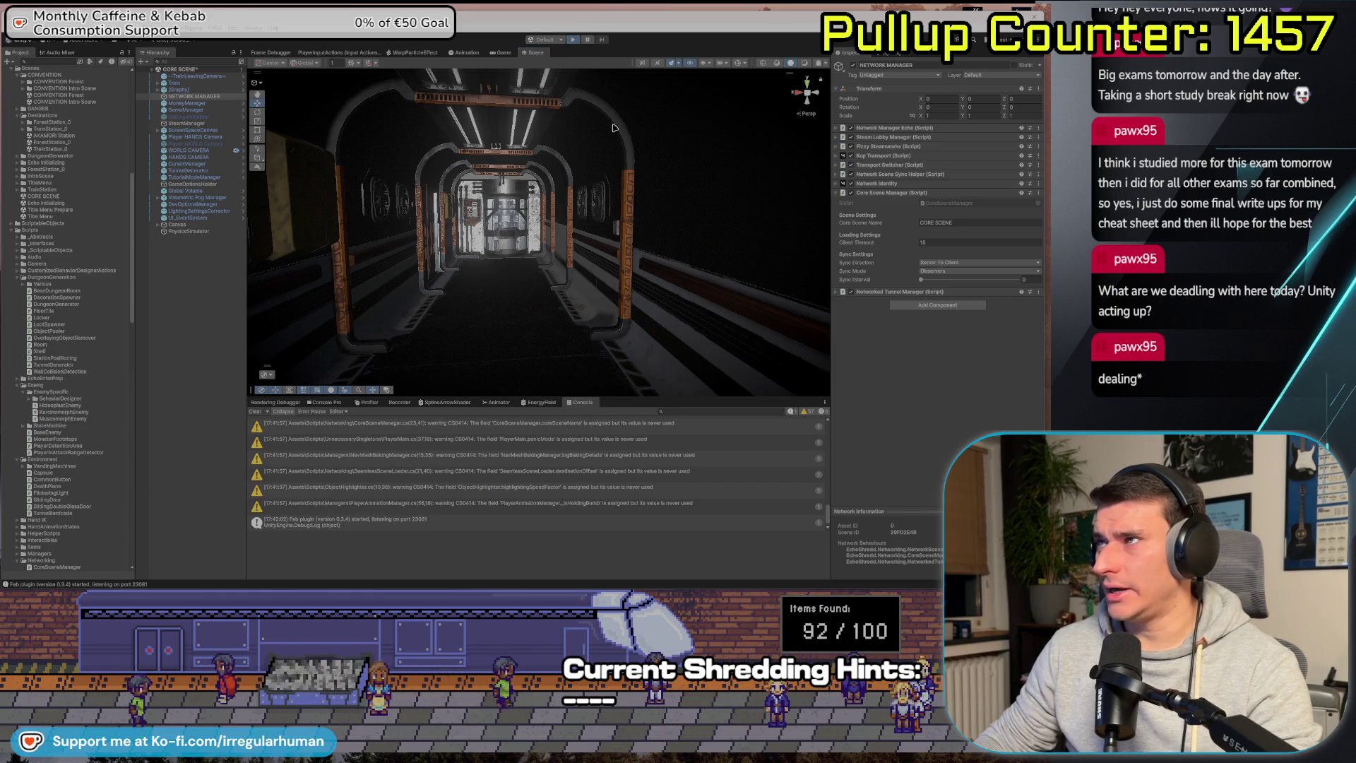
{"action": "left_click", "coordinate": [810, 79]}
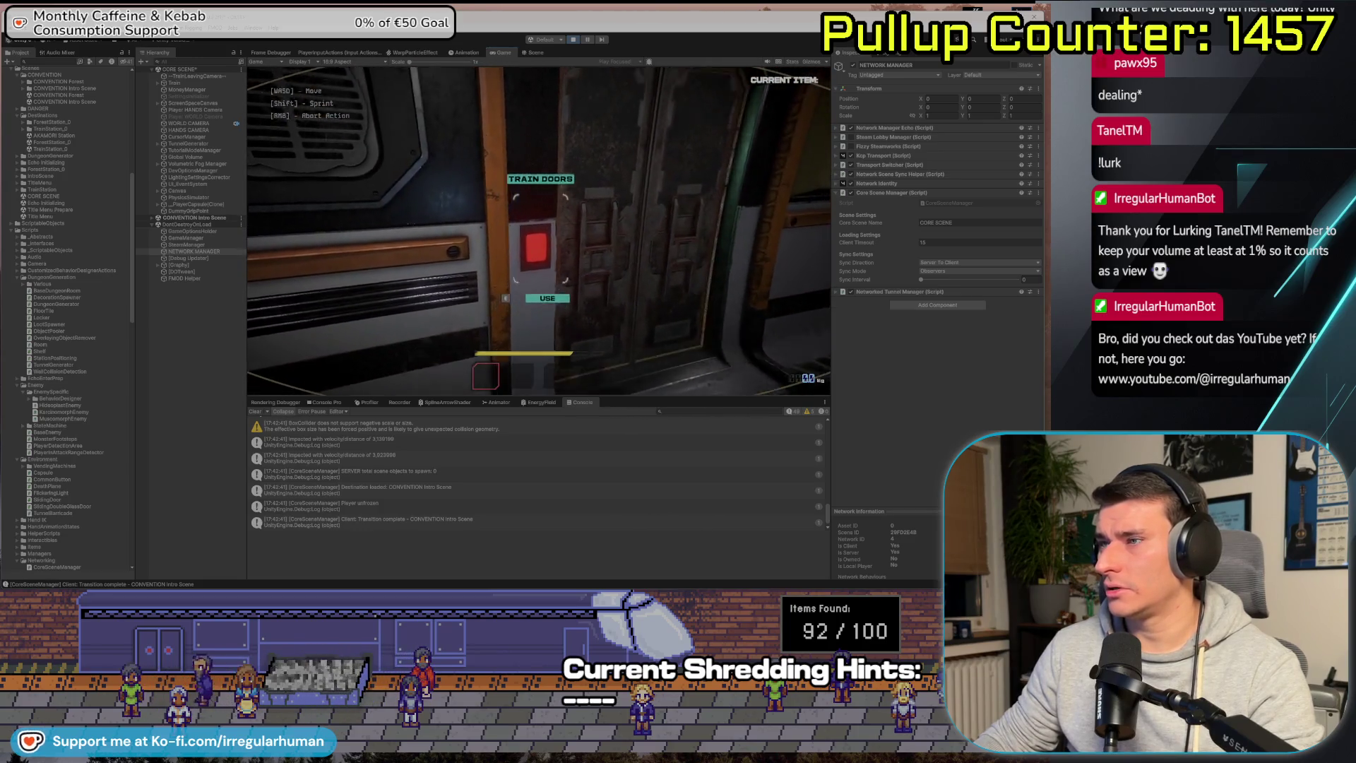
{"action": "key", "text": "e"}
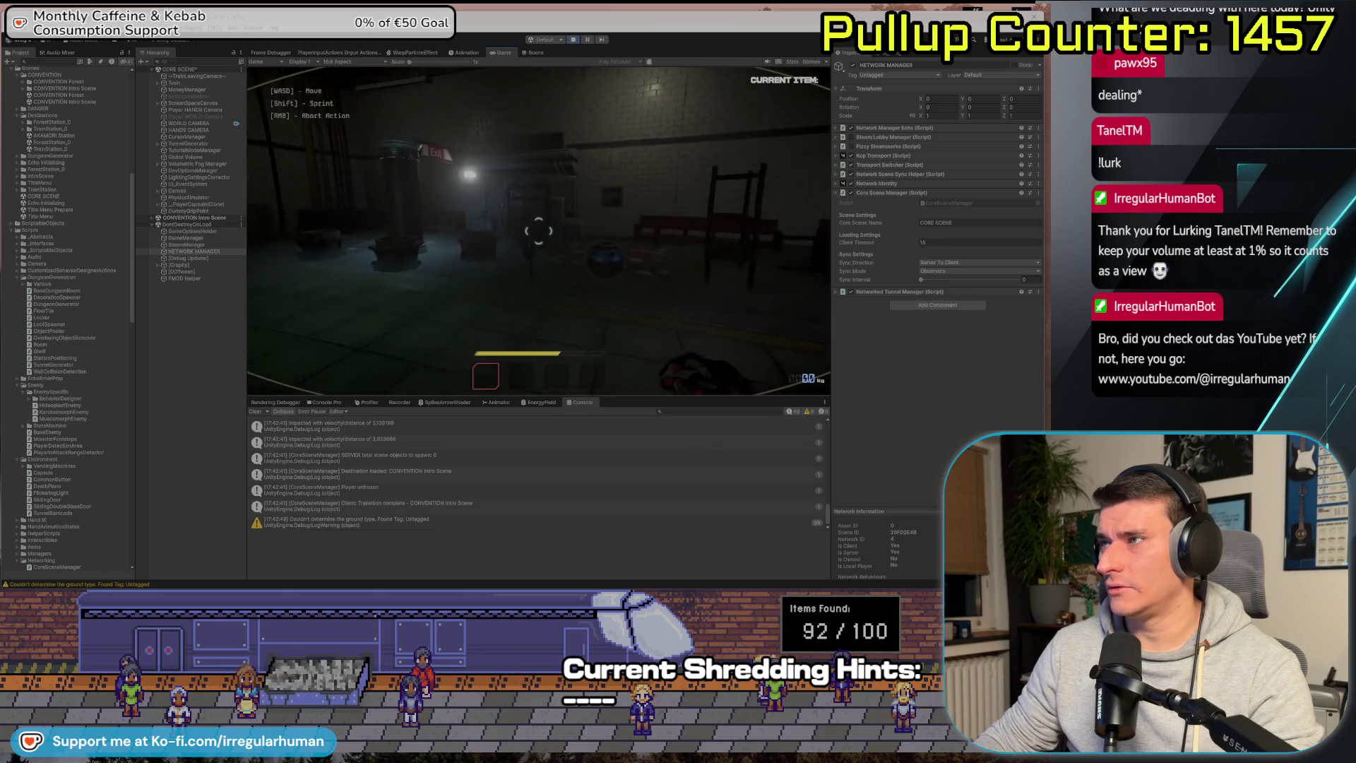
{"action": "key", "text": "e"}
{"action": "key", "text": "e"}
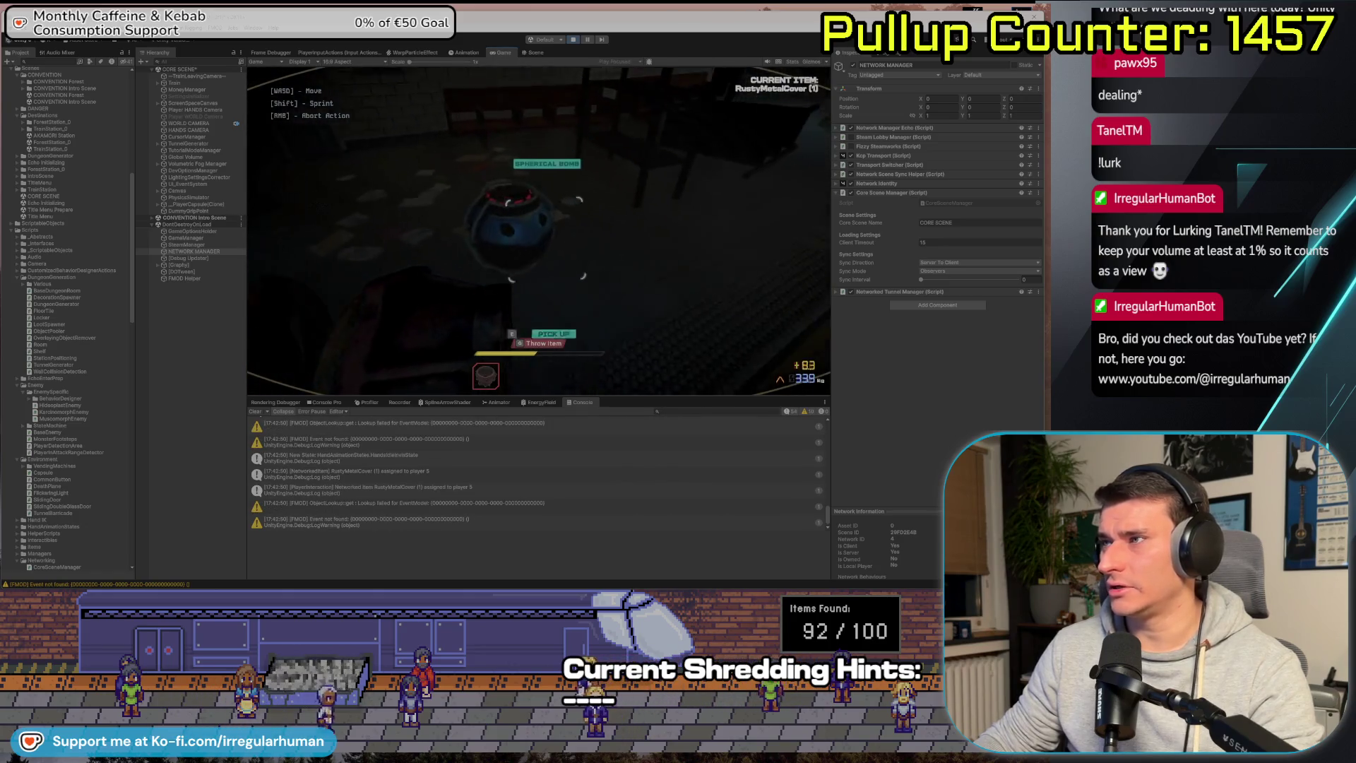
{"action": "key", "text": "g"}
{"action": "key", "text": "2"}
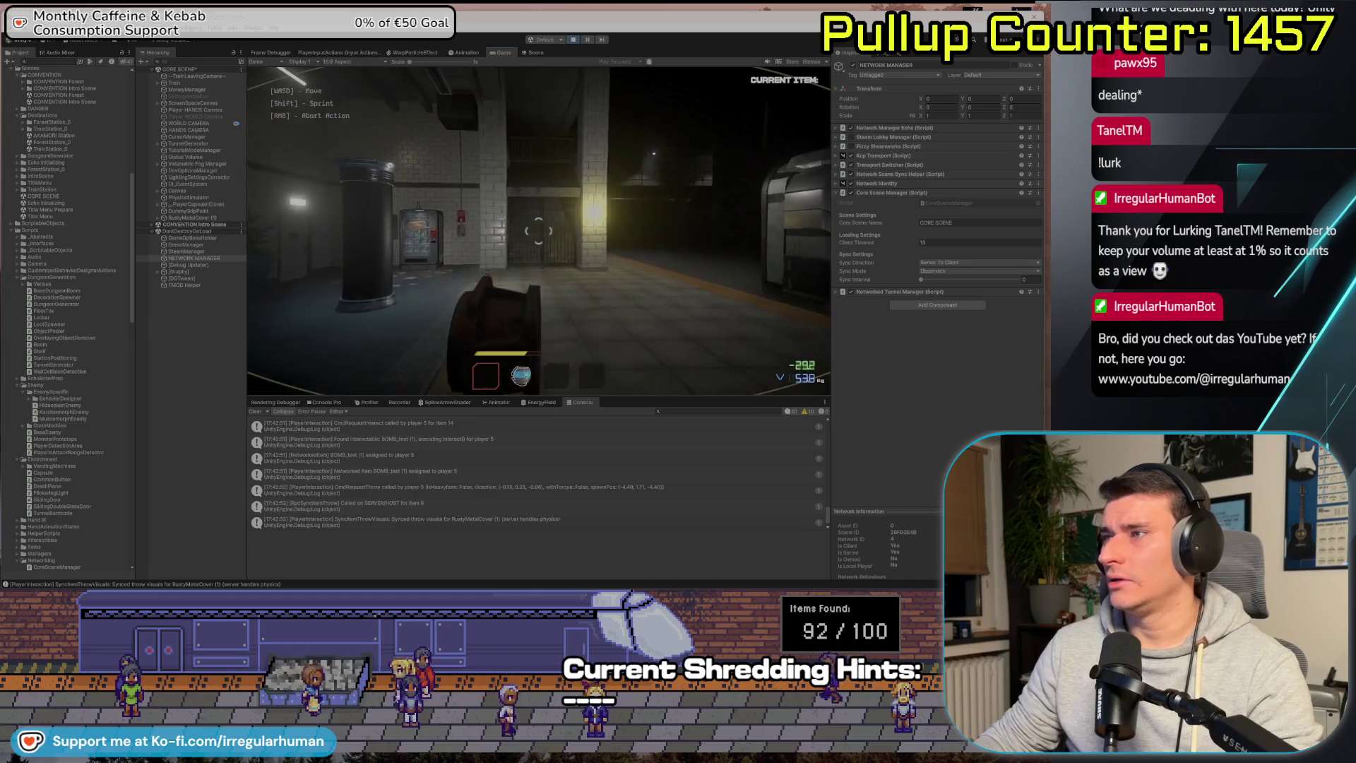
{"action": "key", "text": "g"}
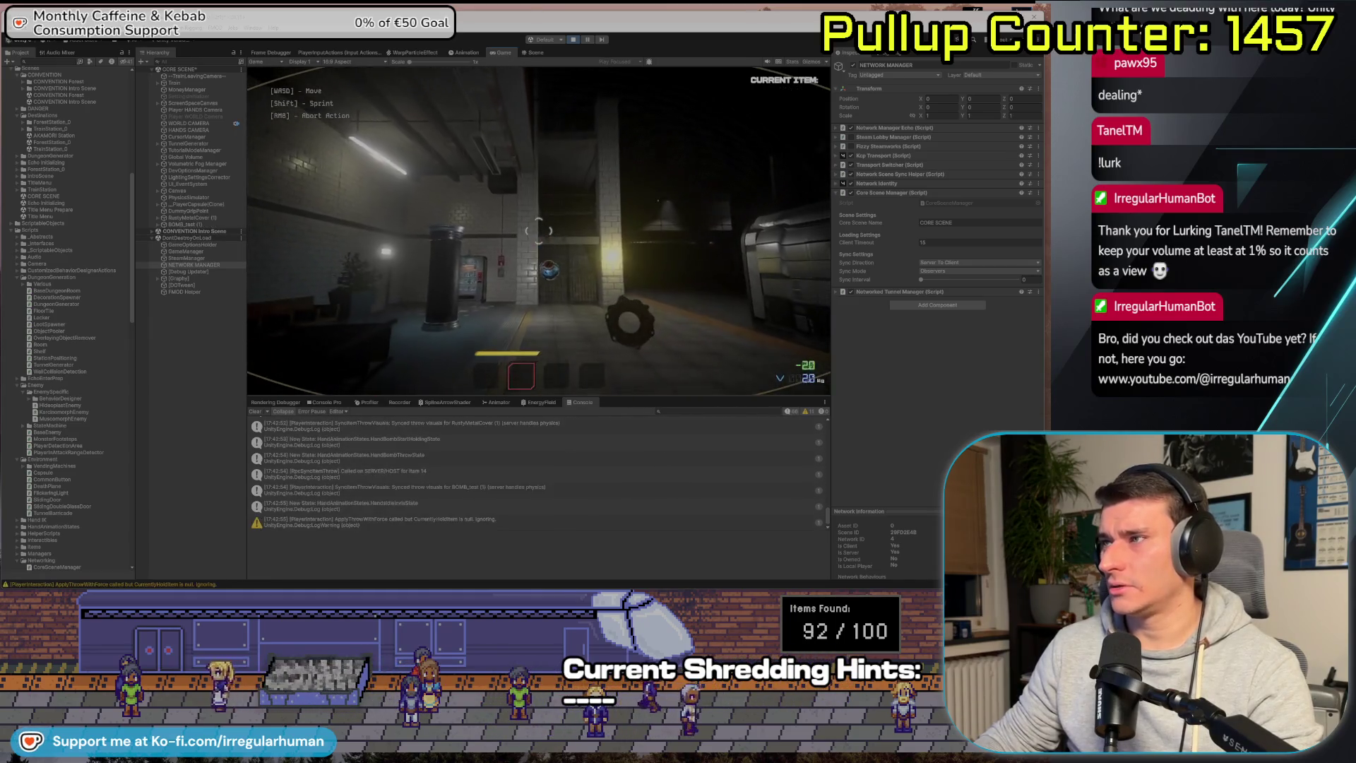
{"action": "key", "text": "Escape"}
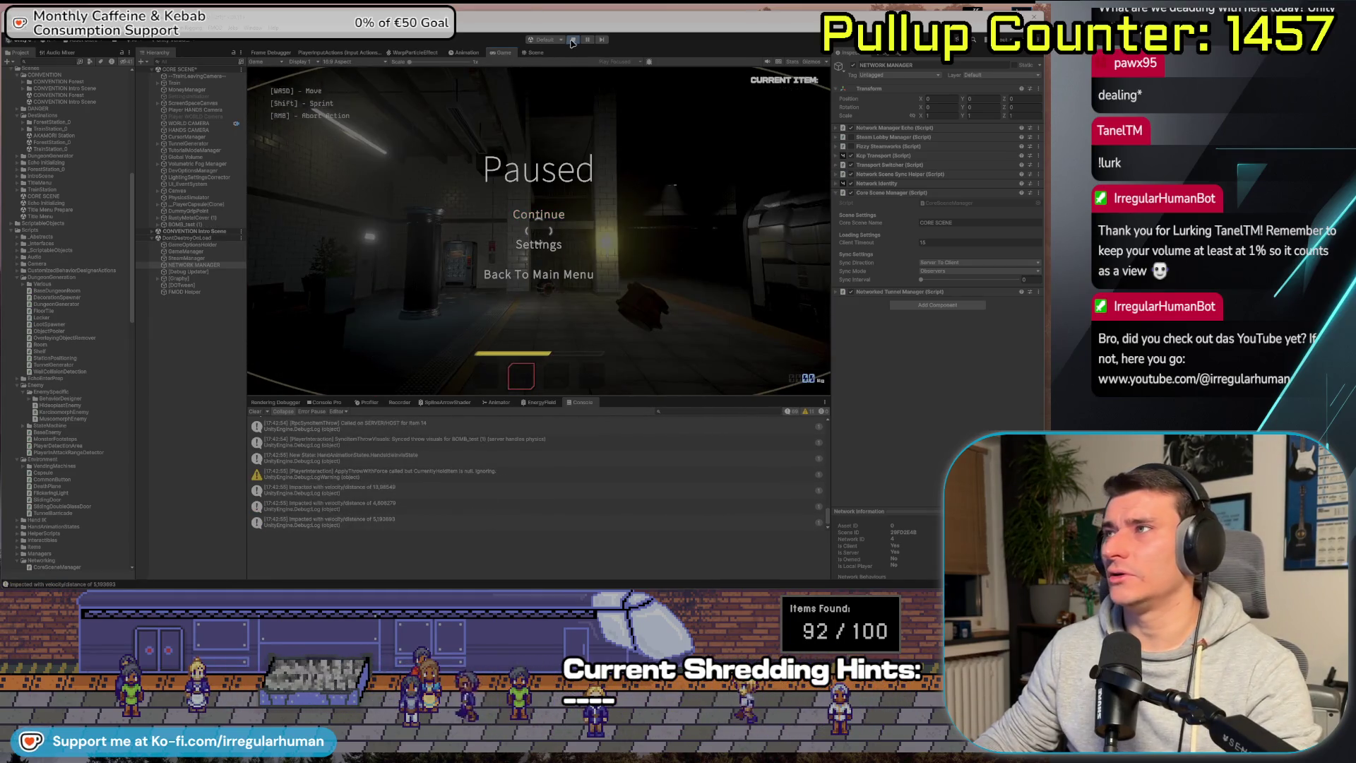
{"action": "left_click", "coordinate": [572, 41]}
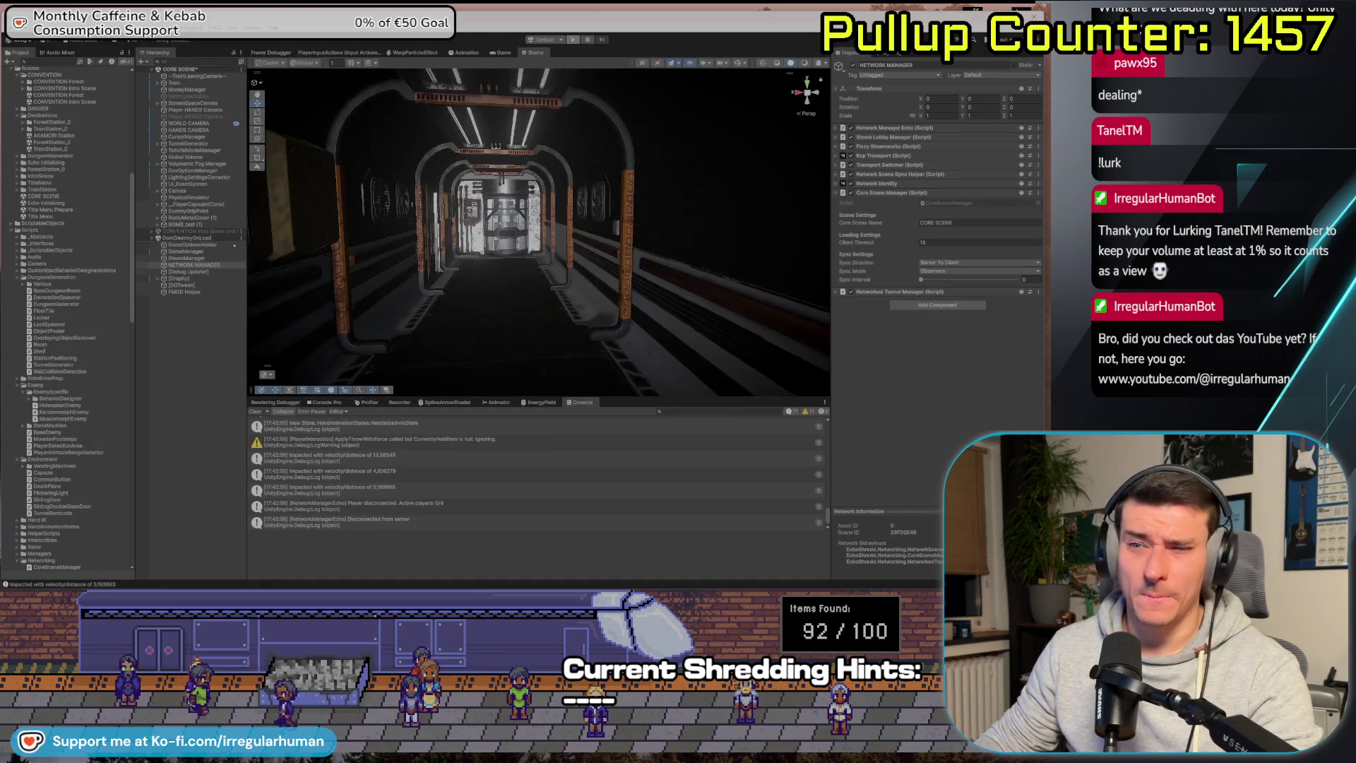
Dock Multiplayer Play Mode beside the Console, enable Player 2, and save the CORE SCENE.
{"action": "left_click", "coordinate": [253, 28]}
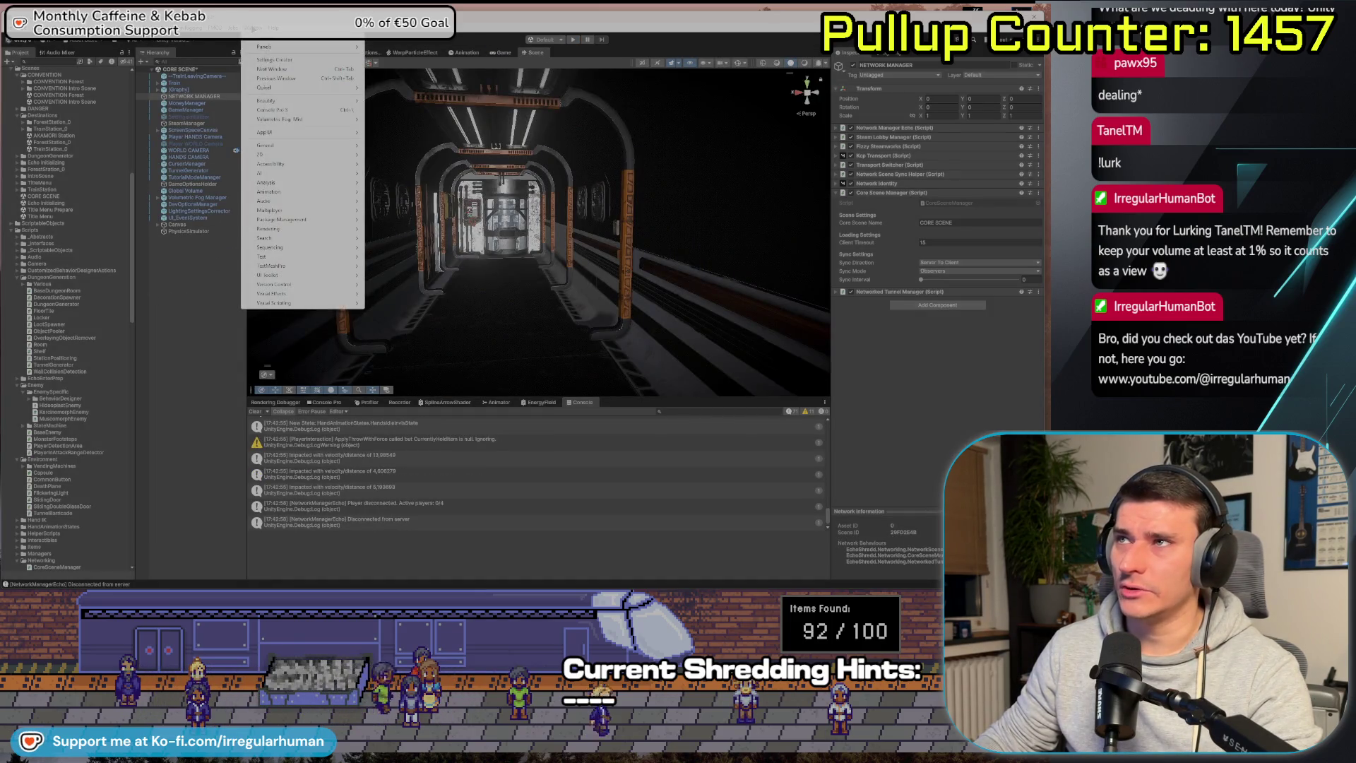
{"action": "mouse_move", "coordinate": [304, 210]}
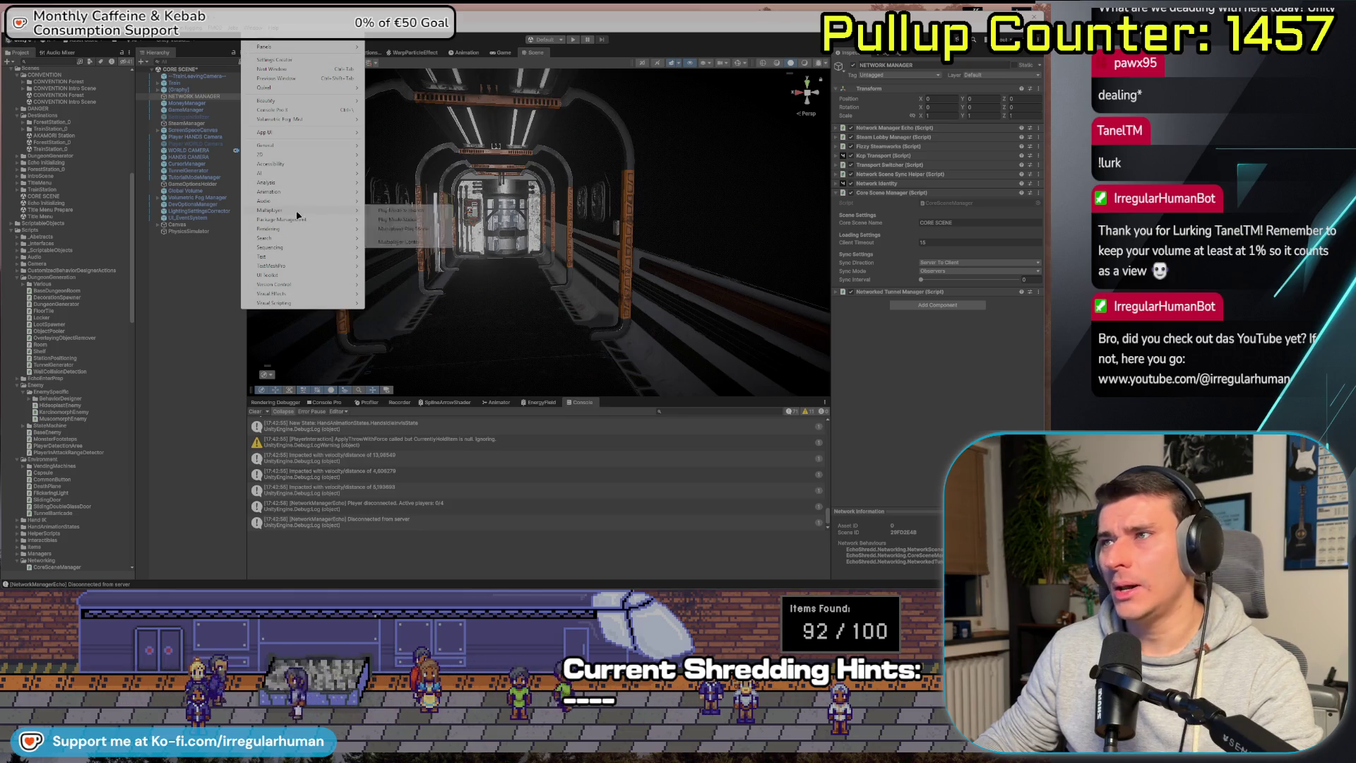
{"action": "left_click", "coordinate": [417, 229]}
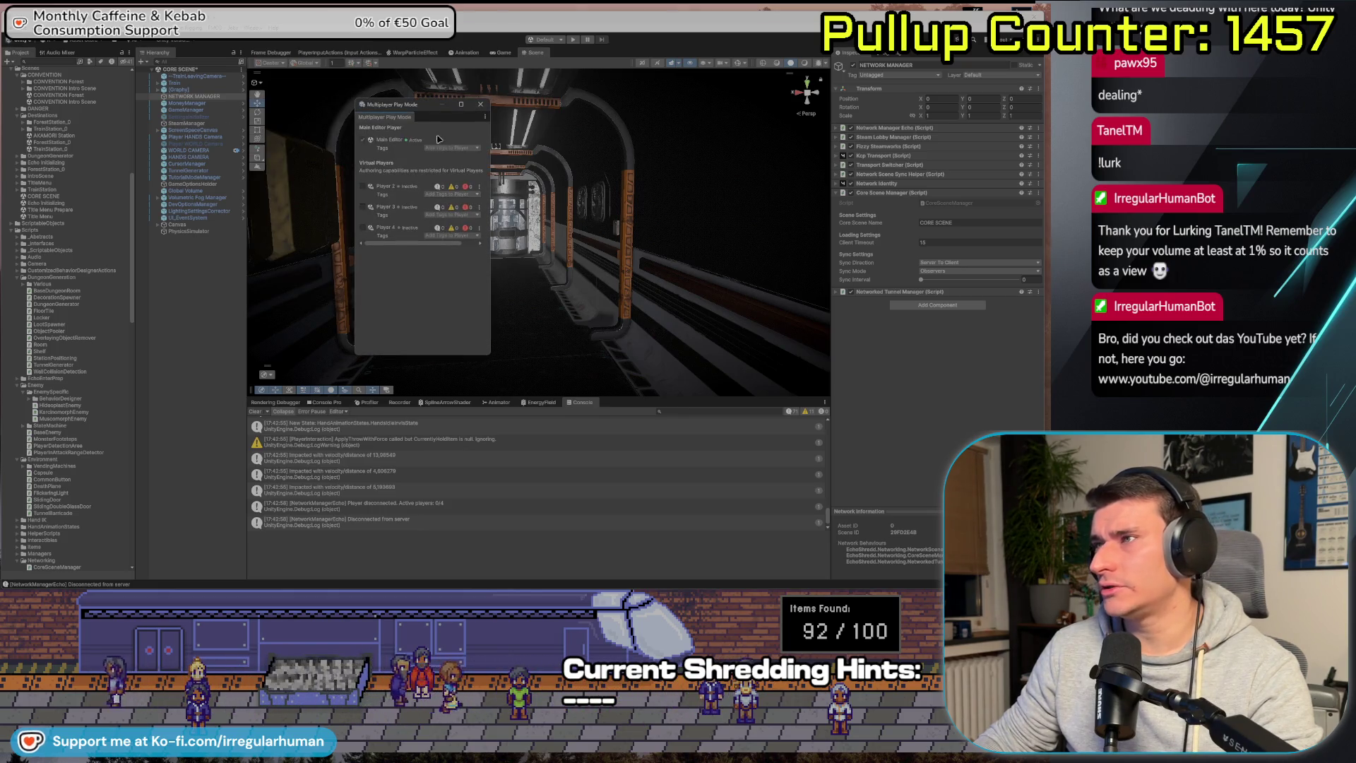
{"action": "left_click_drag", "start_coordinate": [604, 380], "coordinate": [577, 418]}
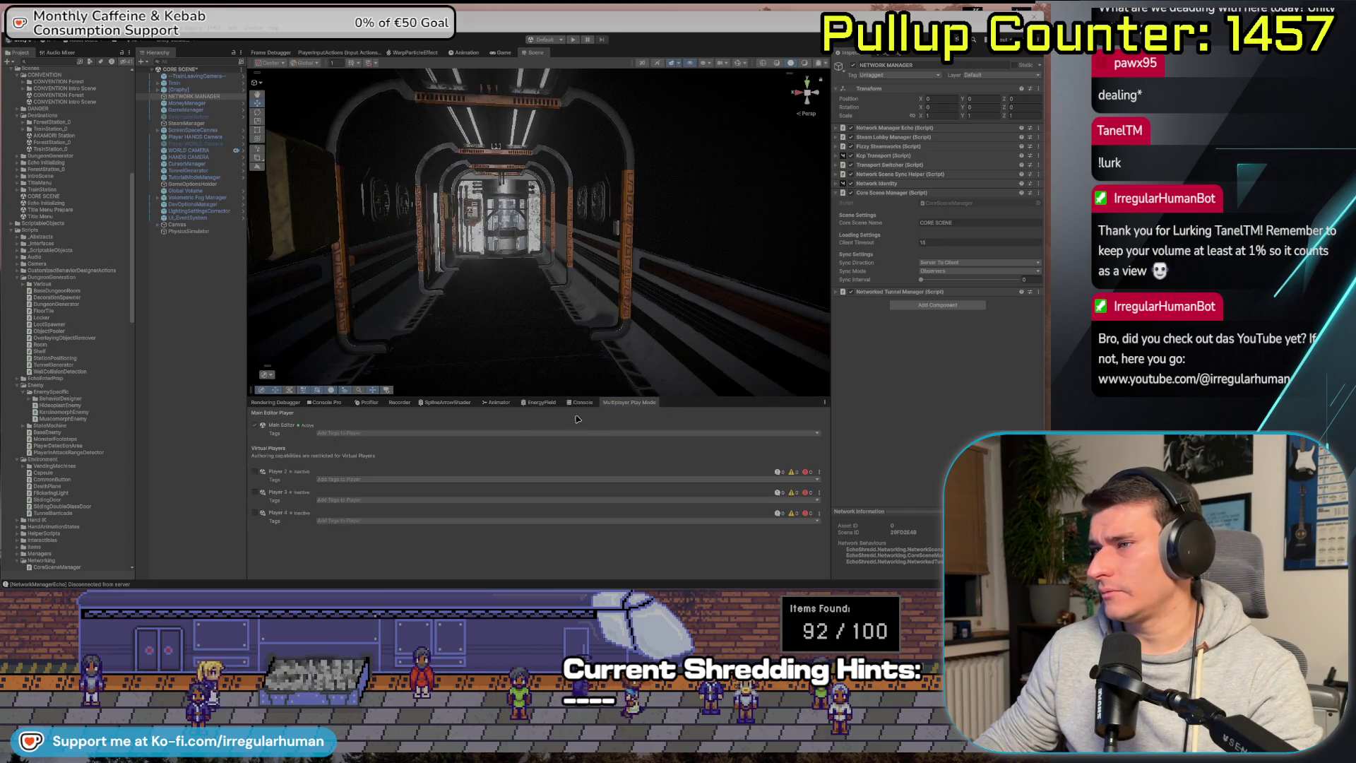
{"action": "left_click", "coordinate": [255, 470]}
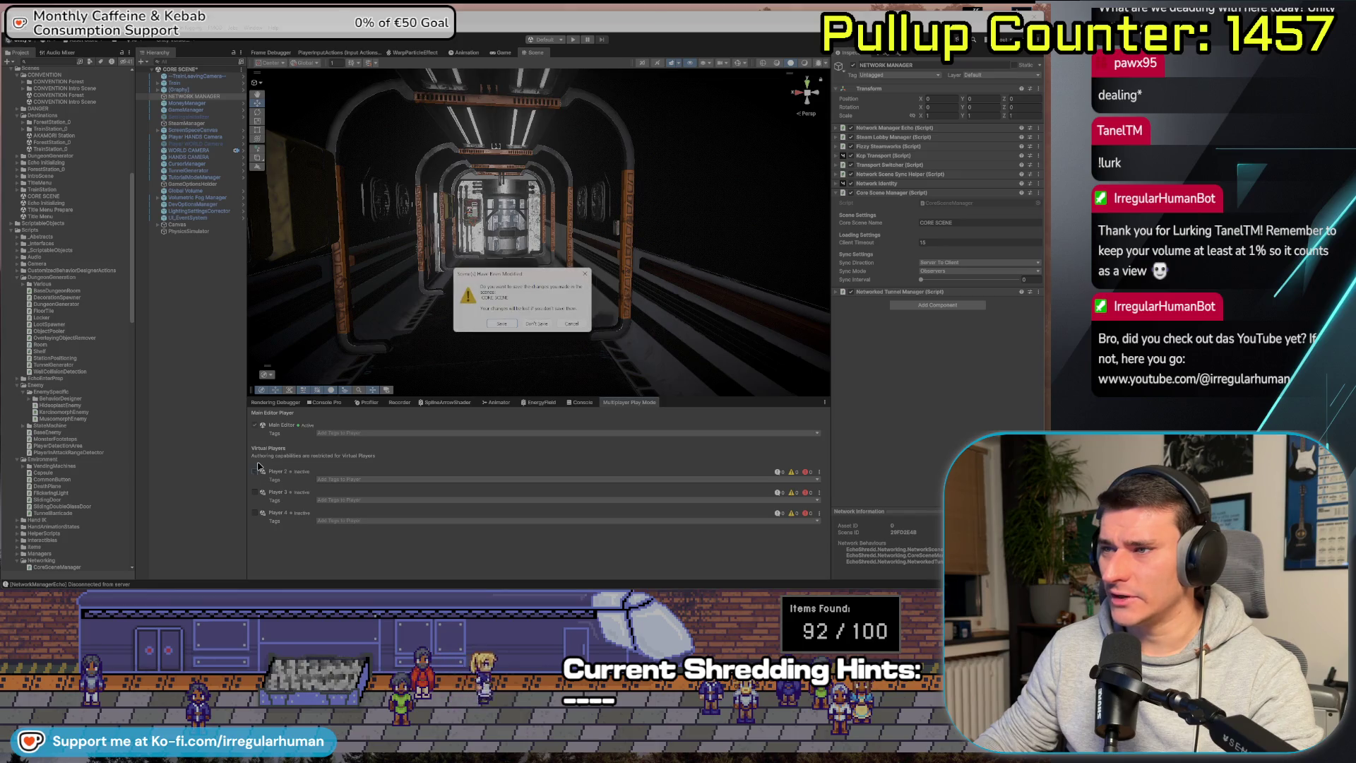
{"action": "left_click", "coordinate": [509, 325]}
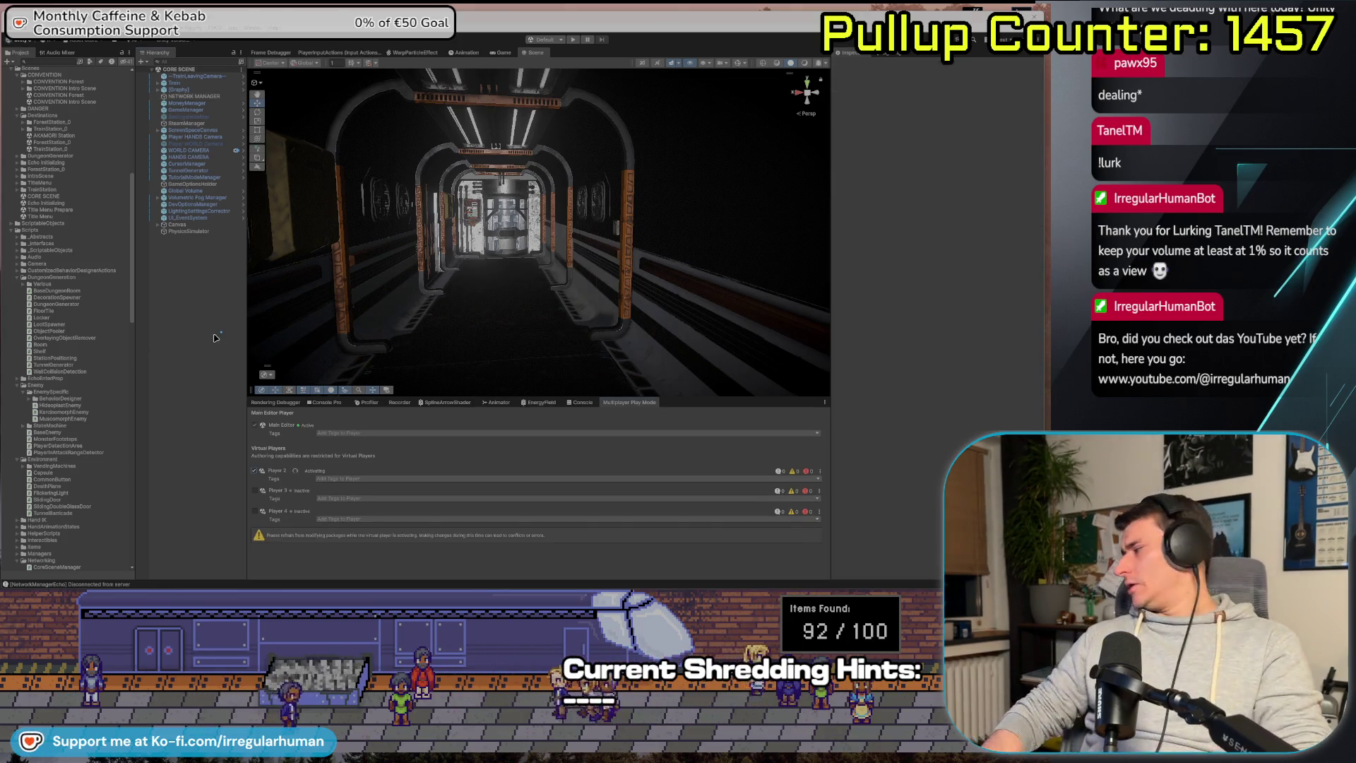
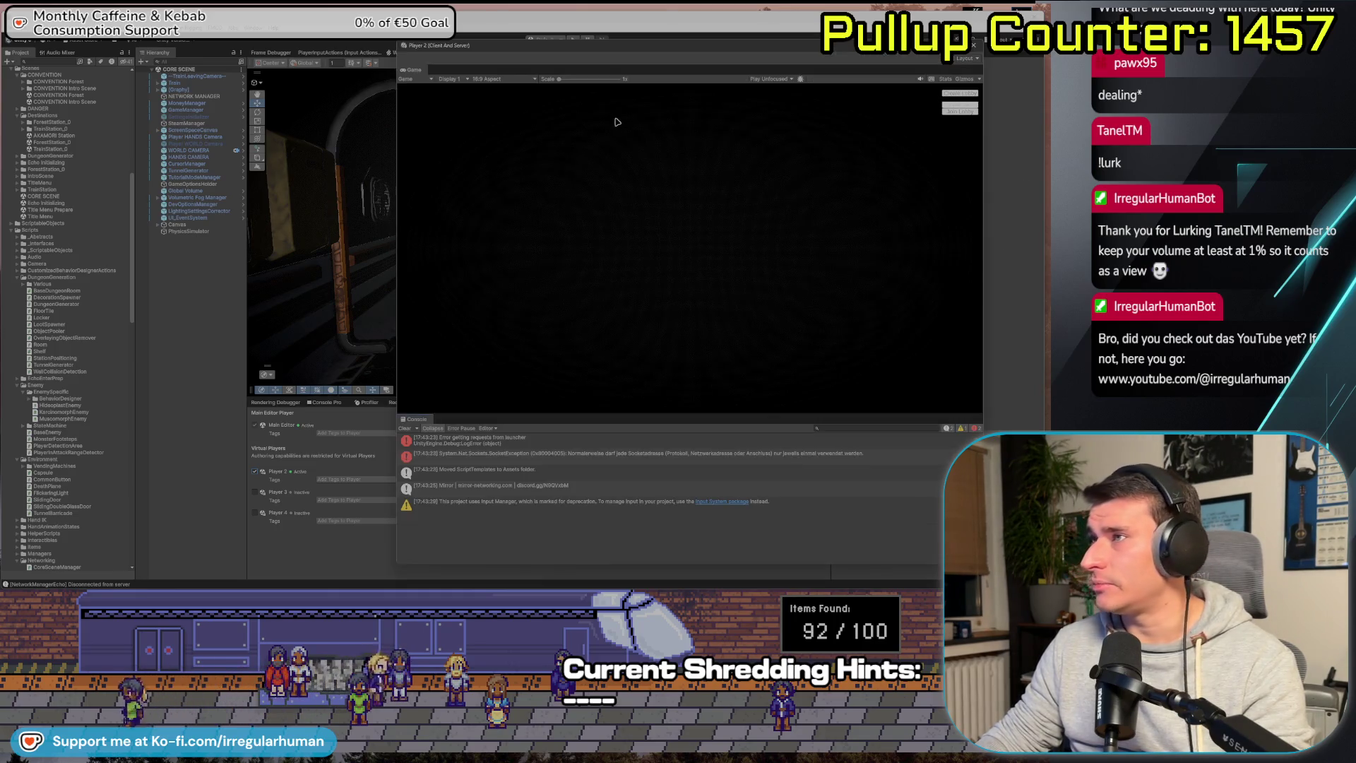
Move the Player 2 window aside and join the hosted game as Player 2.
{"action": "left_click_drag", "start_coordinate": [597, 48], "coordinate": [613, 94]}
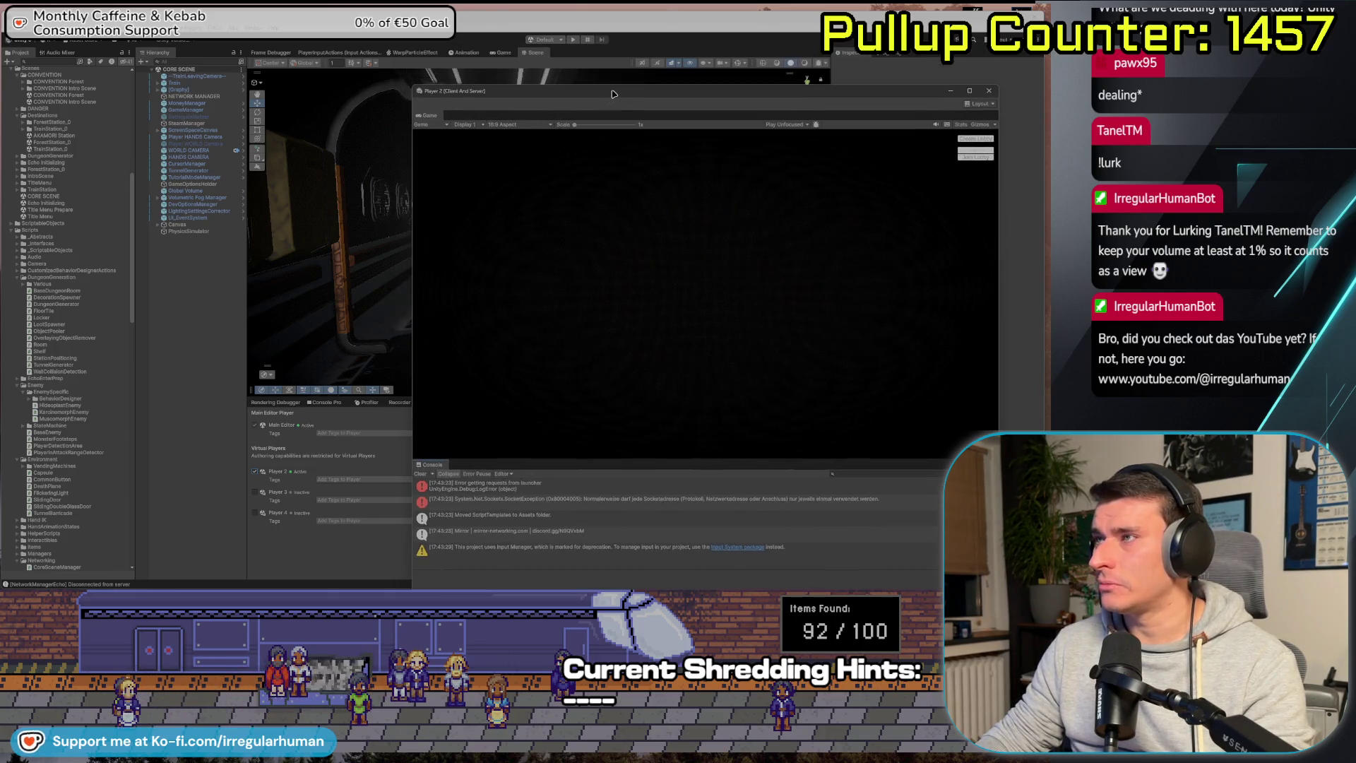
{"action": "left_click", "coordinate": [576, 63]}
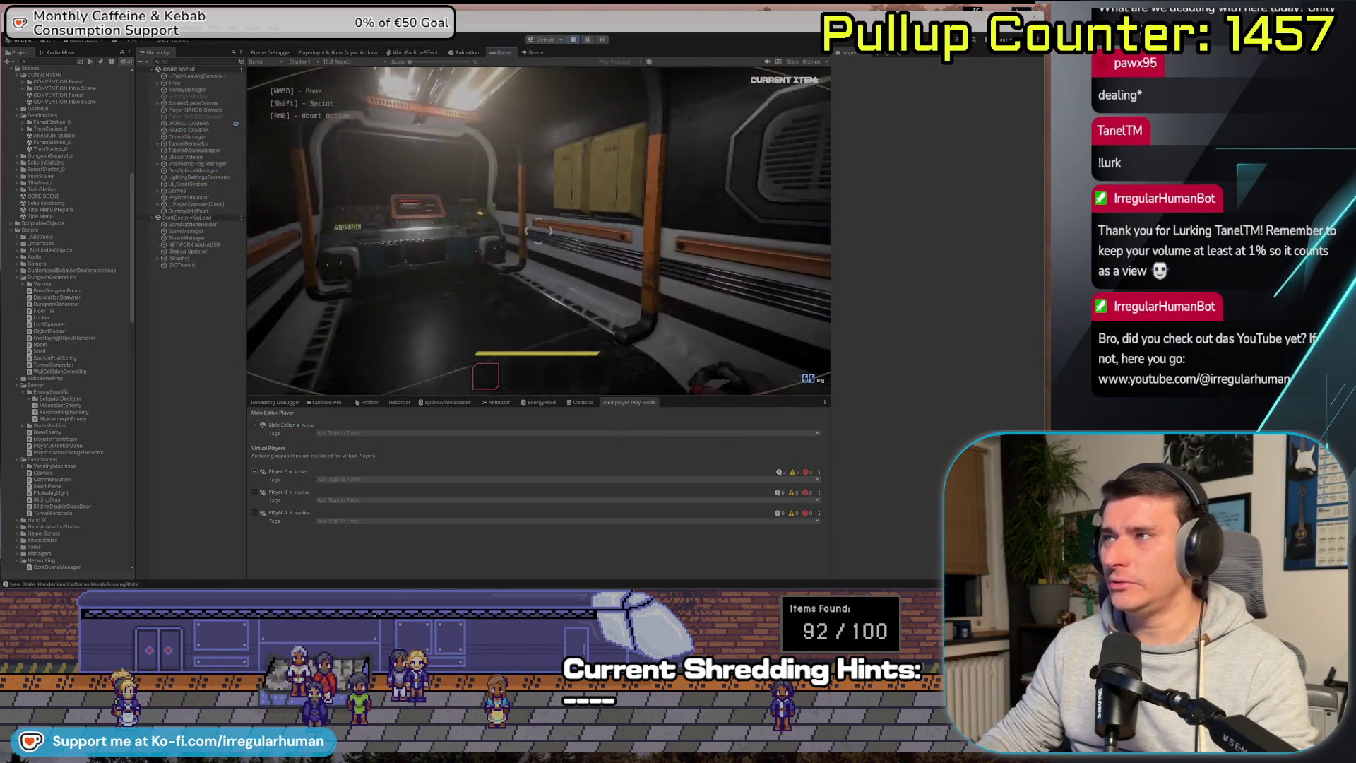
{"action": "key", "text": "alt+Tab"}
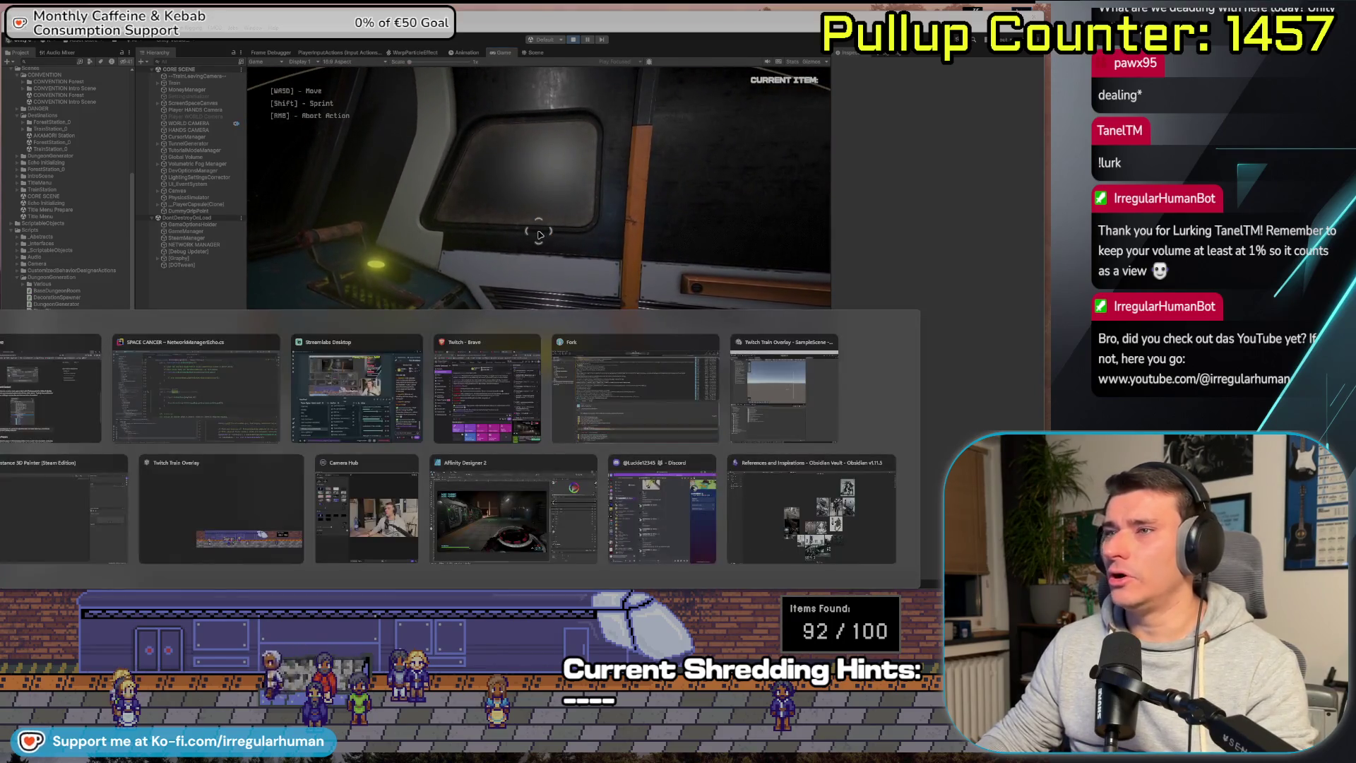
{"action": "left_click", "coordinate": [964, 155]}
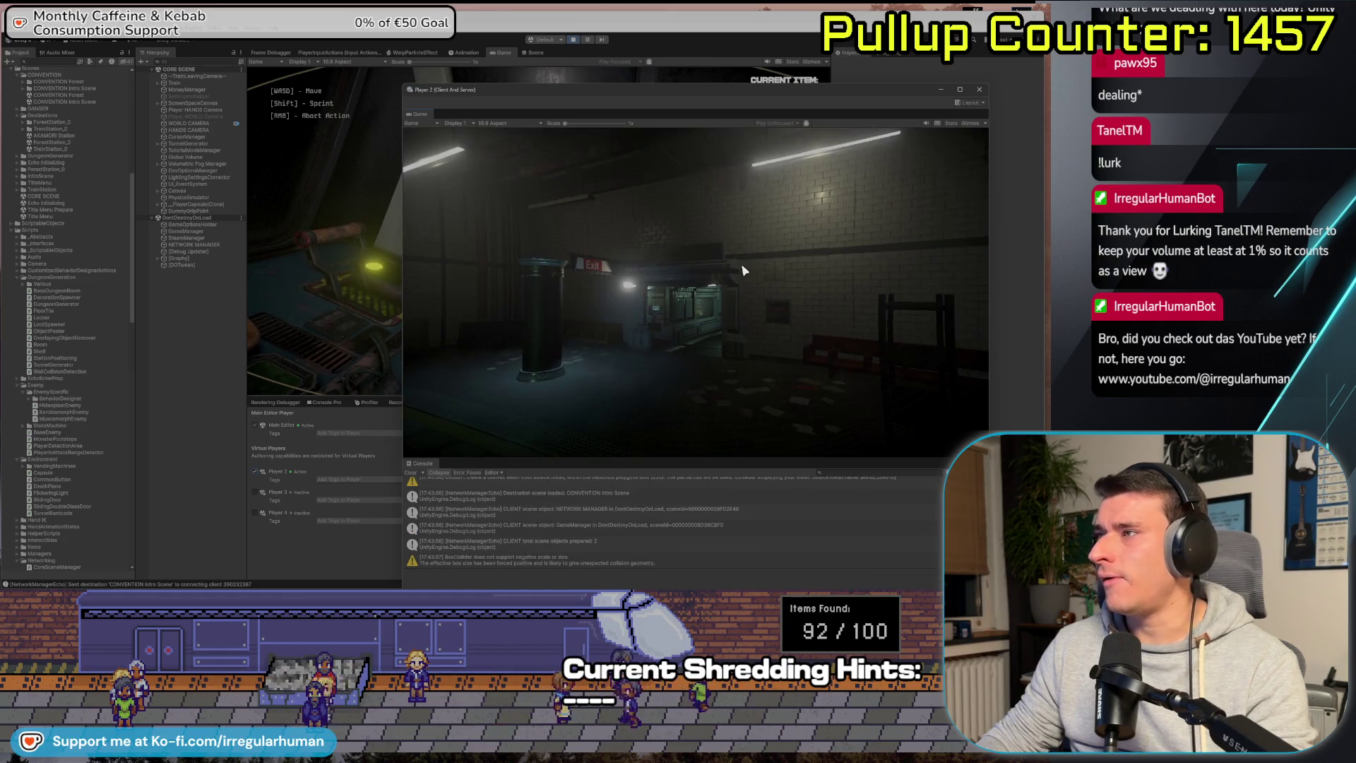
Walk Player 2 up to the train window with W and D.
{"action": "key", "text": "w"}
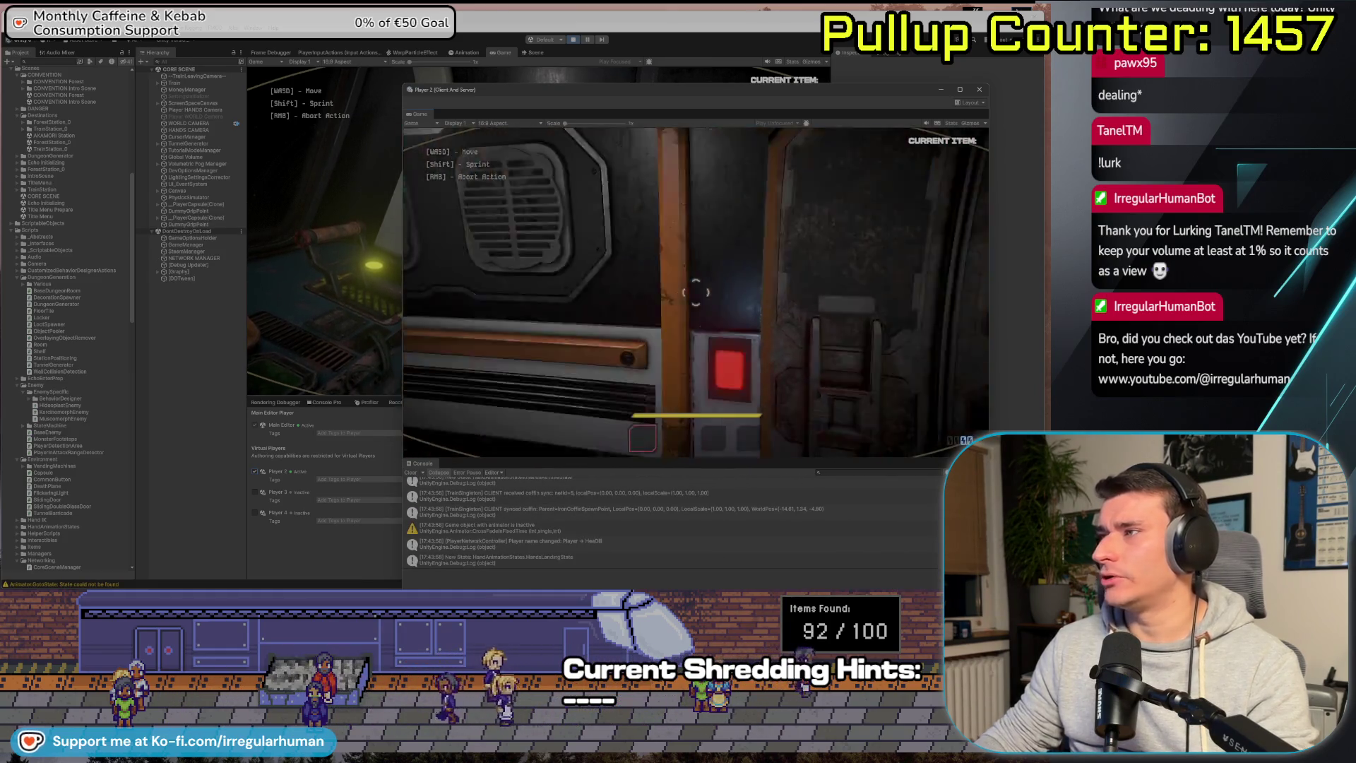
{"action": "key", "text": "d"}
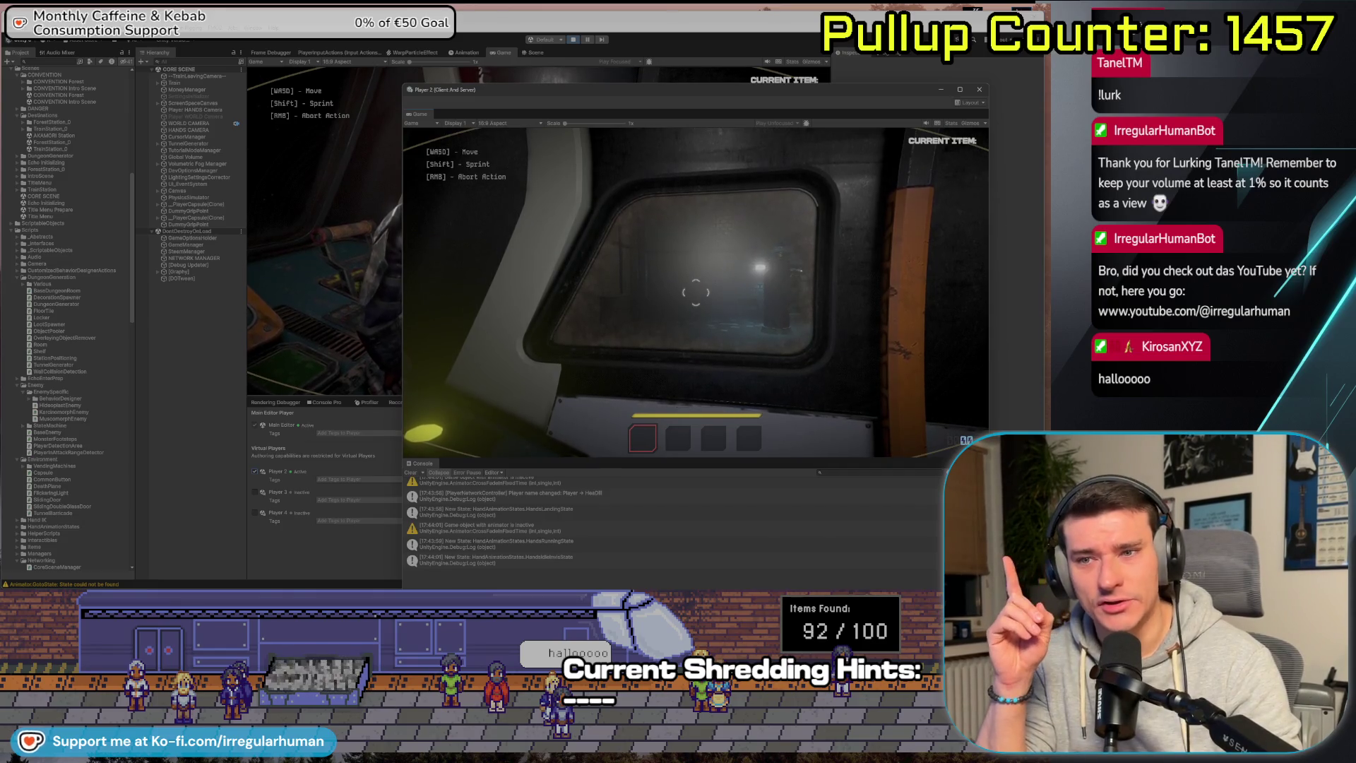
{"action": "key", "text": "w"}
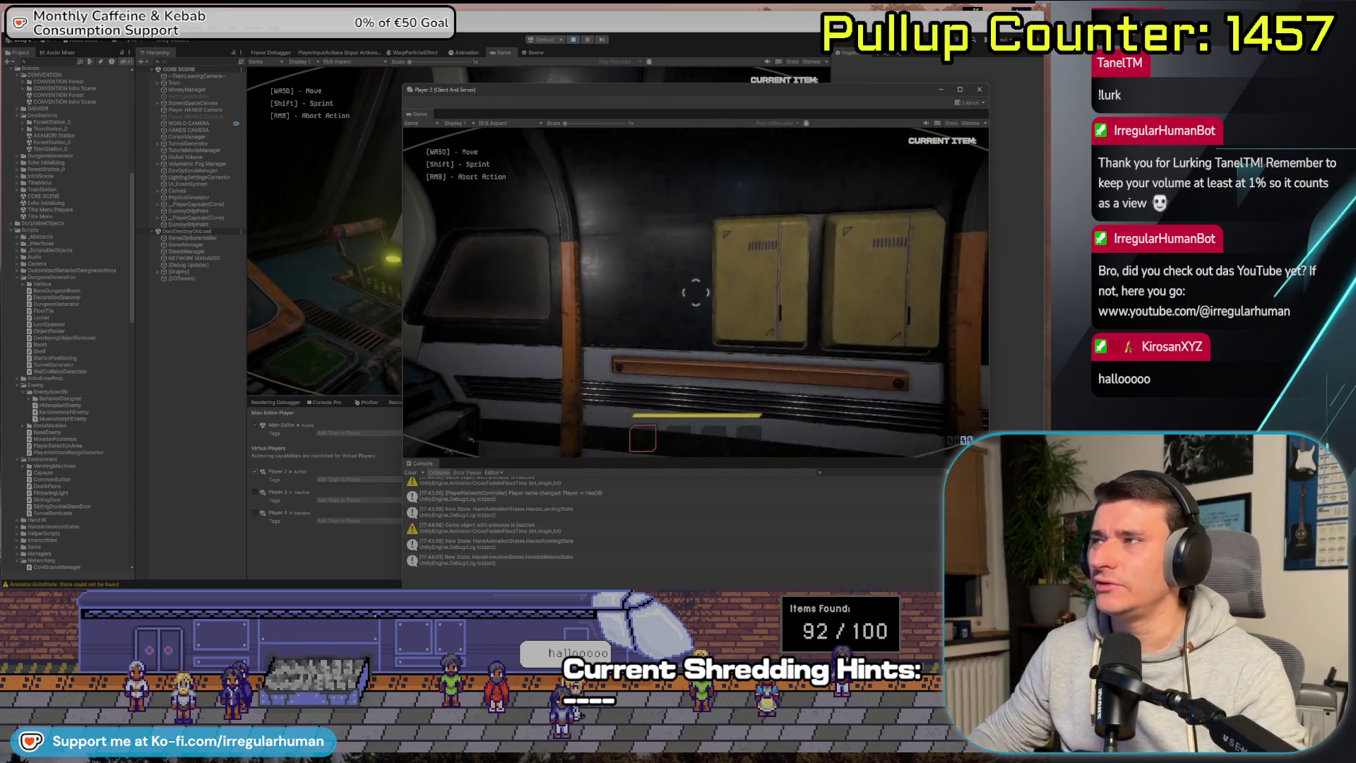
{"action": "left_click", "coordinate": [330, 290]}
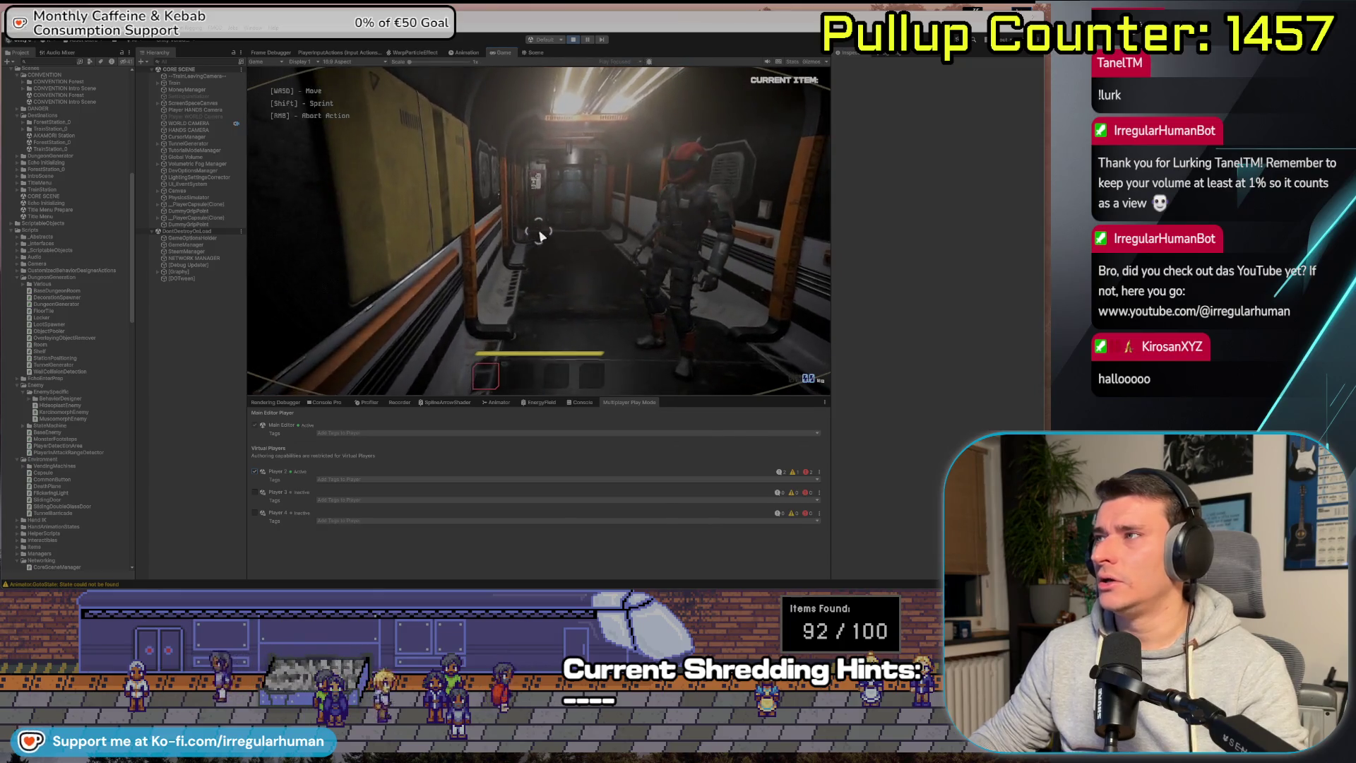
{"action": "key", "text": "alt+Tab"}
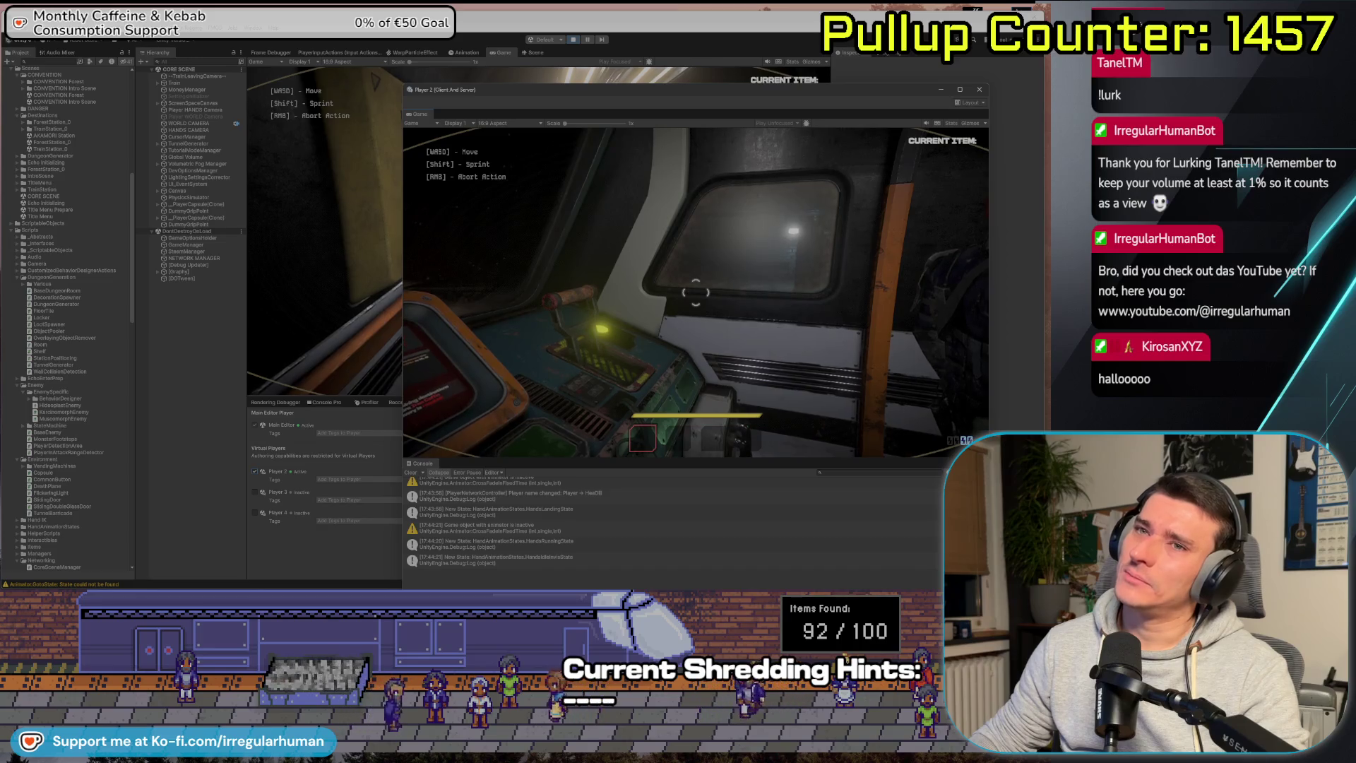
Pause Player 2, stop play mode, and put Rider's caret after line 120's brace.
{"action": "key", "text": "Escape"}
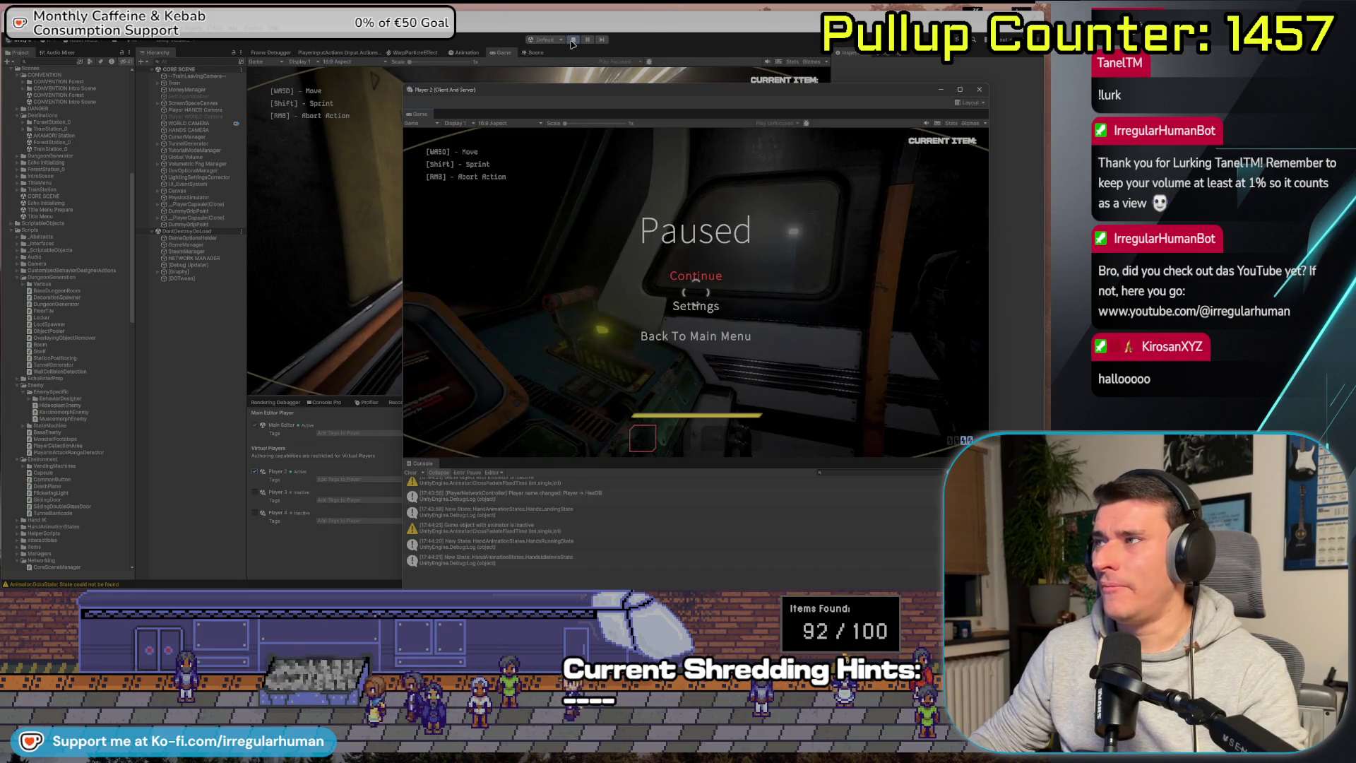
{"action": "left_click", "coordinate": [572, 41]}
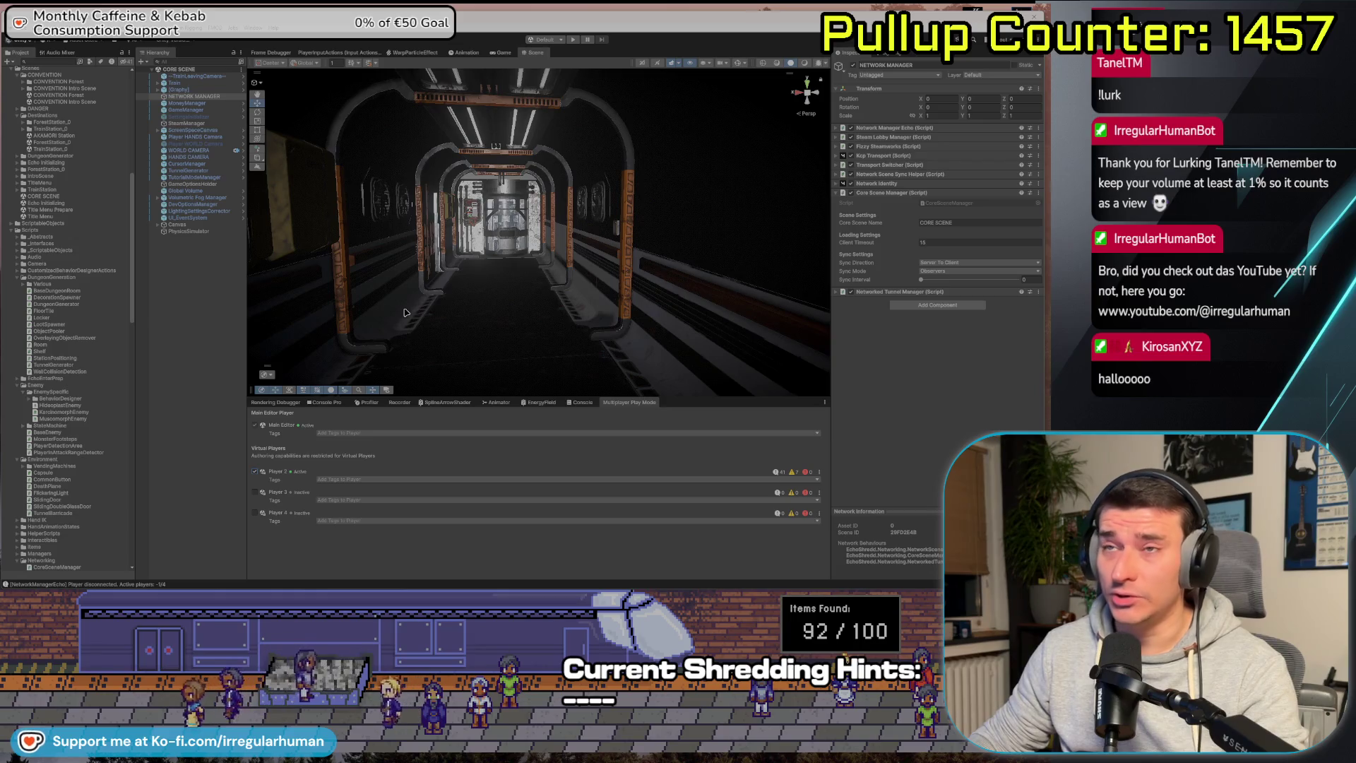
{"action": "left_click", "coordinate": [196, 269]}
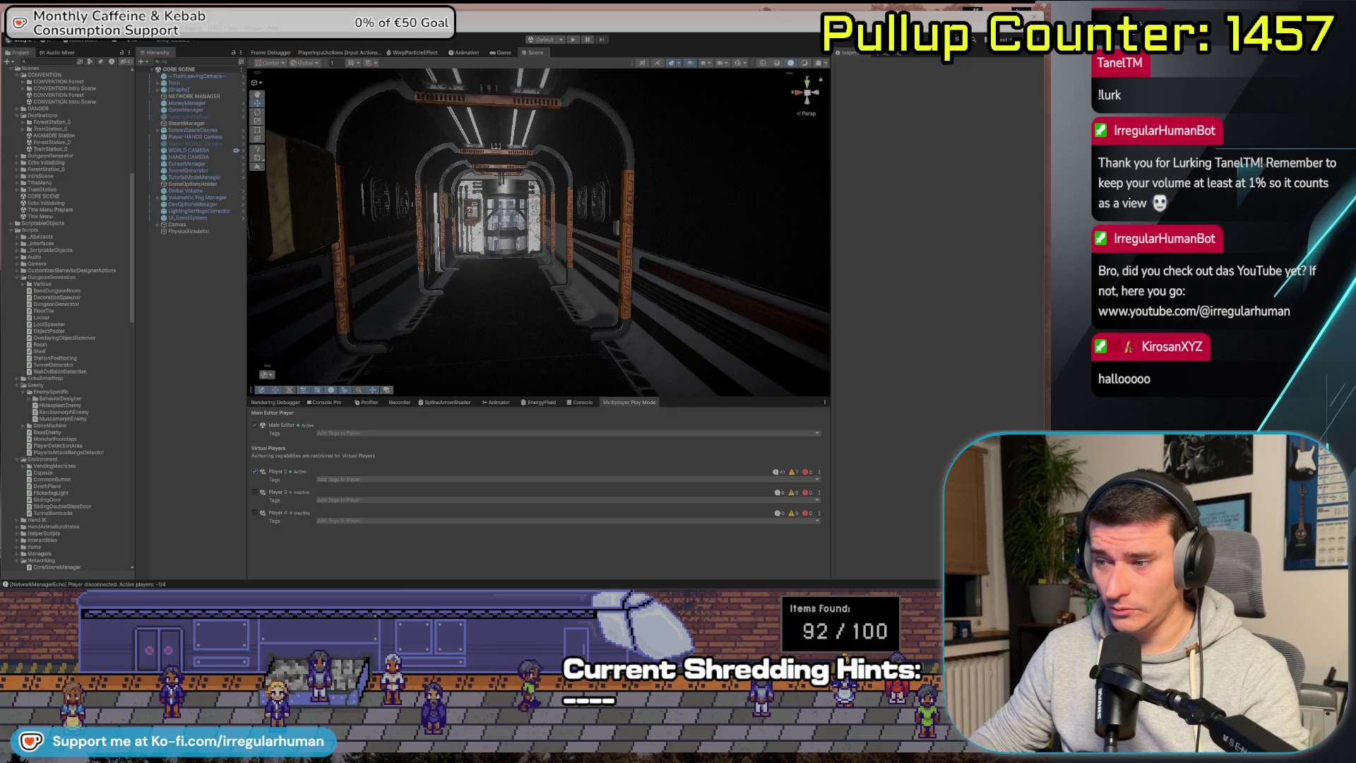
{"action": "key", "text": "alt+Tab"}
{"action": "left_click", "coordinate": [649, 291]}
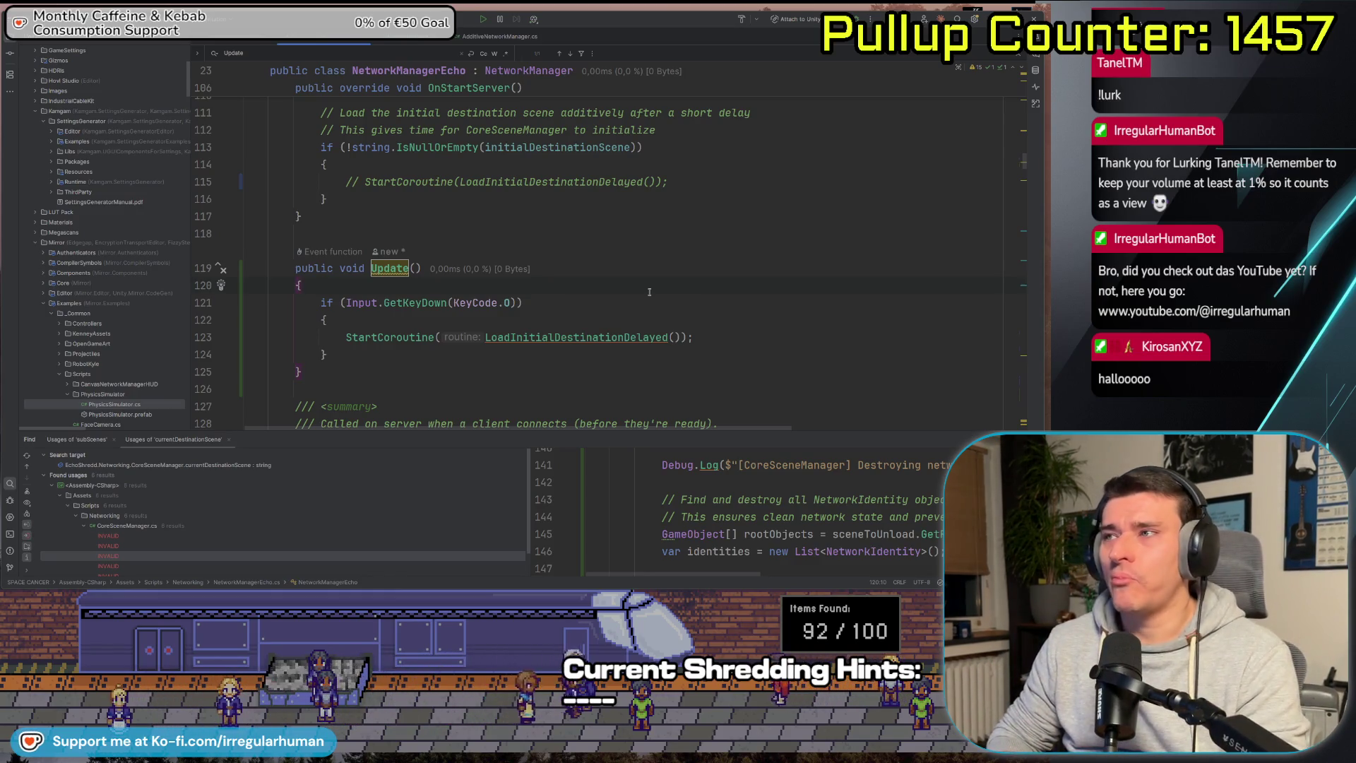
Read NetworkManagerEcho.cs from Update() to OnServerConnect, stopping at line 91, then return to Unity.
{"action": "scroll", "coordinate": [649, 291], "scroll_direction": "down", "scroll_amount": 5}
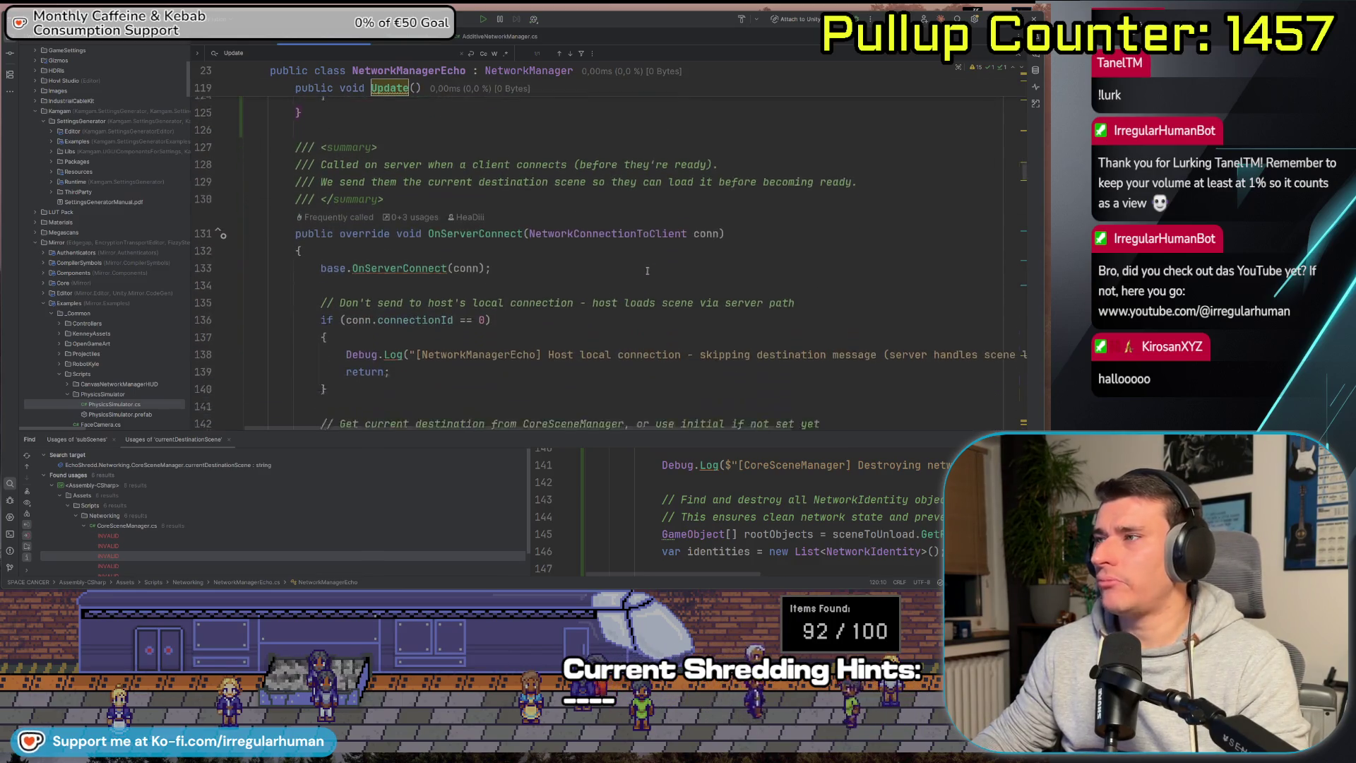
{"action": "scroll", "coordinate": [639, 226], "scroll_direction": "up", "scroll_amount": 2}
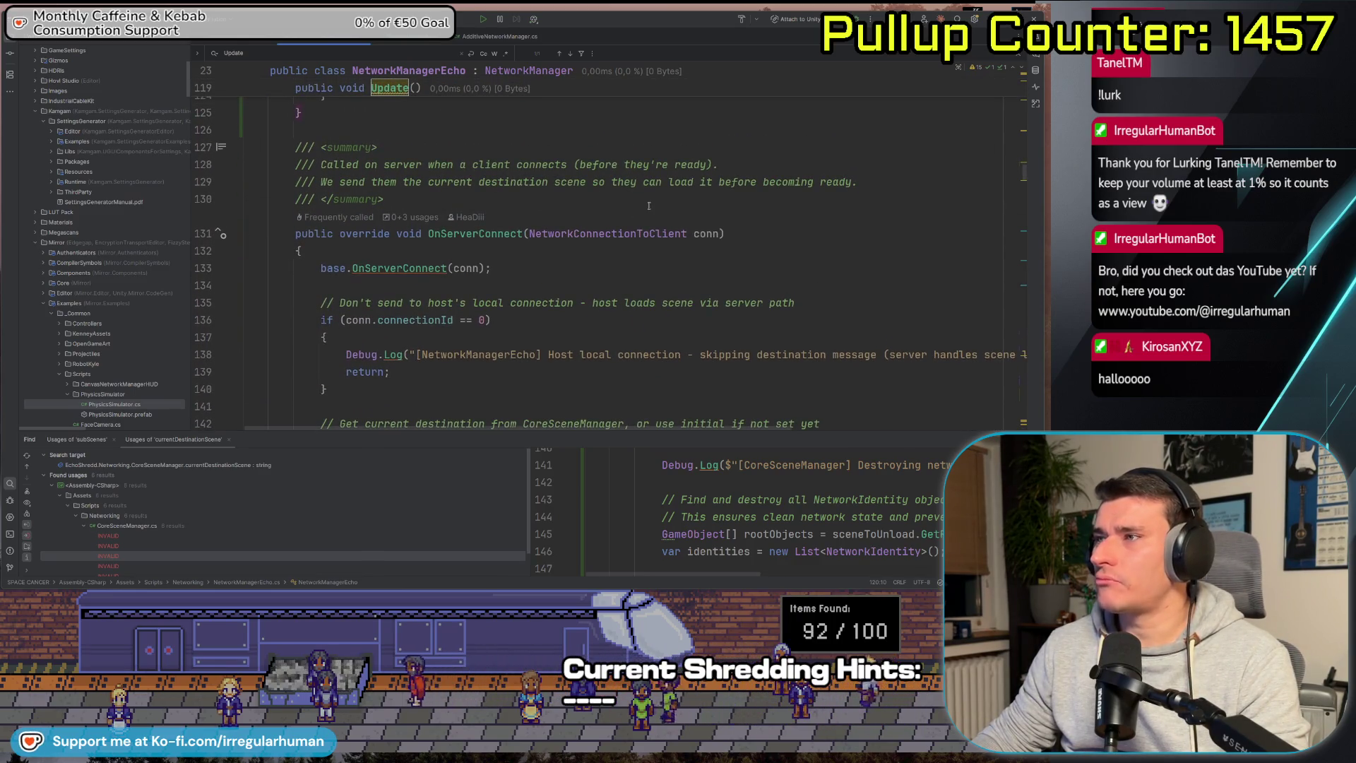
{"action": "scroll", "coordinate": [666, 288], "scroll_direction": "down", "scroll_amount": 4}
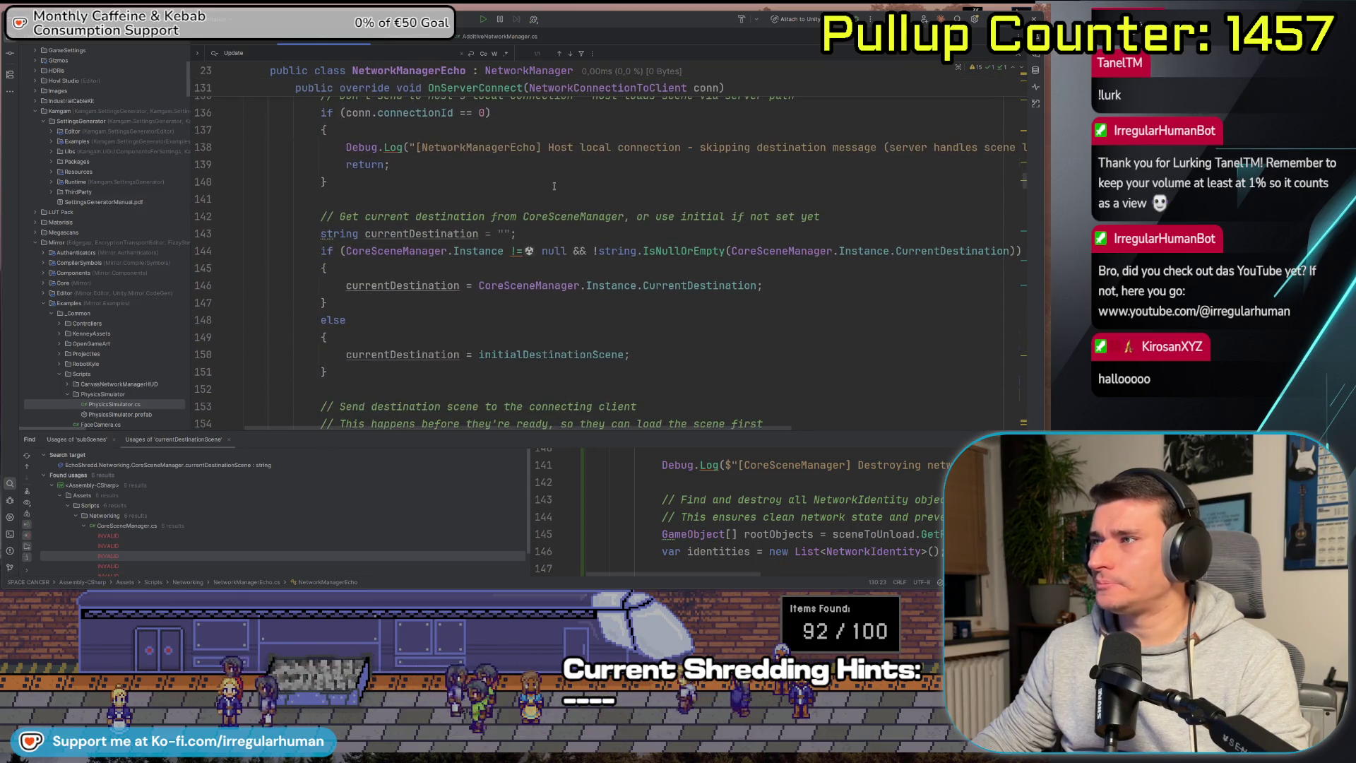
{"action": "scroll", "coordinate": [757, 290], "scroll_direction": "down", "scroll_amount": 4}
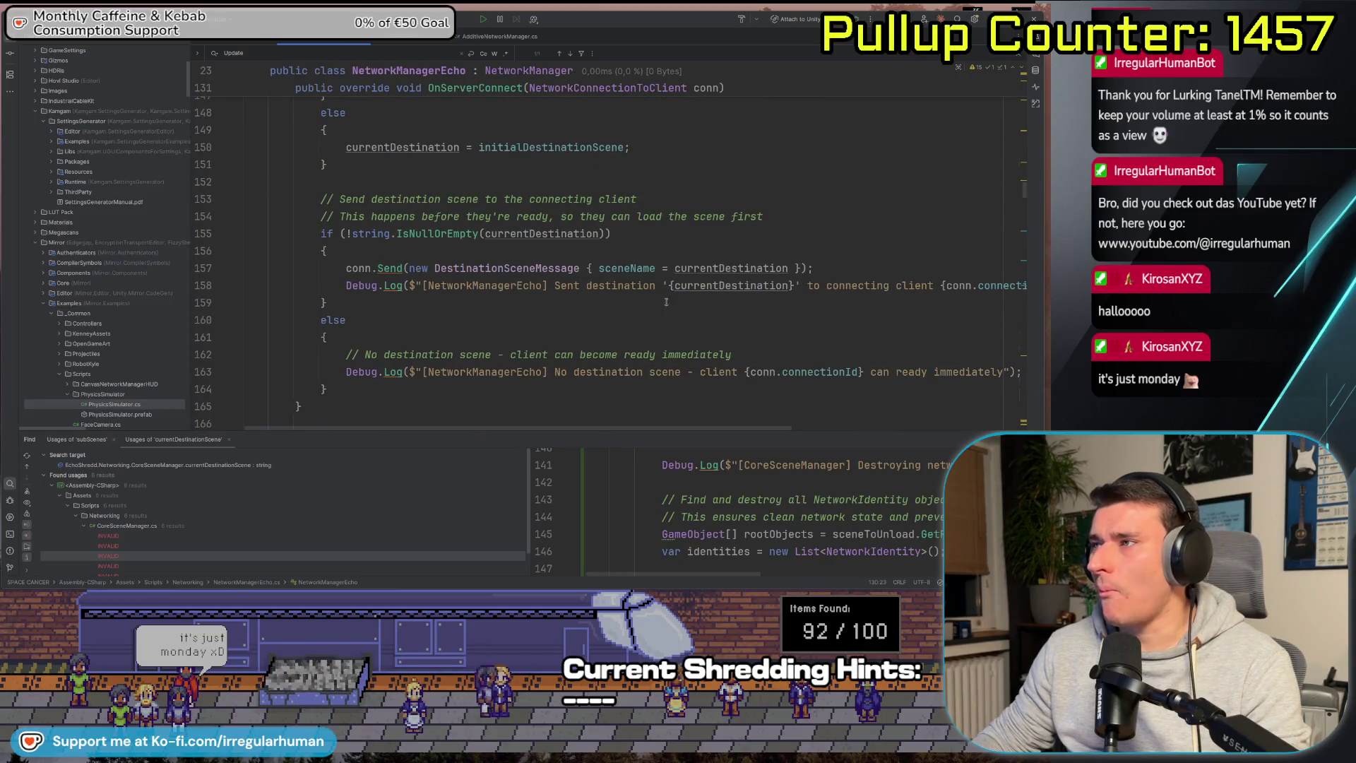
{"action": "scroll", "coordinate": [669, 299], "scroll_direction": "down", "scroll_amount": 3}
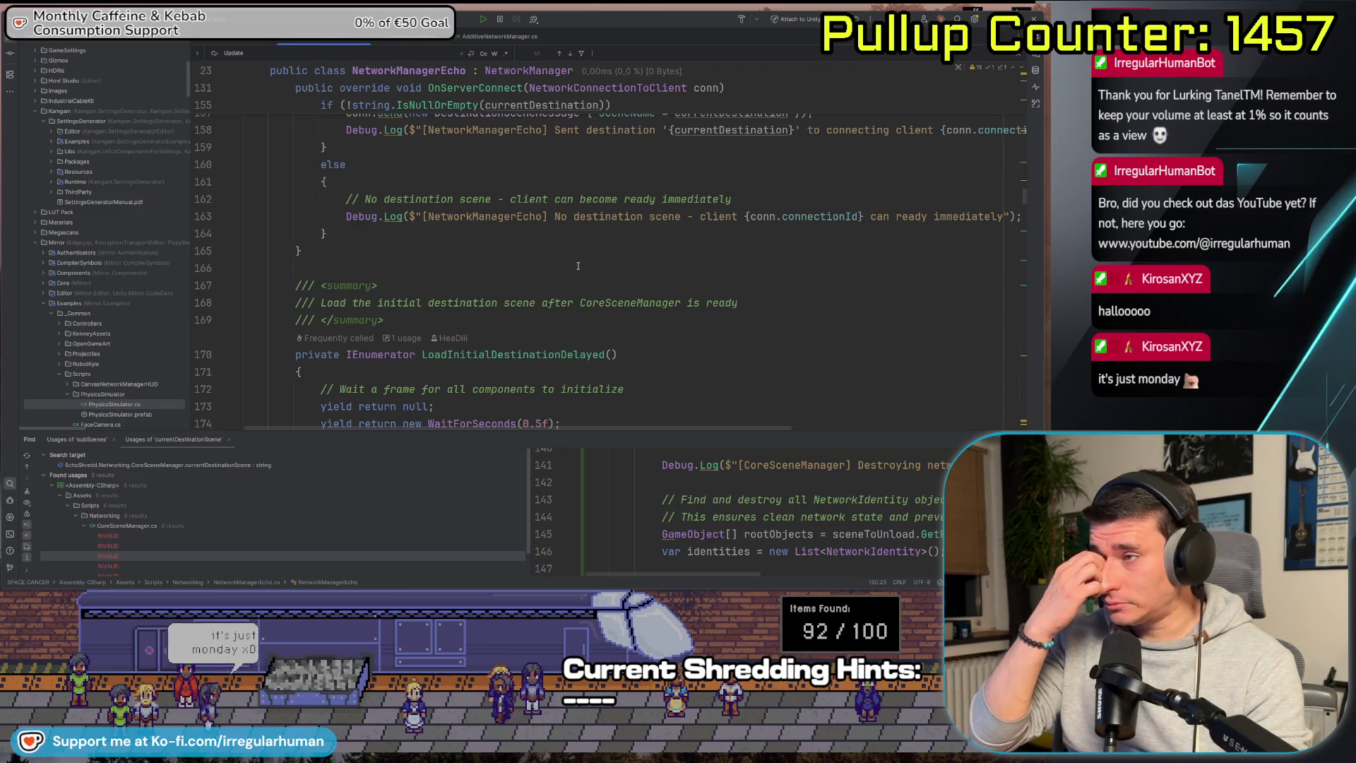
{"action": "scroll", "coordinate": [577, 265], "scroll_direction": "up", "scroll_amount": 11}
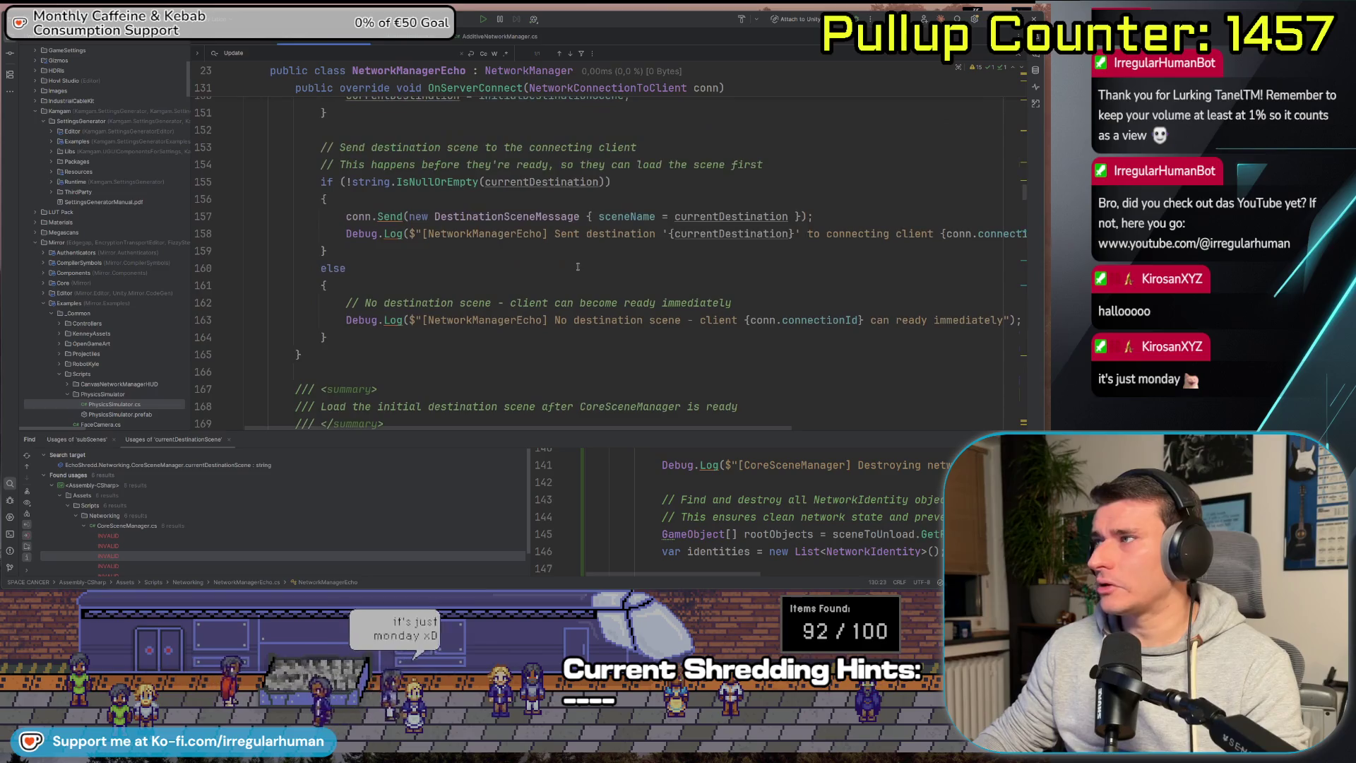
{"action": "scroll", "coordinate": [627, 266], "scroll_direction": "up", "scroll_amount": 15}
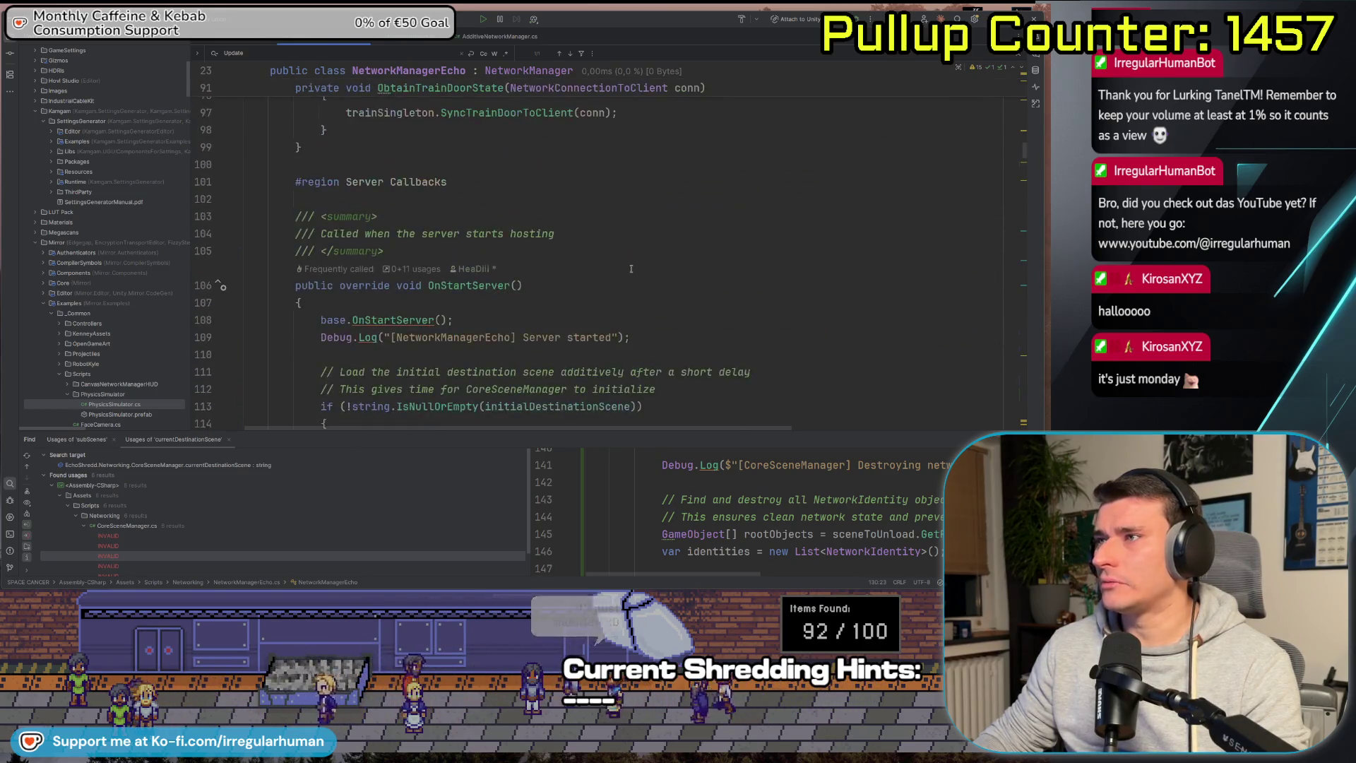
{"action": "left_click", "coordinate": [753, 302]}
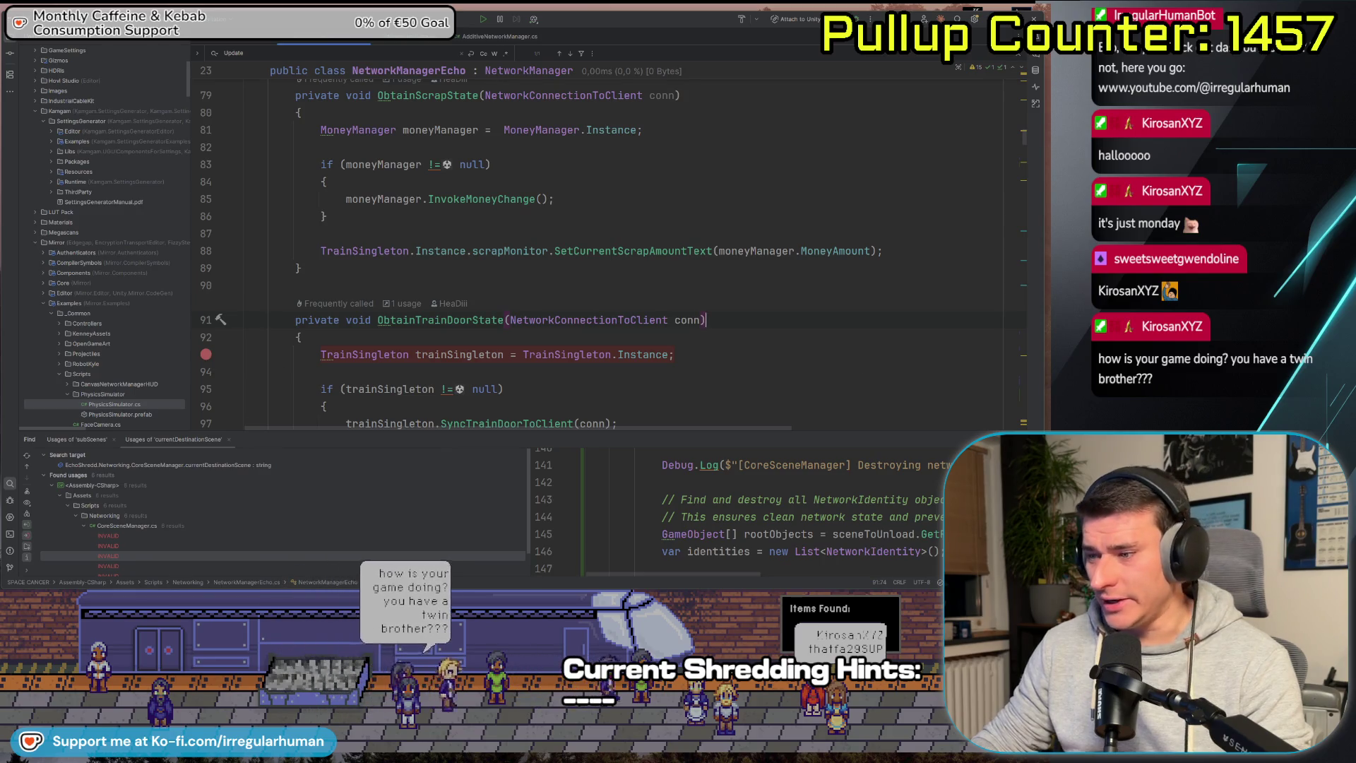
{"action": "key", "text": "alt+Tab"}
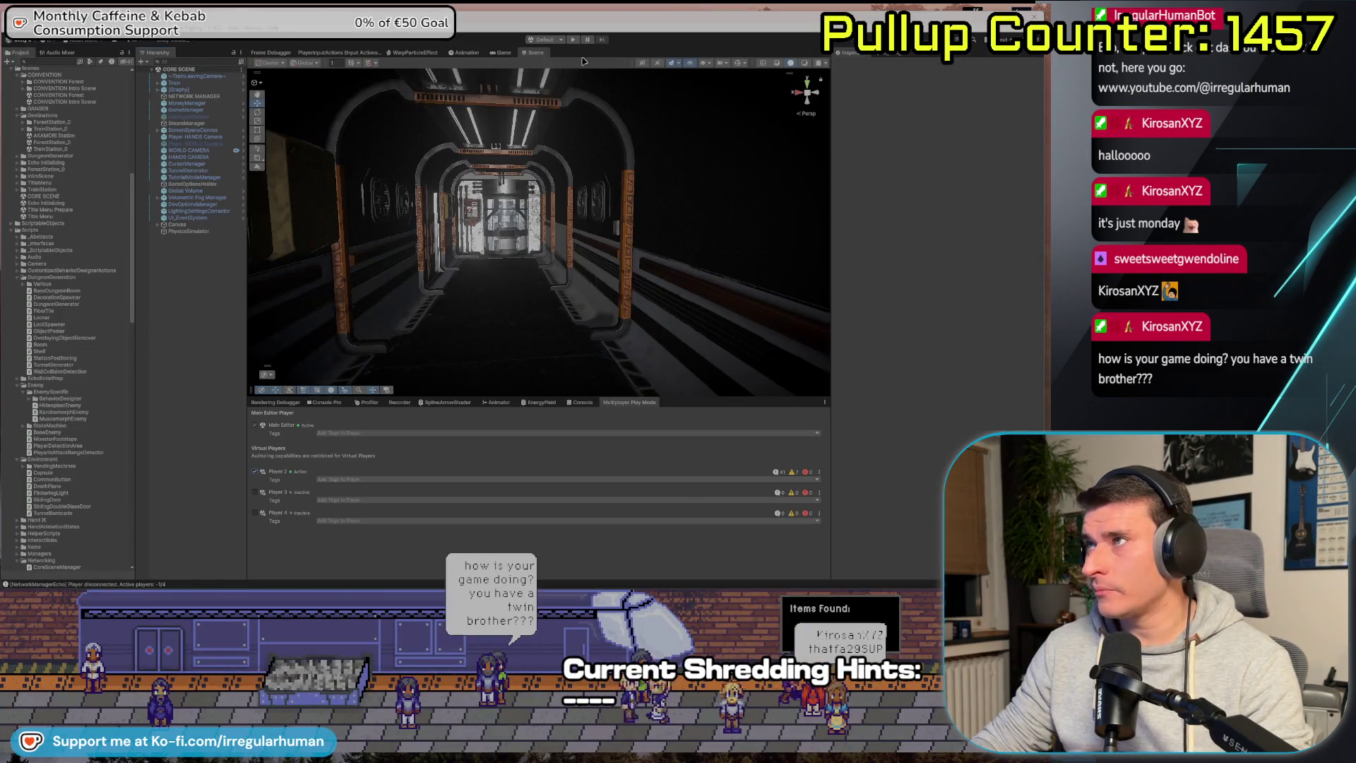
Enter play mode, create a lobby from the editor, and join it as Player 2.
{"action": "left_click", "coordinate": [572, 39]}
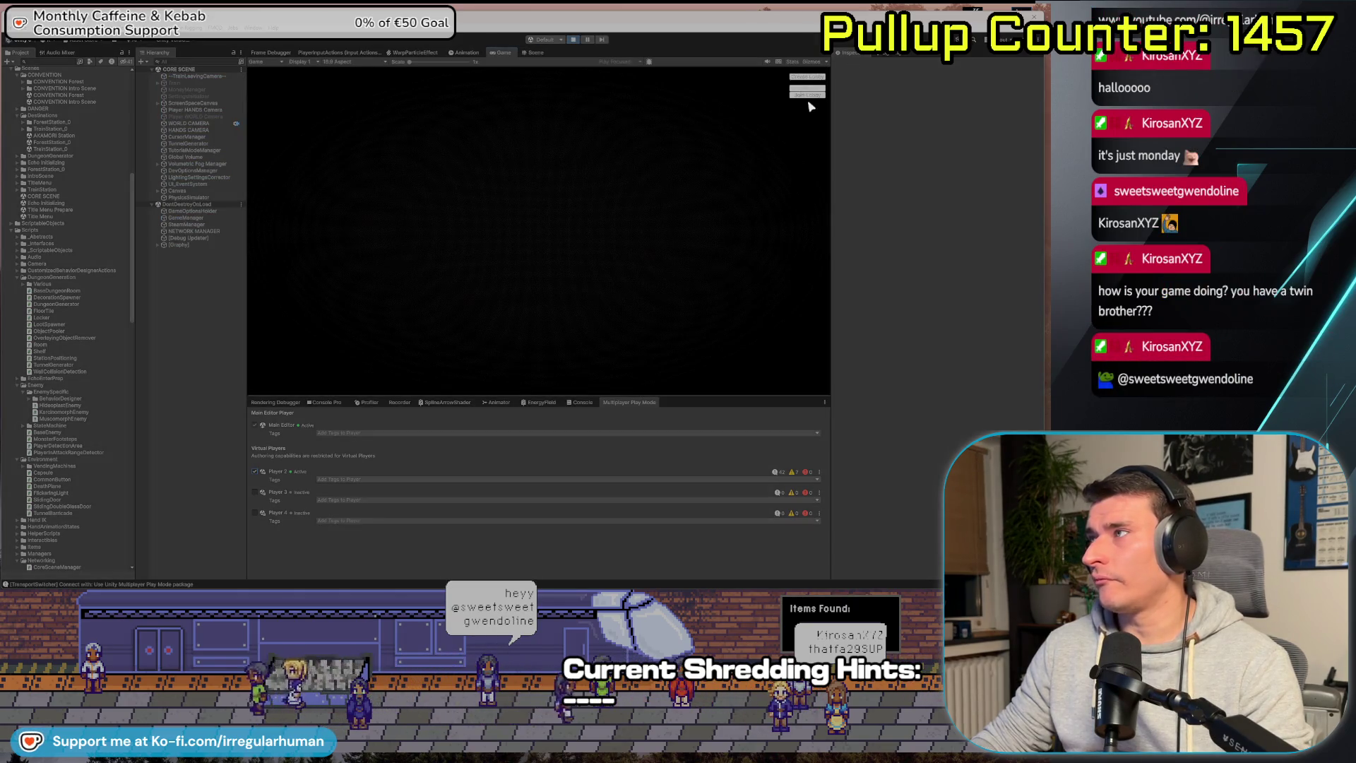
{"action": "left_click", "coordinate": [808, 77]}
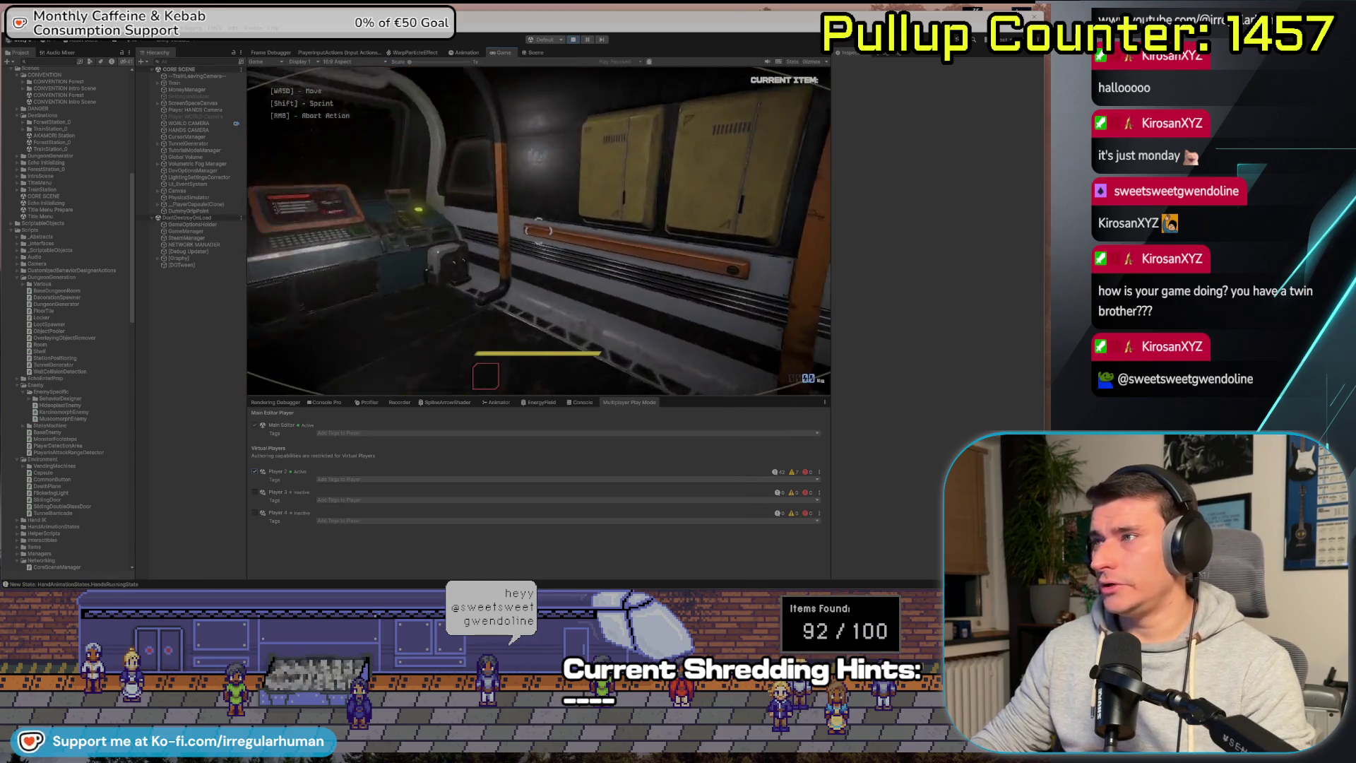
{"action": "key", "text": "alt+Tab"}
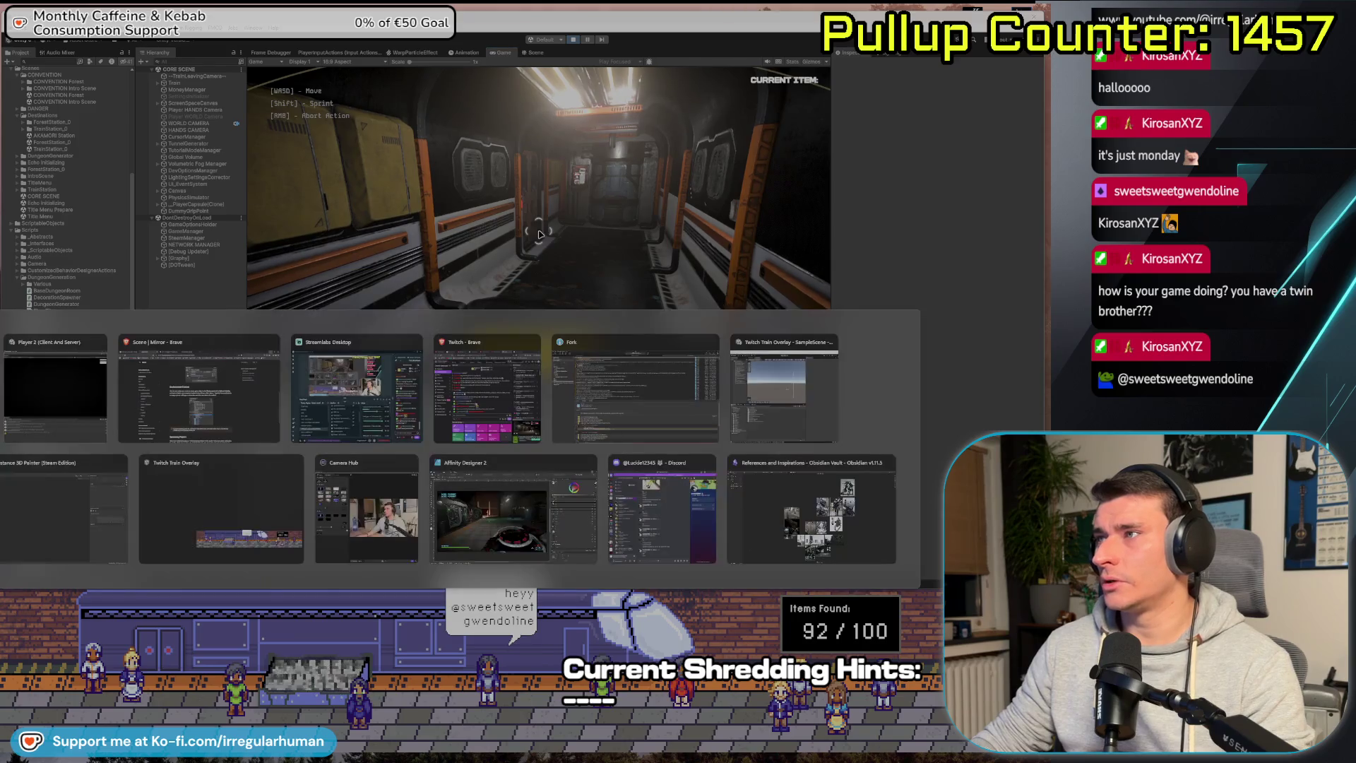
{"action": "left_click", "coordinate": [85, 429]}
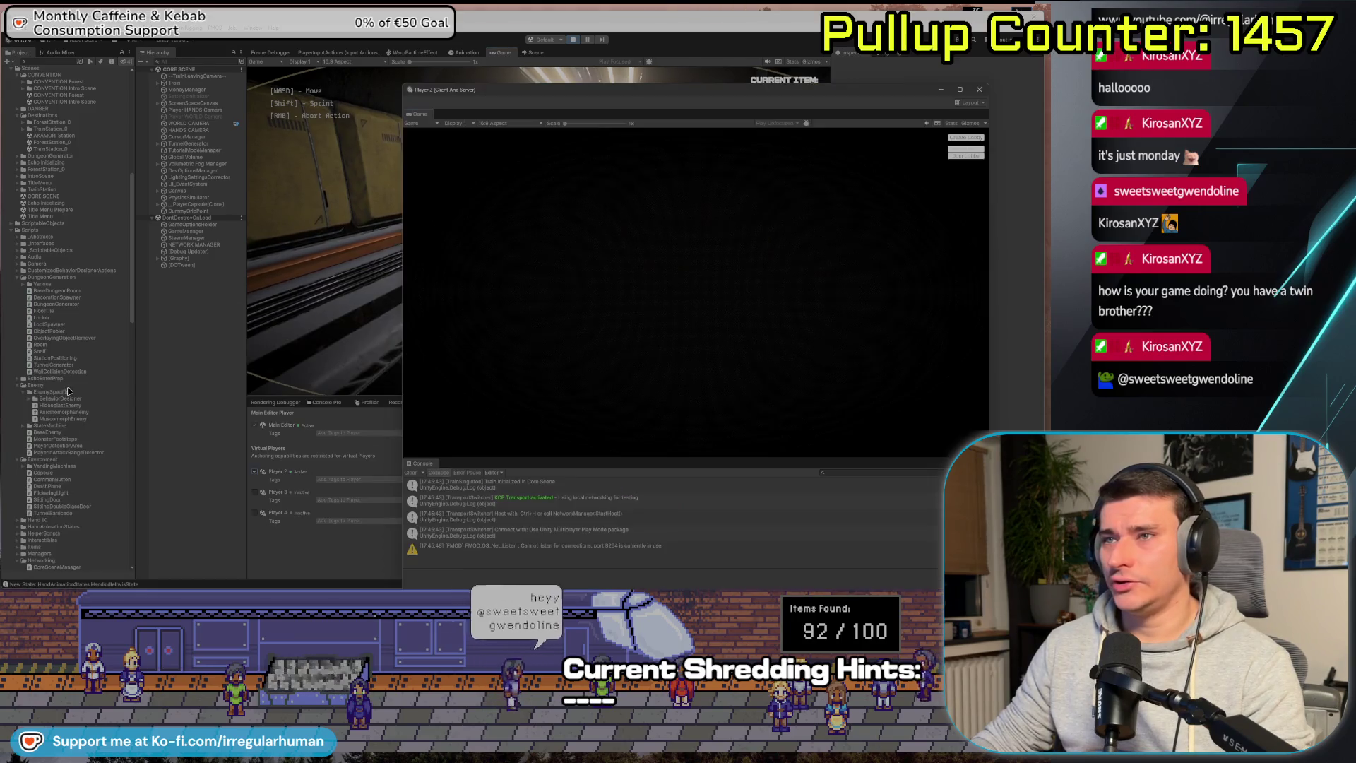
{"action": "left_click", "coordinate": [962, 155]}
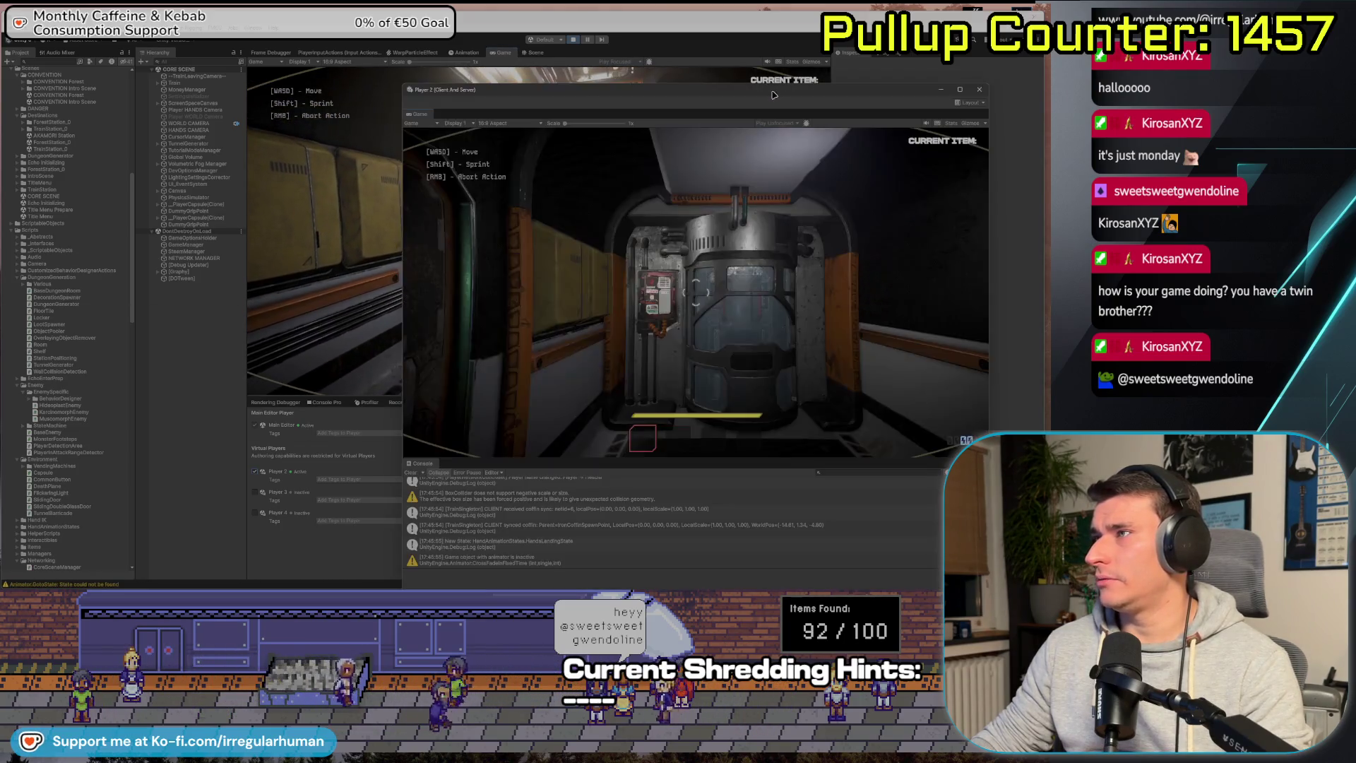
Move the Player 2 window aside, stop play mode, and open your Bluesky profile.
{"action": "left_click_drag", "start_coordinate": [773, 94], "coordinate": [0, 89]}
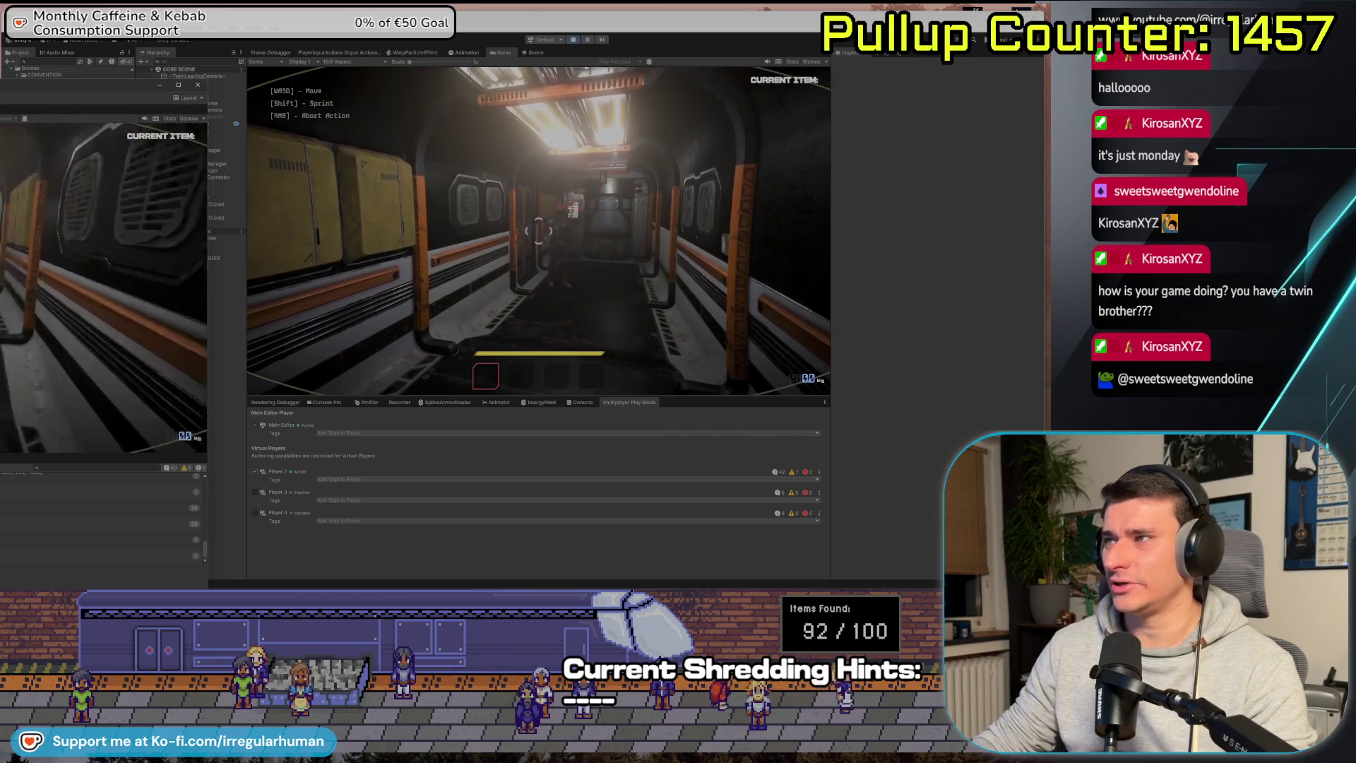
{"action": "left_click", "coordinate": [573, 40]}
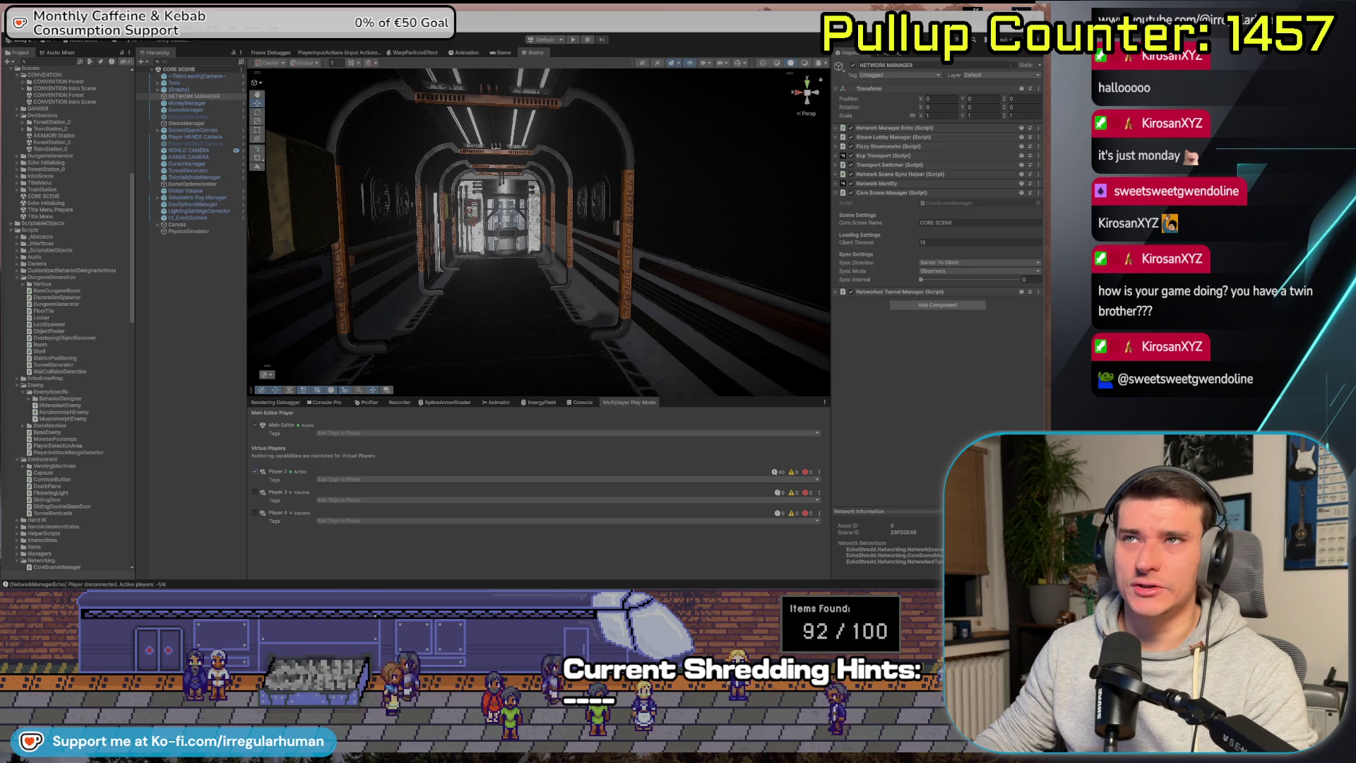
{"action": "left_click_drag", "start_coordinate": [482, 99], "coordinate": [590, 70]}
{"action": "left_click", "coordinate": [236, 294]}
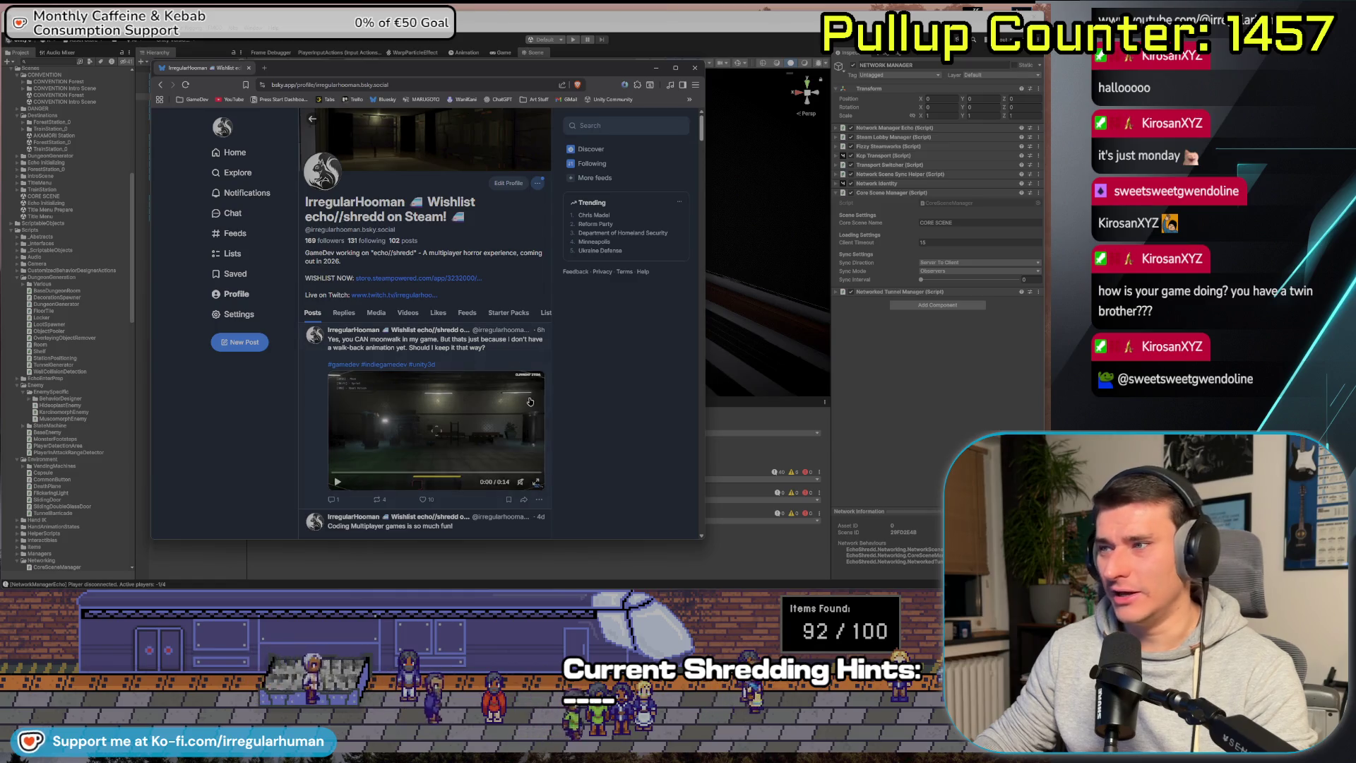
Scroll the Bluesky profile's gameplay clip post, then close the browser.
{"action": "scroll", "coordinate": [655, 391], "scroll_direction": "down", "scroll_amount": 1}
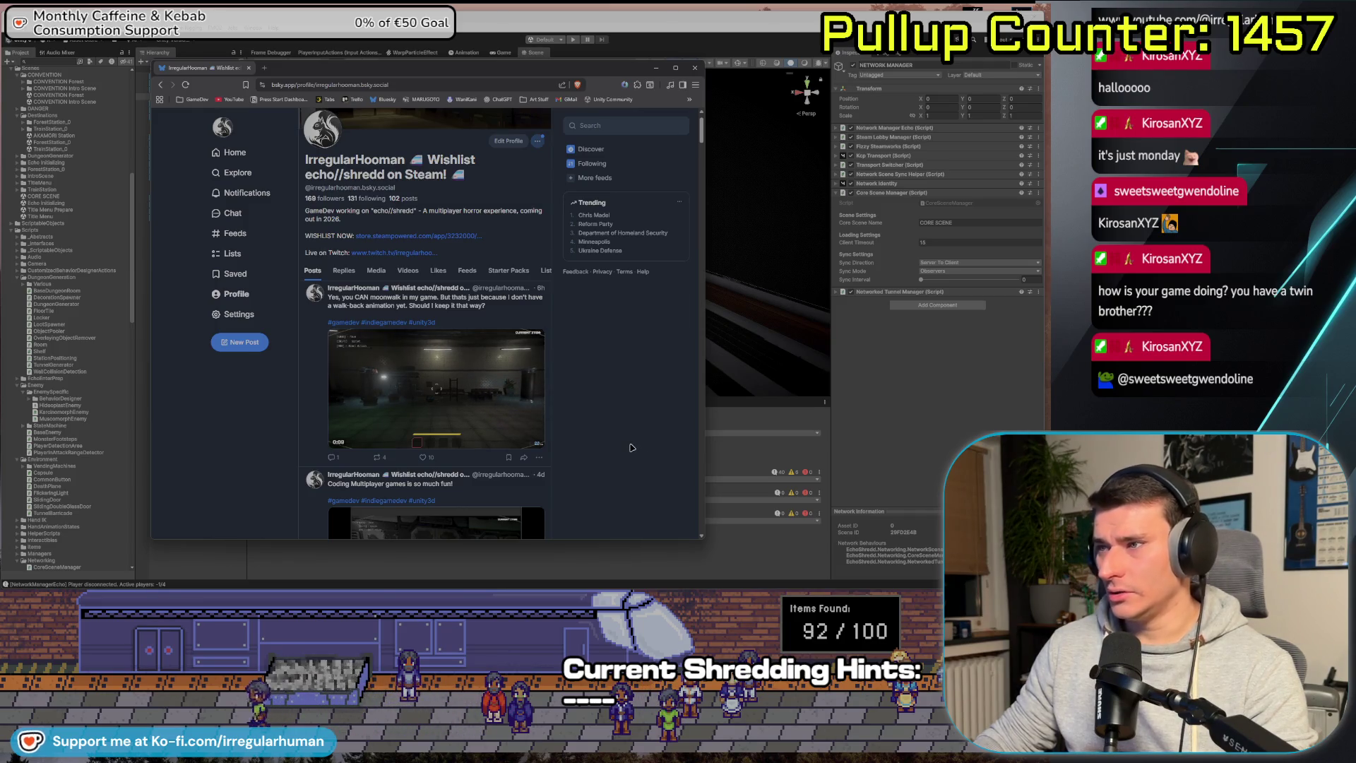
{"action": "scroll", "coordinate": [632, 448], "scroll_direction": "down", "scroll_amount": 2}
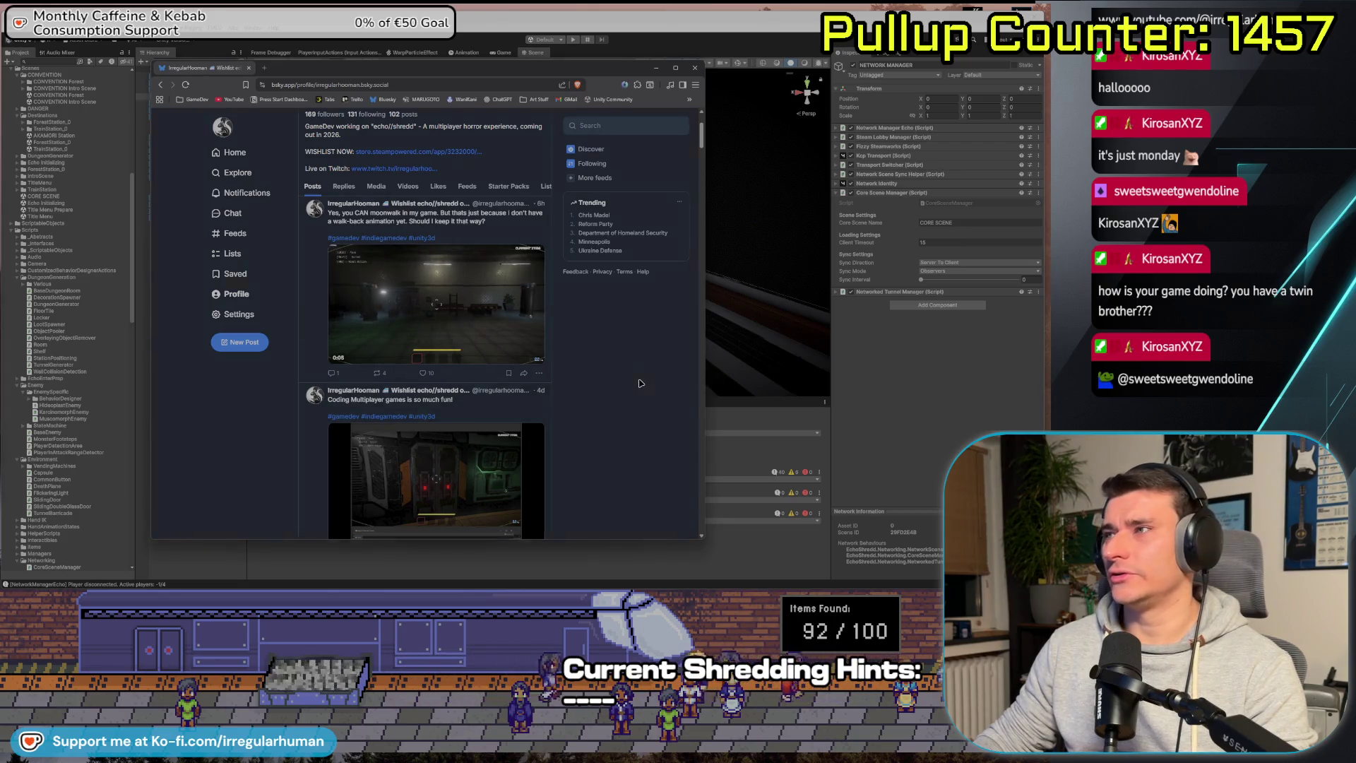
{"action": "left_click", "coordinate": [694, 68]}
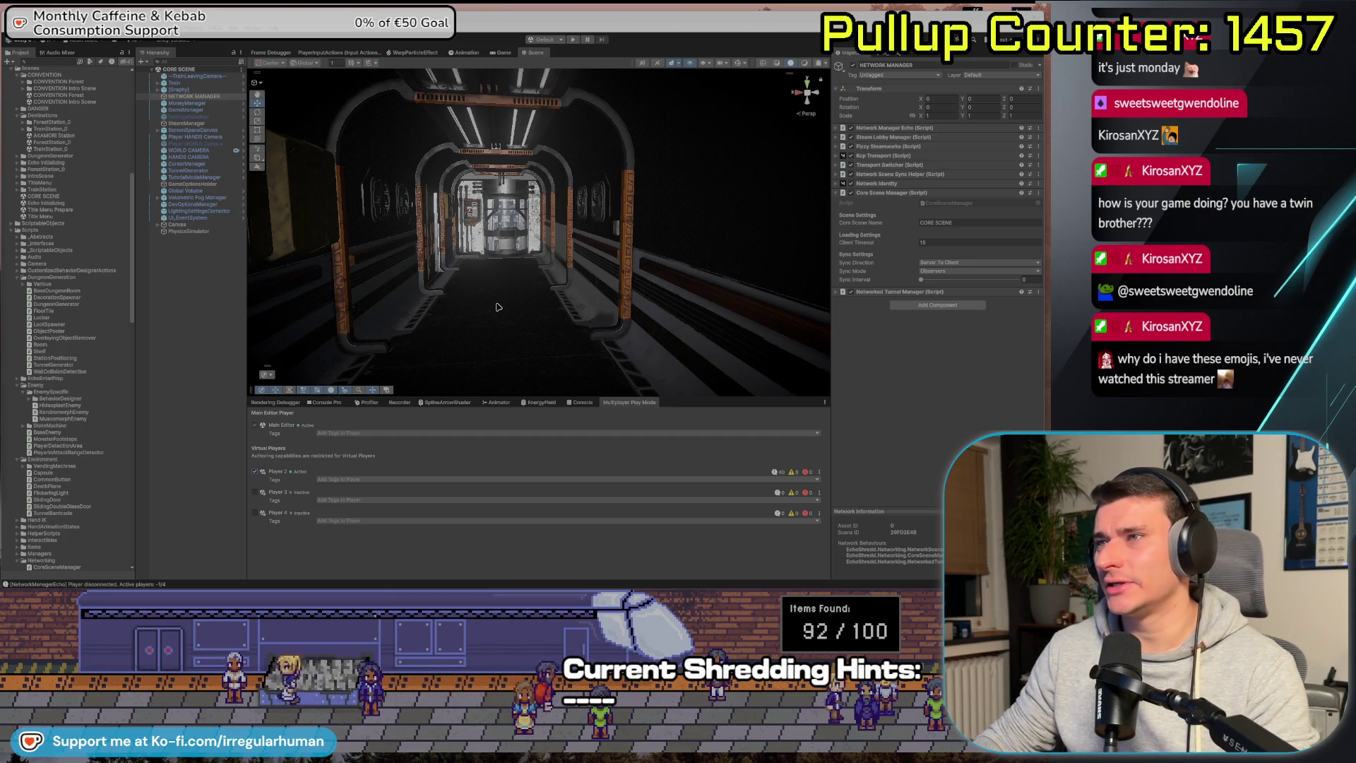
Orbit the Scene view camera through the corridor toward the console, then go to Rider.
{"action": "scroll", "coordinate": [489, 318], "scroll_direction": "up", "scroll_amount": 3}
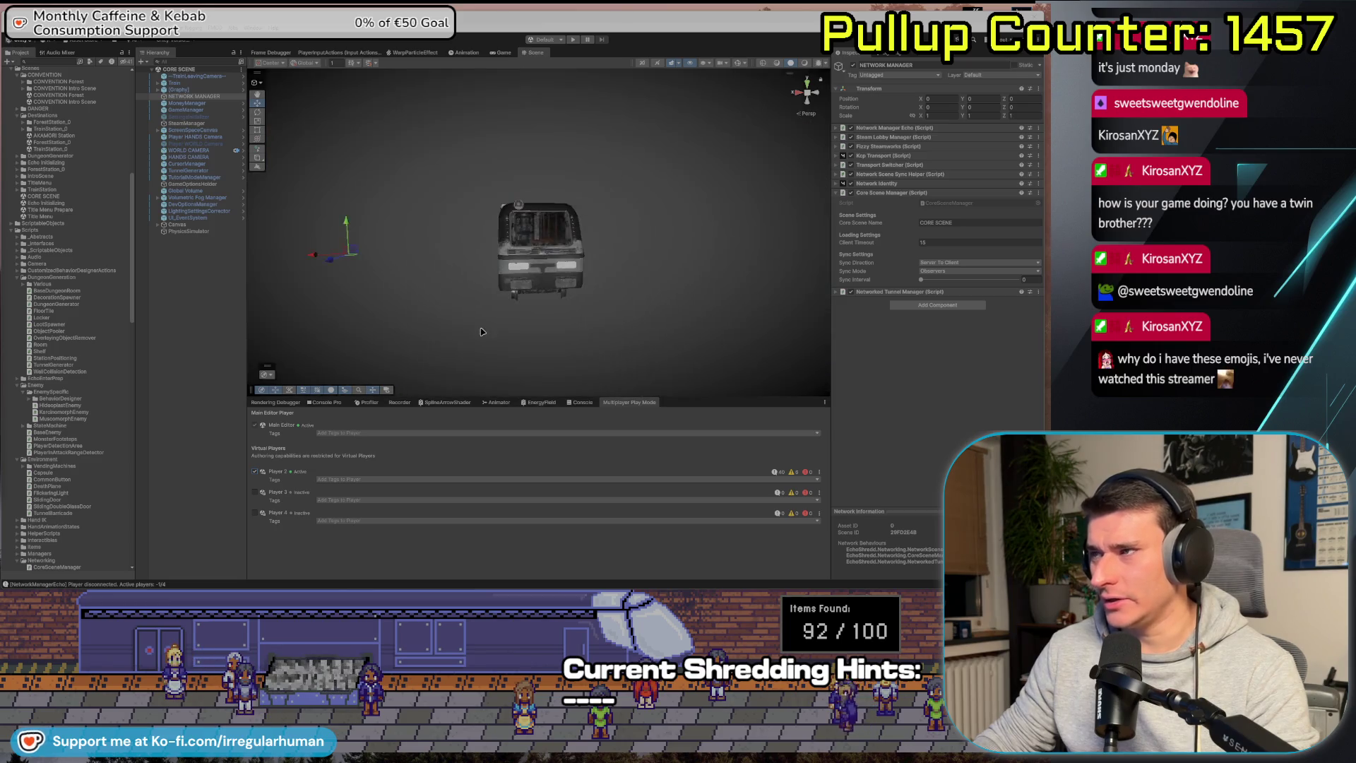
{"action": "left_click_drag", "start_coordinate": [482, 331], "coordinate": [473, 349]}
{"action": "mouse_move", "coordinate": [885, 337]}
{"action": "left_mouse_down"}
{"action": "mouse_move", "coordinate": [966, 334]}
{"action": "mouse_move", "coordinate": [622, 353]}
{"action": "mouse_move", "coordinate": [487, 323]}
{"action": "left_mouse_up"}
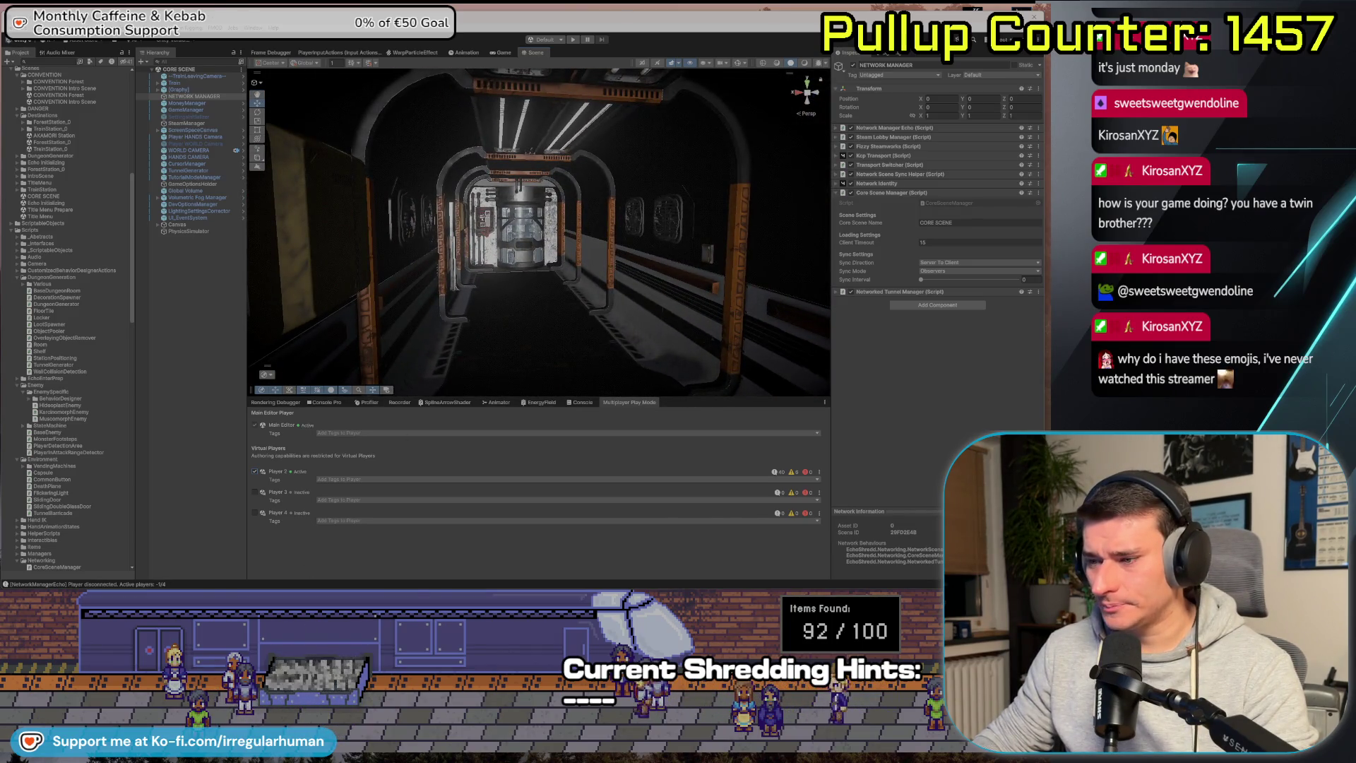
{"action": "key", "text": "alt+Tab"}
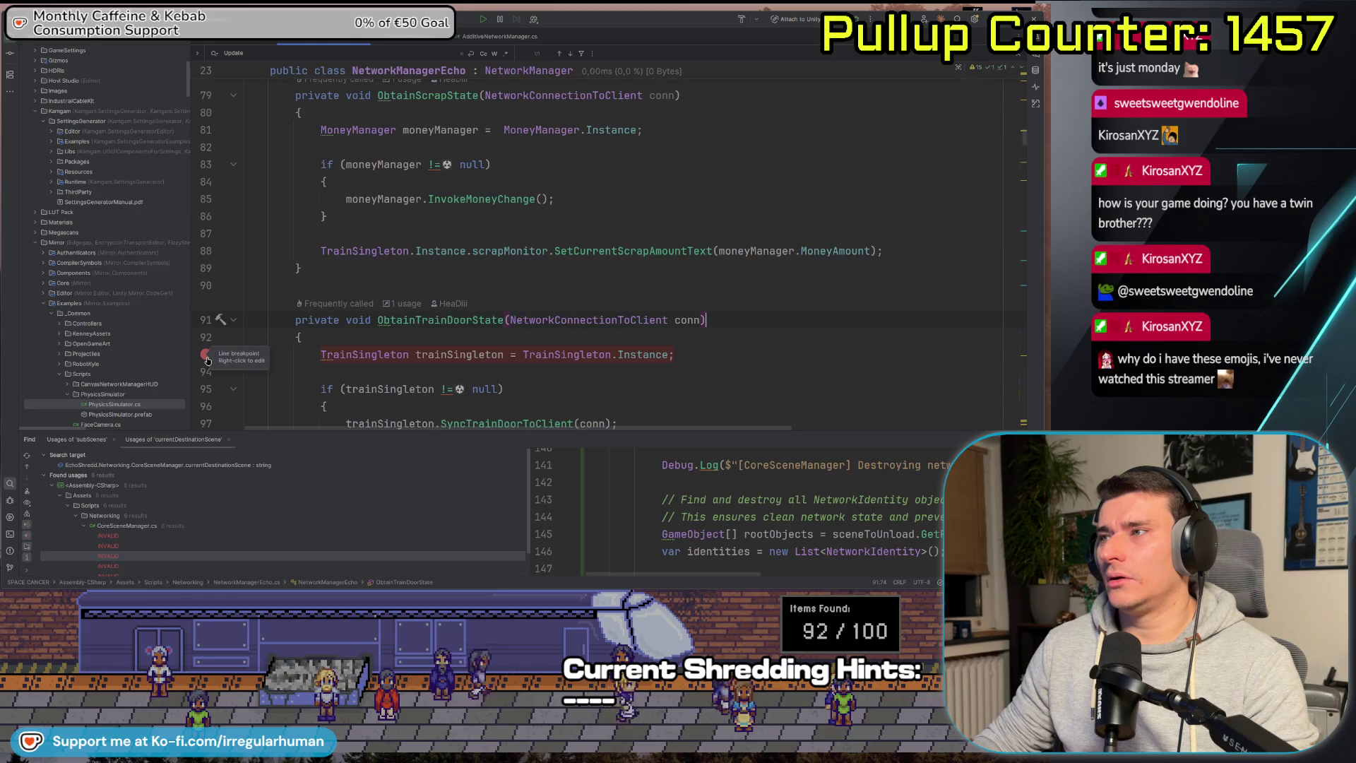
Glance at CoreSceneManager, then return to NetworkManagerEcho and jump to Update.
{"action": "left_click", "coordinate": [235, 41]}
{"action": "scroll", "coordinate": [282, 110], "scroll_direction": "down", "scroll_amount": 3}
{"action": "scroll", "coordinate": [281, 110], "scroll_direction": "up", "scroll_amount": 3}
{"action": "left_click", "coordinate": [327, 41]}
{"action": "scroll", "coordinate": [464, 257], "scroll_direction": "up", "scroll_amount": 4}
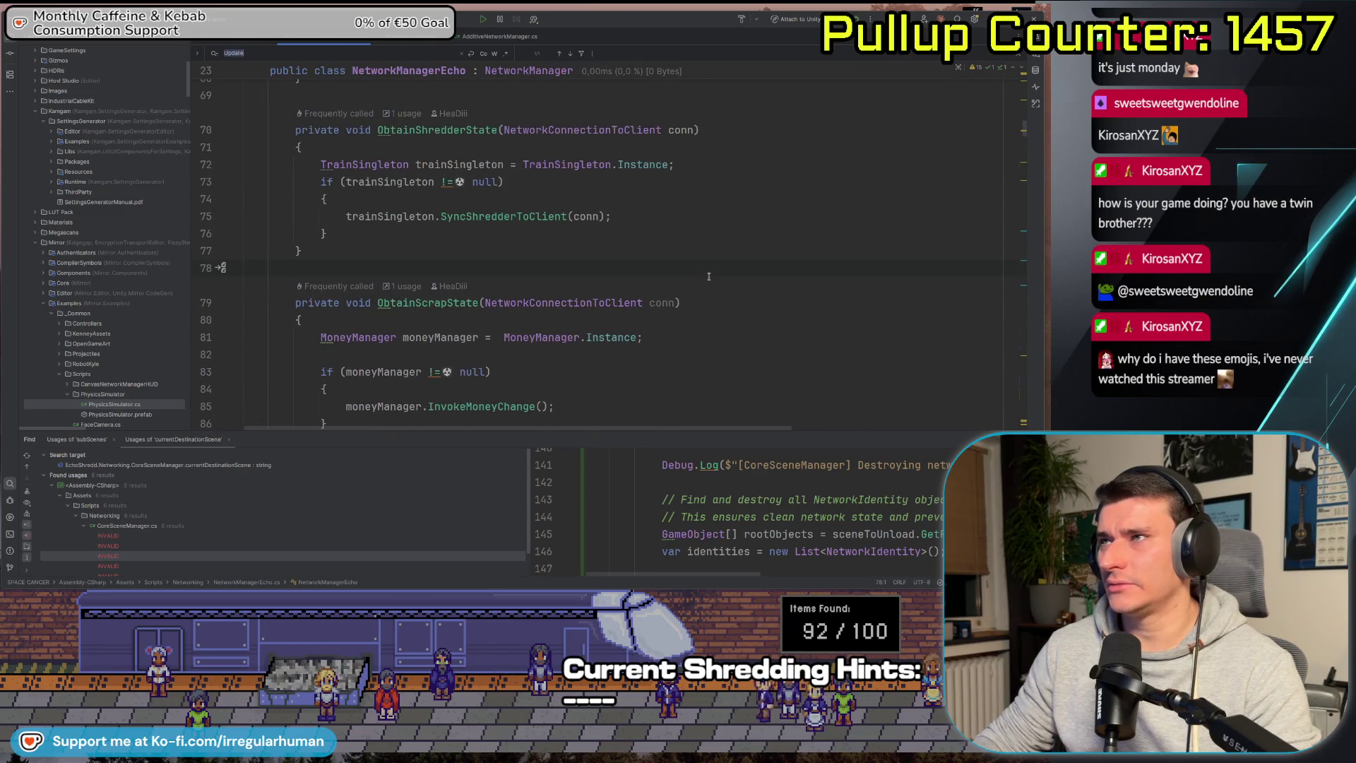
{"action": "key", "text": "Return"}
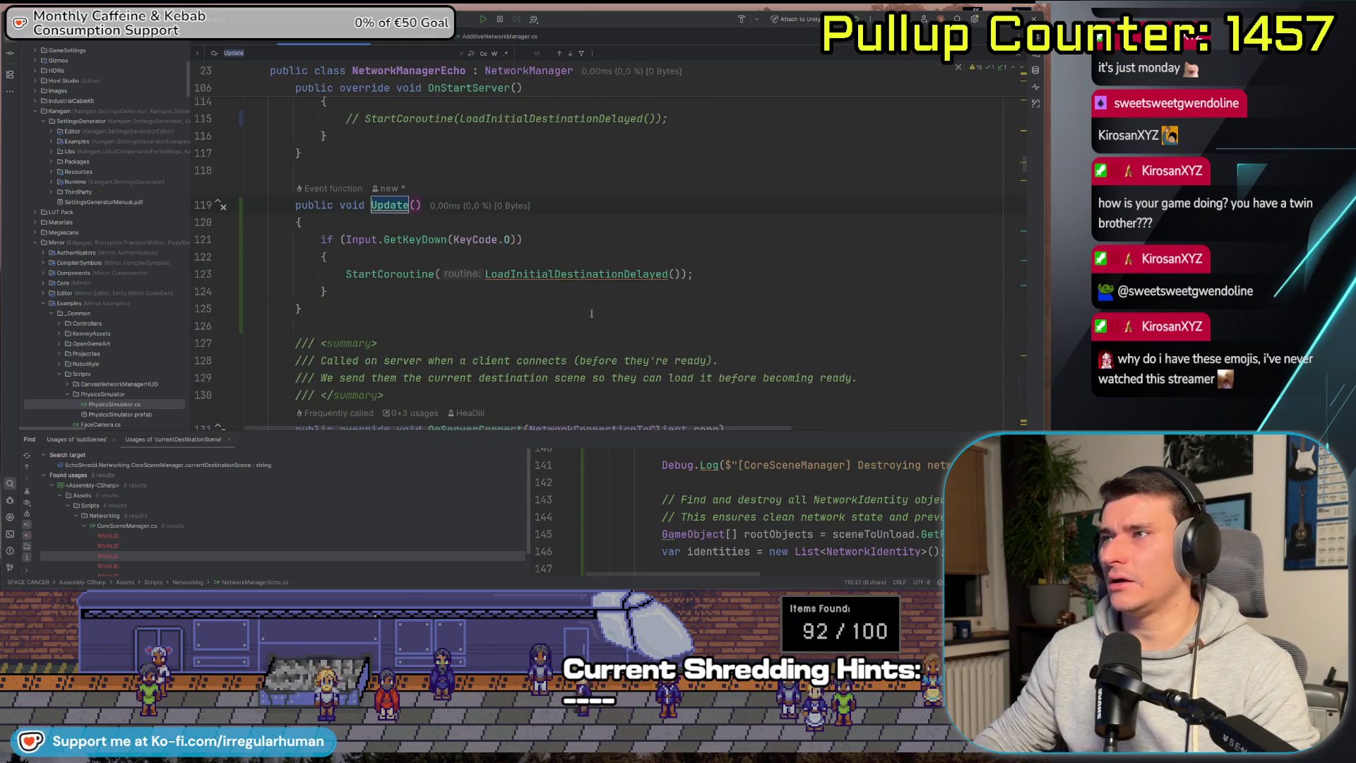
Wrap OnServerConnect's destination-scene block in /* and */ comment markers.
{"action": "scroll", "coordinate": [592, 313], "scroll_direction": "down", "scroll_amount": 3}
{"action": "scroll", "coordinate": [514, 290], "scroll_direction": "down", "scroll_amount": 4}
{"action": "scroll", "coordinate": [555, 312], "scroll_direction": "up", "scroll_amount": 3}
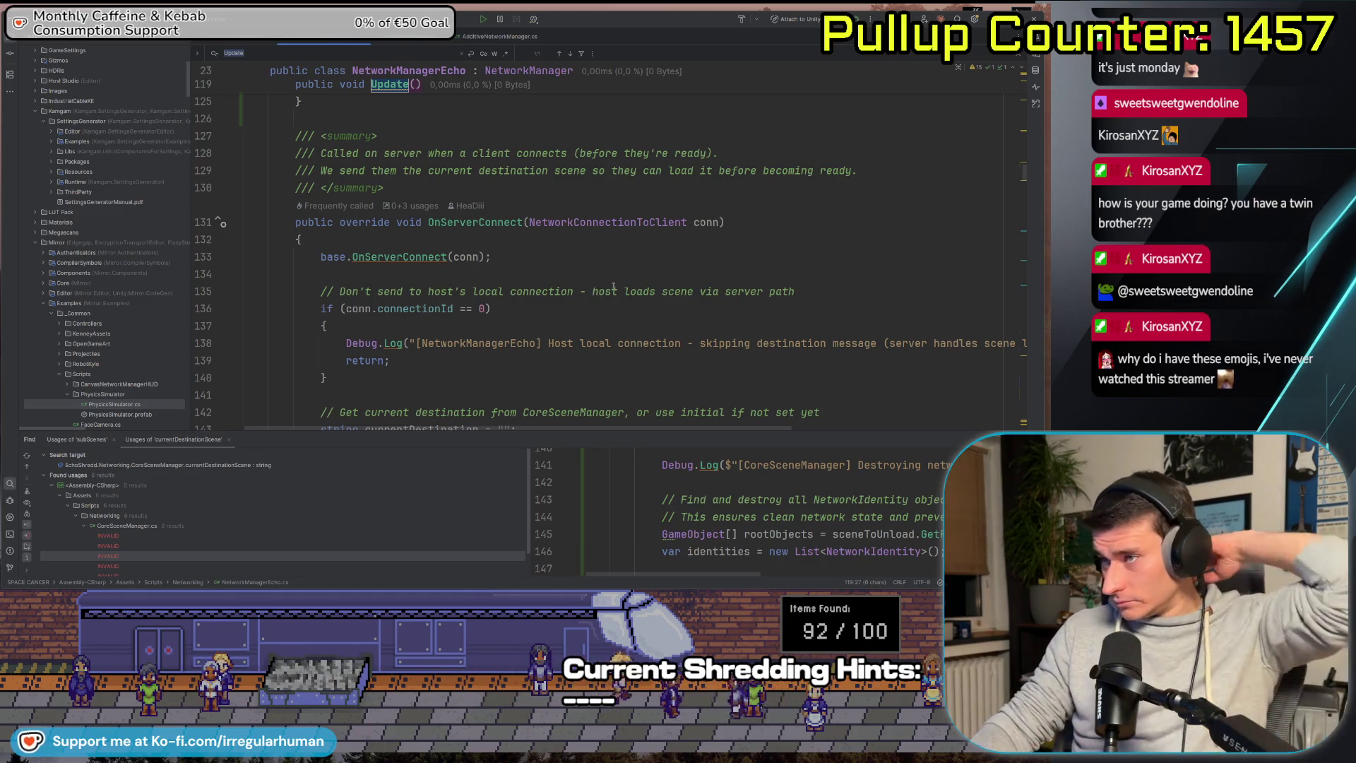
{"action": "scroll", "coordinate": [610, 283], "scroll_direction": "down", "scroll_amount": 3}
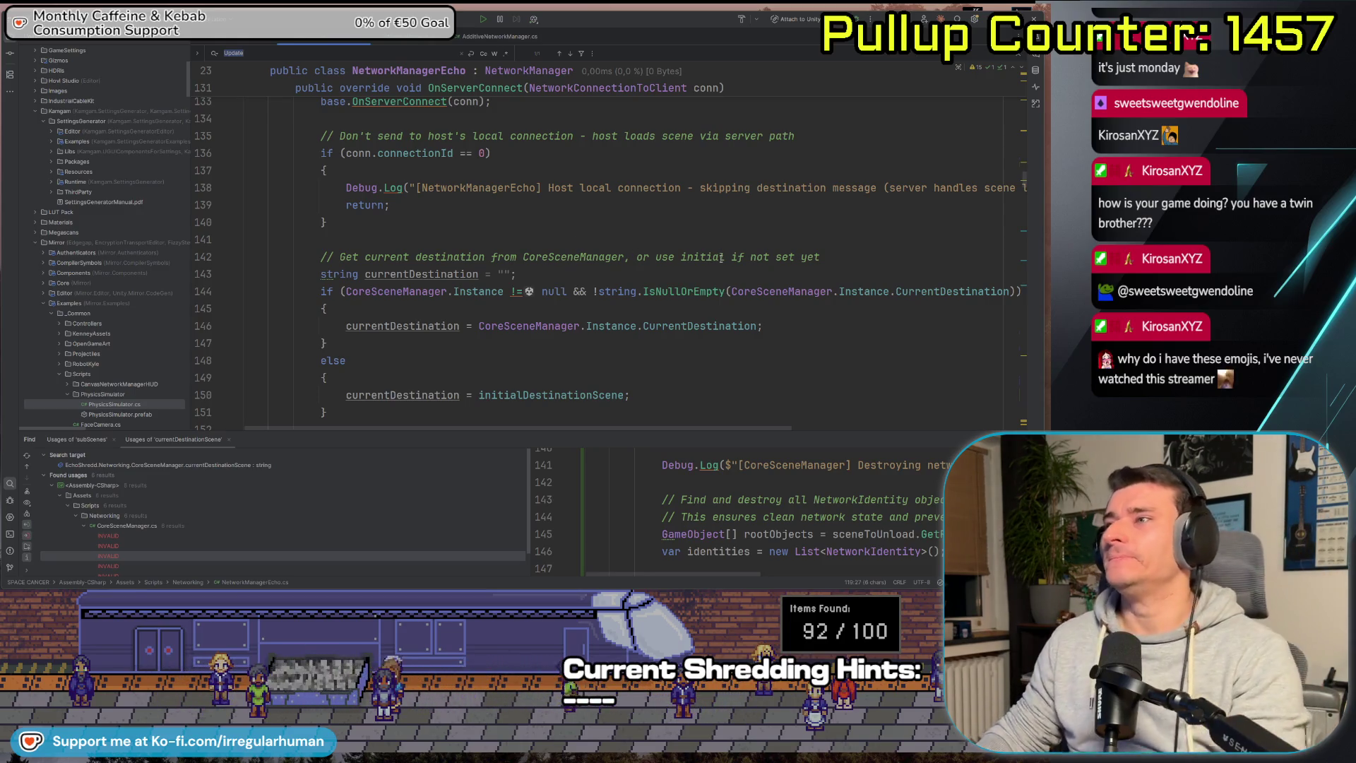
{"action": "scroll", "coordinate": [433, 243], "scroll_direction": "down", "scroll_amount": 4}
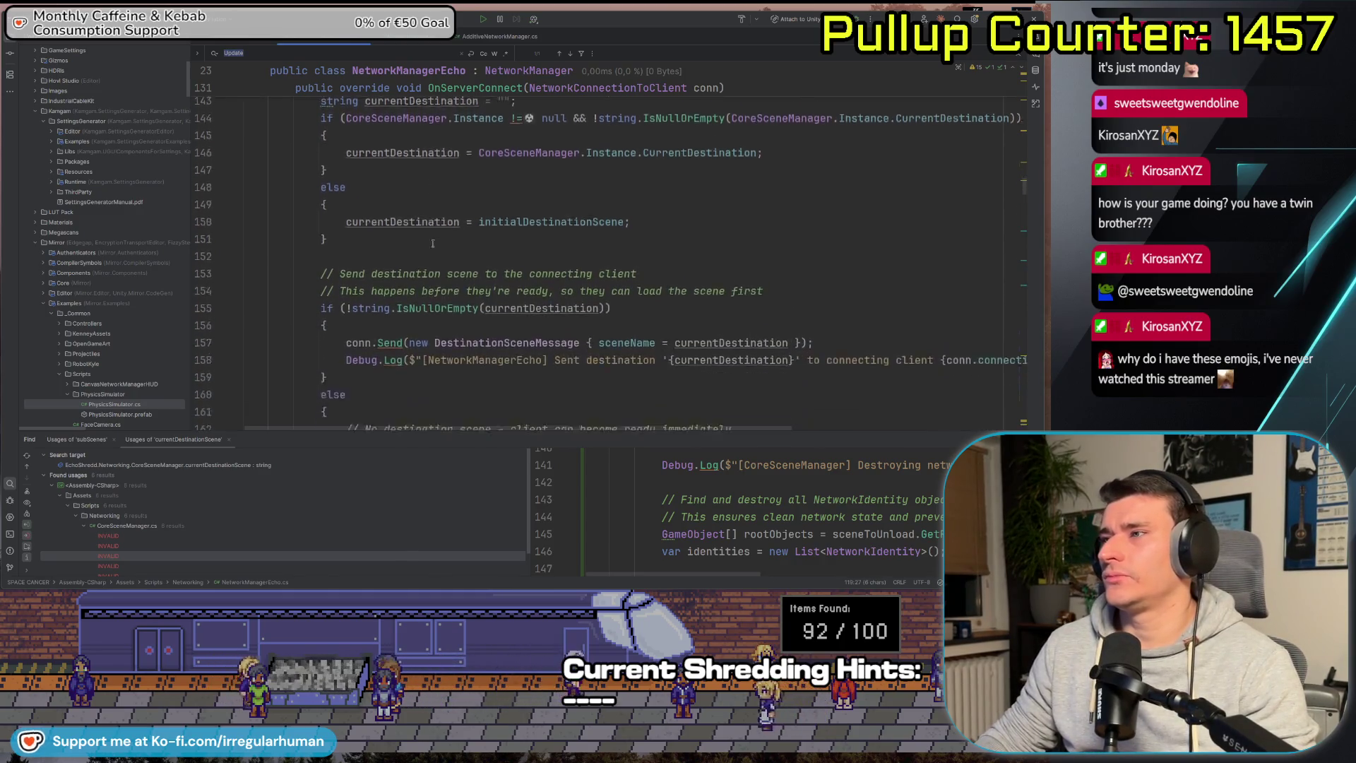
{"action": "scroll", "coordinate": [433, 243], "scroll_direction": "down", "scroll_amount": 1}
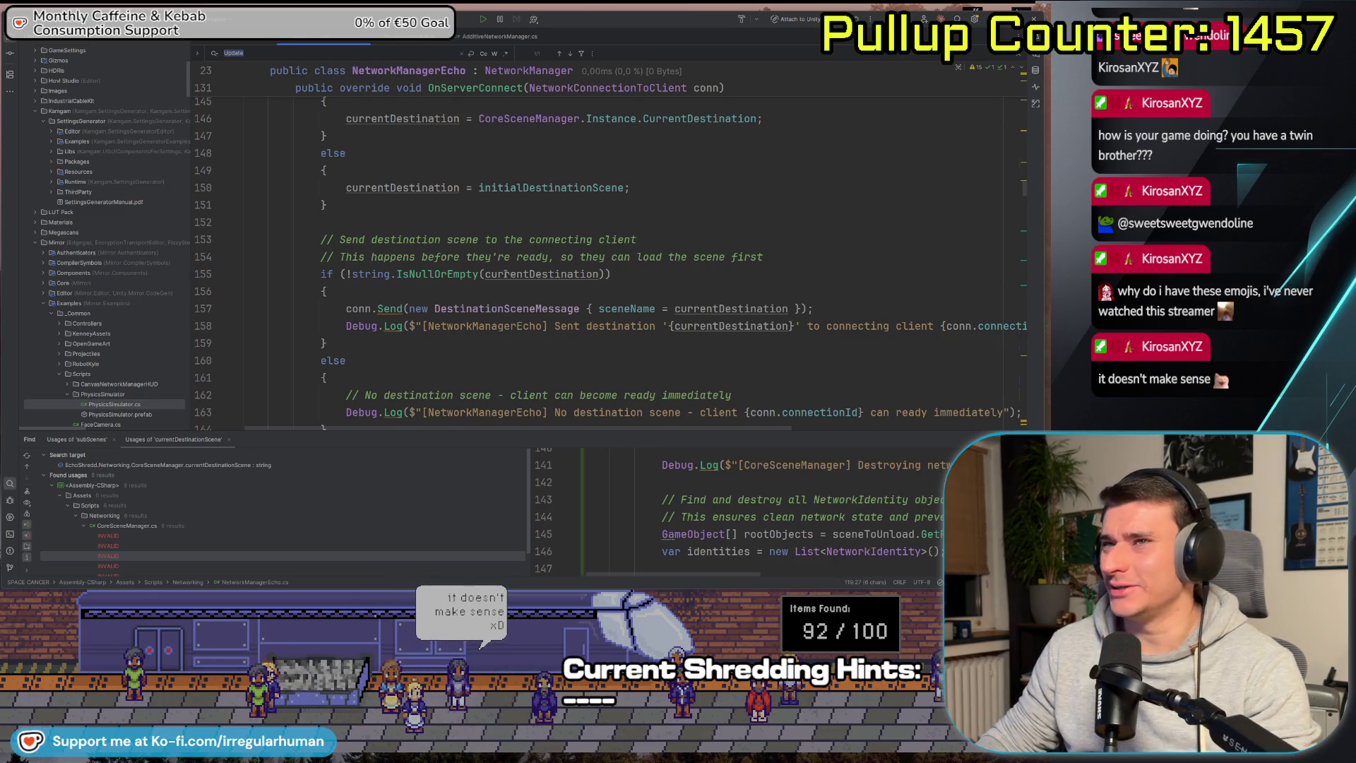
{"action": "scroll", "coordinate": [506, 274], "scroll_direction": "down", "scroll_amount": 2}
{"action": "scroll", "coordinate": [392, 233], "scroll_direction": "up", "scroll_amount": 7}
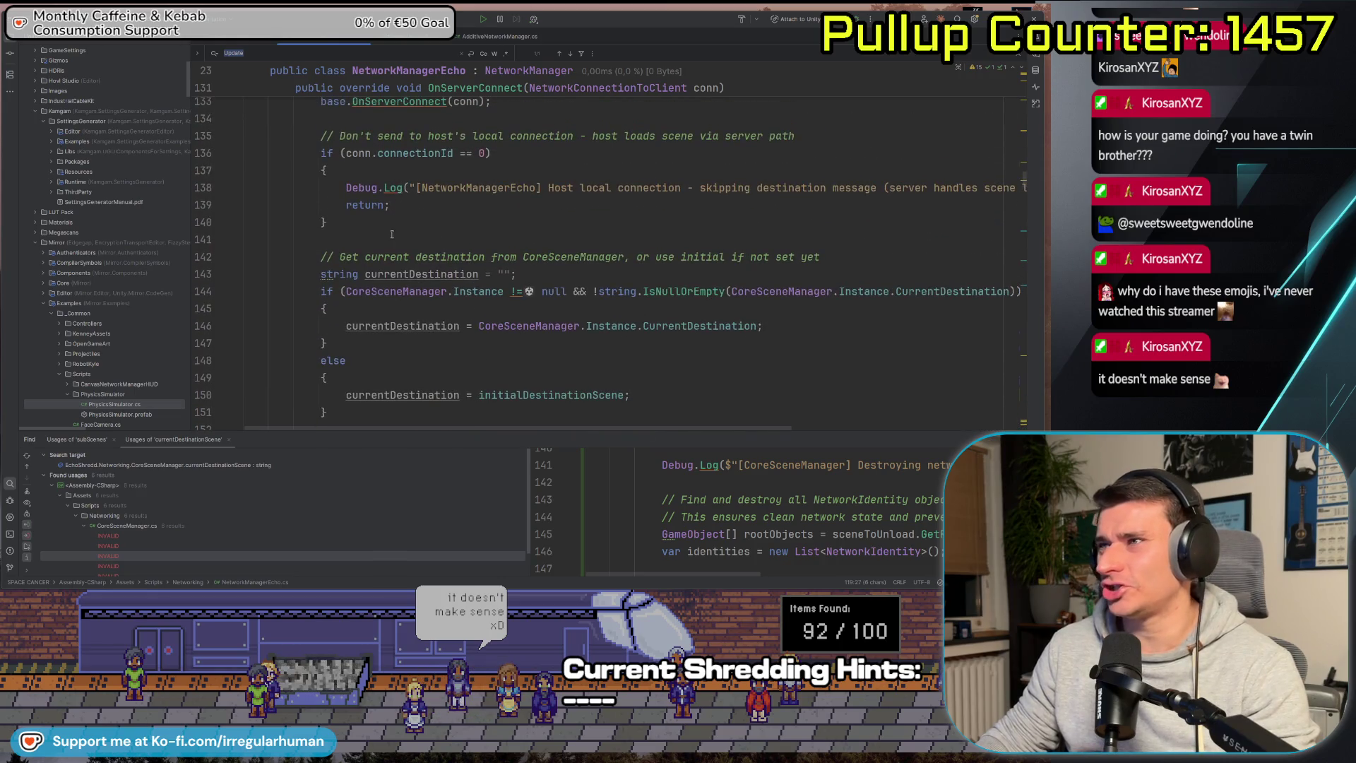
{"action": "key", "text": "Return"}
{"action": "key", "text": "Return"}
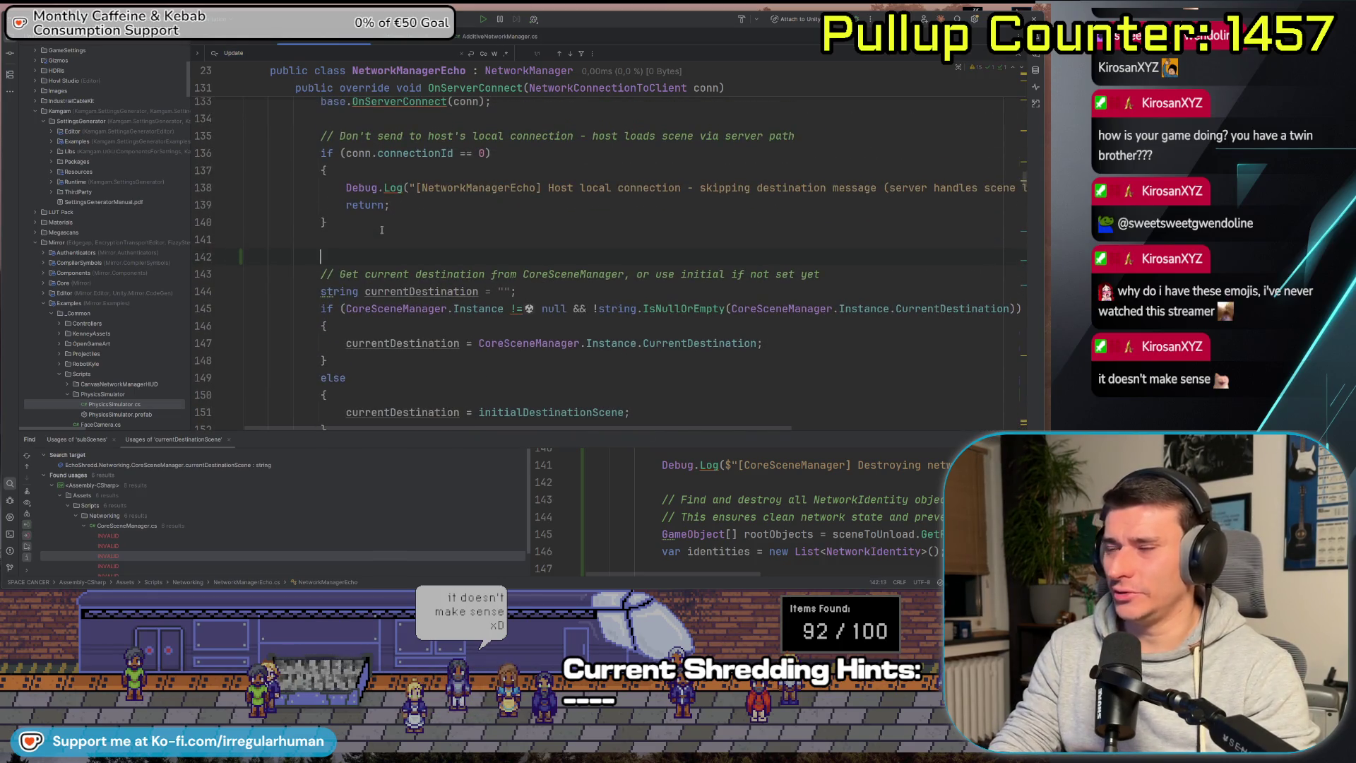
{"action": "type", "text": "/*"}
{"action": "scroll", "coordinate": [390, 222], "scroll_direction": "down", "scroll_amount": 7}
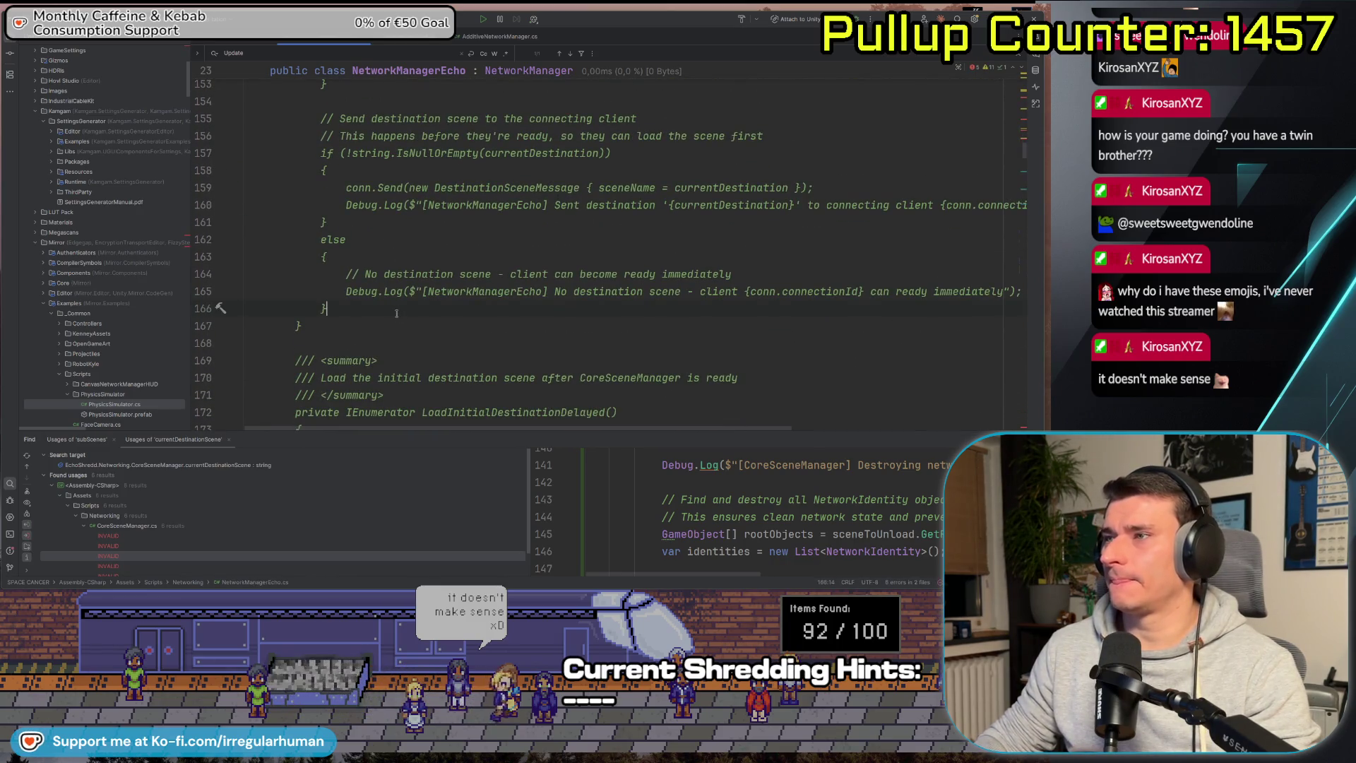
{"action": "key", "text": "Return"}
{"action": "key", "text": "Return"}
{"action": "type", "text": "*/"}
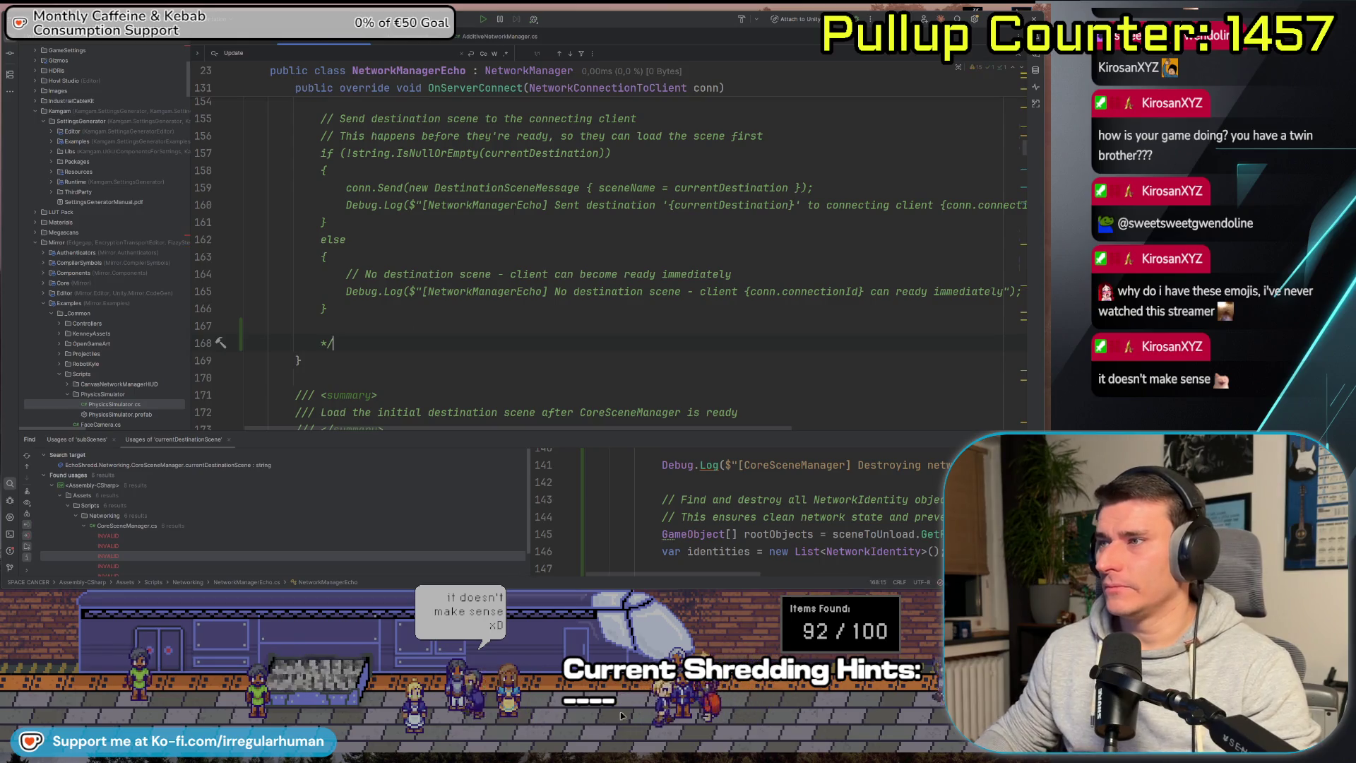
Review the commented-out OnServerConnect code and switch to Unity to test.
{"action": "scroll", "coordinate": [640, 225], "scroll_direction": "down", "scroll_amount": 3}
{"action": "scroll", "coordinate": [639, 225], "scroll_direction": "down", "scroll_amount": 3}
{"action": "scroll", "coordinate": [514, 228], "scroll_direction": "up", "scroll_amount": 6}
{"action": "scroll", "coordinate": [513, 227], "scroll_direction": "up", "scroll_amount": 10}
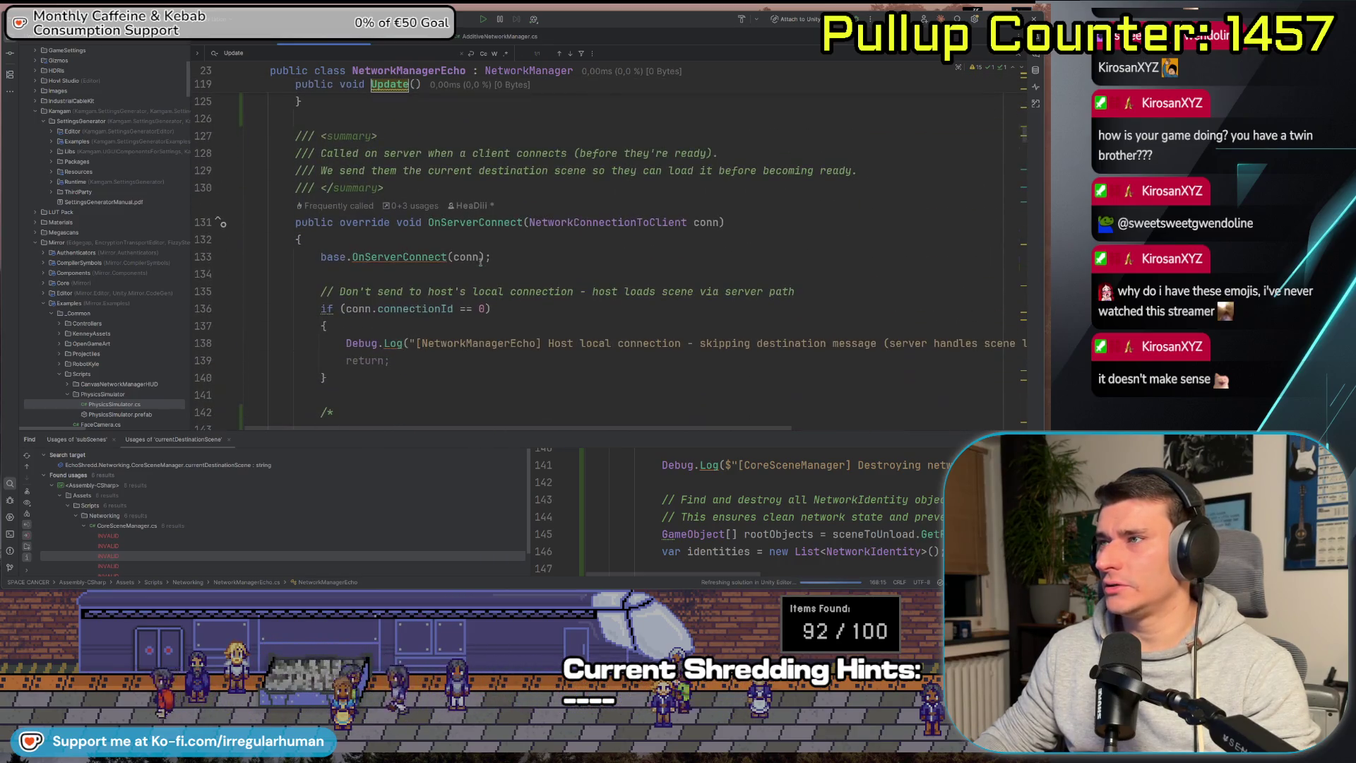
{"action": "scroll", "coordinate": [429, 288], "scroll_direction": "down", "scroll_amount": 3}
{"action": "scroll", "coordinate": [409, 291], "scroll_direction": "up", "scroll_amount": 3}
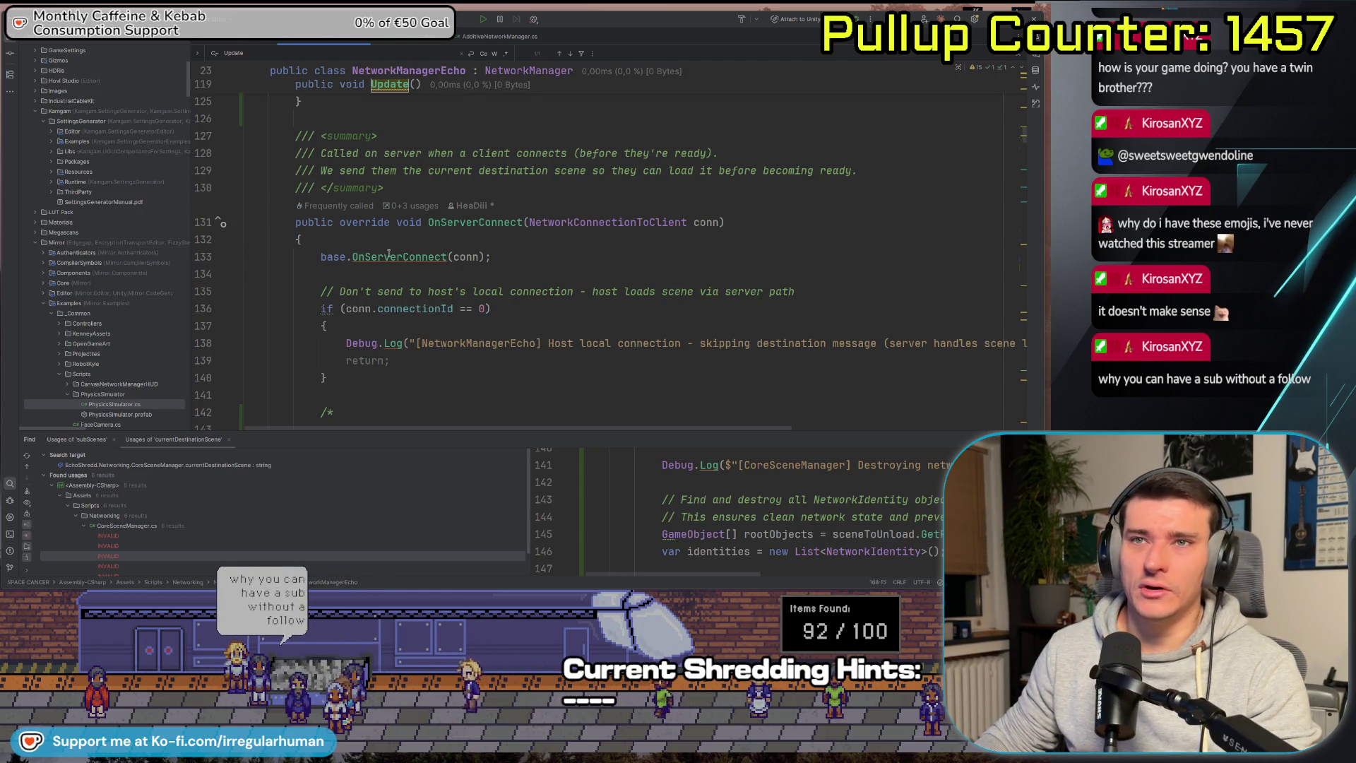
{"action": "left_click", "coordinate": [538, 262]}
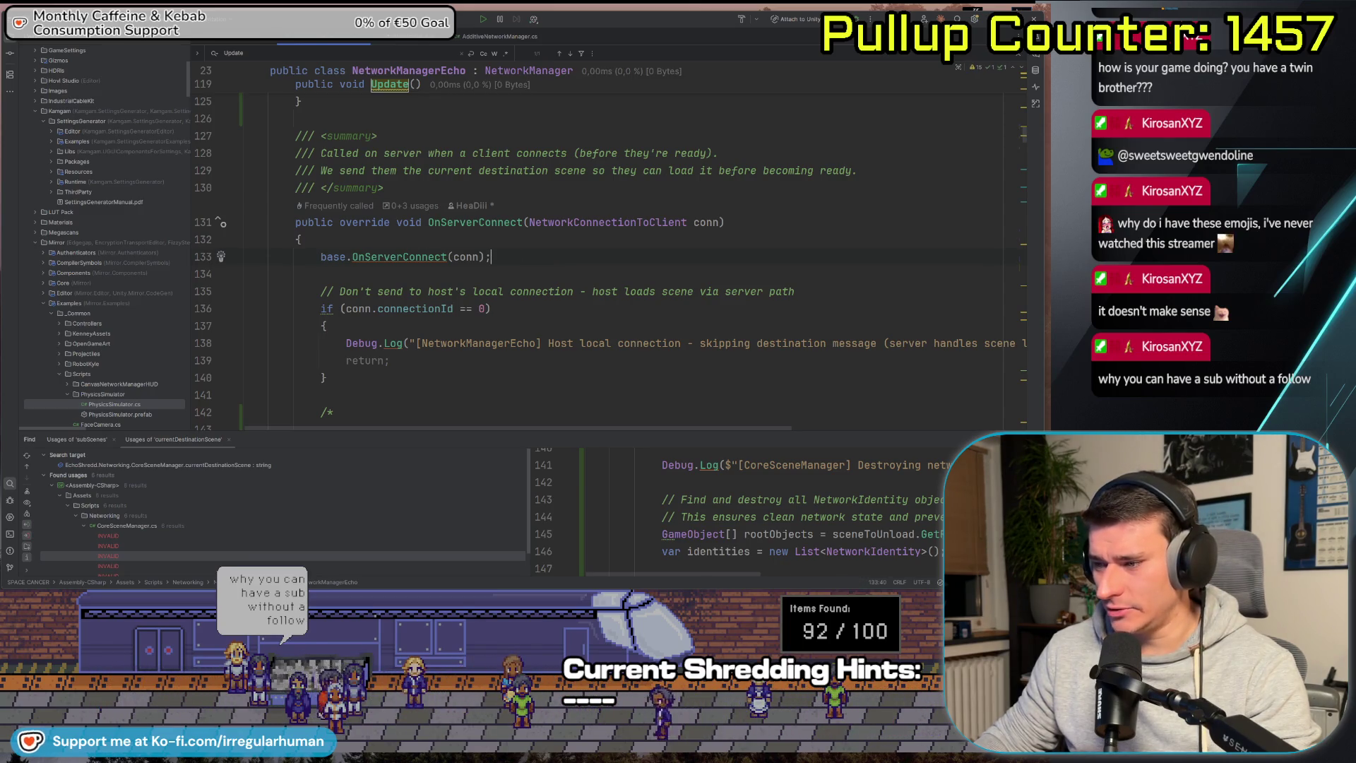
{"action": "key", "text": "alt+Tab"}
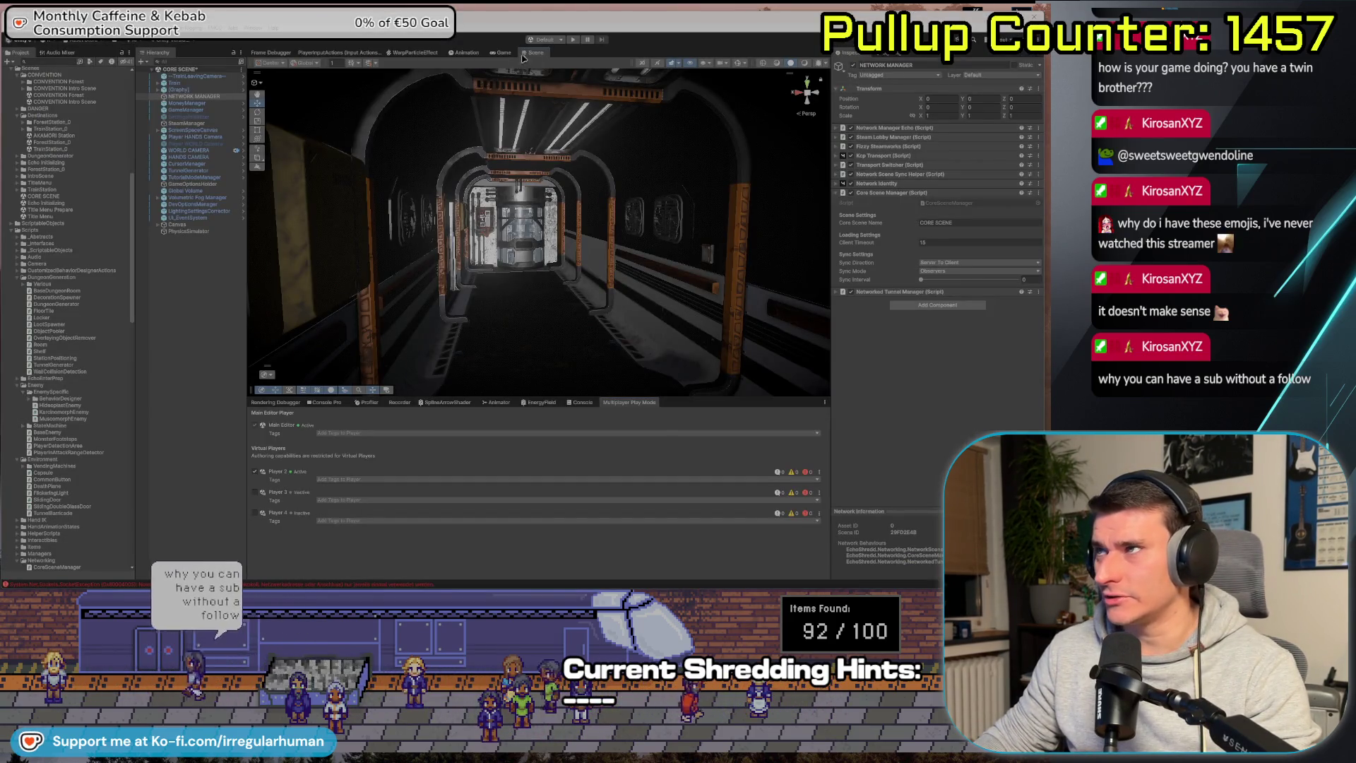
Run the game, host a lobby, and walk the train corridor while checking Rider.
{"action": "left_click", "coordinate": [573, 39]}
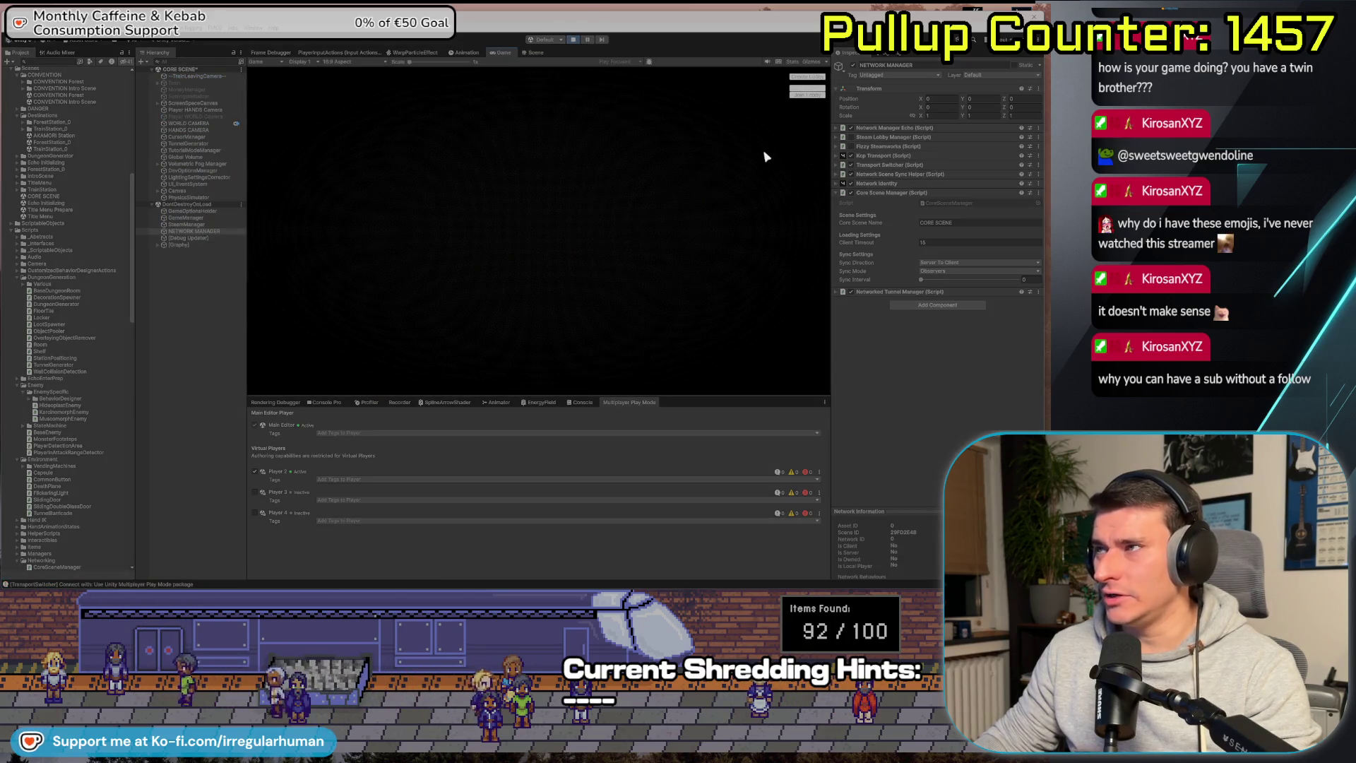
{"action": "left_click", "coordinate": [817, 78]}
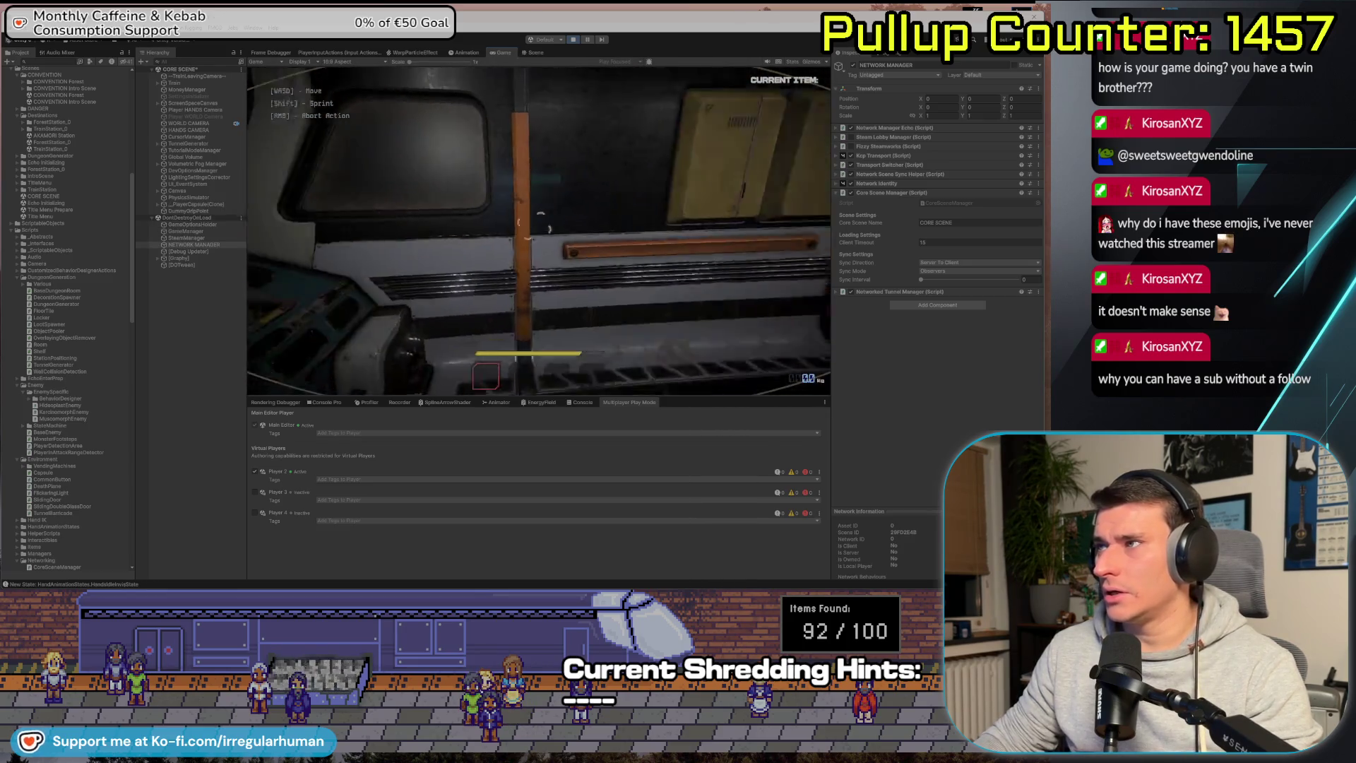
{"action": "key", "text": "alt+Tab"}
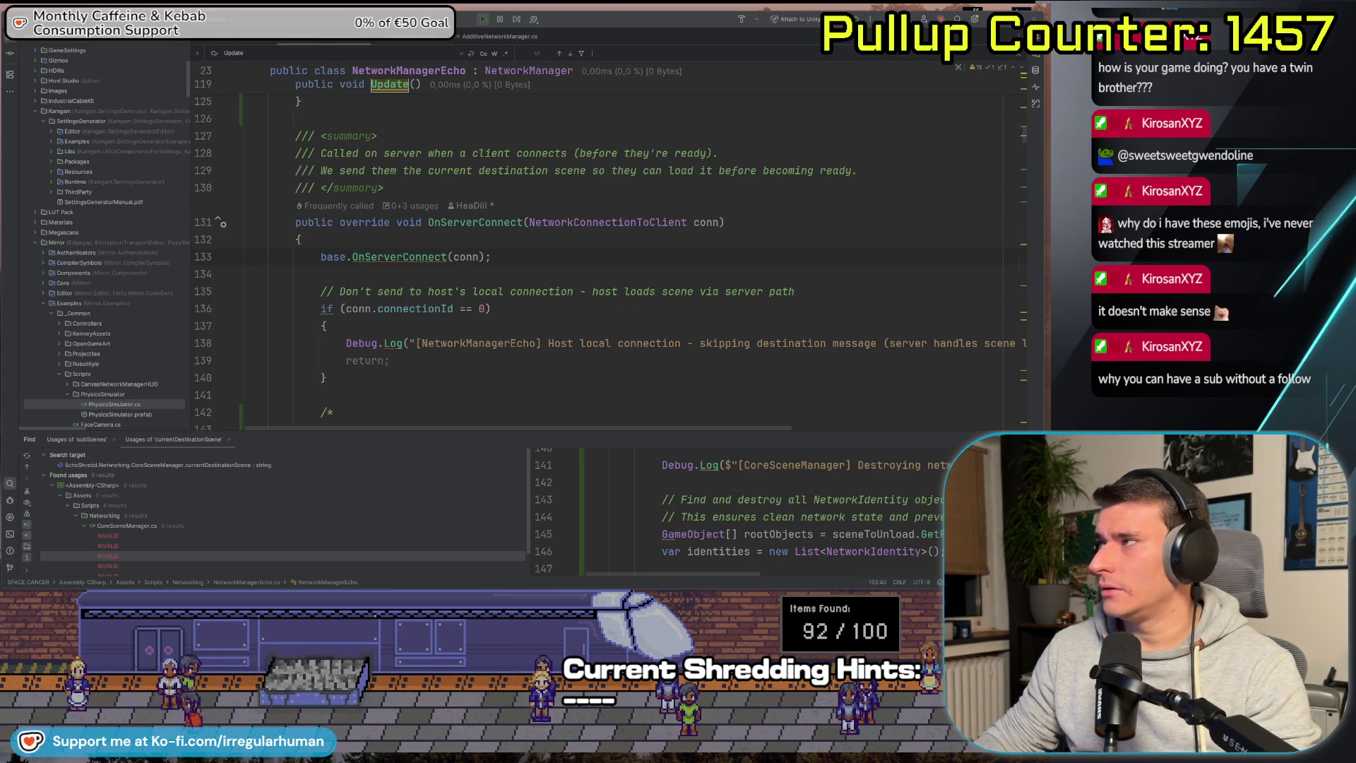
{"action": "key", "text": "alt+Tab"}
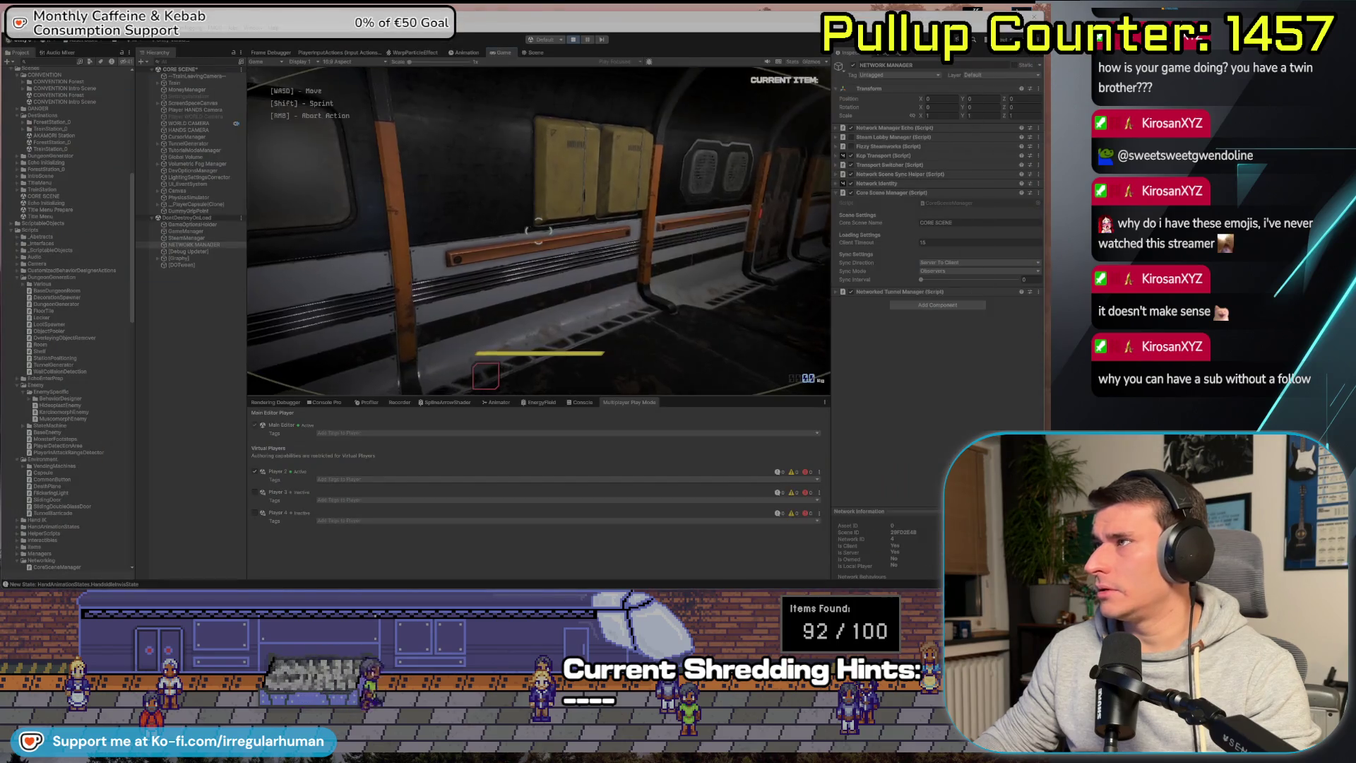
{"action": "key", "text": "w"}
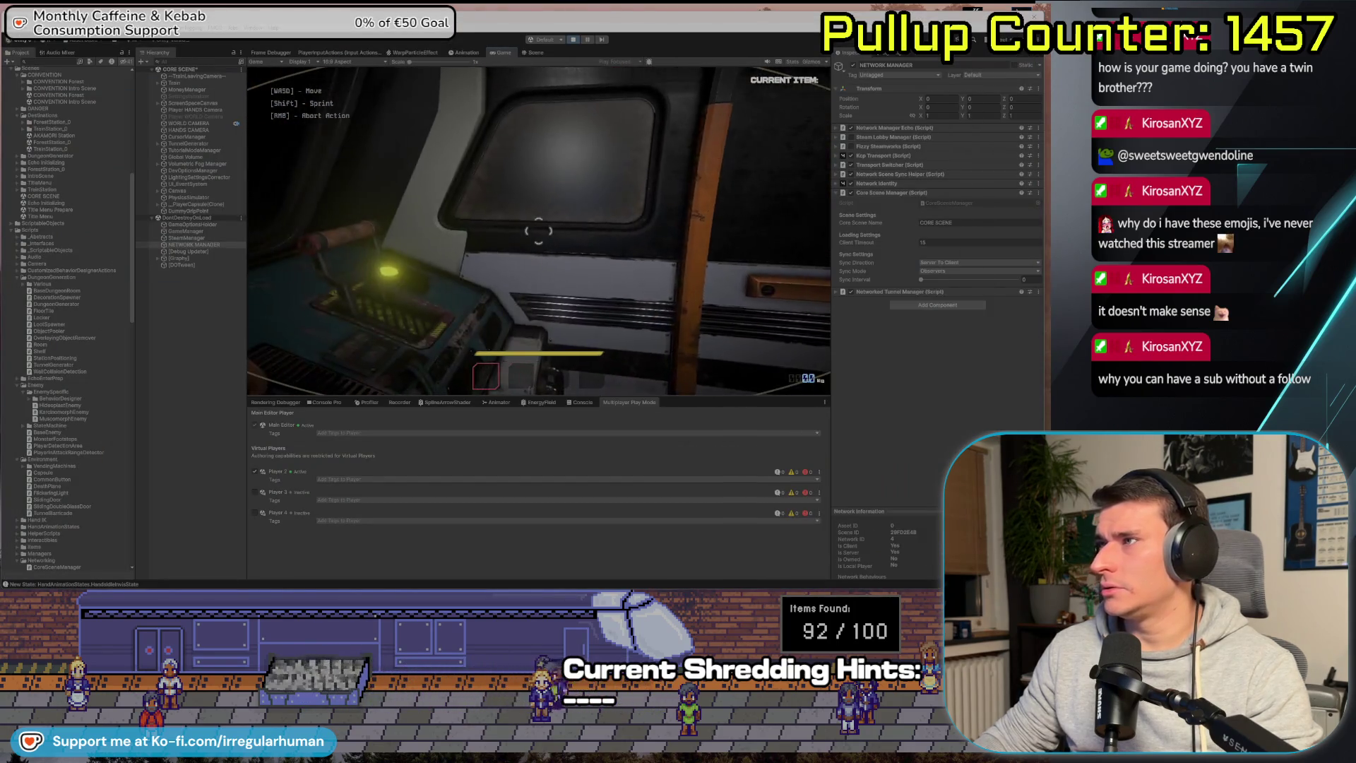
{"action": "key", "text": "alt+Tab"}
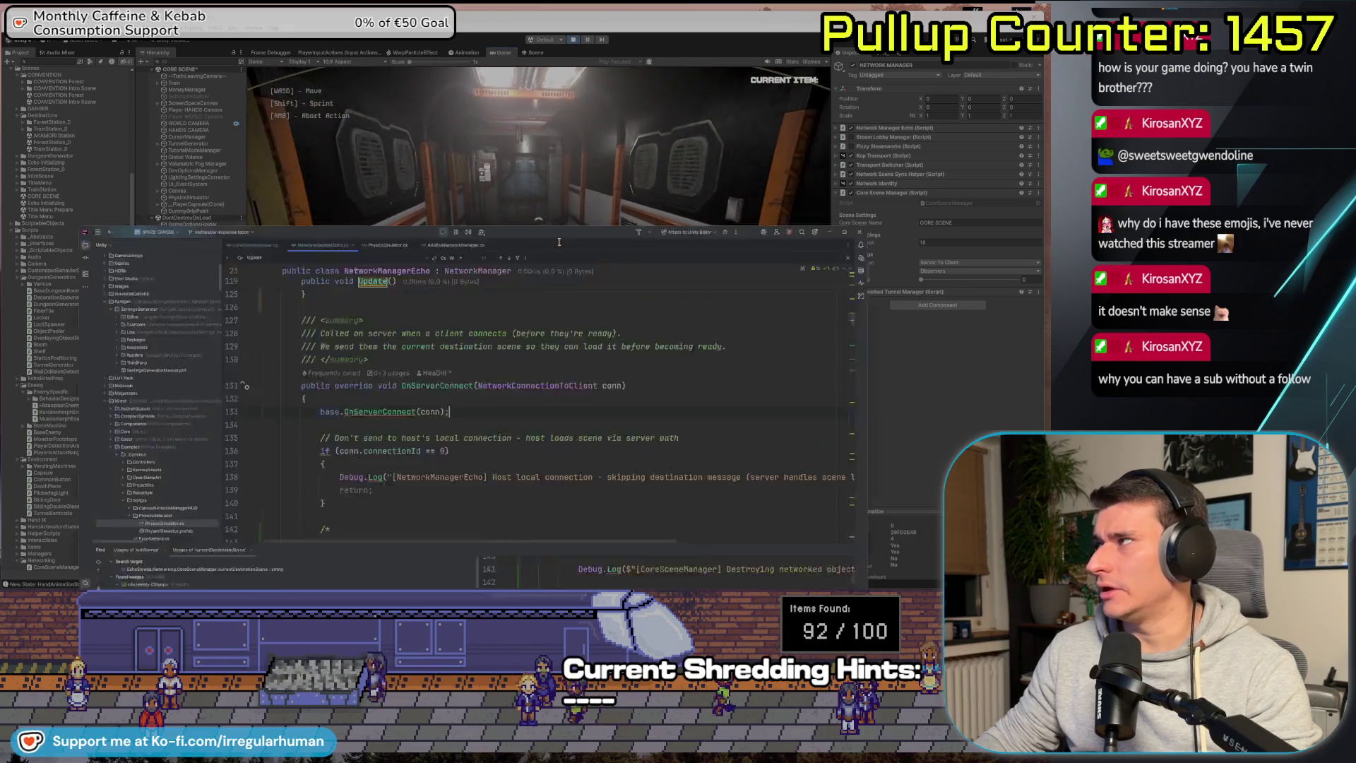
{"action": "key", "text": "alt+Tab"}
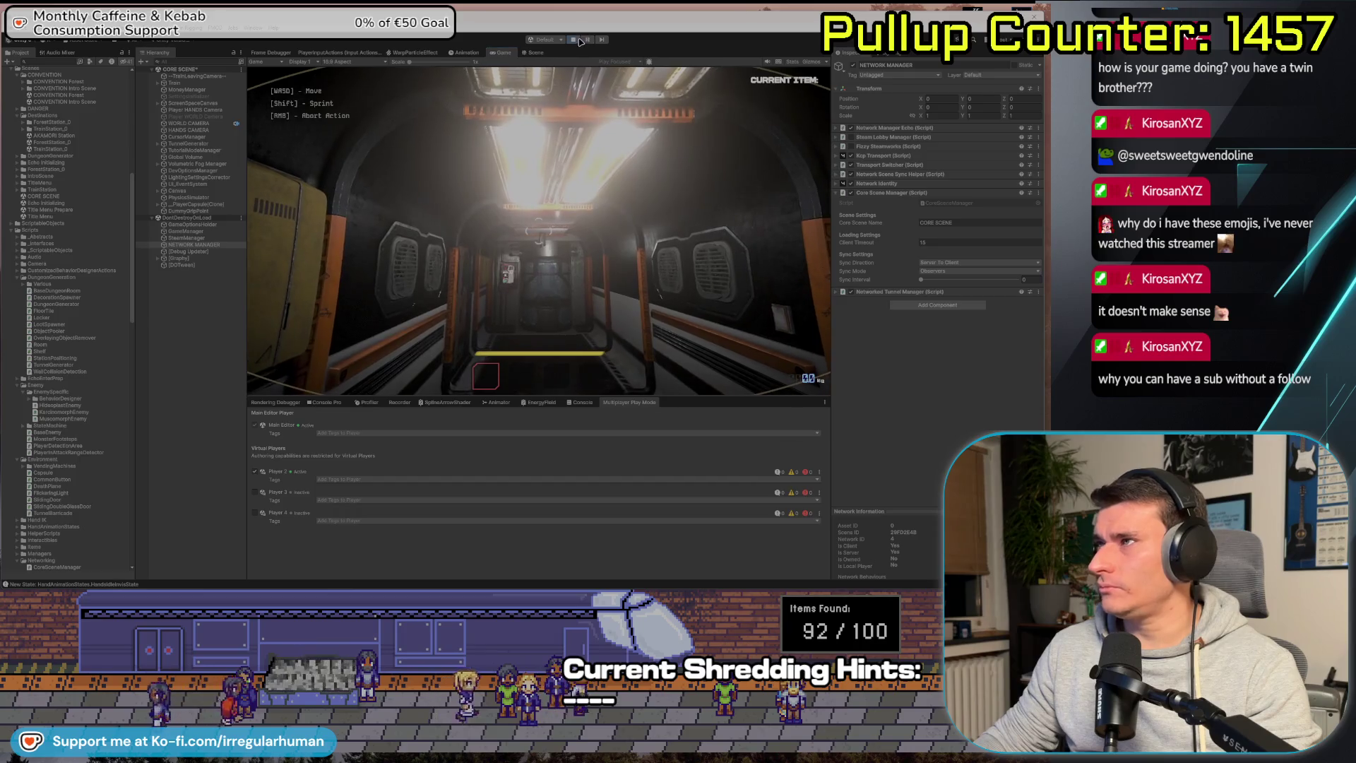
{"action": "key", "text": "super+Tab"}
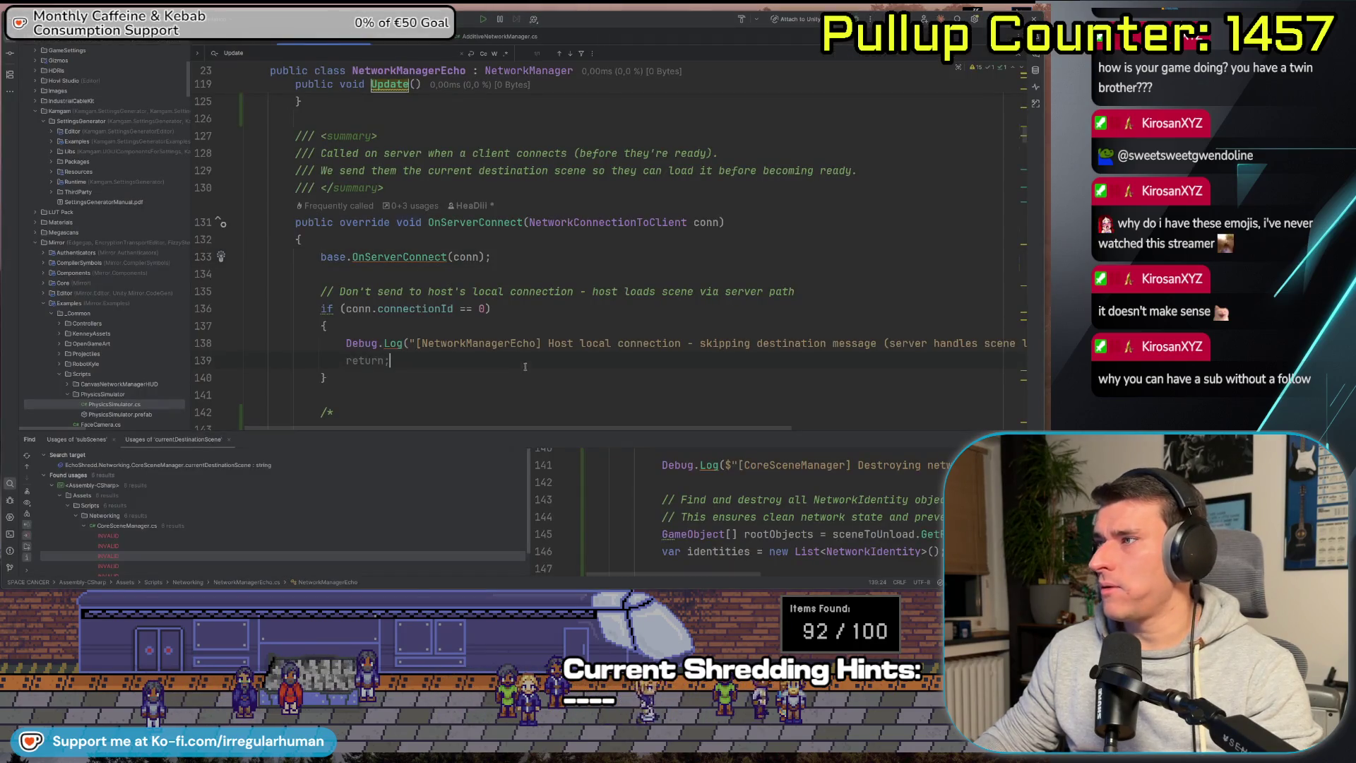
Search the file for 'Waiting' and inspect the comments on lines 328–331.
{"action": "scroll", "coordinate": [565, 311], "scroll_direction": "down", "scroll_amount": 3}
{"action": "key", "text": "Down"}
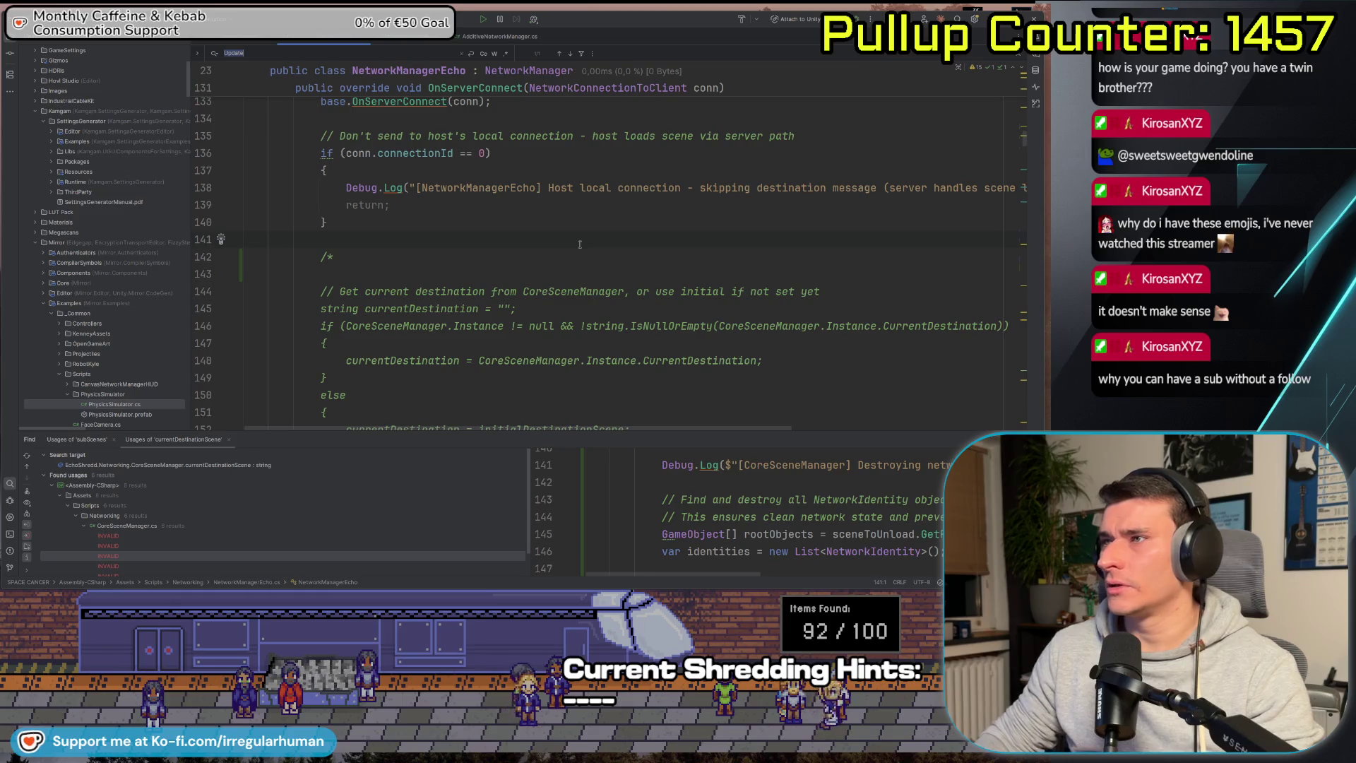
{"action": "type", "text": "Wait"}
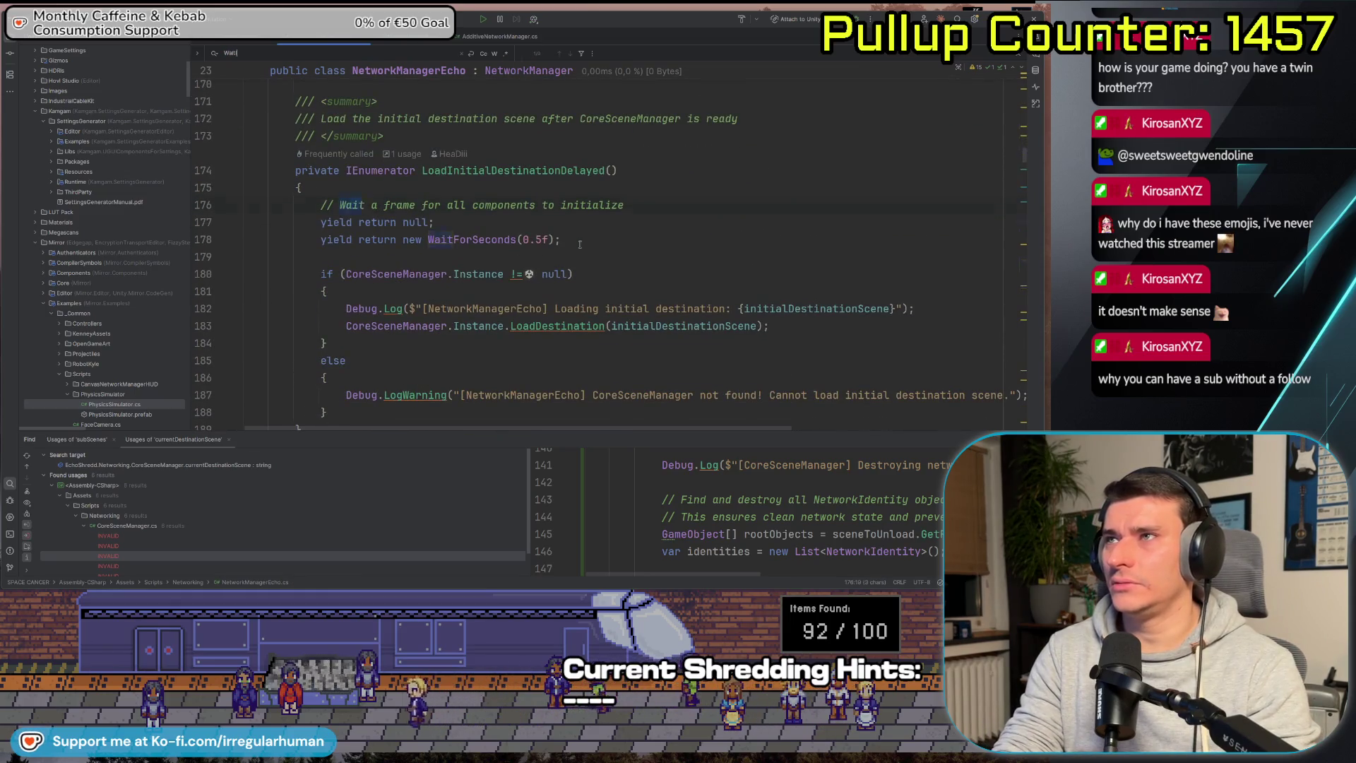
{"action": "type", "text": "ing for"}
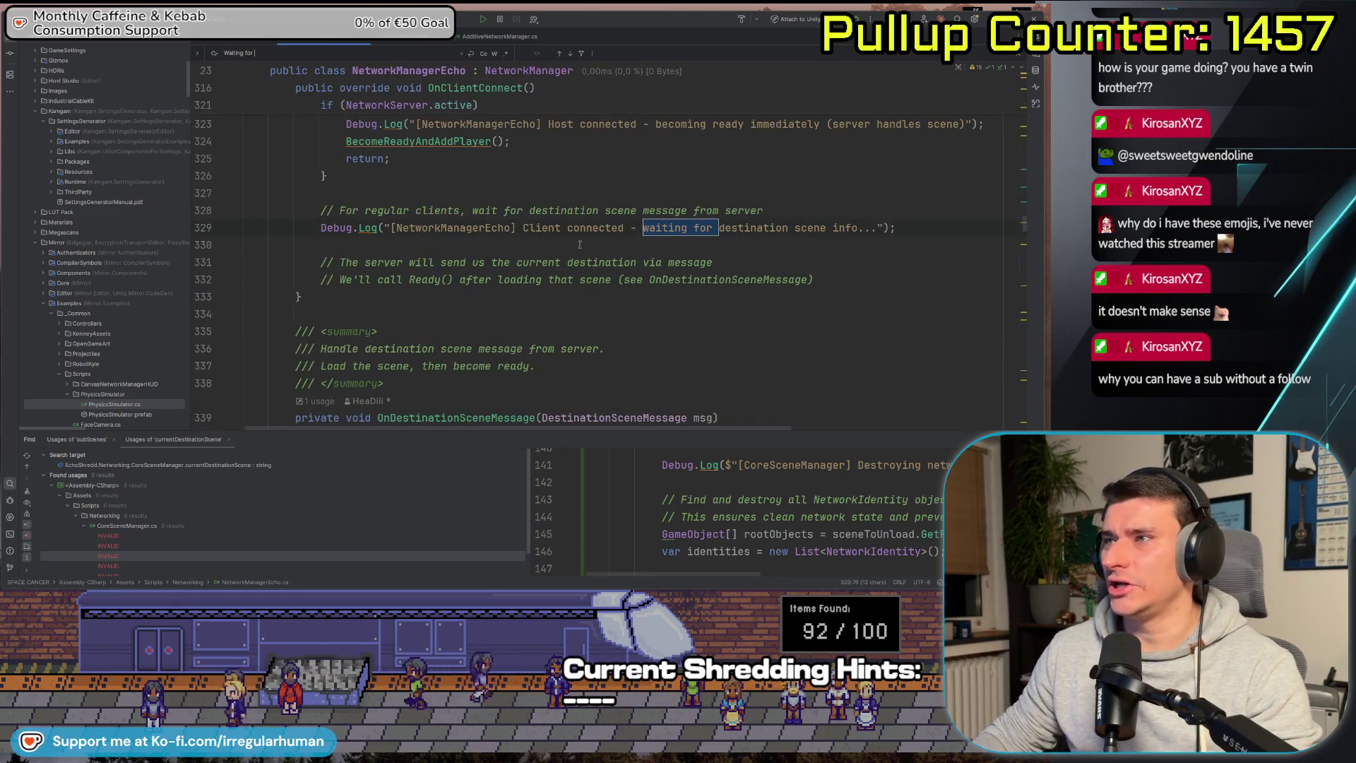
{"action": "left_click", "coordinate": [573, 262]}
{"action": "scroll", "coordinate": [614, 318], "scroll_direction": "up", "scroll_amount": 3}
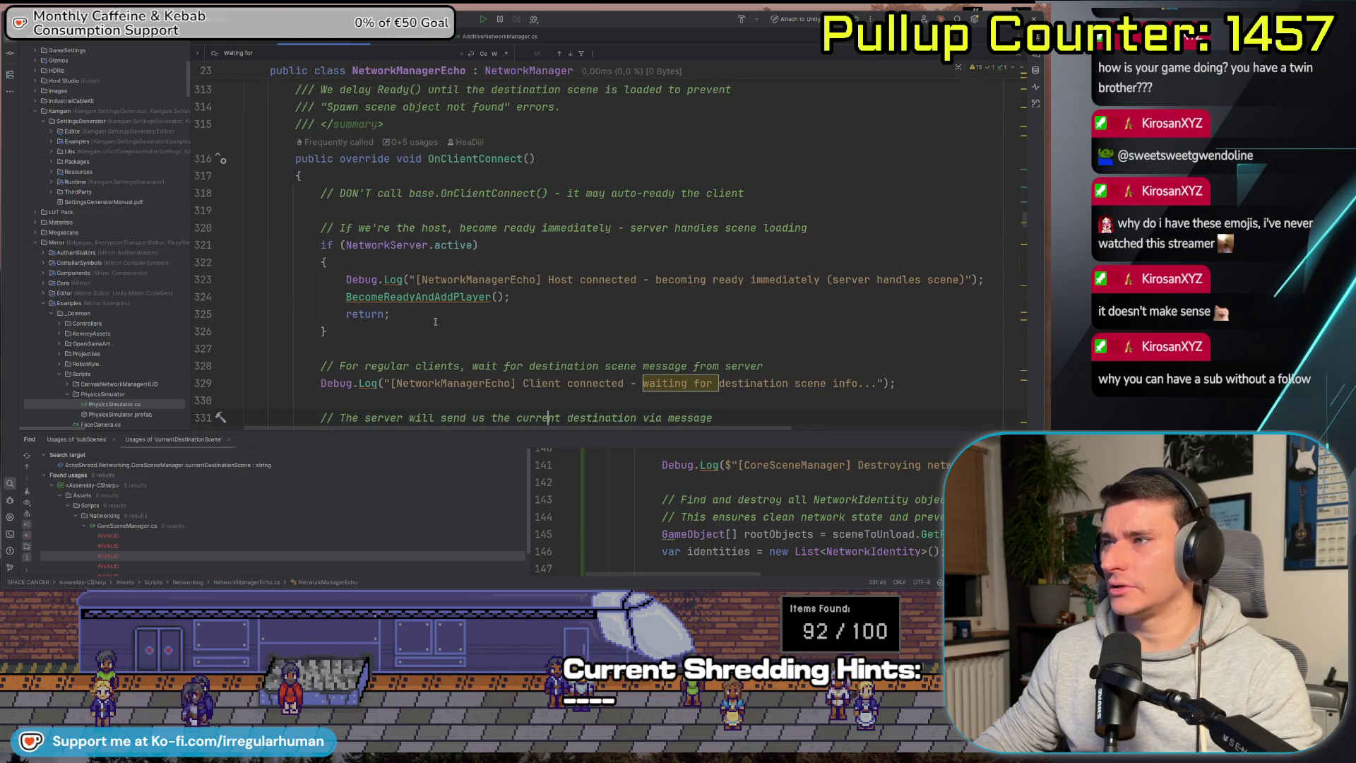
{"action": "scroll", "coordinate": [435, 321], "scroll_direction": "down", "scroll_amount": 3}
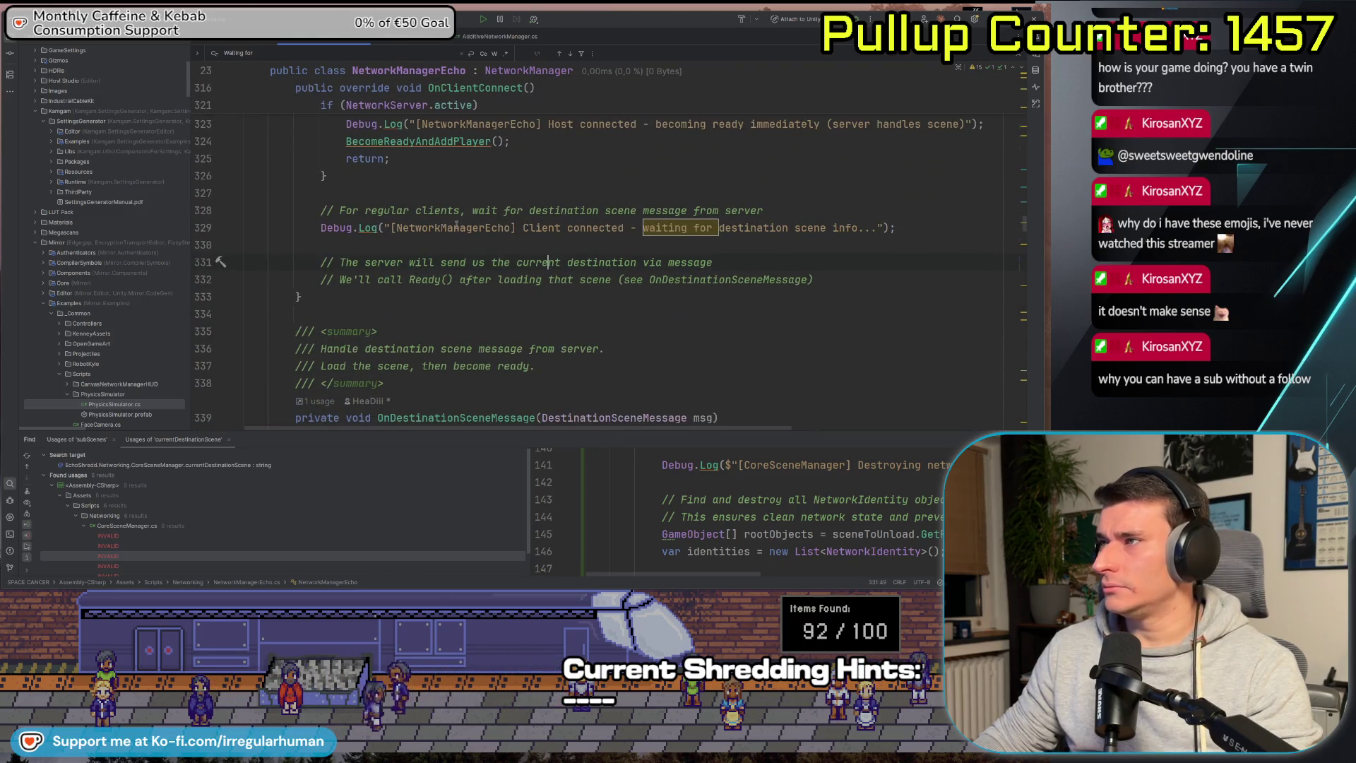
{"action": "left_click_drag", "start_coordinate": [339, 210], "coordinate": [752, 209]}
{"action": "key", "text": "Escape"}
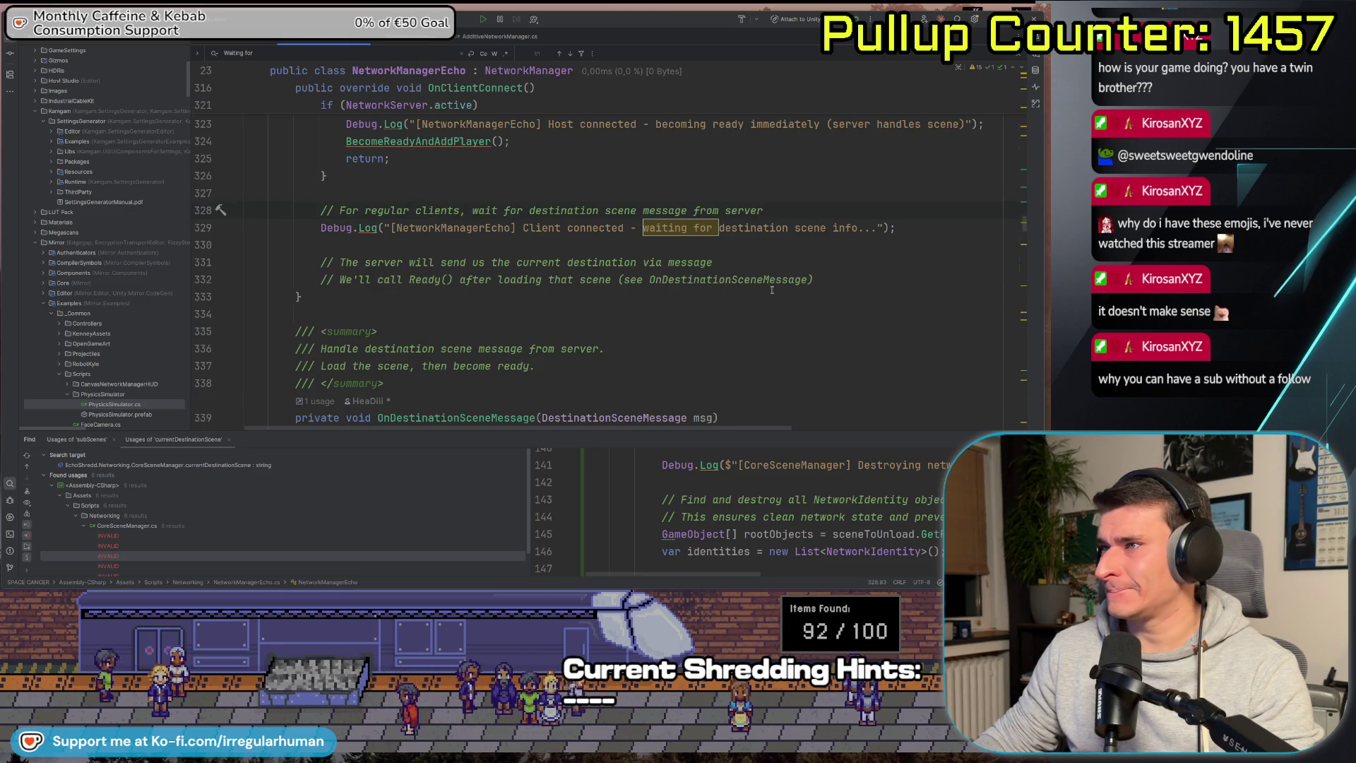
Scroll past OnDestinationSceneMessage and LoadDestinationThenReady and start searching for Update.
{"action": "scroll", "coordinate": [800, 304], "scroll_direction": "down", "scroll_amount": 4}
{"action": "scroll", "coordinate": [798, 268], "scroll_direction": "down", "scroll_amount": 2}
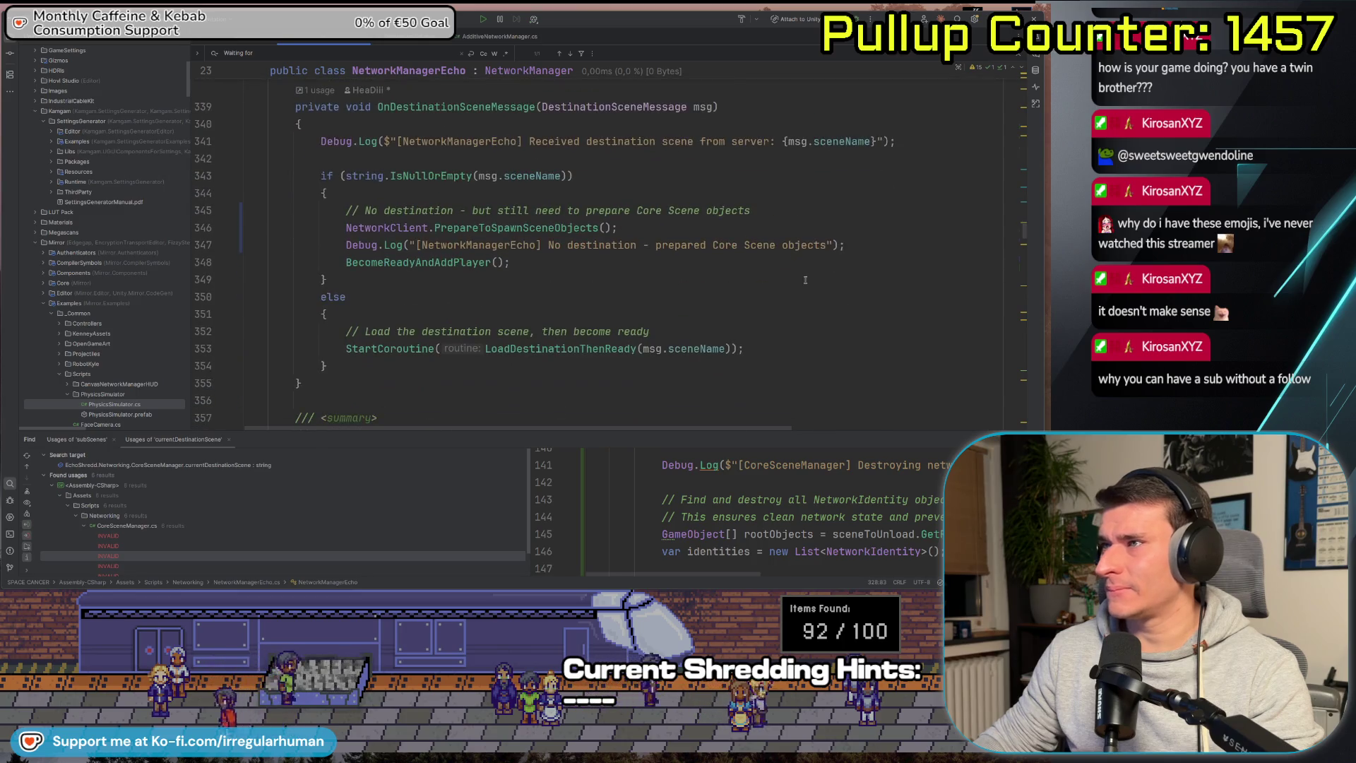
{"action": "scroll", "coordinate": [803, 276], "scroll_direction": "down", "scroll_amount": 6}
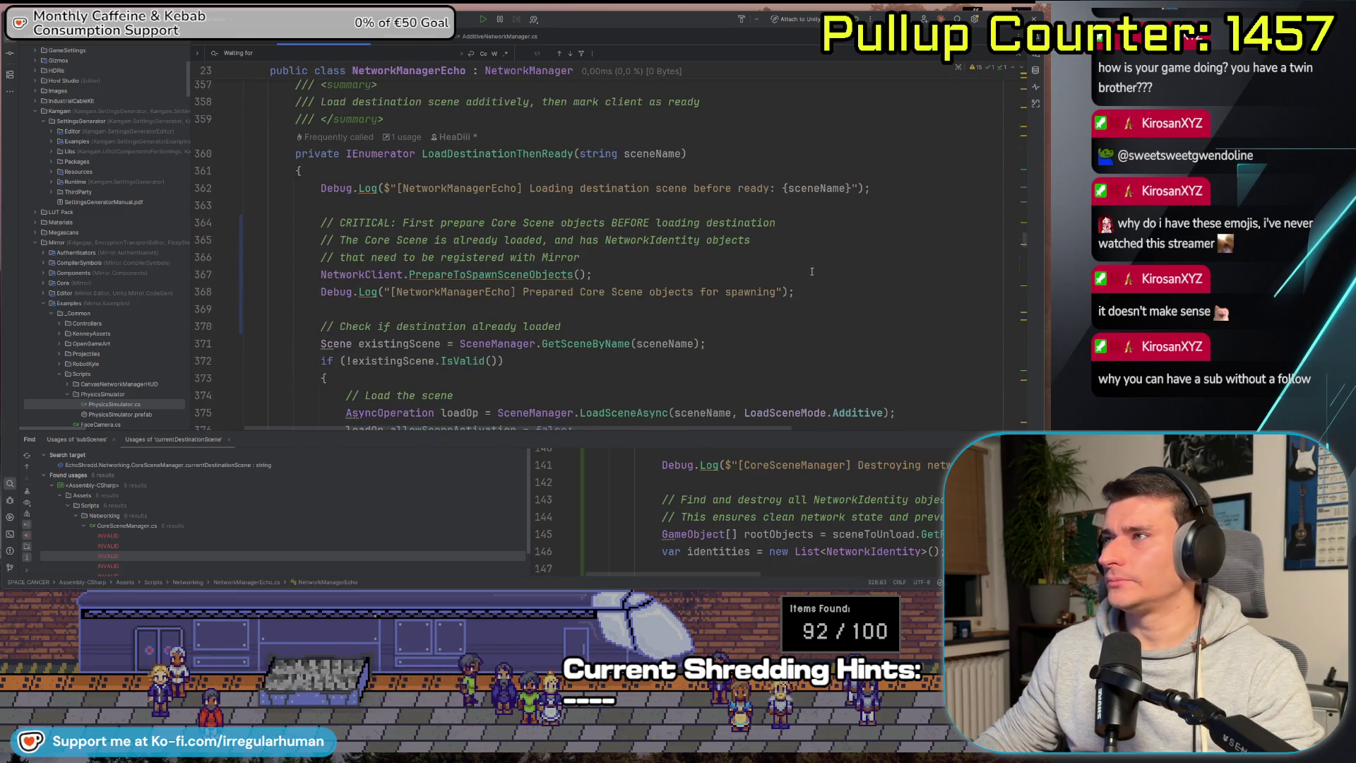
{"action": "scroll", "coordinate": [812, 272], "scroll_direction": "down", "scroll_amount": 12}
{"action": "scroll", "coordinate": [861, 272], "scroll_direction": "down", "scroll_amount": 8}
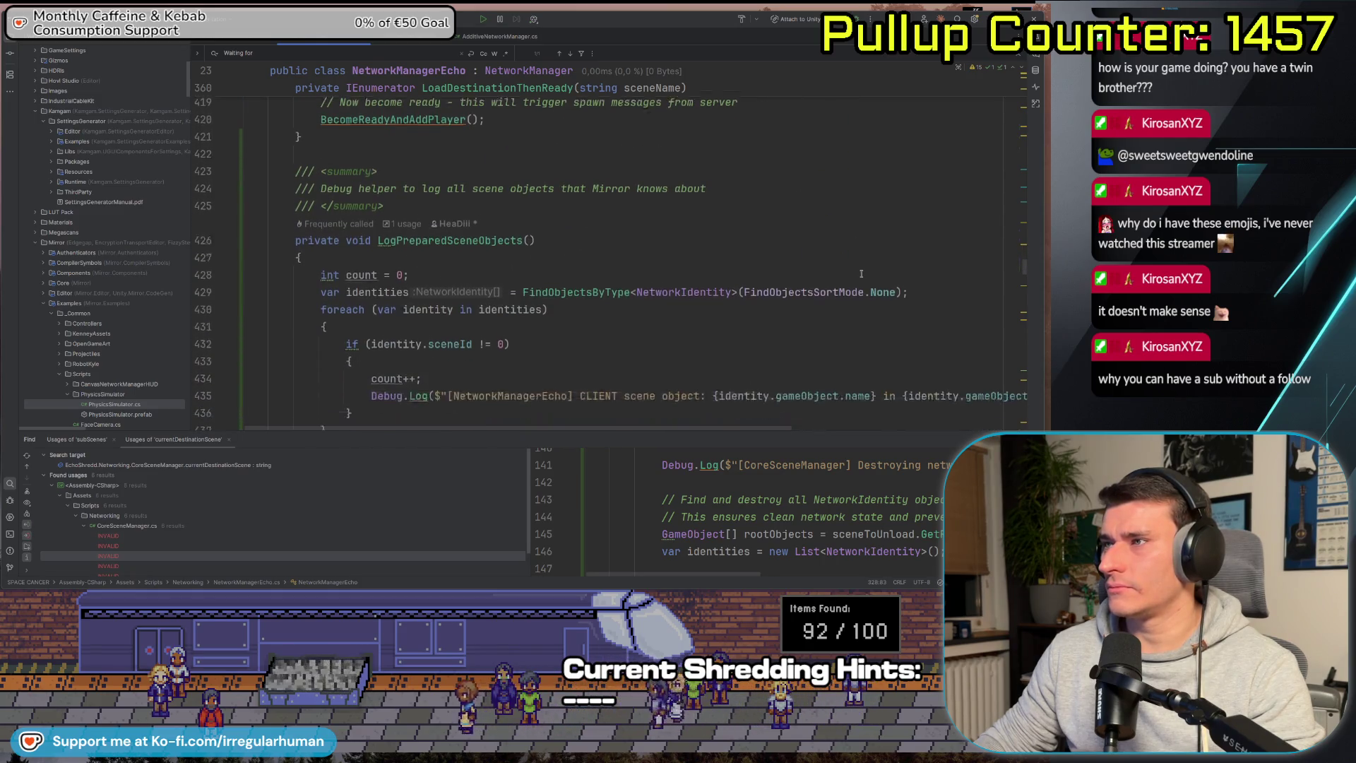
{"action": "scroll", "coordinate": [861, 273], "scroll_direction": "down", "scroll_amount": 11}
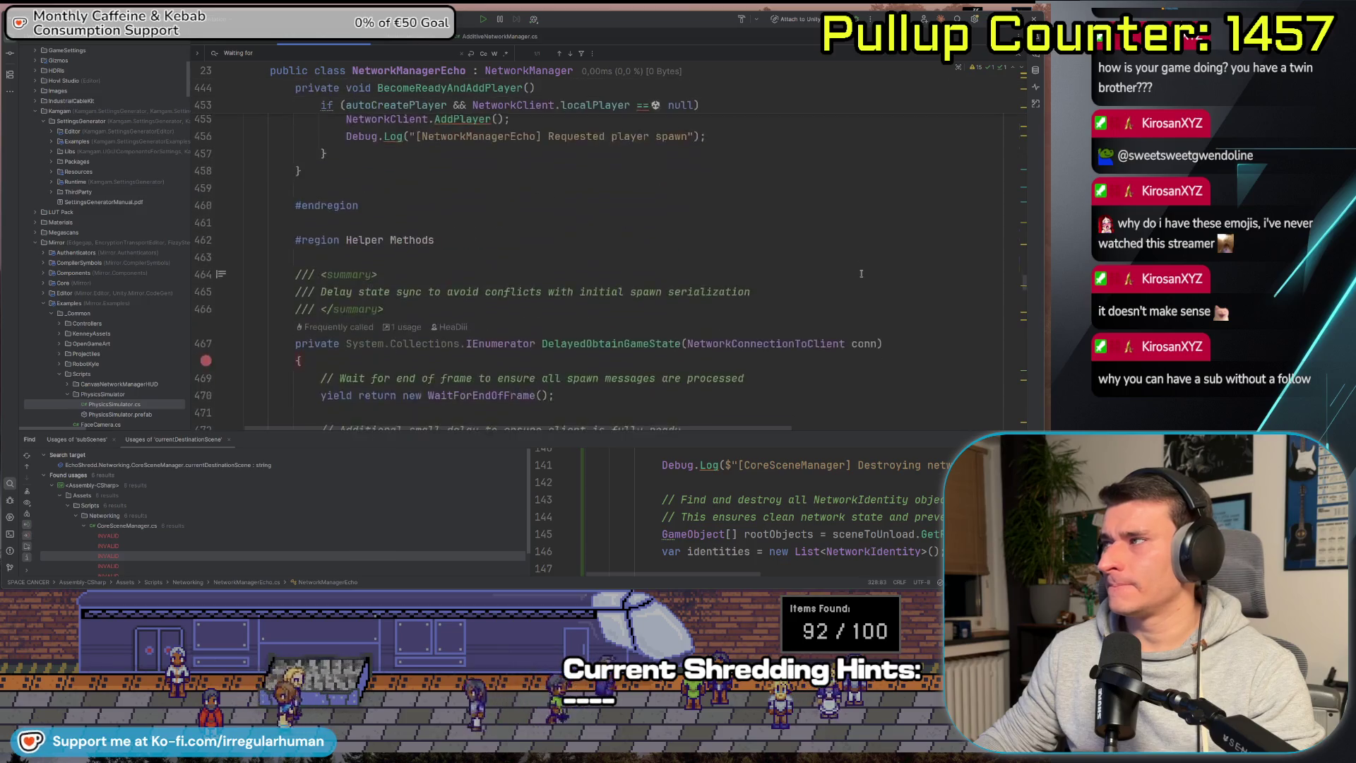
{"action": "scroll", "coordinate": [861, 273], "scroll_direction": "down", "scroll_amount": 4}
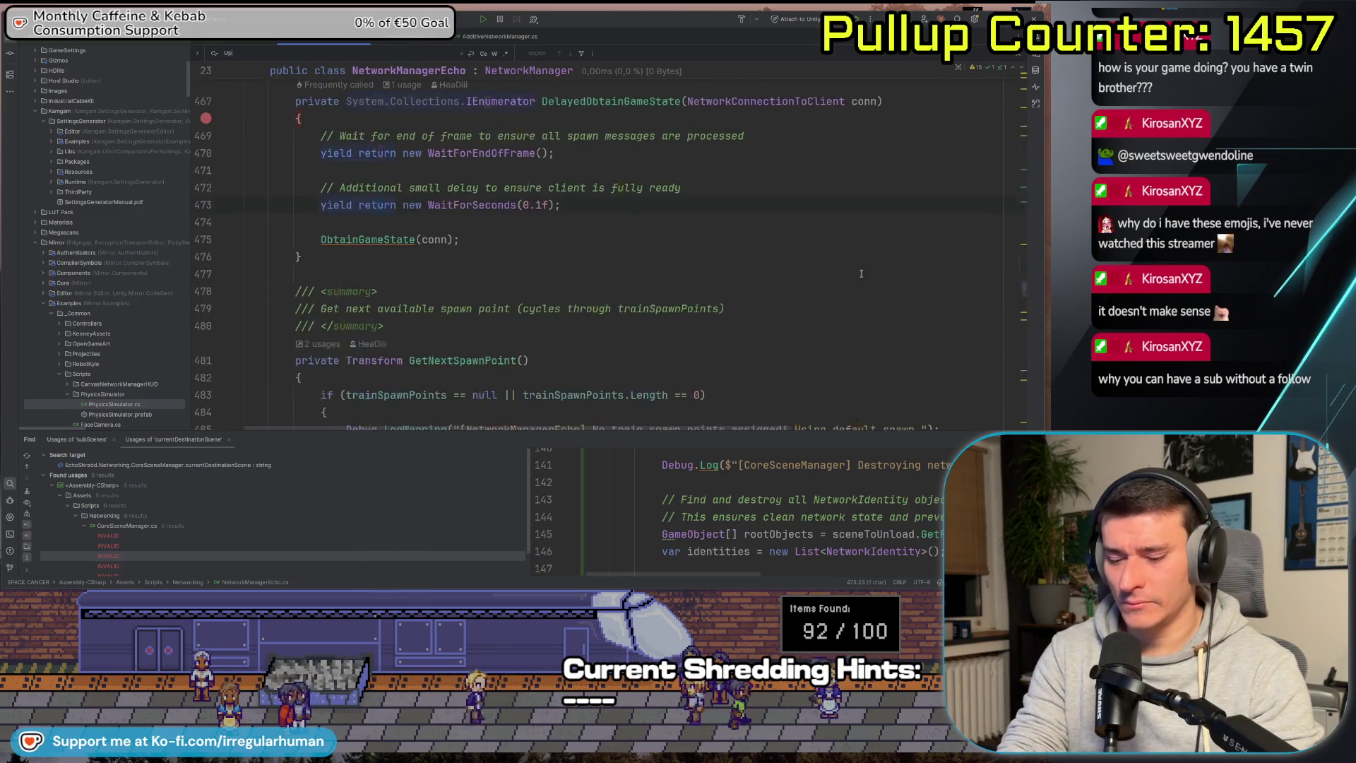
{"action": "type", "text": "date"}
{"action": "scroll", "coordinate": [746, 247], "scroll_direction": "down", "scroll_amount": 6}
Delete the /* and */ markers around OnServerConnect's destination-sending block.
{"action": "scroll", "coordinate": [747, 246], "scroll_direction": "down", "scroll_amount": 3}
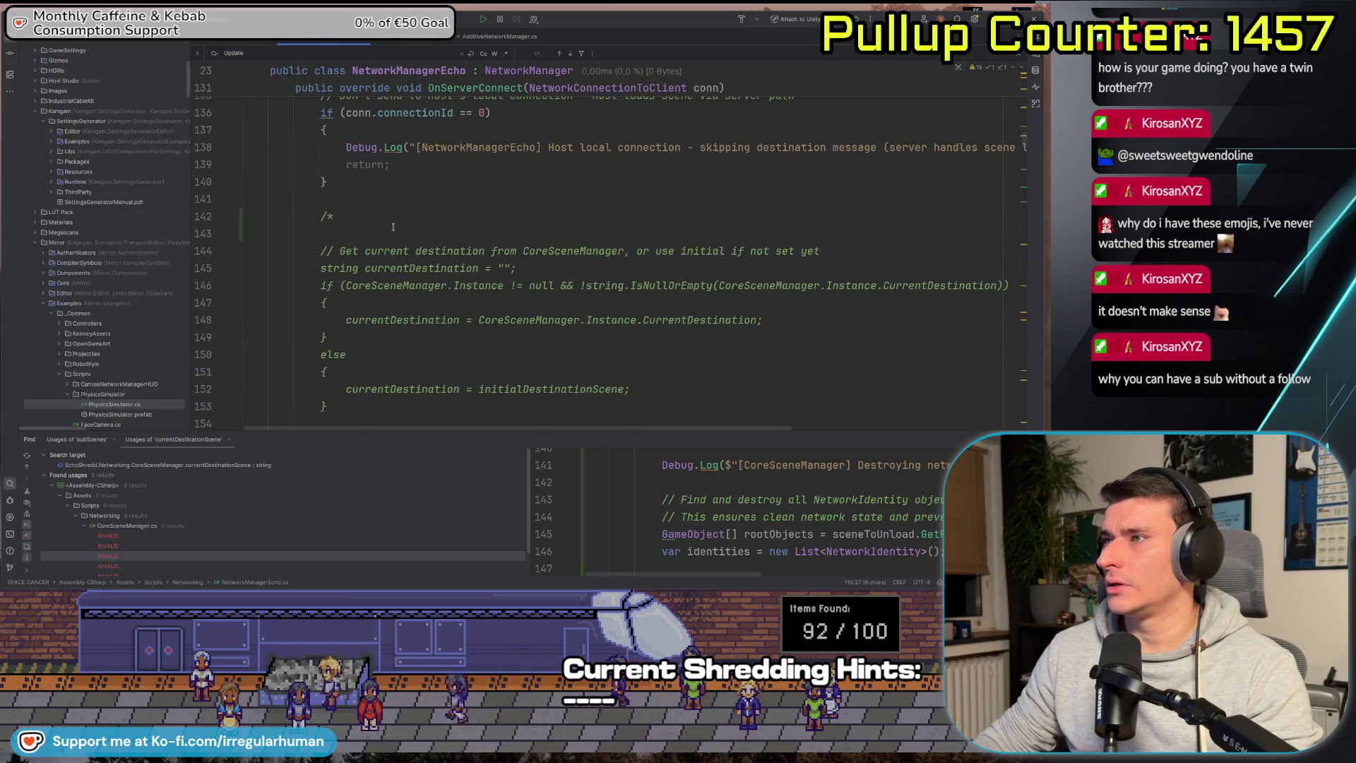
{"action": "left_click", "coordinate": [350, 216]}
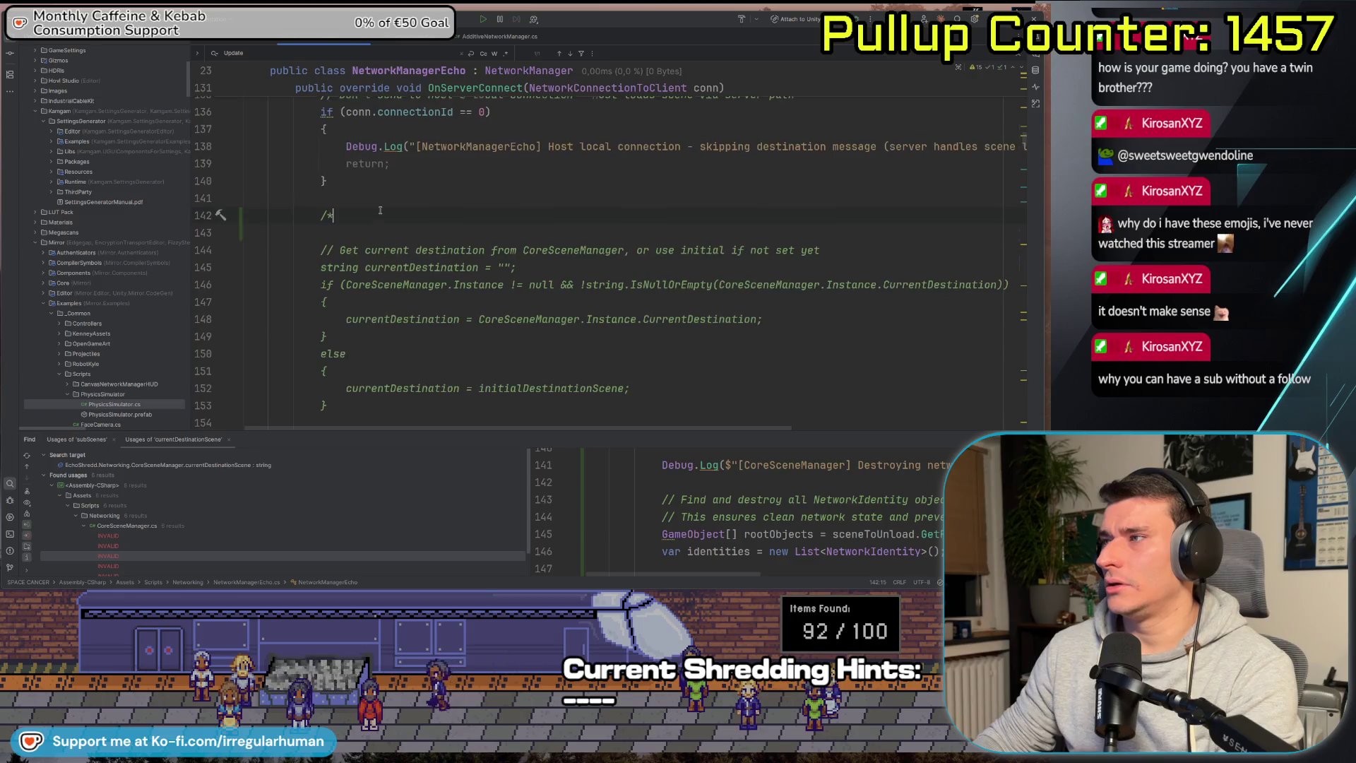
{"action": "scroll", "coordinate": [377, 215], "scroll_direction": "down", "scroll_amount": 1}
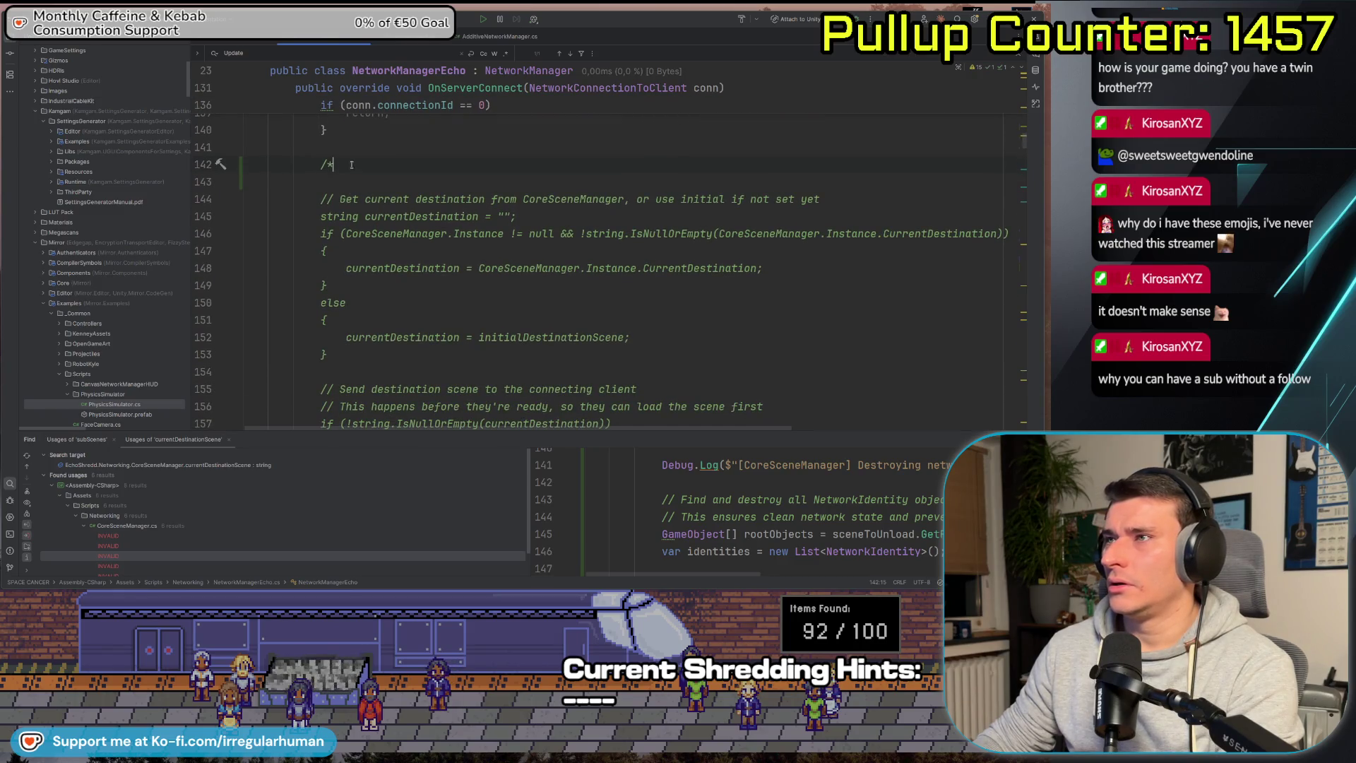
{"action": "scroll", "coordinate": [408, 291], "scroll_direction": "down", "scroll_amount": 2}
{"action": "key", "text": "BackSpace"}
{"action": "key", "text": "BackSpace"}
{"action": "scroll", "coordinate": [408, 289], "scroll_direction": "down", "scroll_amount": 1}
{"action": "scroll", "coordinate": [418, 318], "scroll_direction": "down", "scroll_amount": 1}
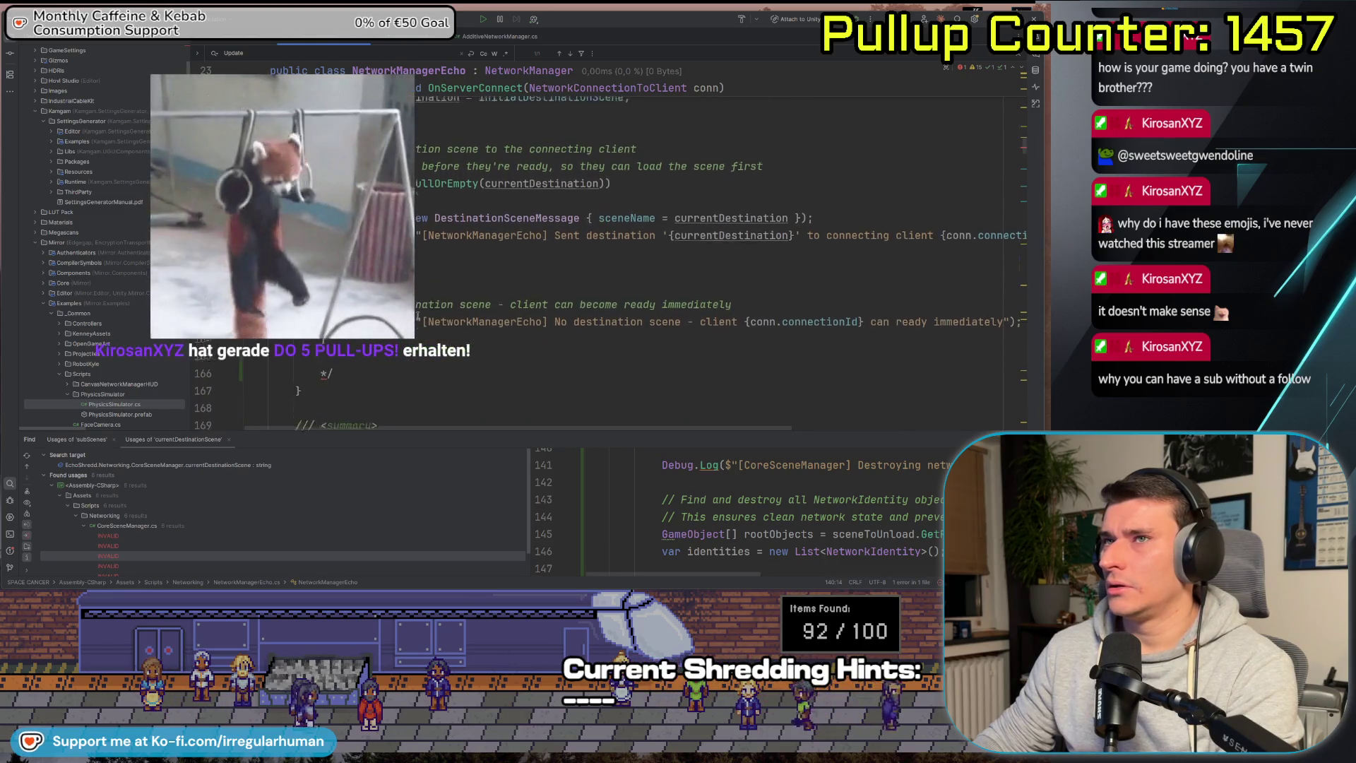
{"action": "key", "text": "BackSpace"}
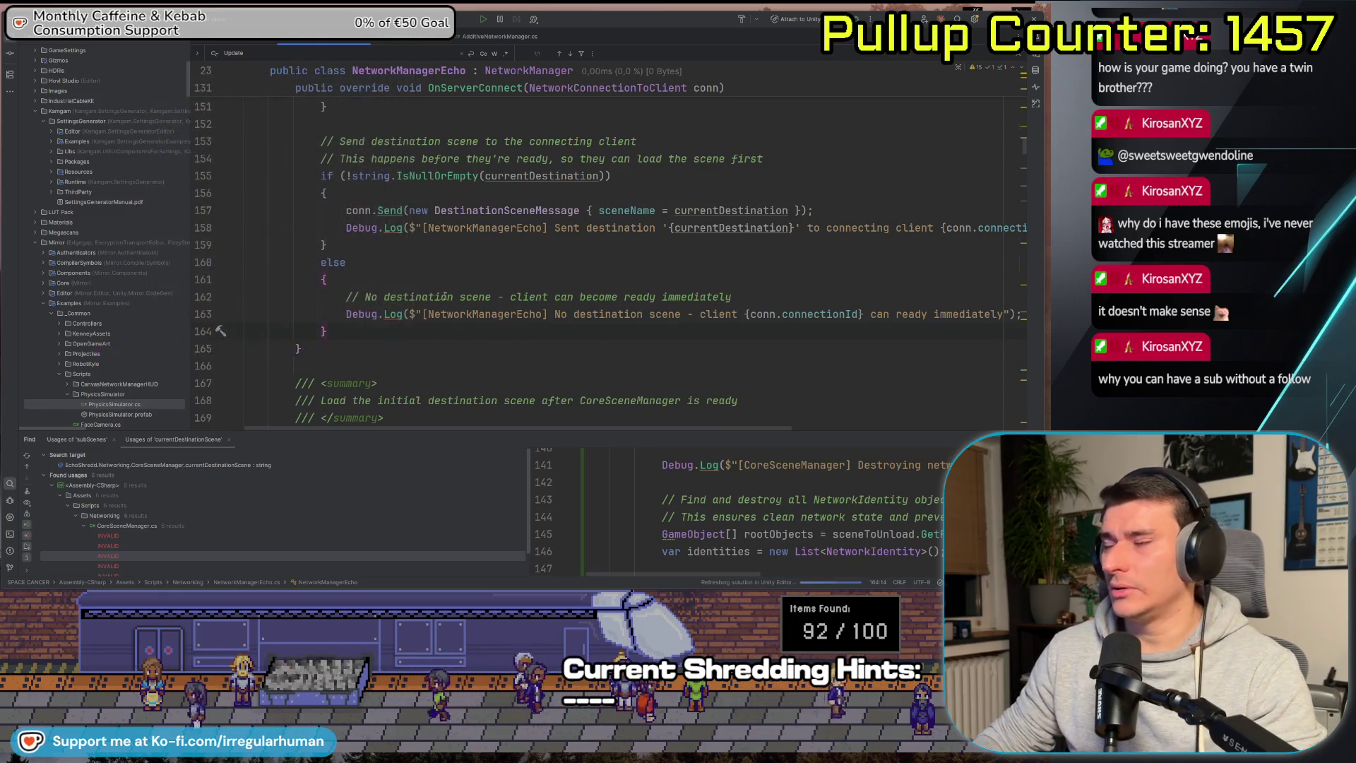
{"action": "scroll", "coordinate": [450, 294], "scroll_direction": "up", "scroll_amount": 2}
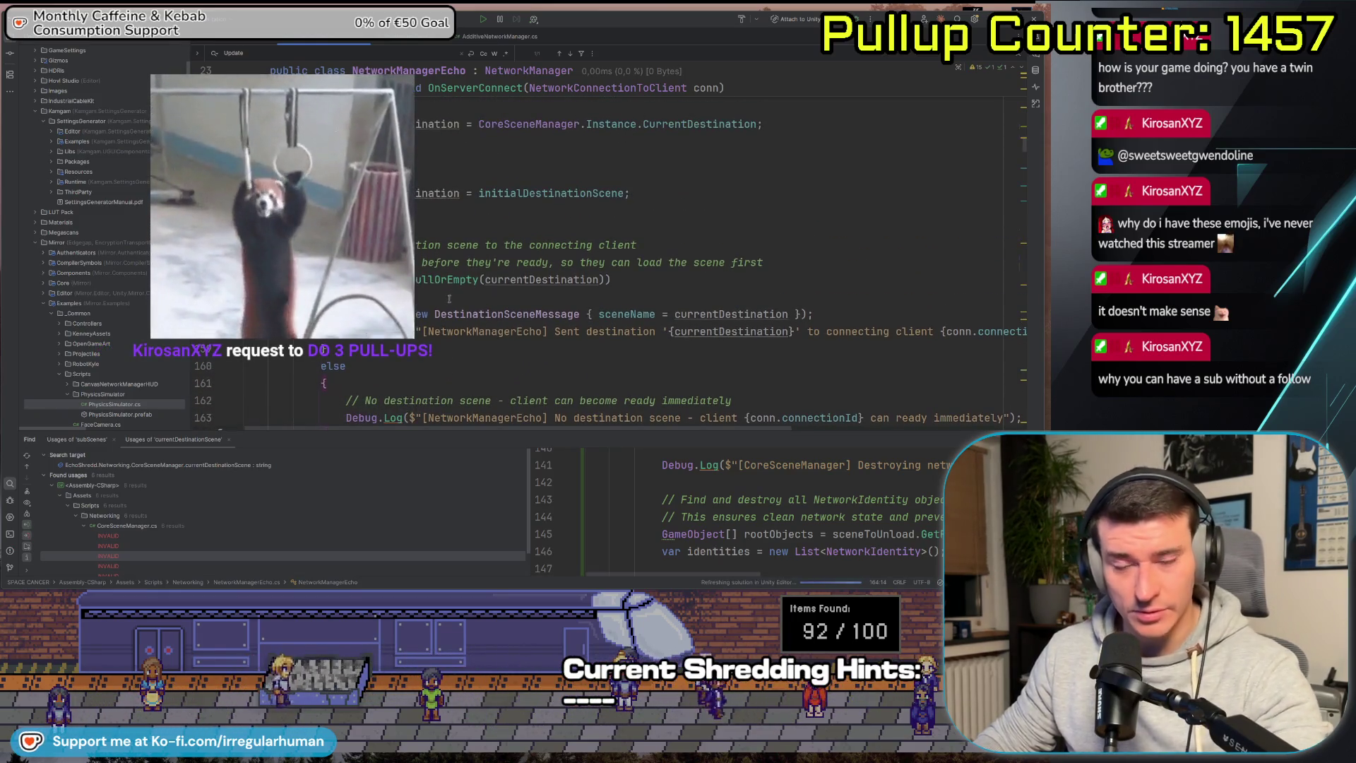
{"action": "mouse_move", "coordinate": [453, 322]}
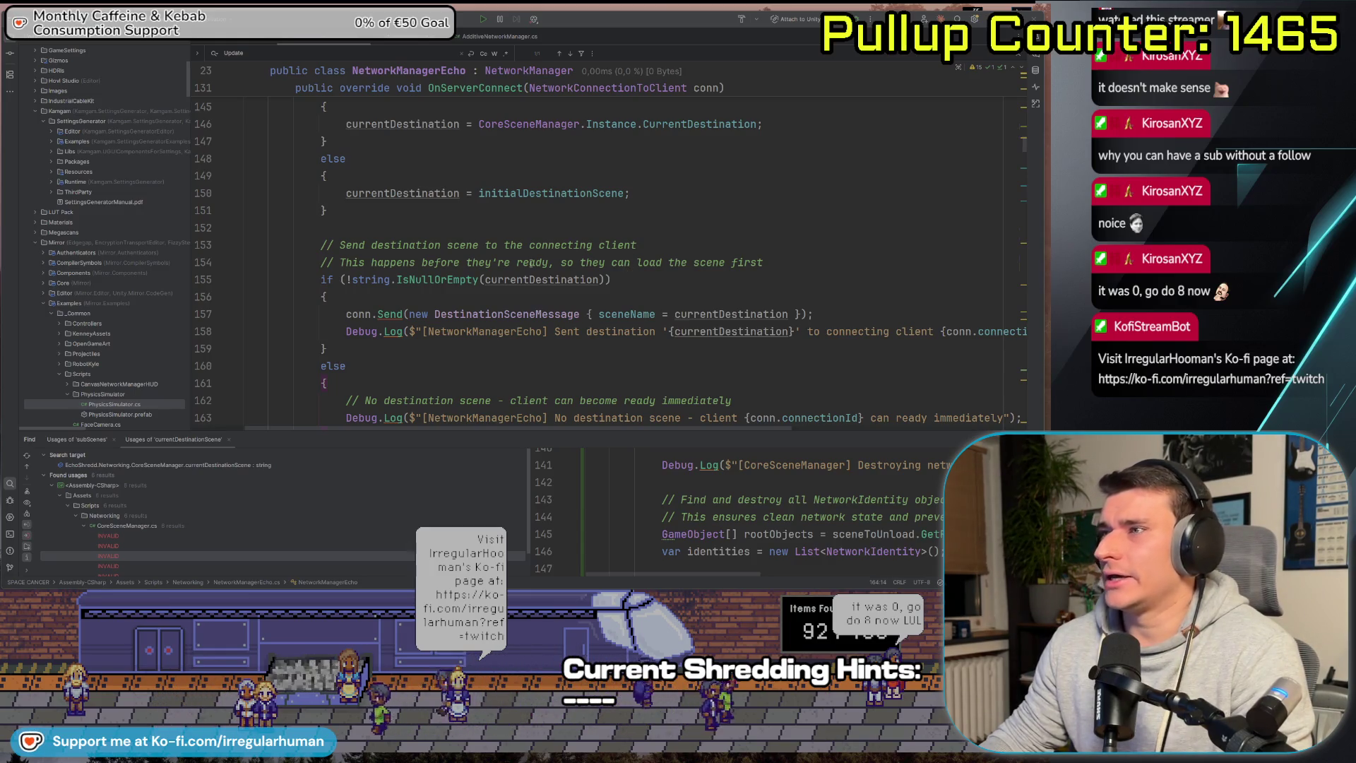
Select currentDestination in OnServerConnect to highlight its usages.
{"action": "scroll", "coordinate": [685, 301], "scroll_direction": "up", "scroll_amount": 2}
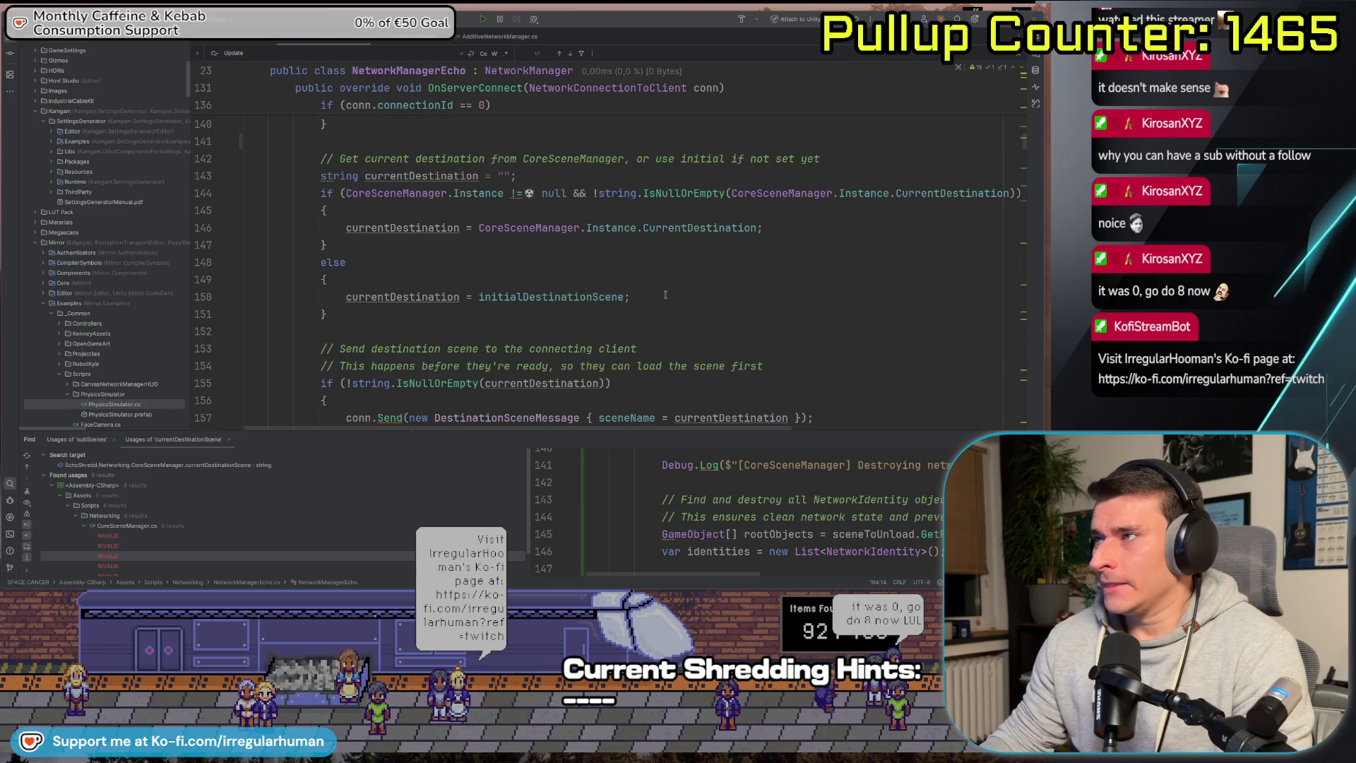
{"action": "scroll", "coordinate": [665, 294], "scroll_direction": "down", "scroll_amount": 6}
{"action": "scroll", "coordinate": [663, 279], "scroll_direction": "up", "scroll_amount": 4}
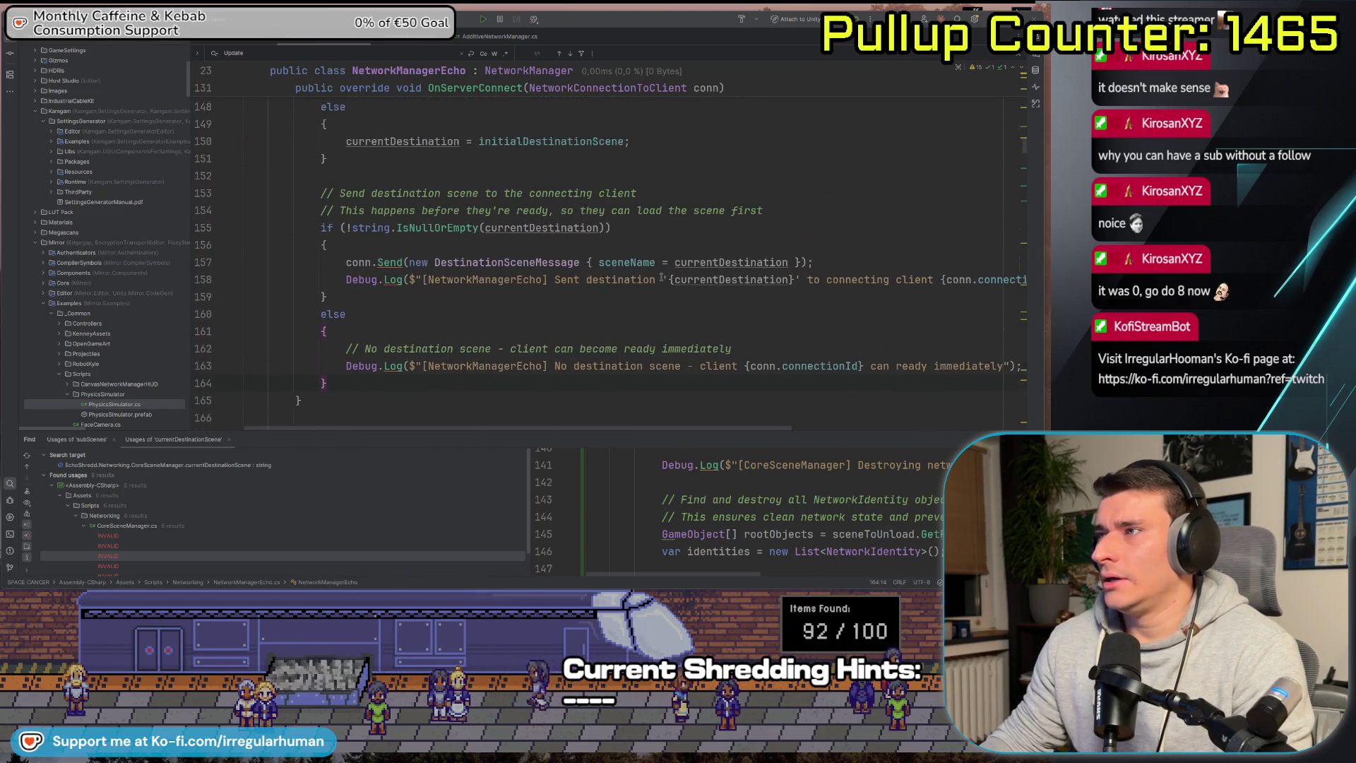
{"action": "double_click", "coordinate": [402, 141]}
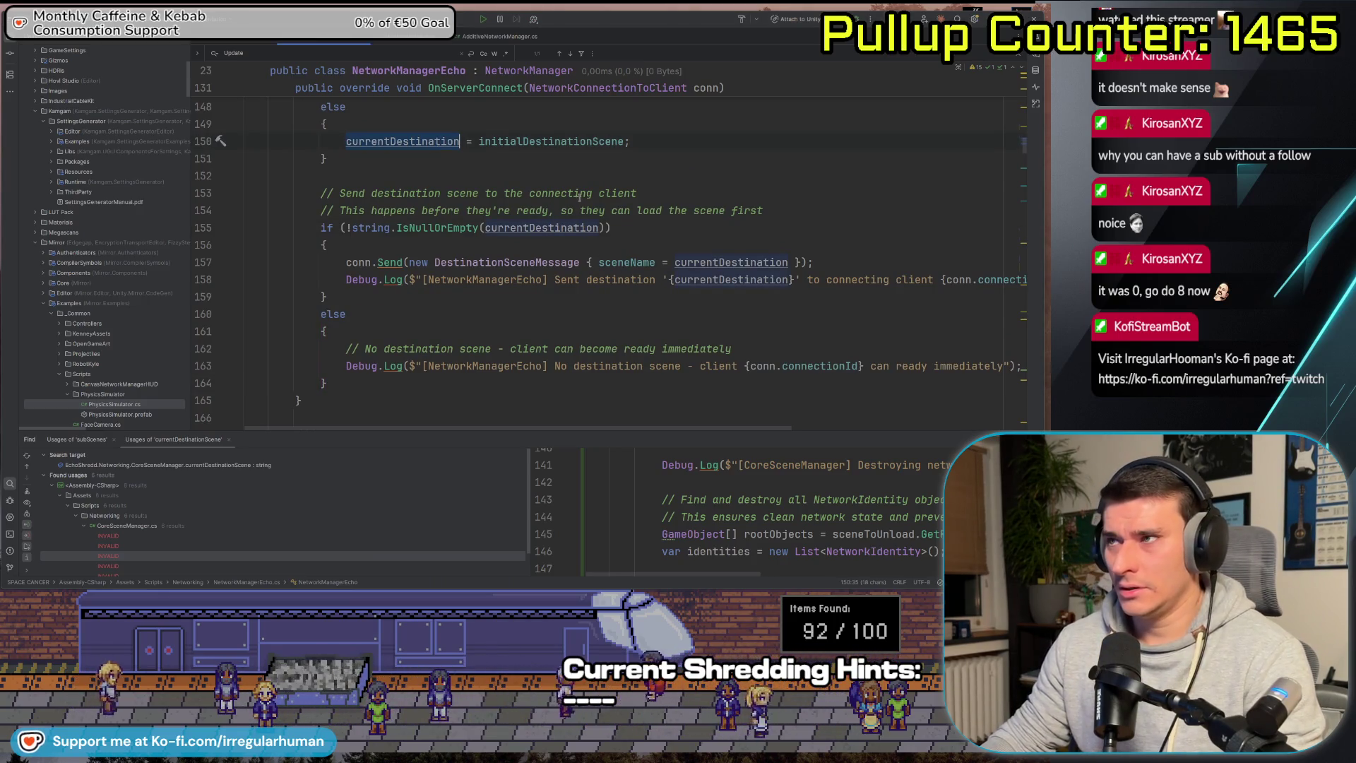
{"action": "key", "text": "Down"}
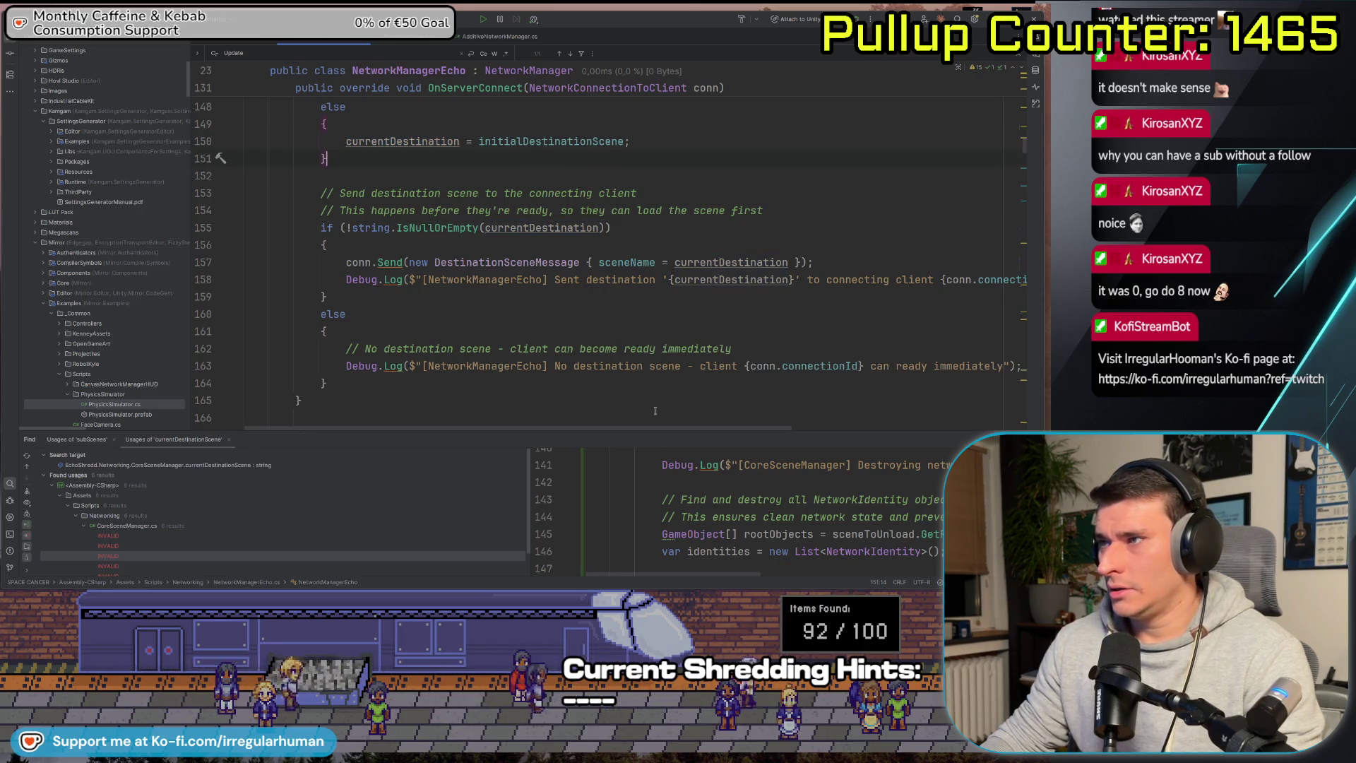
Follow CurrentDestination to the currentDestinationScene field in CoreSceneManager.cs, then return to Unity.
{"action": "scroll", "coordinate": [649, 381], "scroll_direction": "up", "scroll_amount": 5}
{"action": "scroll", "coordinate": [642, 340], "scroll_direction": "down", "scroll_amount": 6}
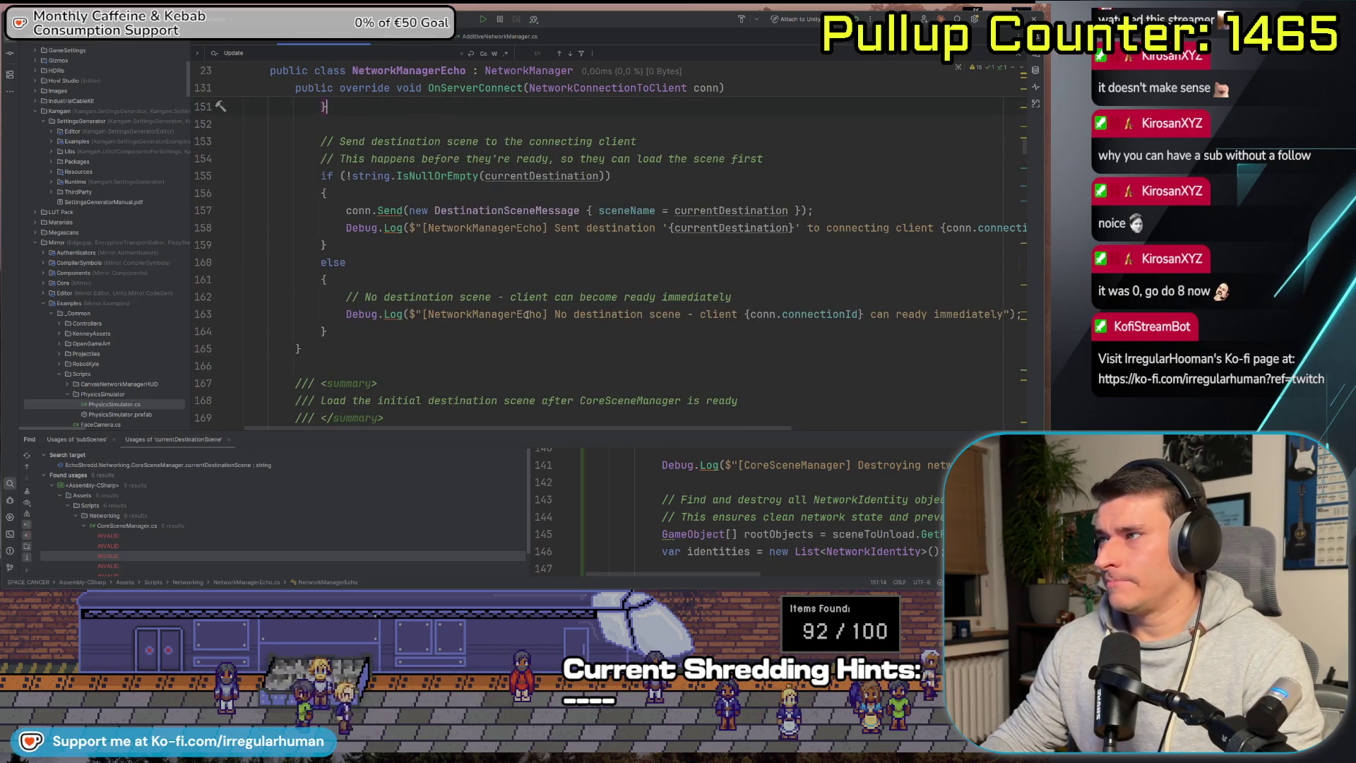
{"action": "scroll", "coordinate": [528, 311], "scroll_direction": "up", "scroll_amount": 6}
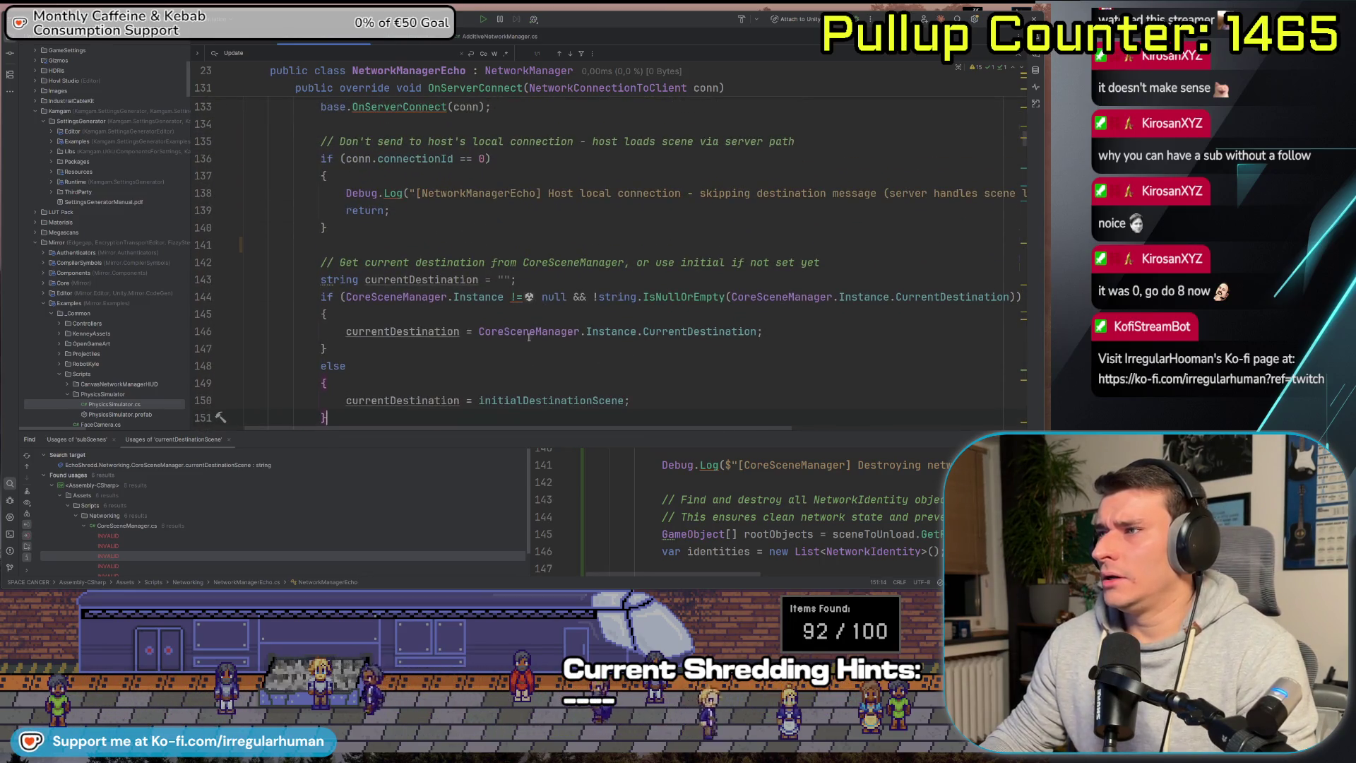
{"action": "left_click", "coordinate": [700, 331], "text": "ctrl"}
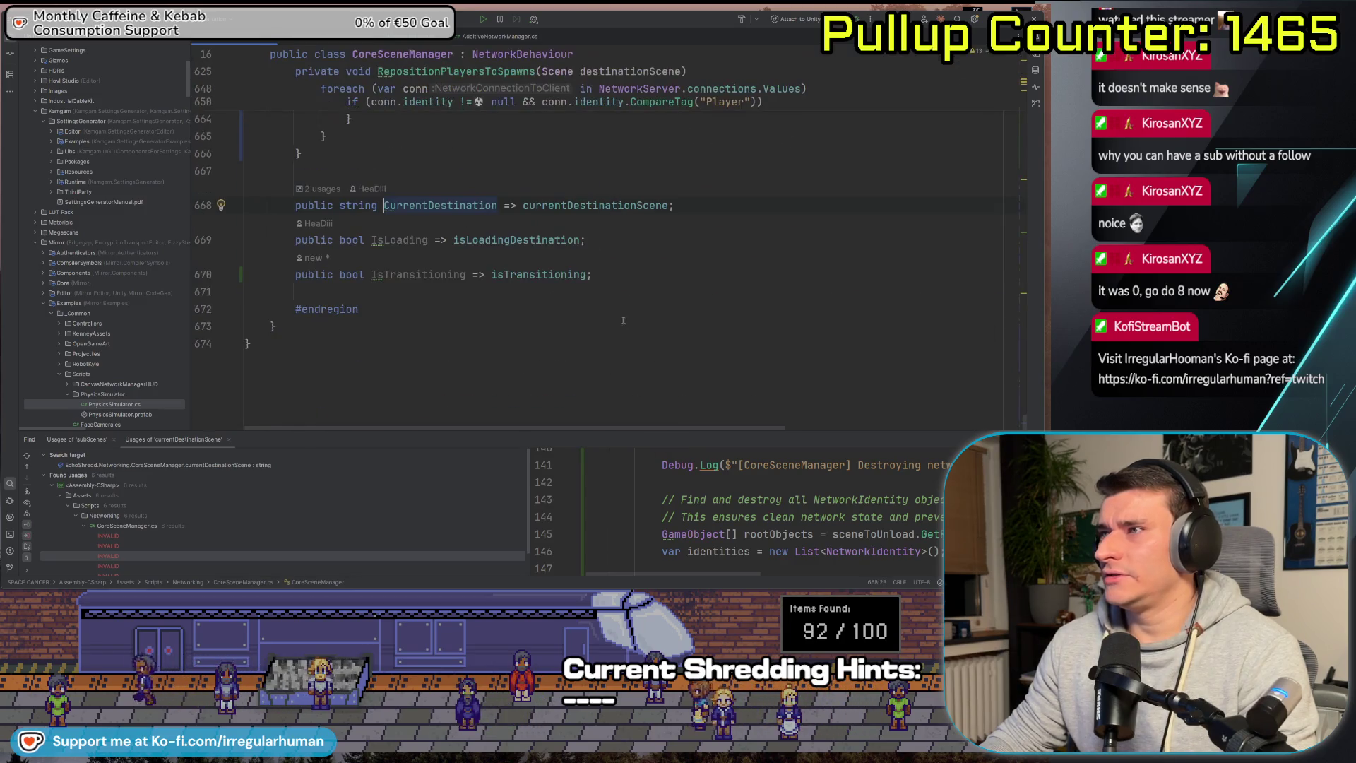
{"action": "left_click", "coordinate": [645, 206], "text": "ctrl"}
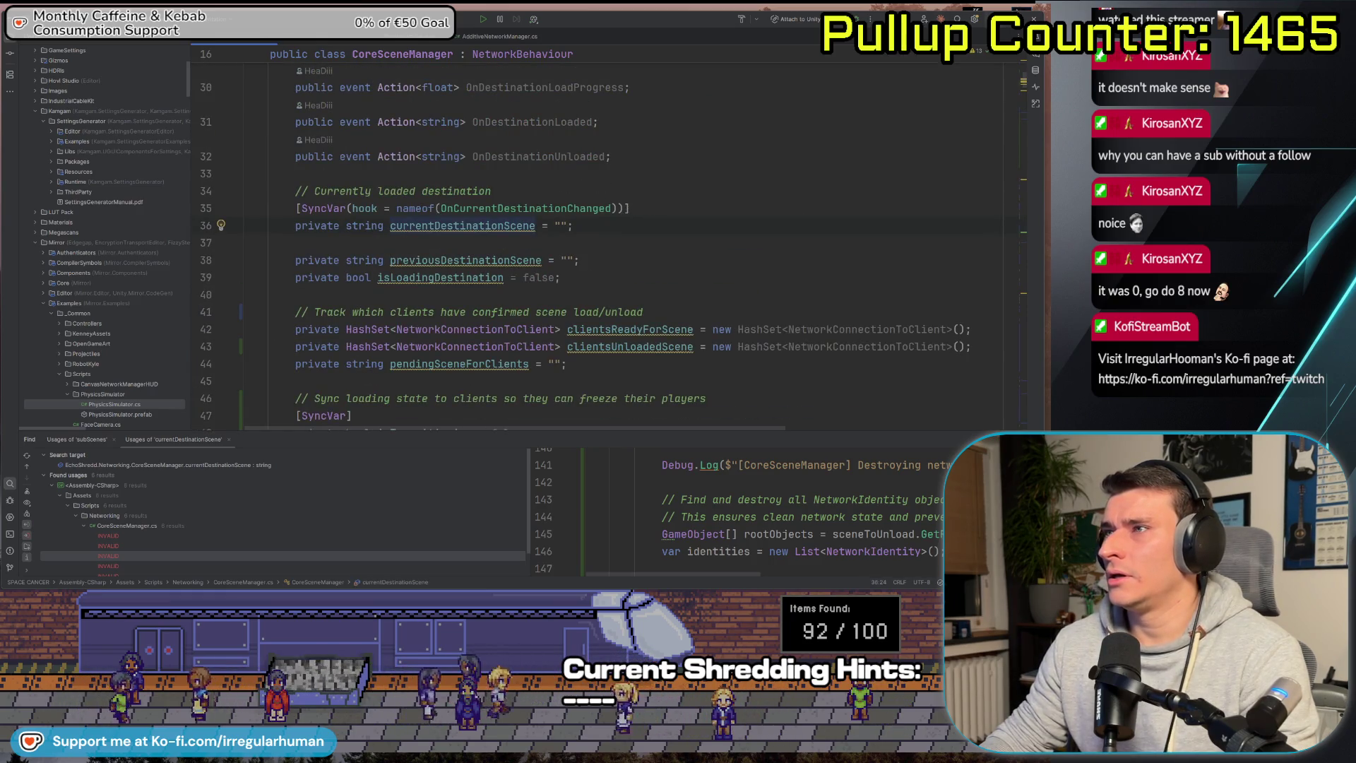
{"action": "key", "text": "alt+Tab"}
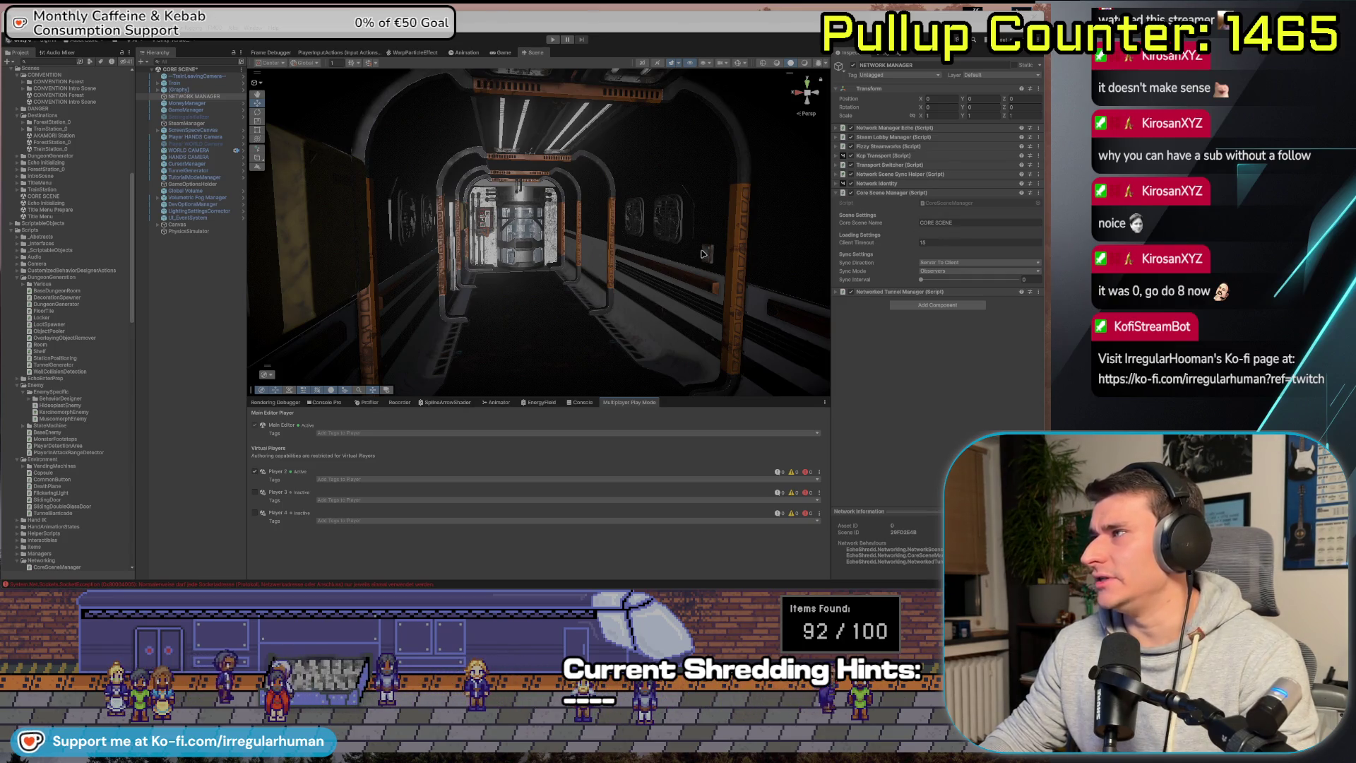
Start Play mode and walk Player 2 toward the cab console and the other player.
{"action": "left_click", "coordinate": [222, 312]}
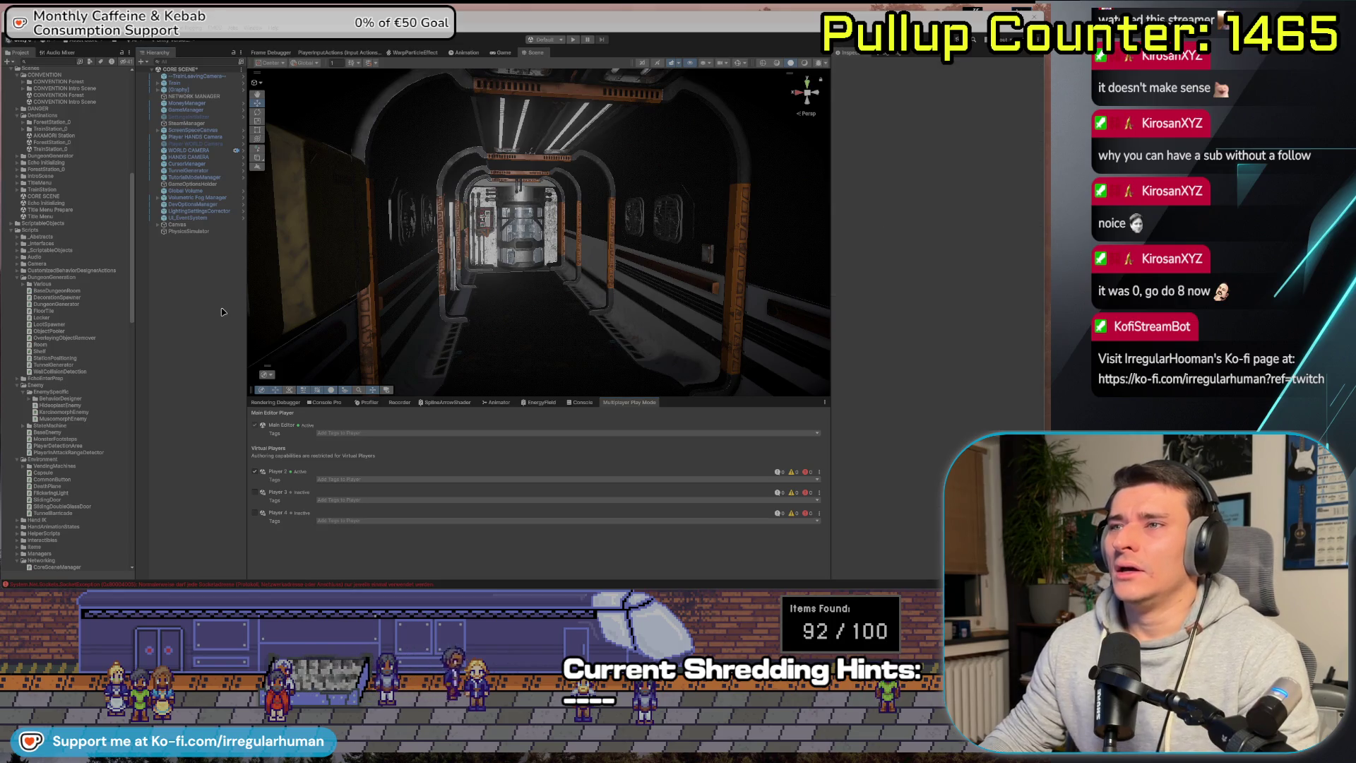
{"action": "left_click", "coordinate": [573, 40]}
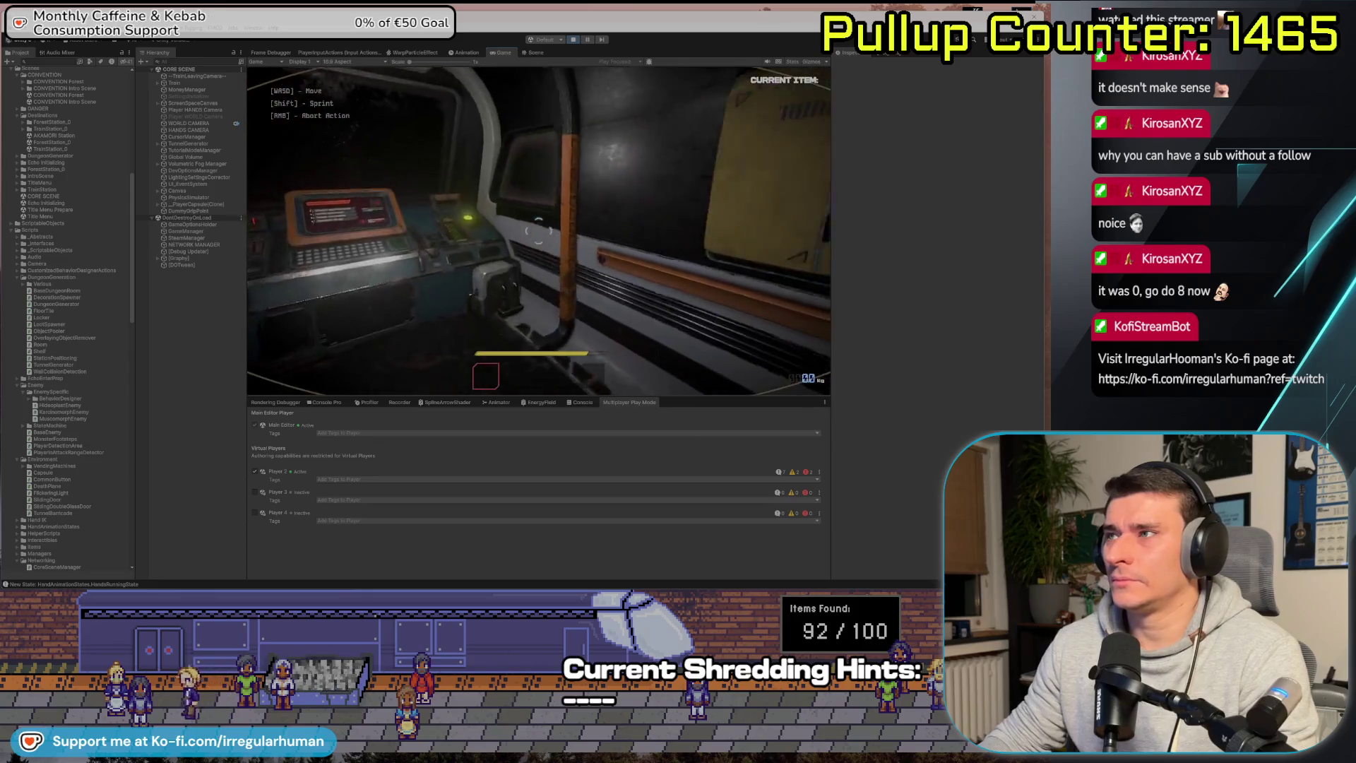
{"action": "key", "text": "alt+Tab"}
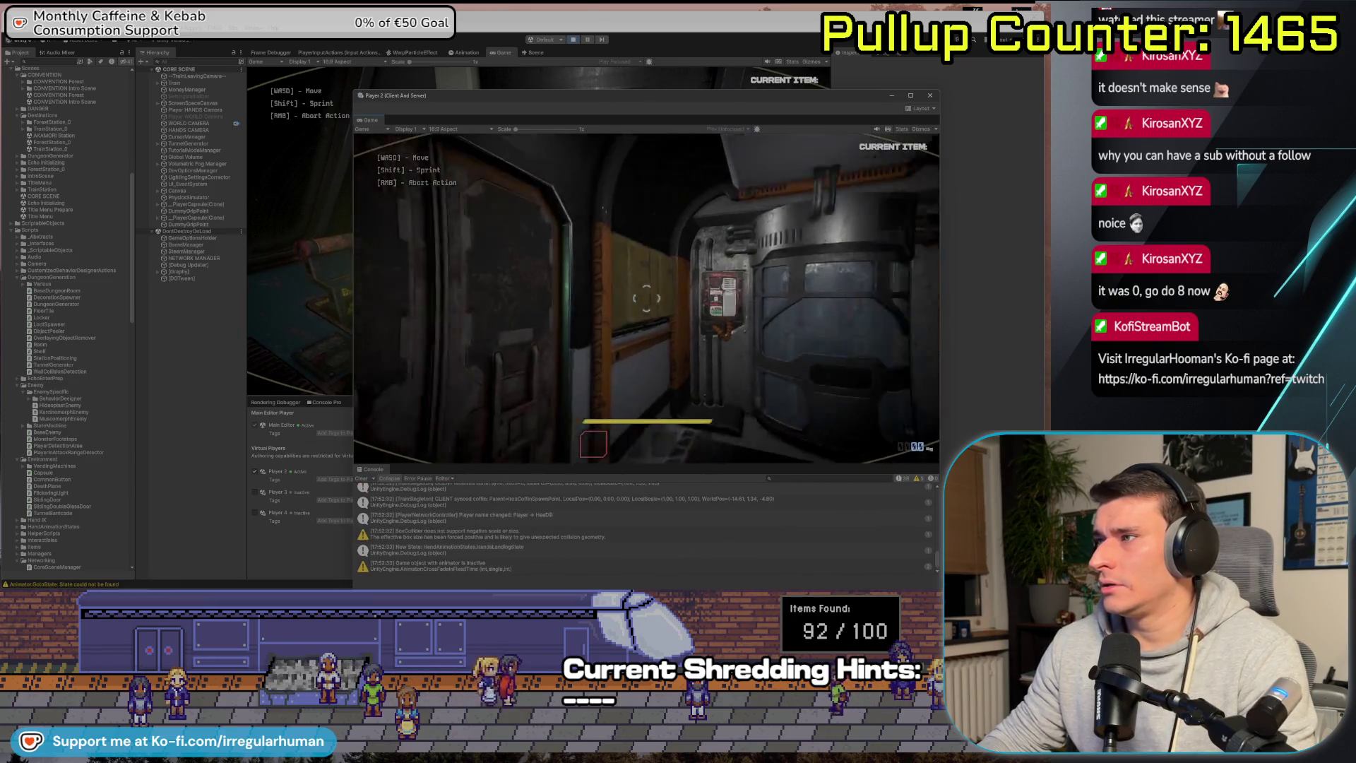
{"action": "key", "text": "w"}
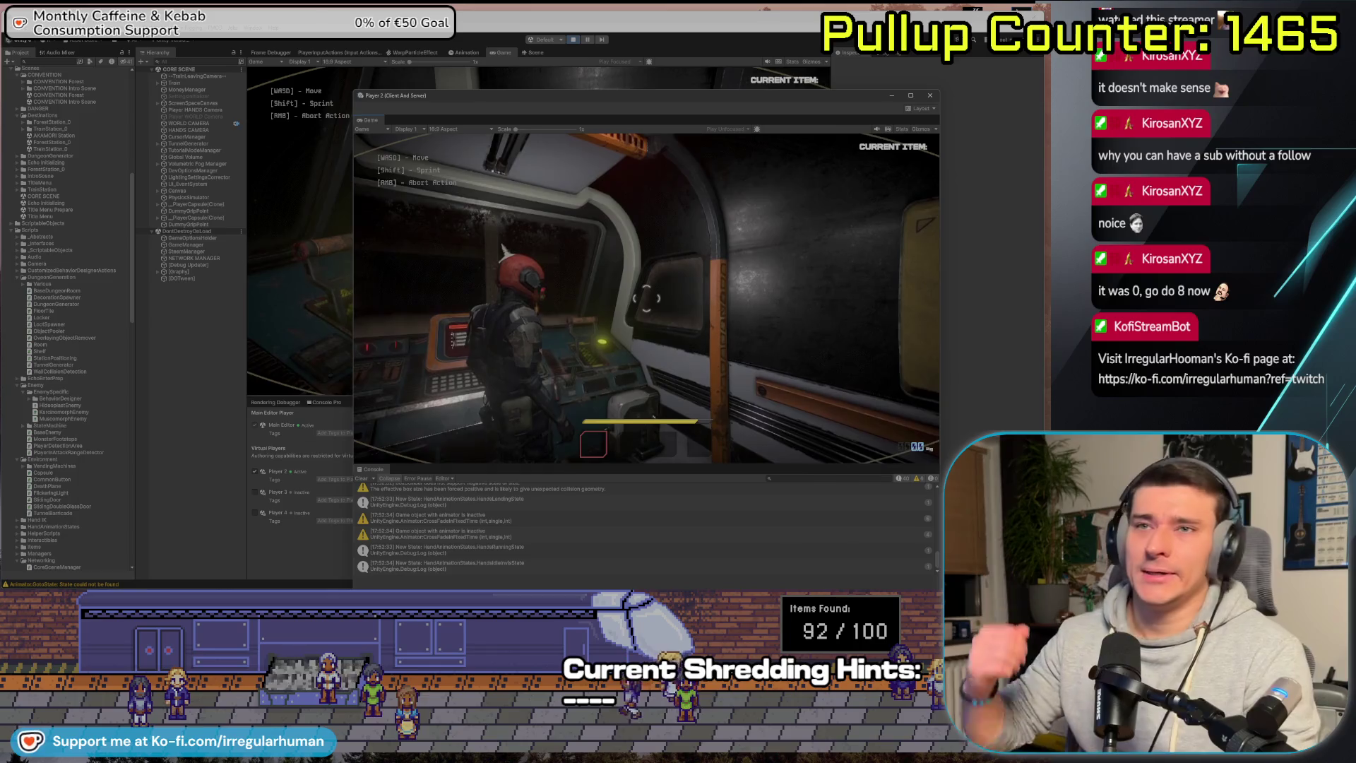
{"action": "key", "text": "w"}
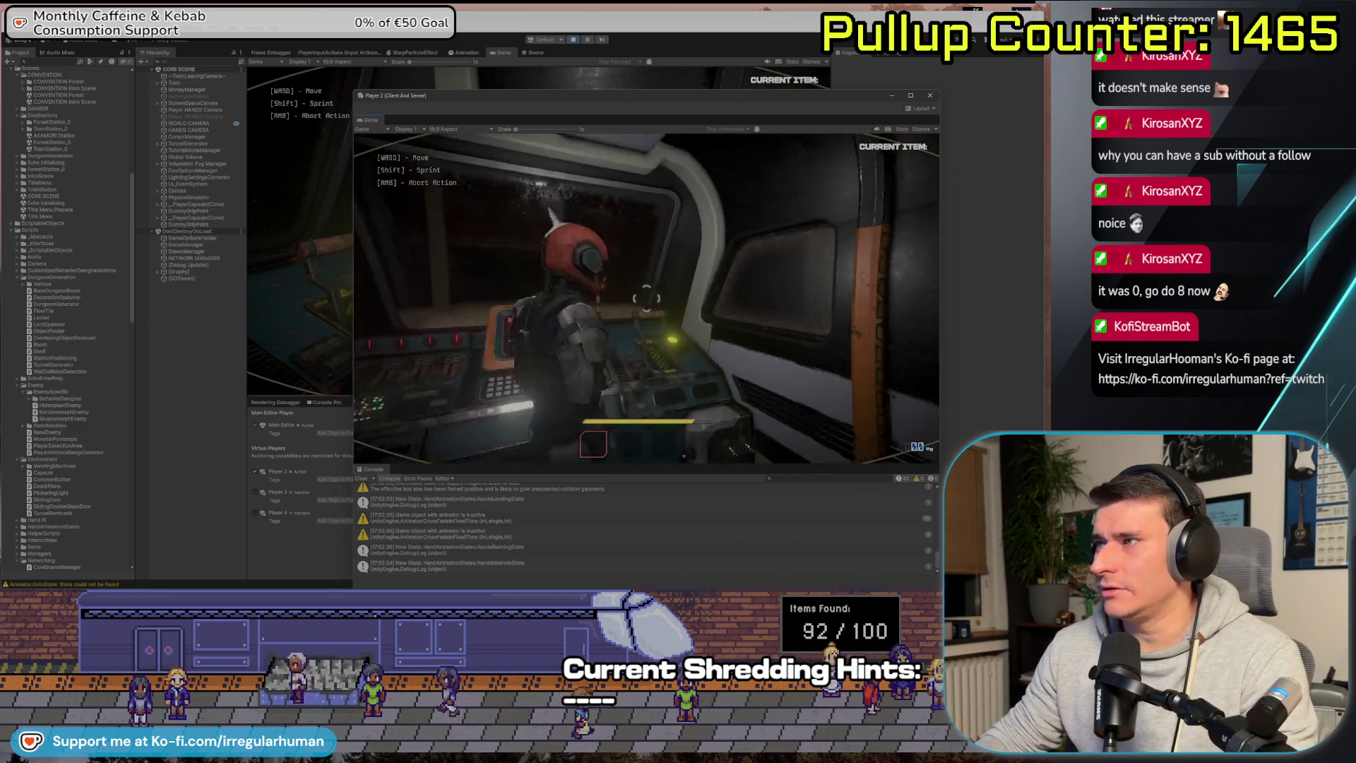
Walk the host player up to the train doors, then stop Play mode.
{"action": "key", "text": "alt+Tab"}
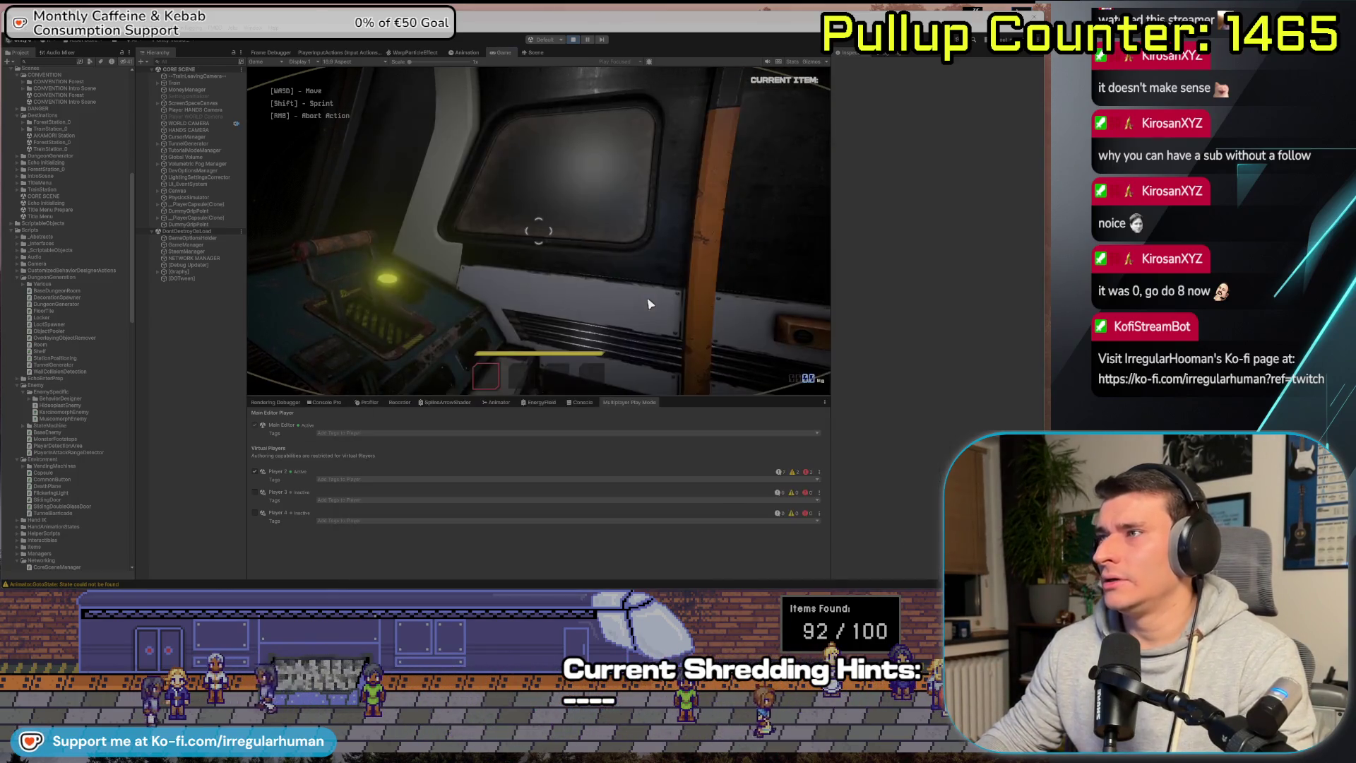
{"action": "key", "text": "w"}
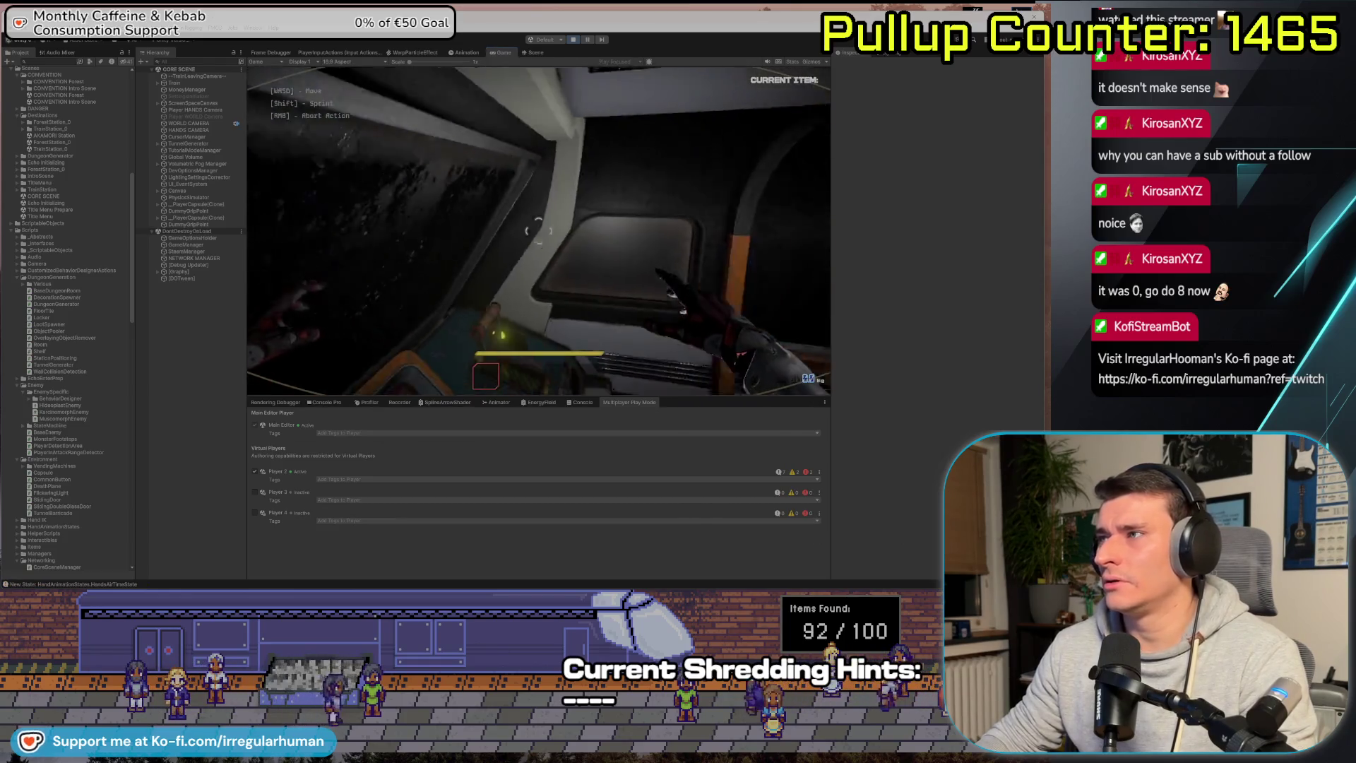
{"action": "key", "text": "w"}
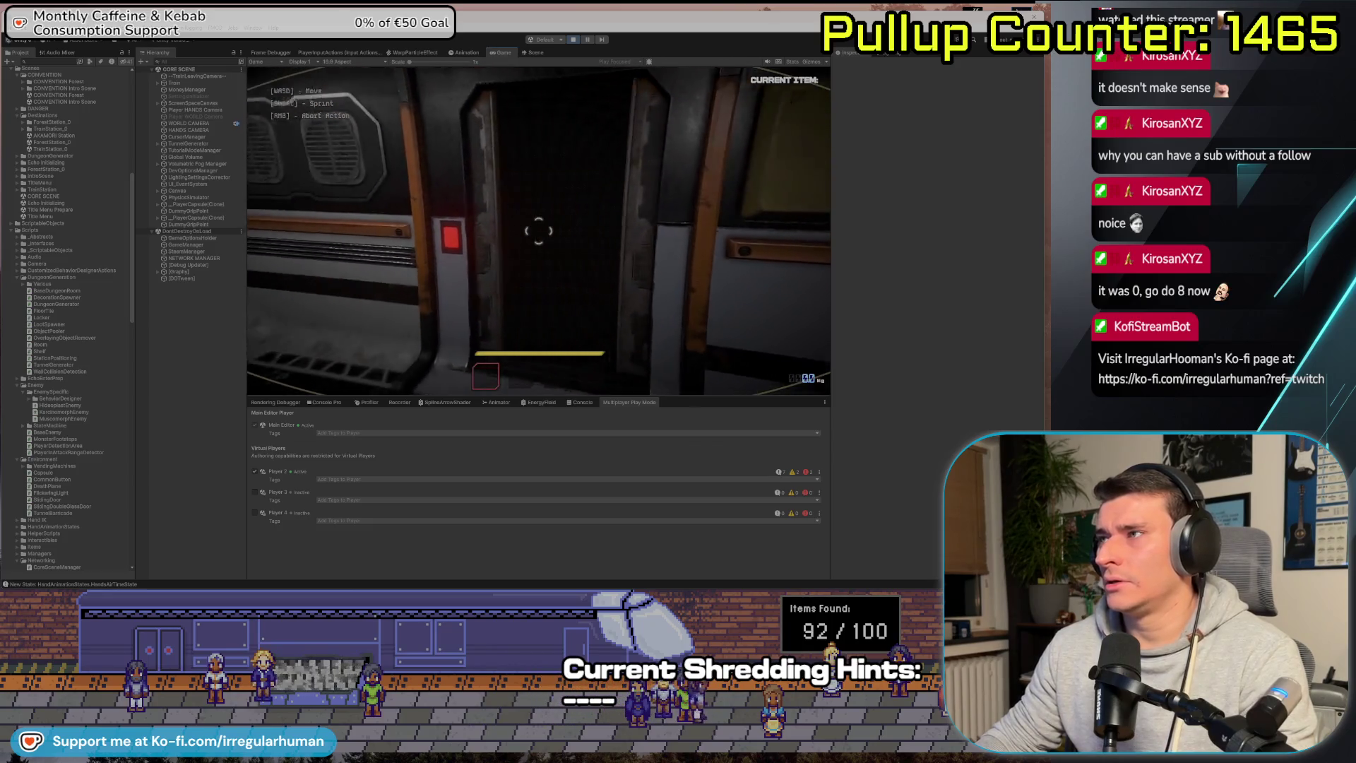
{"action": "key", "text": "alt+Tab"}
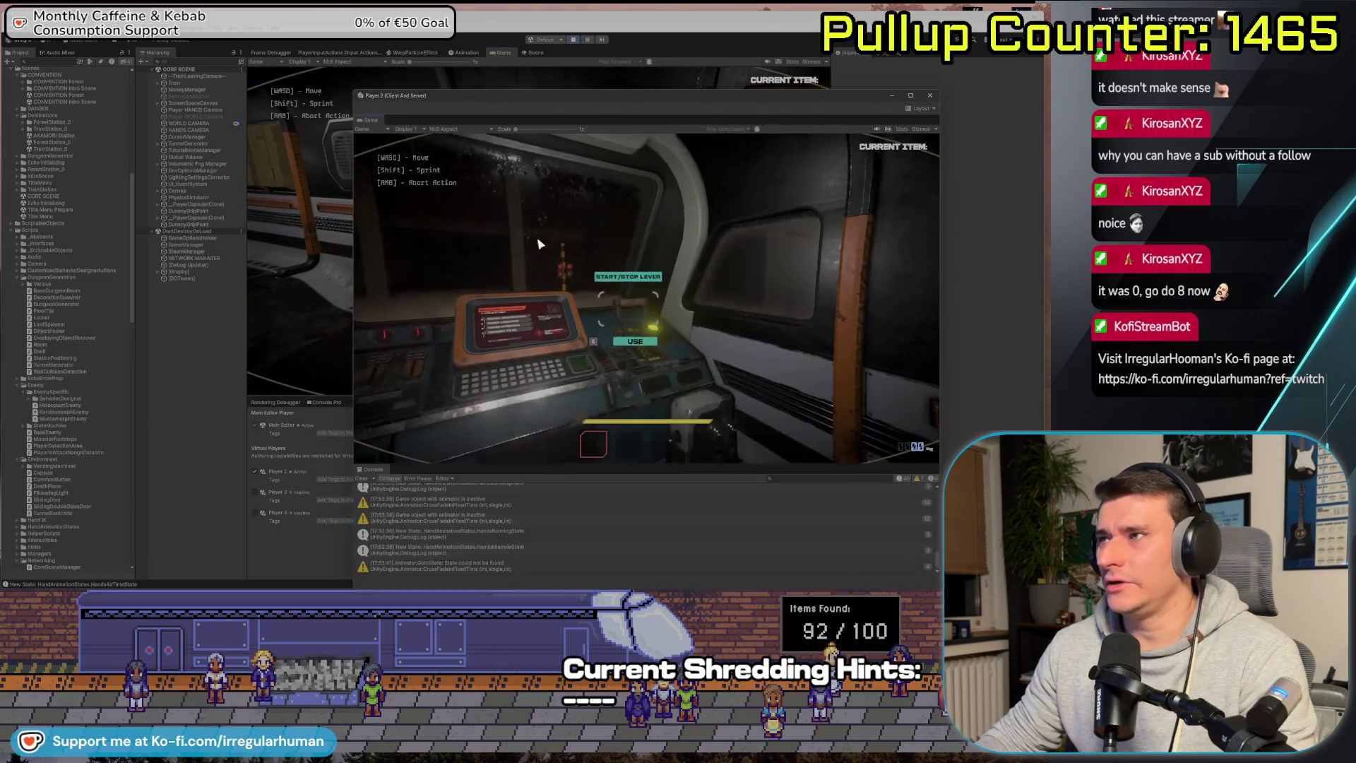
{"action": "key", "text": "w"}
{"action": "key", "text": "w"}
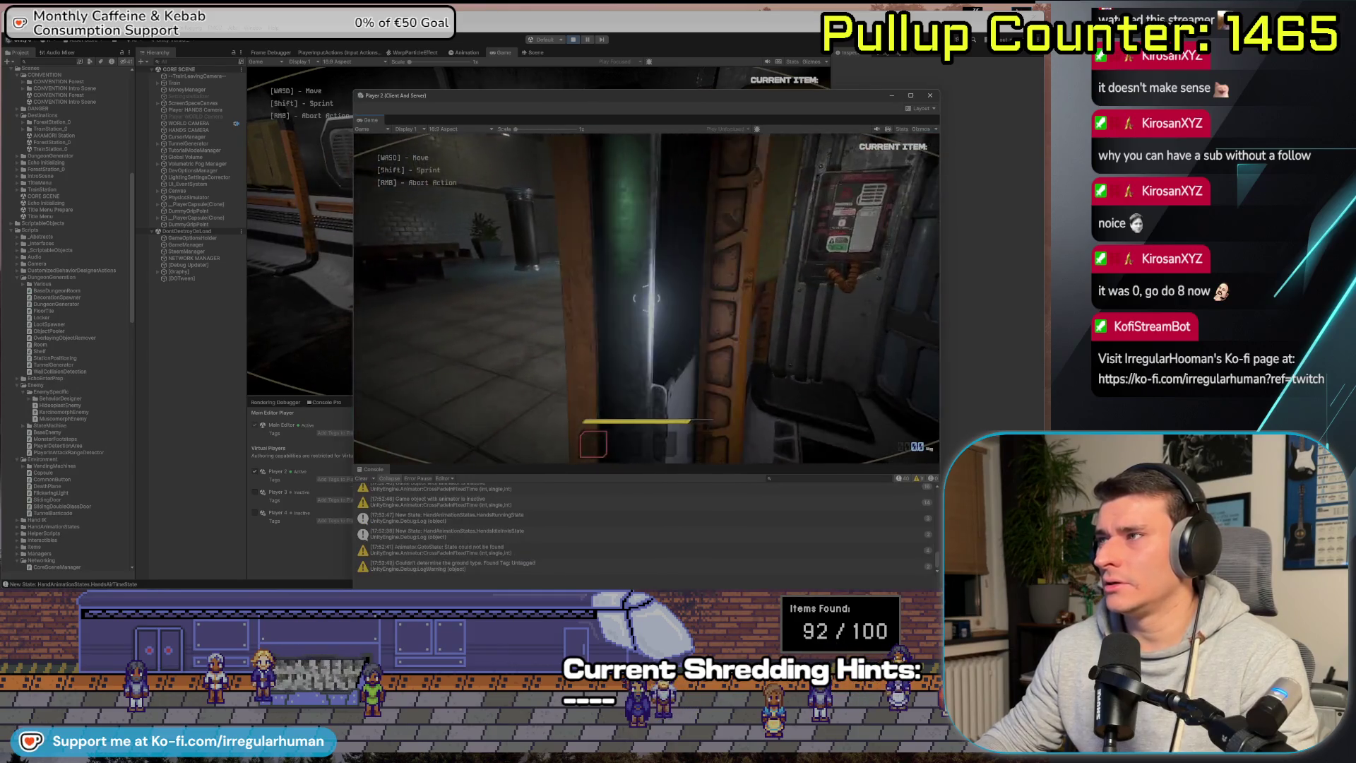
{"action": "key", "text": "alt+Tab"}
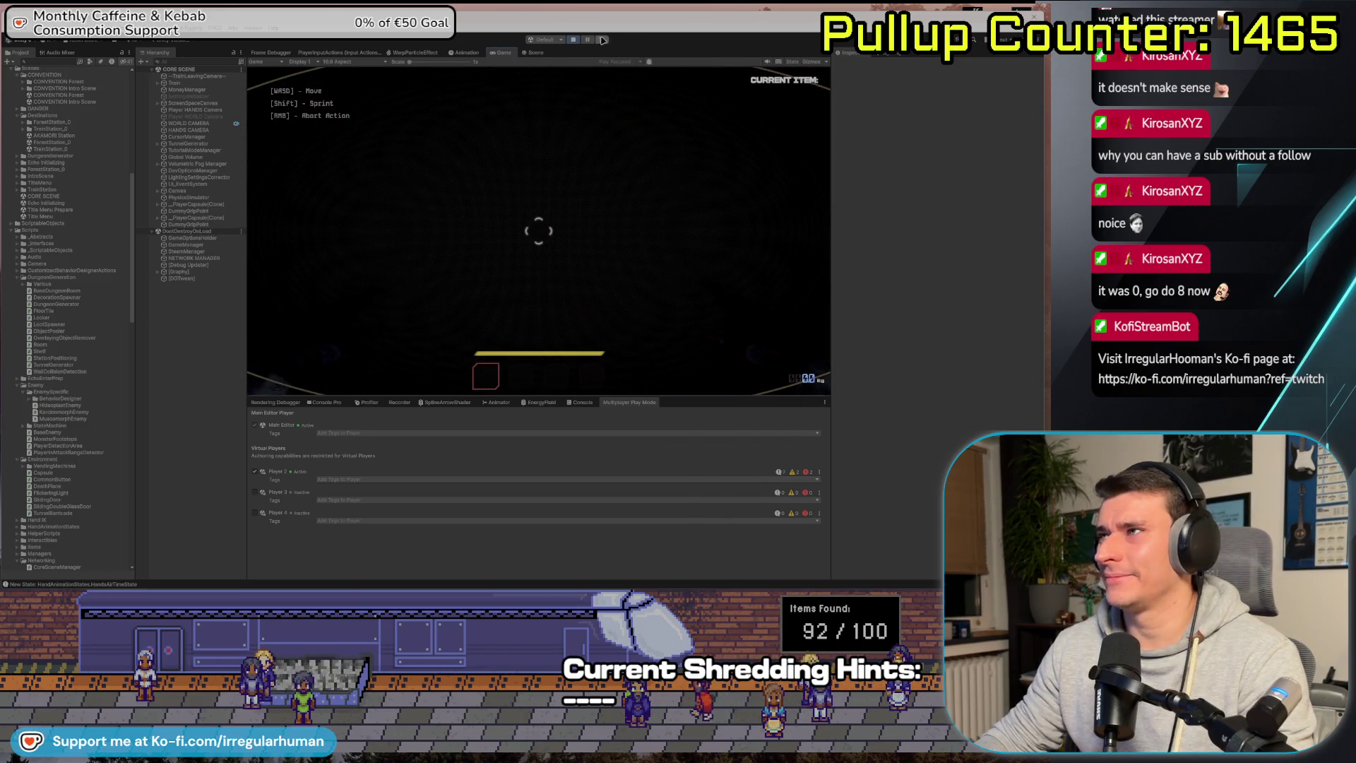
{"action": "left_click", "coordinate": [574, 40]}
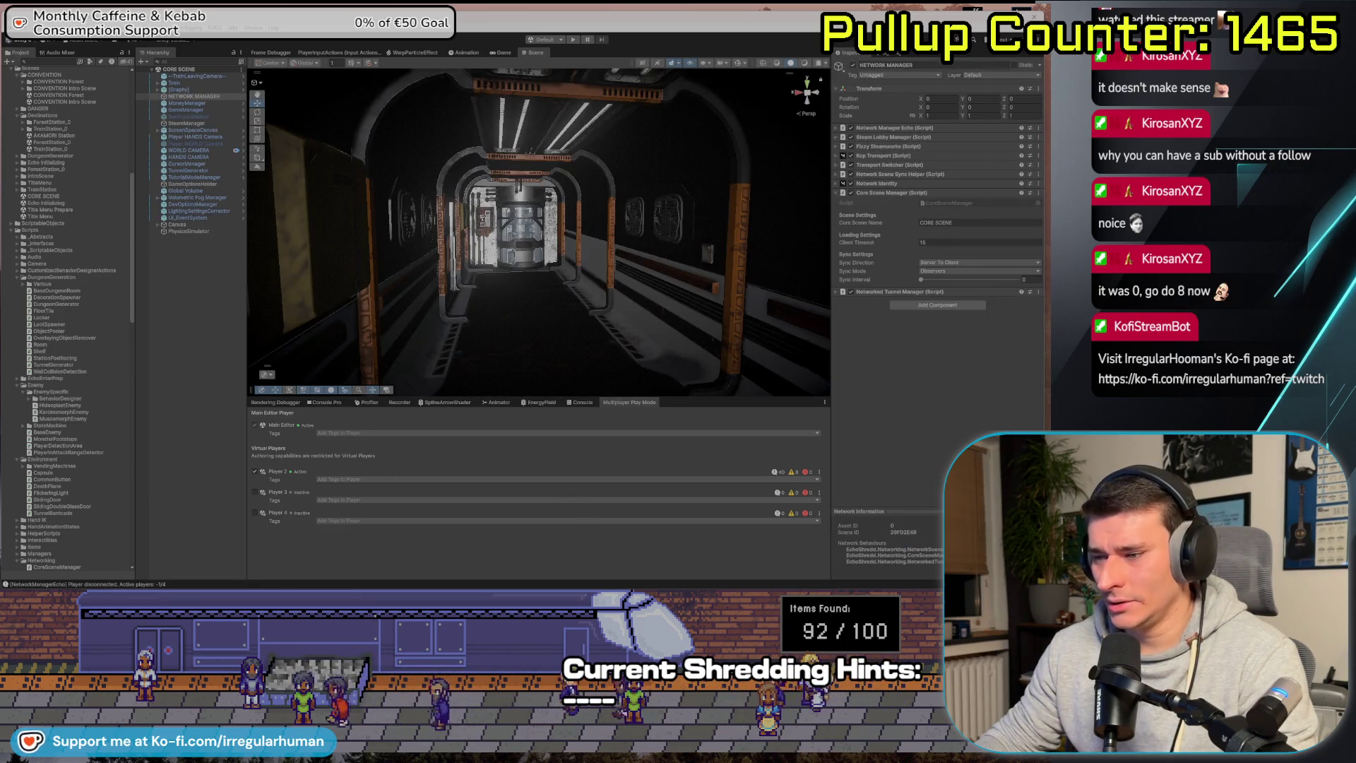
Scroll through CoreSceneManager.cs's destination-loading code in Rider.
{"action": "key", "text": "super+Tab"}
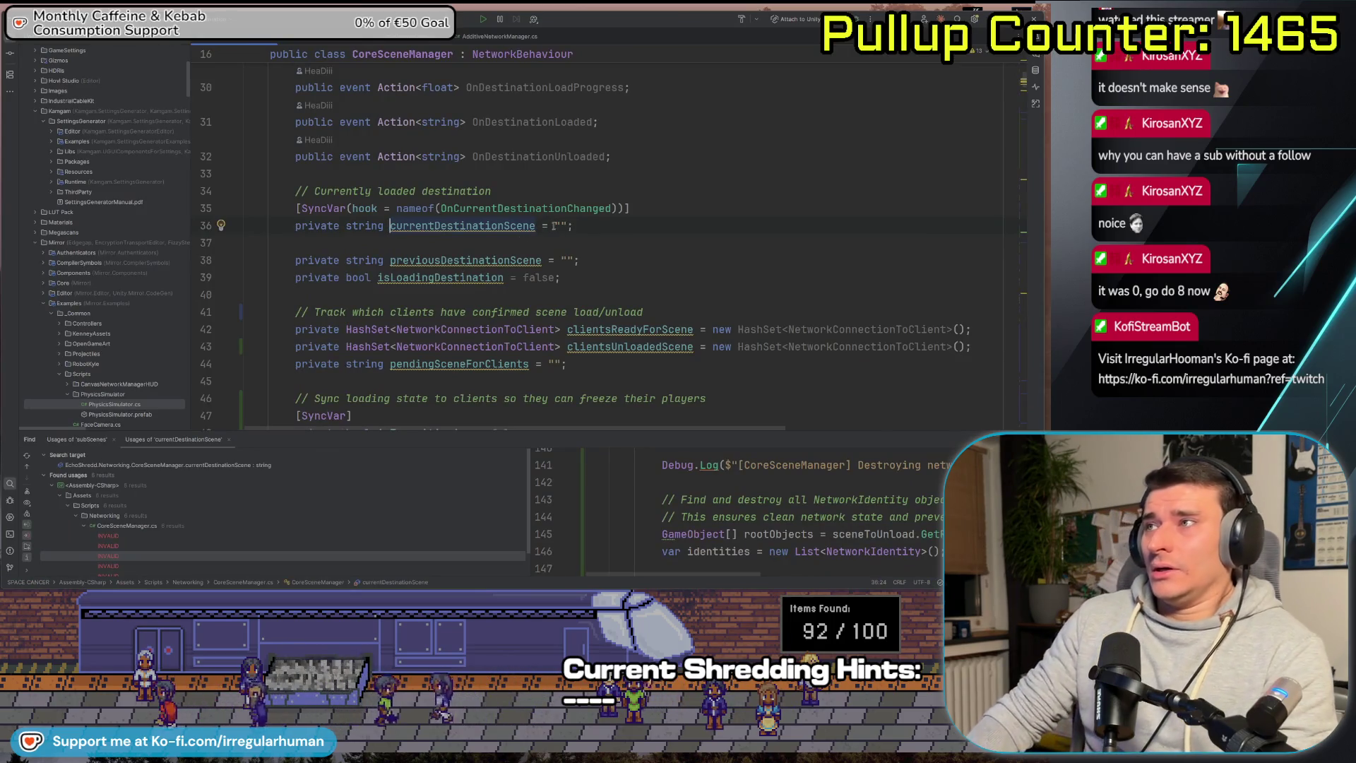
{"action": "scroll", "coordinate": [586, 219], "scroll_direction": "down", "scroll_amount": 3}
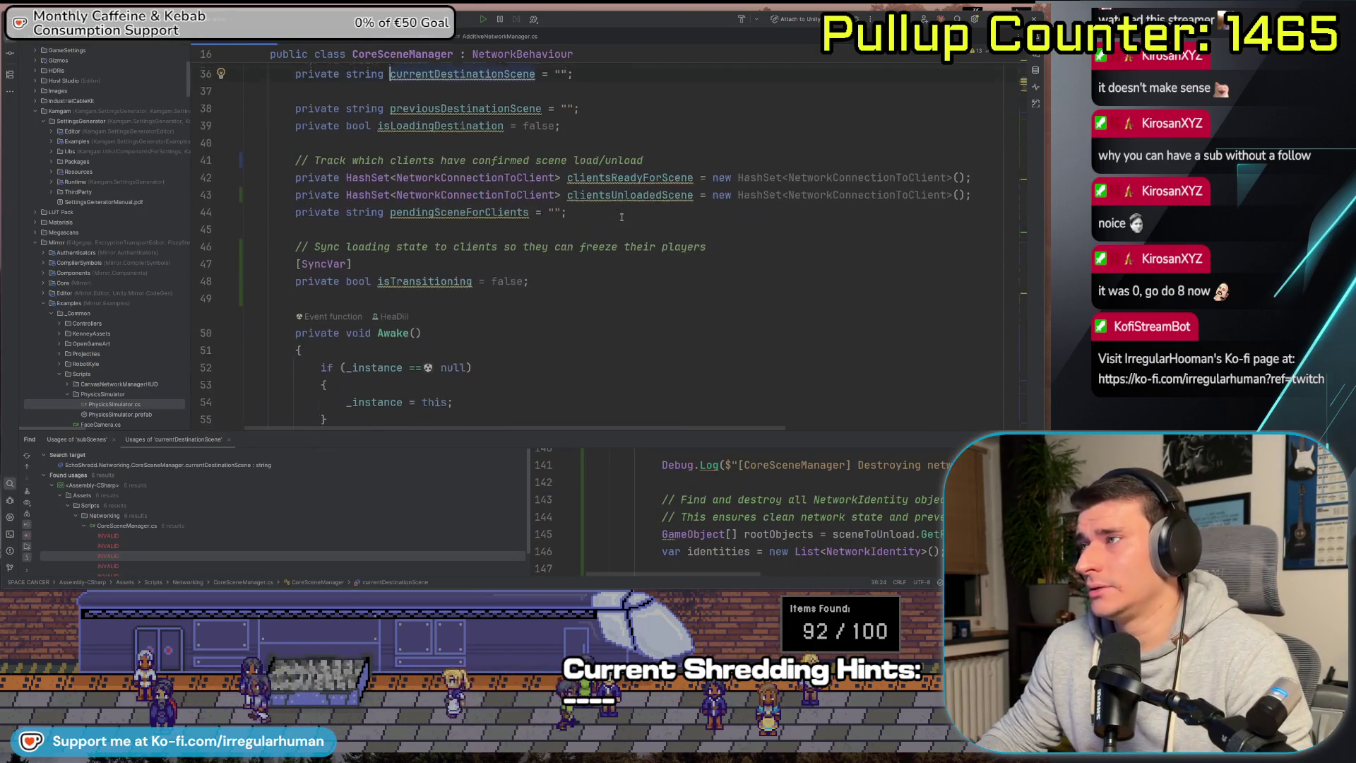
{"action": "scroll", "coordinate": [607, 226], "scroll_direction": "up", "scroll_amount": 10}
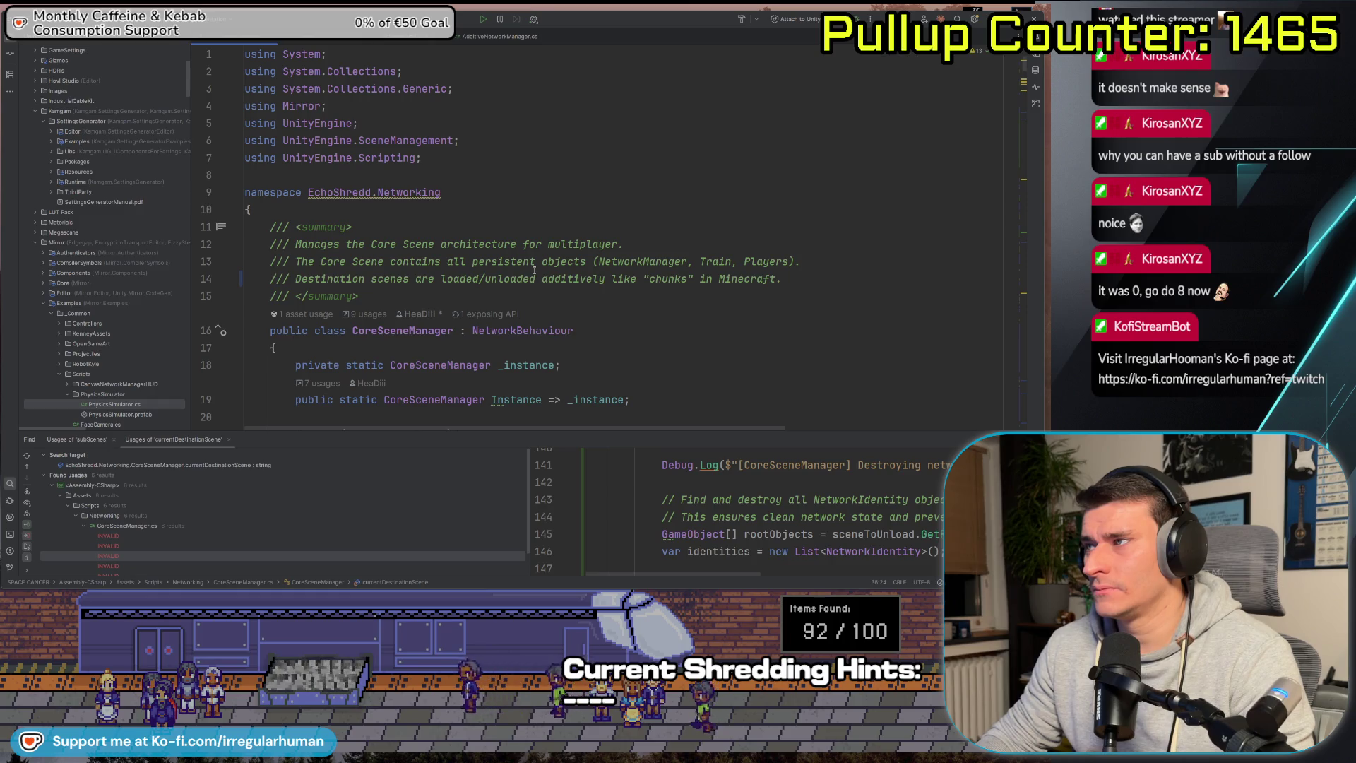
{"action": "scroll", "coordinate": [430, 241], "scroll_direction": "down", "scroll_amount": 5}
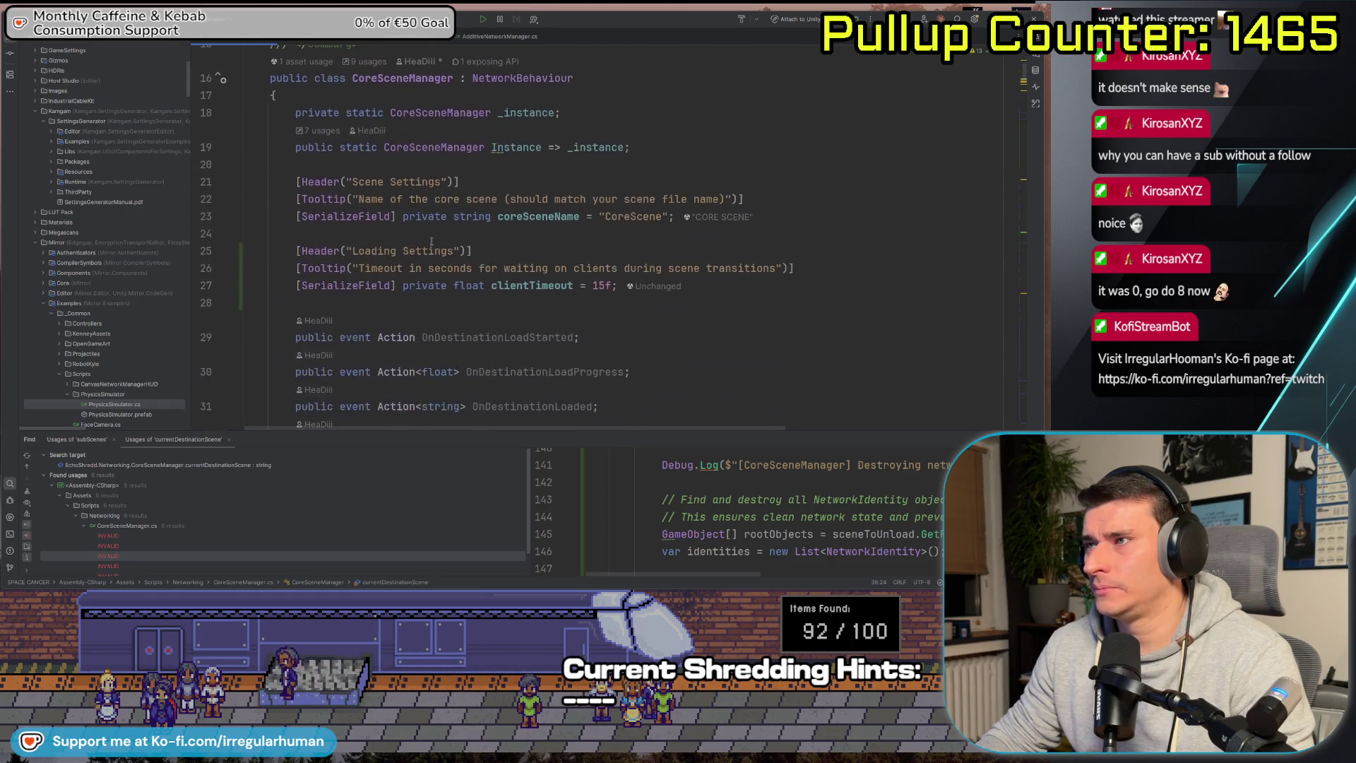
{"action": "scroll", "coordinate": [587, 252], "scroll_direction": "down", "scroll_amount": 4}
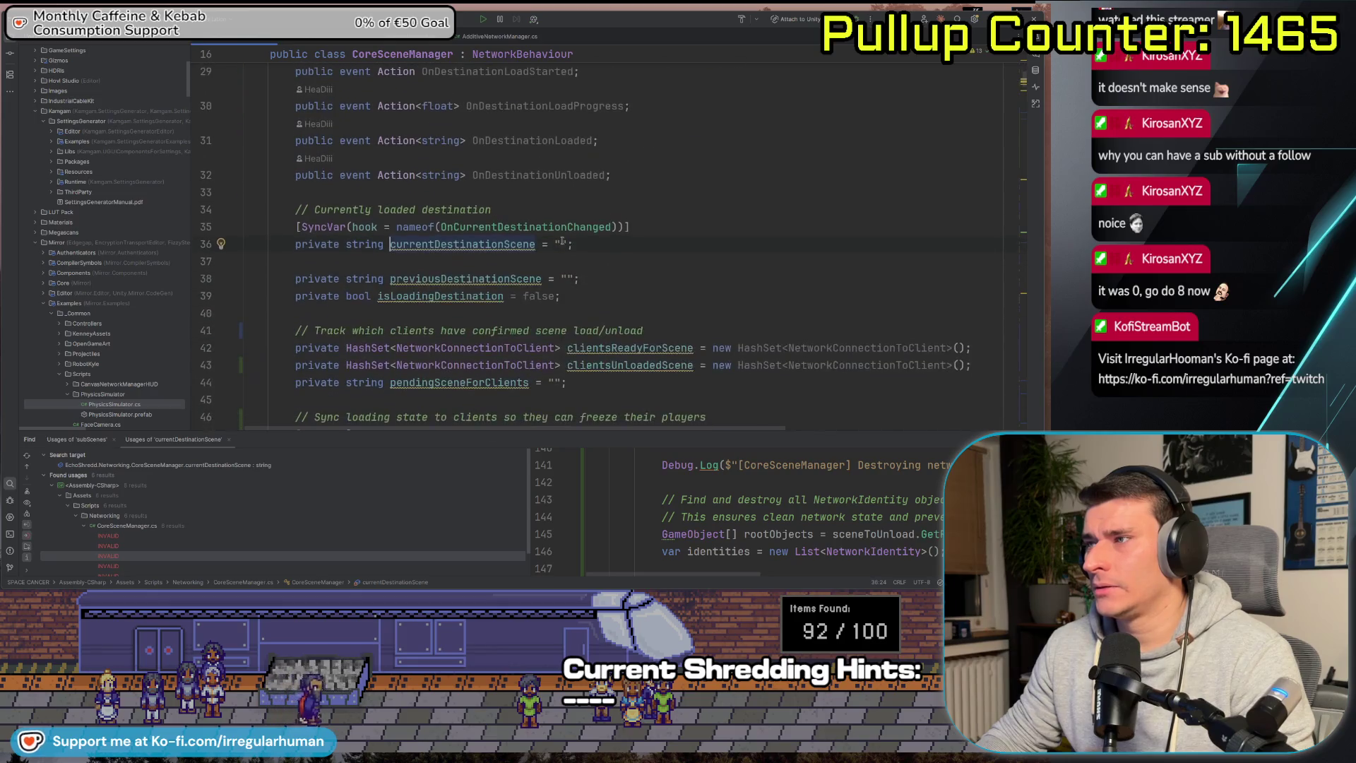
{"action": "scroll", "coordinate": [565, 242], "scroll_direction": "down", "scroll_amount": 10}
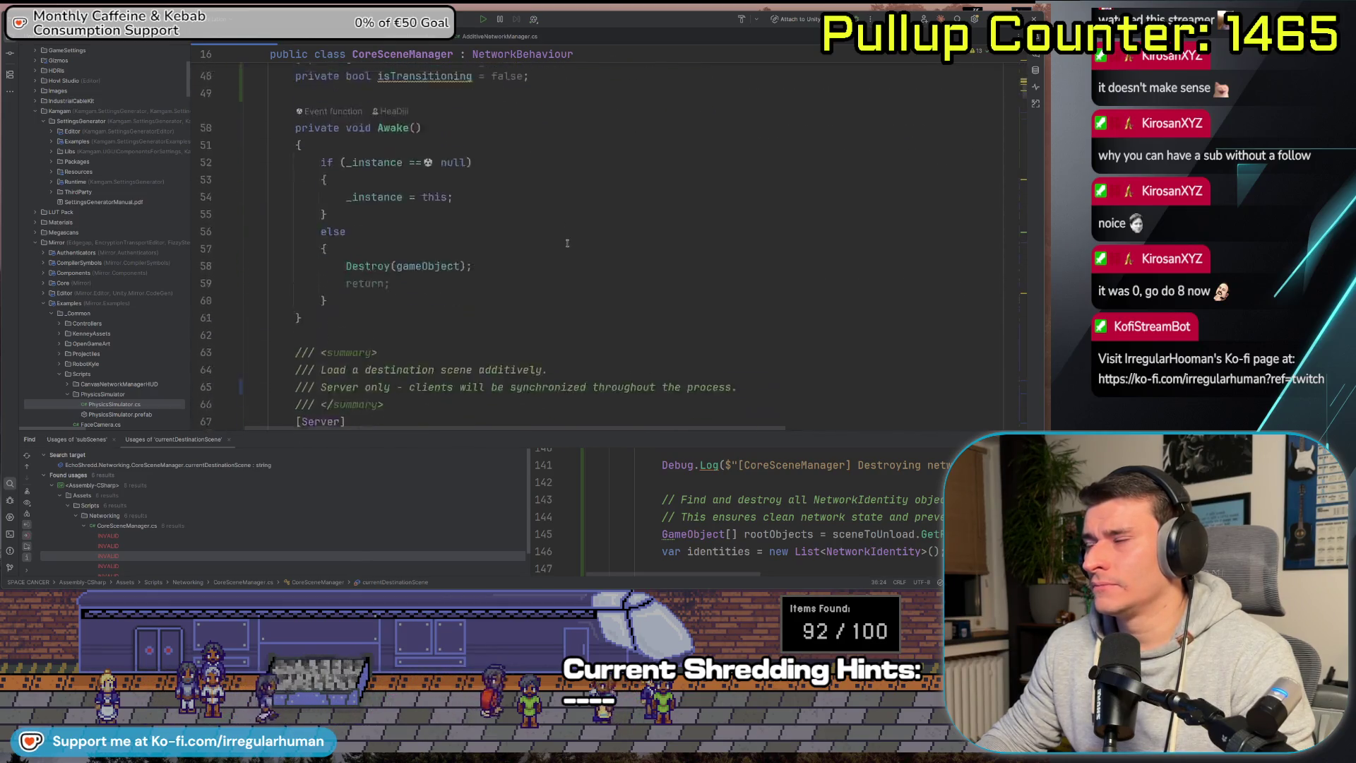
{"action": "scroll", "coordinate": [567, 242], "scroll_direction": "down", "scroll_amount": 8}
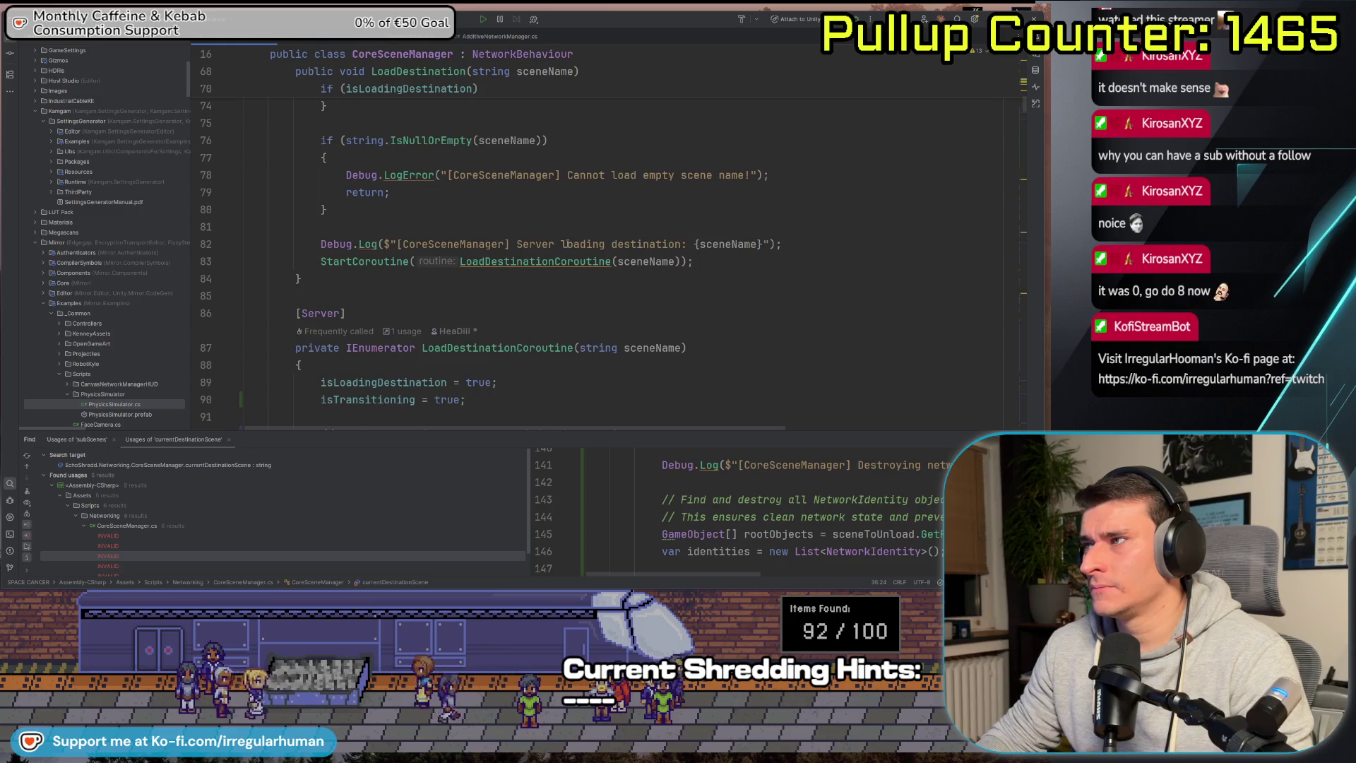
In Unity, select and then deselect the CONVENTION Intro Scene asset.
{"action": "key", "text": "alt+Tab"}
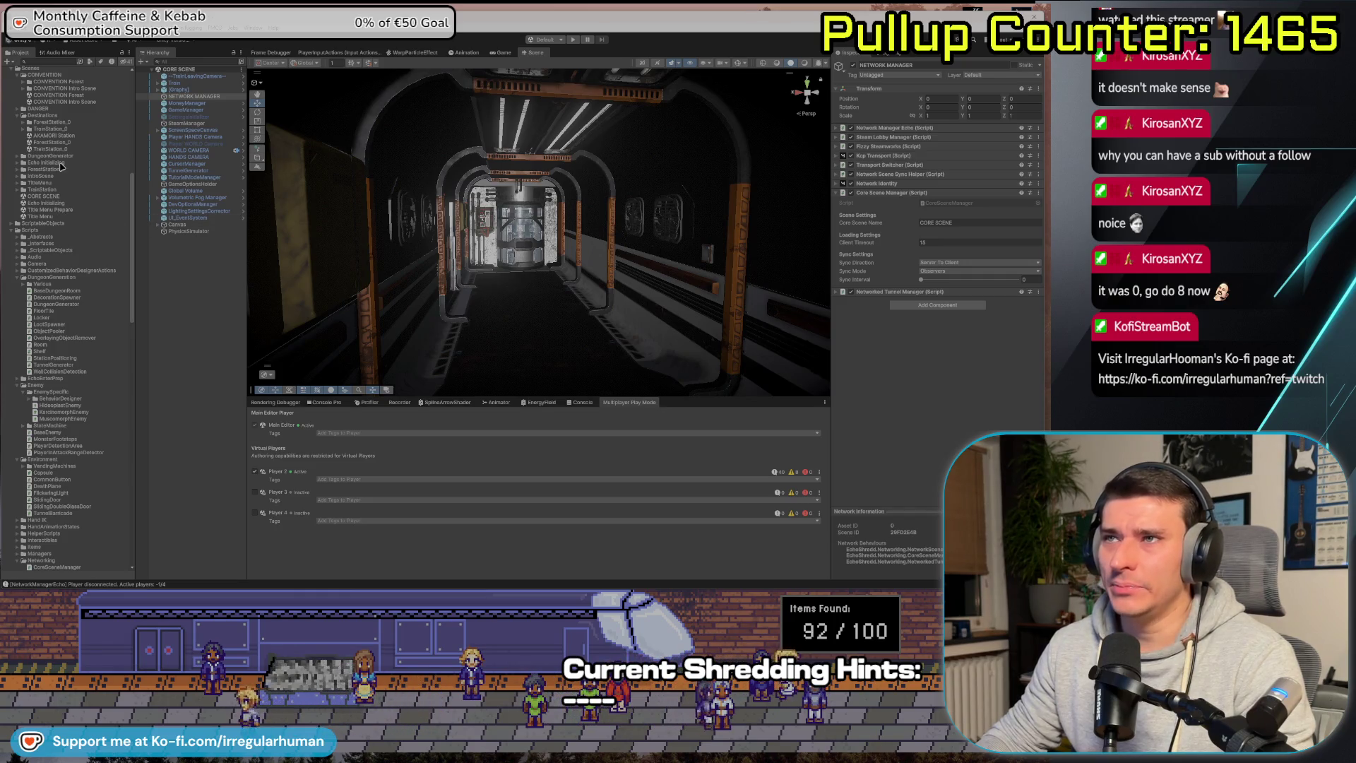
{"action": "left_click", "coordinate": [55, 103]}
{"action": "left_click", "coordinate": [191, 302]}
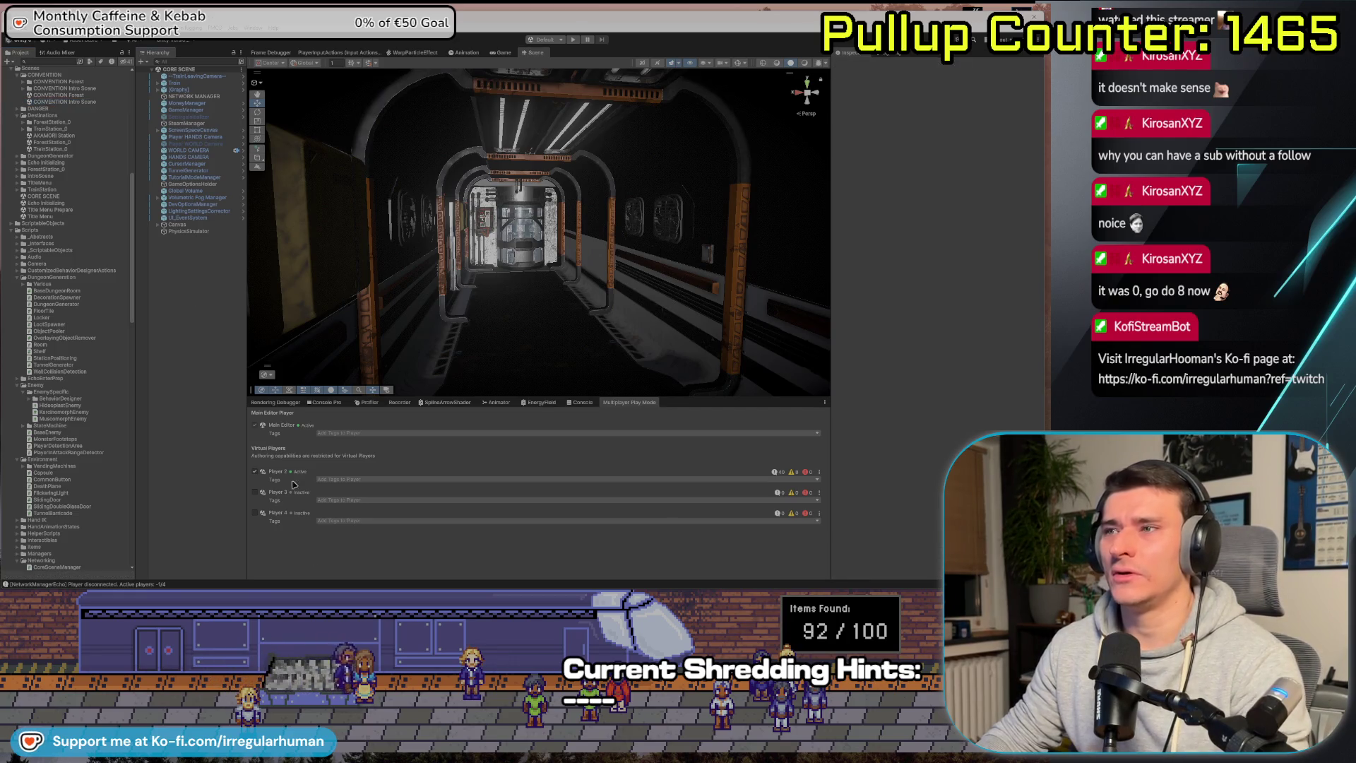
{"action": "key", "text": "super+Tab"}
Search all files for 'CONVENTION Intro Scene' and open the NetworkManagerEcho.cs match.
{"action": "key", "text": "super+shift+f"}
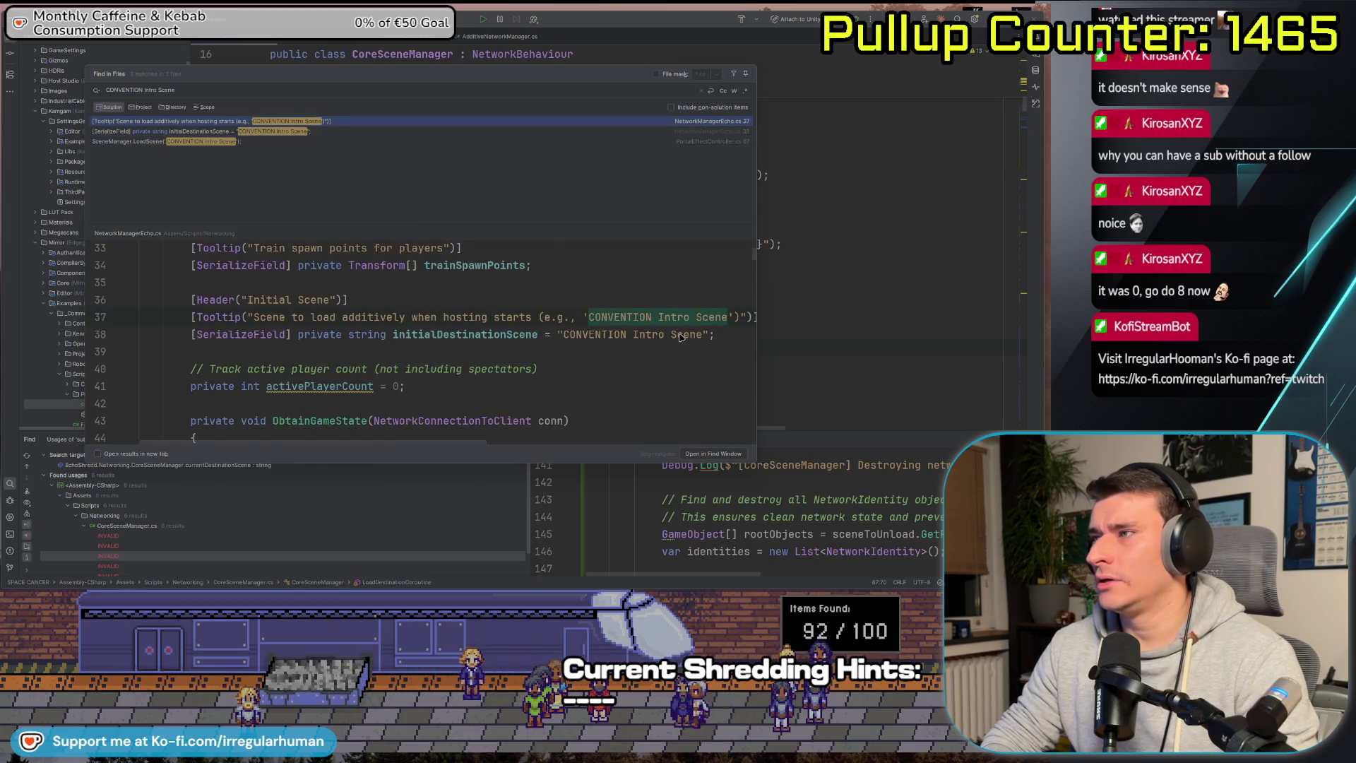
{"action": "key", "text": "Down"}
{"action": "key", "text": "Up"}
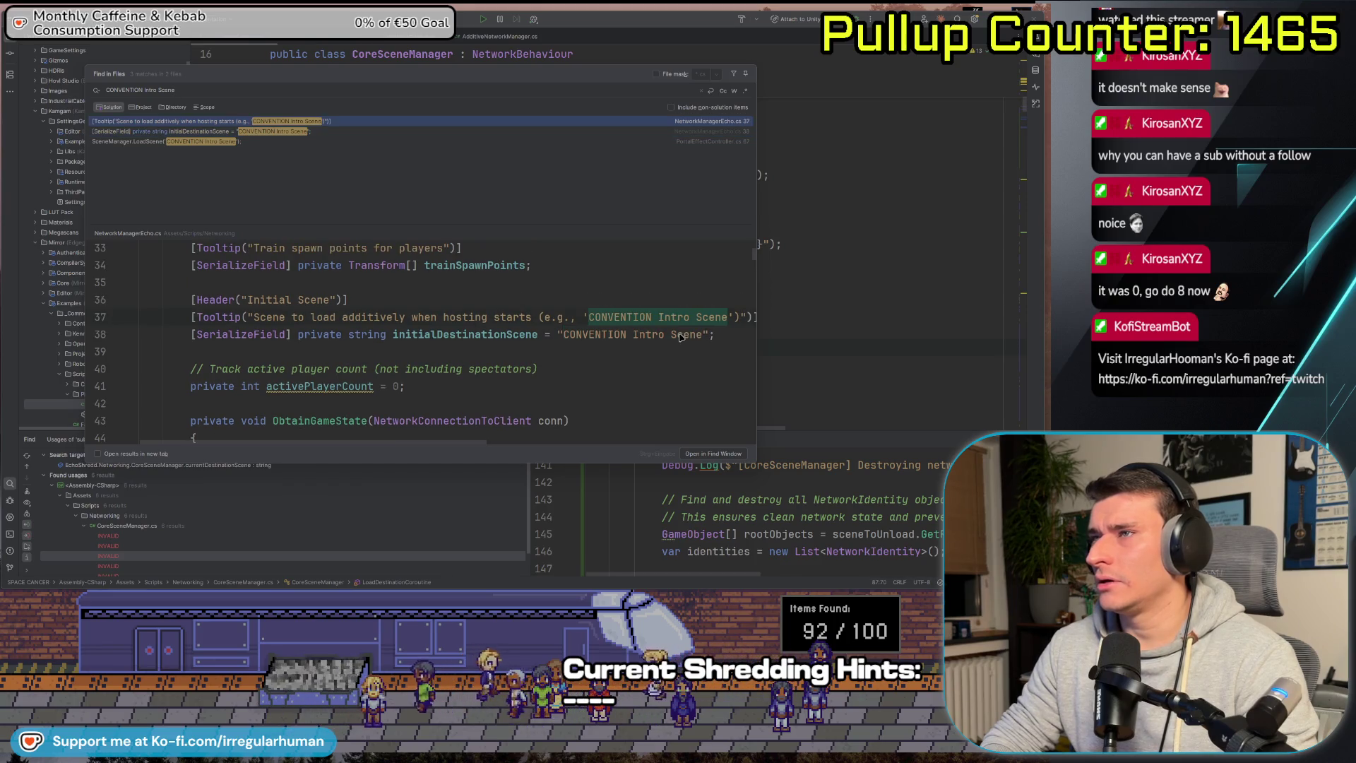
{"action": "key", "text": "Down"}
{"action": "key", "text": "Down"}
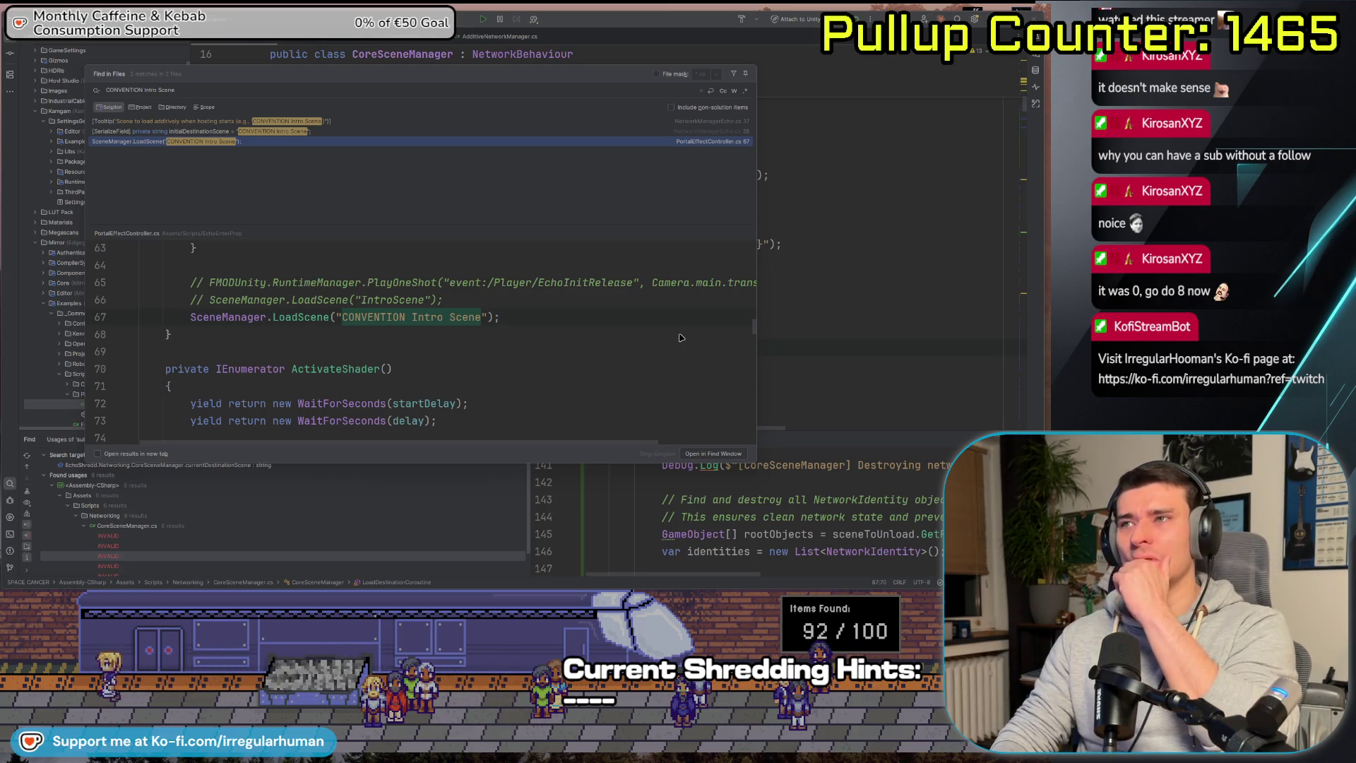
{"action": "key", "text": "Up"}
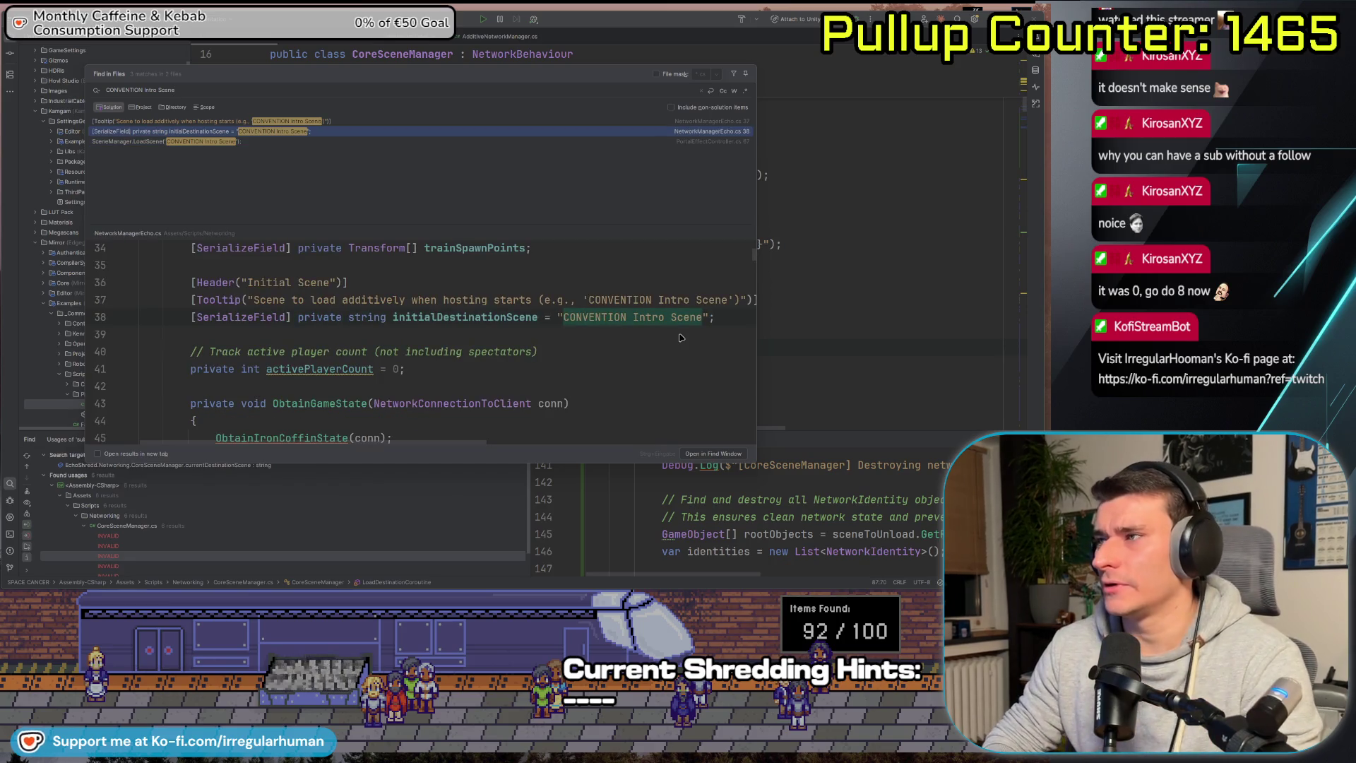
{"action": "key", "text": "Return"}
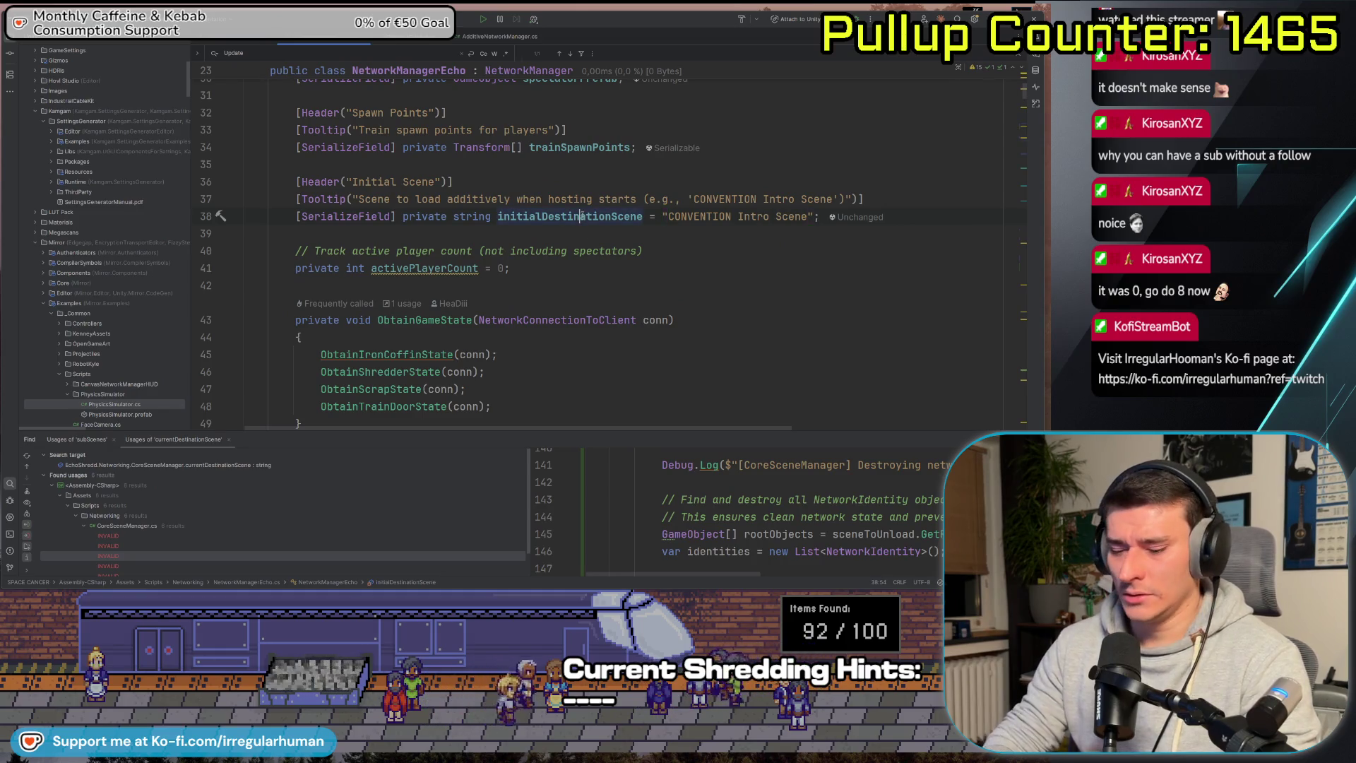
List every usage of the initialDestinationScene field with Find Usages.
{"action": "left_click", "coordinate": [582, 216]}
{"action": "key", "text": "alt+F7"}
{"action": "scroll", "coordinate": [263, 536], "scroll_direction": "down", "scroll_amount": 1}
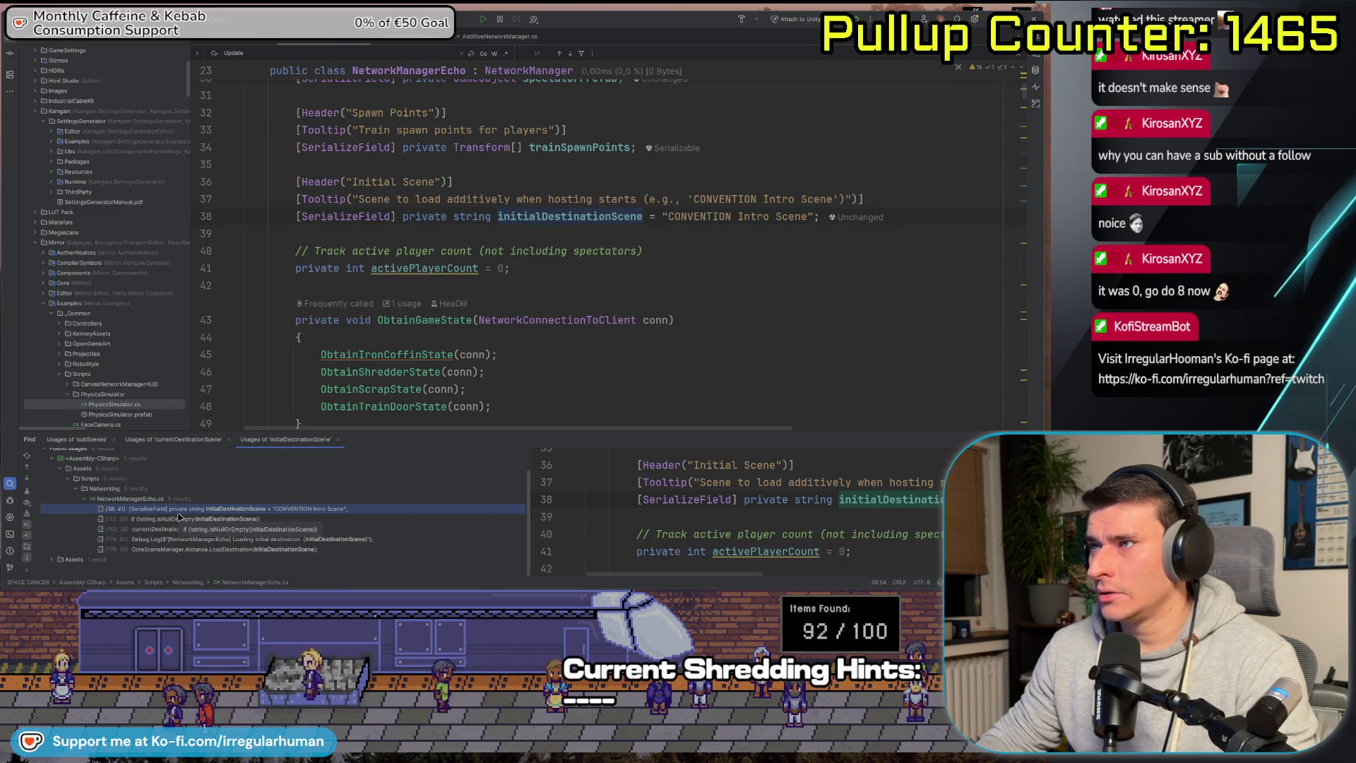
{"action": "key", "text": "alt+Tab"}
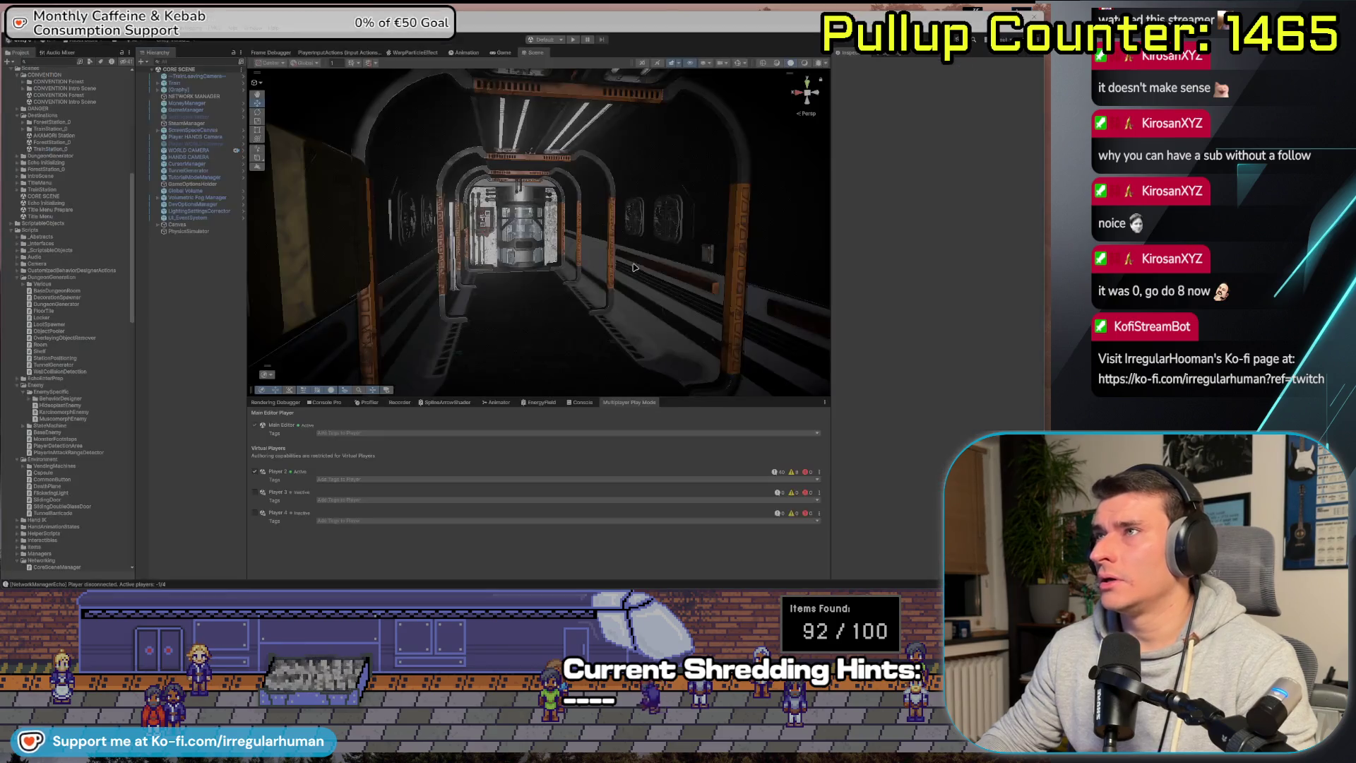
Select NETWORK MANAGER and expand Network Manager Echo to view its Initial Destination Scene.
{"action": "left_click", "coordinate": [178, 96]}
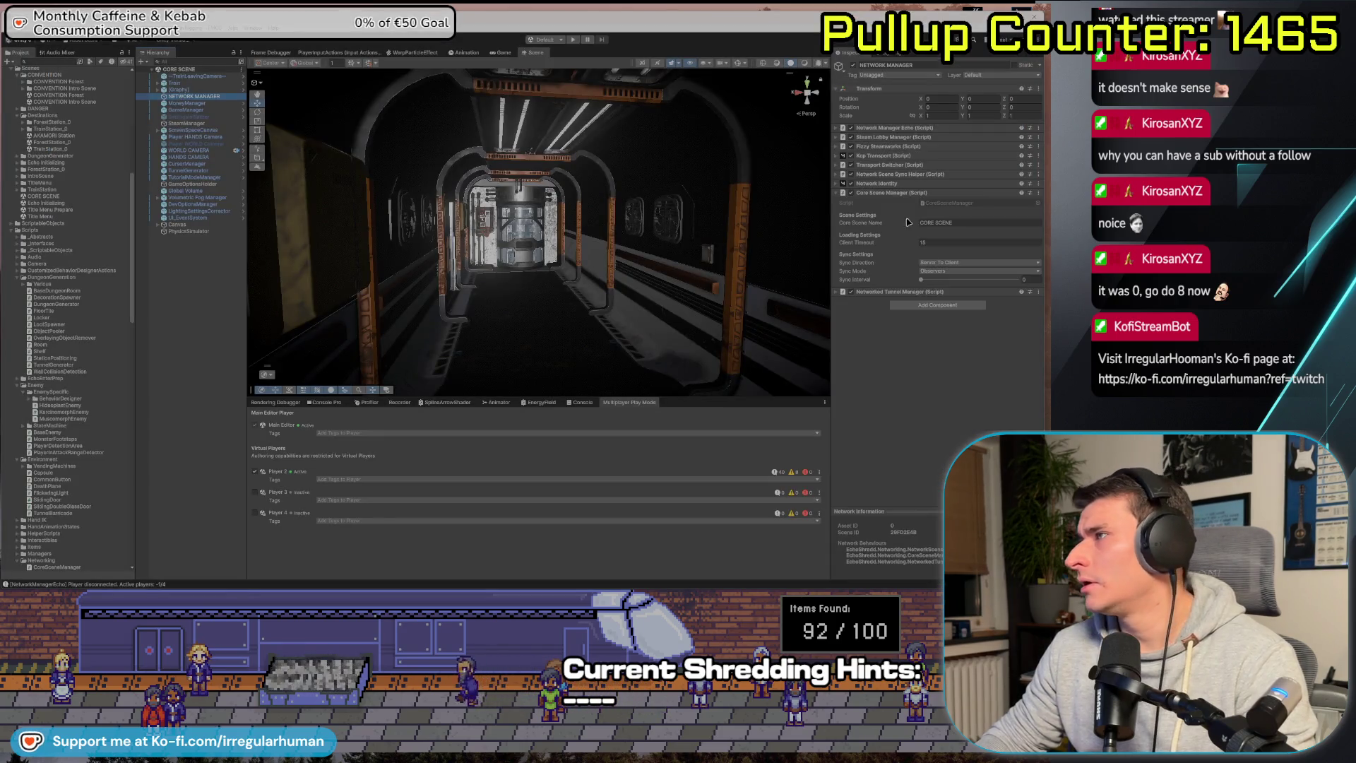
{"action": "left_click", "coordinate": [836, 129]}
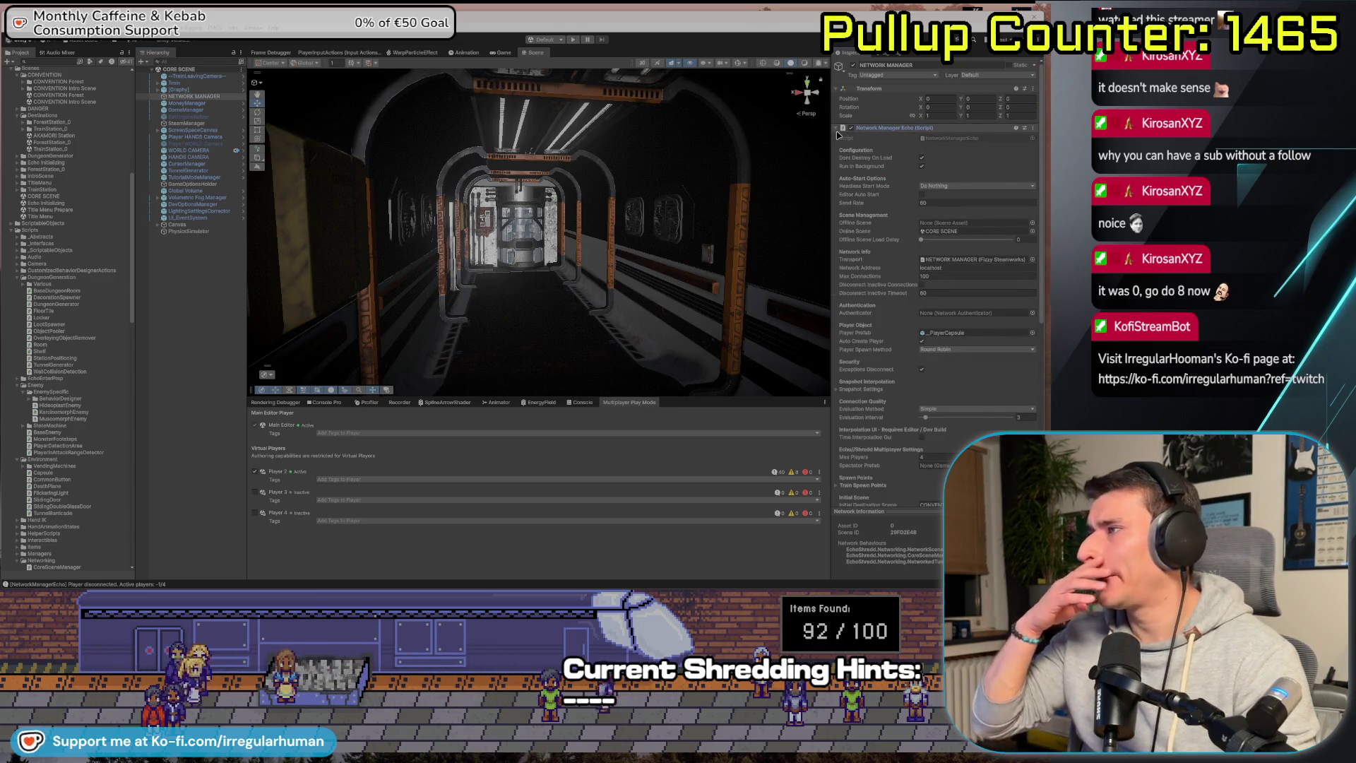
{"action": "scroll", "coordinate": [918, 406], "scroll_direction": "down", "scroll_amount": 1}
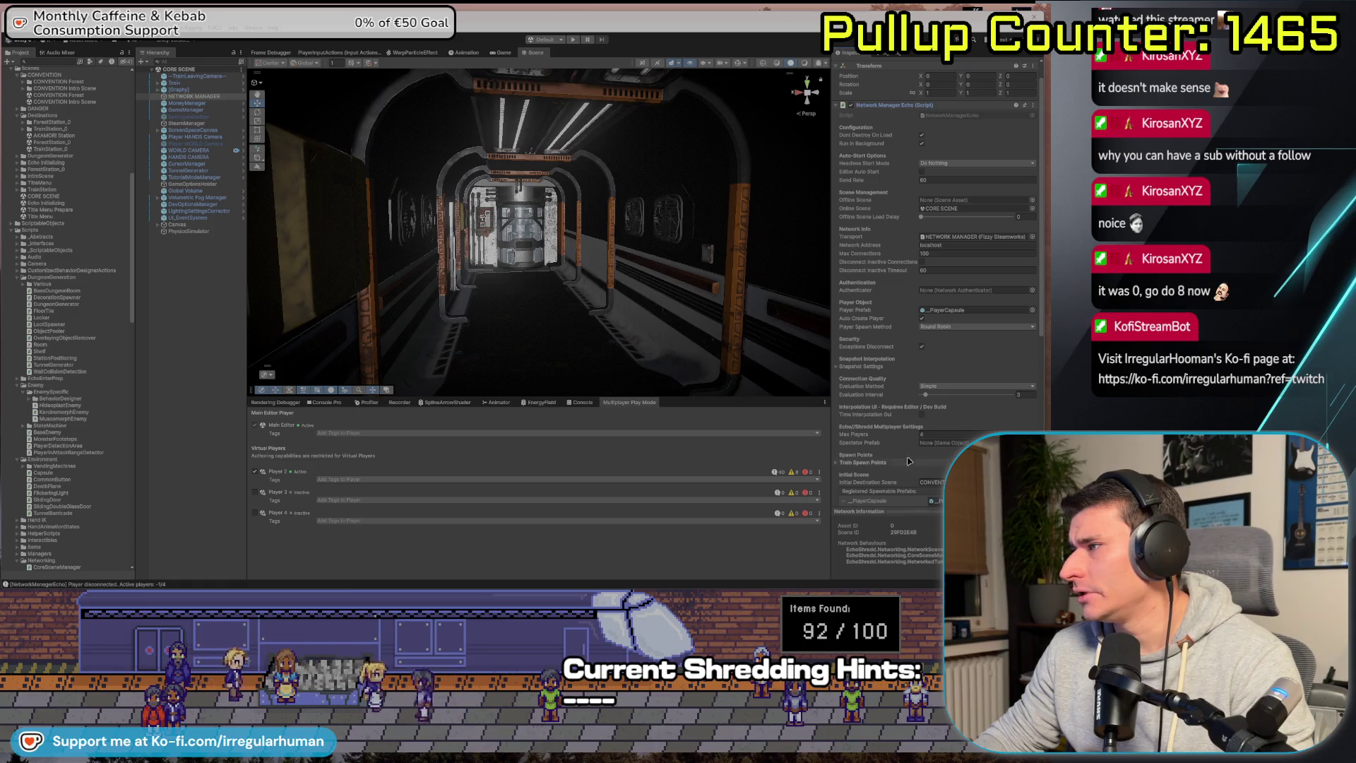
{"action": "scroll", "coordinate": [911, 460], "scroll_direction": "down", "scroll_amount": 1}
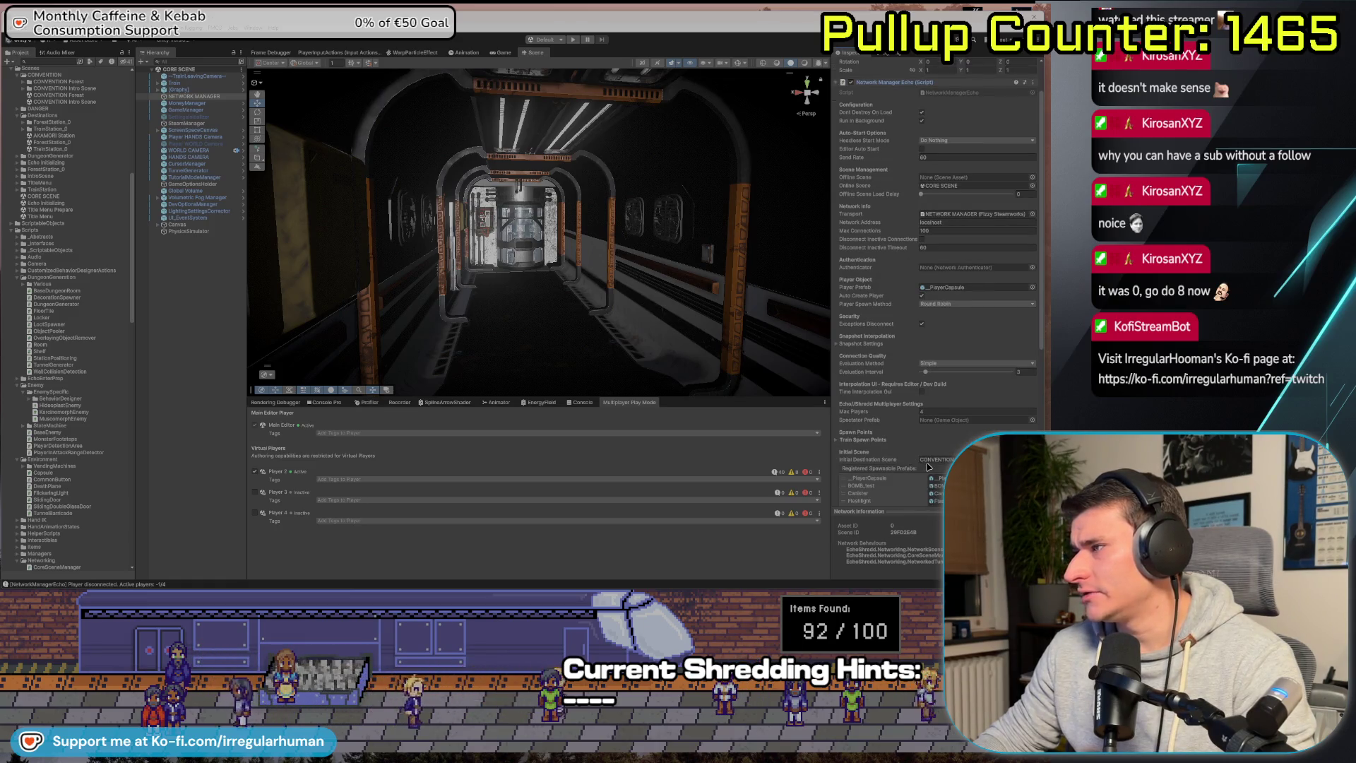
{"action": "key", "text": "alt+Tab"}
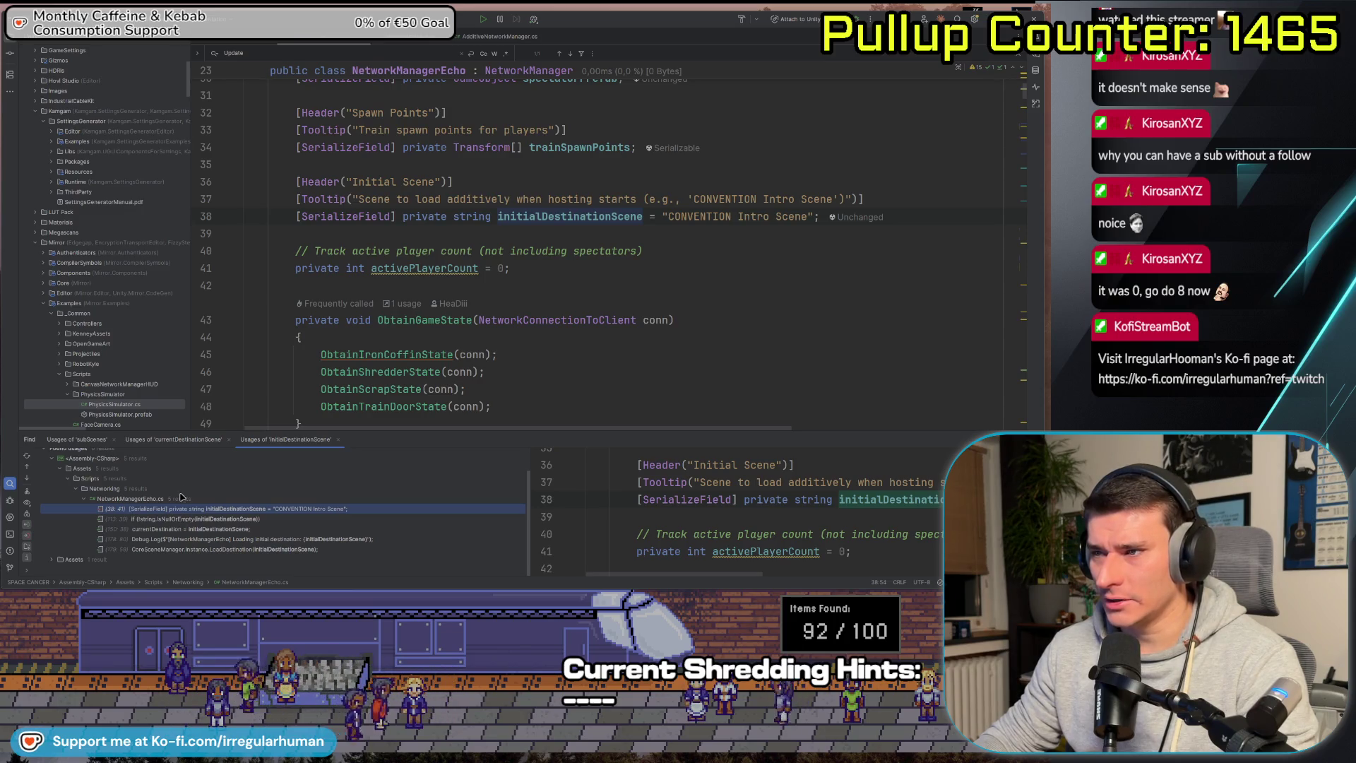
Jump to the initialDestinationScene usages on lines 113 and 150, then scroll up to OnServerConnect.
{"action": "double_click", "coordinate": [174, 519]}
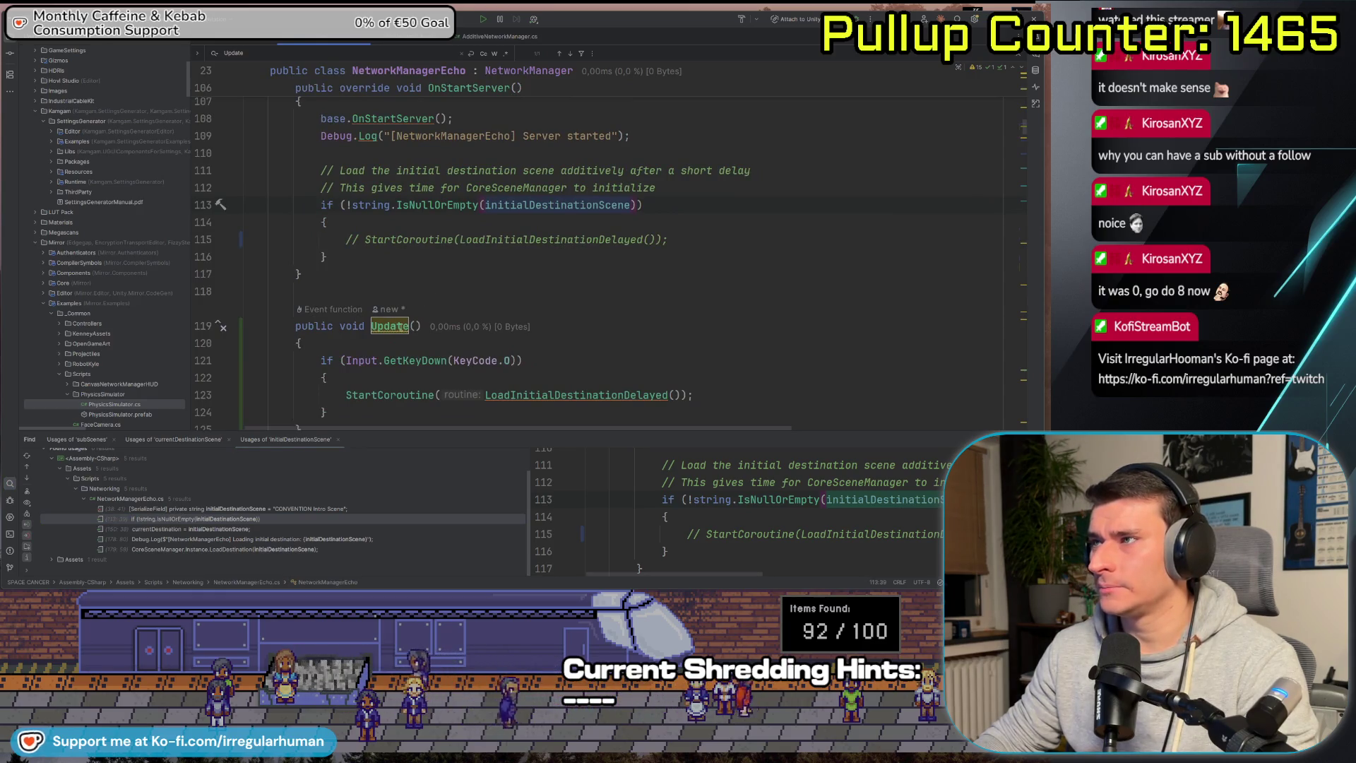
{"action": "double_click", "coordinate": [192, 530]}
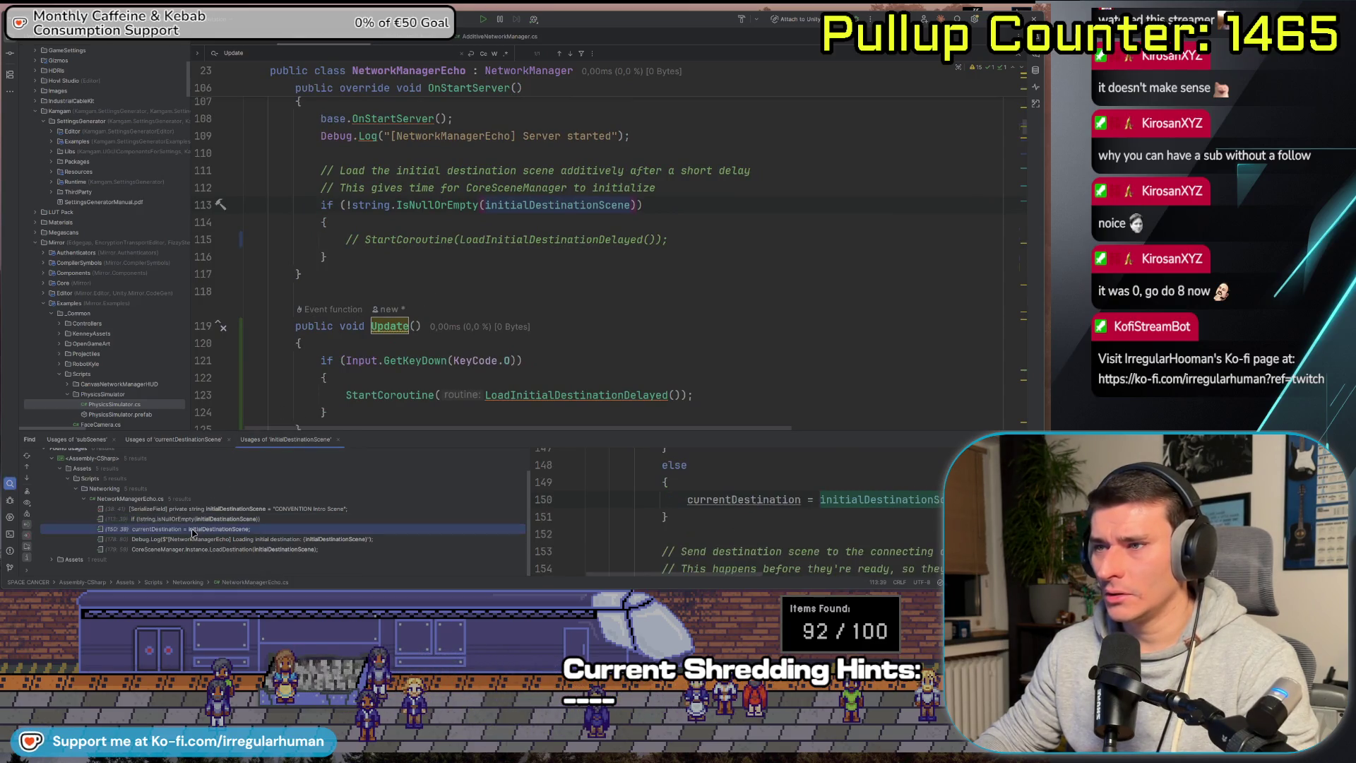
{"action": "scroll", "coordinate": [395, 261], "scroll_direction": "up", "scroll_amount": 2}
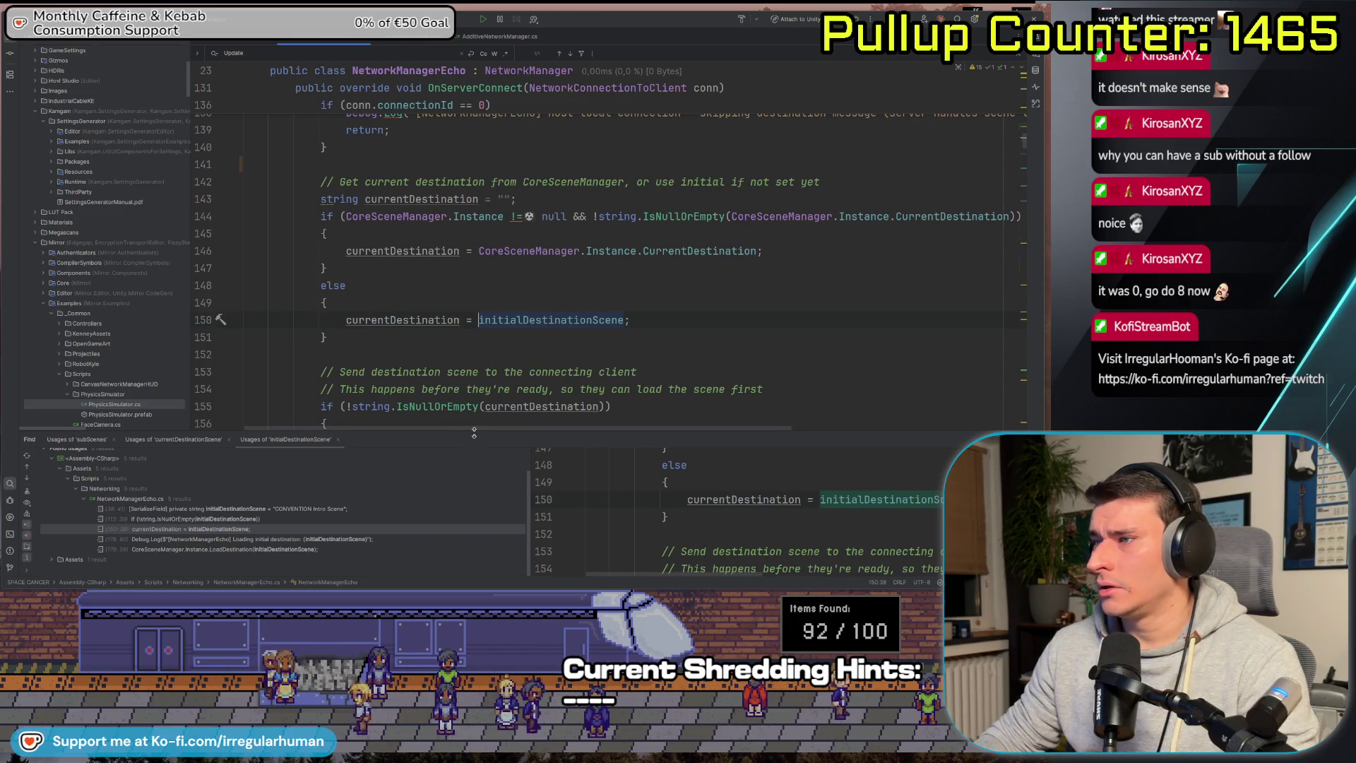
{"action": "scroll", "coordinate": [421, 238], "scroll_direction": "up", "scroll_amount": 3}
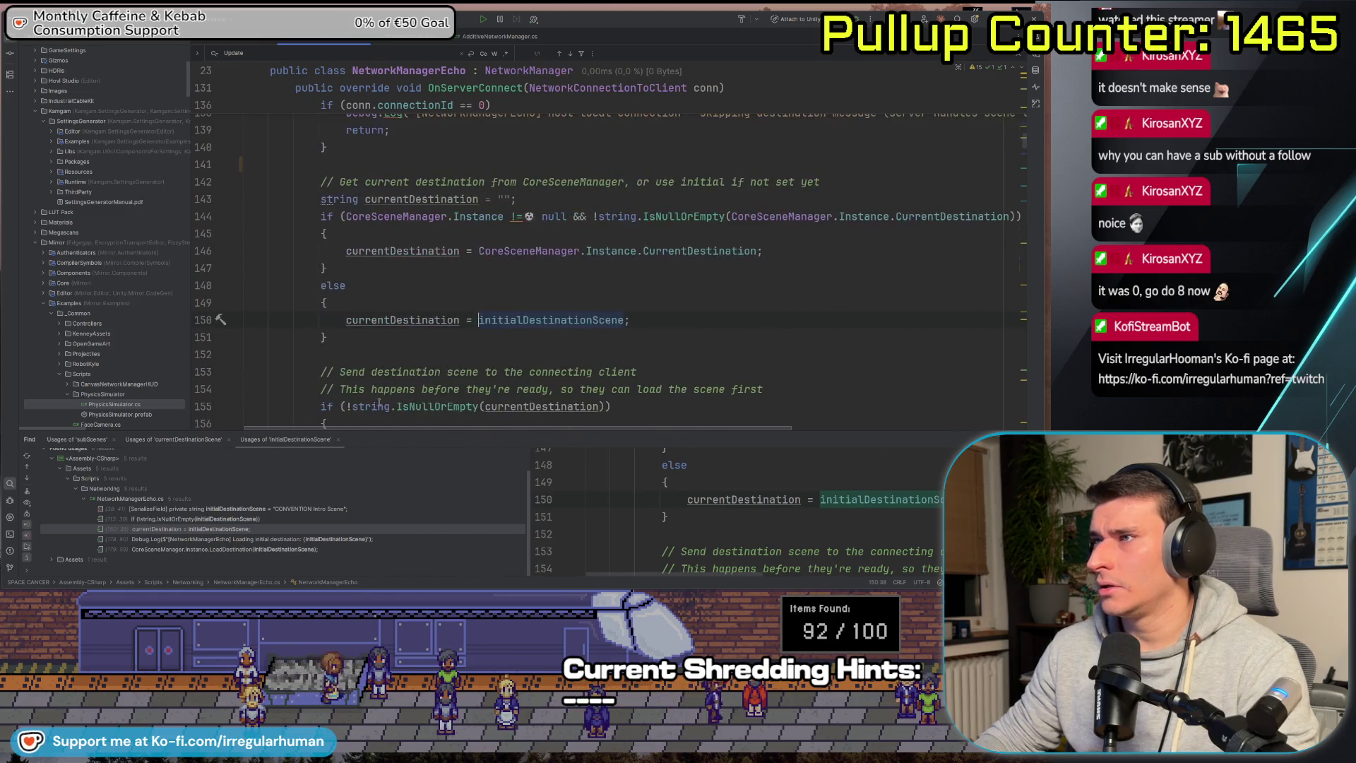
{"action": "scroll", "coordinate": [421, 238], "scroll_direction": "up", "scroll_amount": 5}
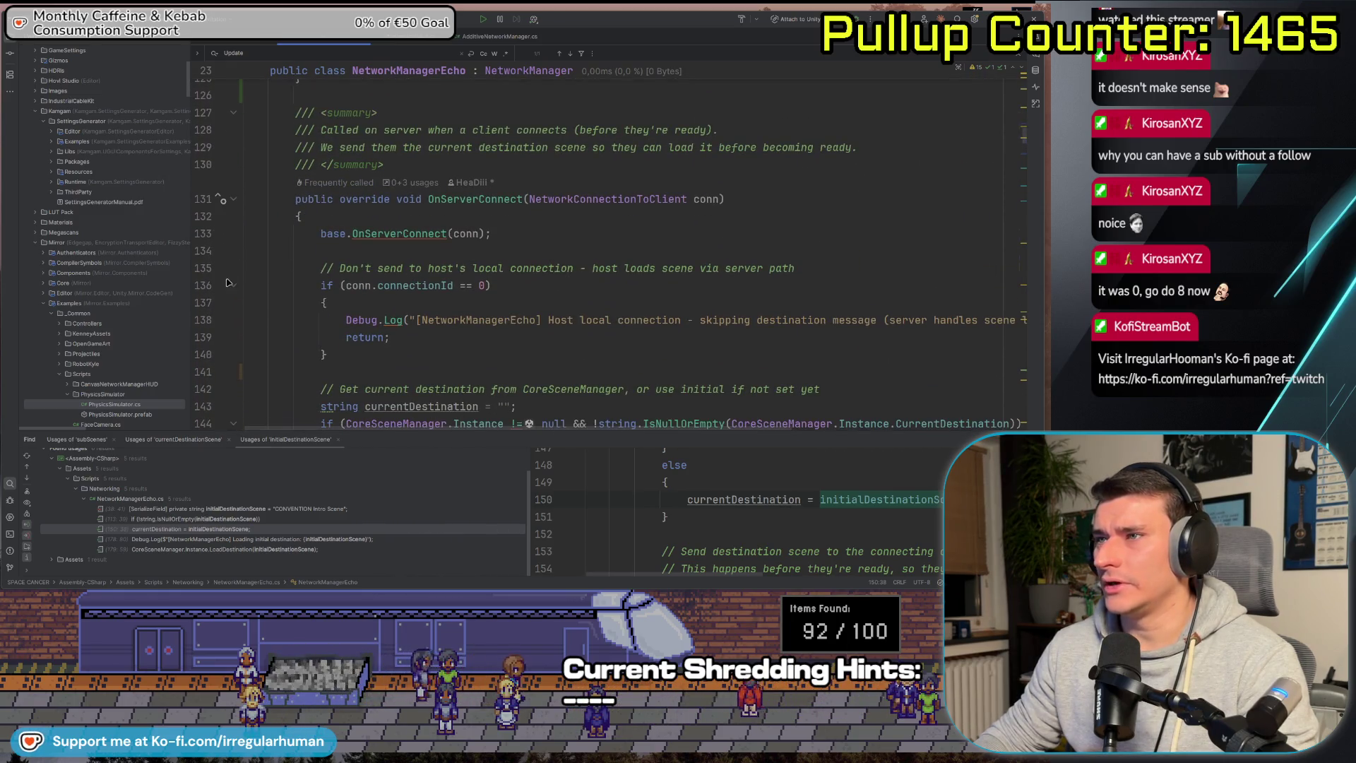
Set a breakpoint on line 136's connectionId check and attach the debugger to the Unity Editor.
{"action": "left_click", "coordinate": [206, 286]}
{"action": "left_click", "coordinate": [795, 19]}
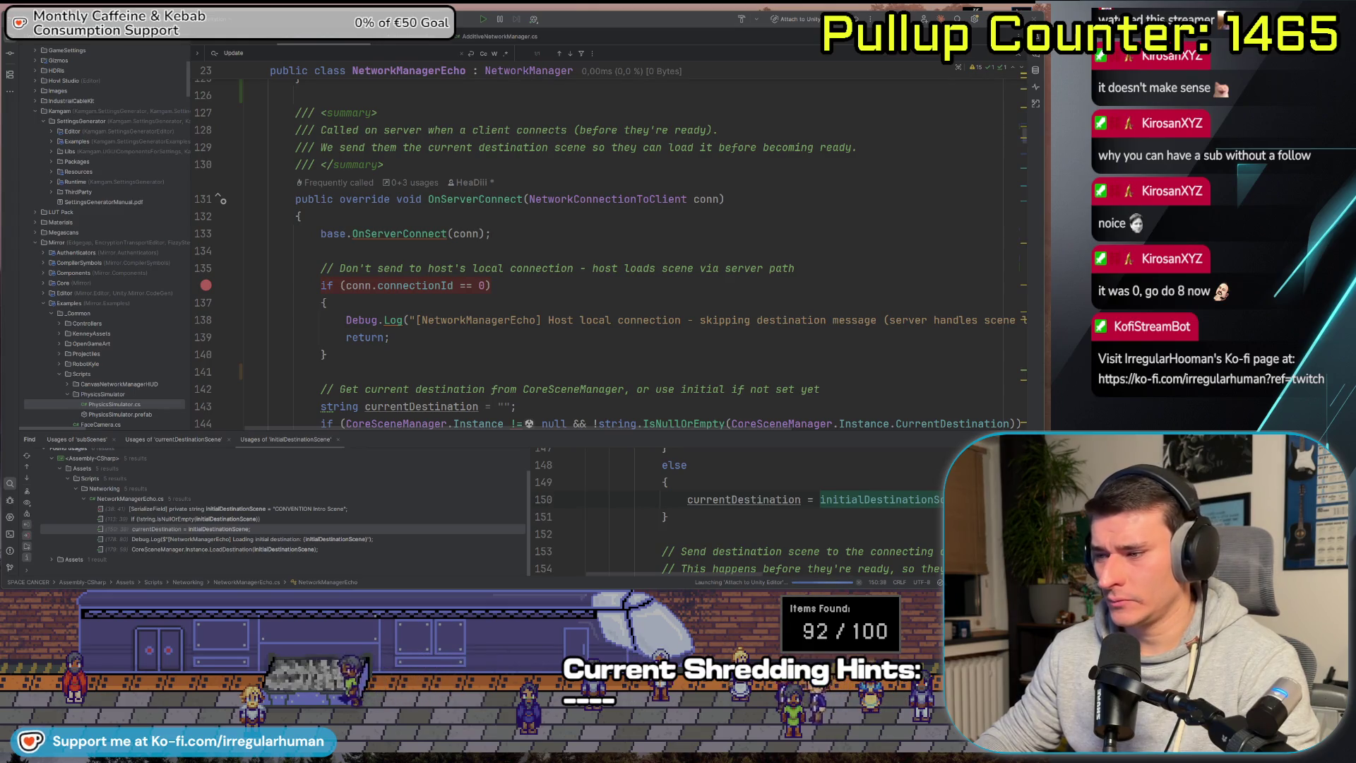
{"action": "key", "text": "alt+Tab"}
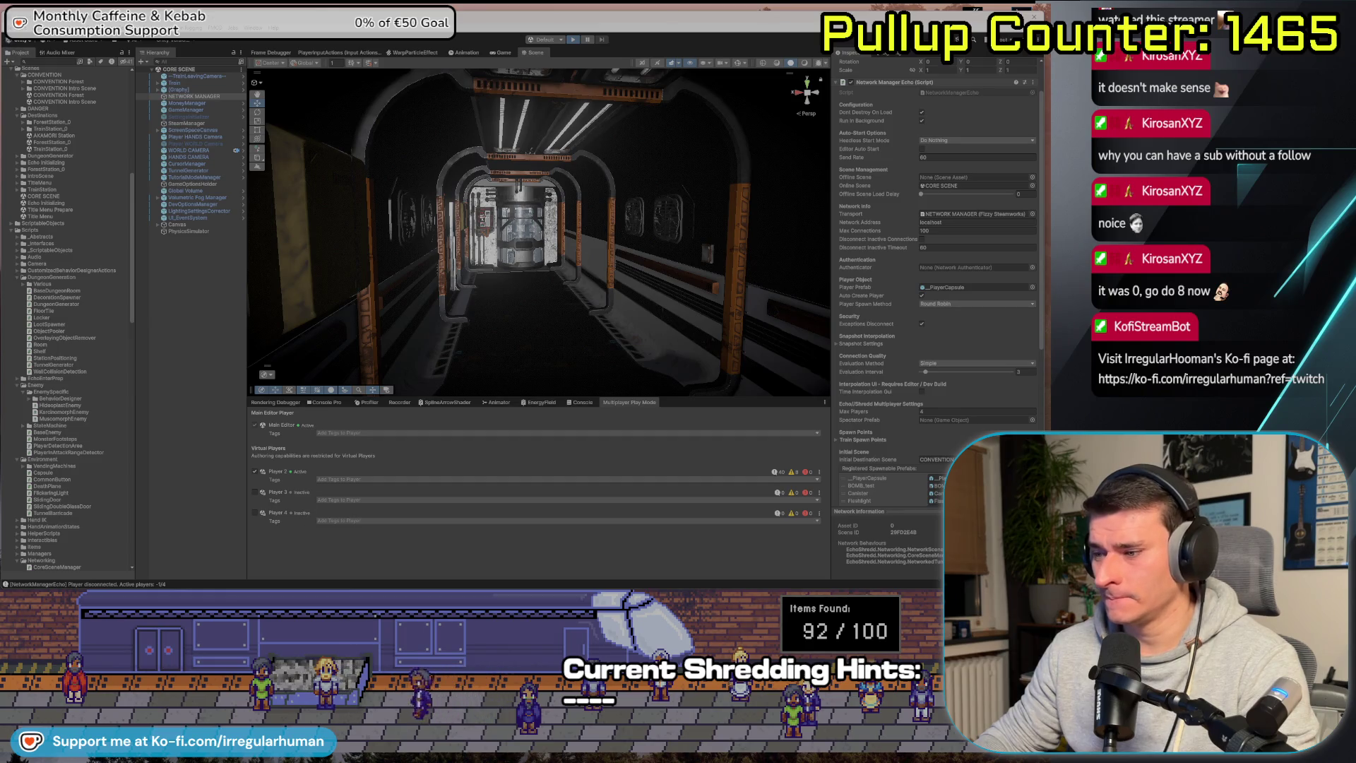
Reposition the Player 2 window back over the scene.
{"action": "left_click_drag", "start_coordinate": [579, 89], "coordinate": [269, 273]}
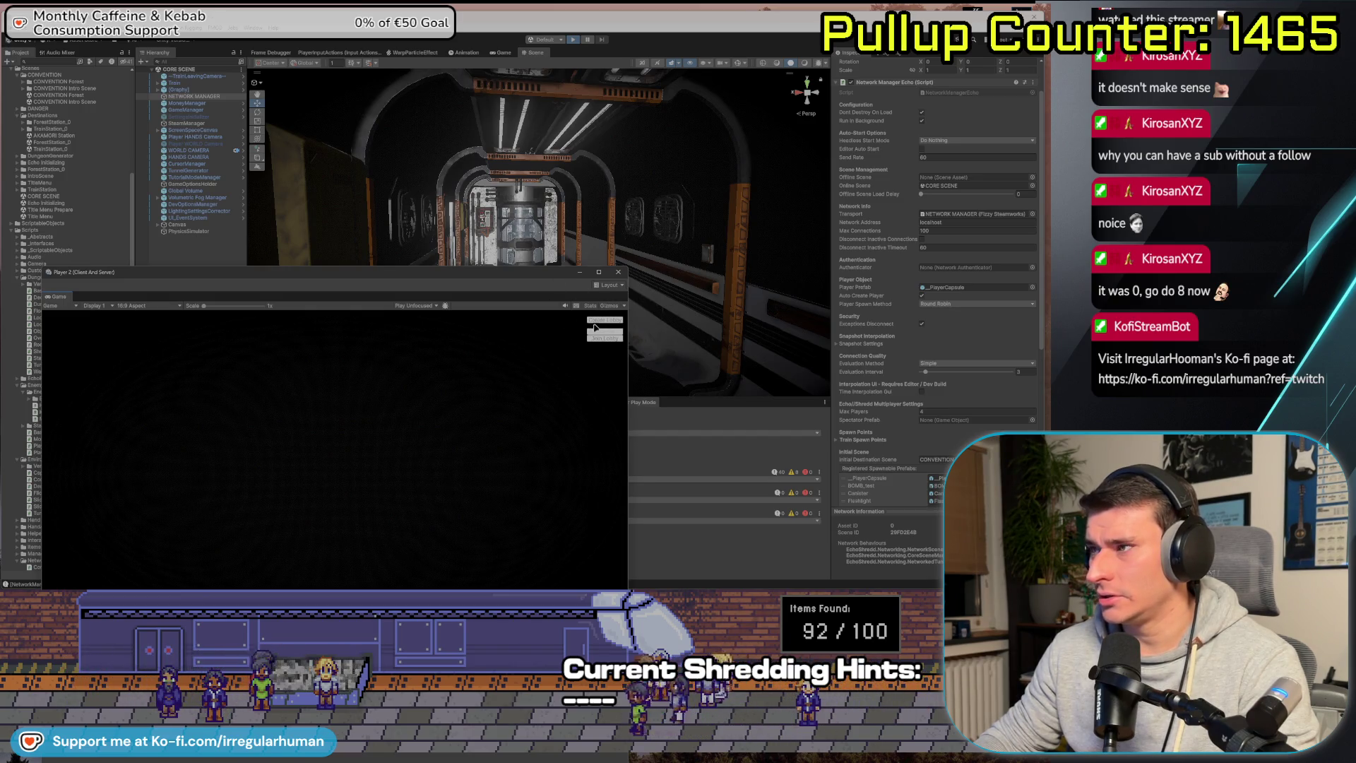
{"action": "left_click_drag", "start_coordinate": [498, 277], "coordinate": [714, 228]}
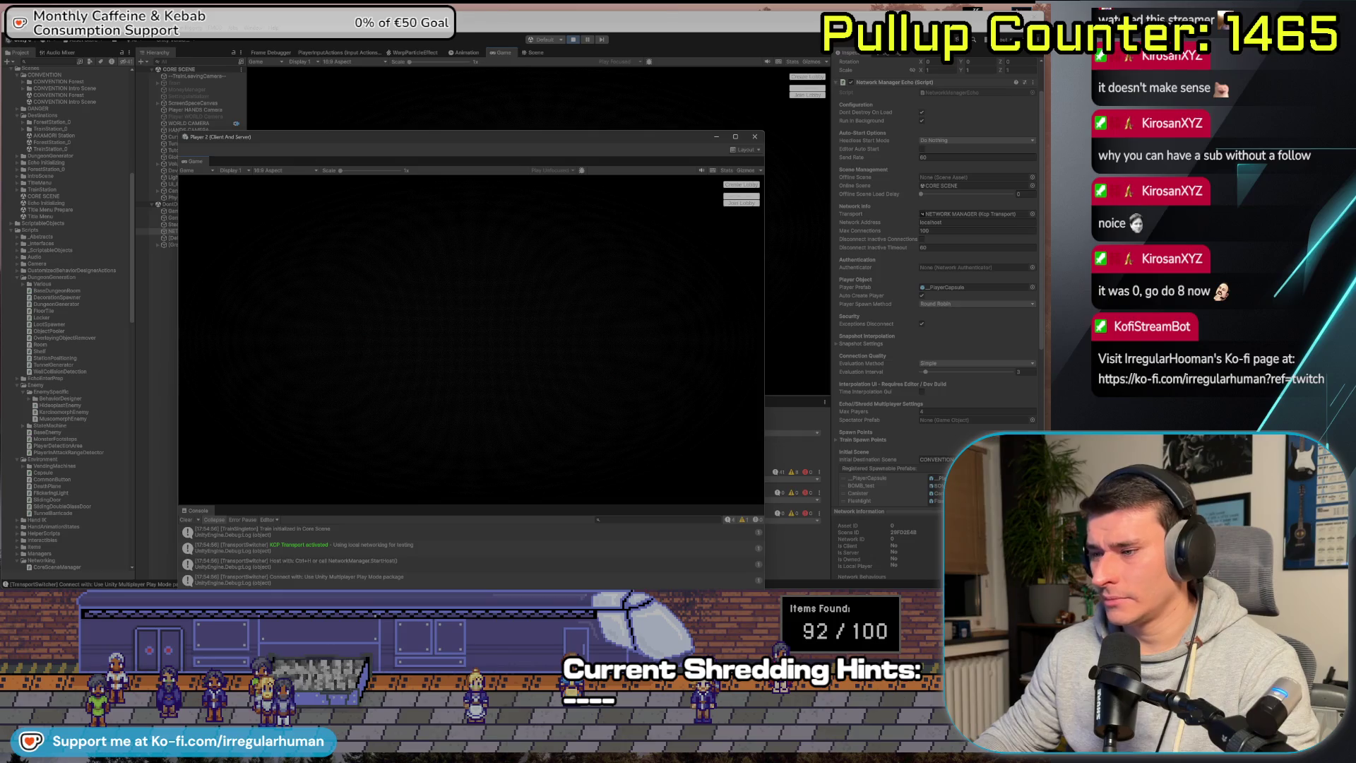
{"action": "key", "text": "alt+Tab"}
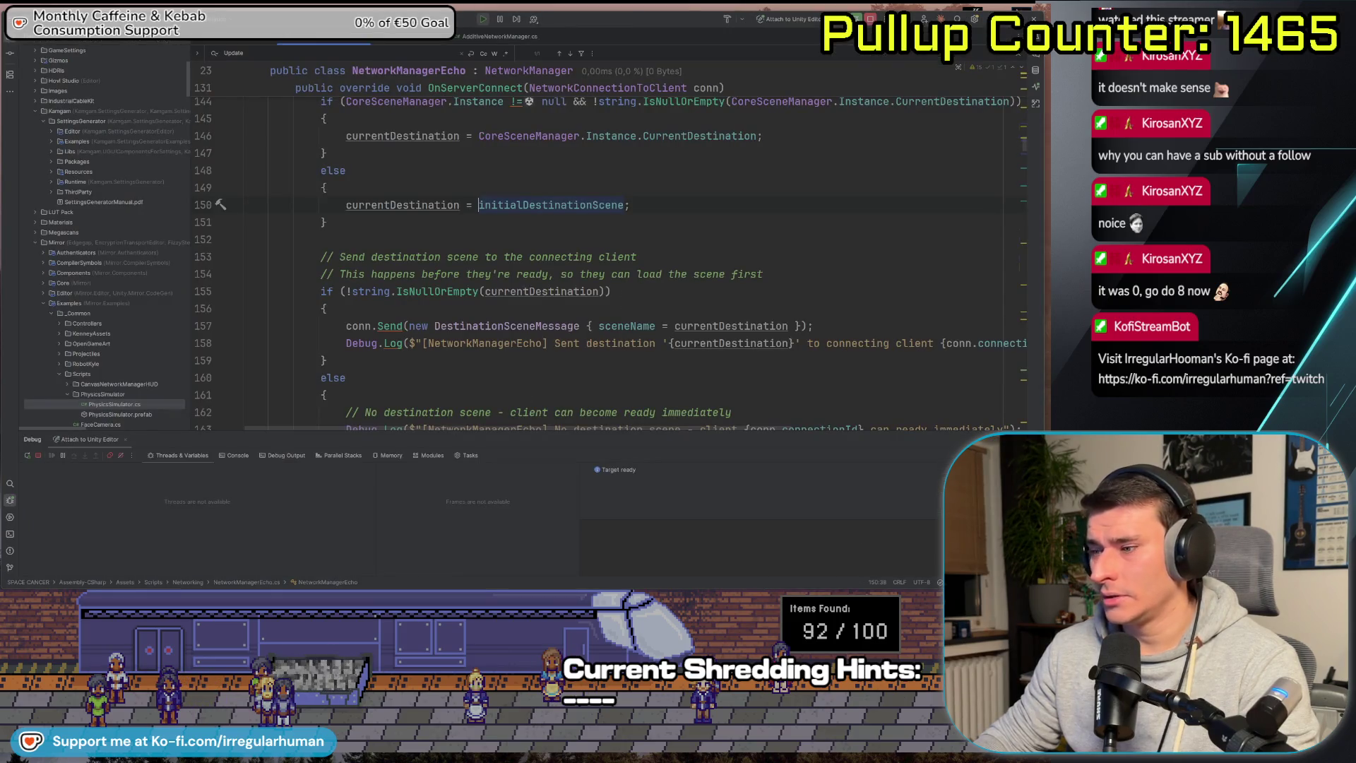
{"action": "key", "text": "alt+Tab"}
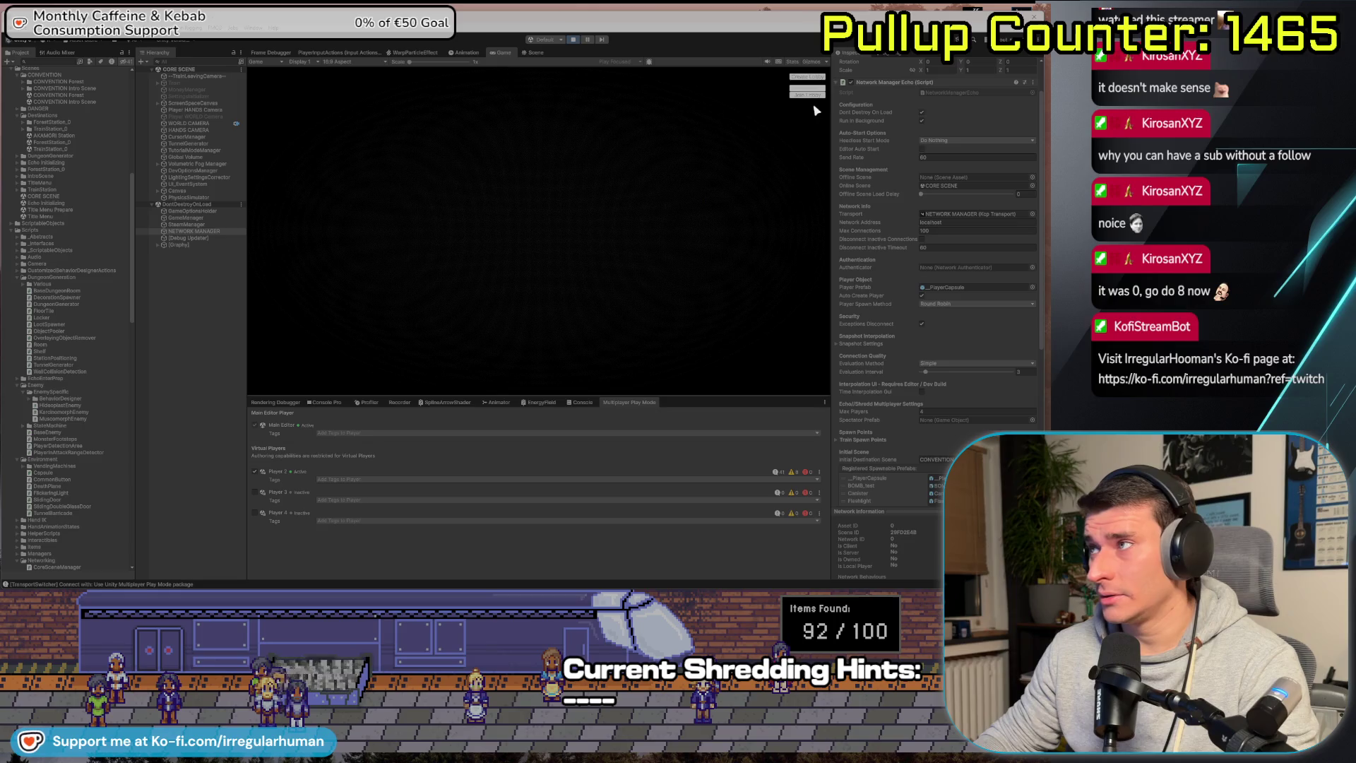
{"action": "key", "text": "alt+Tab"}
{"action": "key", "text": "alt+Tab"}
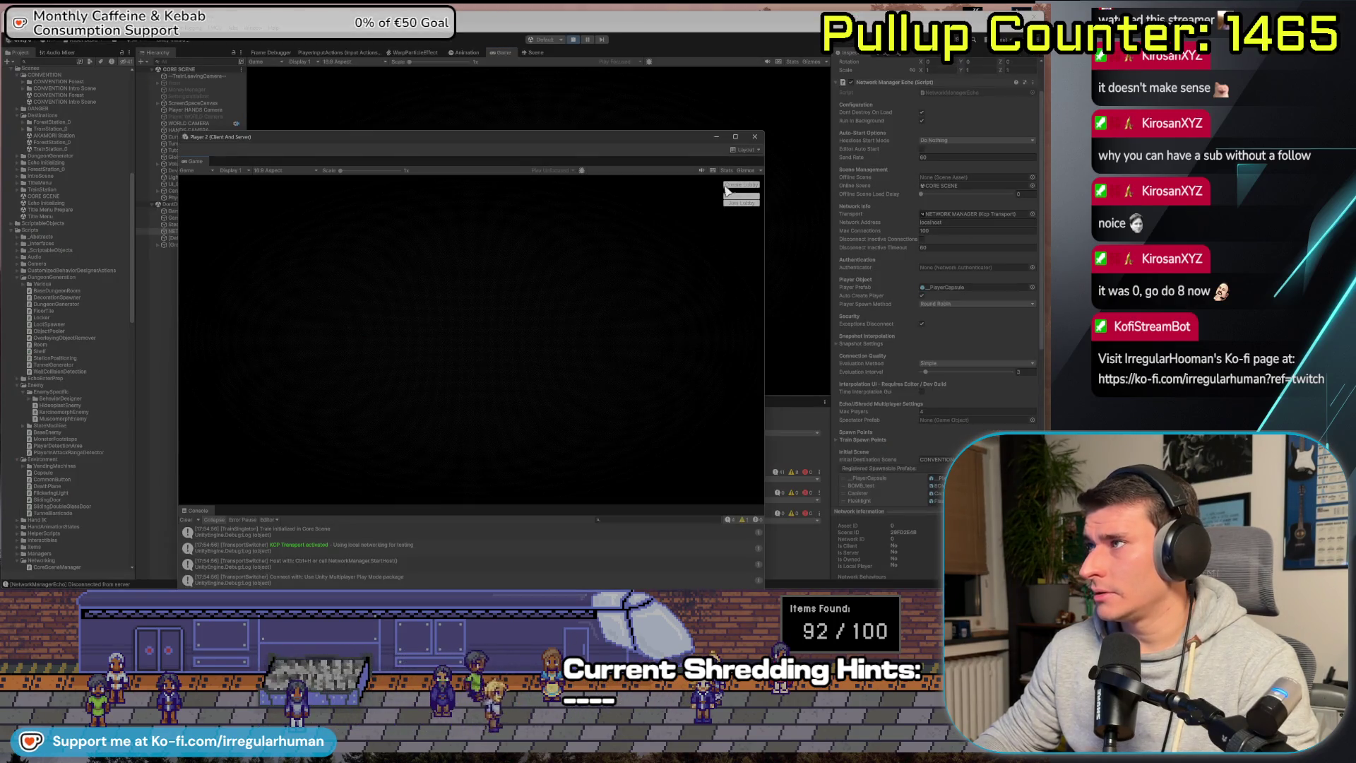
Join as Player 2, walk toward the train console, then restart Play mode.
{"action": "left_click", "coordinate": [727, 191]}
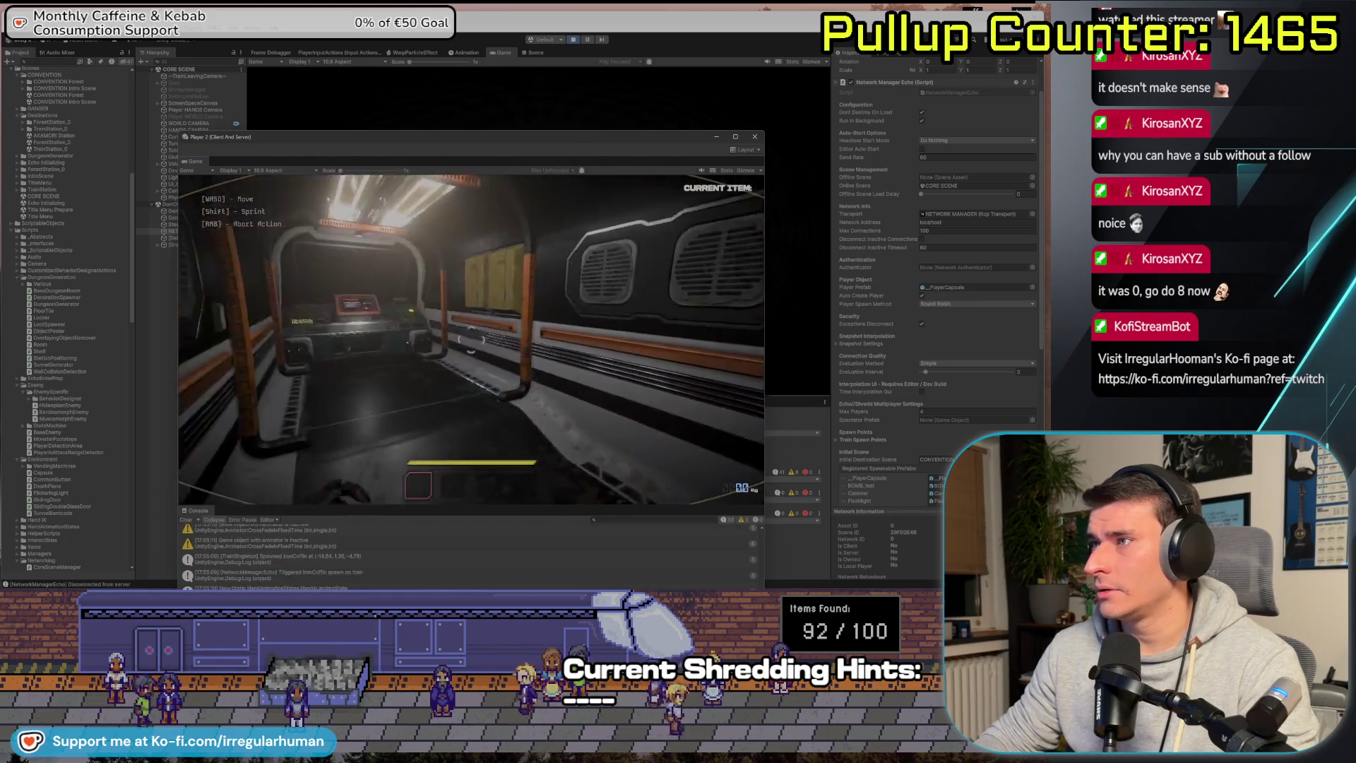
{"action": "key", "text": "w"}
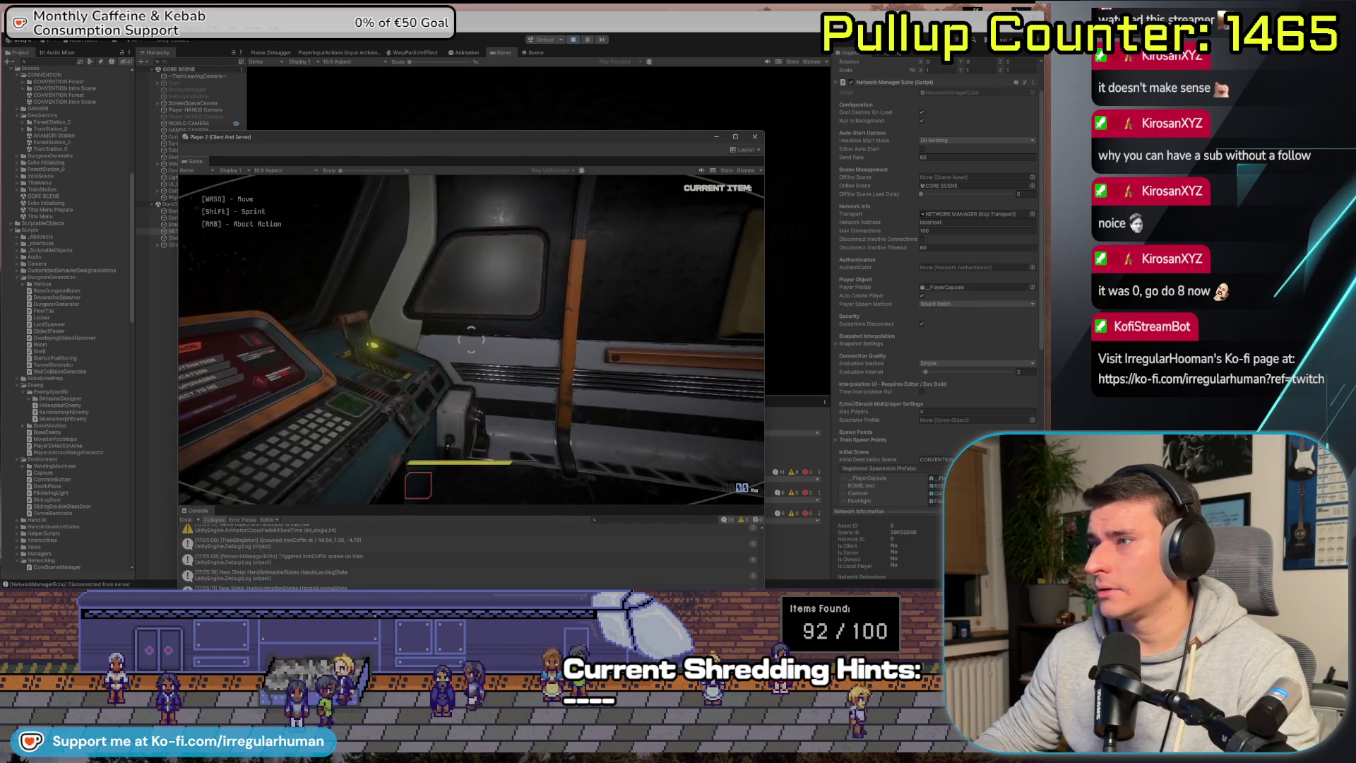
{"action": "left_click", "coordinate": [528, 30]}
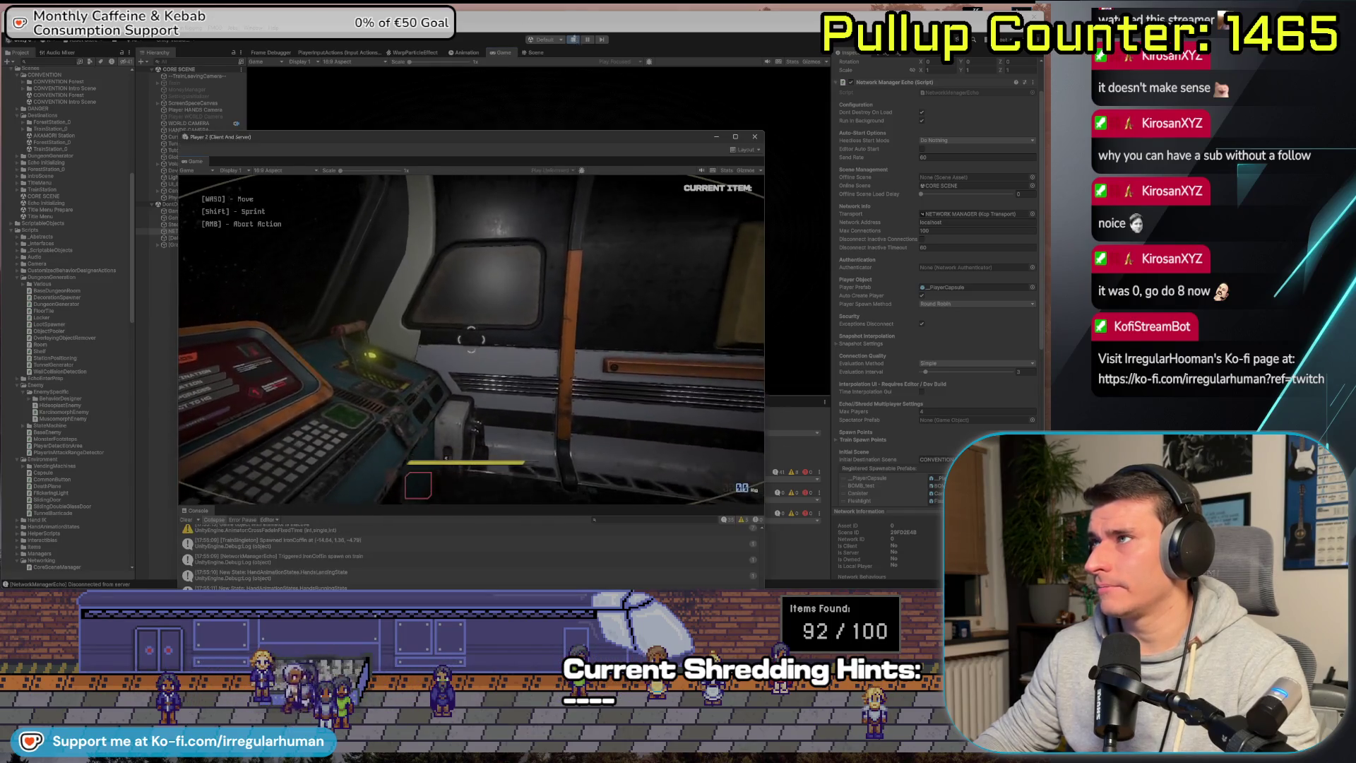
{"action": "left_click", "coordinate": [534, 52]}
{"action": "left_click", "coordinate": [573, 39]}
{"action": "left_click", "coordinate": [573, 41]}
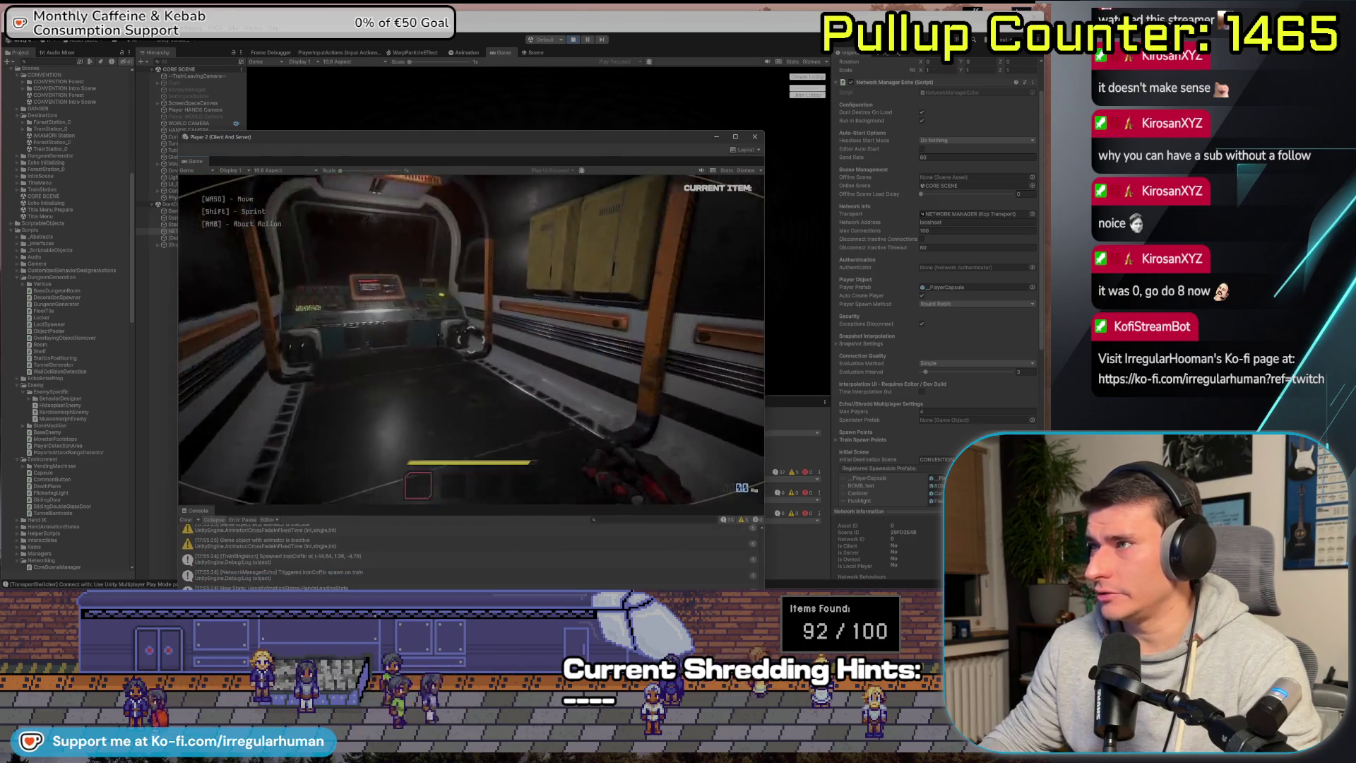
{"action": "left_click", "coordinate": [840, 108]}
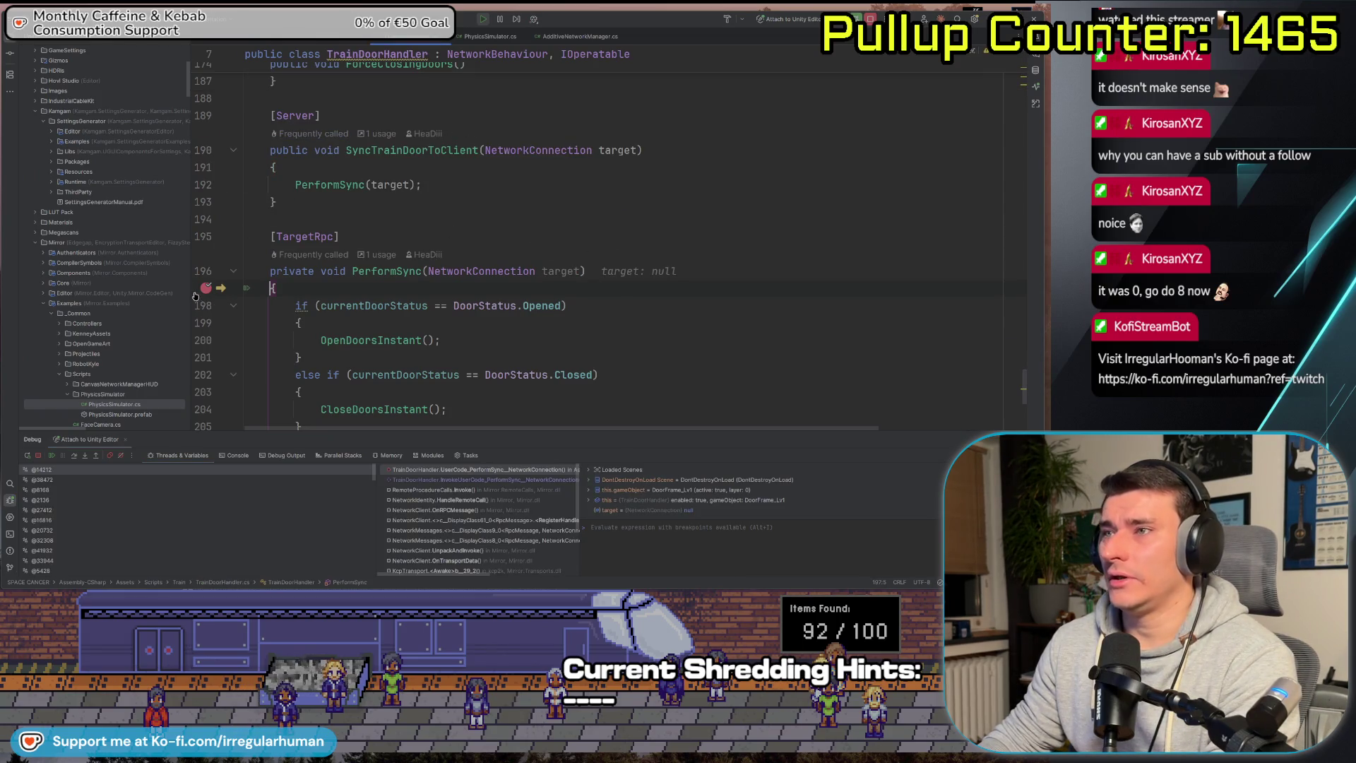
Resume execution past the breakpoint and stop the Unity play session.
{"action": "key", "text": "F5"}
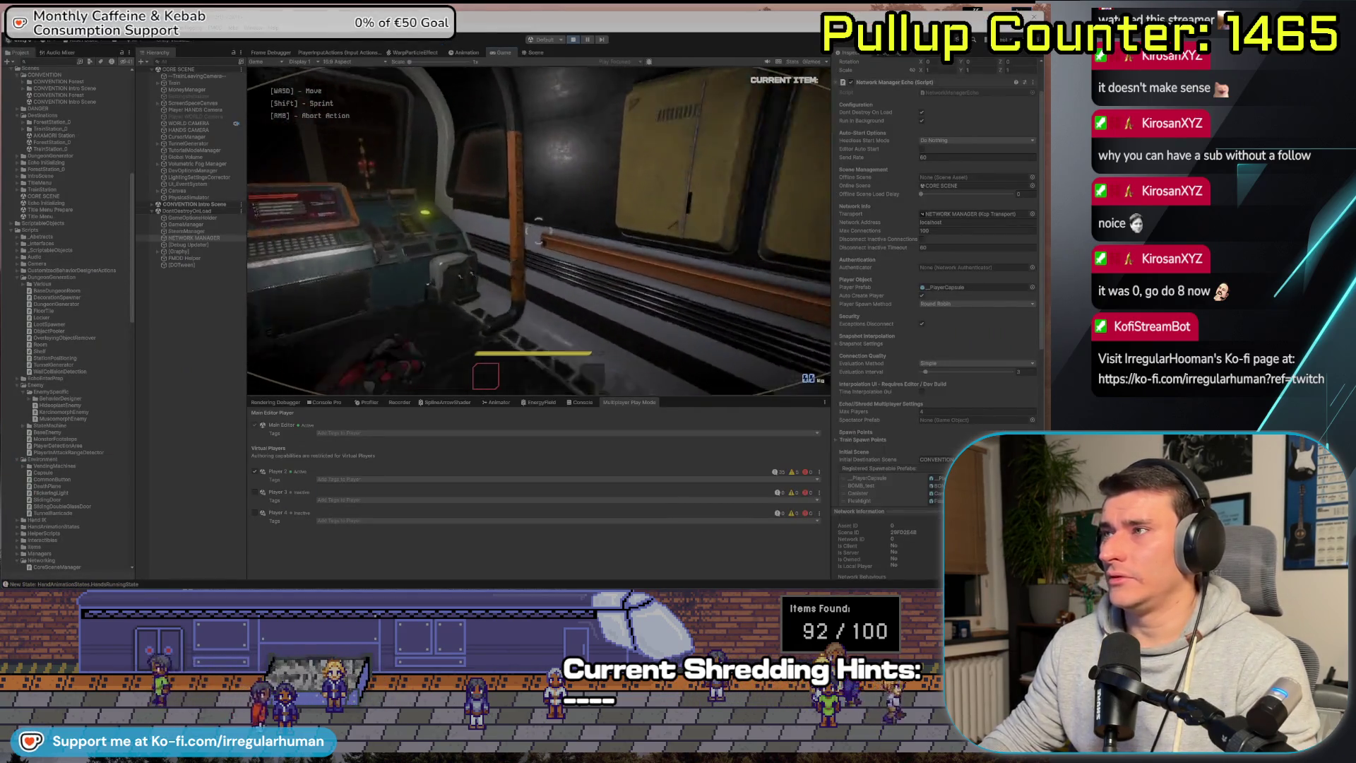
{"action": "key", "text": "Escape"}
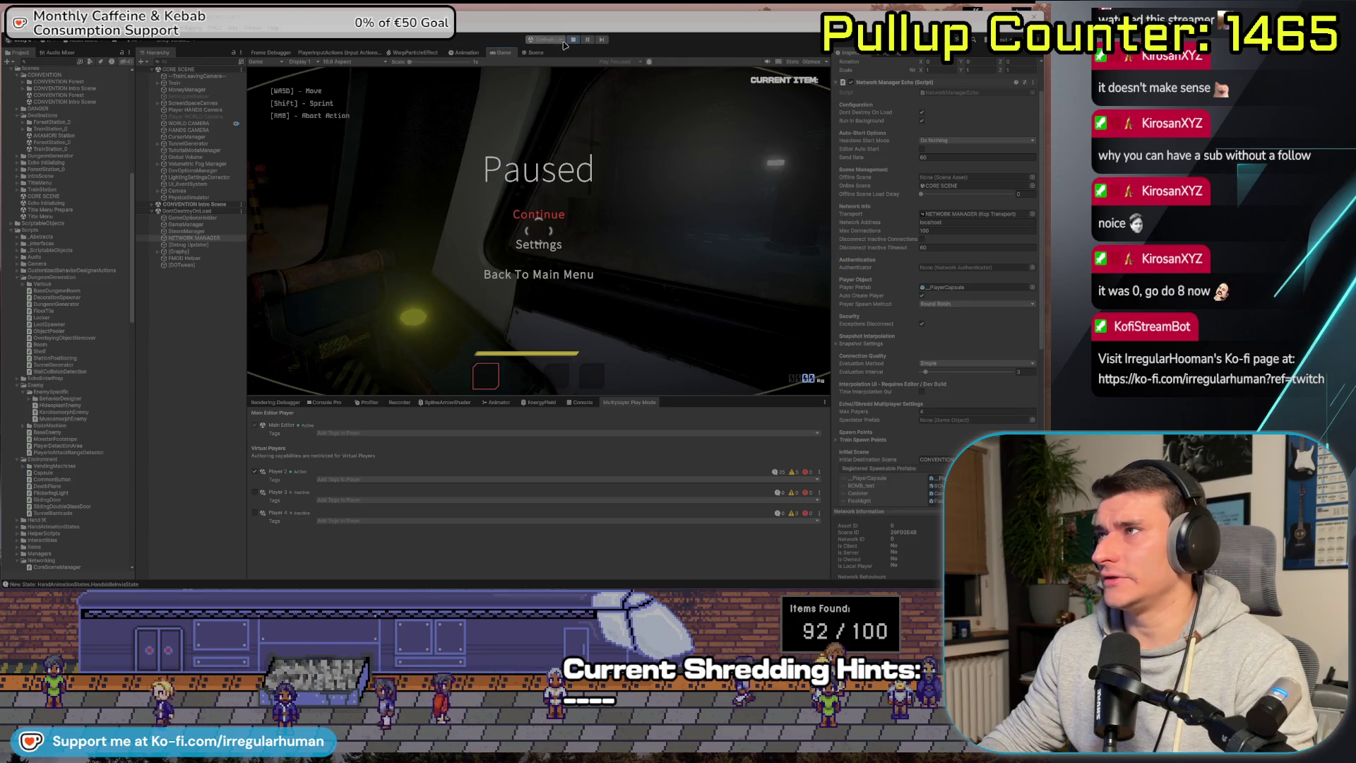
{"action": "key", "text": "ctrl+p"}
Review OnServerConnect's destination code in the NetworkManagerEcho.cs tab.
{"action": "key", "text": "alt+Tab"}
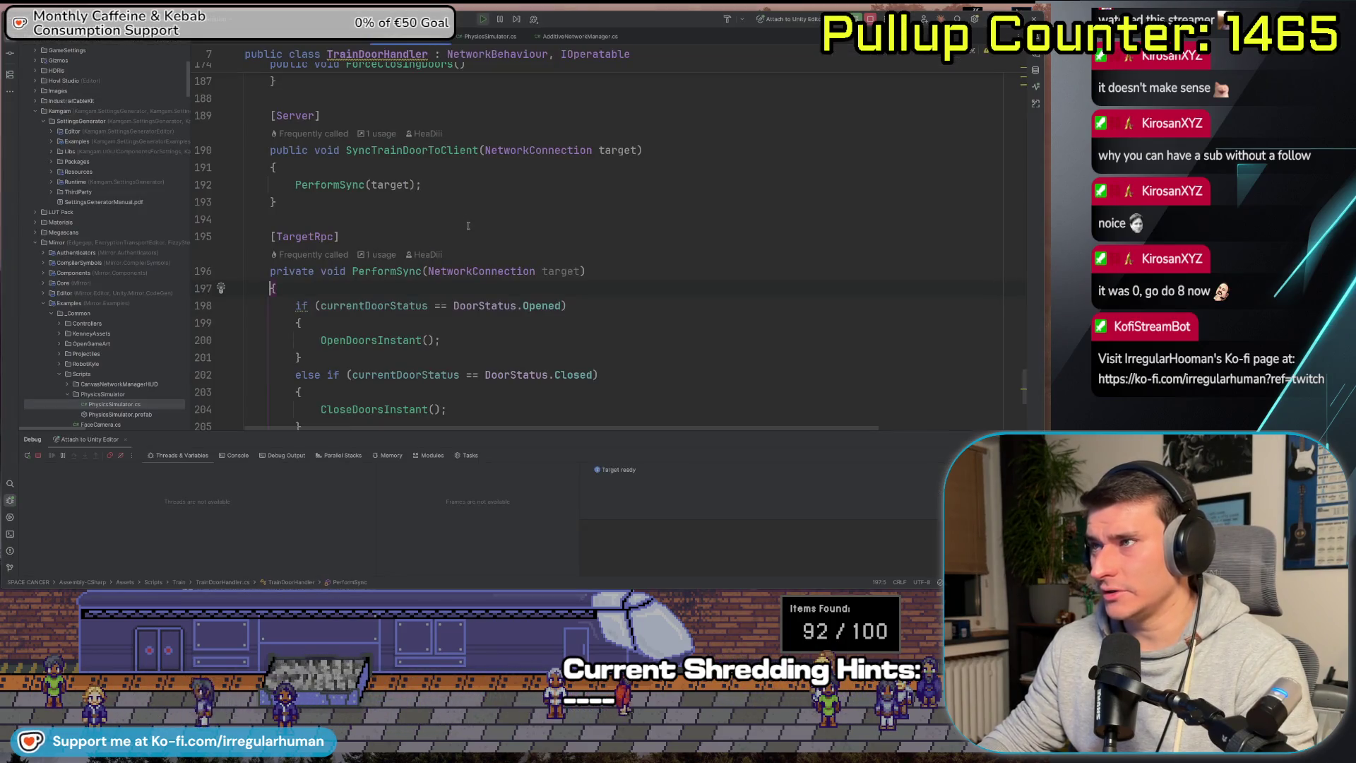
{"action": "left_click", "coordinate": [353, 36]}
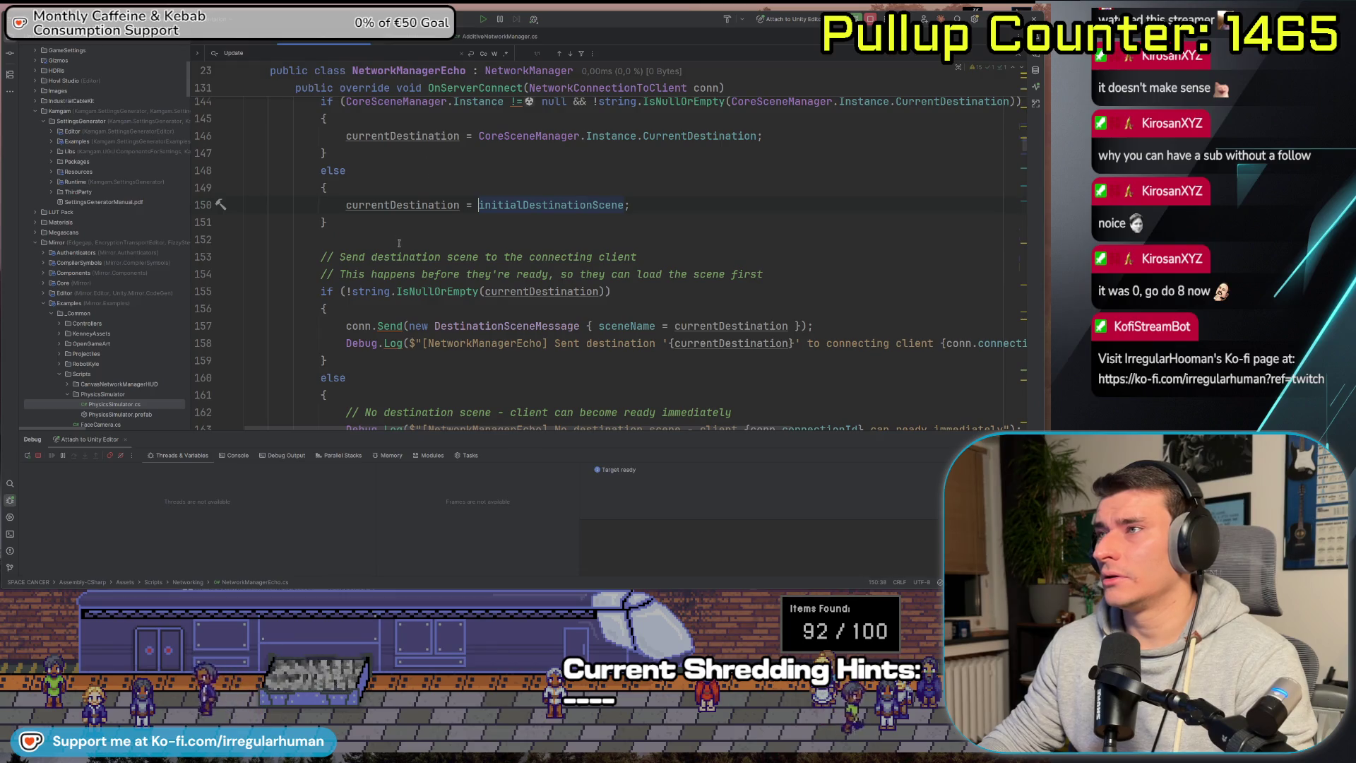
{"action": "scroll", "coordinate": [400, 243], "scroll_direction": "up", "scroll_amount": 5}
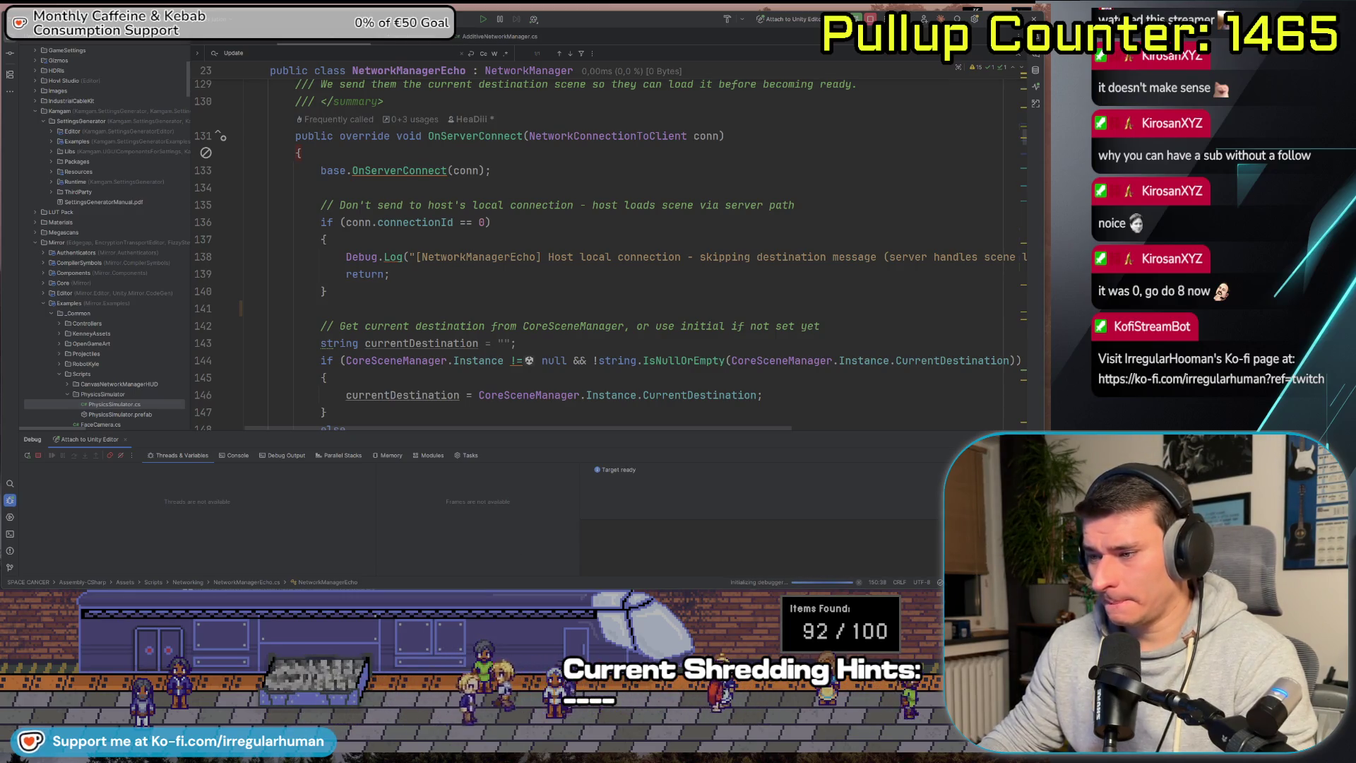
{"action": "key", "text": "alt+Tab"}
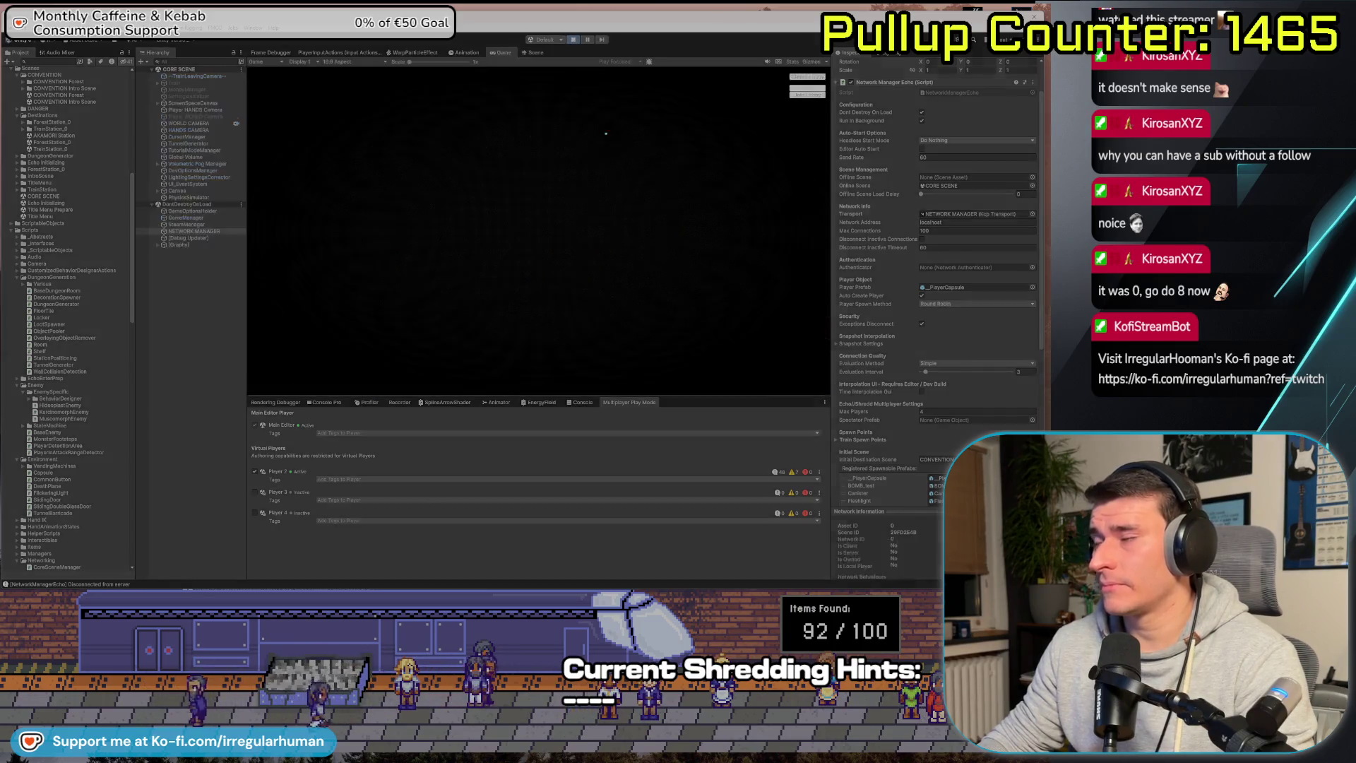
Start a new session, join as Player 2, face the cab console, then pause with Esc.
{"action": "key", "text": "alt+Tab"}
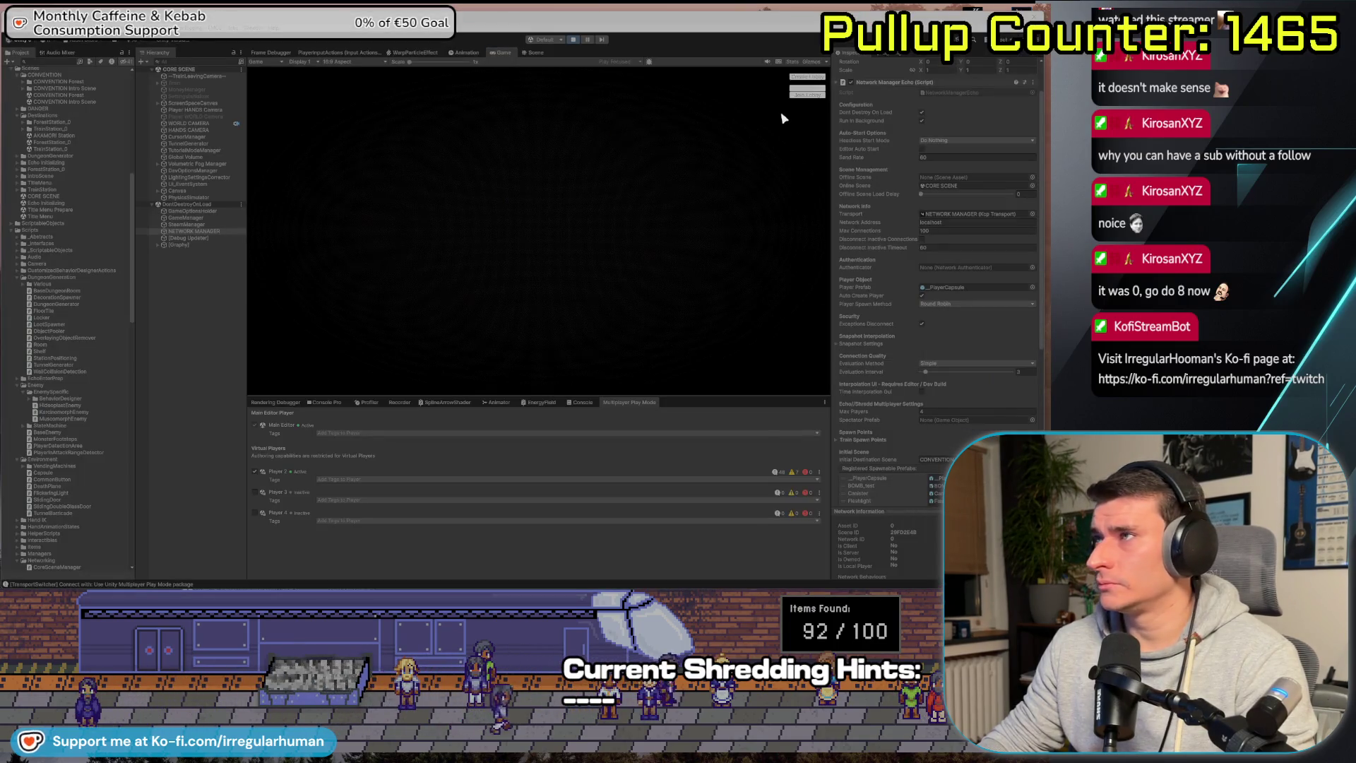
{"action": "left_click", "coordinate": [740, 186]}
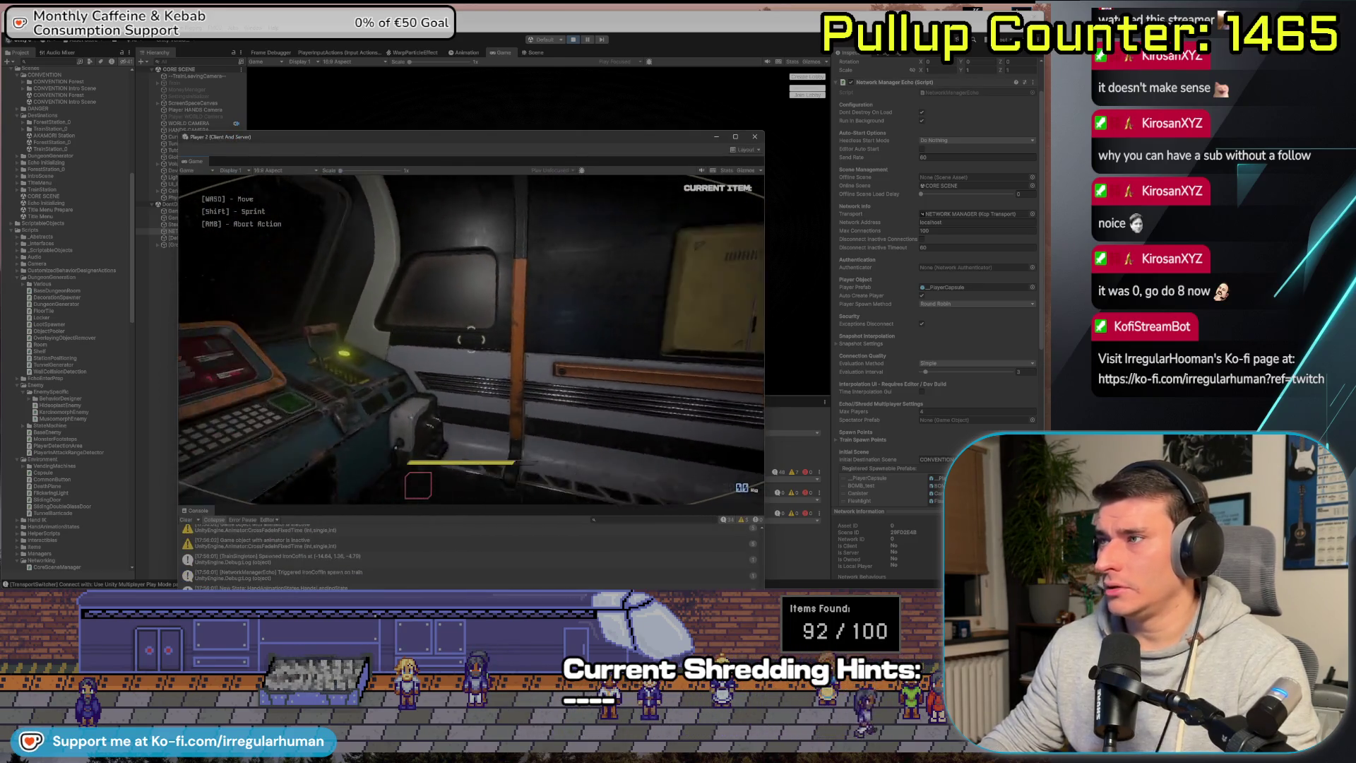
{"action": "left_click", "coordinate": [742, 107]}
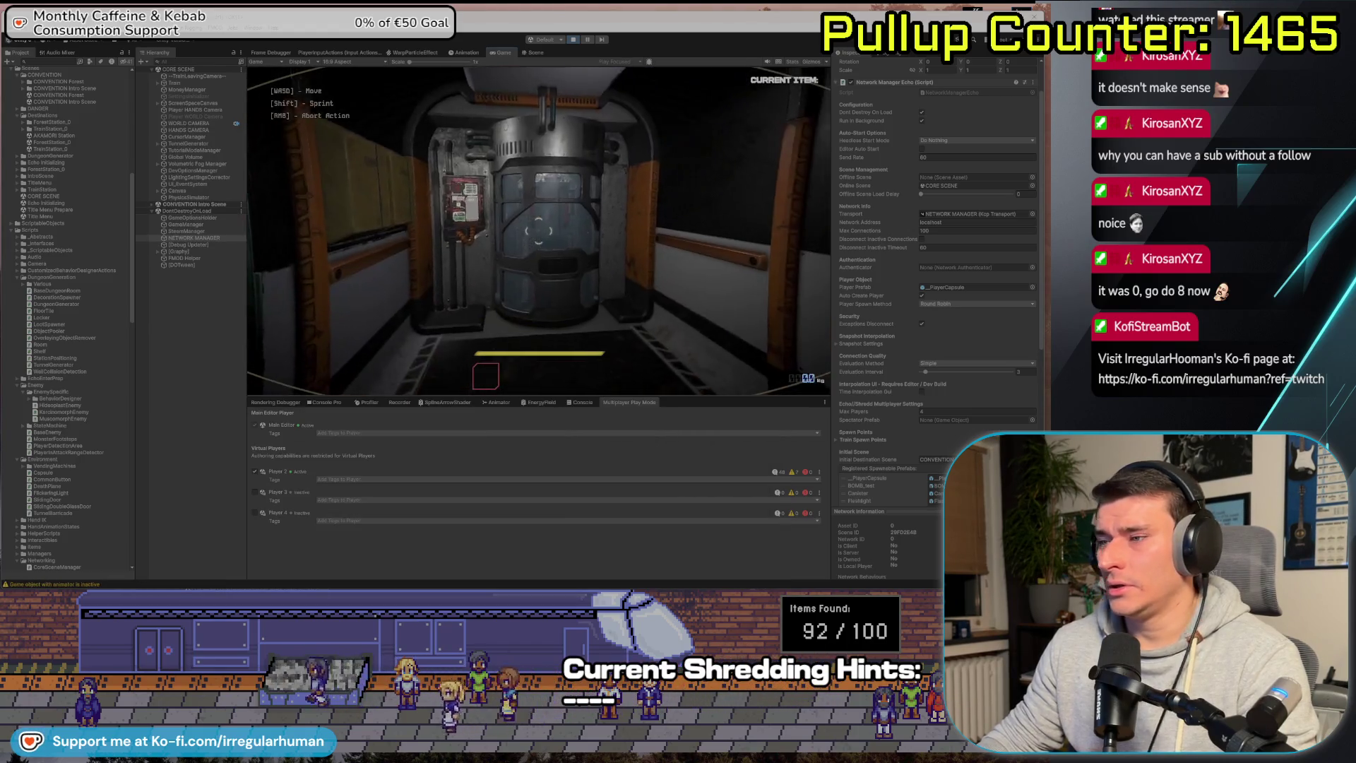
{"action": "key", "text": "w"}
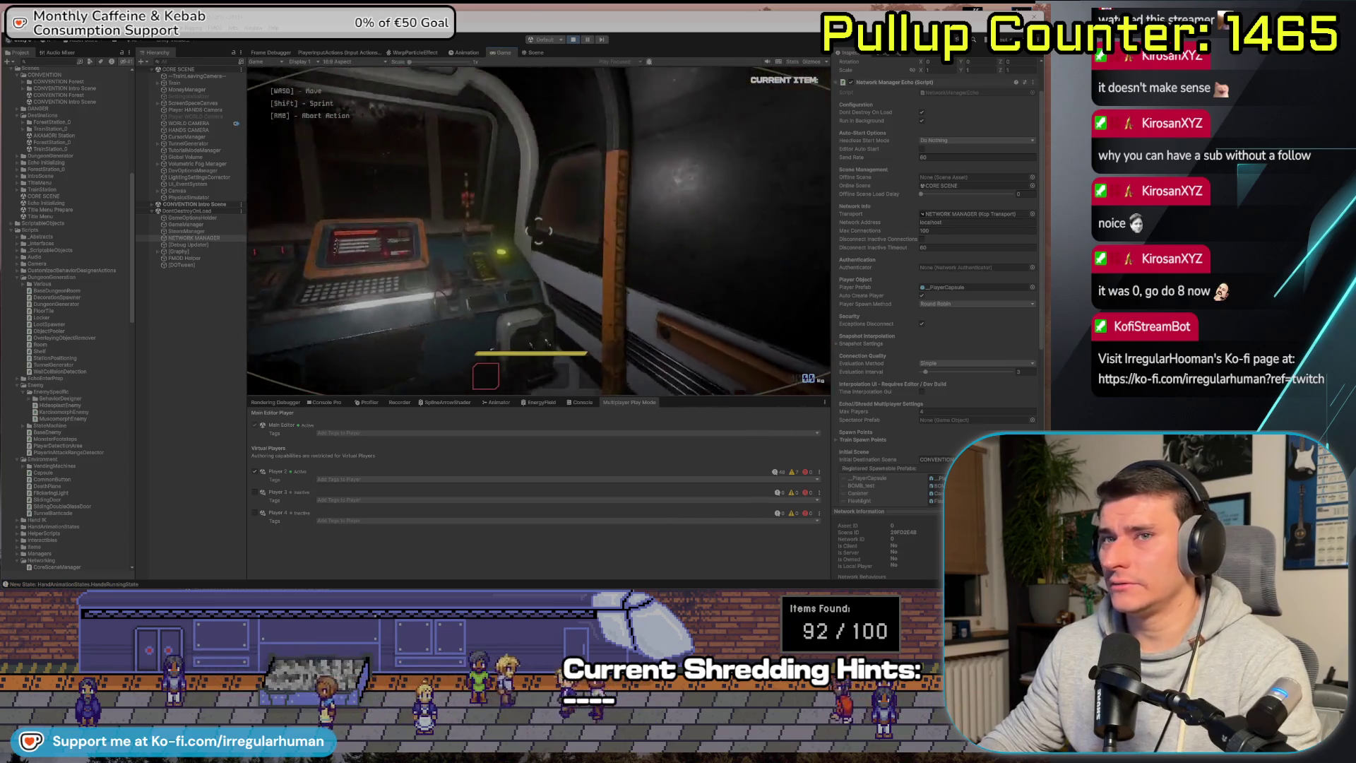
{"action": "key", "text": "Escape"}
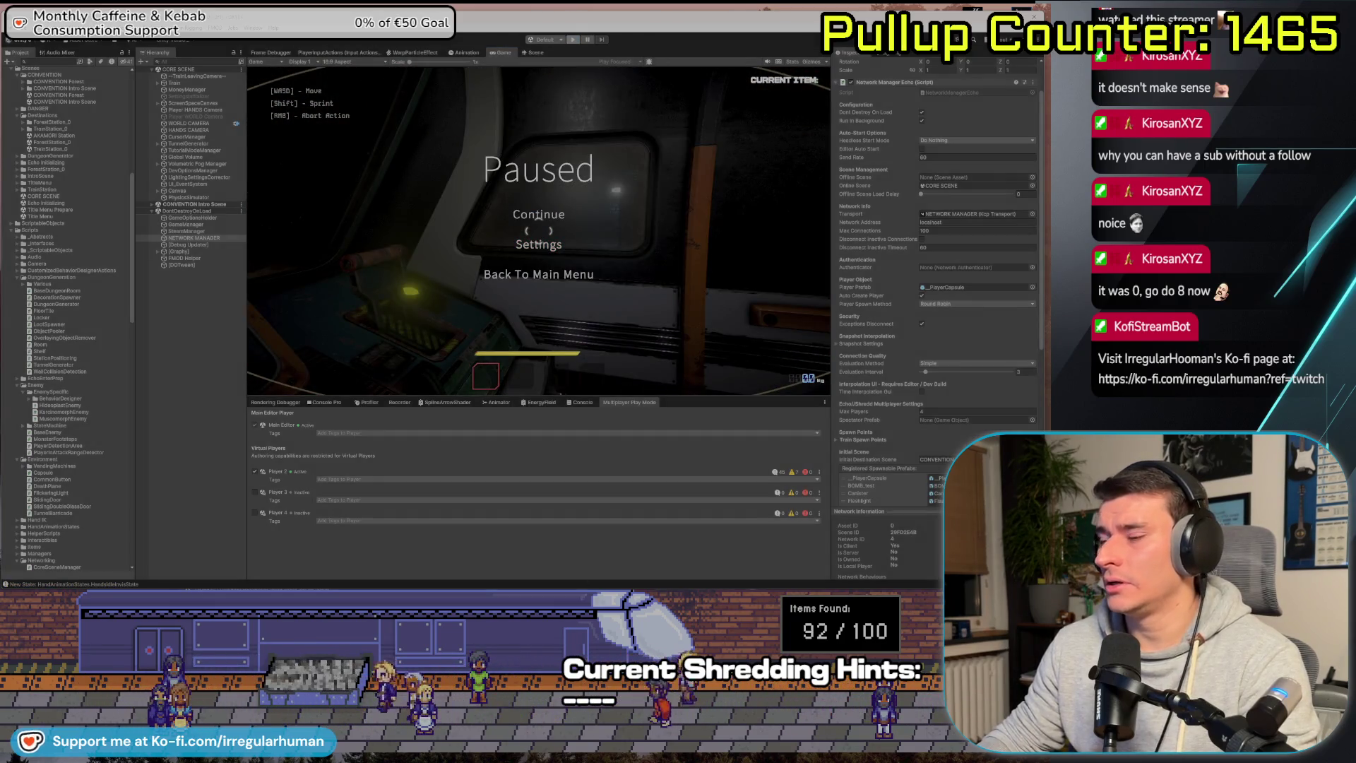
{"action": "key", "text": "alt+Tab"}
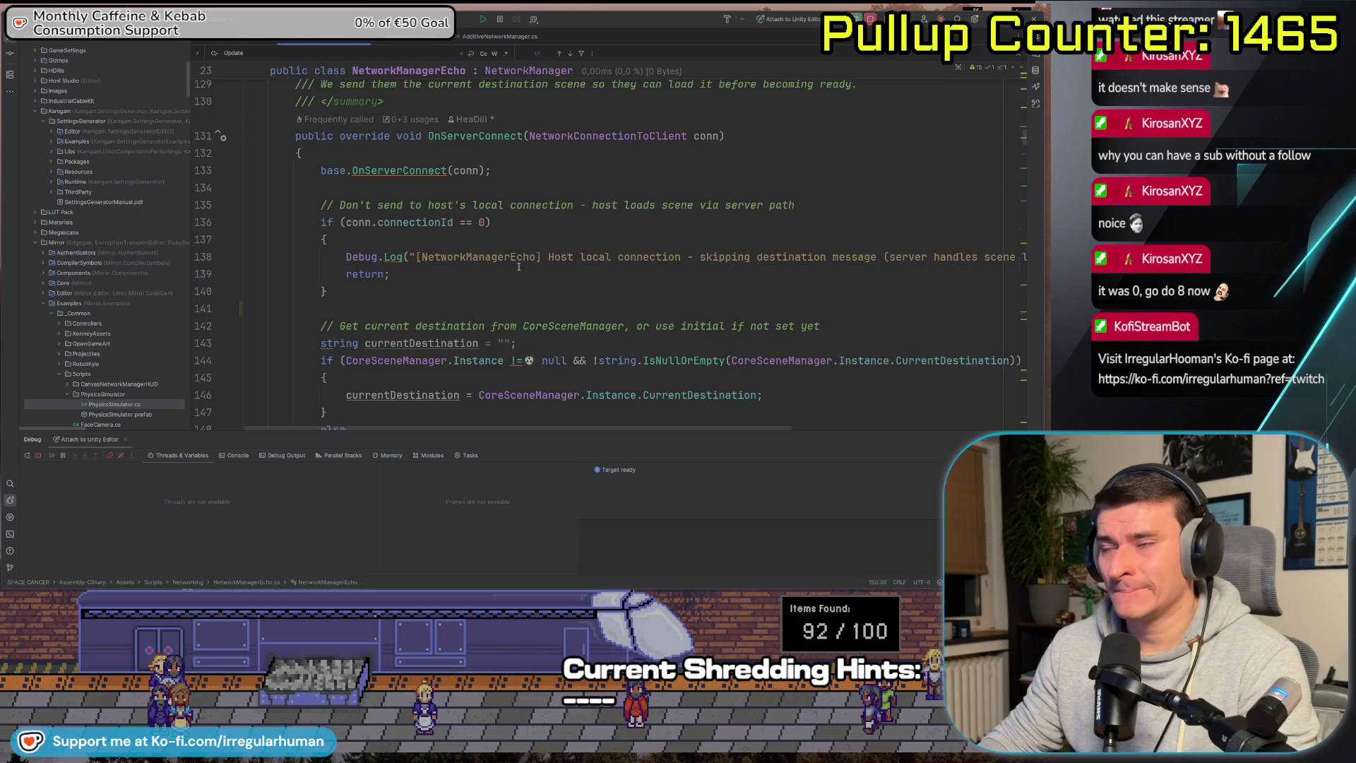
Comment out 'currentDestination = initialDestinationScene;' on line 150 with //.
{"action": "scroll", "coordinate": [527, 237], "scroll_direction": "down", "scroll_amount": 2}
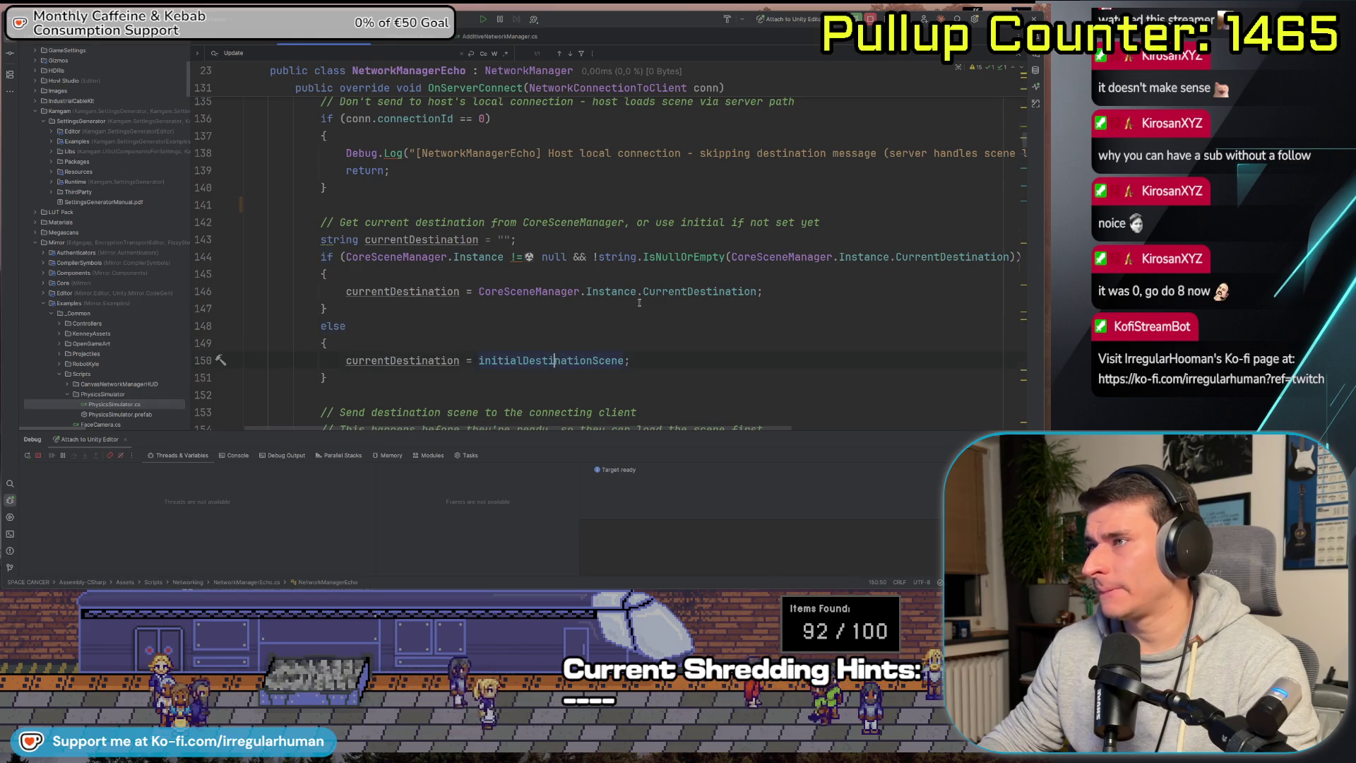
{"action": "scroll", "coordinate": [551, 316], "scroll_direction": "down", "scroll_amount": 1}
{"action": "left_click", "coordinate": [552, 316]}
{"action": "double_click", "coordinate": [379, 316]}
{"action": "scroll", "coordinate": [543, 235], "scroll_direction": "down", "scroll_amount": 3}
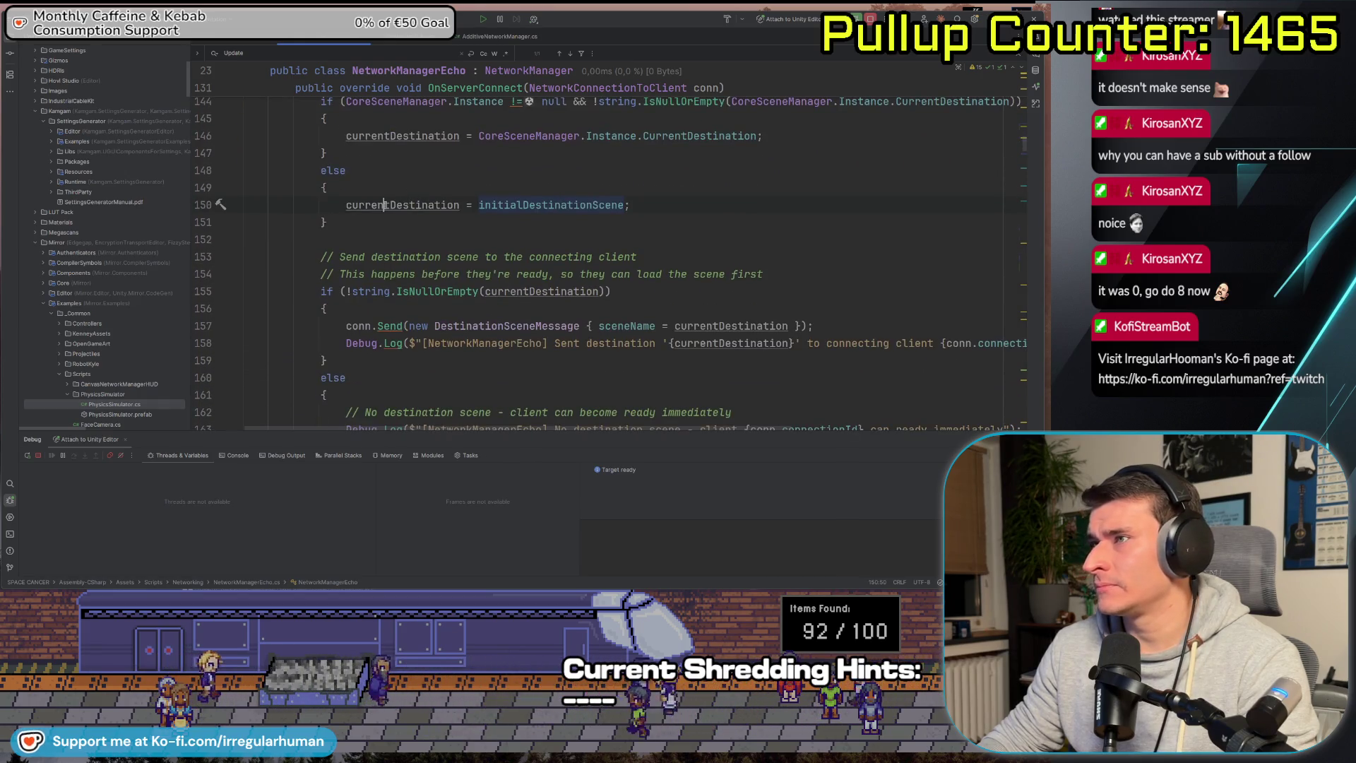
{"action": "scroll", "coordinate": [543, 234], "scroll_direction": "down", "scroll_amount": 1}
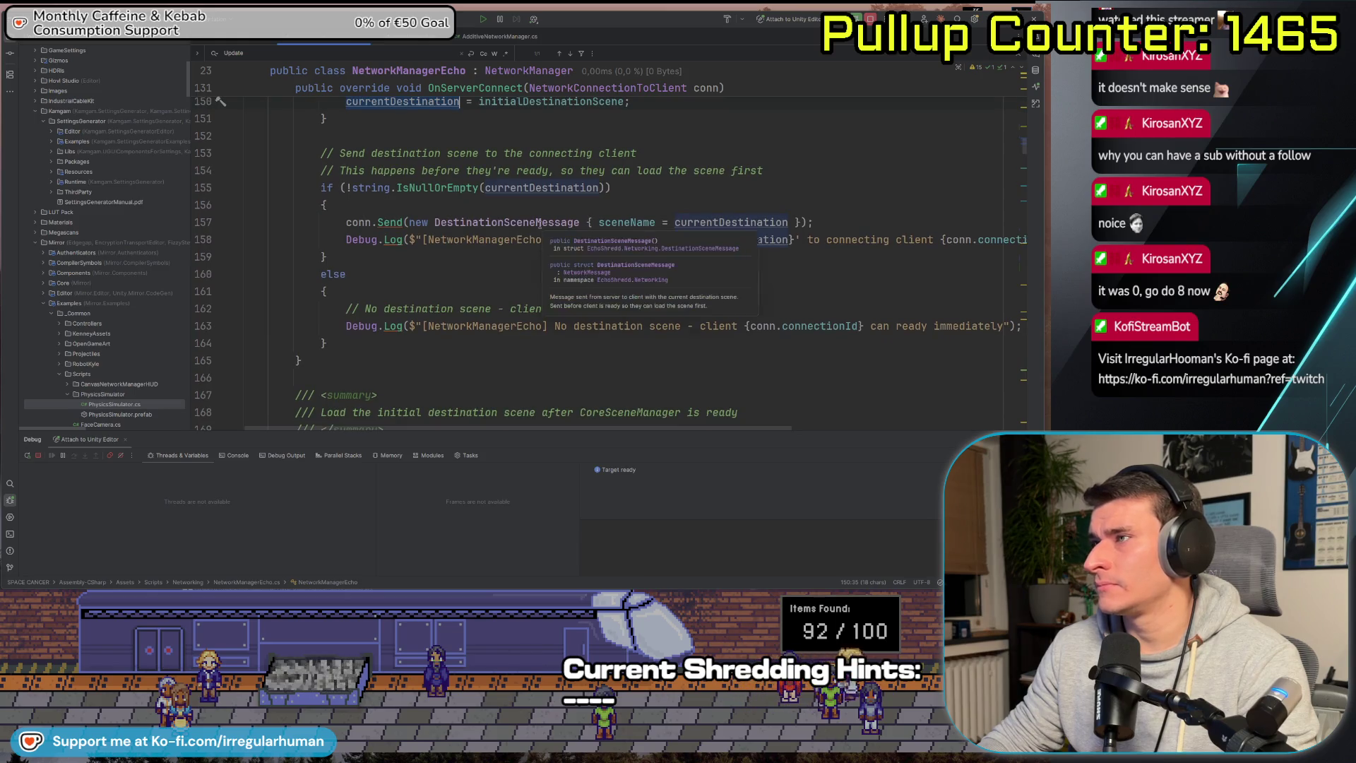
{"action": "scroll", "coordinate": [433, 271], "scroll_direction": "up", "scroll_amount": 2}
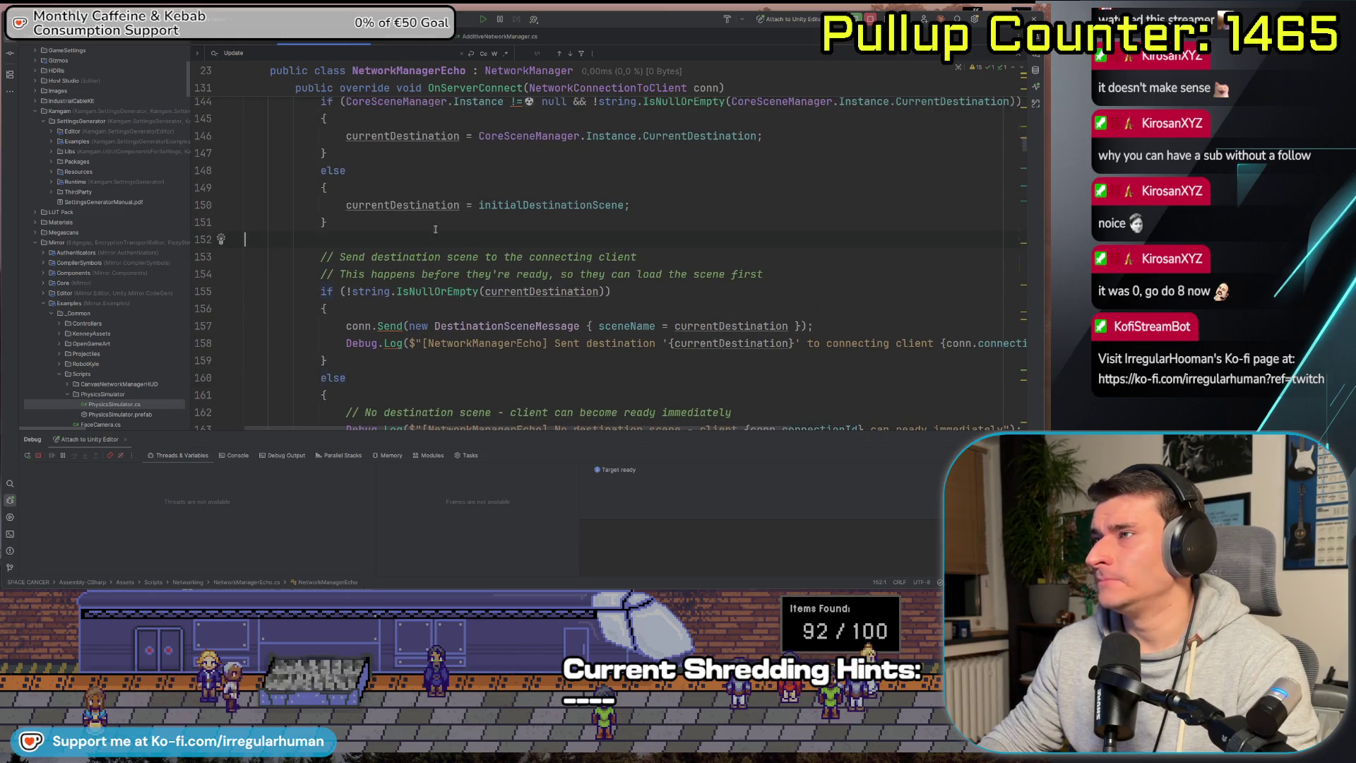
{"action": "scroll", "coordinate": [435, 229], "scroll_direction": "down", "scroll_amount": 3}
{"action": "scroll", "coordinate": [488, 217], "scroll_direction": "up", "scroll_amount": 5}
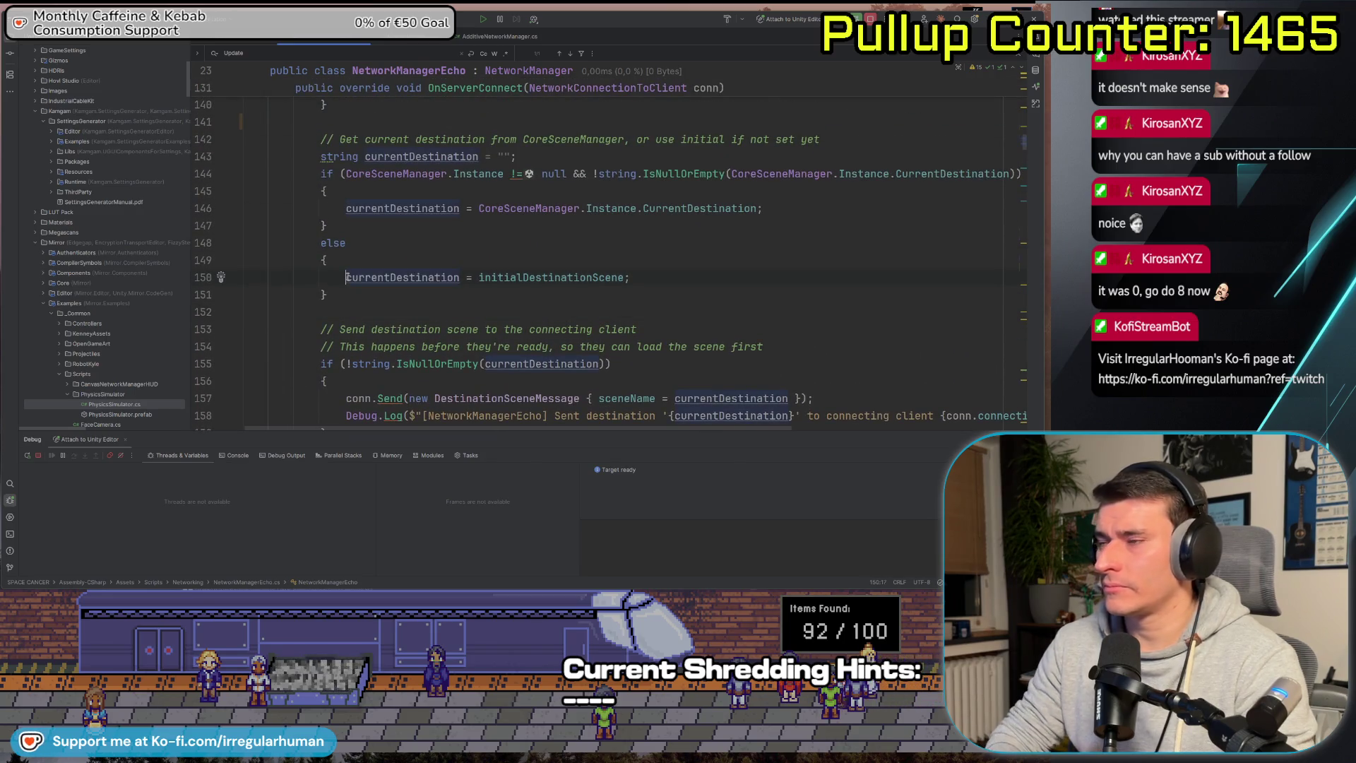
{"action": "type", "text": "//"}
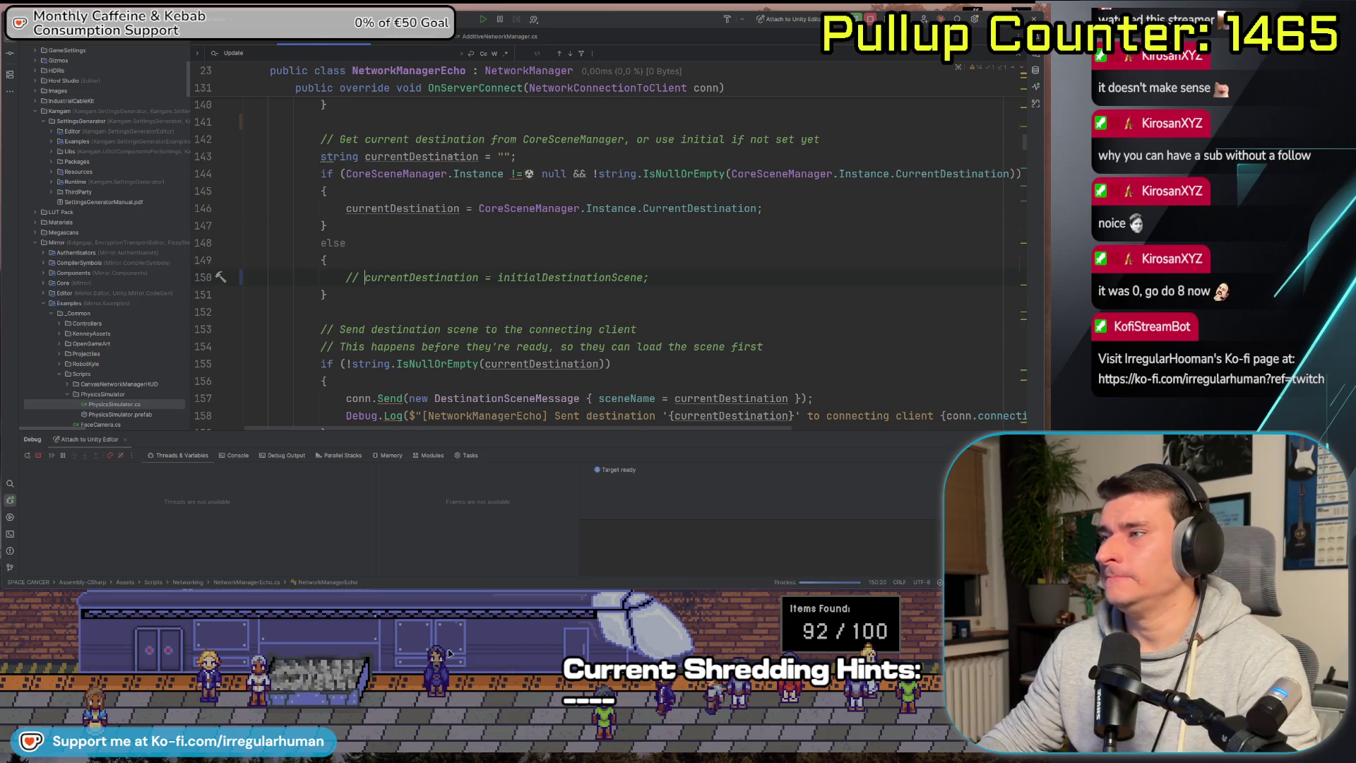
Review the commented-out else block and let Unity recompile the change.
{"action": "double_click", "coordinate": [421, 276]}
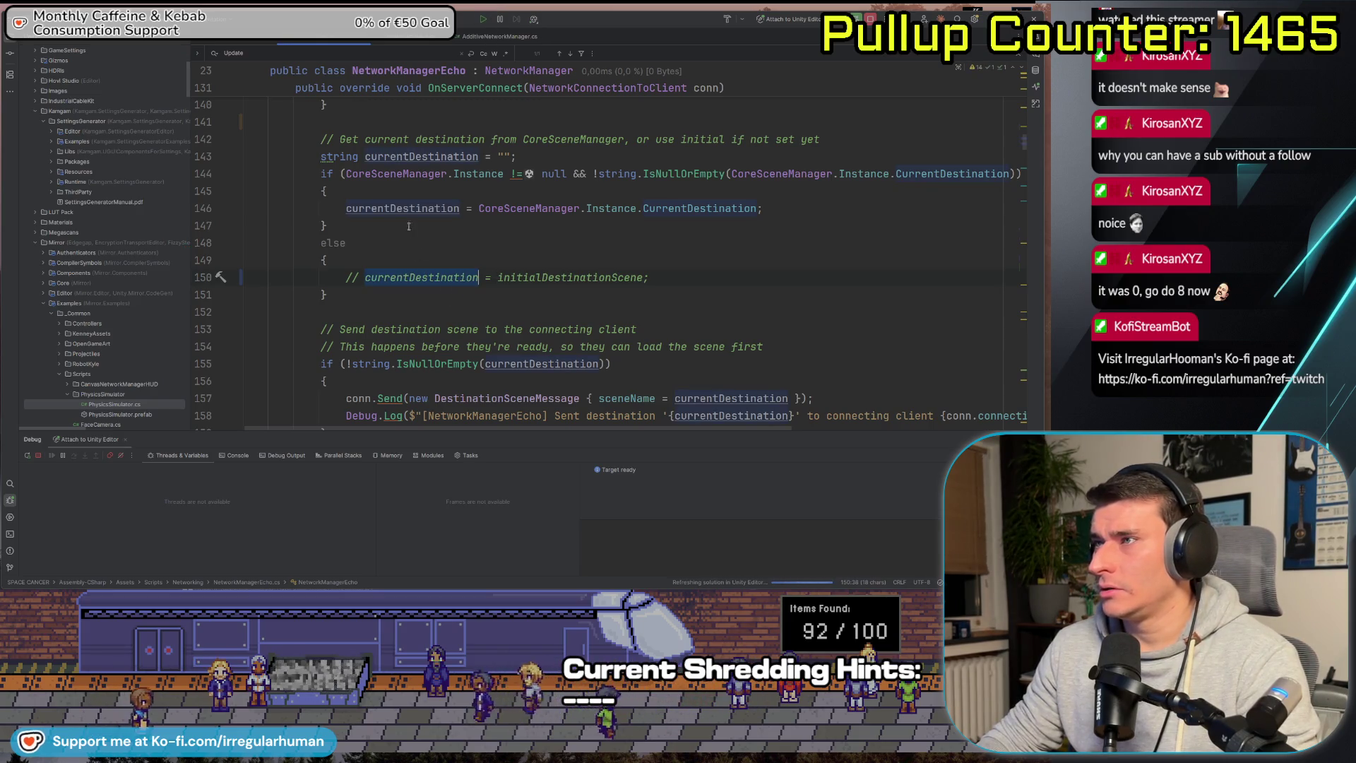
{"action": "left_click", "coordinate": [853, 254]}
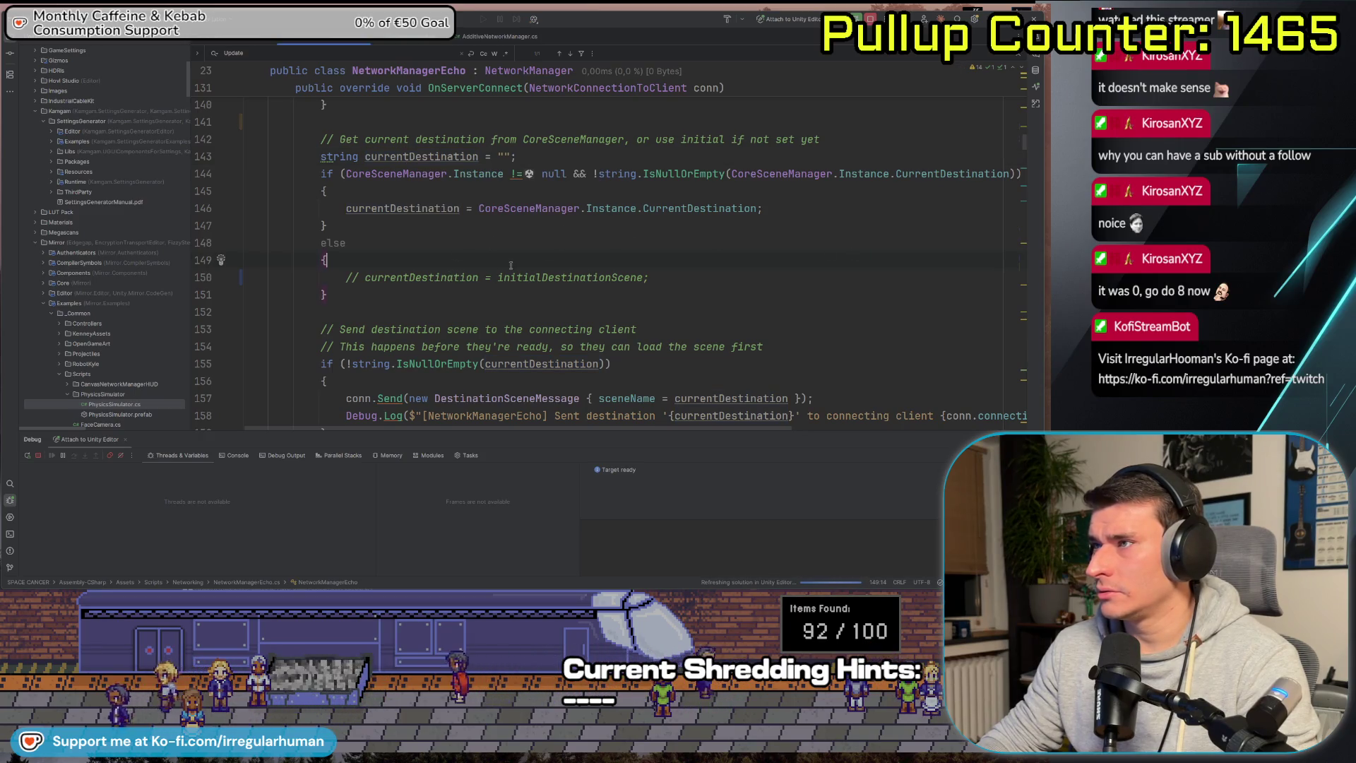
{"action": "scroll", "coordinate": [557, 279], "scroll_direction": "down", "scroll_amount": 4}
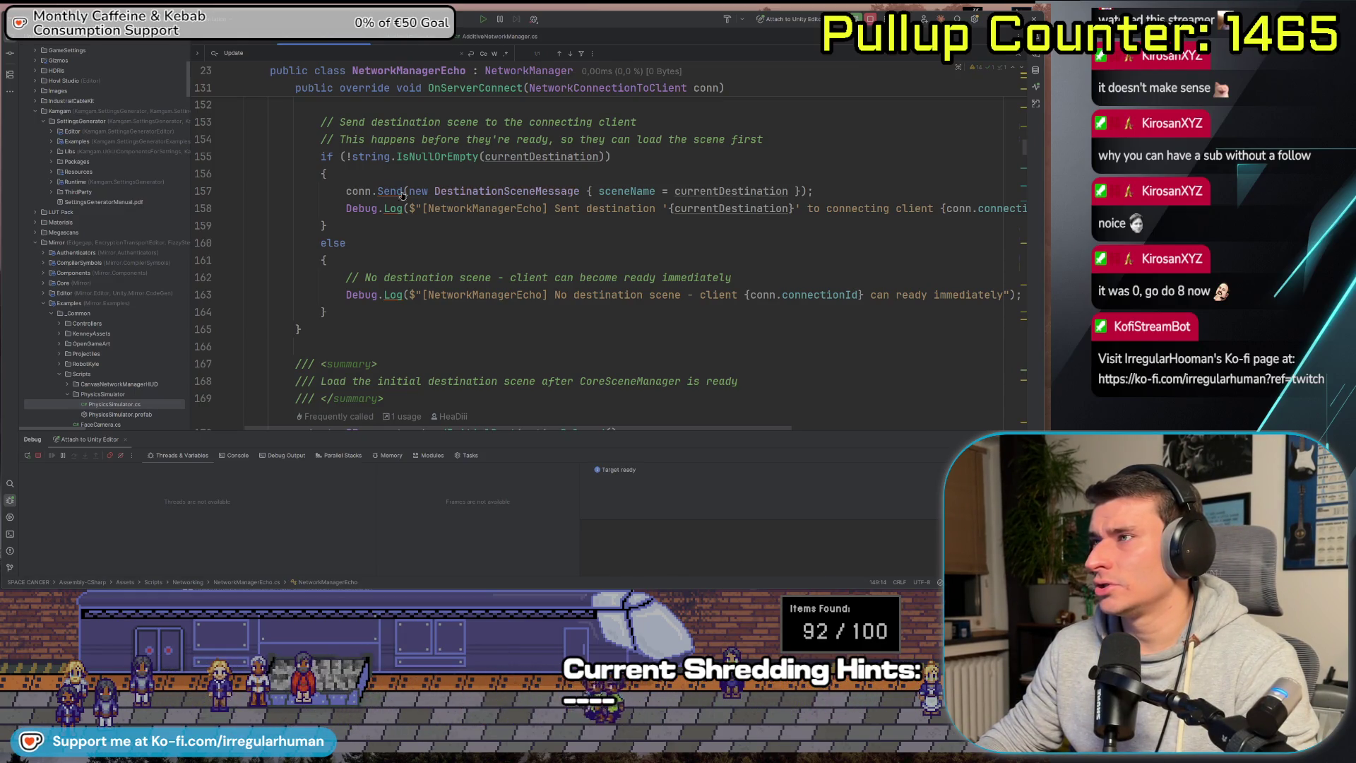
{"action": "key", "text": "alt+Tab"}
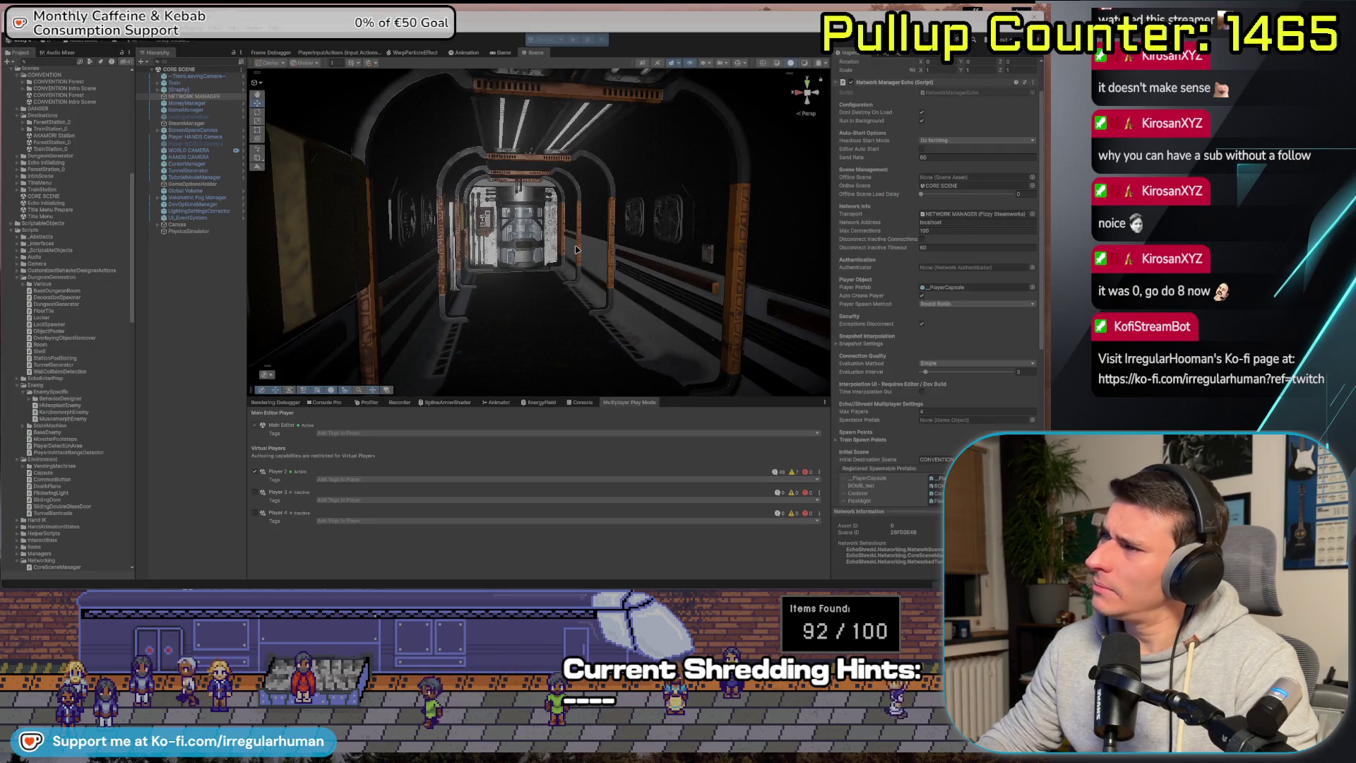
{"action": "key", "text": "alt+Tab"}
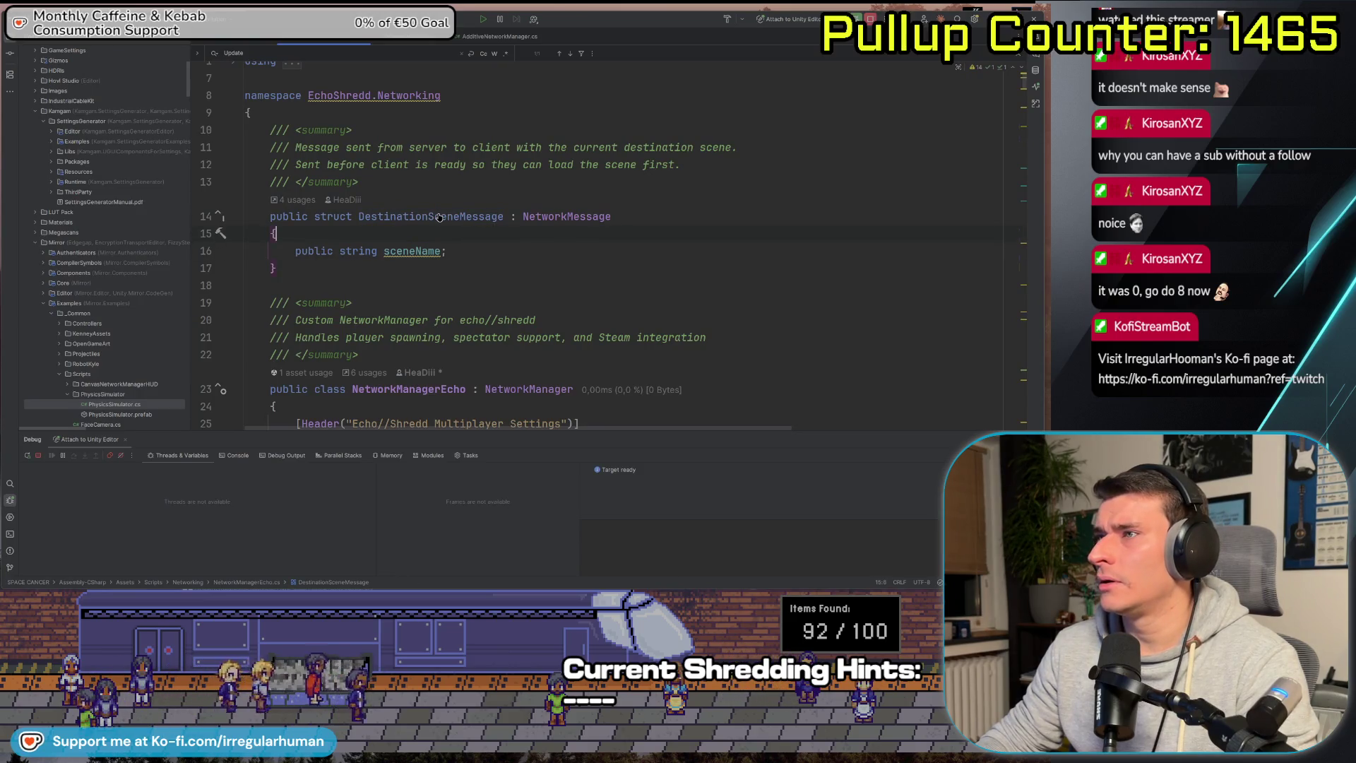
Find usages of DestinationSceneMessage and jump to the OnDestinationSceneMessage handler.
{"action": "scroll", "coordinate": [439, 213], "scroll_direction": "up", "scroll_amount": 1}
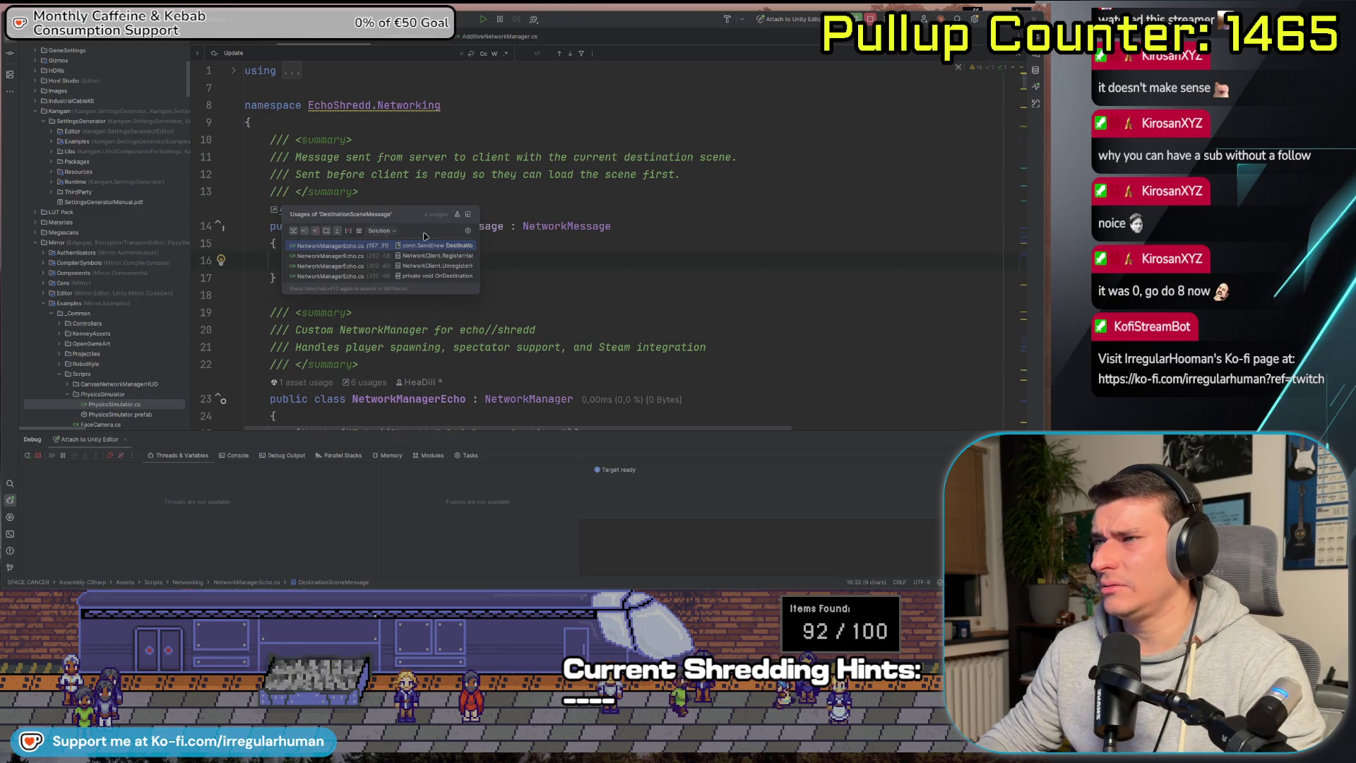
{"action": "left_click", "coordinate": [588, 266]}
{"action": "left_click", "coordinate": [308, 210]}
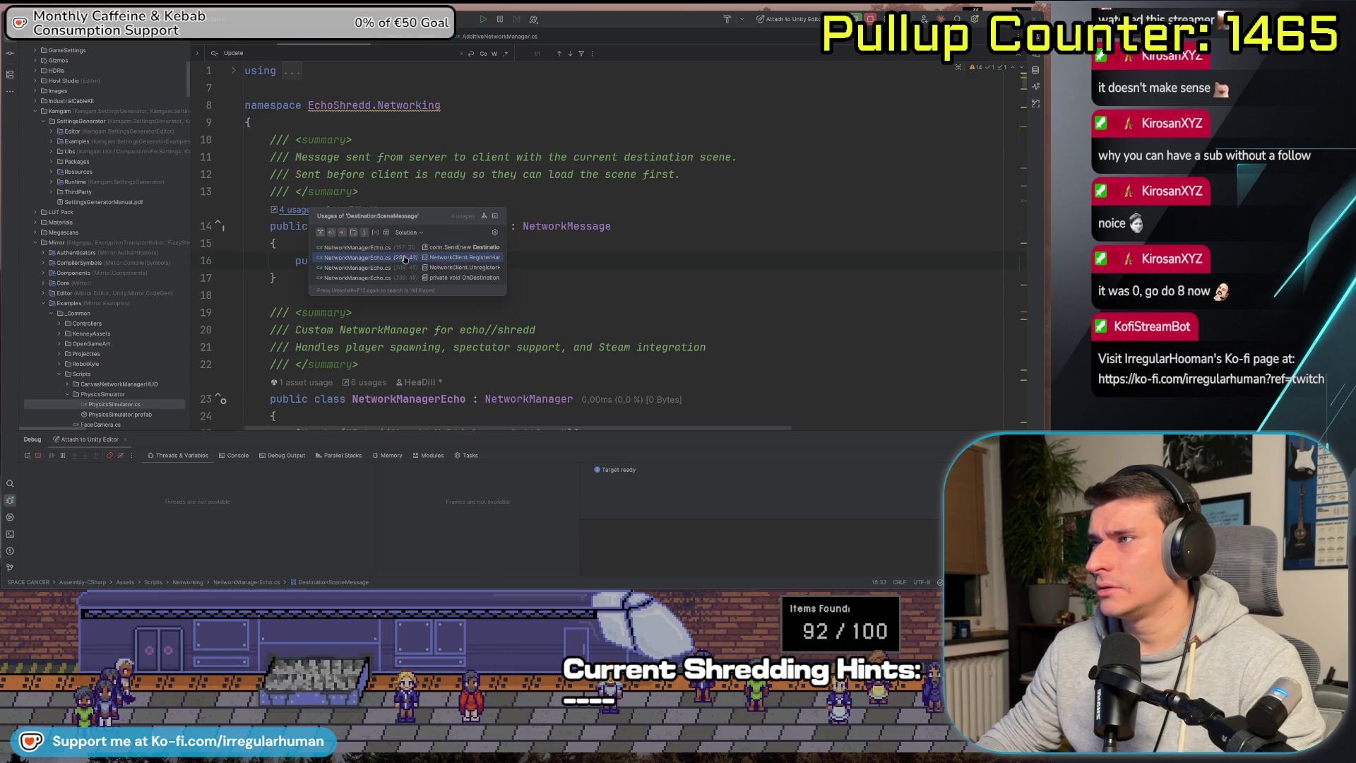
{"action": "left_click", "coordinate": [400, 279]}
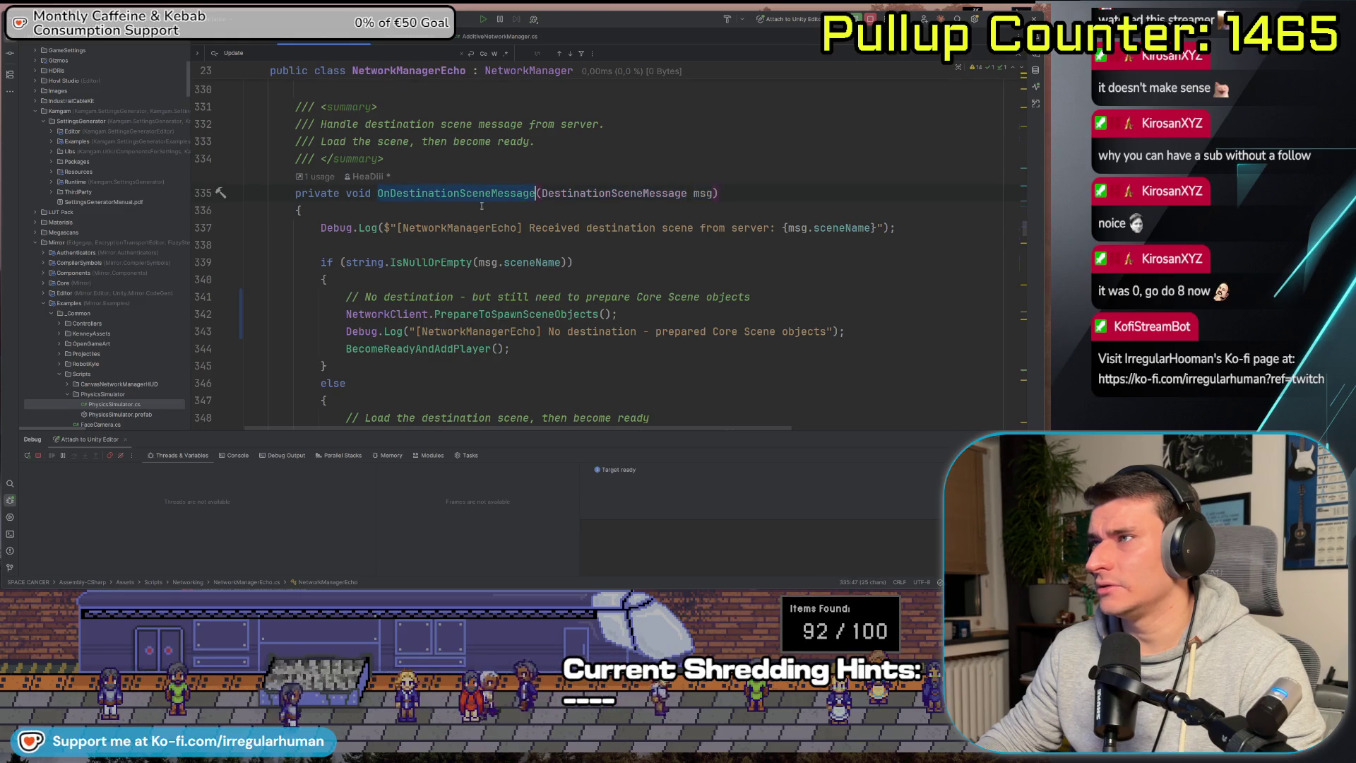
Locate the handler's registration on line 293, then return to its declaration on line 335.
{"action": "left_click", "coordinate": [319, 176]}
{"action": "left_click", "coordinate": [333, 221]}
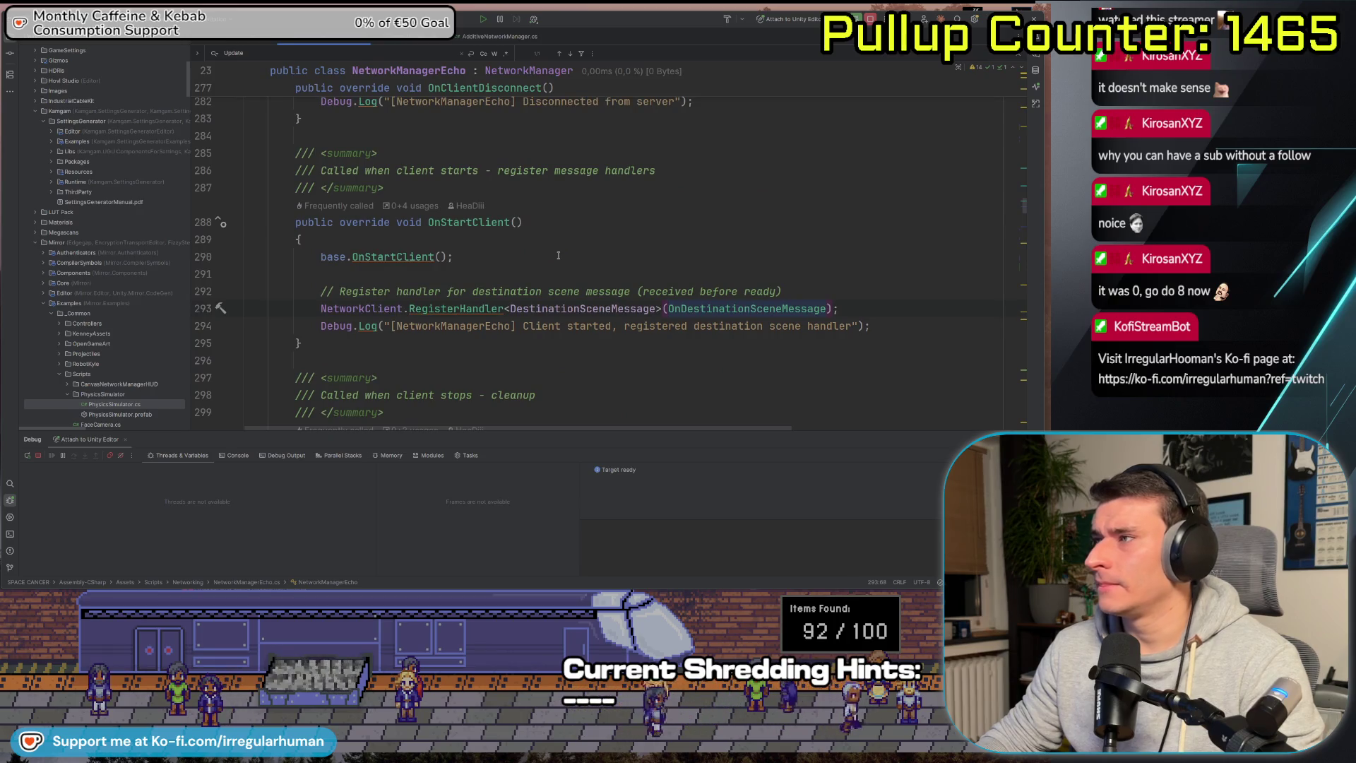
{"action": "double_click", "coordinate": [519, 311]}
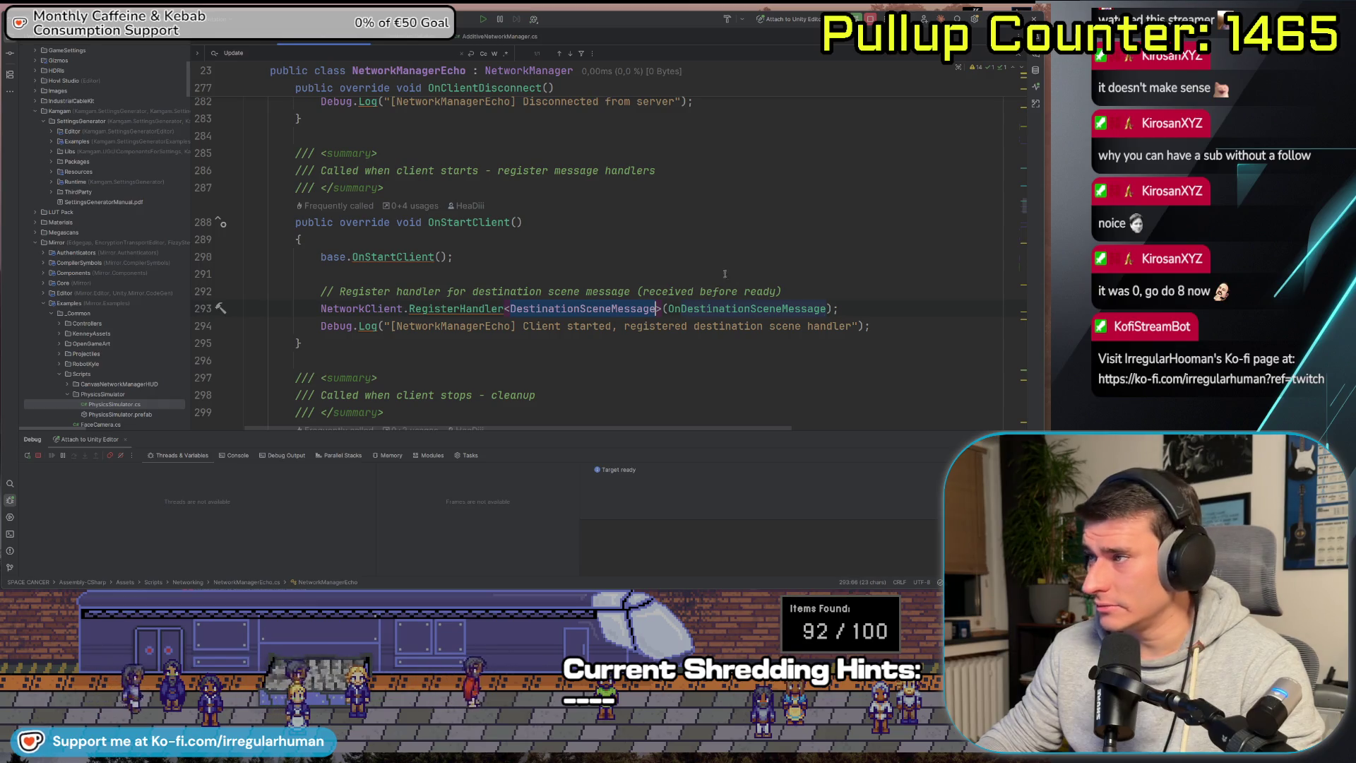
{"action": "left_click", "coordinate": [699, 308], "text": "ctrl"}
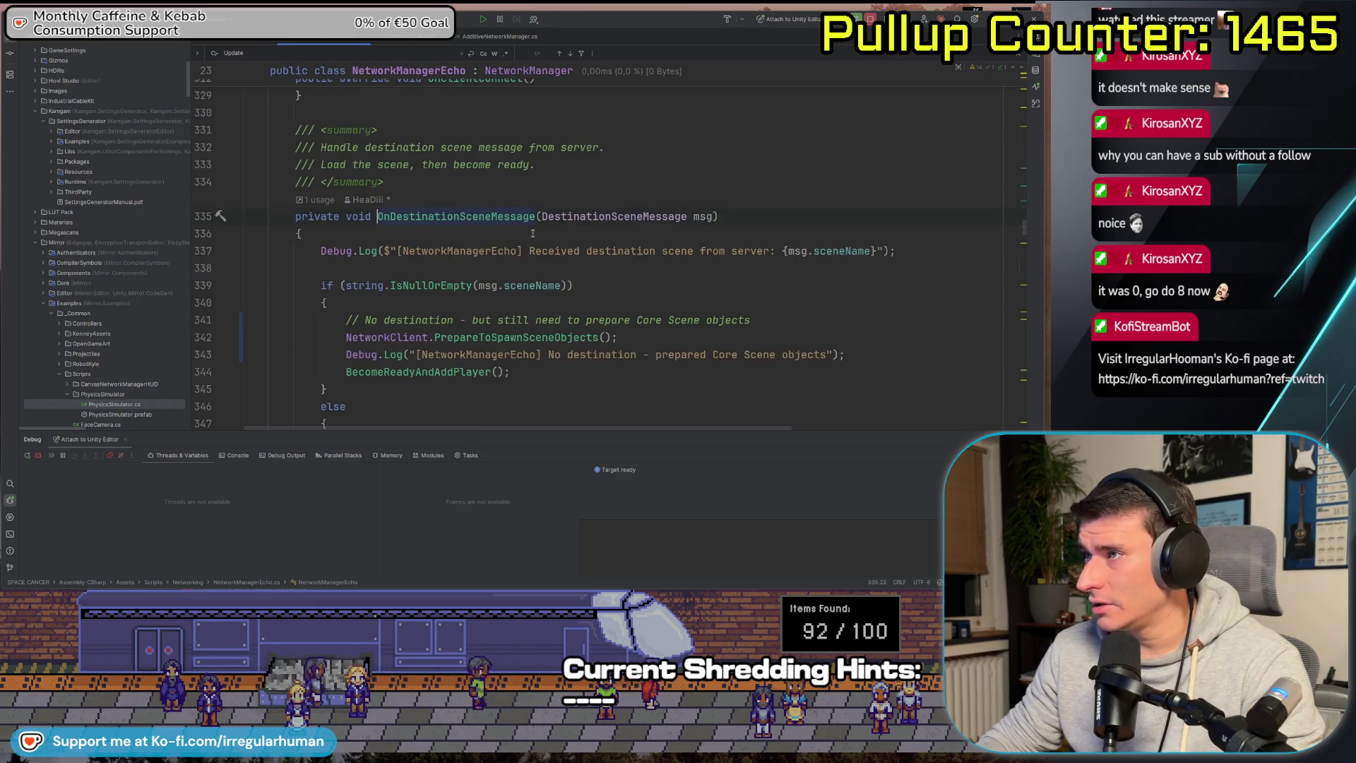
{"action": "scroll", "coordinate": [526, 222], "scroll_direction": "down", "scroll_amount": 2}
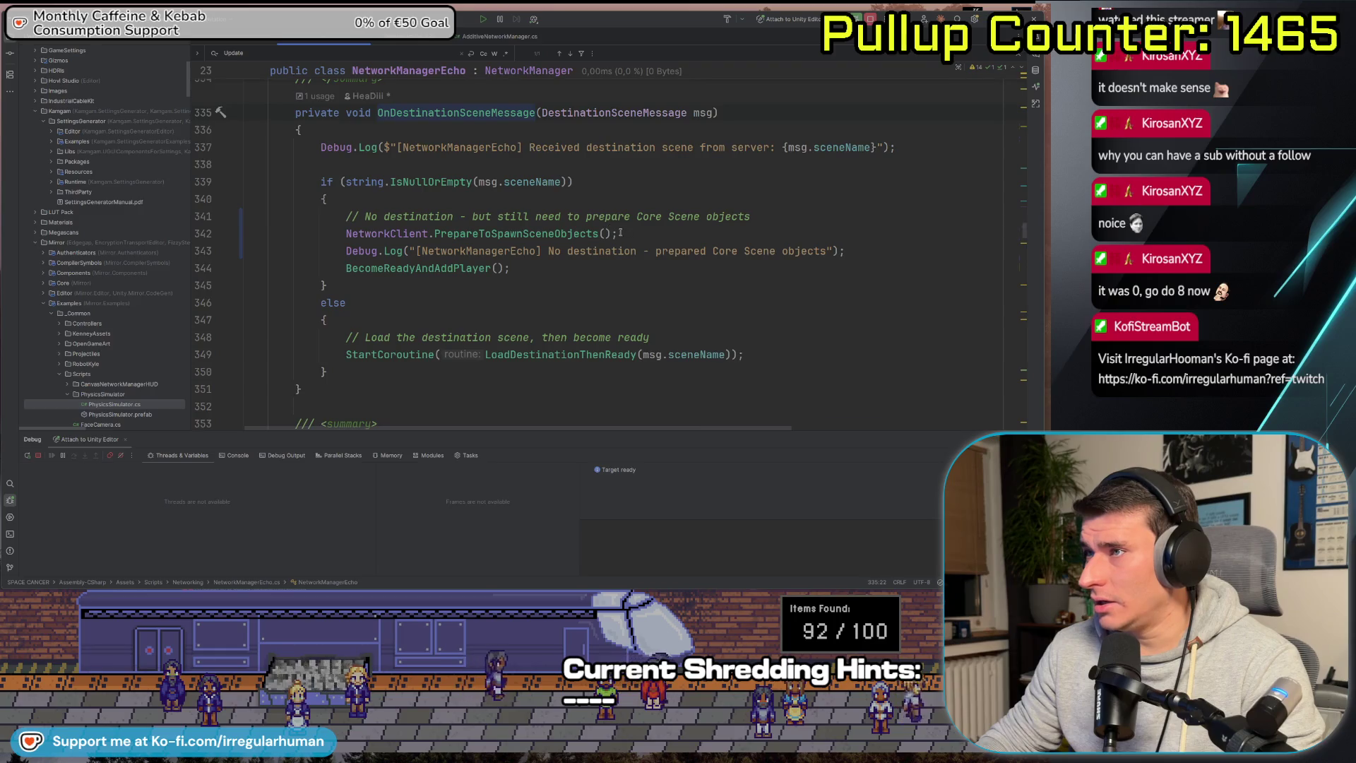
{"action": "scroll", "coordinate": [614, 230], "scroll_direction": "up", "scroll_amount": 1}
{"action": "scroll", "coordinate": [619, 233], "scroll_direction": "down", "scroll_amount": 5}
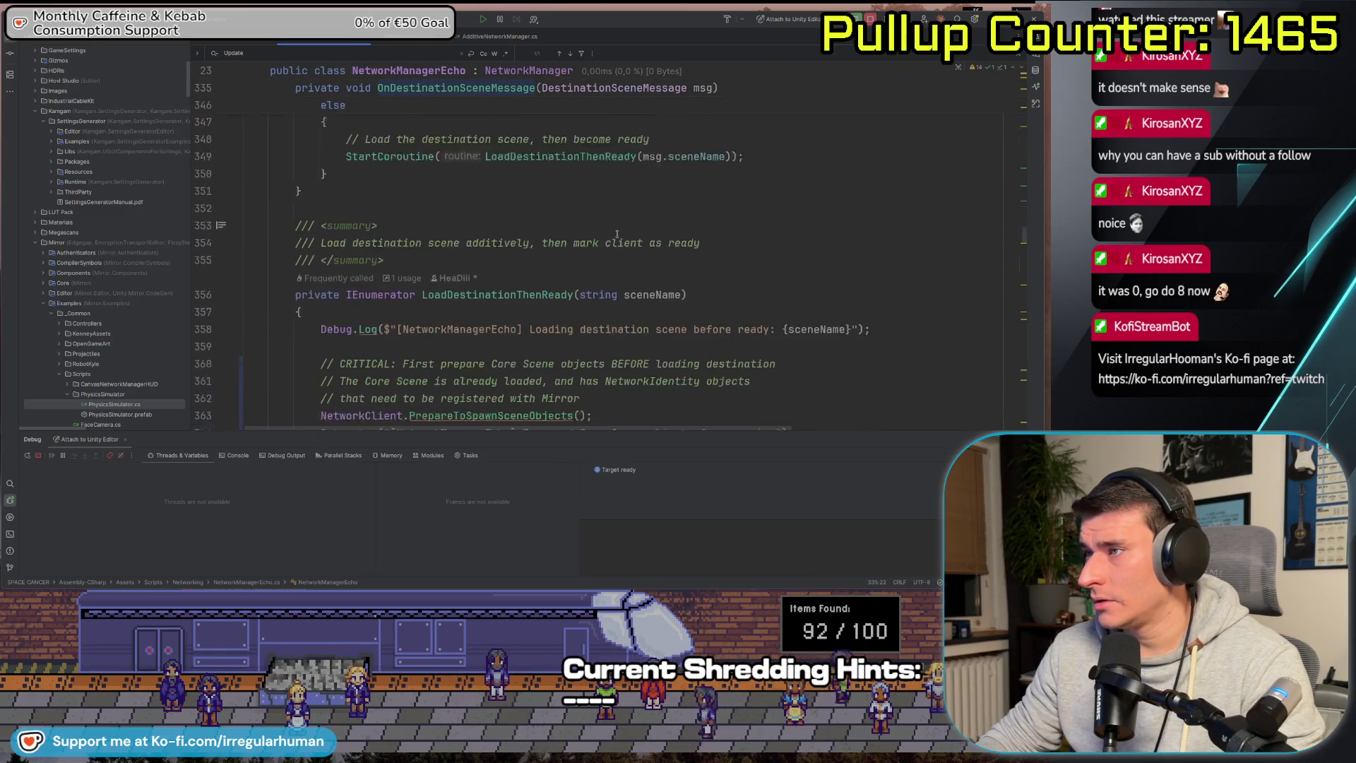
{"action": "scroll", "coordinate": [616, 231], "scroll_direction": "up", "scroll_amount": 5}
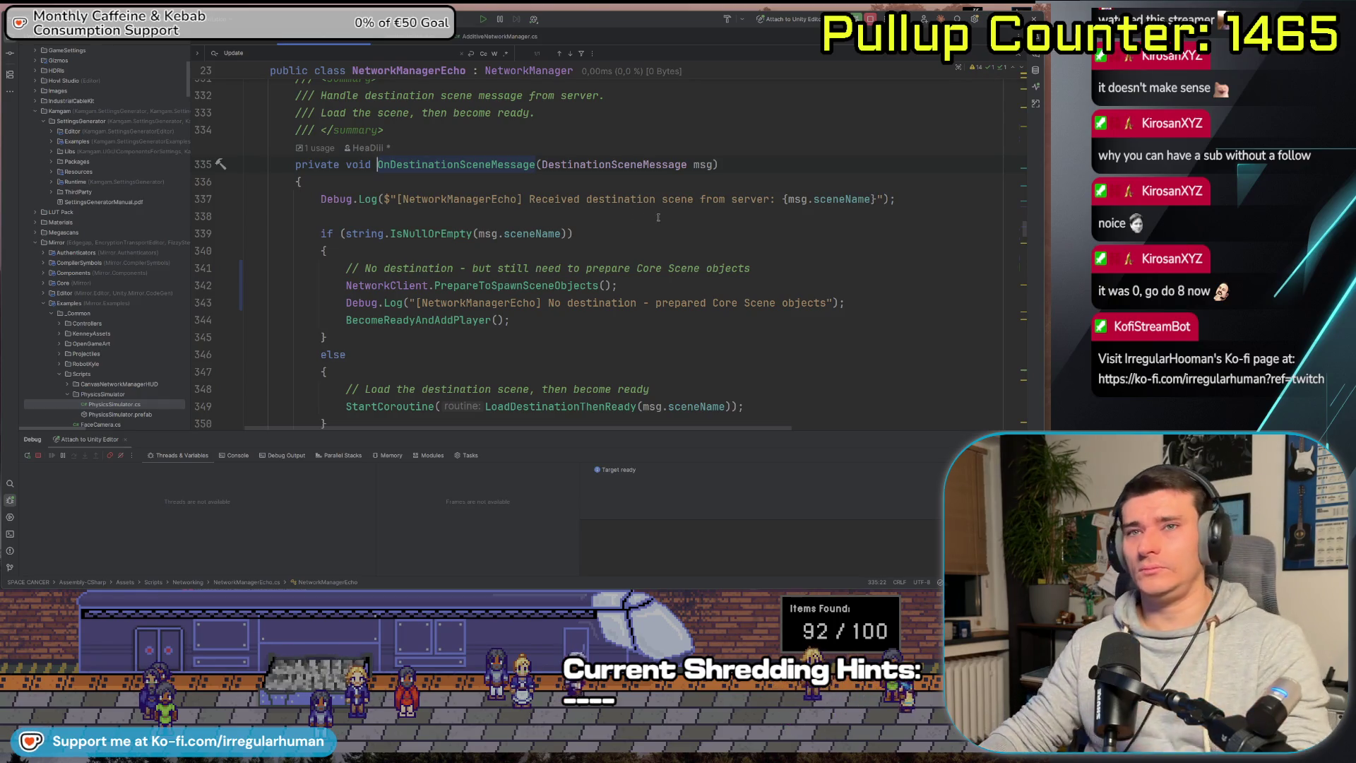
{"action": "key", "text": "alt+Tab"}
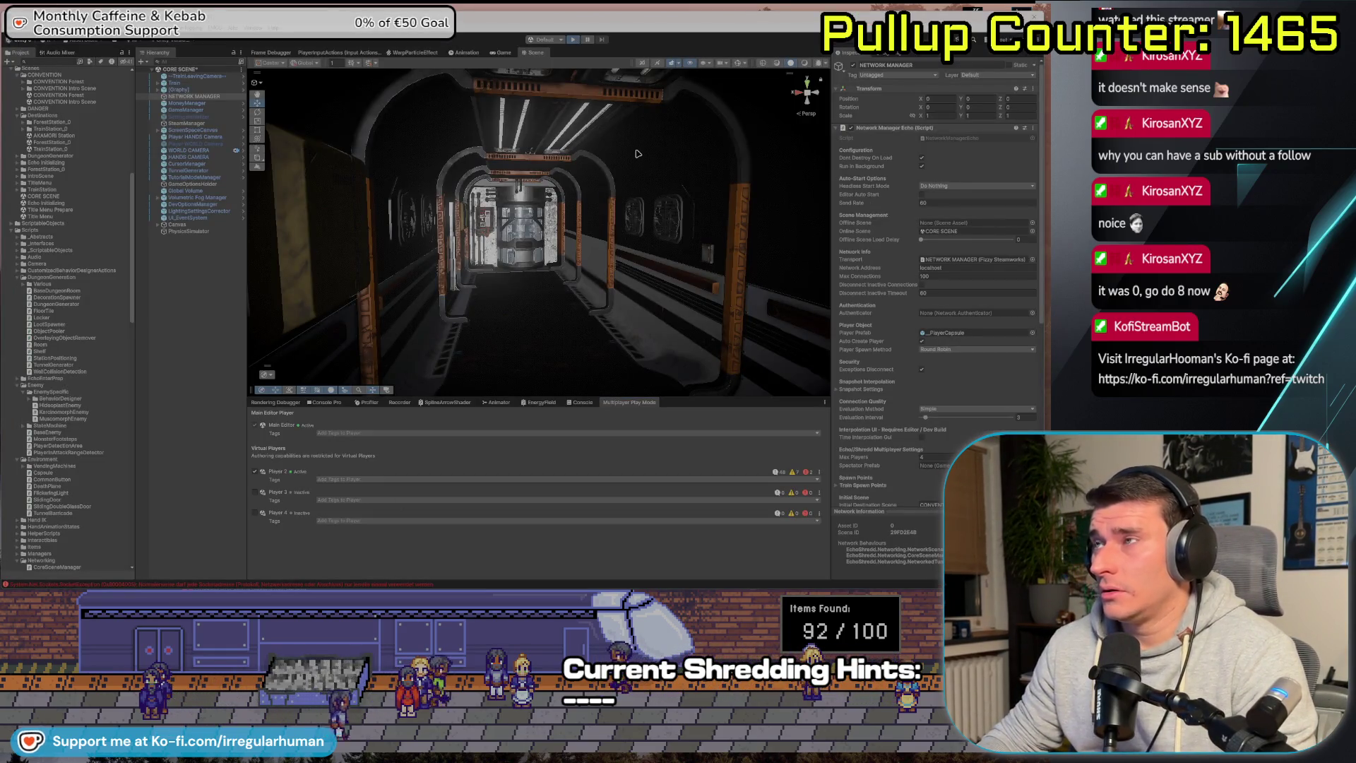
Run the game past the ObtainTrainDoorState and SyncTrainDoorToClient breakpoints, removing the SyncTrainDoorToClient one.
{"action": "key", "text": "ctrl+p"}
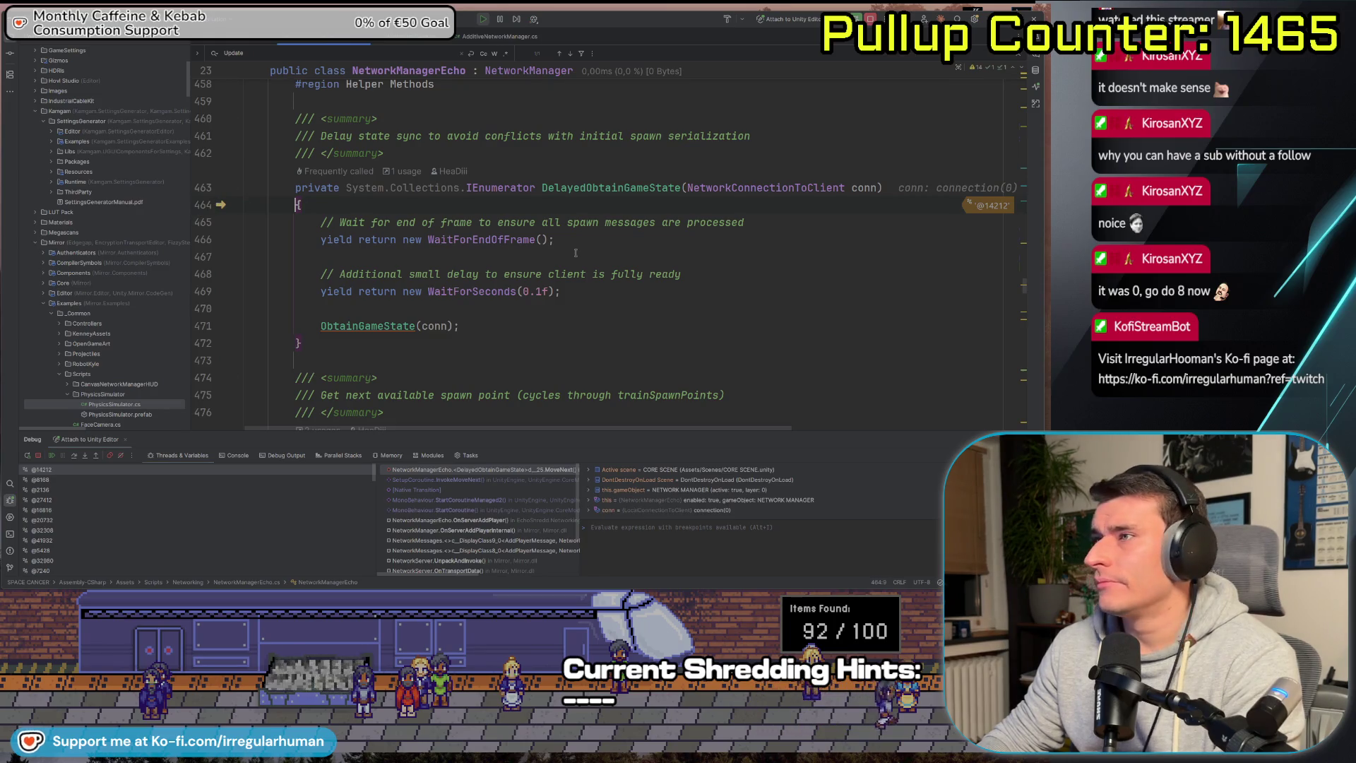
{"action": "key", "text": "F5"}
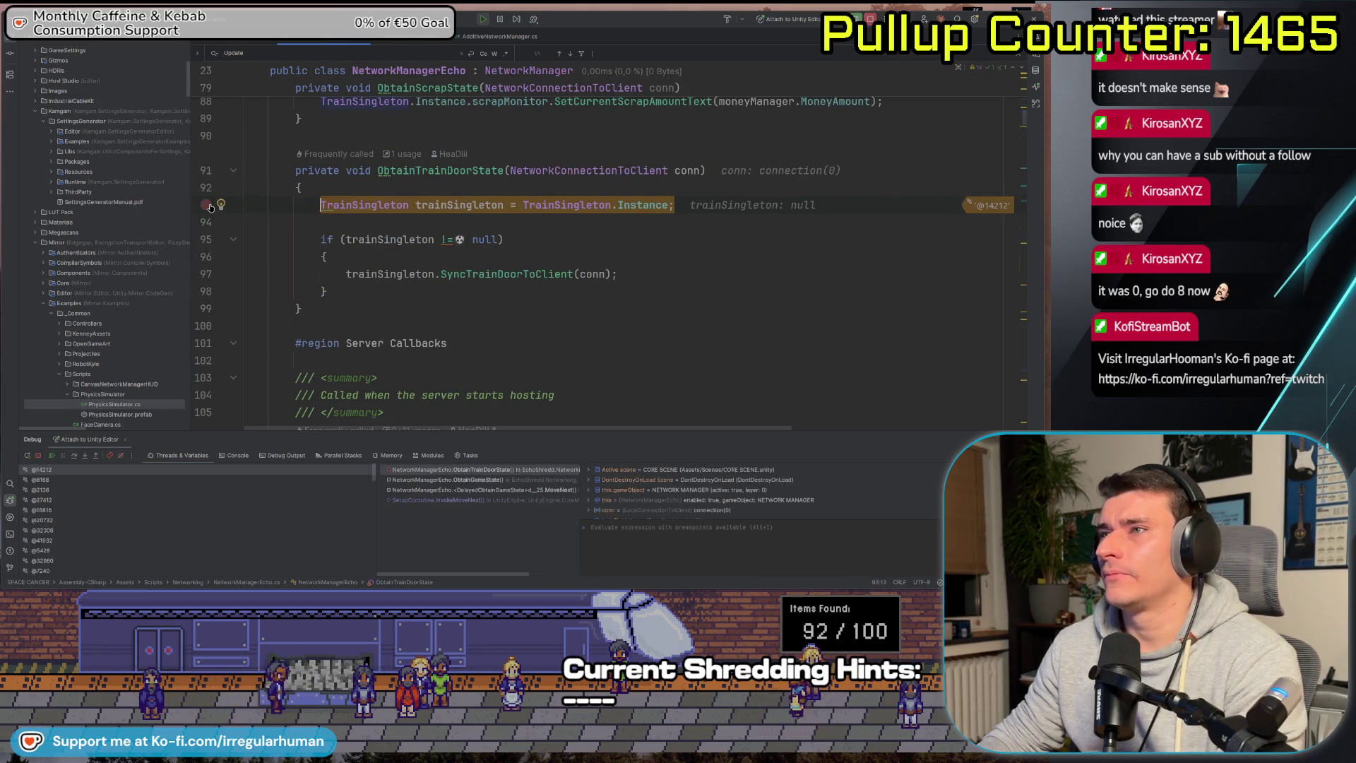
{"action": "key", "text": "F5"}
{"action": "left_click", "coordinate": [206, 225]}
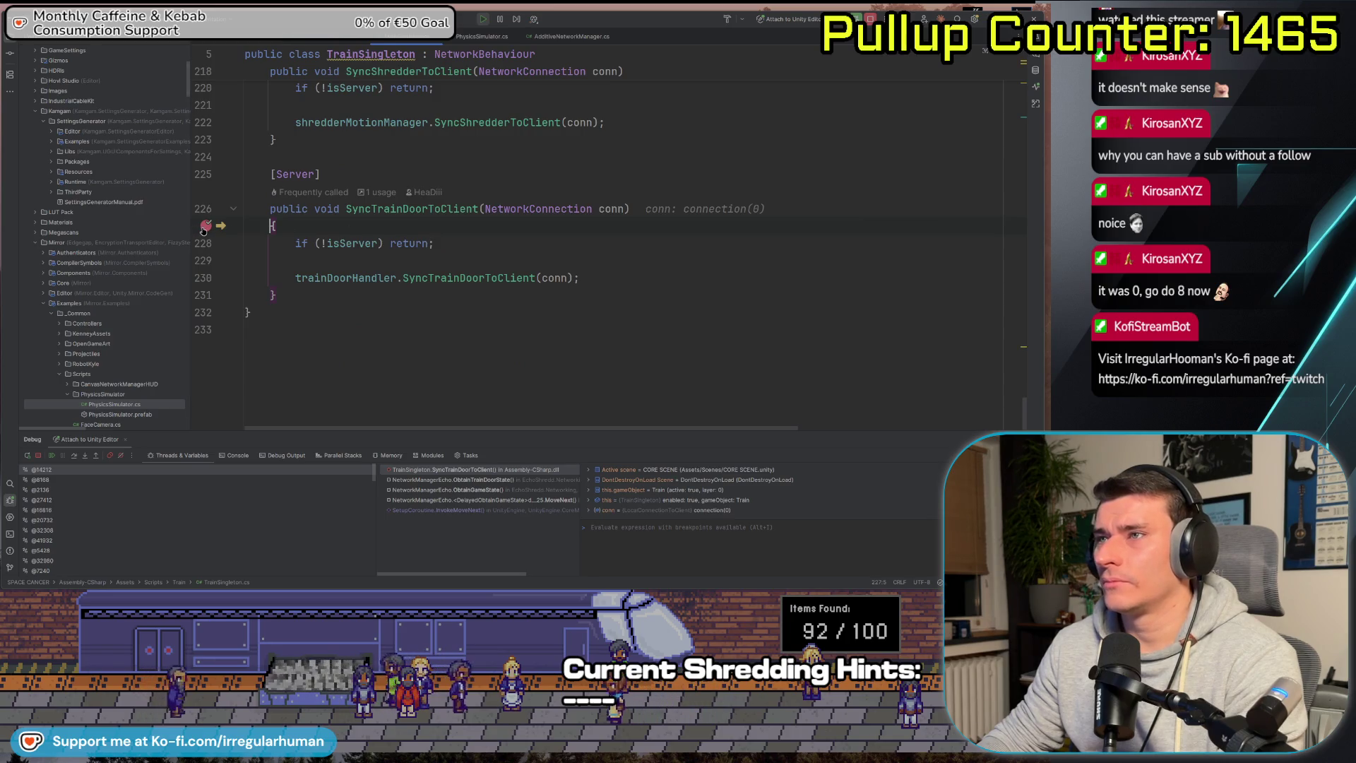
{"action": "key", "text": "F5"}
{"action": "key", "text": "alt+Tab"}
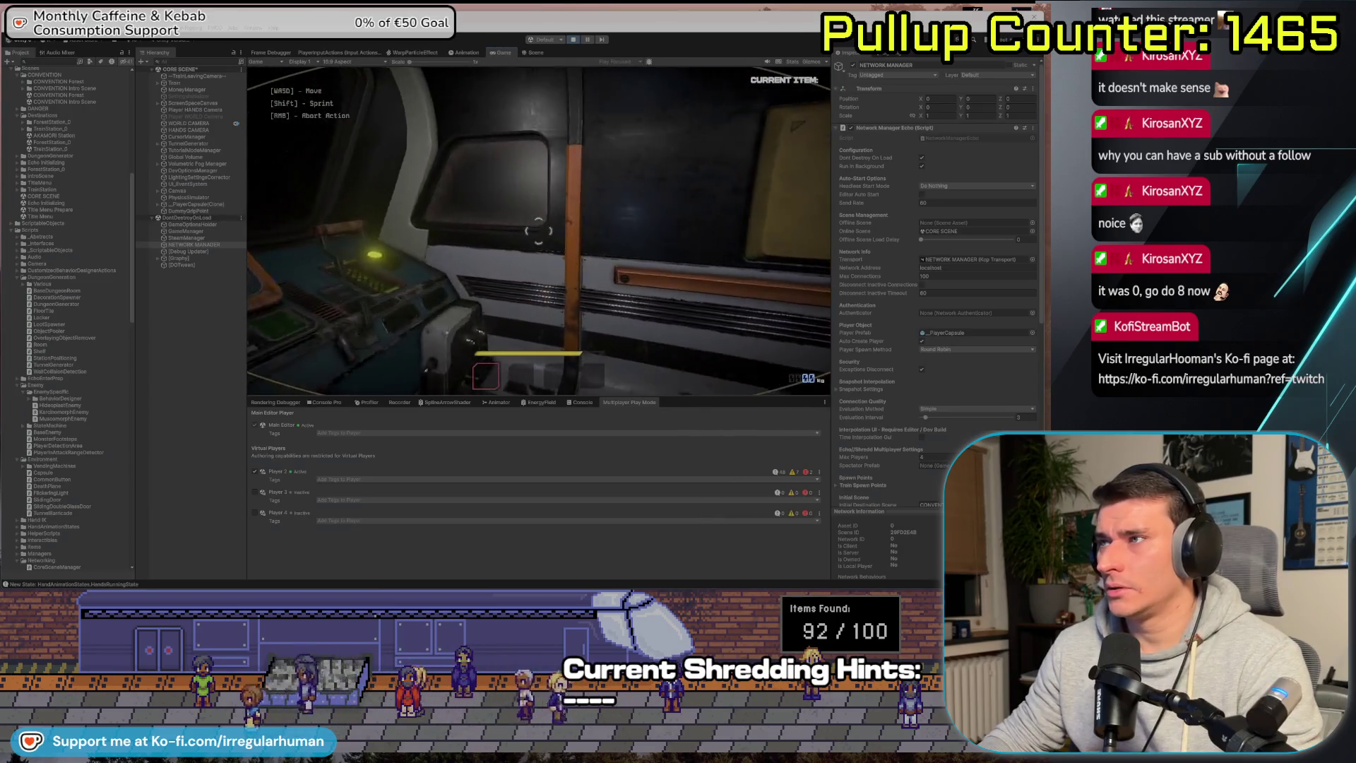
Connect Player 2 as a client, move its window up and right, then return to Rider.
{"action": "key", "text": "alt+Tab"}
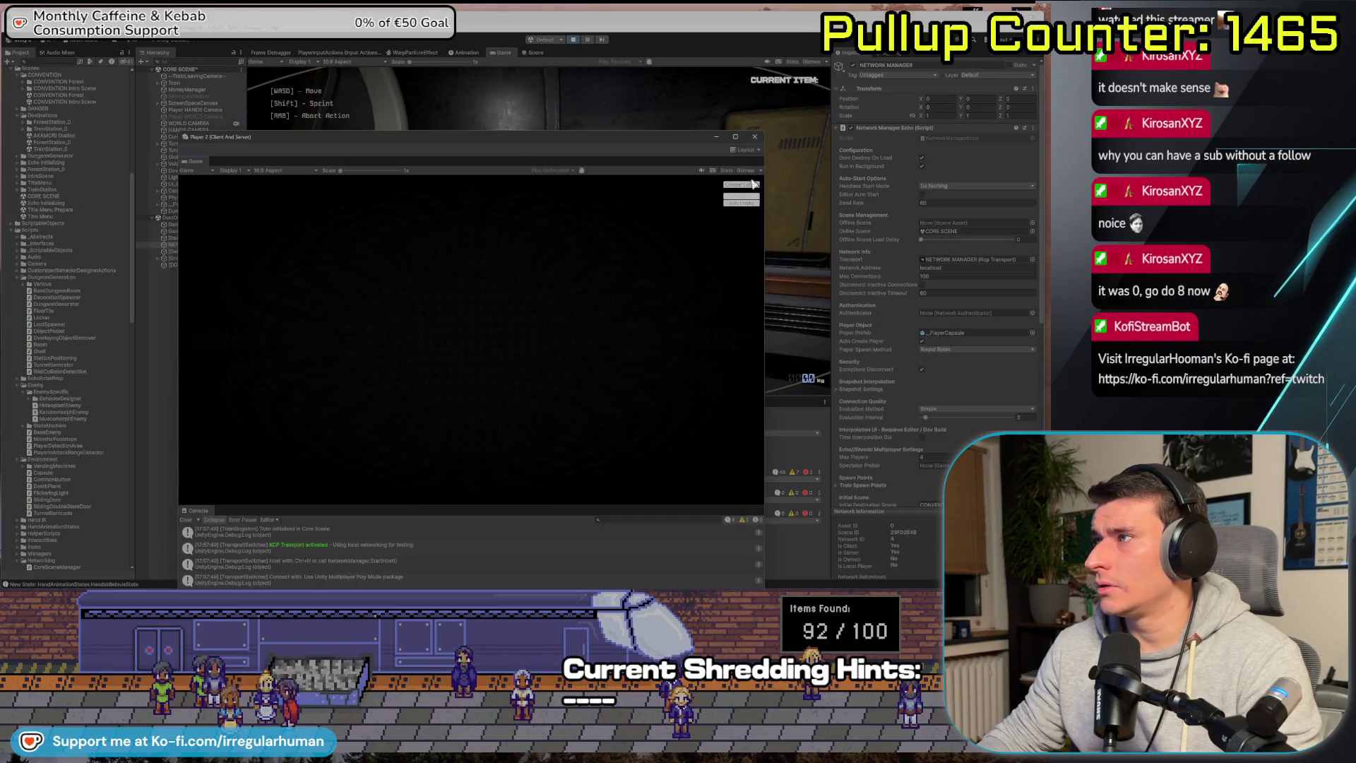
{"action": "left_click", "coordinate": [738, 203]}
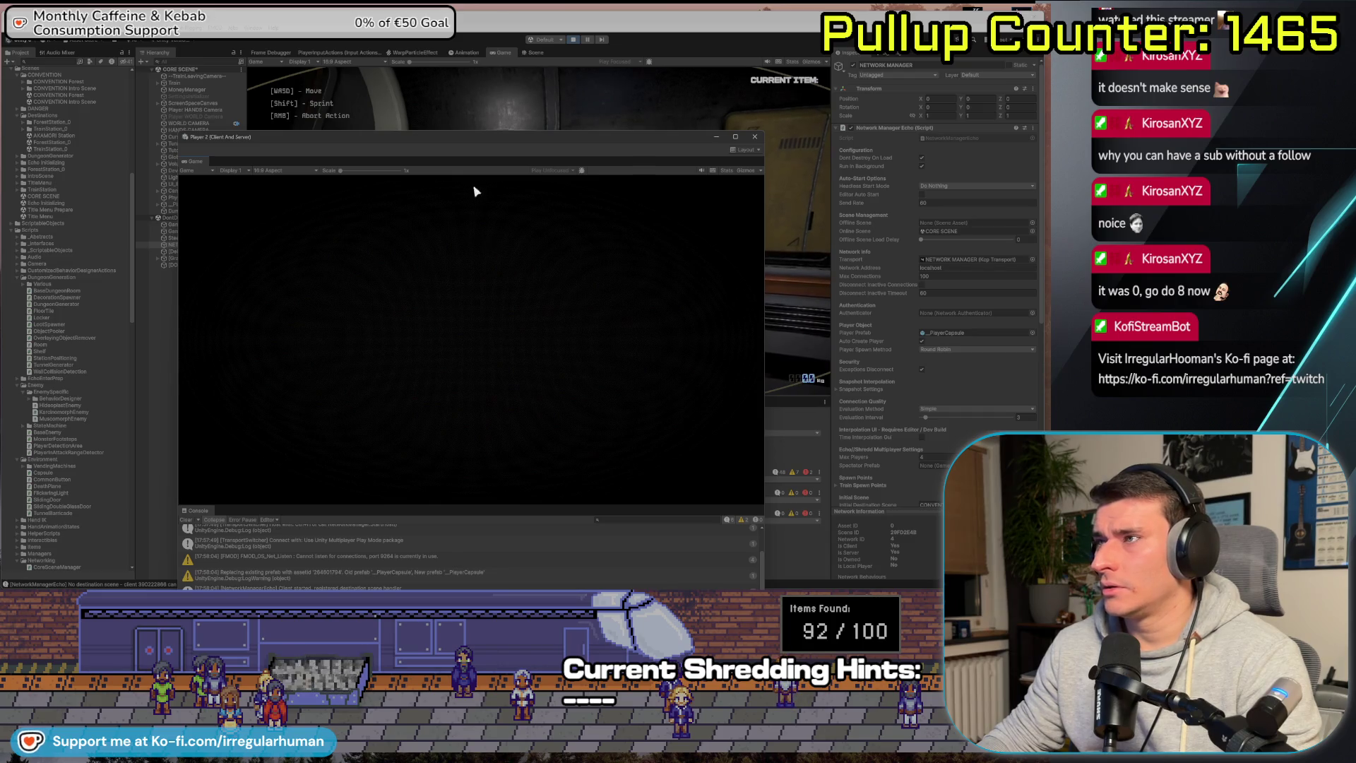
{"action": "left_click_drag", "start_coordinate": [502, 137], "coordinate": [541, 81]}
{"action": "key", "text": "alt+Tab"}
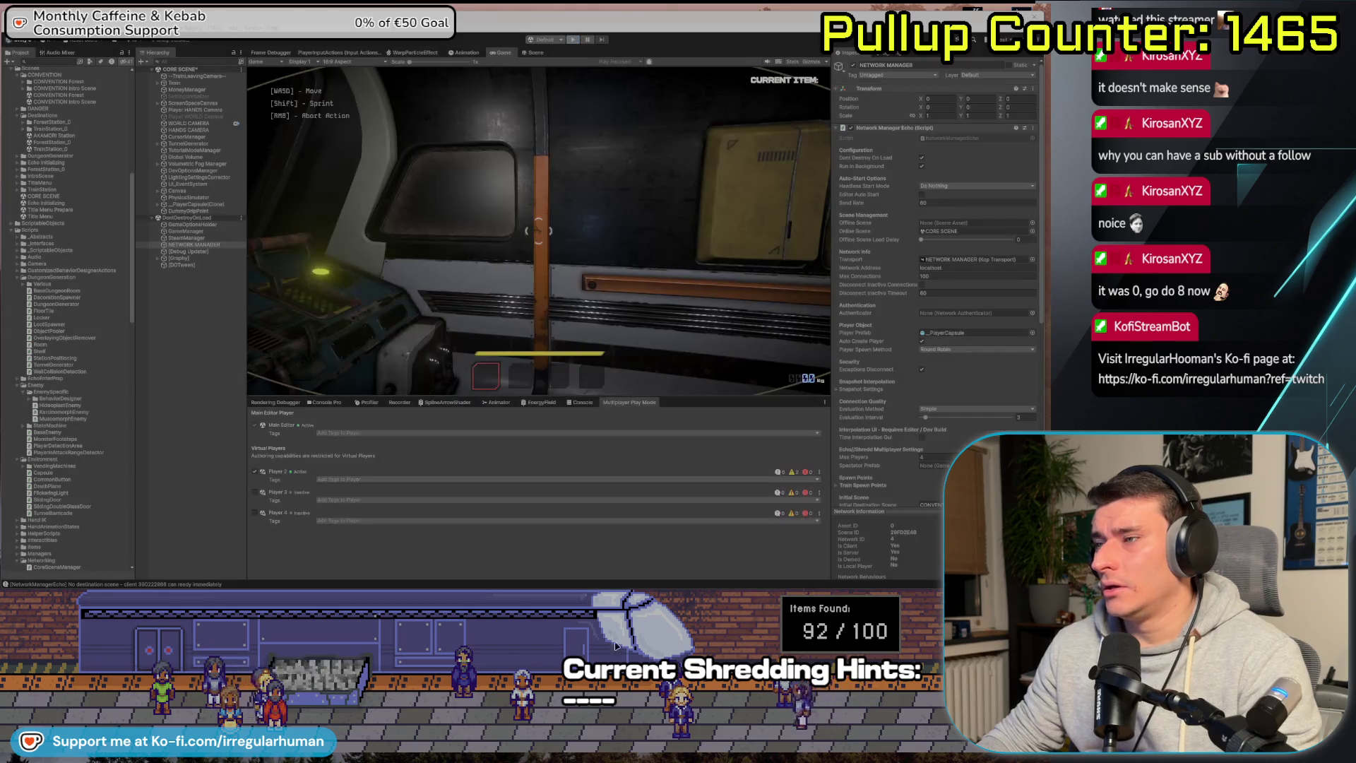
{"action": "key", "text": "alt+Tab"}
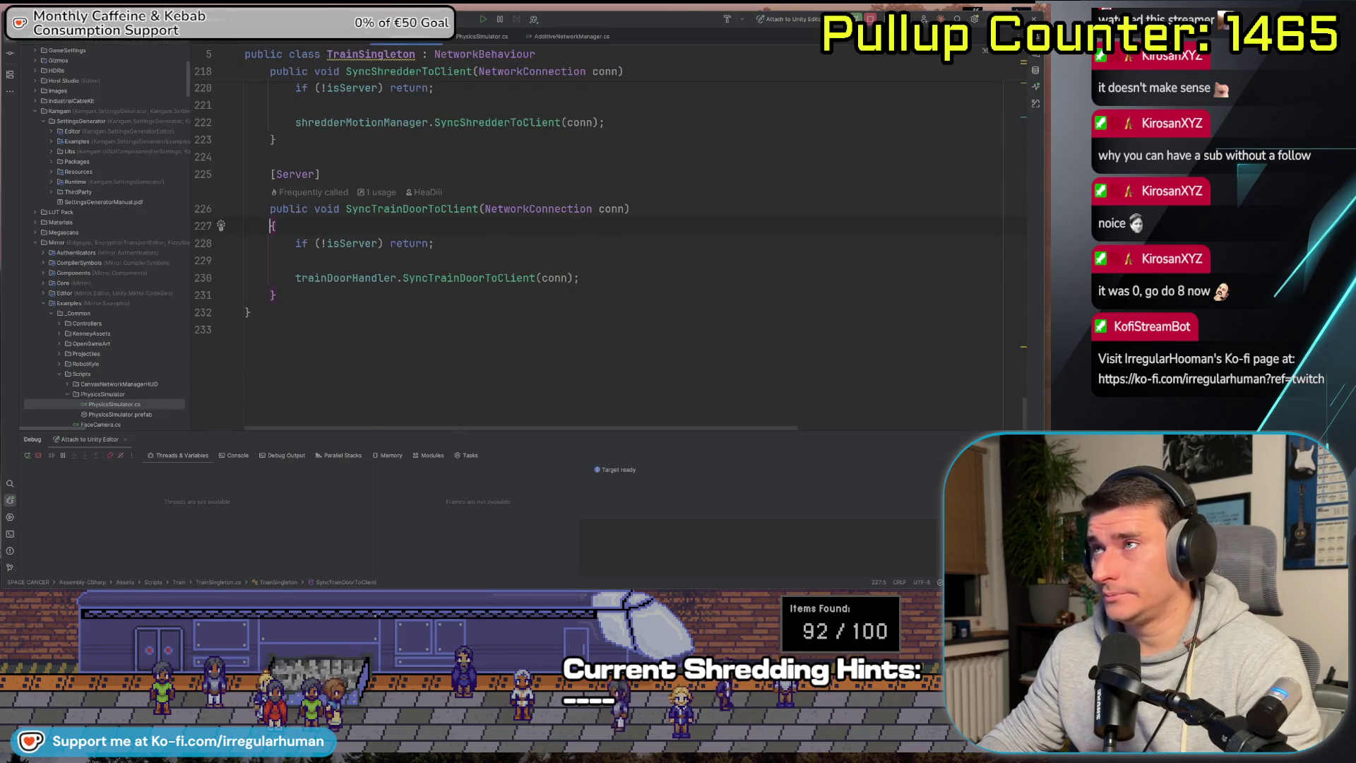
Review CoreSceneManager's LoadDestinationCoroutine and AdditiveNetworkManager, then return to NetworkManagerEcho.cs.
{"action": "key", "text": "ctrl+Tab"}
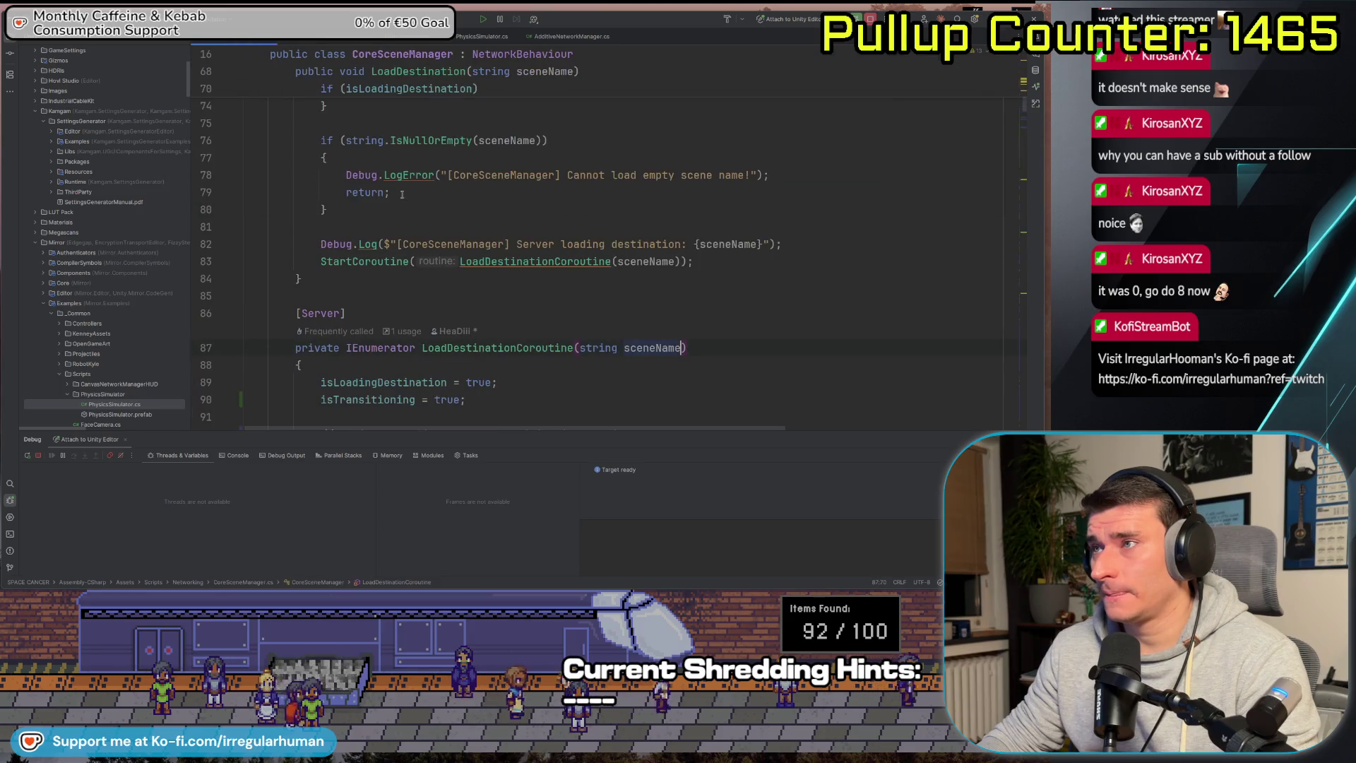
{"action": "scroll", "coordinate": [534, 249], "scroll_direction": "down", "scroll_amount": 4}
{"action": "scroll", "coordinate": [547, 246], "scroll_direction": "down", "scroll_amount": 8}
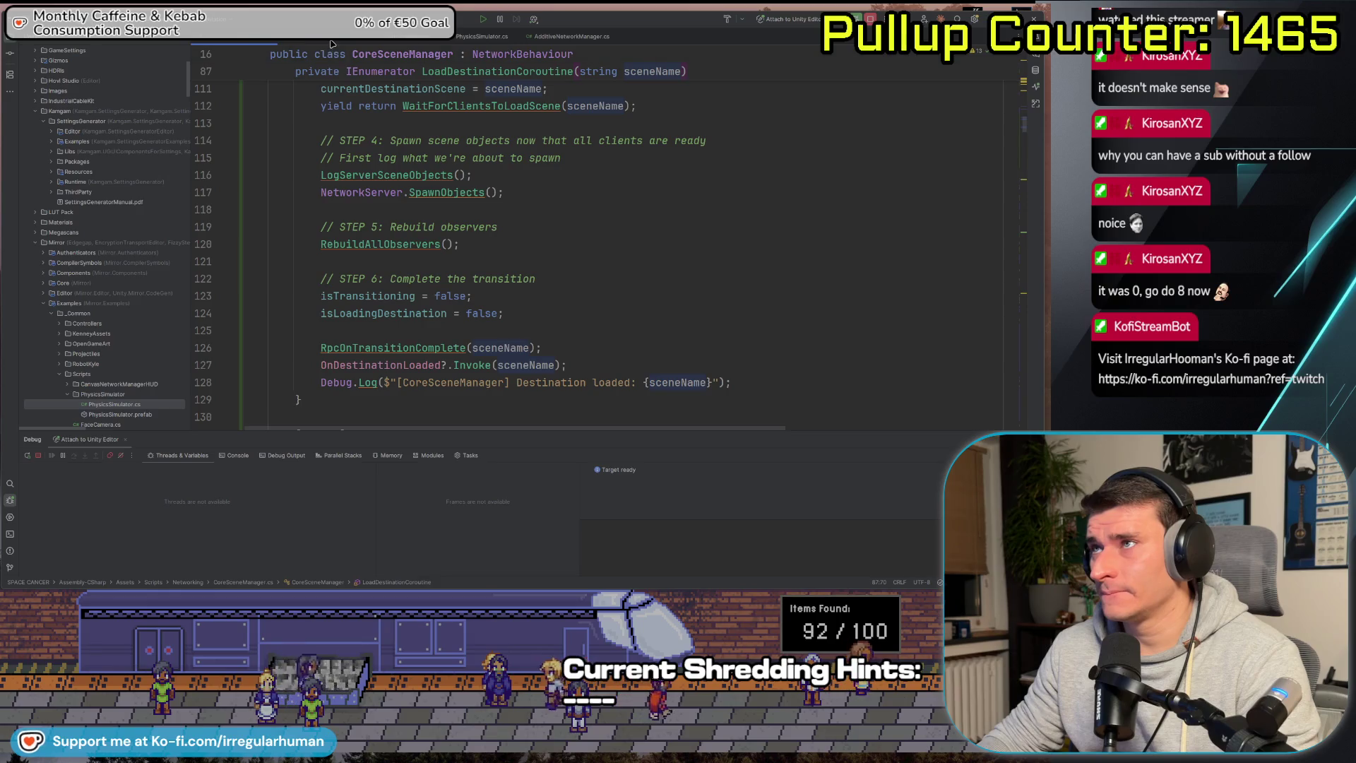
{"action": "left_click", "coordinate": [408, 43]}
{"action": "left_click", "coordinate": [321, 35]}
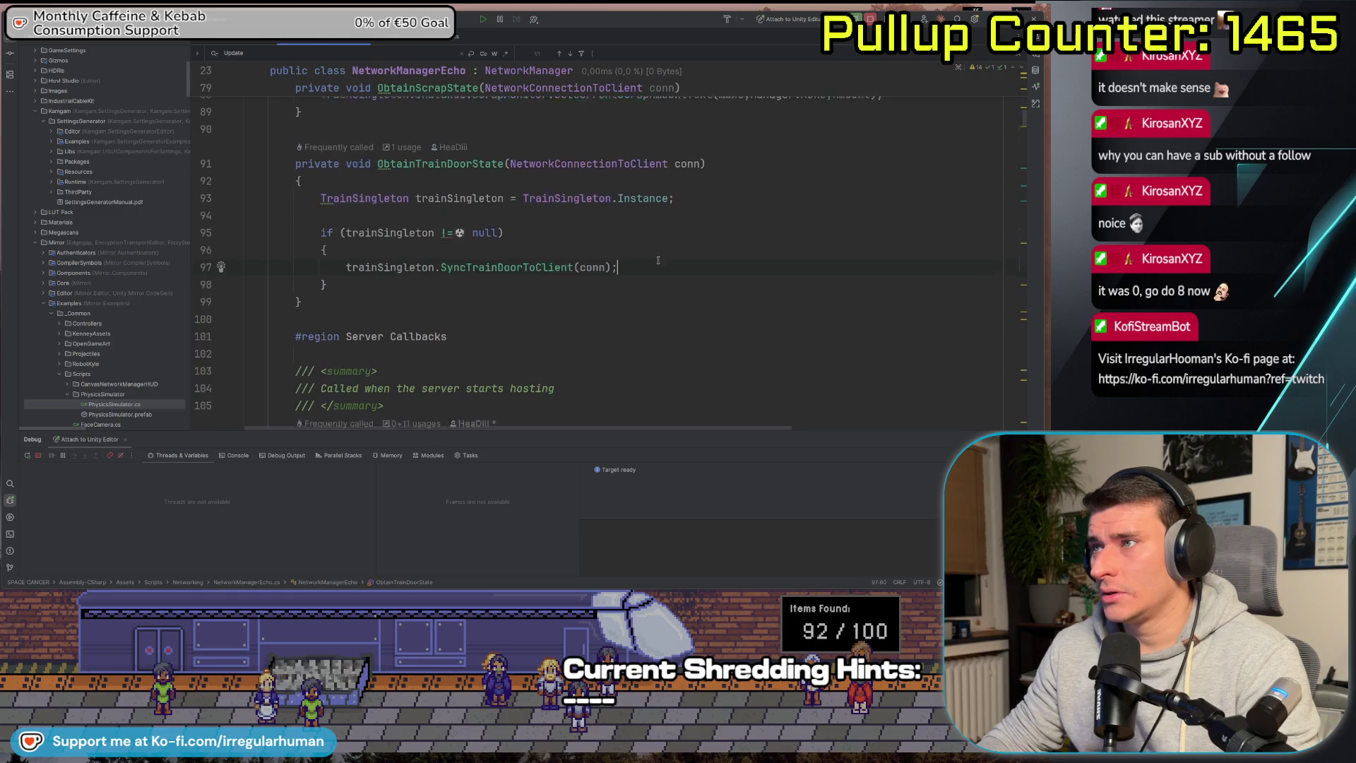
{"action": "scroll", "coordinate": [525, 288], "scroll_direction": "down", "scroll_amount": 13}
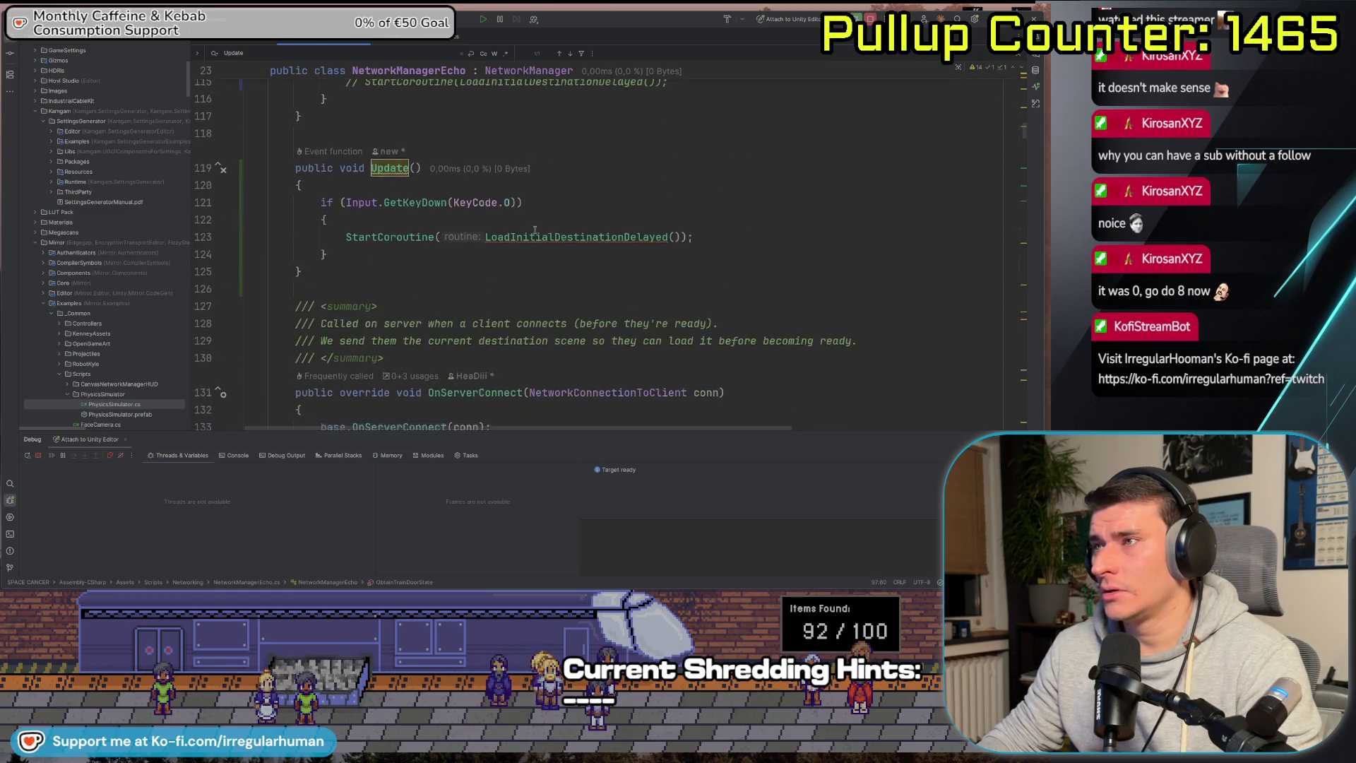
{"action": "scroll", "coordinate": [577, 244], "scroll_direction": "up", "scroll_amount": 3}
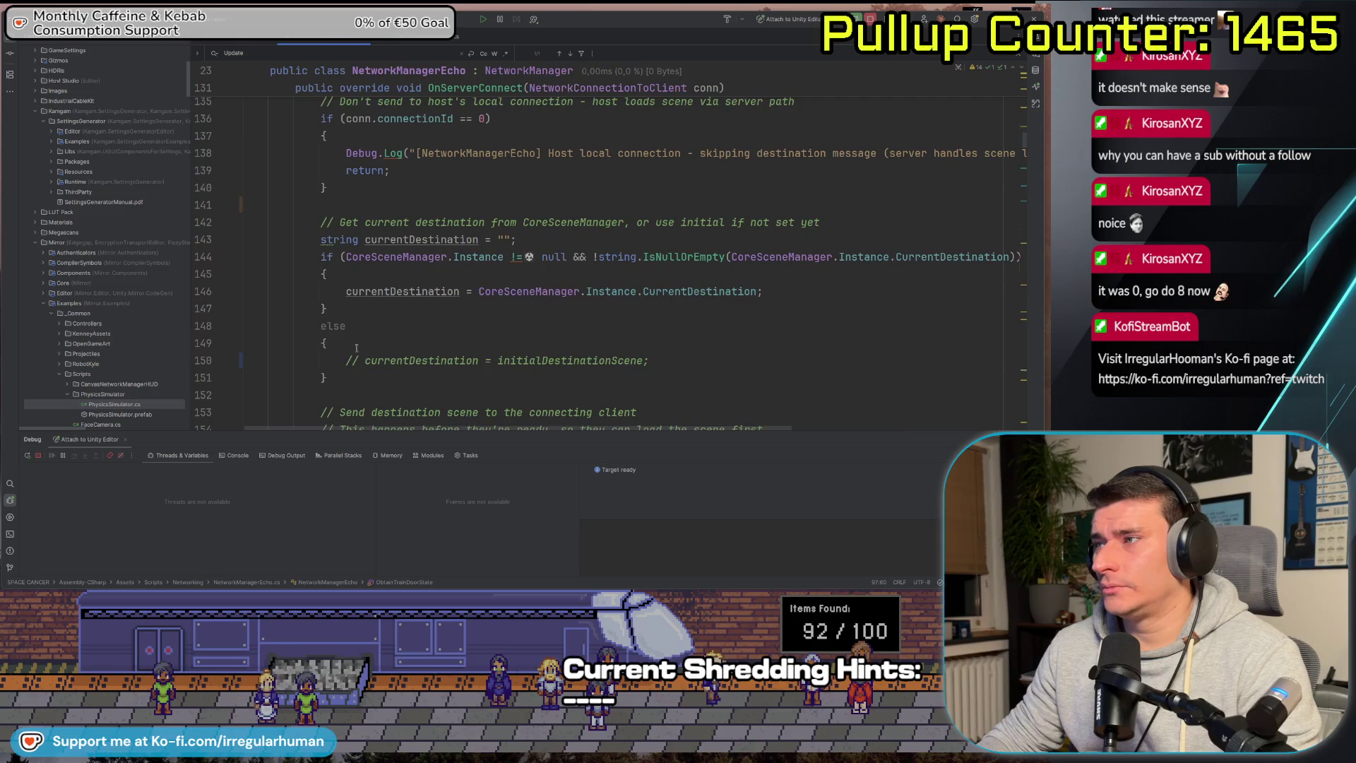
Uncomment the initialDestinationScene fallback assignment in OnServerConnect.
{"action": "left_click", "coordinate": [365, 365]}
{"action": "key", "text": "ctrl+slash"}
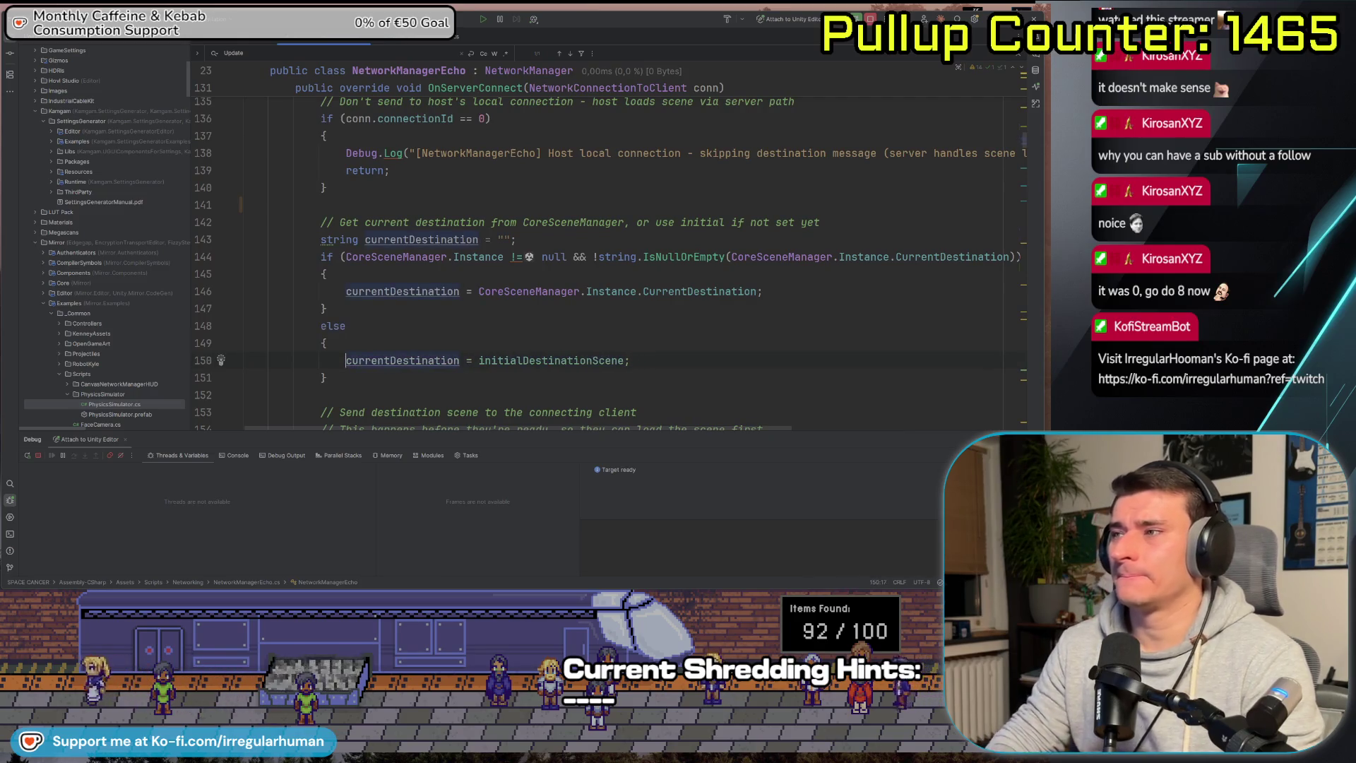
{"action": "scroll", "coordinate": [560, 314], "scroll_direction": "down", "scroll_amount": 8}
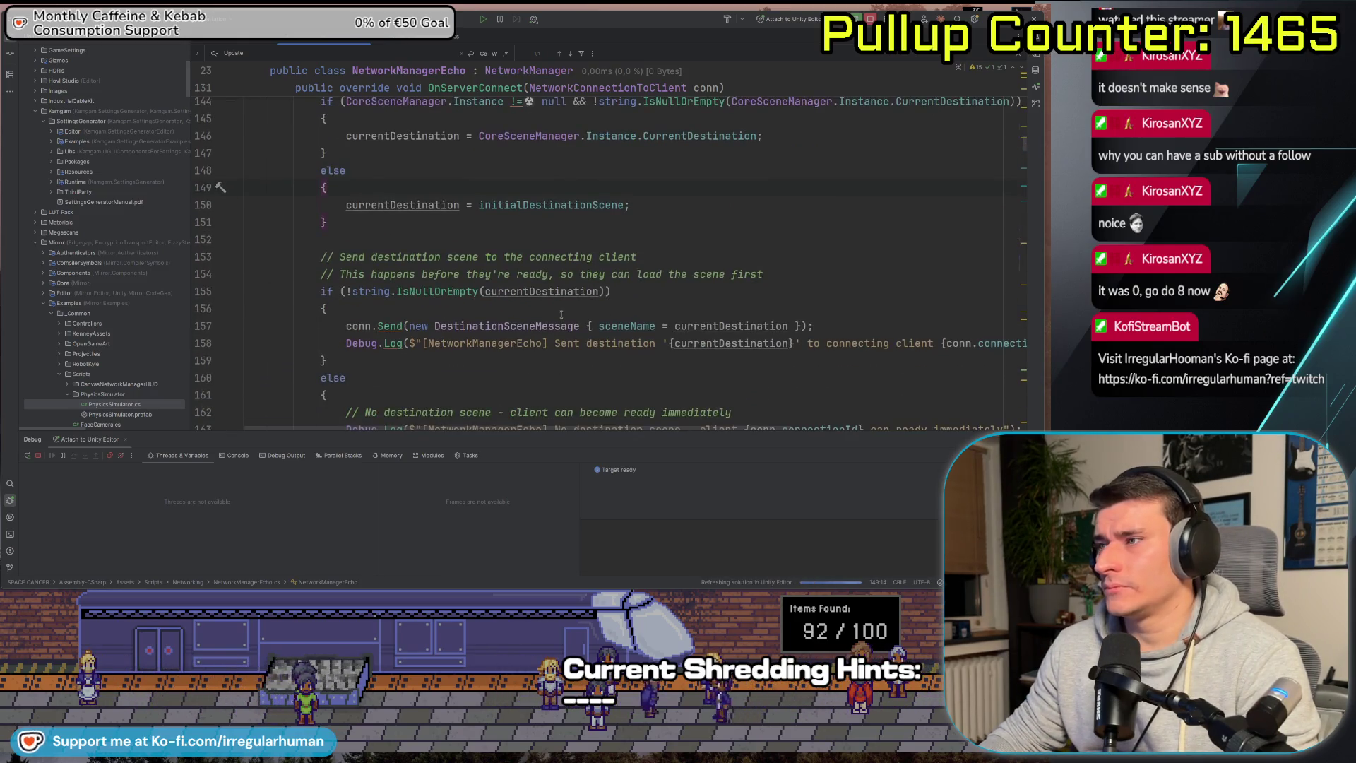
{"action": "scroll", "coordinate": [560, 313], "scroll_direction": "up", "scroll_amount": 4}
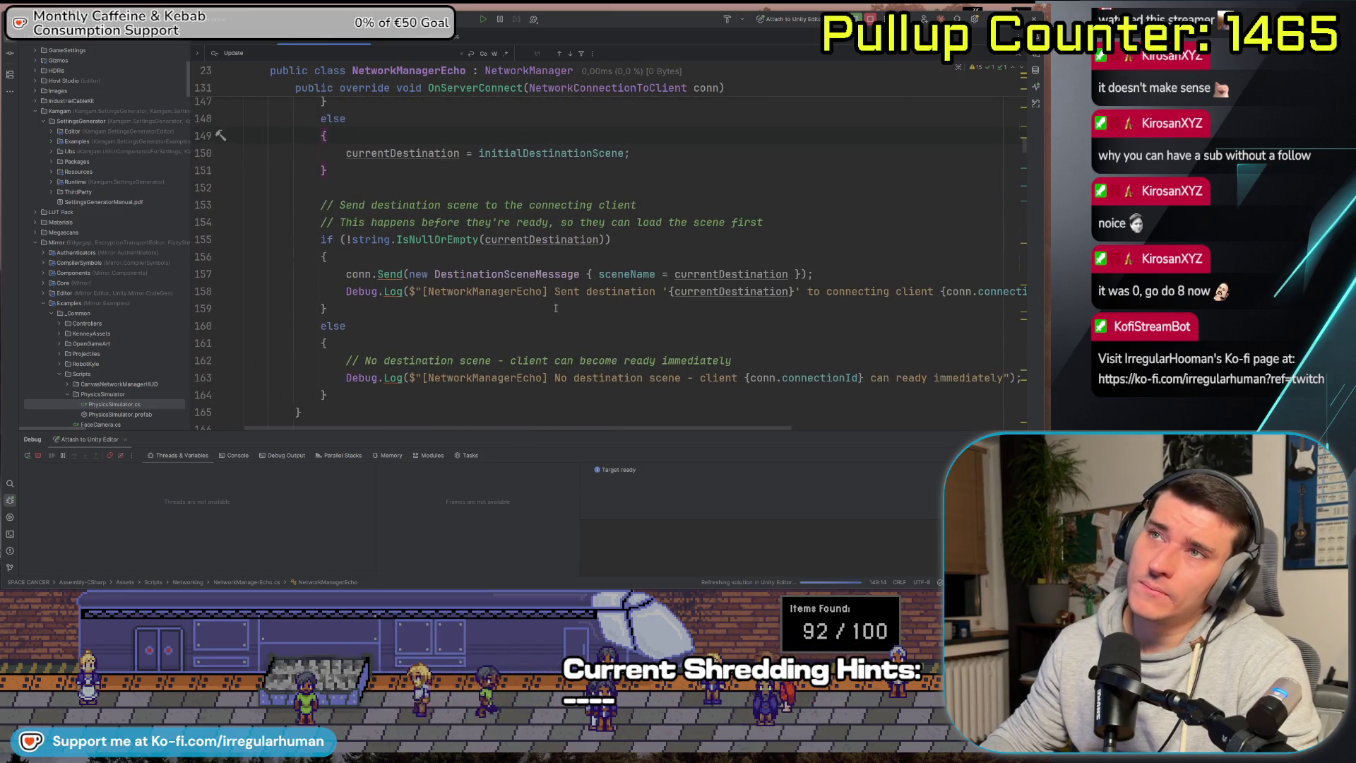
{"action": "left_click", "coordinate": [554, 307]}
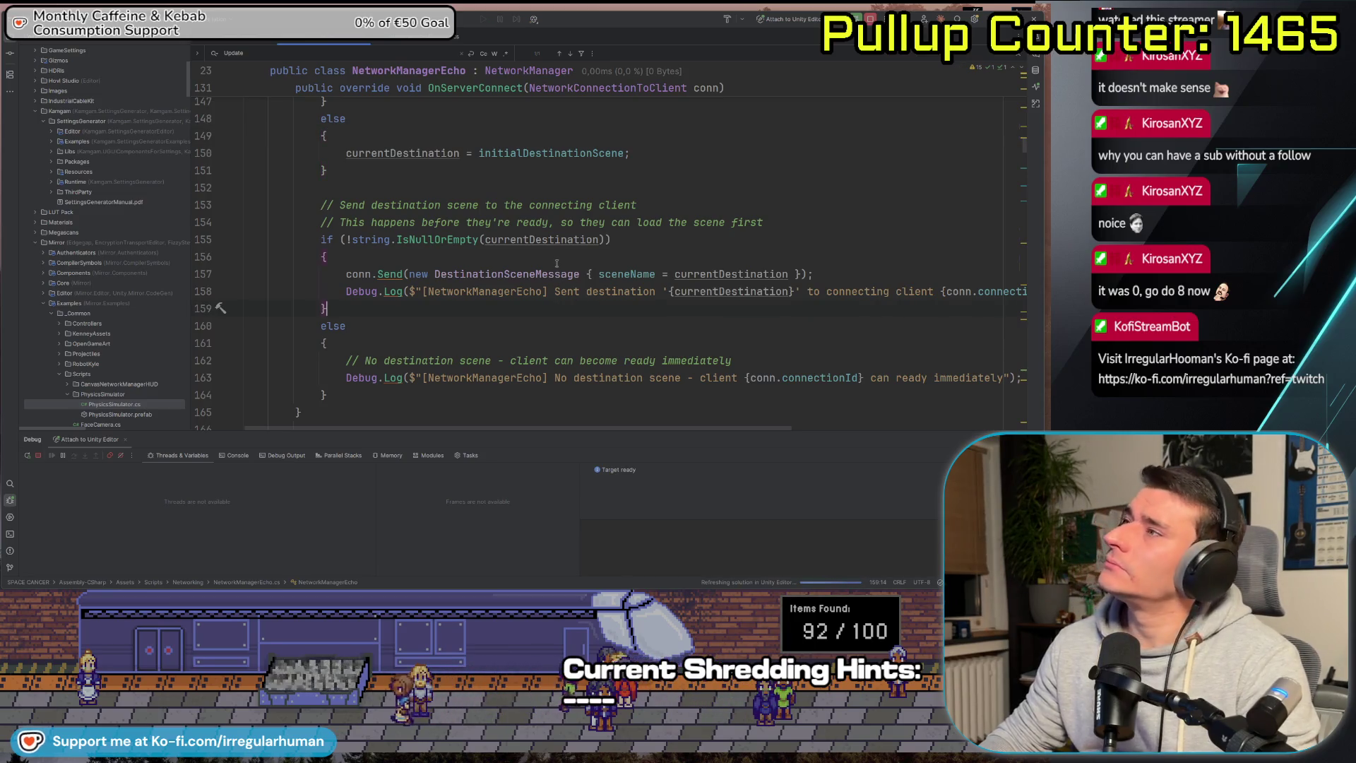
{"action": "scroll", "coordinate": [615, 198], "scroll_direction": "down", "scroll_amount": 8}
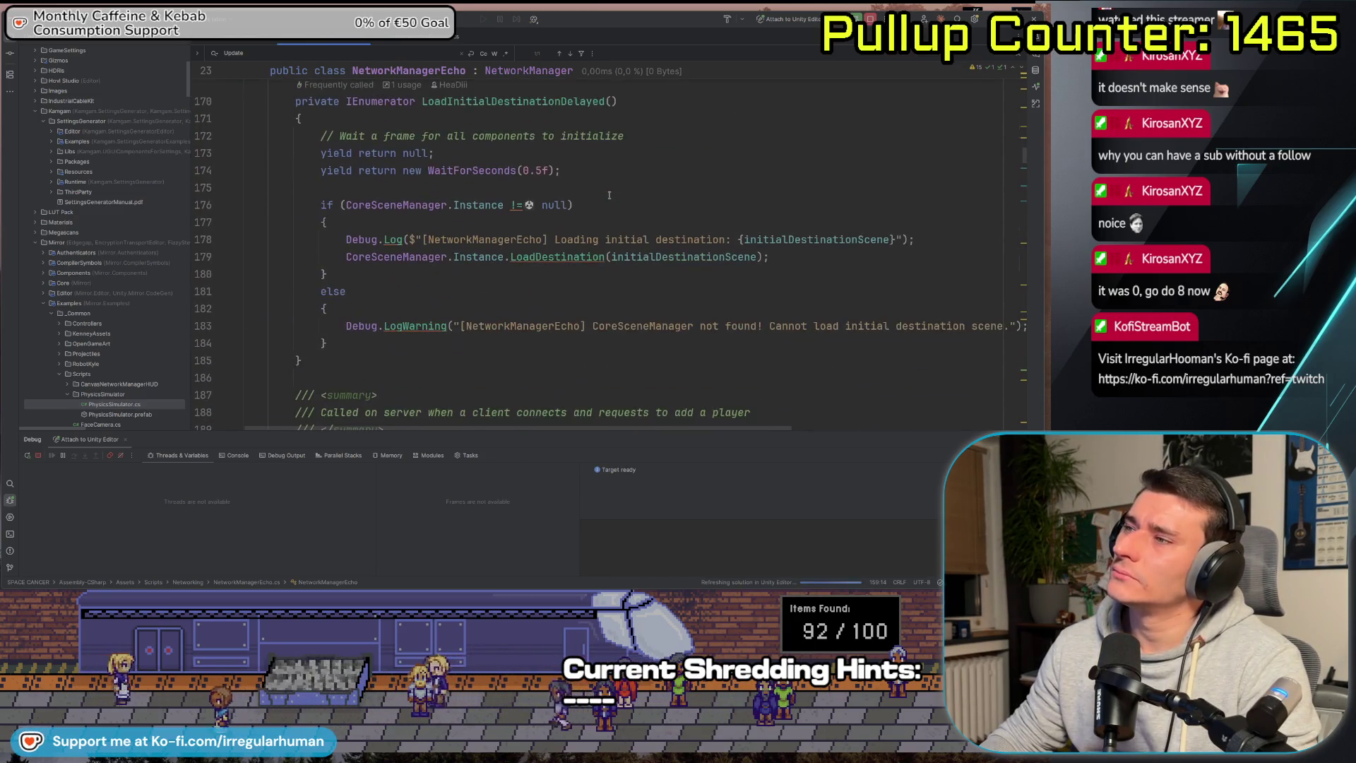
{"action": "scroll", "coordinate": [607, 191], "scroll_direction": "up", "scroll_amount": 4}
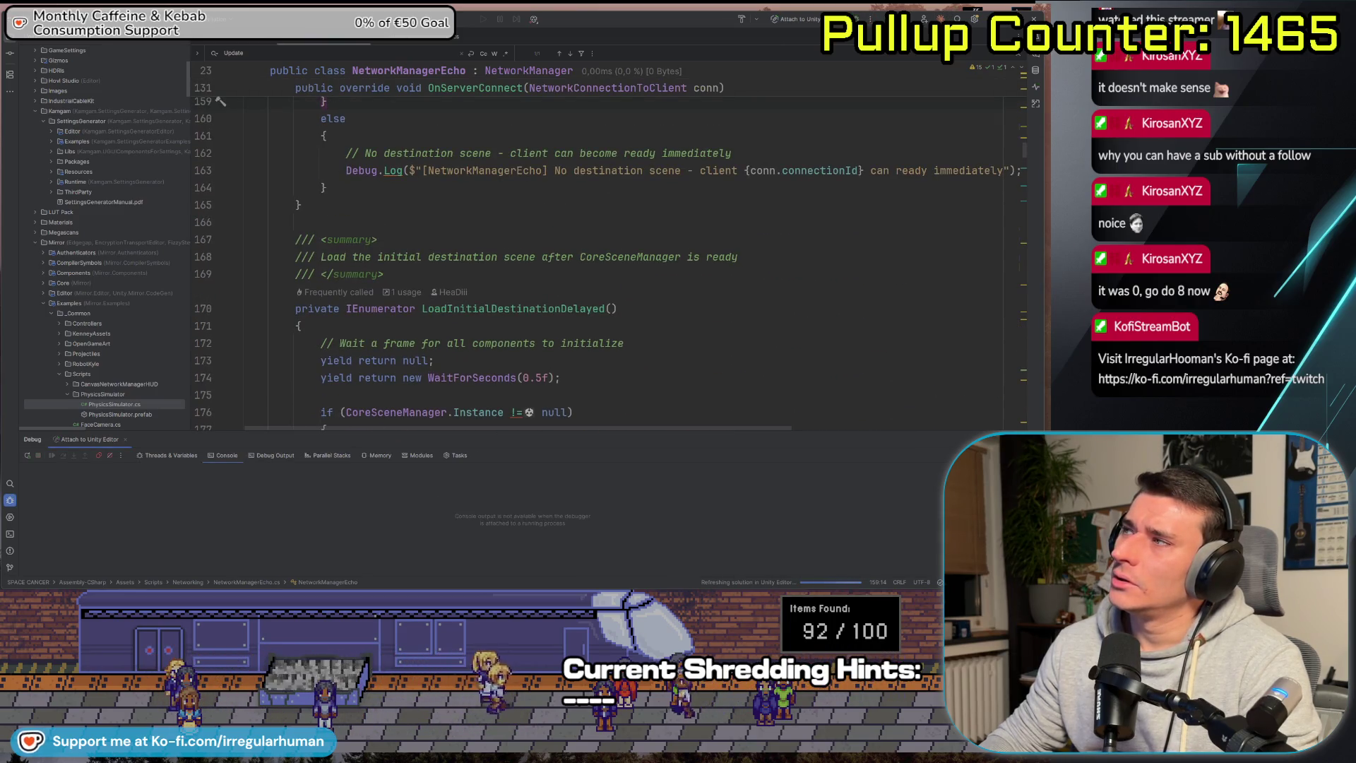
{"action": "scroll", "coordinate": [873, 97], "scroll_direction": "up", "scroll_amount": 2}
Send Claude Code a request to replace the overengineered scene networking with one core scene every player loads.
{"action": "key", "text": "alt+F12"}
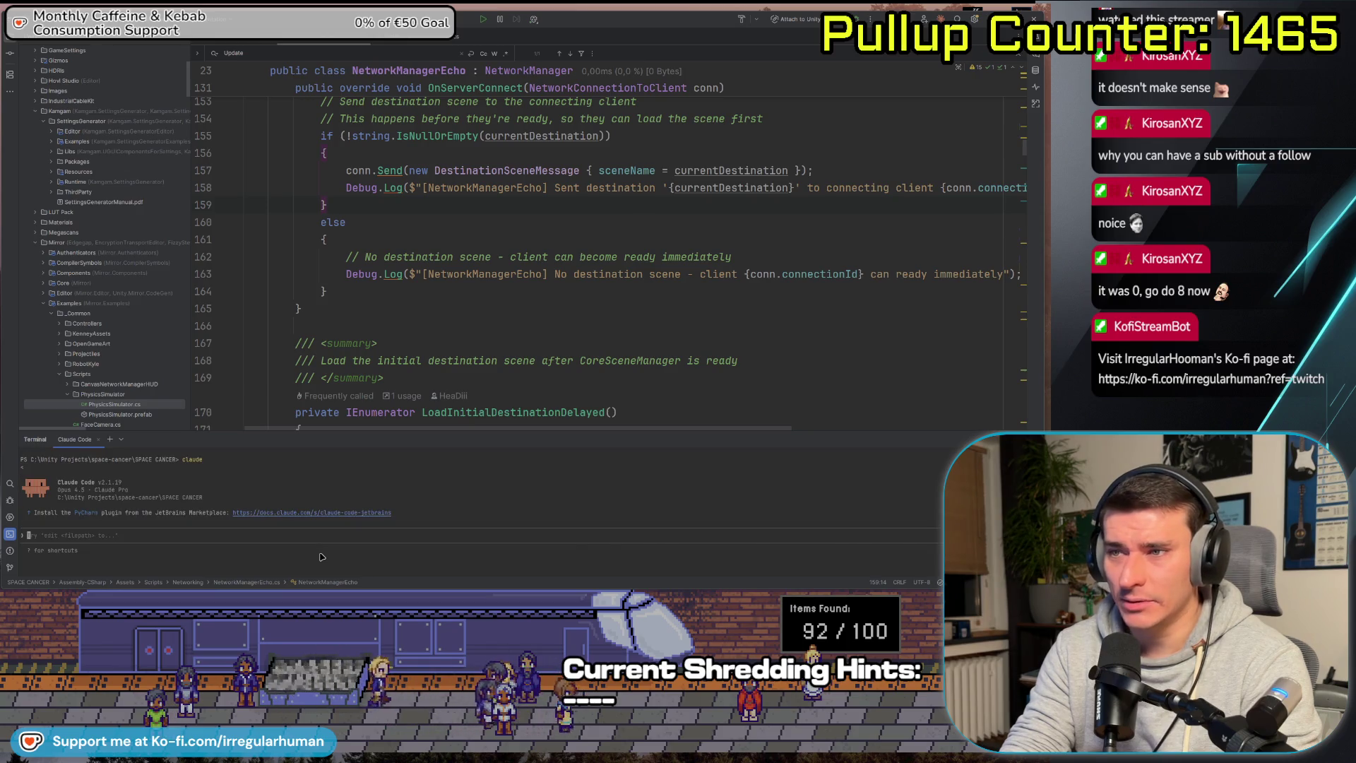
{"action": "type", "text": "The Sce"}
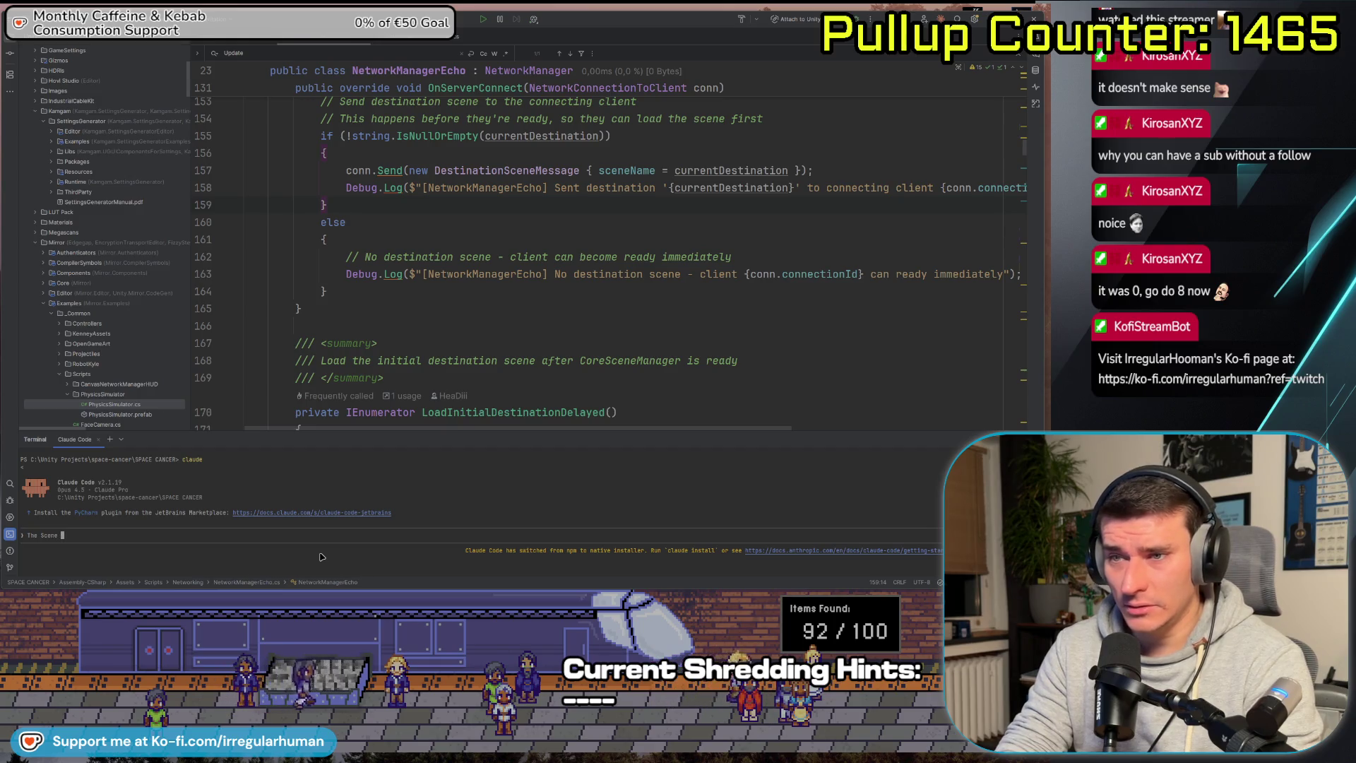
{"action": "type", "text": "netwo"}
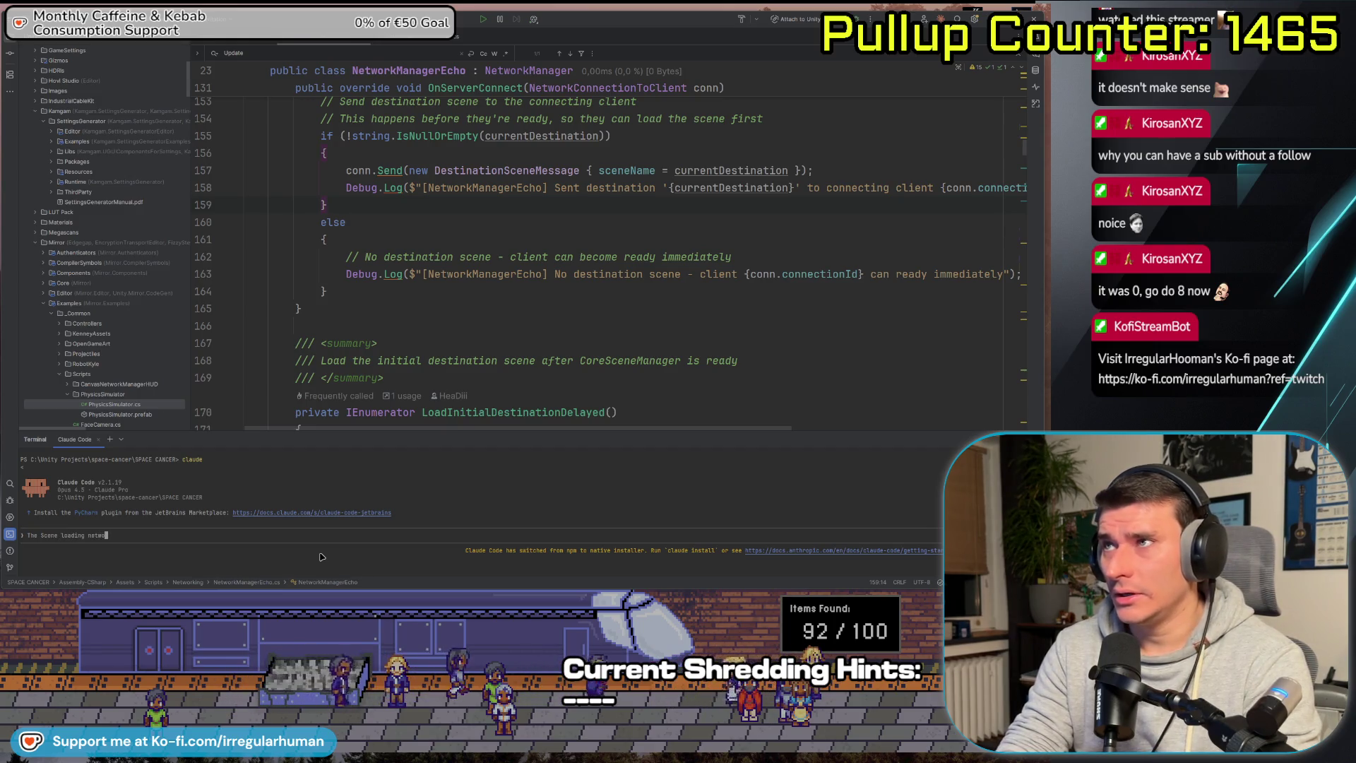
{"action": "type", "text": "rking stuff is wa"}
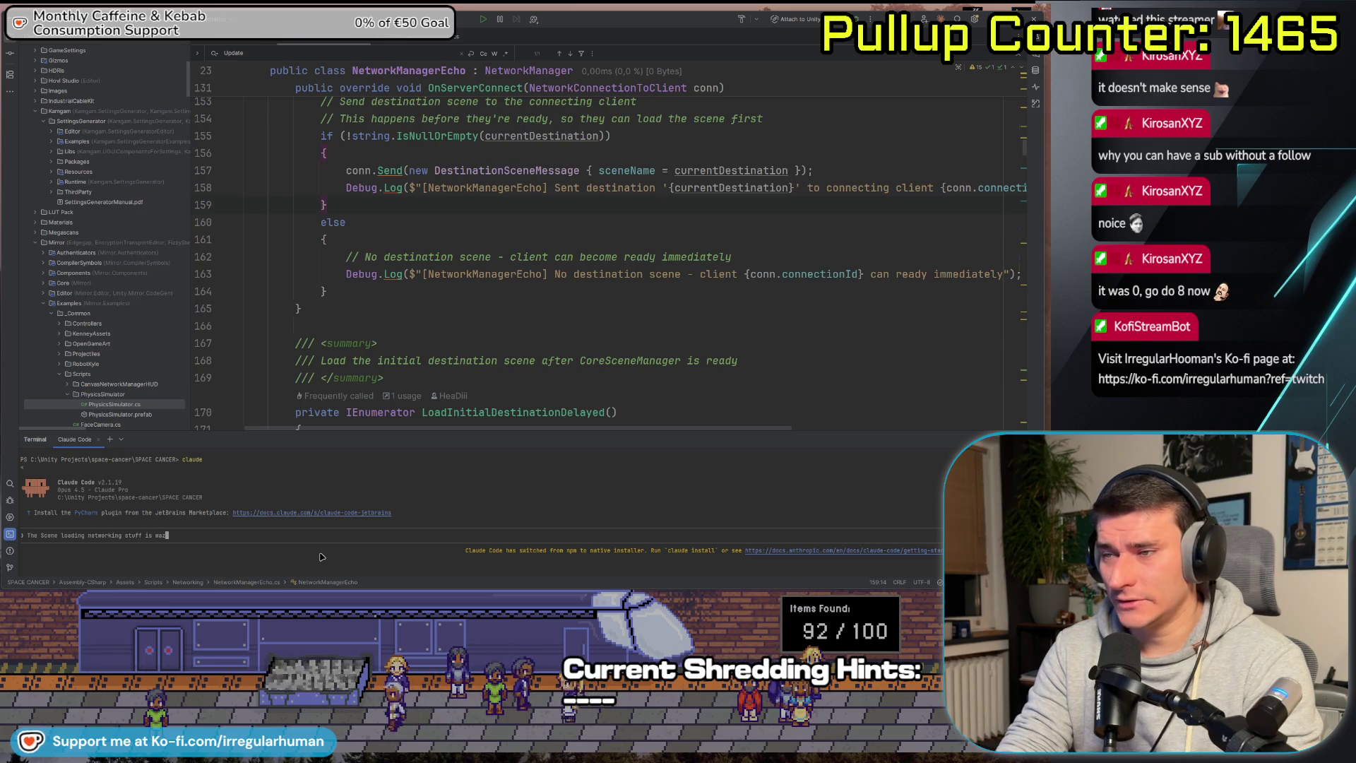
{"action": "type", "text": "yy too over"}
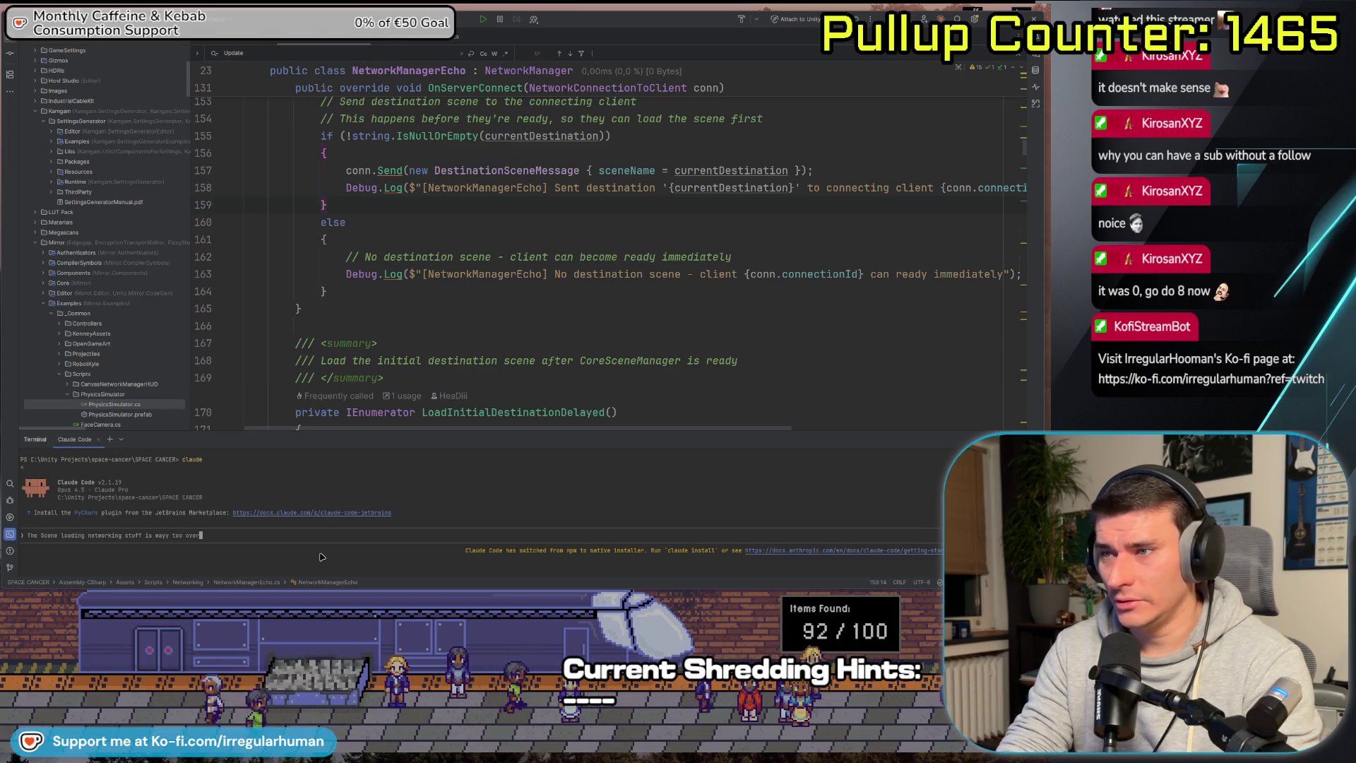
{"action": "type", "text": "engine"}
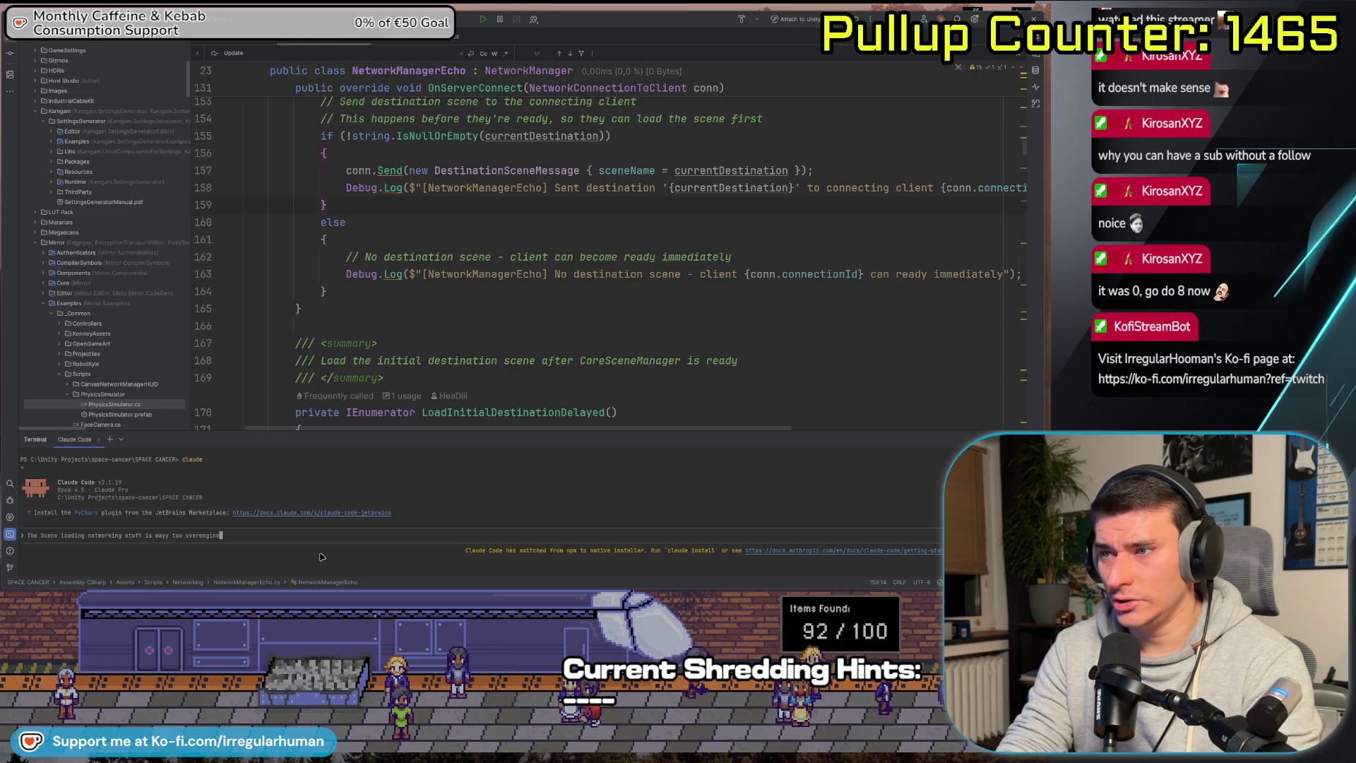
{"action": "type", "text": "ered while also"}
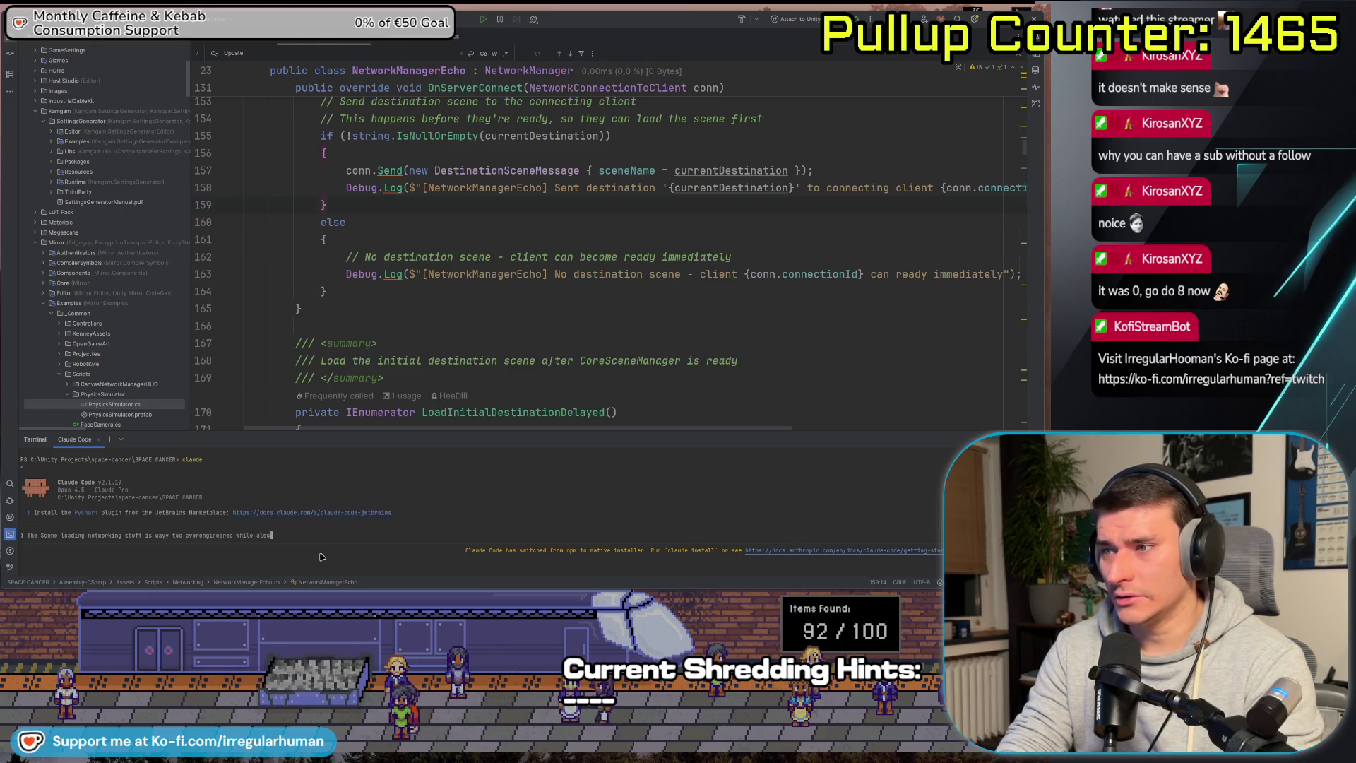
{"action": "type", "text": " not working."}
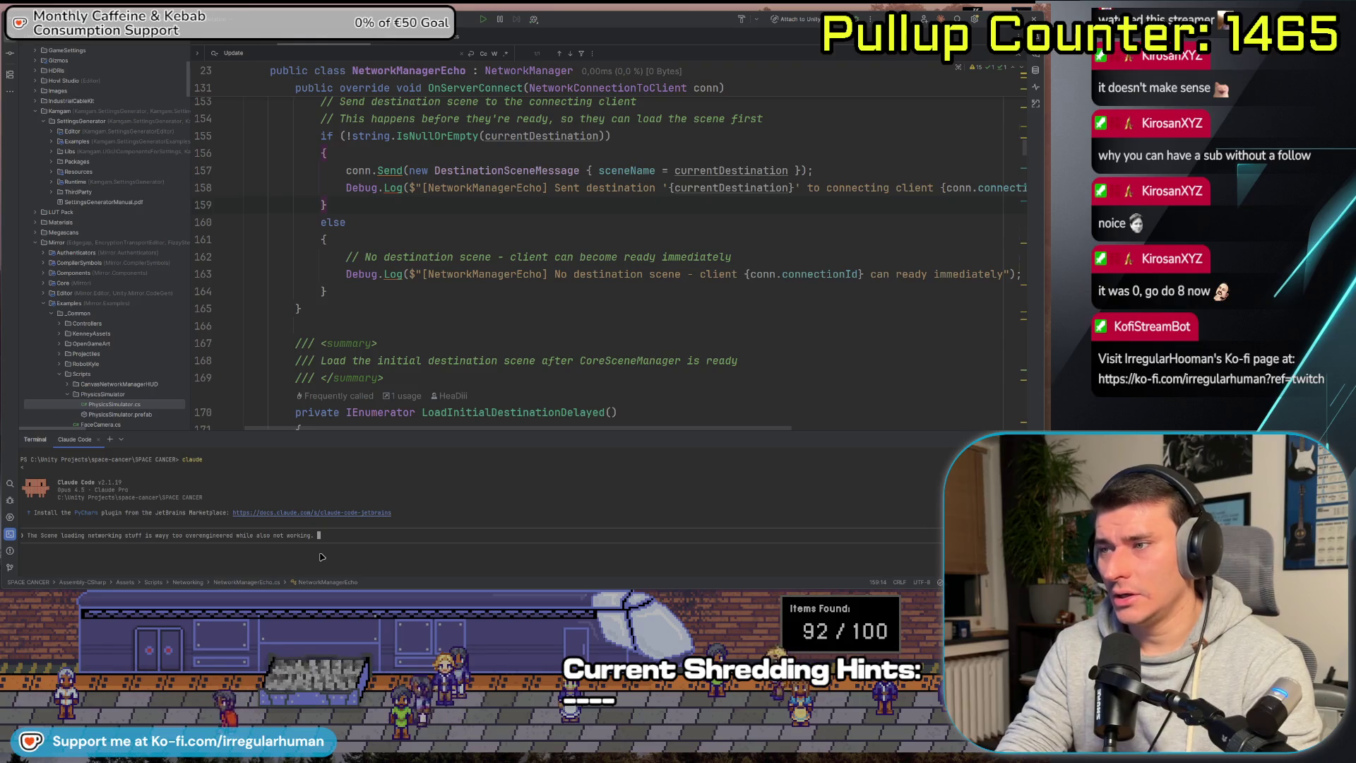
{"action": "type", "text": " get d"}
{"action": "type", "text": "s down to the absolute minim"}
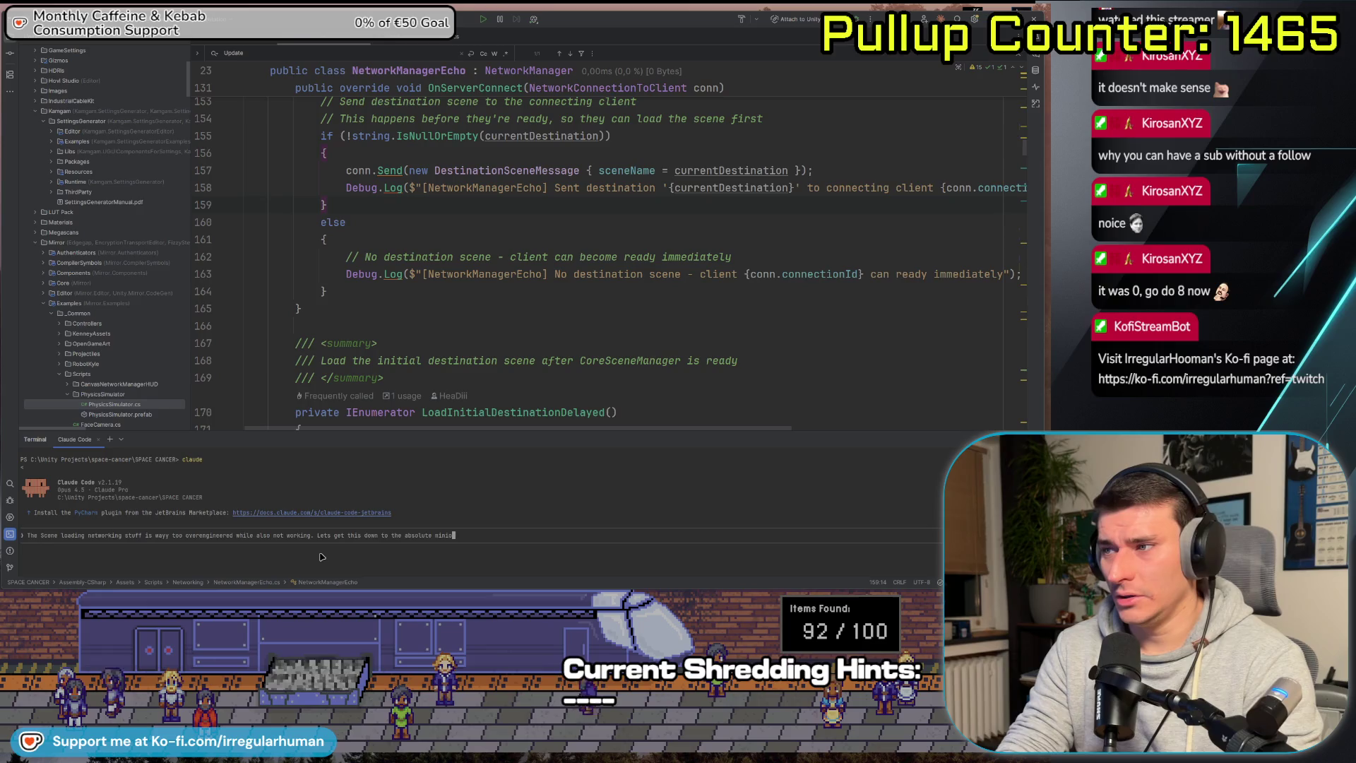
{"action": "type", "text": "um. I have "}
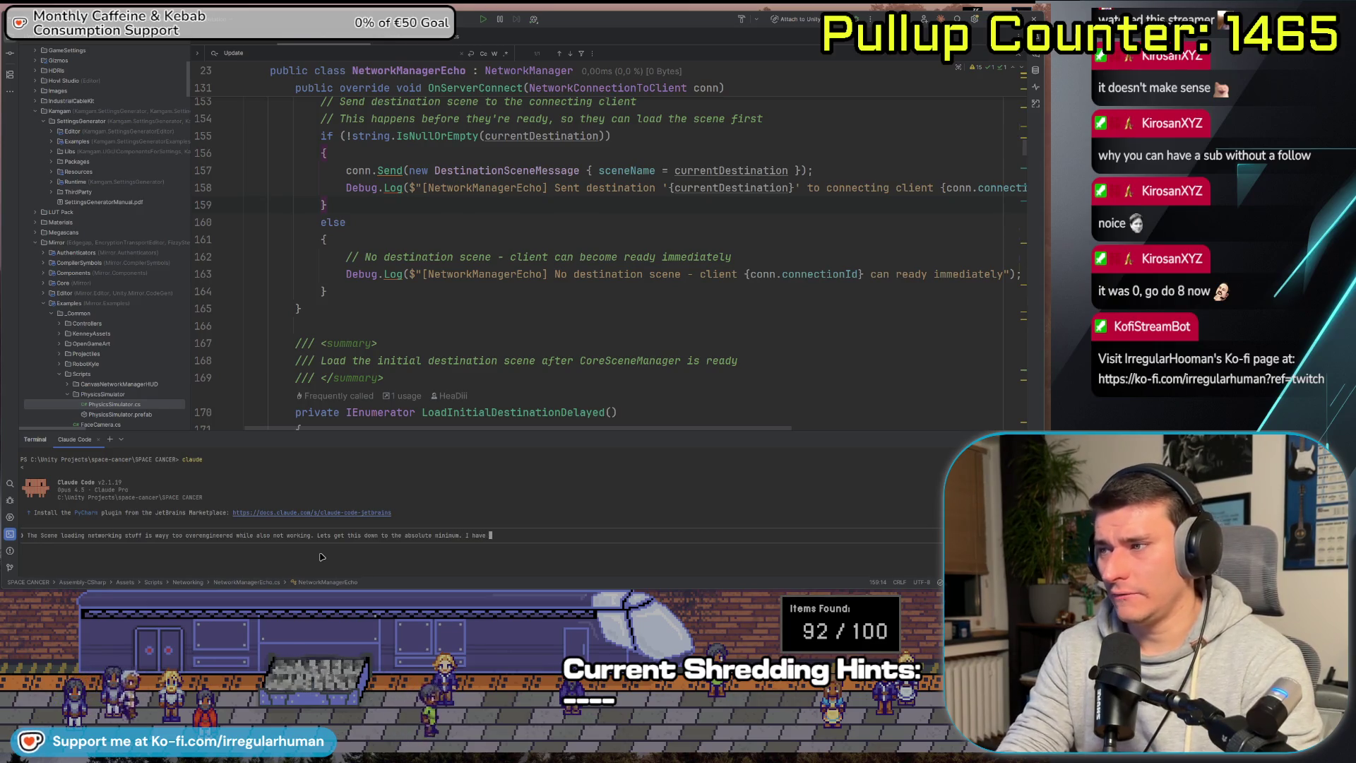
{"action": "type", "text": "one basic coRE S"}
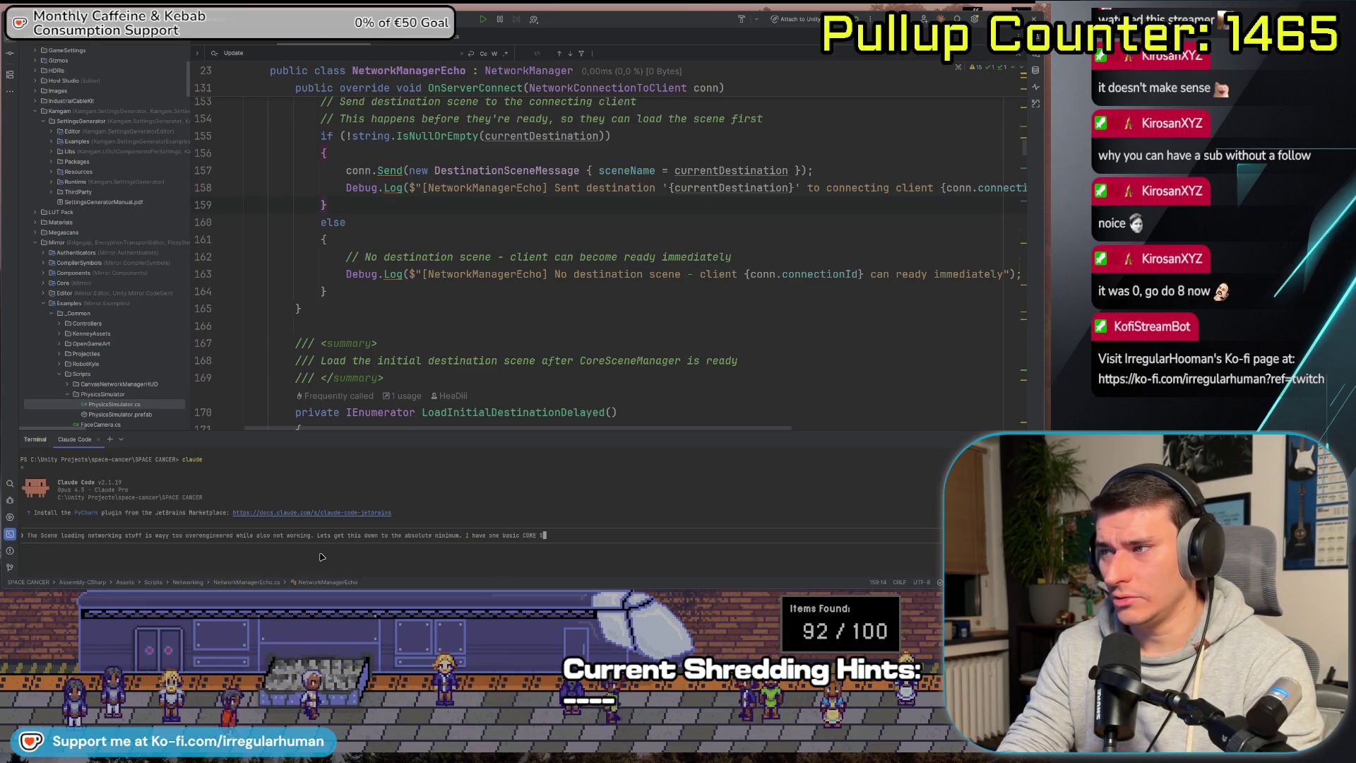
{"action": "type", "text": "CENE that every g"}
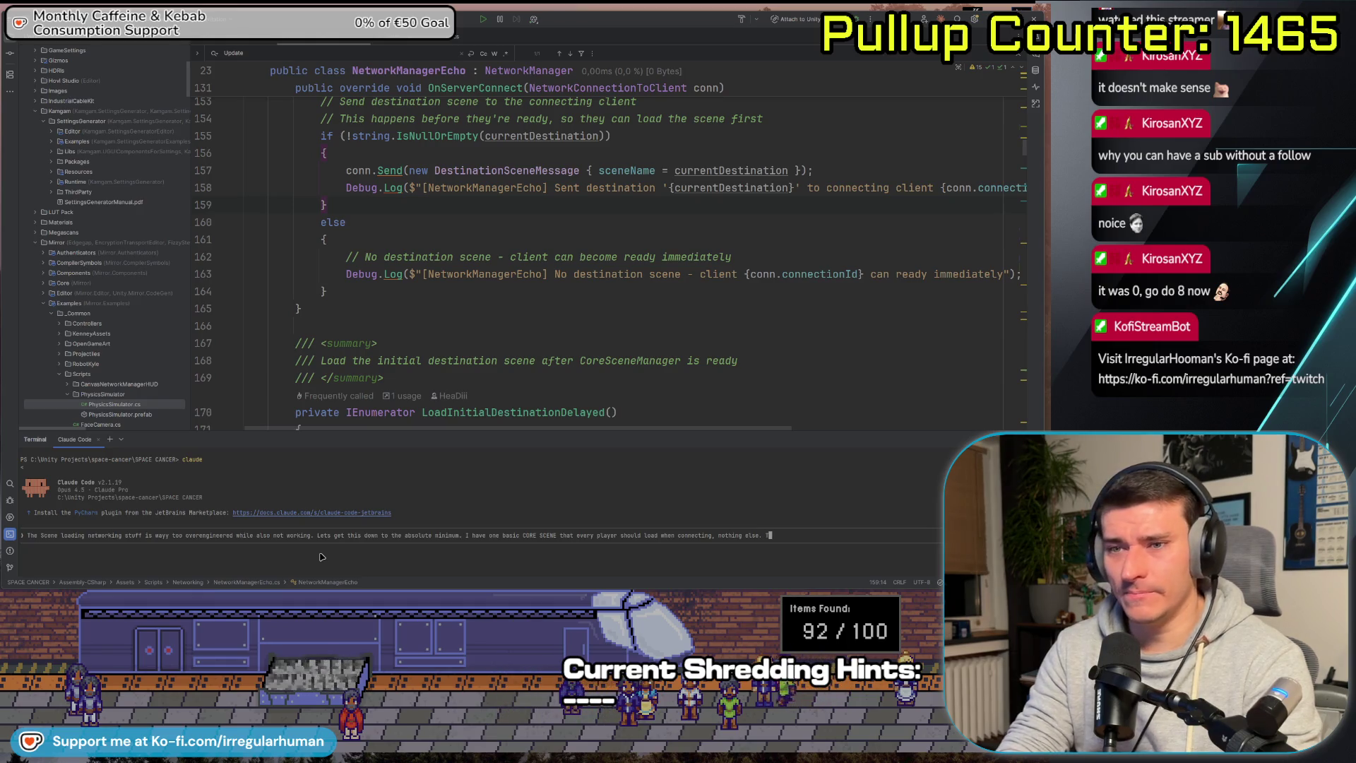
{"action": "type", "text": "should see "}
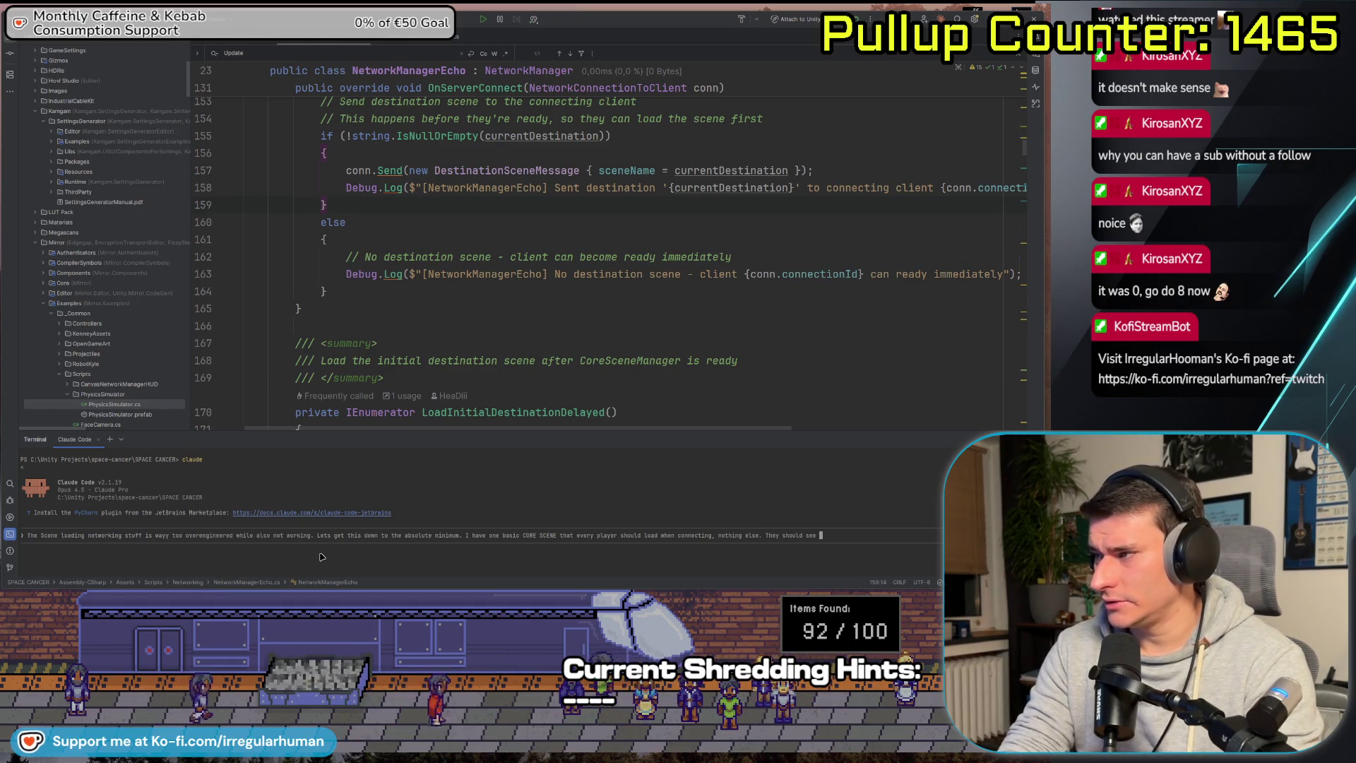
{"action": "type", "text": "each other ingame, but the rest of t"}
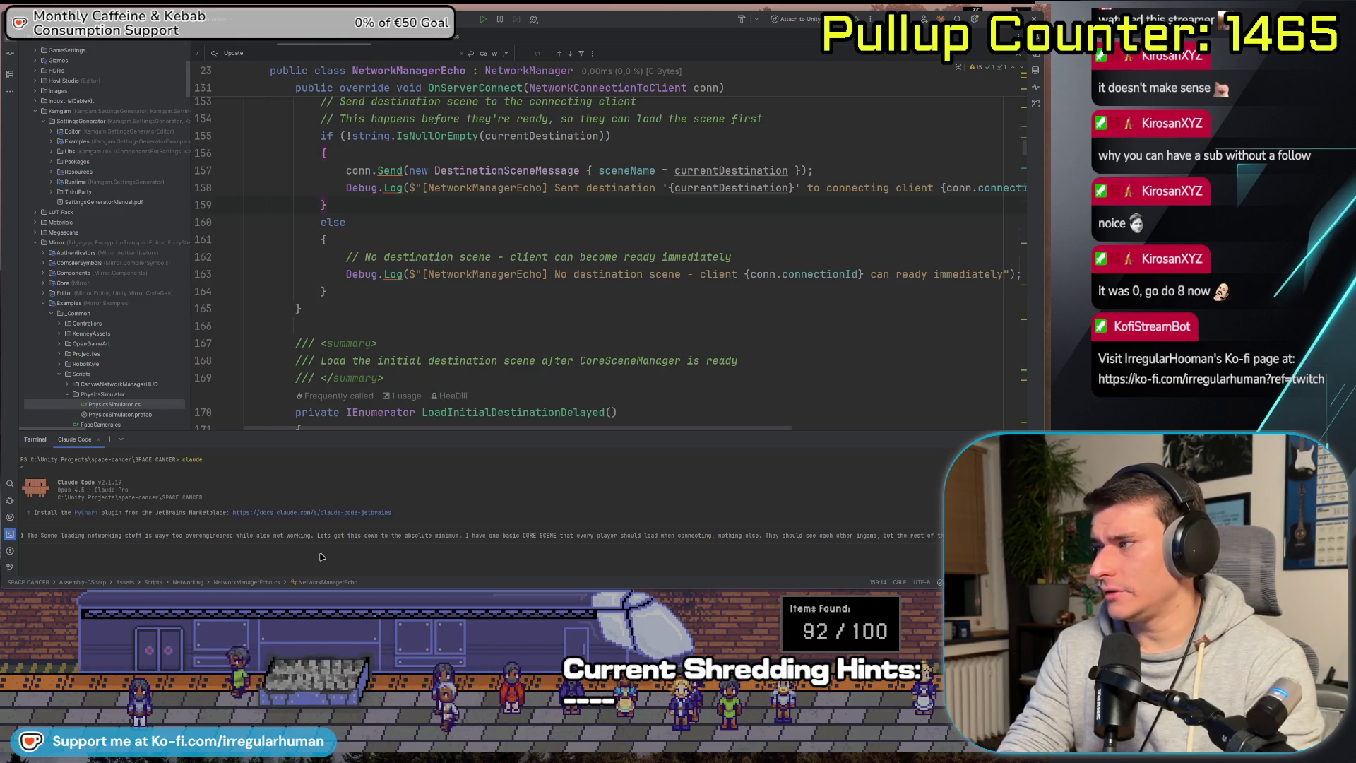
{"action": "type", "text": "he things should be excluded now."}
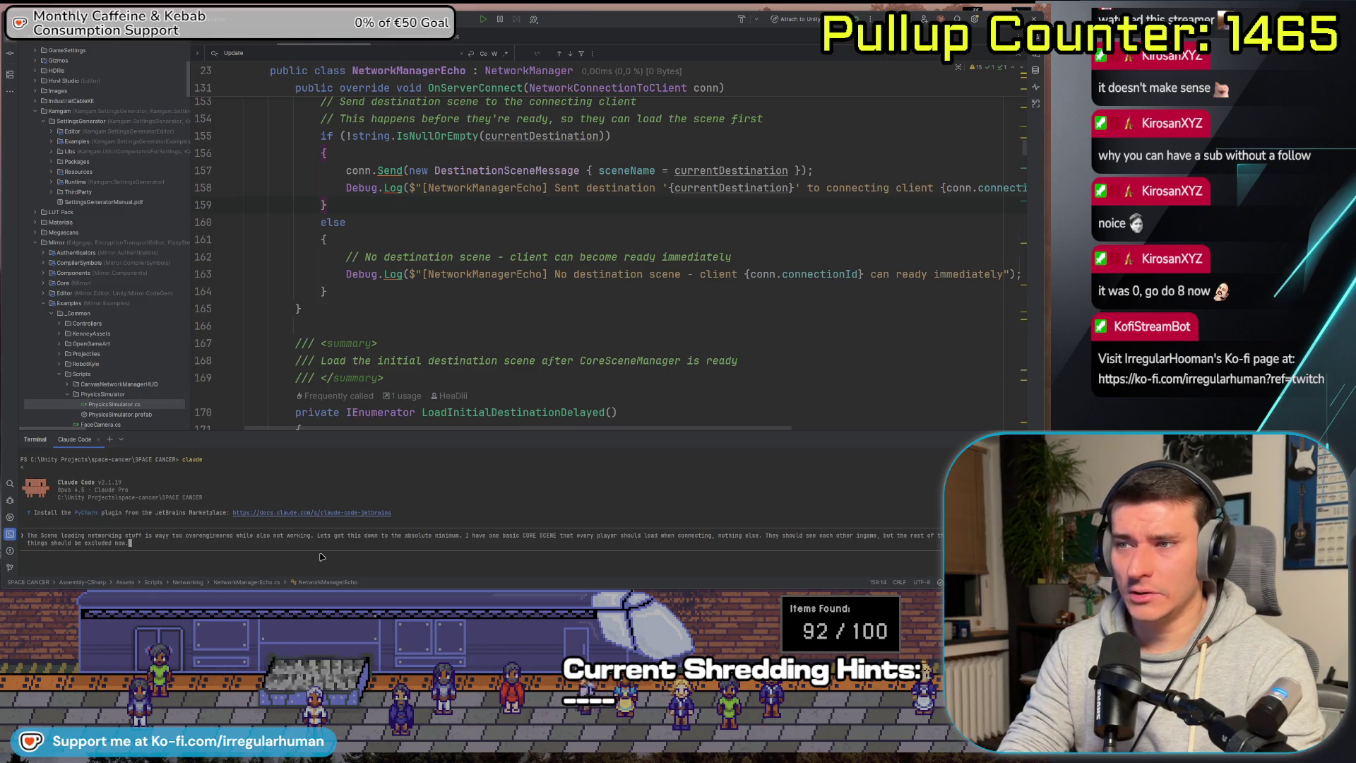
{"action": "key", "text": "Return"}
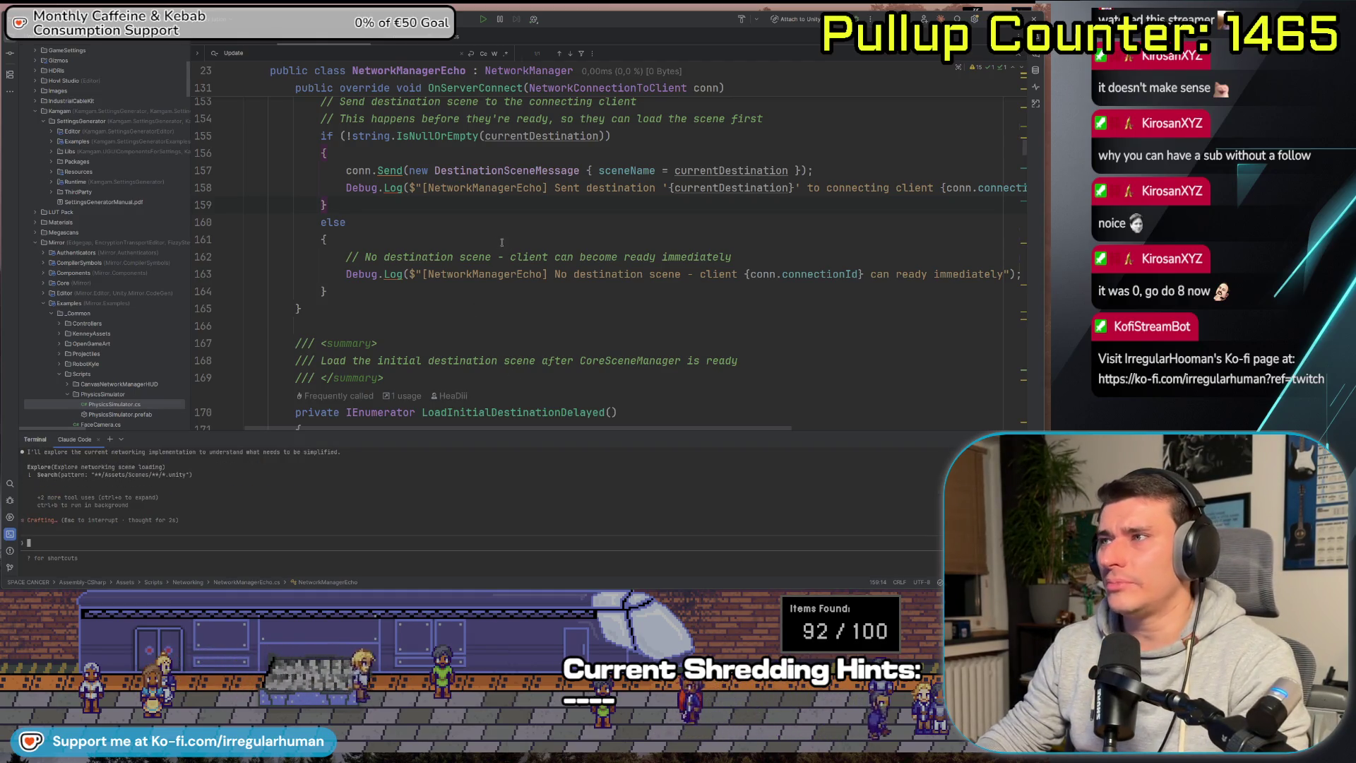
{"action": "scroll", "coordinate": [502, 242], "scroll_direction": "down", "scroll_amount": 10}
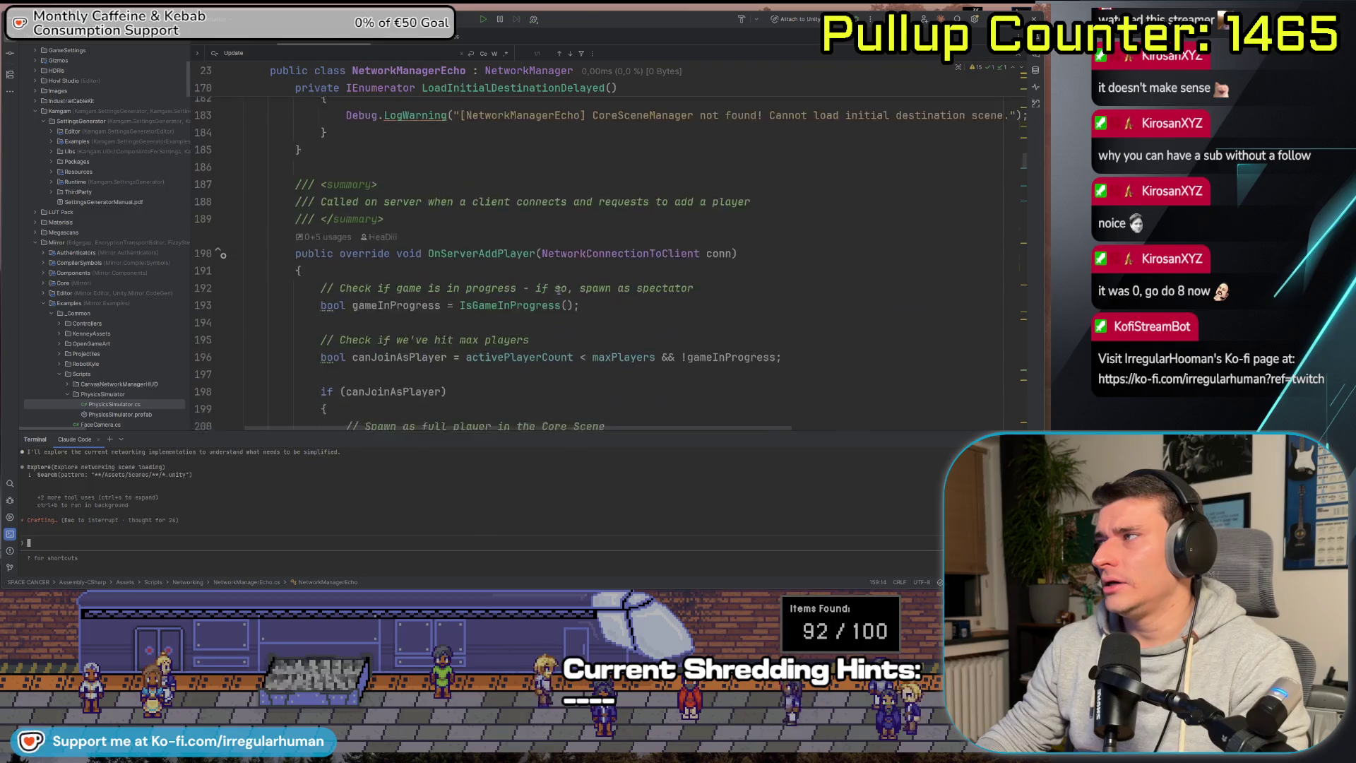
{"action": "scroll", "coordinate": [557, 289], "scroll_direction": "up", "scroll_amount": 10}
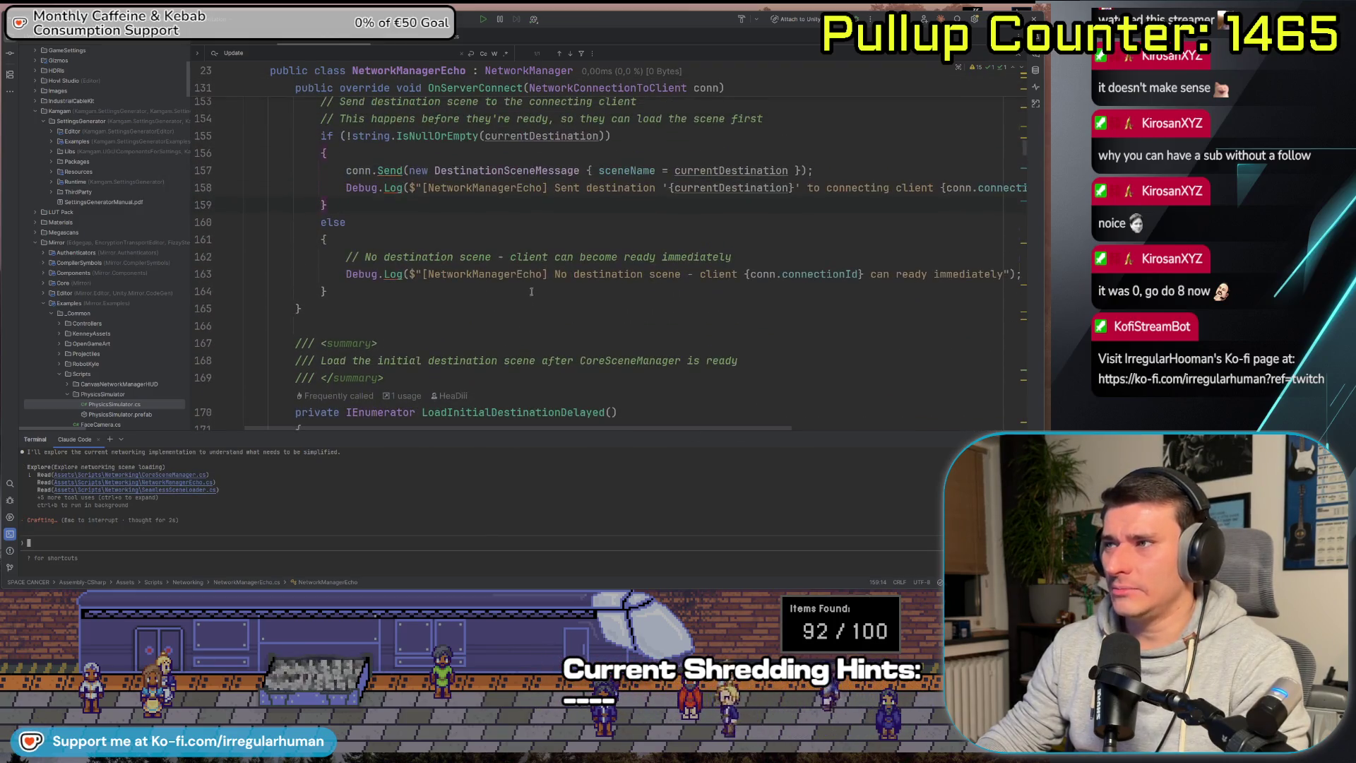
{"action": "scroll", "coordinate": [683, 305], "scroll_direction": "up", "scroll_amount": 1}
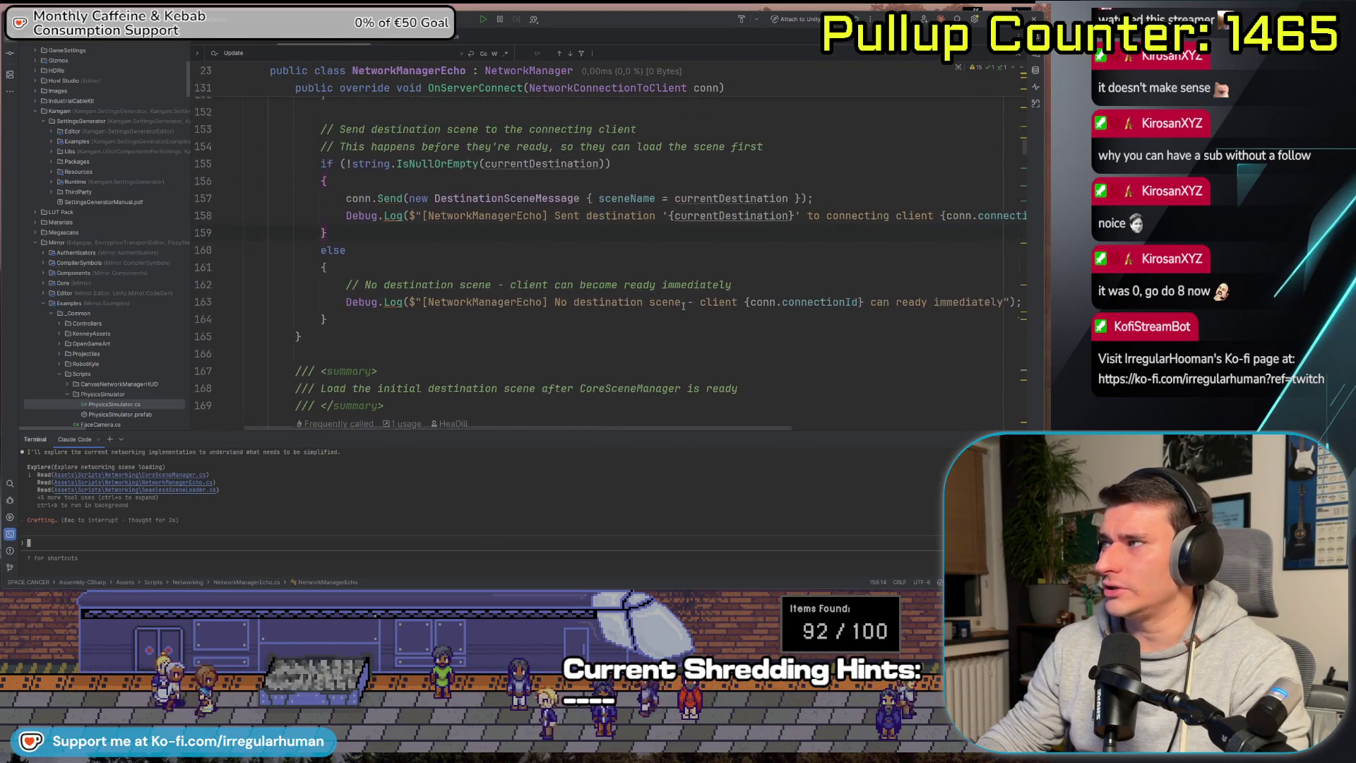
{"action": "scroll", "coordinate": [681, 305], "scroll_direction": "up", "scroll_amount": 1}
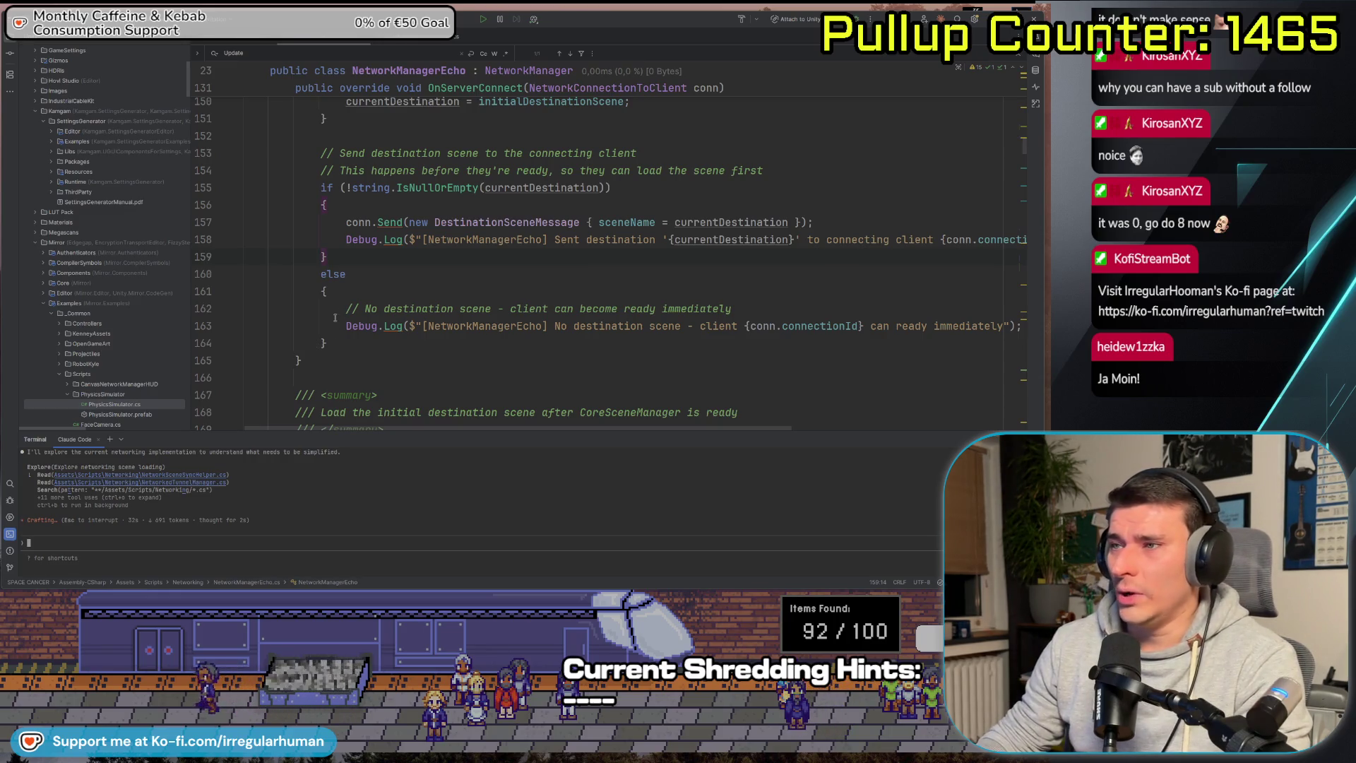
{"action": "scroll", "coordinate": [335, 318], "scroll_direction": "up", "scroll_amount": 2}
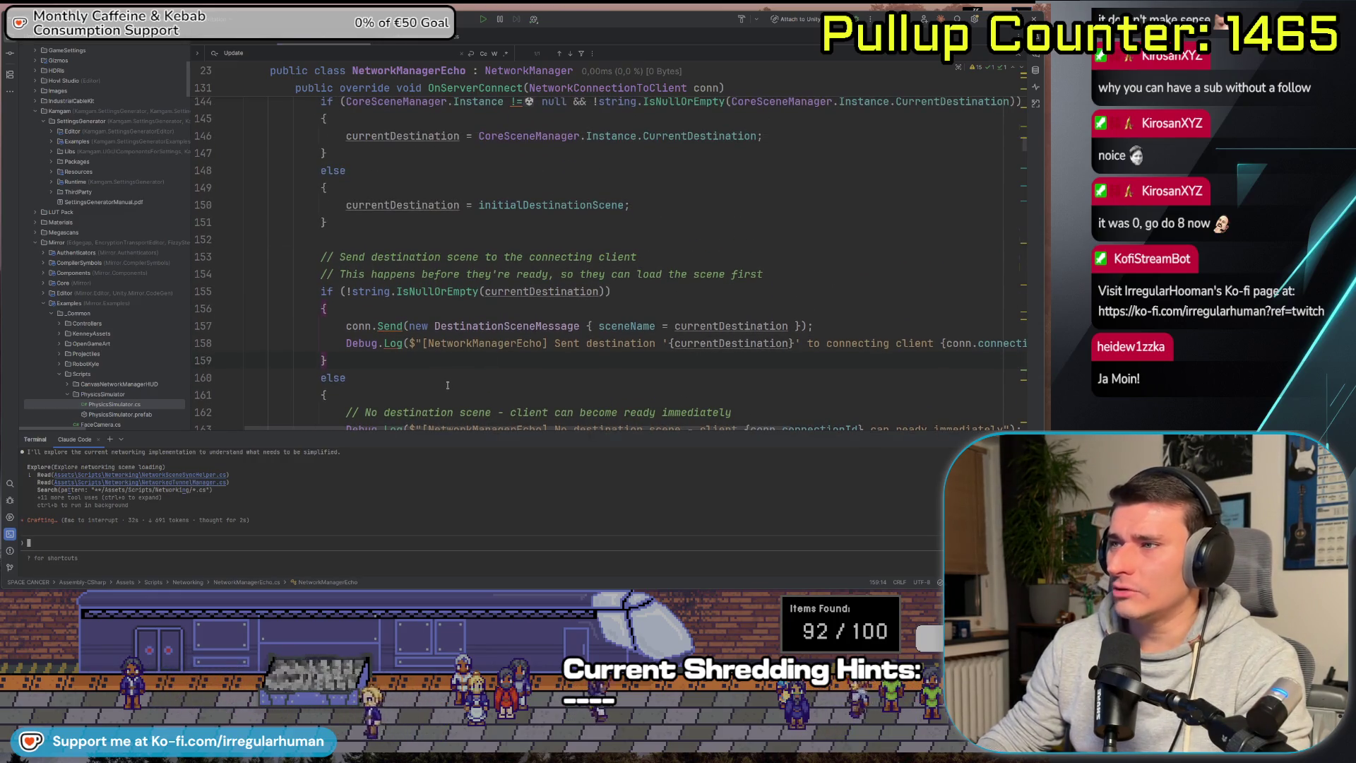
{"action": "scroll", "coordinate": [395, 352], "scroll_direction": "down", "scroll_amount": 1}
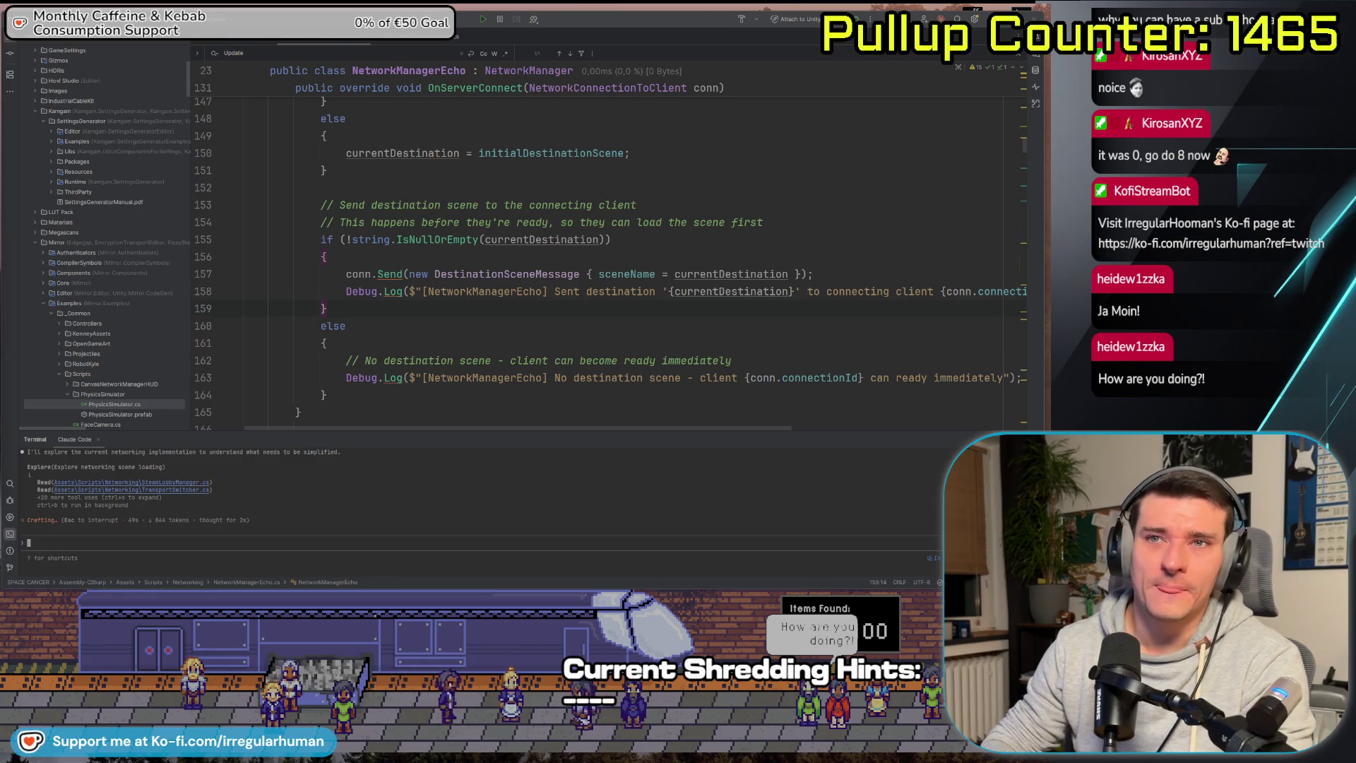
{"action": "left_click", "coordinate": [471, 328]}
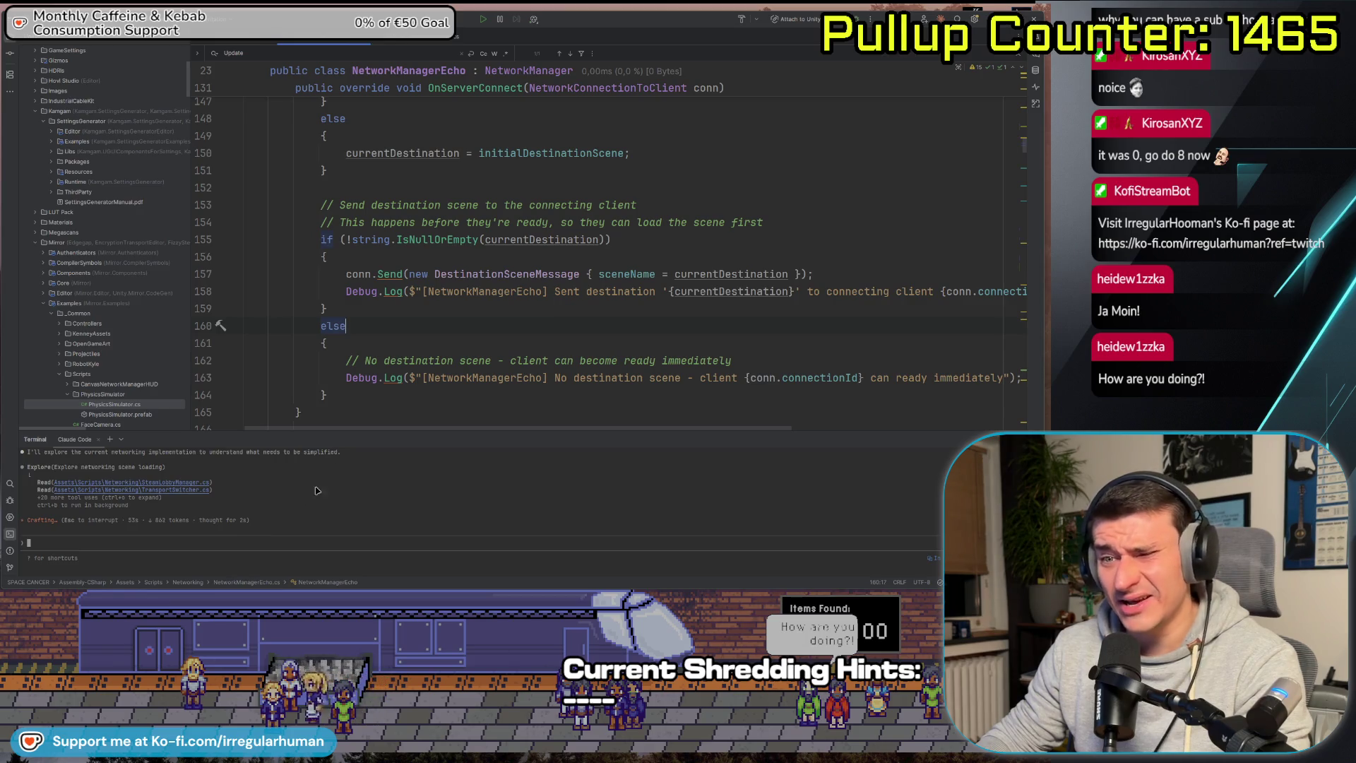
{"action": "scroll", "coordinate": [419, 325], "scroll_direction": "up", "scroll_amount": 3}
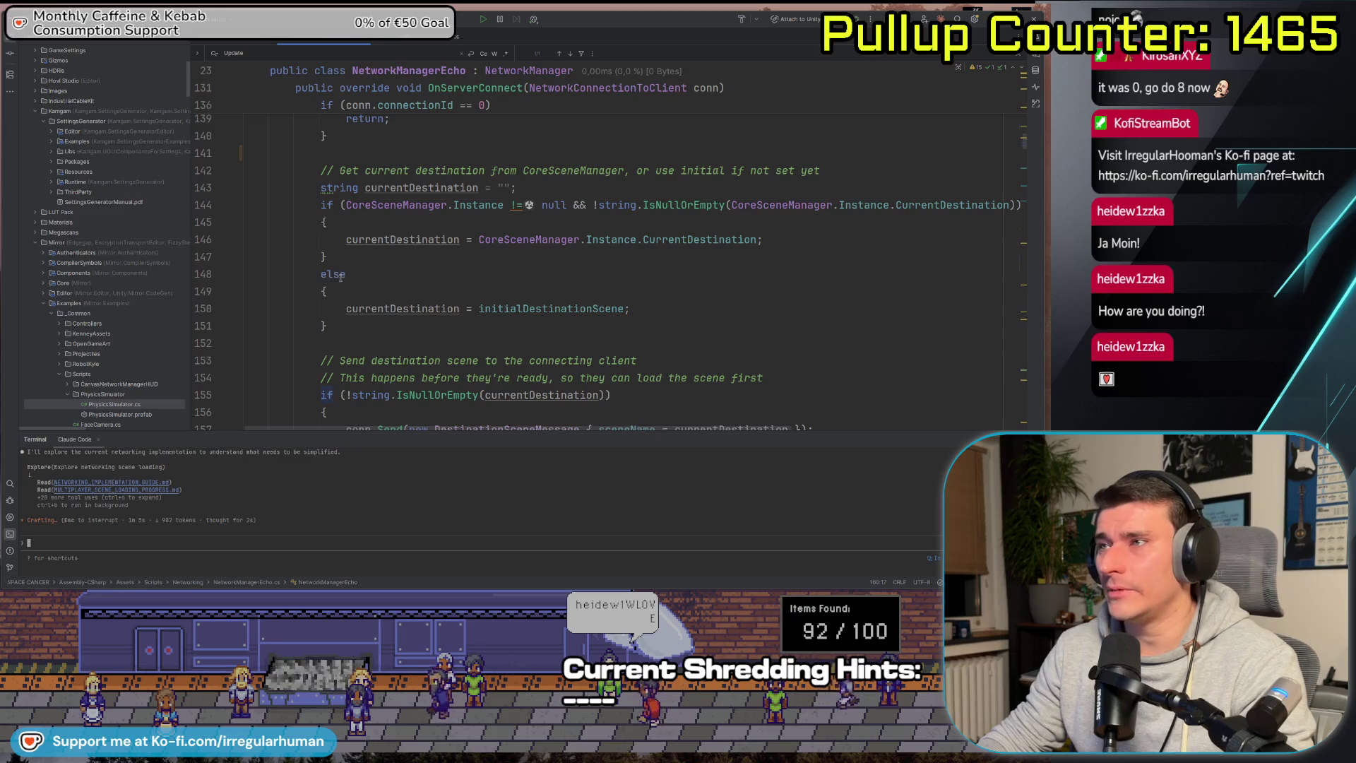
{"action": "scroll", "coordinate": [506, 268], "scroll_direction": "up", "scroll_amount": 6}
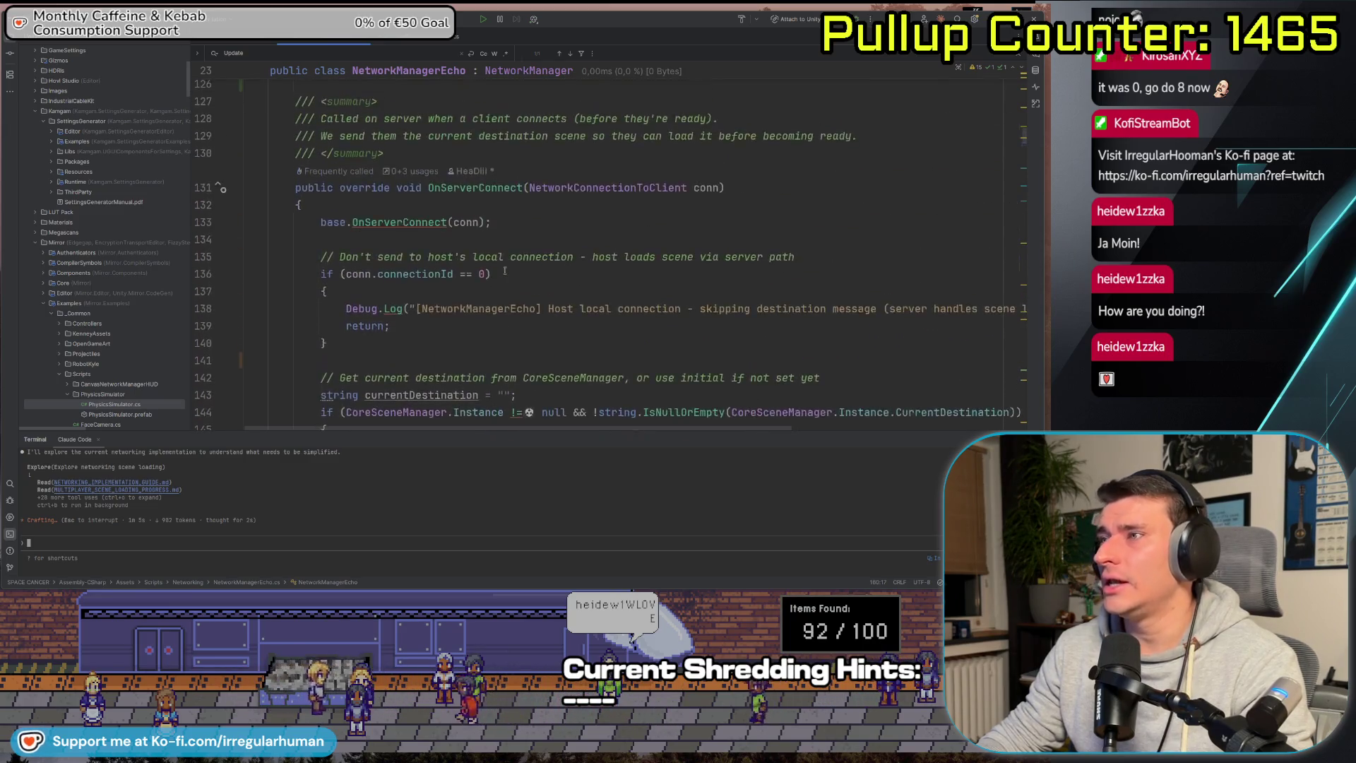
{"action": "scroll", "coordinate": [497, 269], "scroll_direction": "up", "scroll_amount": 2}
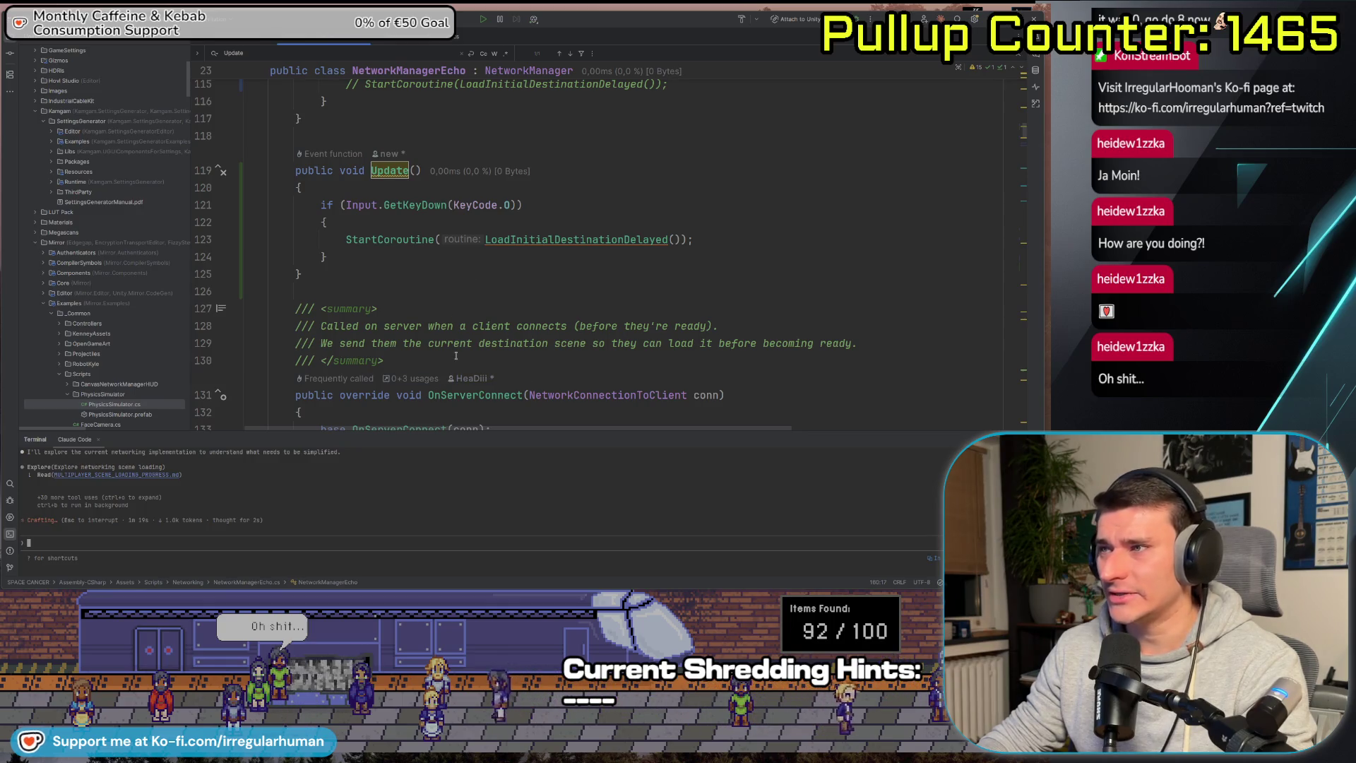
{"action": "scroll", "coordinate": [458, 353], "scroll_direction": "down", "scroll_amount": 5}
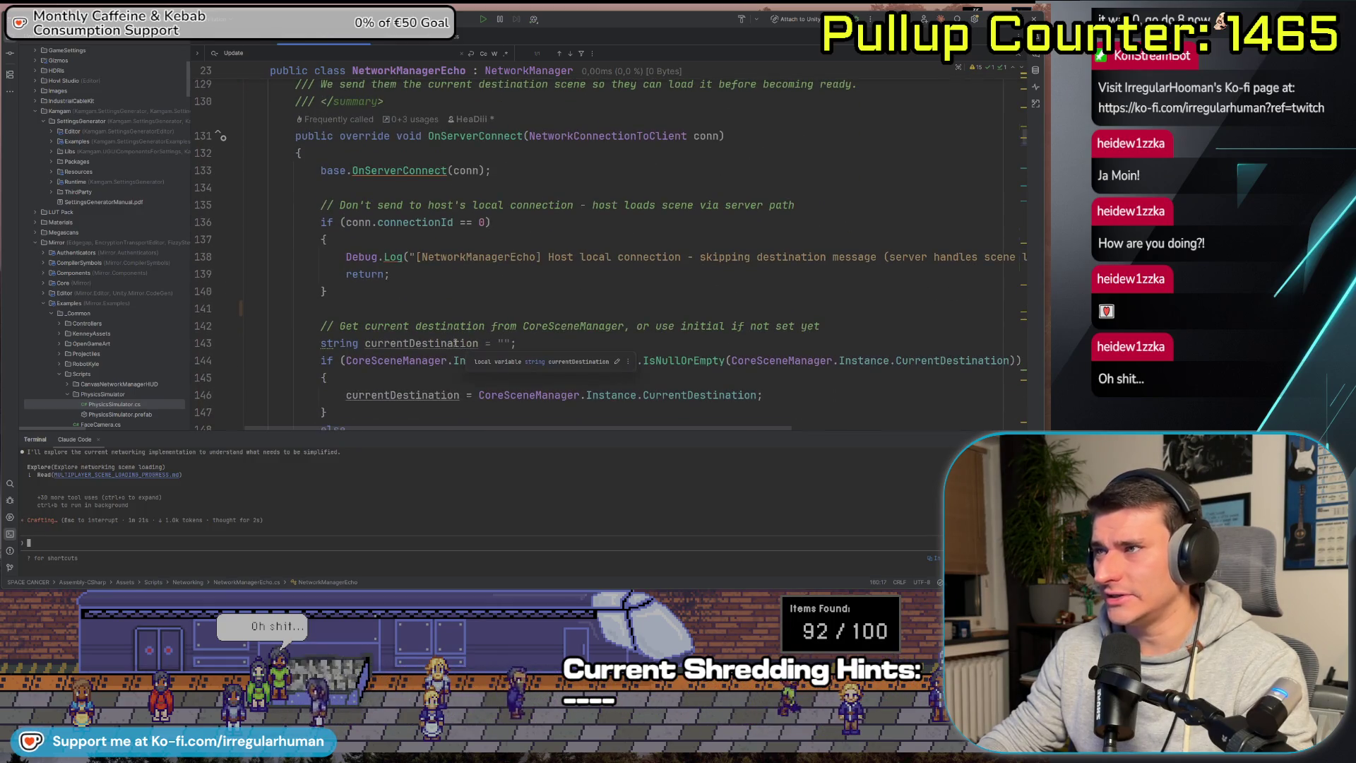
{"action": "scroll", "coordinate": [440, 299], "scroll_direction": "down", "scroll_amount": 9}
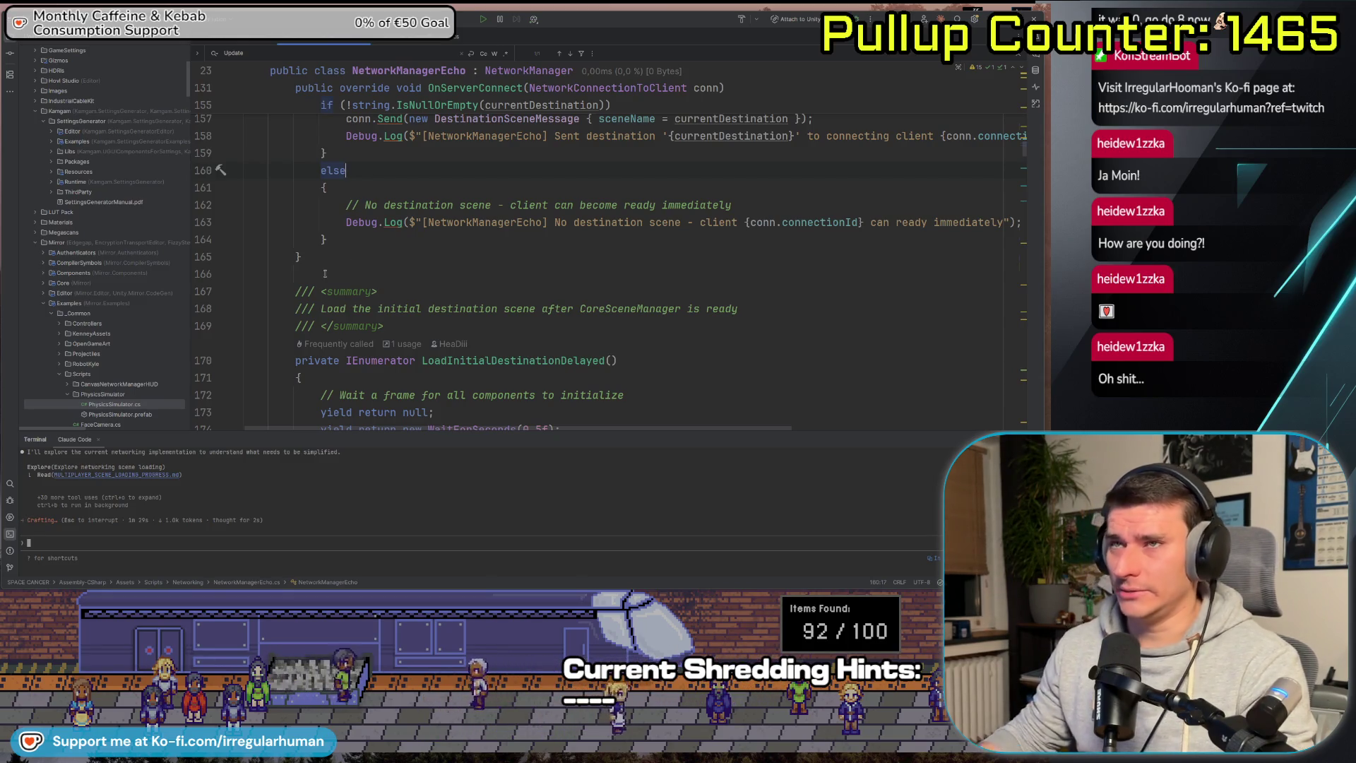
{"action": "scroll", "coordinate": [445, 290], "scroll_direction": "up", "scroll_amount": 3}
{"action": "scroll", "coordinate": [444, 286], "scroll_direction": "down", "scroll_amount": 3}
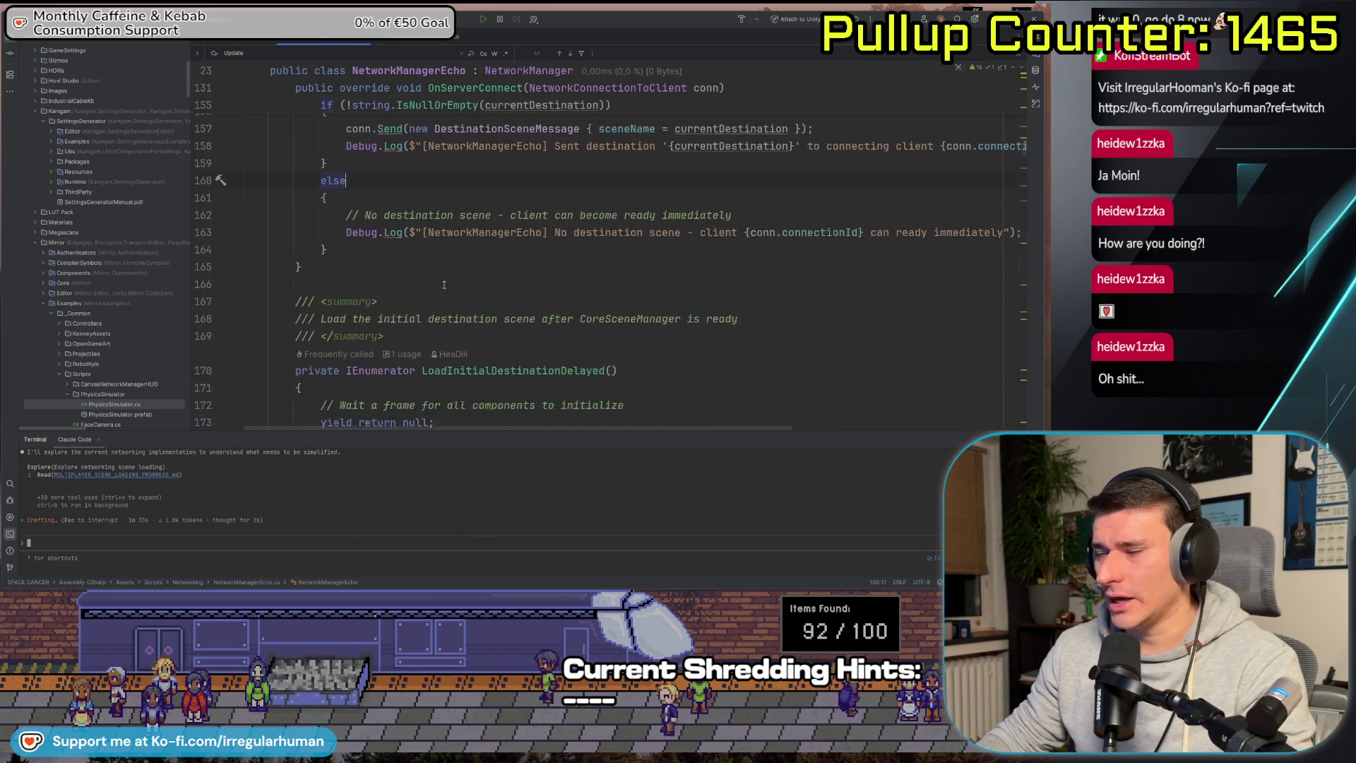
{"action": "scroll", "coordinate": [444, 285], "scroll_direction": "down", "scroll_amount": 2}
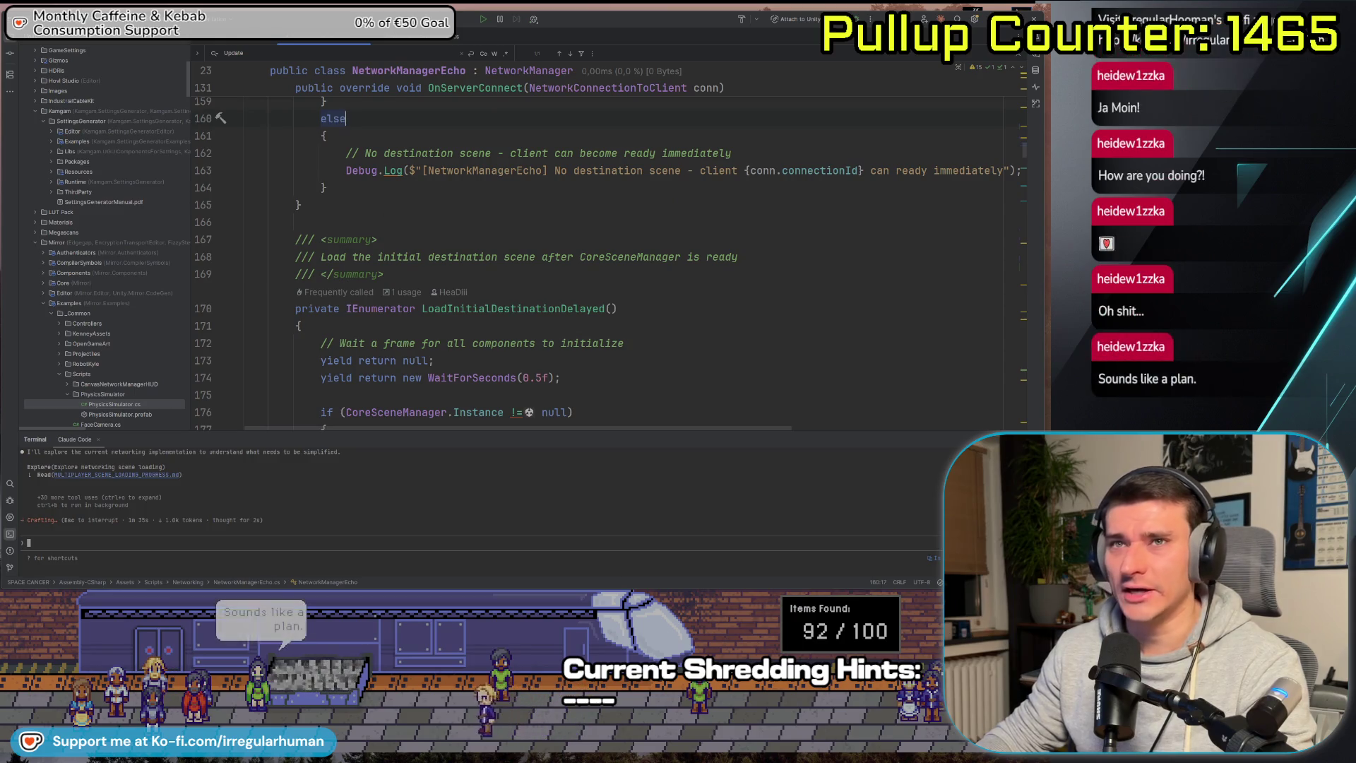